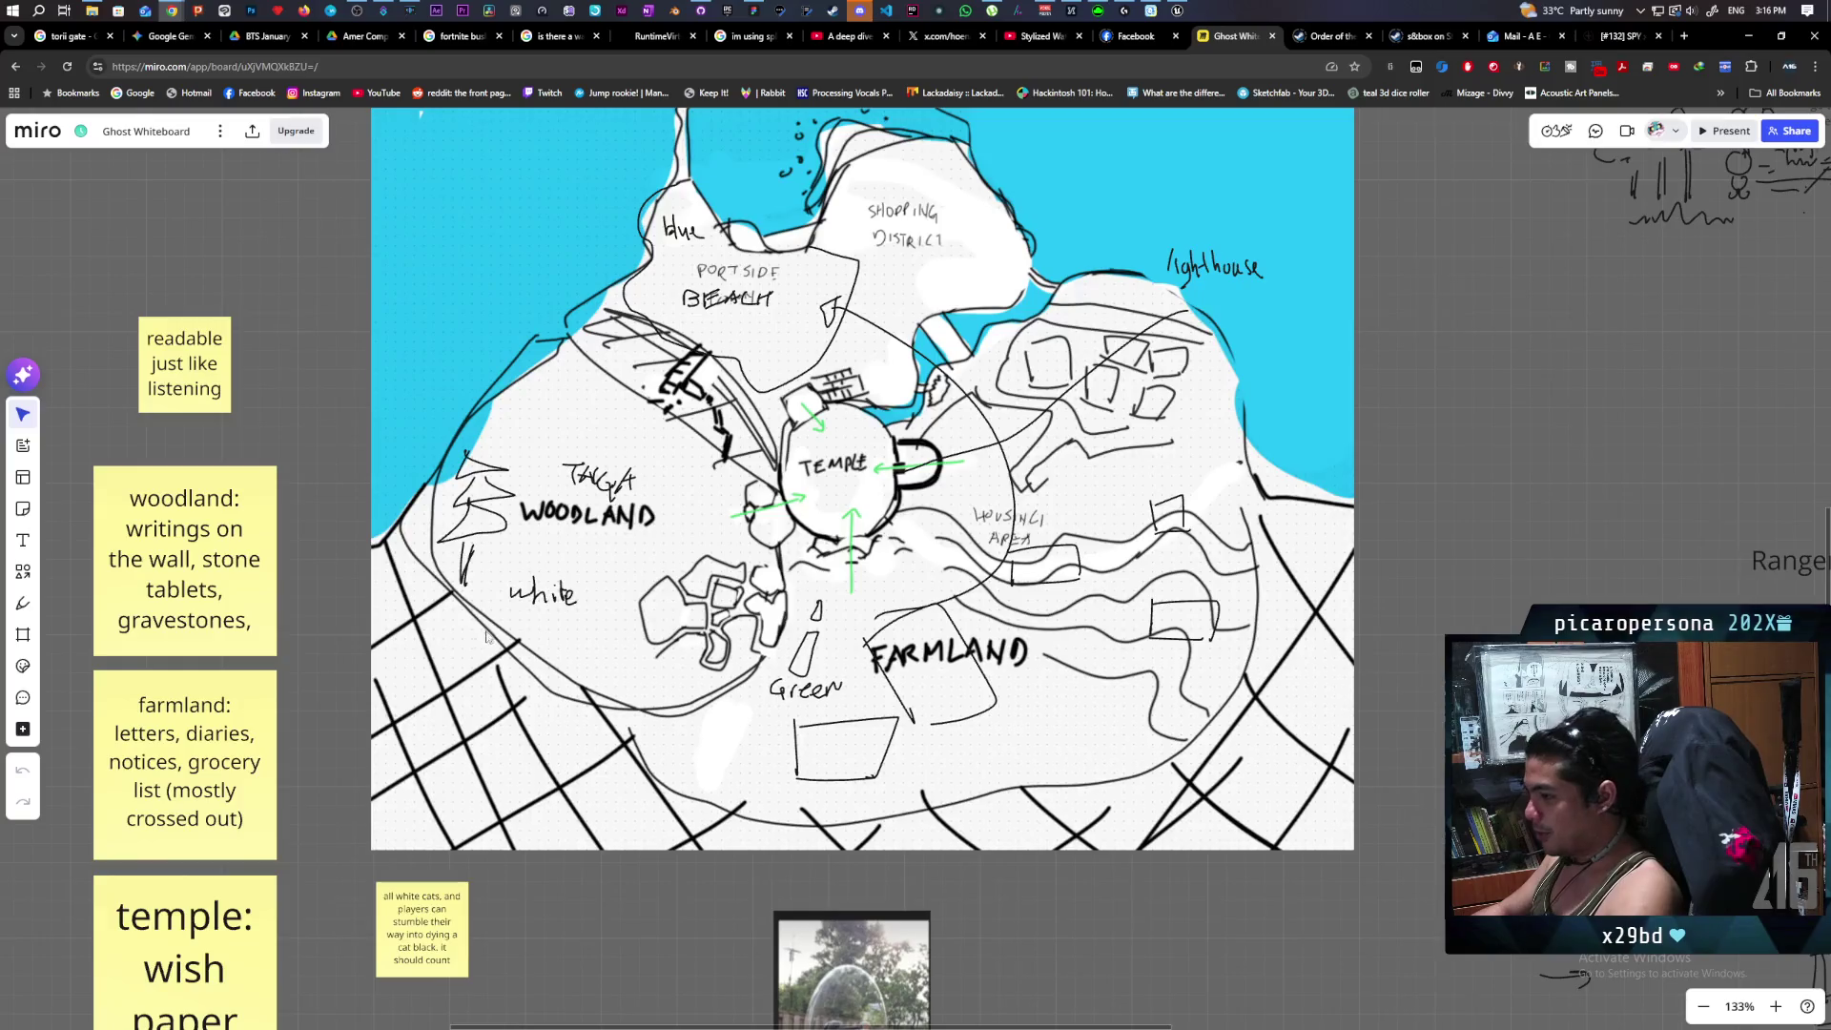
Pan the Miro board to bring the farmer shovel quest notes into view.
scroll(487, 636, "left", 5)
scroll(487, 636, "down", 2)
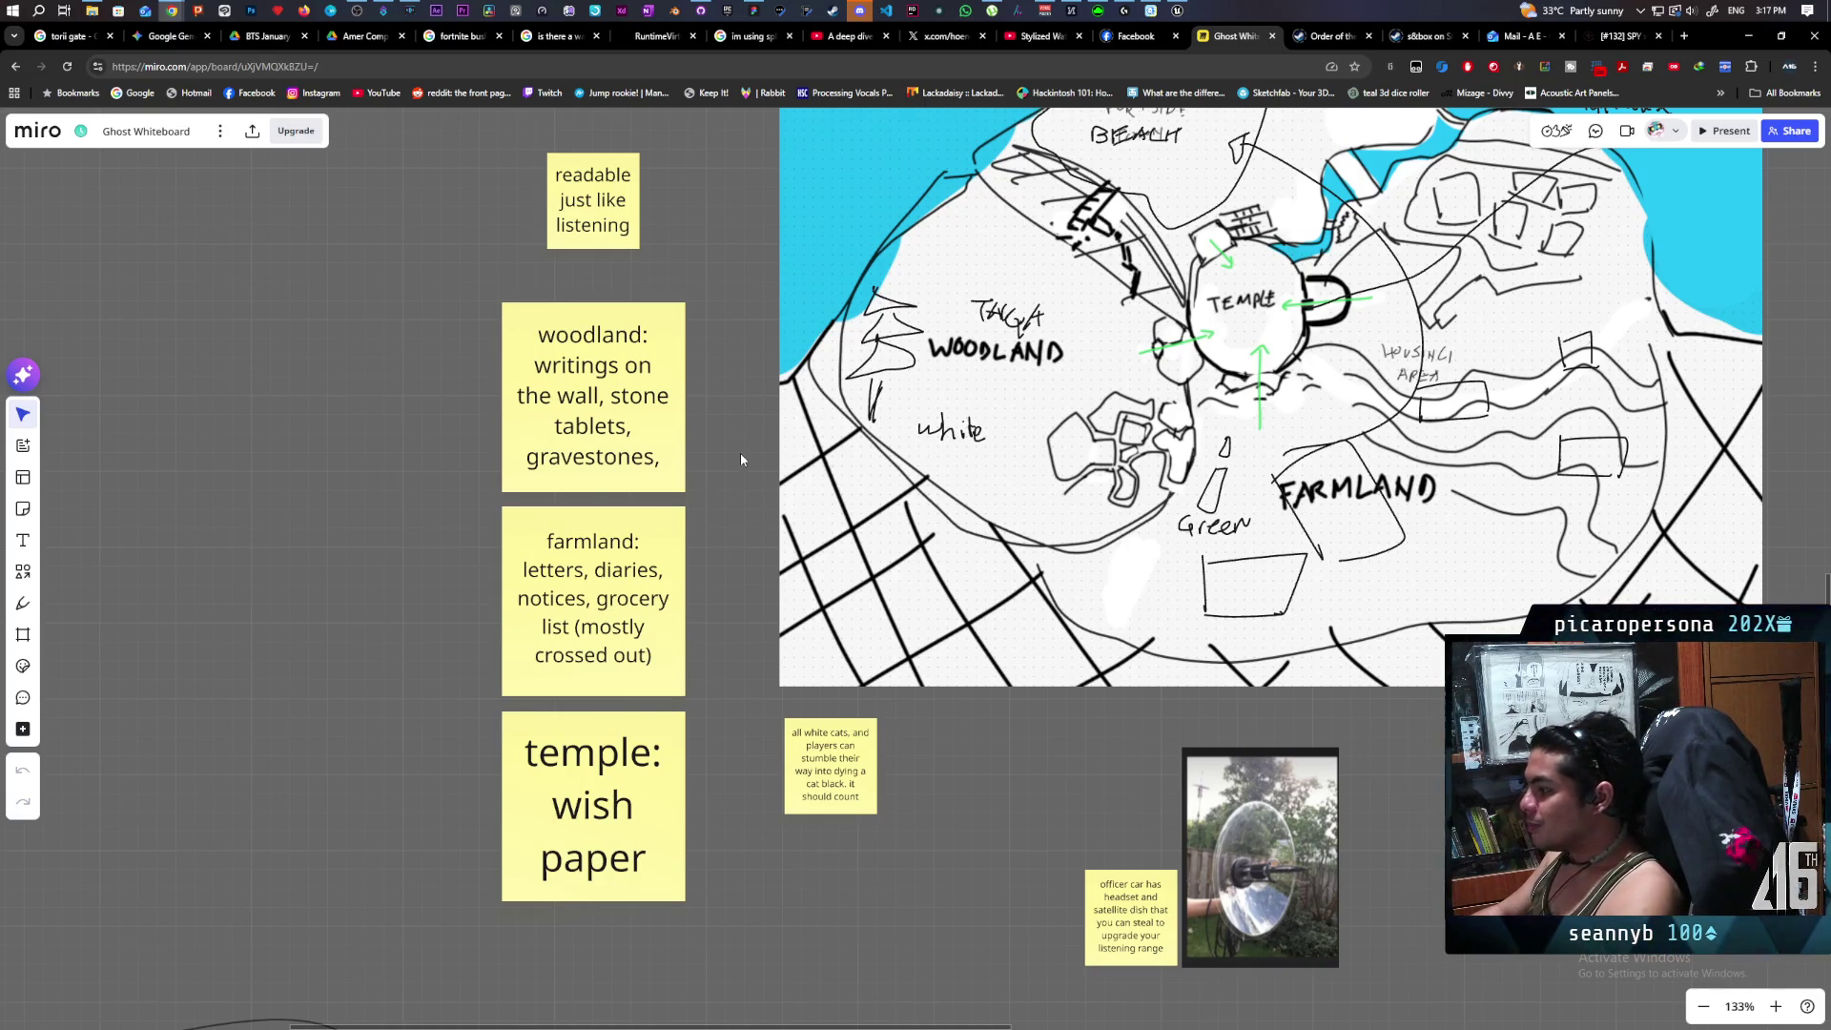
scroll(740, 452, "down", 1)
scroll(740, 452, "down", 5)
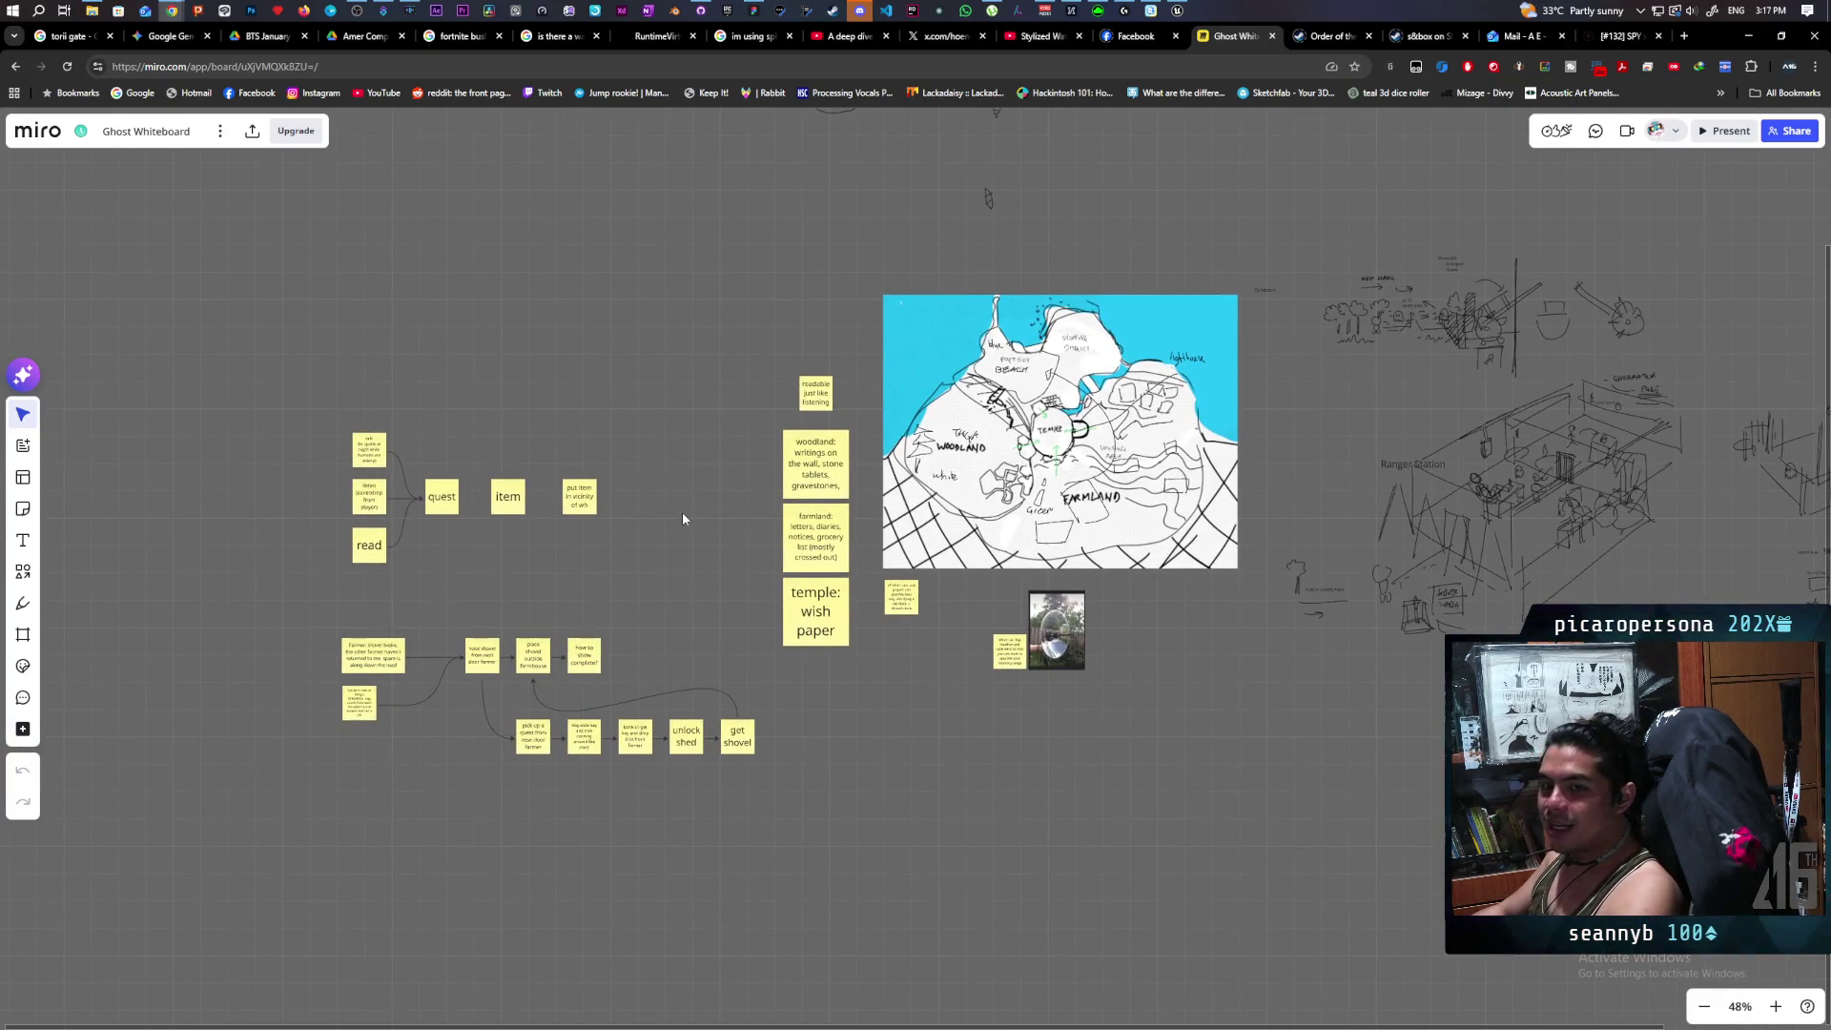
scroll(916, 458, "up", 5)
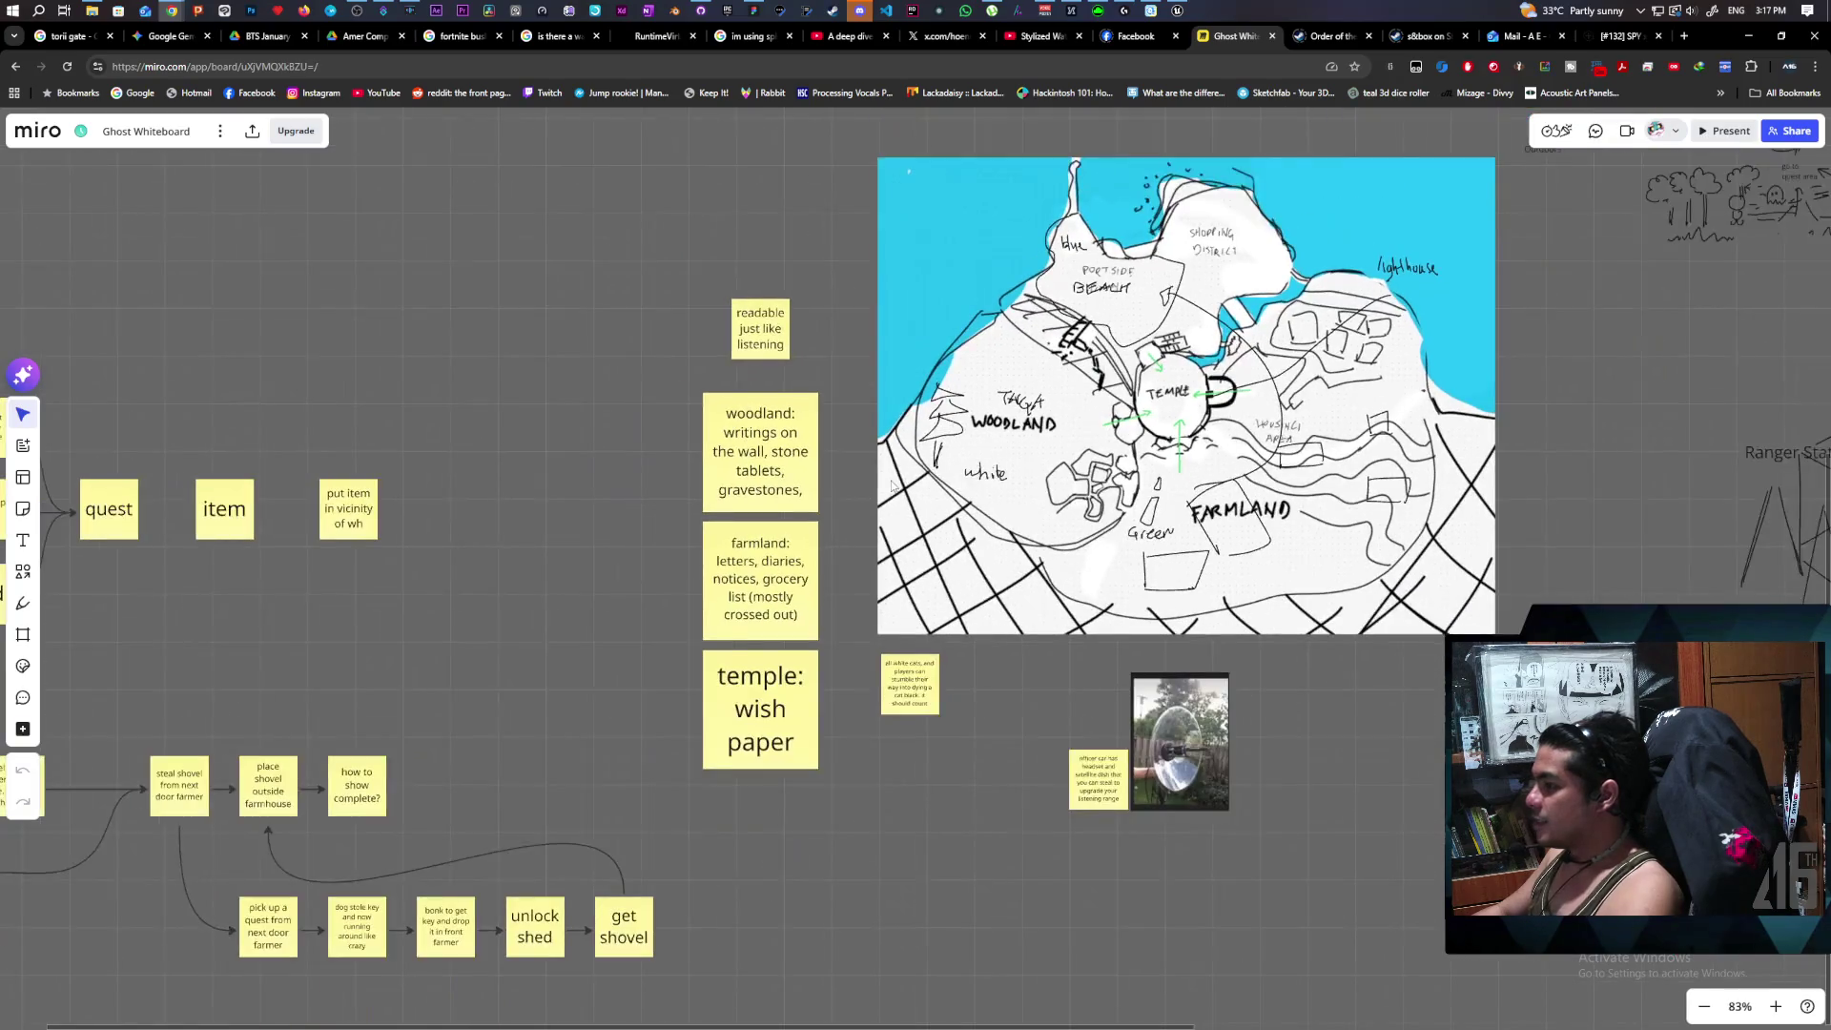
left_click_drag(829, 592, 1083, 444)
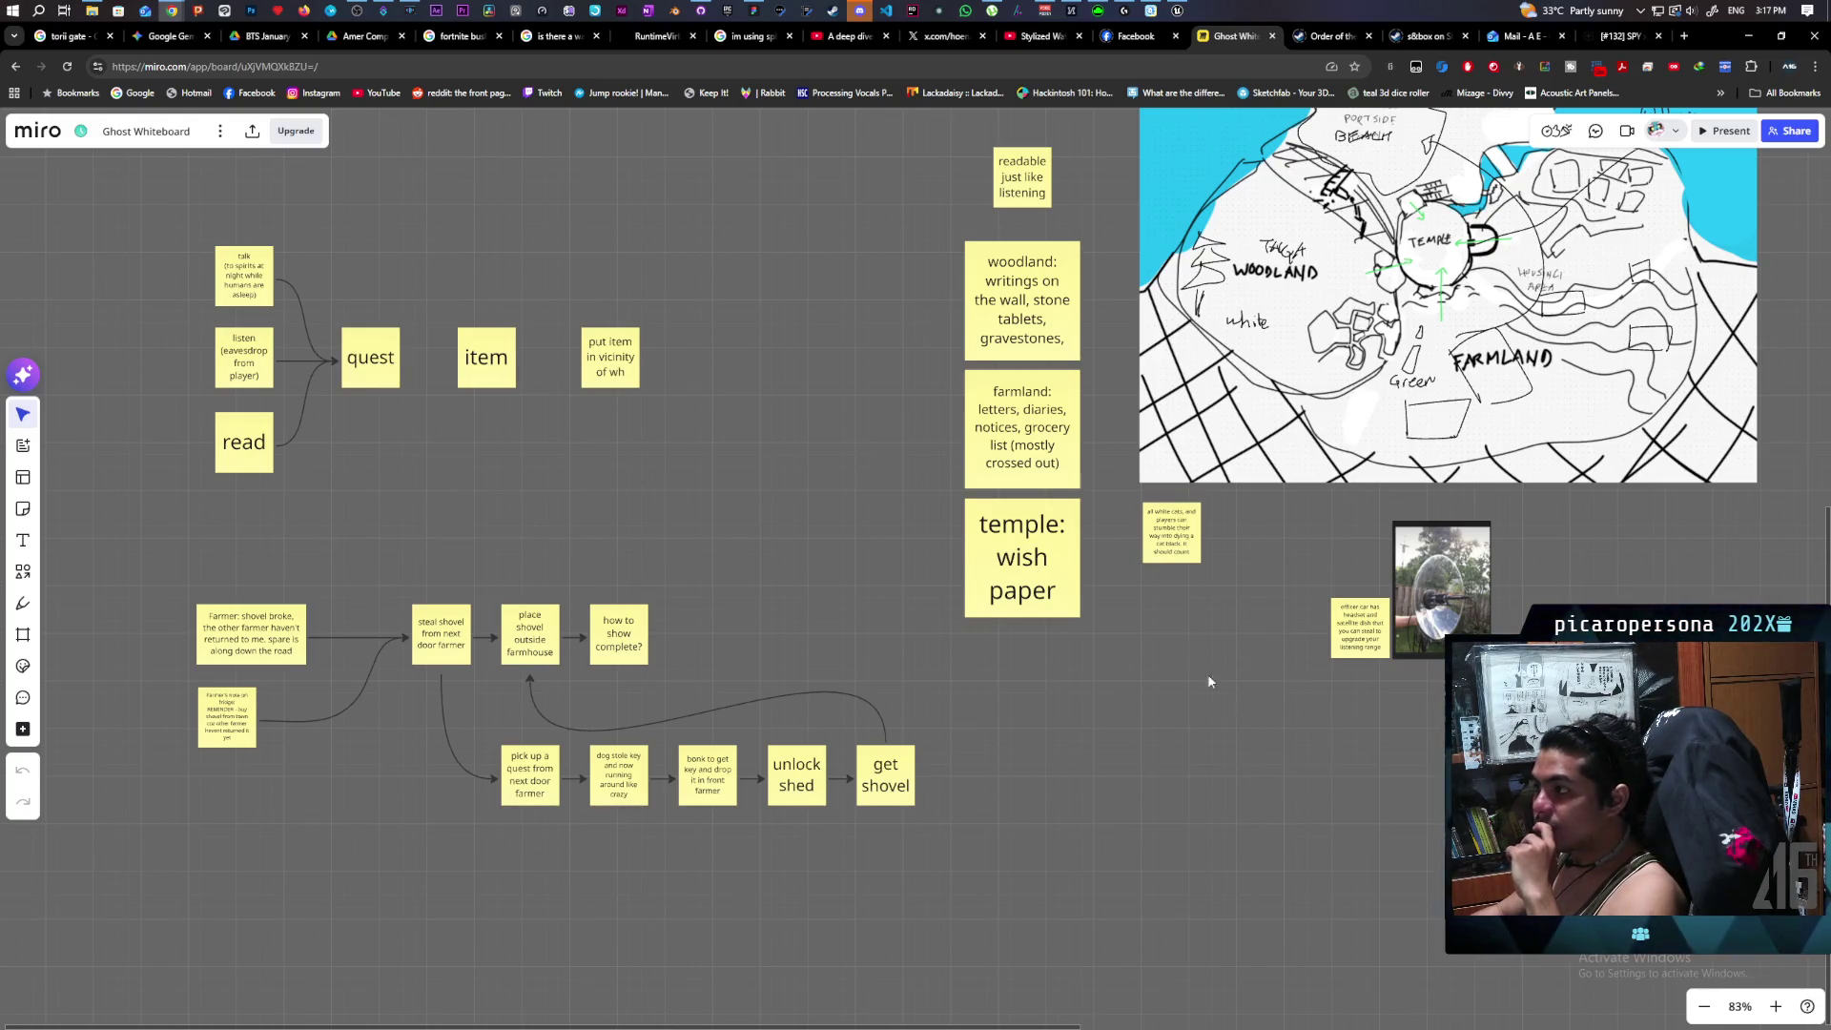
Bring up the remote session to check GitHub Desktop's Pulling origin progress.
mouse_move(186, 8)
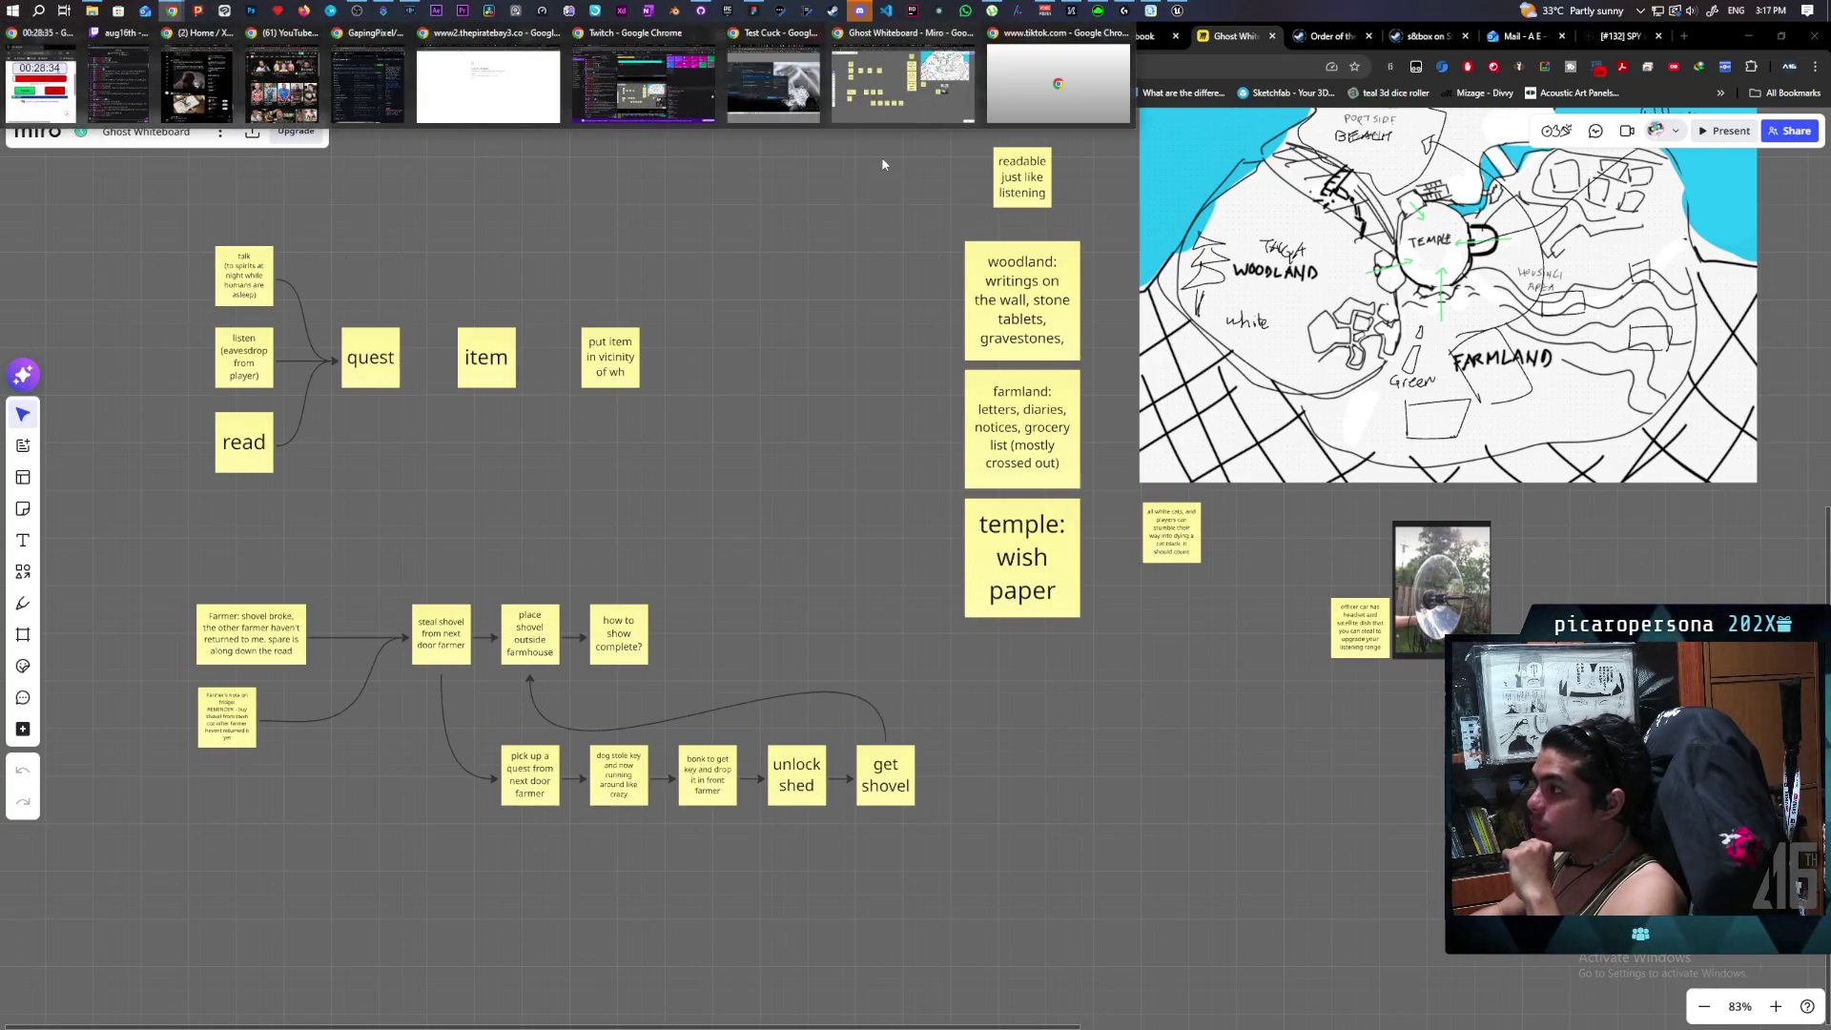
left_click(773, 95)
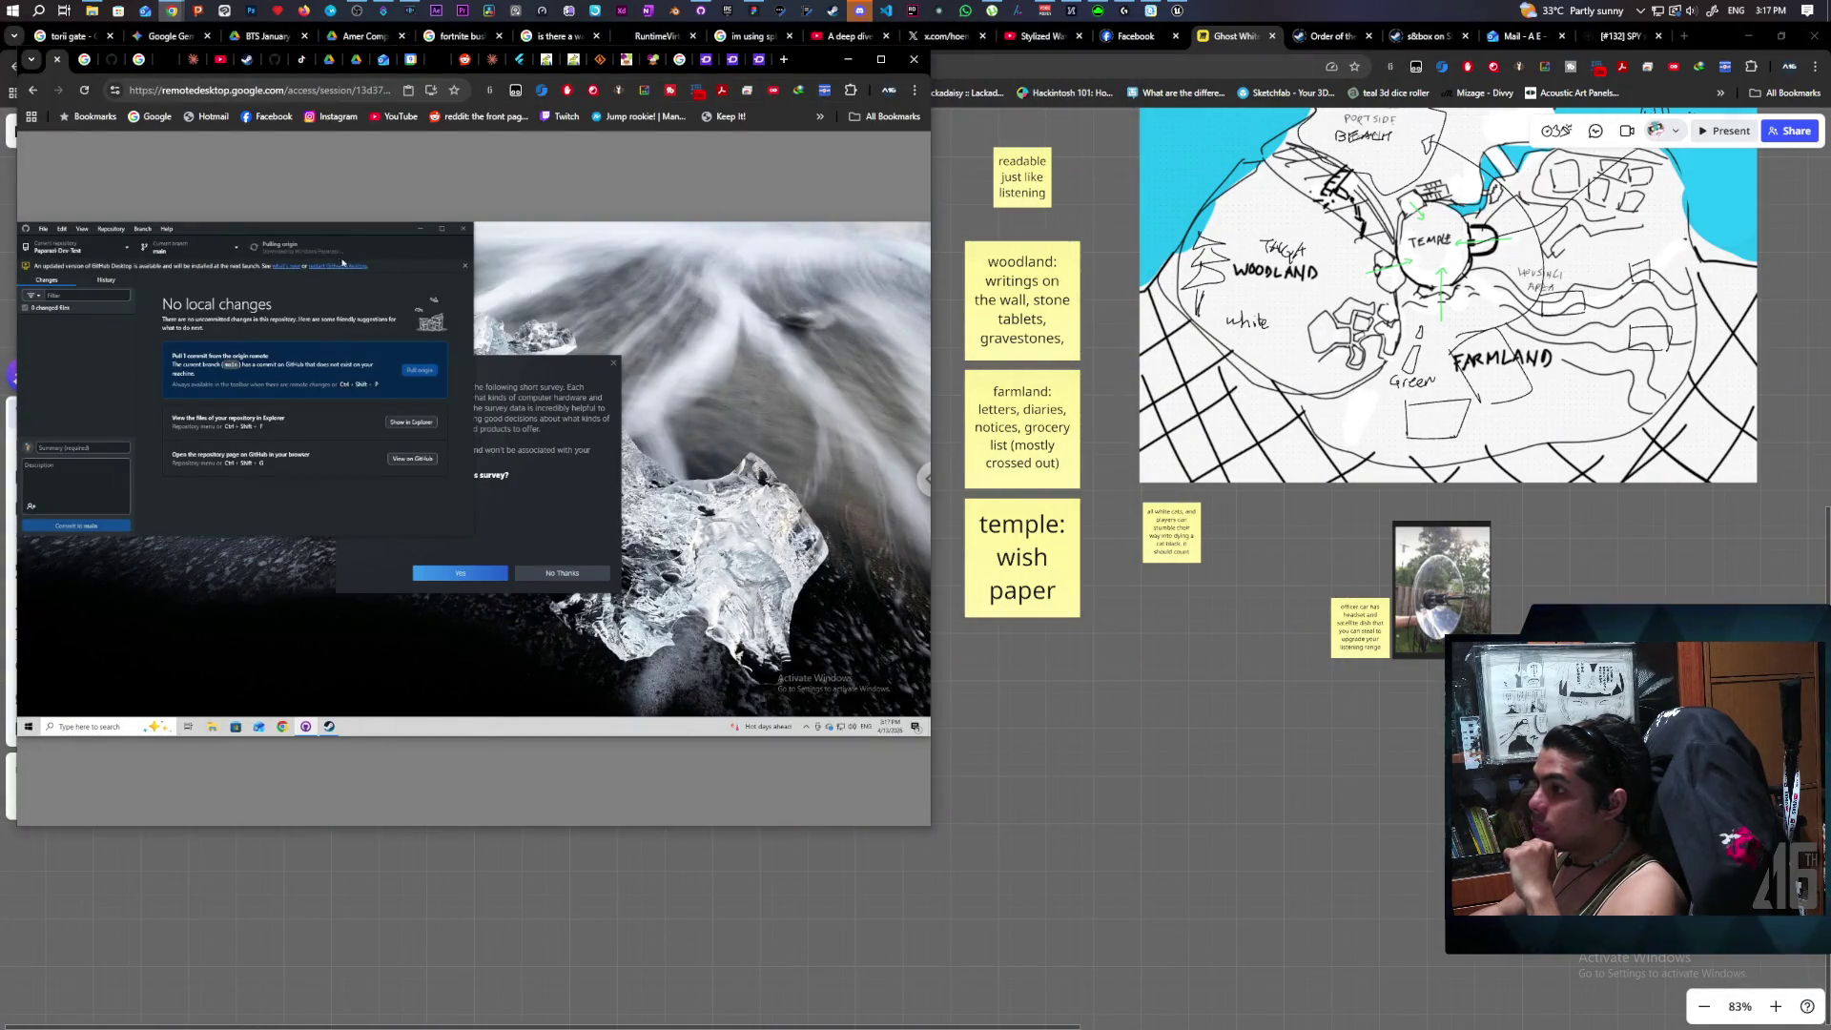
mouse_move(272, 252)
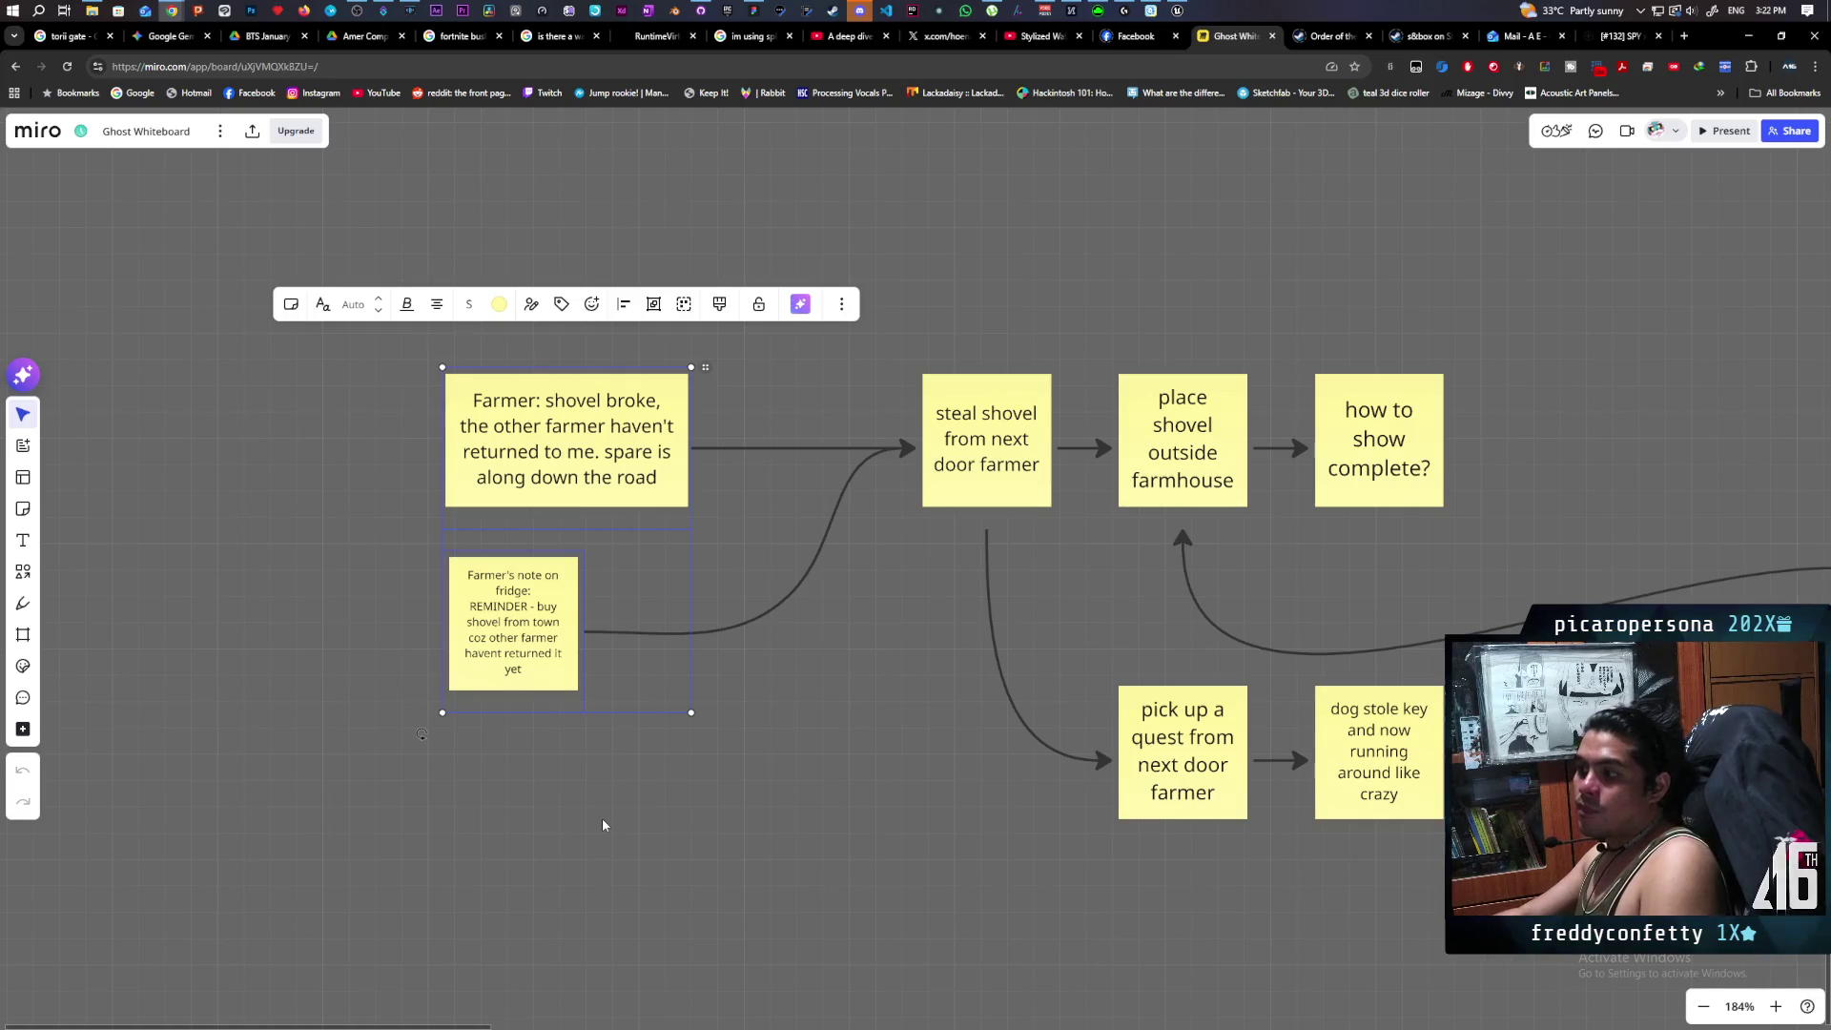
left_click(451, 780)
left_click_drag(335, 291, 524, 810)
mouse_move(377, 278)
left_mouse_down()
mouse_move(511, 810)
mouse_move(531, 764)
left_mouse_up()
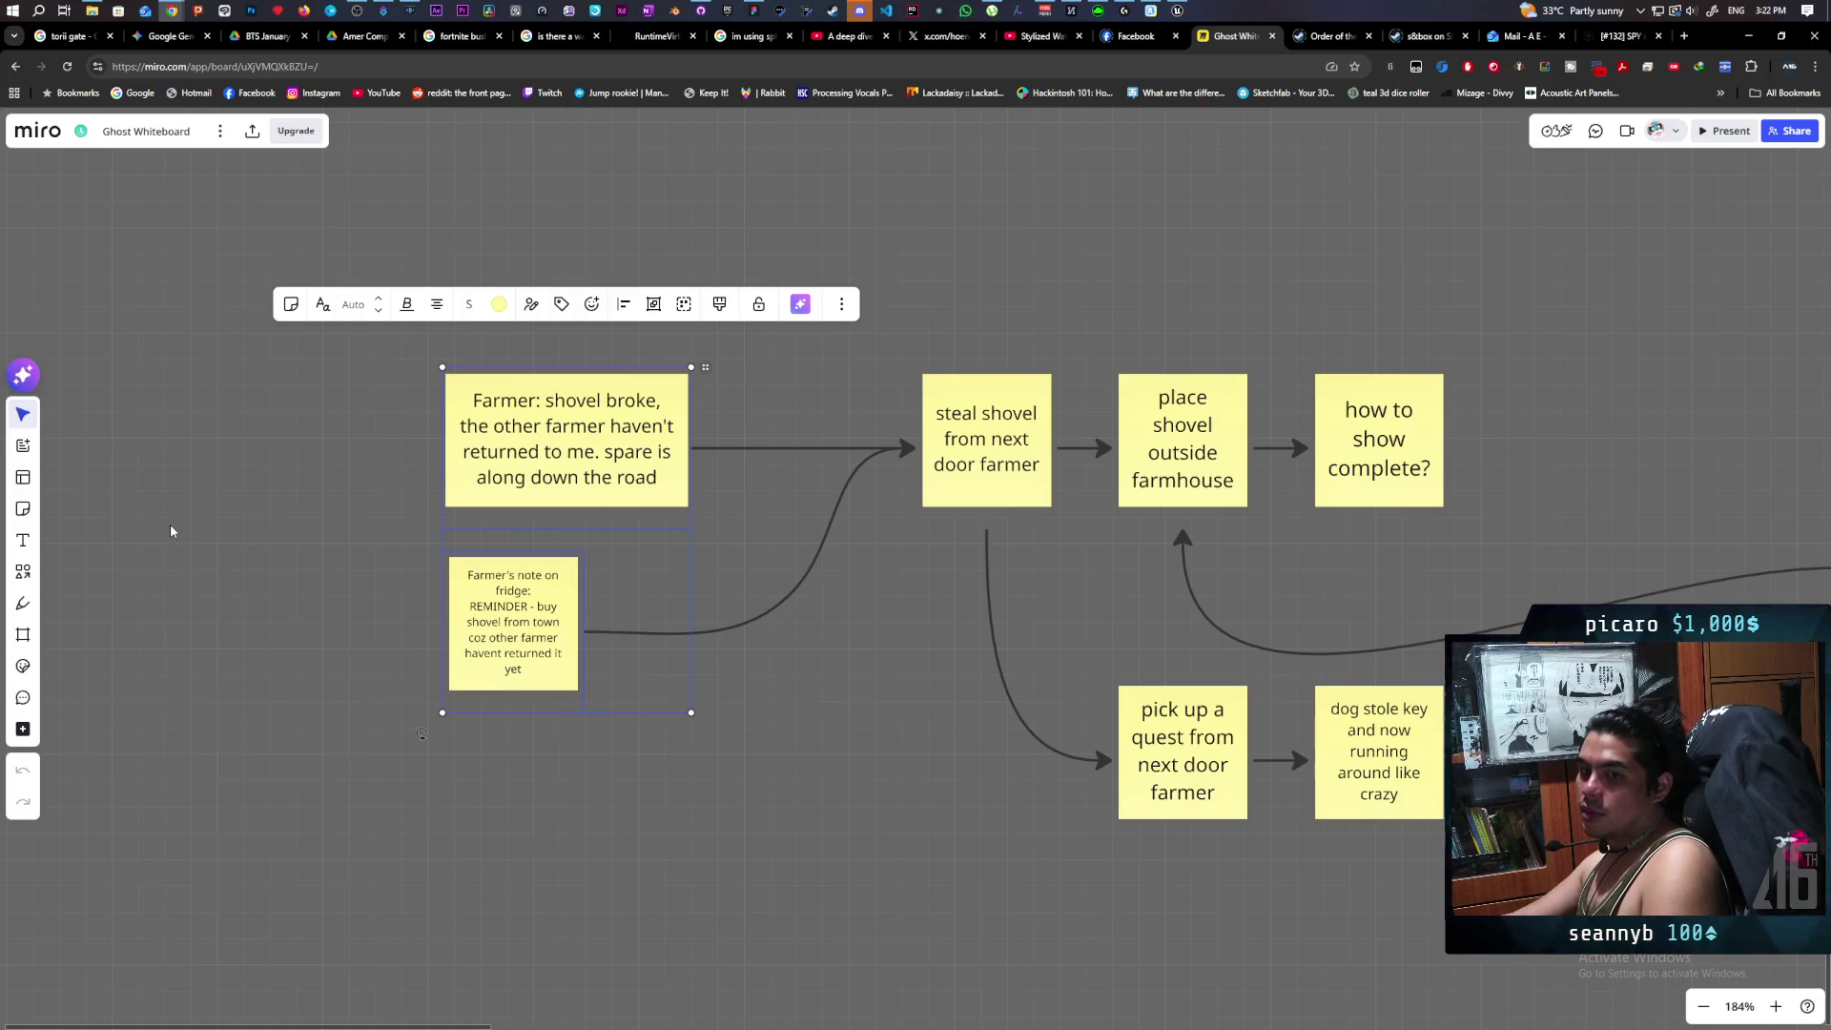
mouse_move(203, 579)
left_mouse_down()
mouse_move(482, 637)
mouse_move(490, 658)
left_mouse_up()
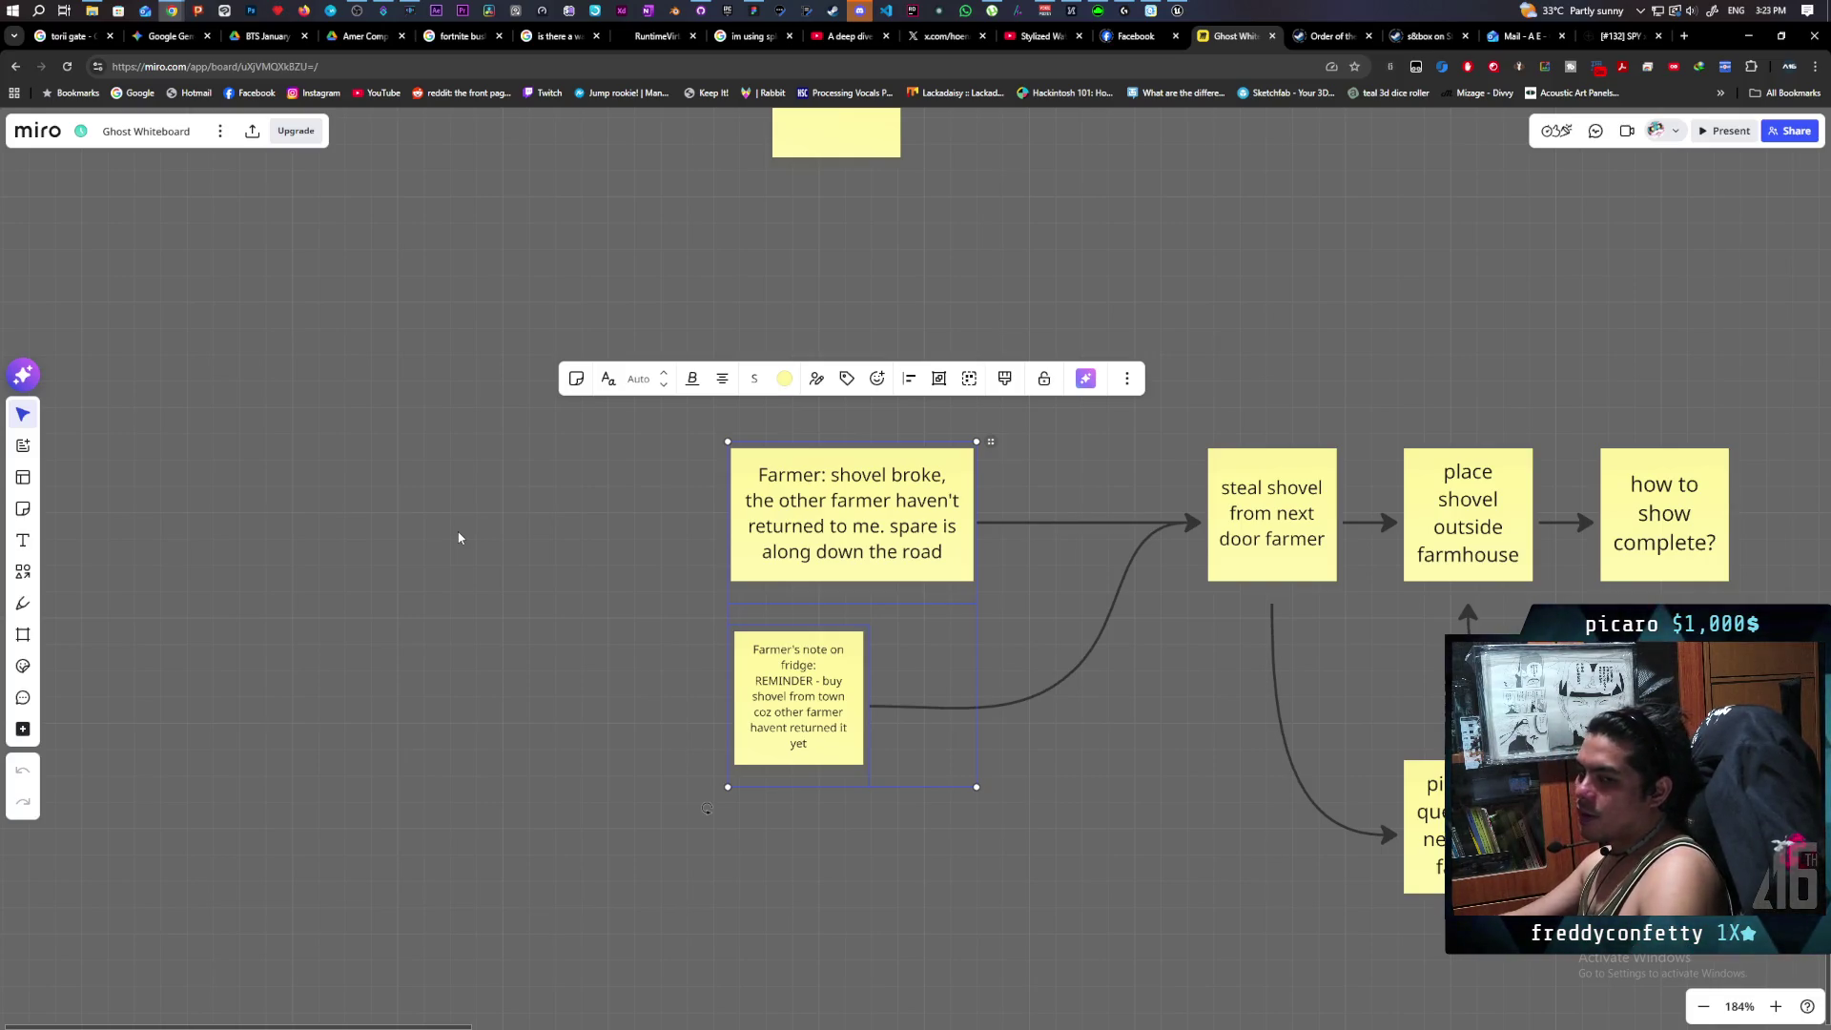
double_click(896, 526)
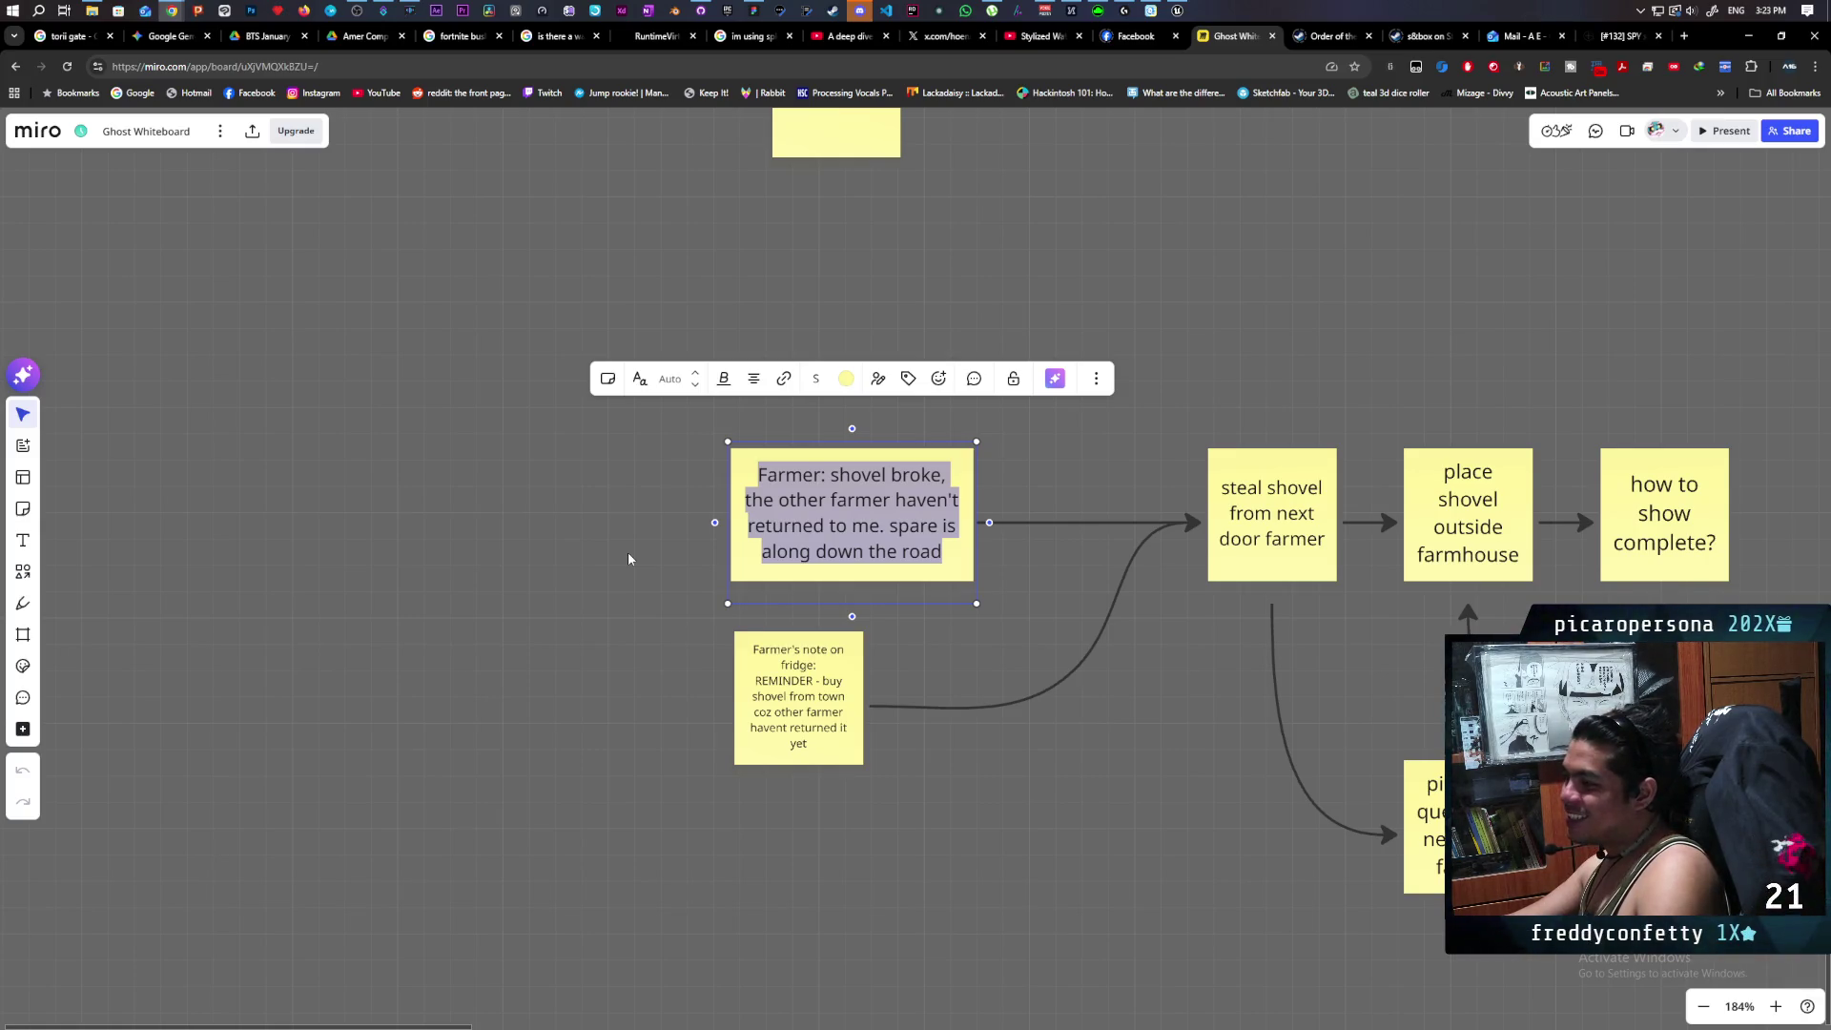
left_click(629, 554)
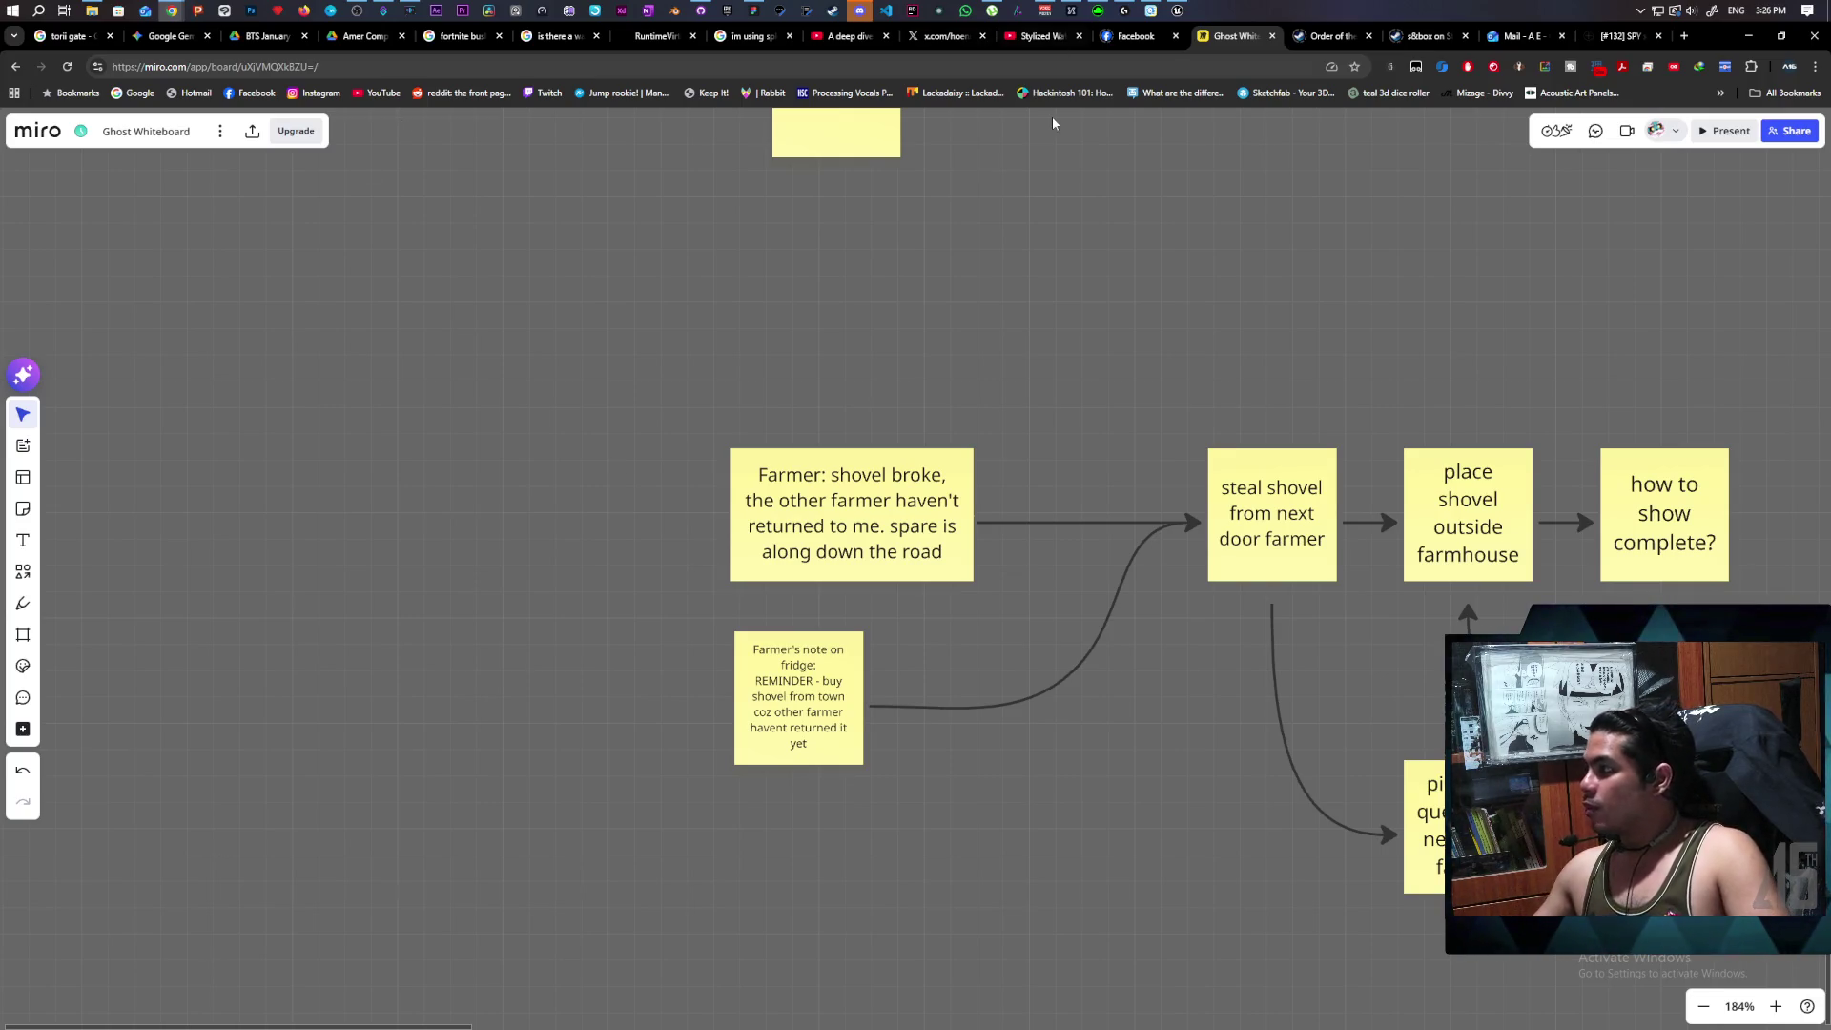
Check today's date on the April 2026 taskbar calendar, then dismiss it.
left_click(1773, 10)
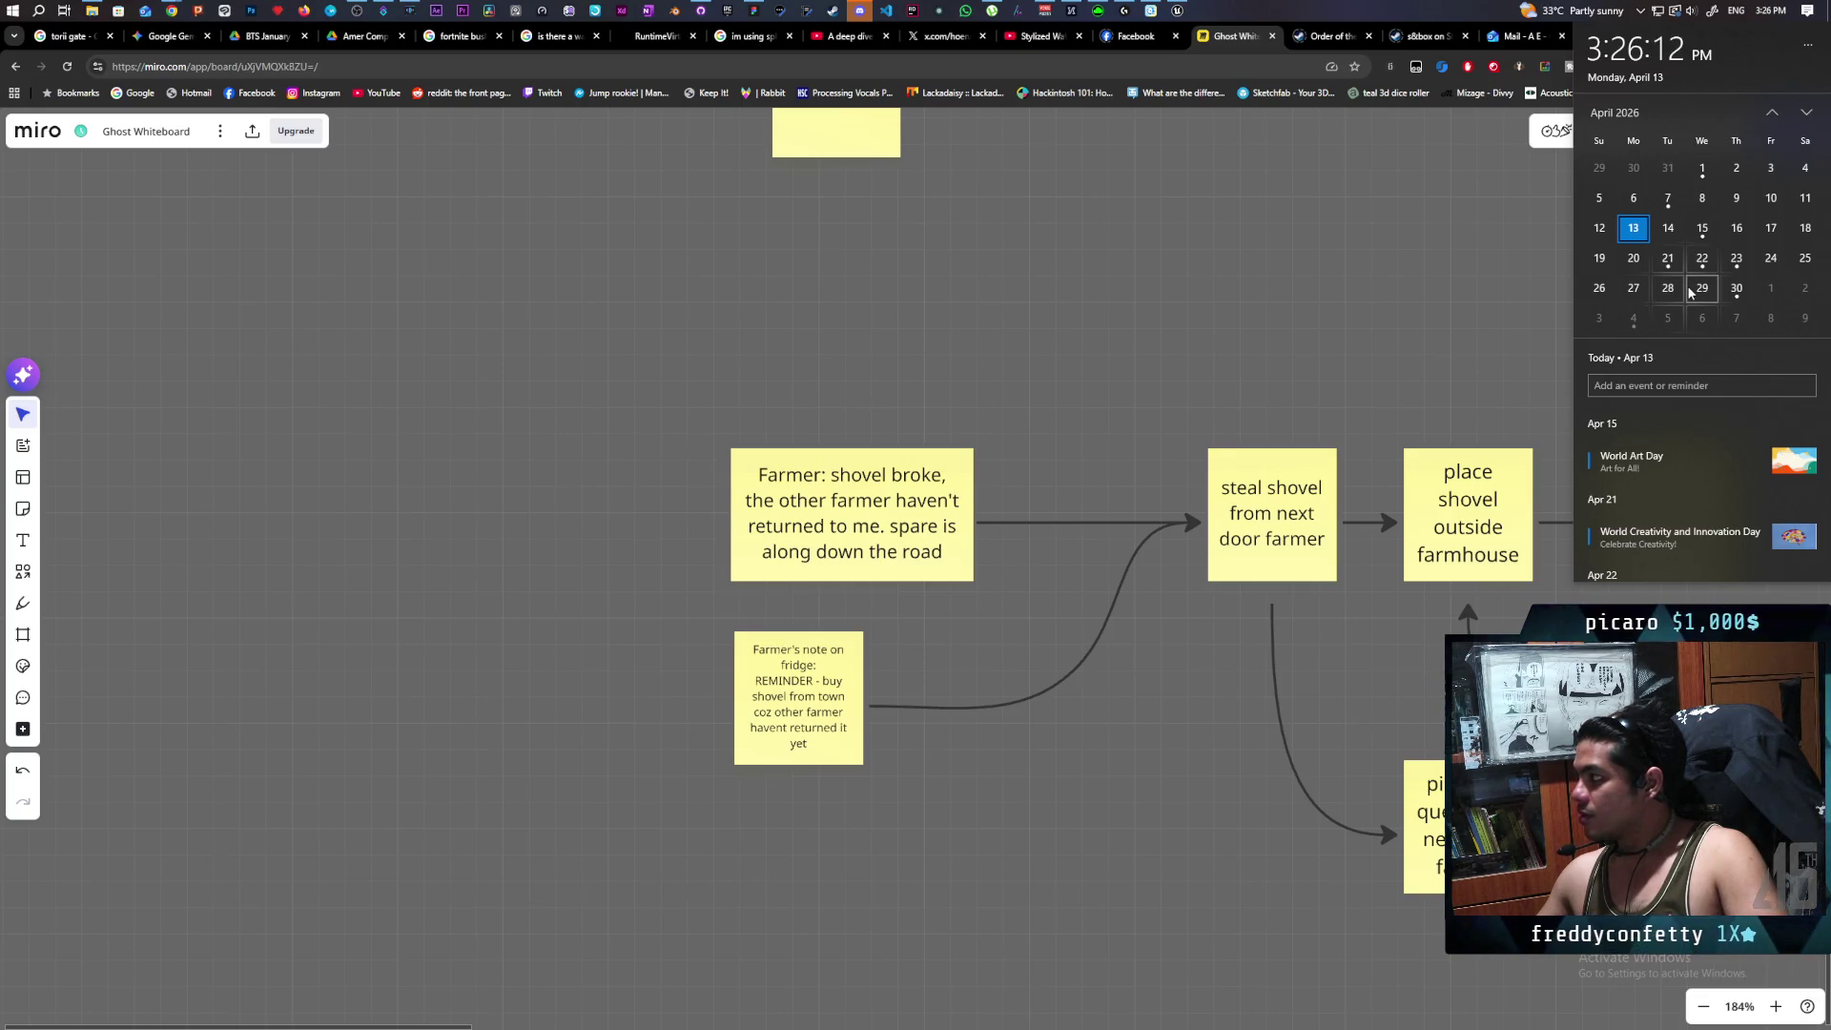
left_click(1400, 308)
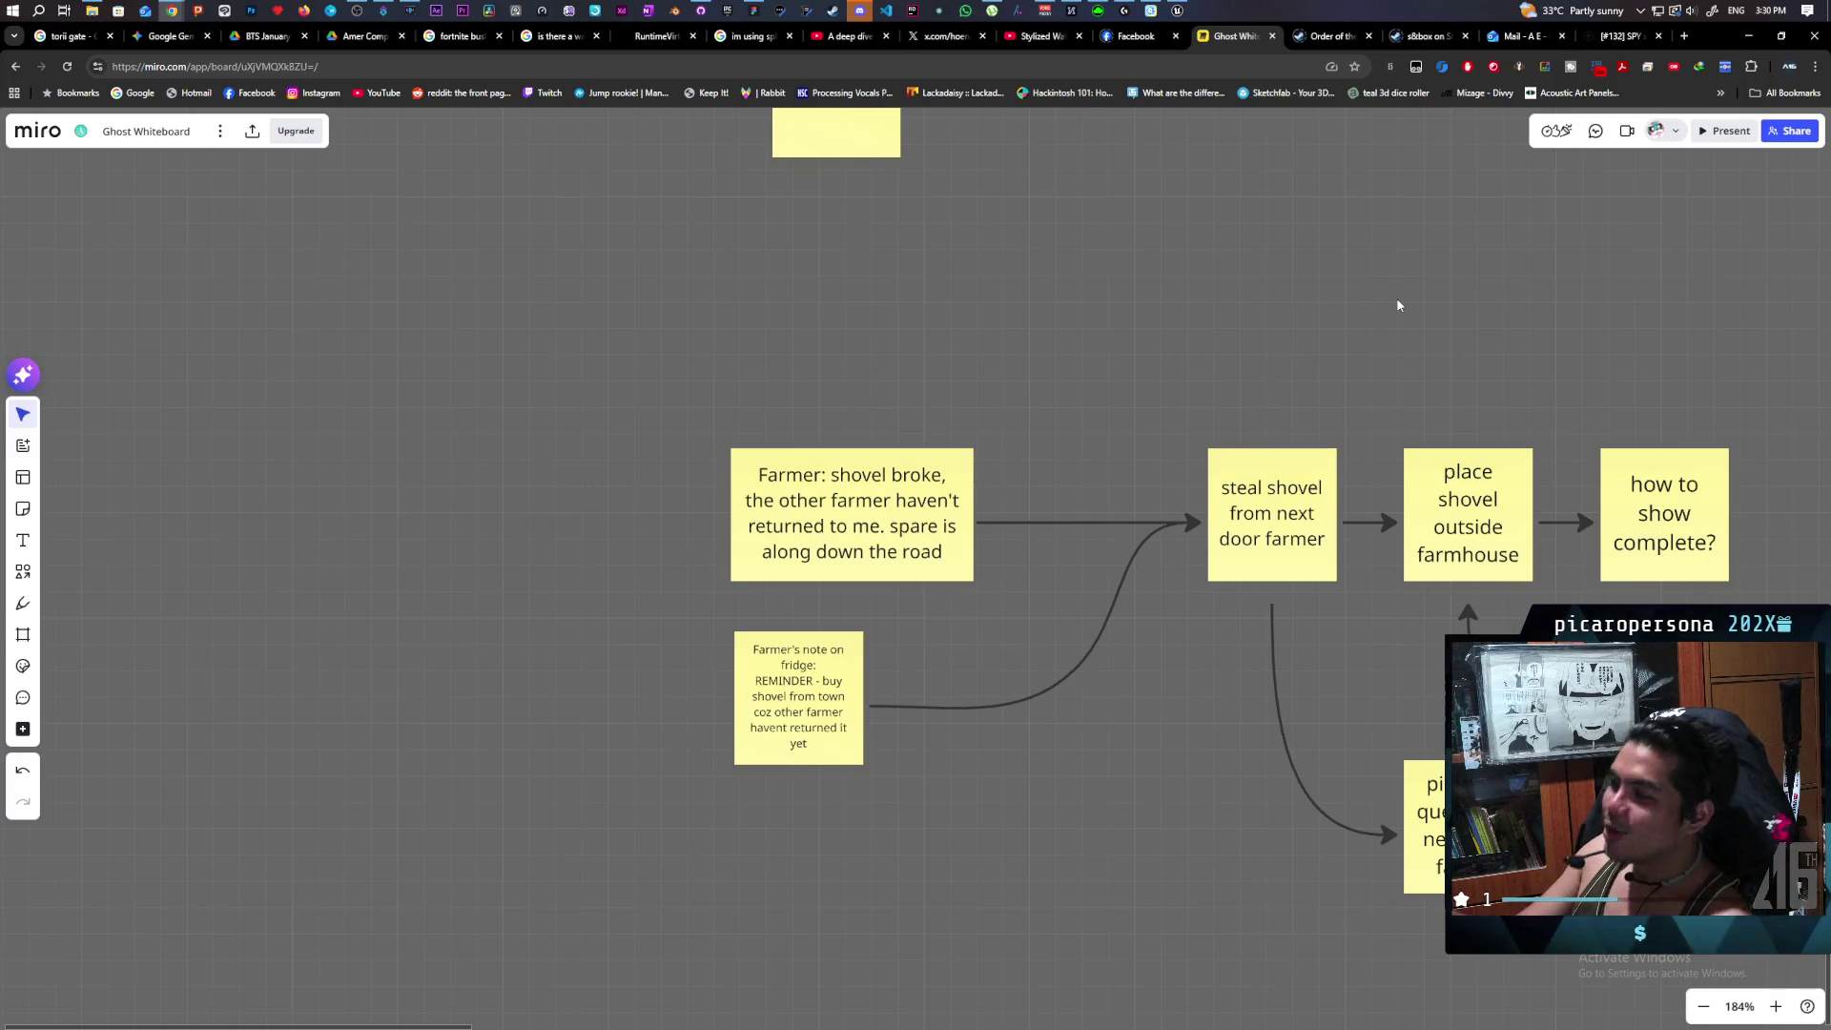
Leave the Ghost Whiteboard showing the farmer's broken-shovel and fridge reminder notes.
mouse_move(1771, 9)
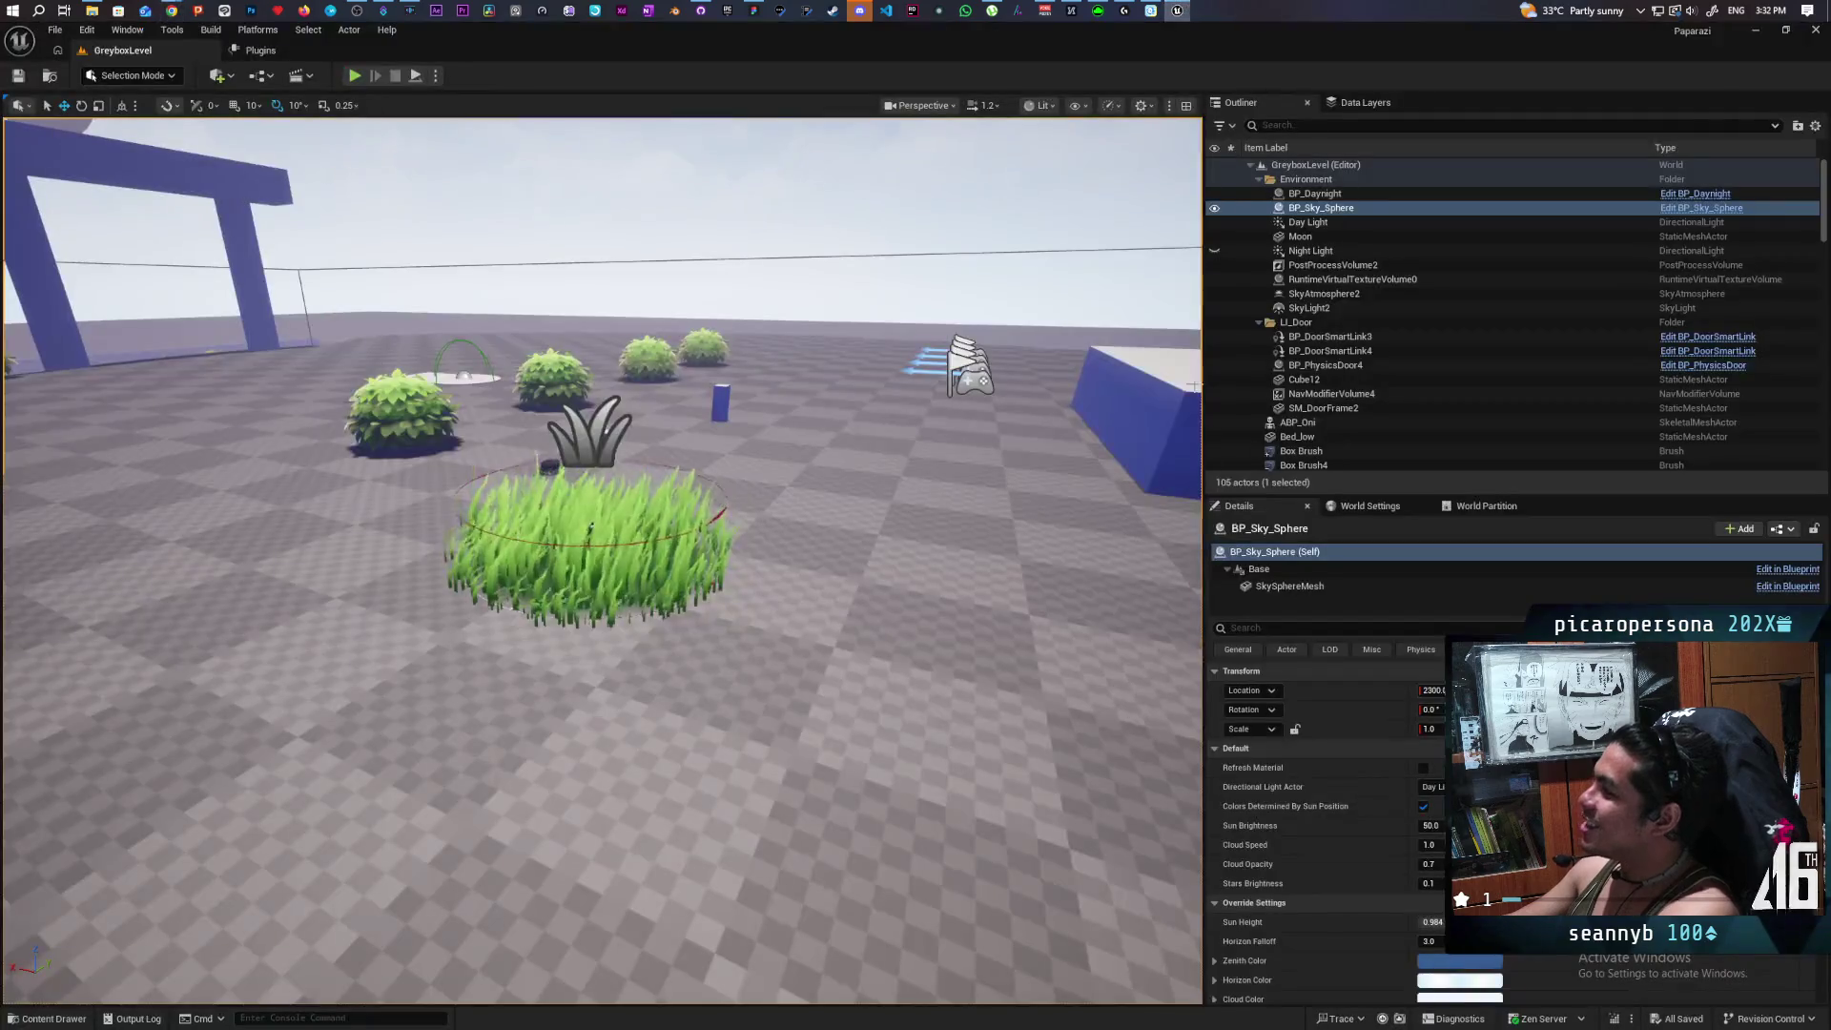
left_click(1176, 11)
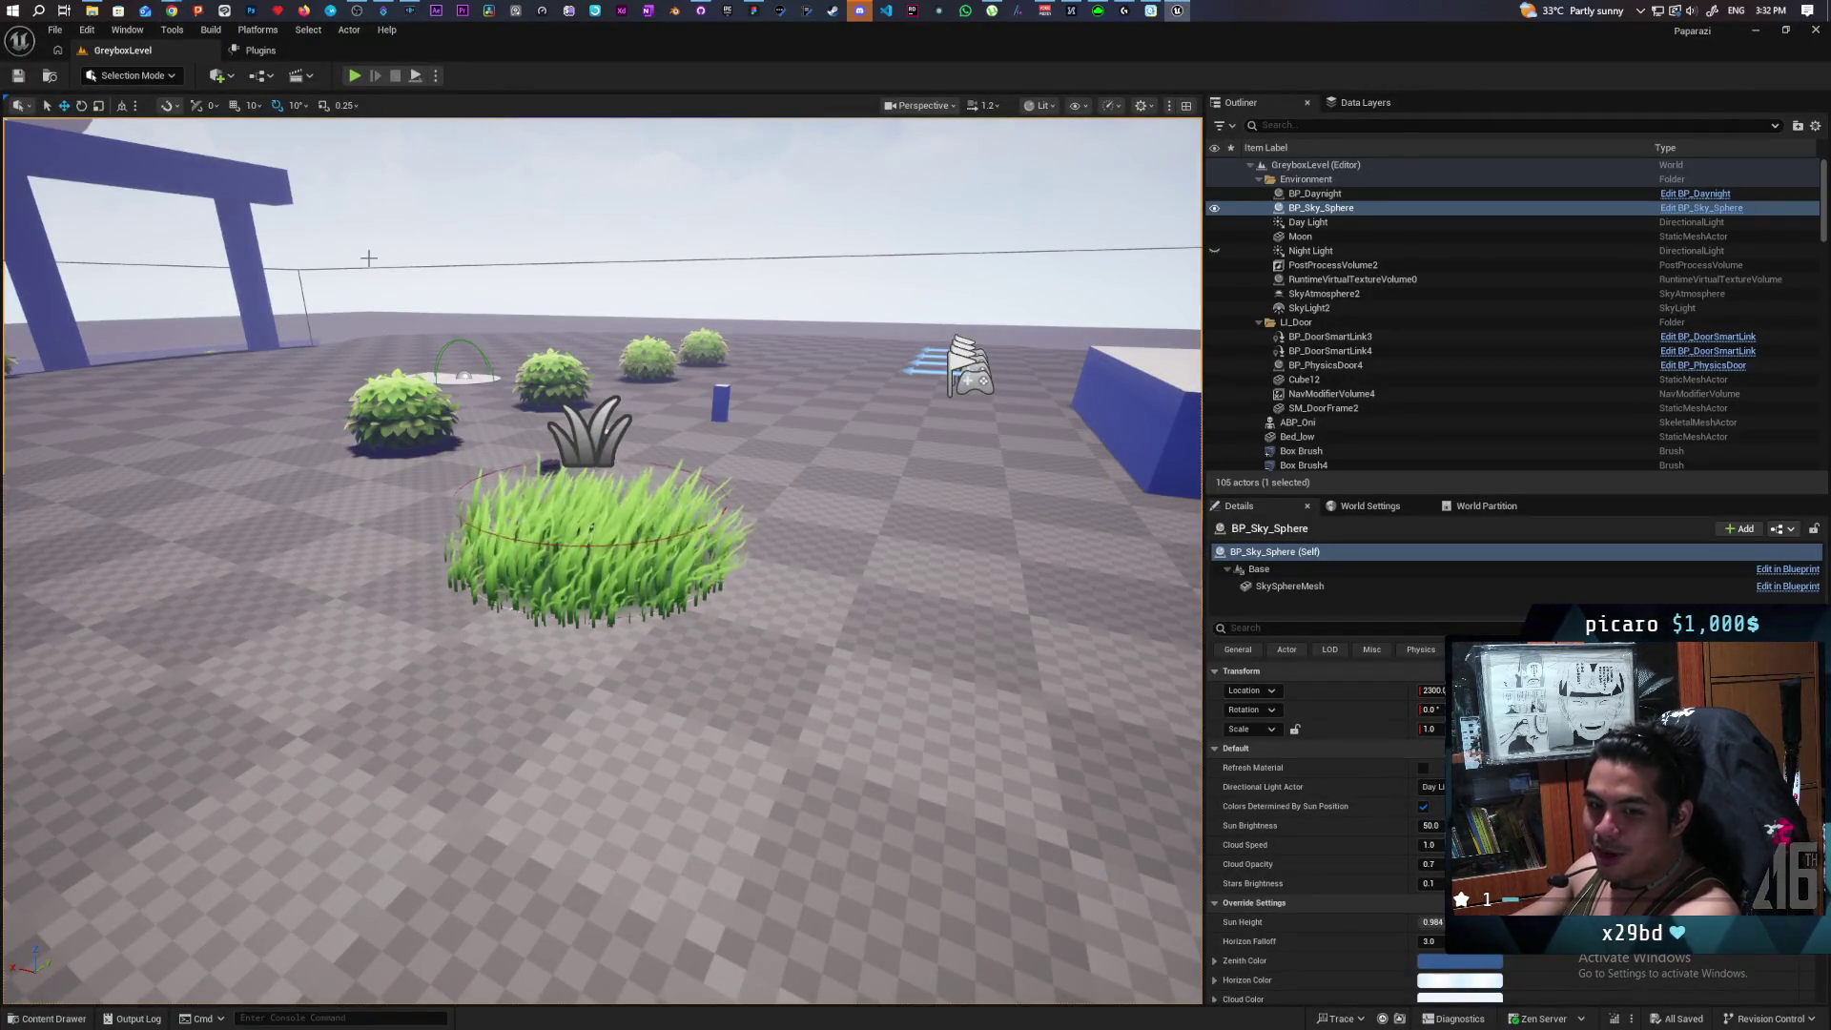
Start Play In Editor on GreyboxLevel and walk the cat forward into the grass.
key("alt+p")
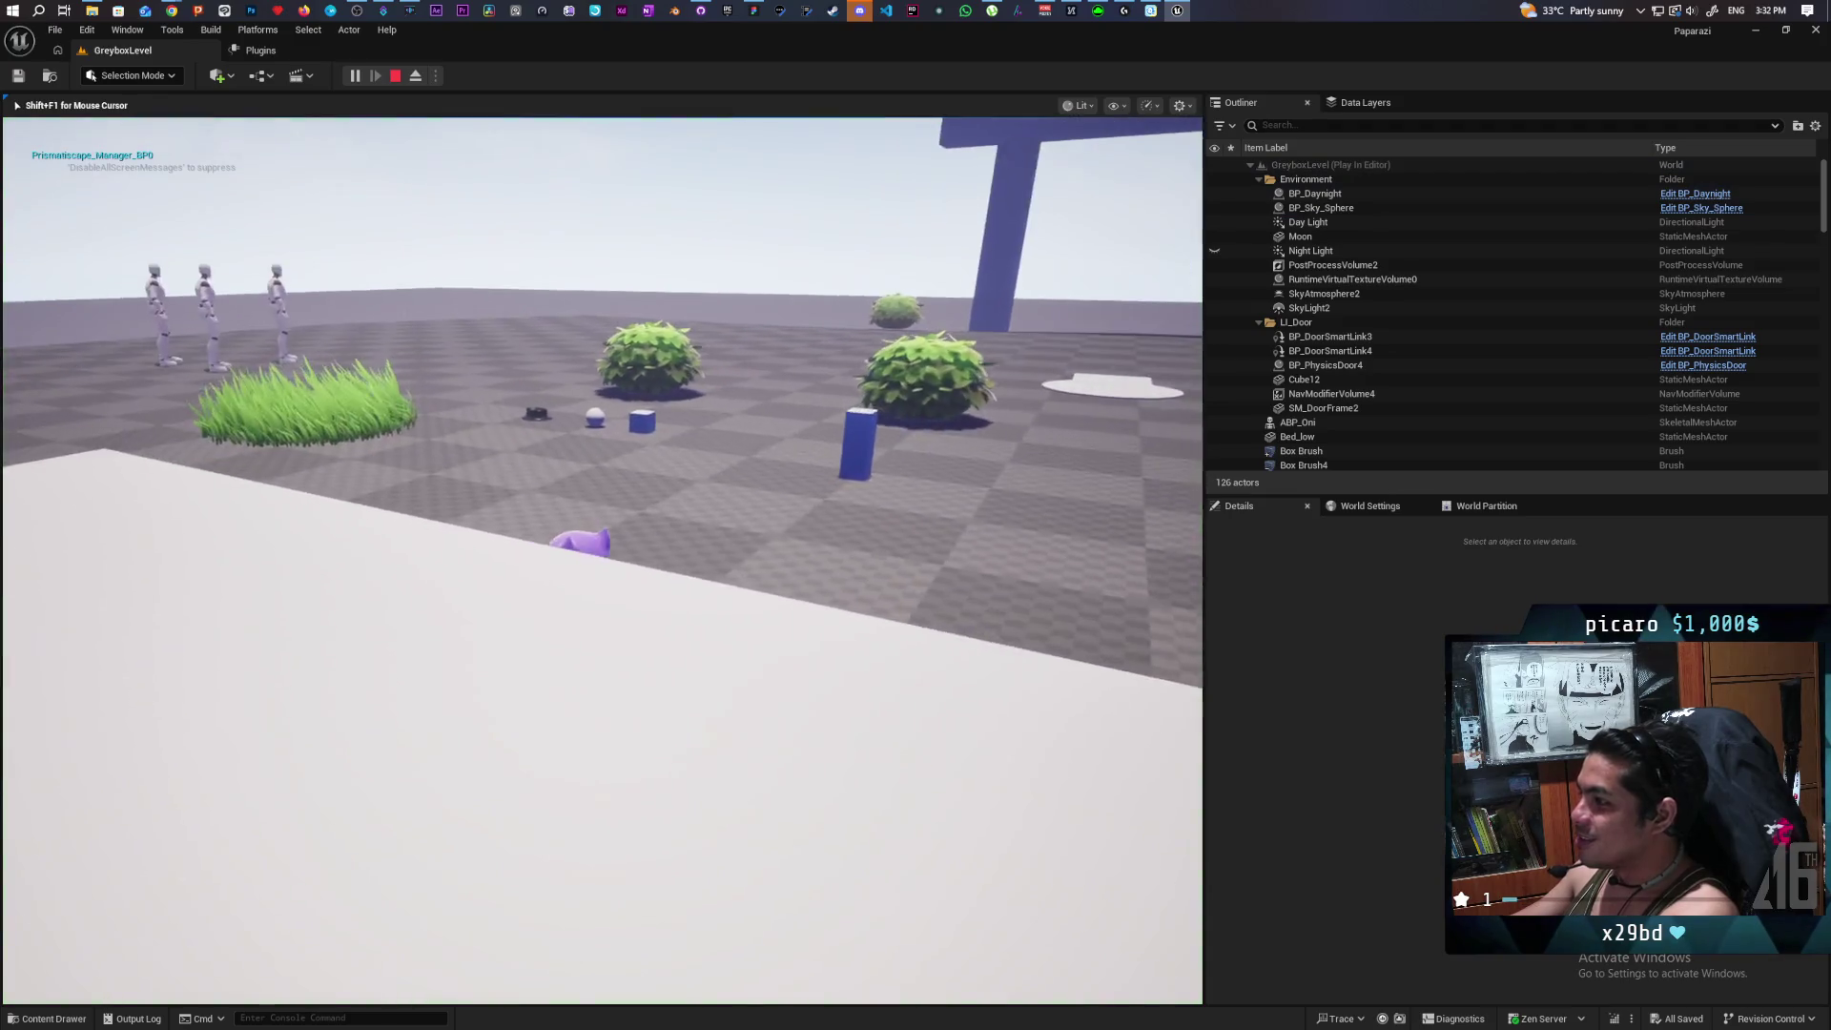
key("w")
key("f")
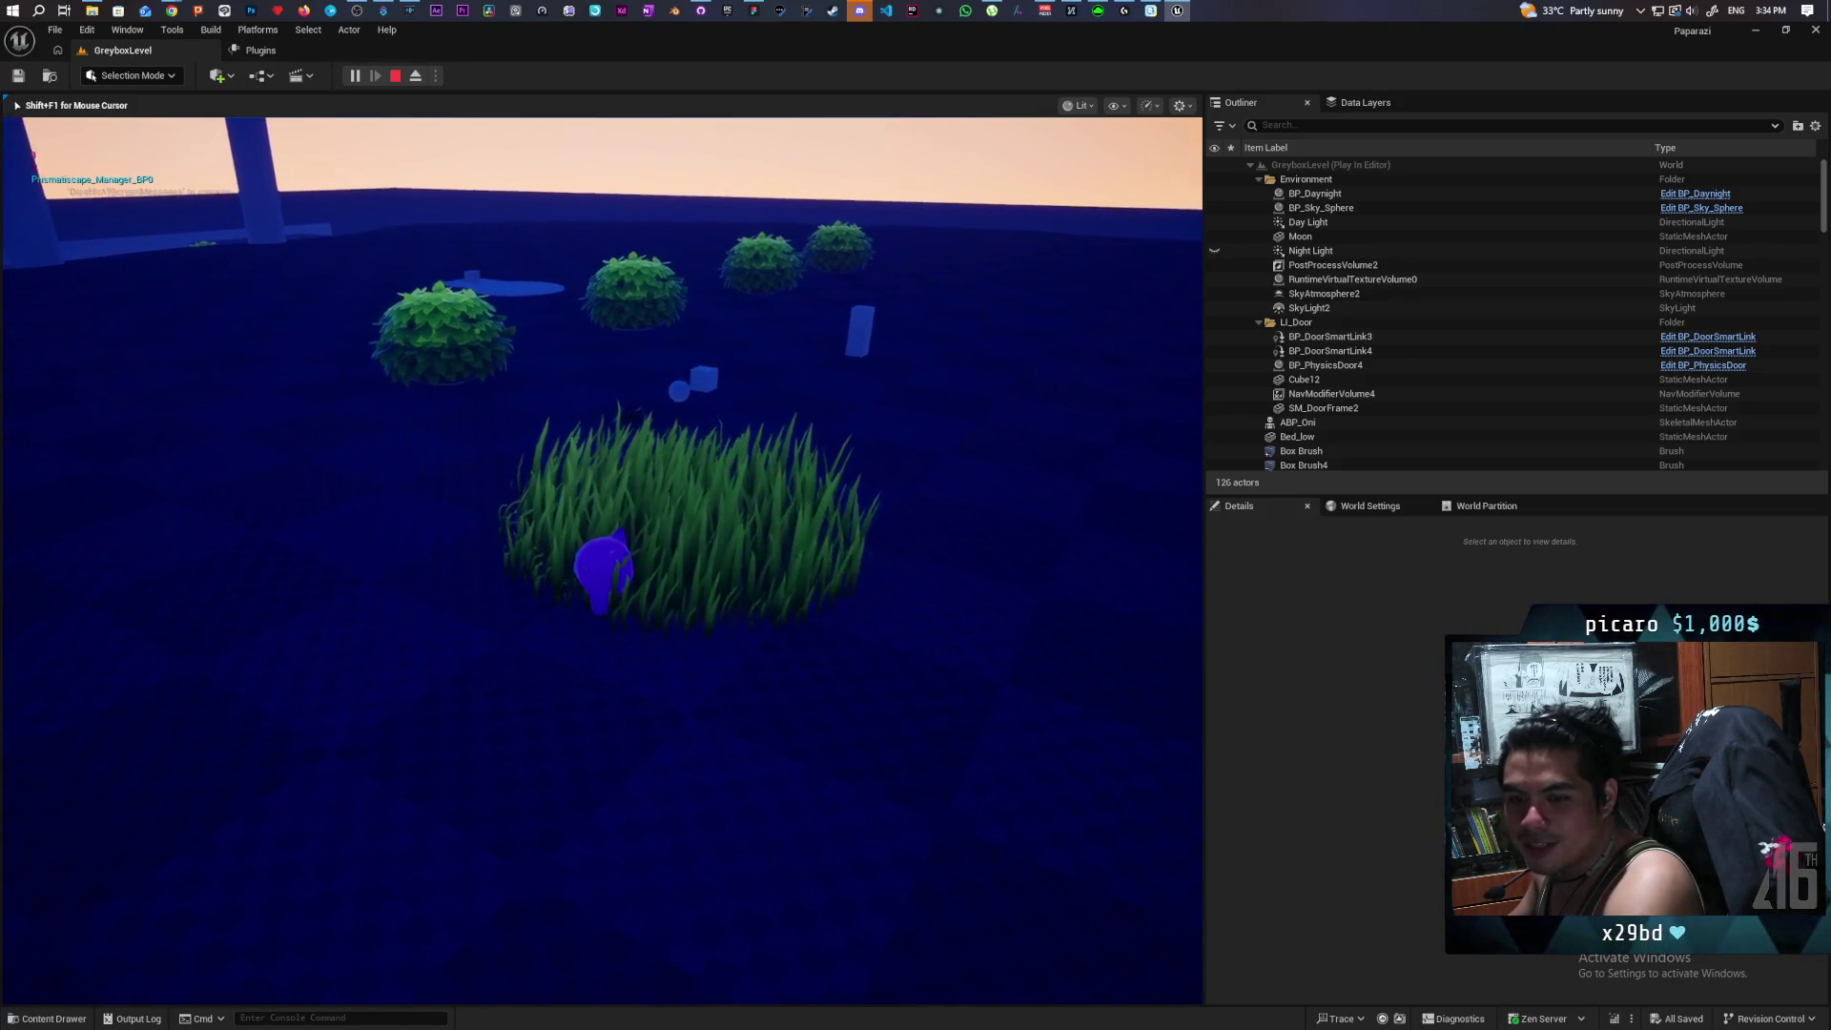
Walk the cat through the torii gate into the grass, then switch back to Miro.
key("w")
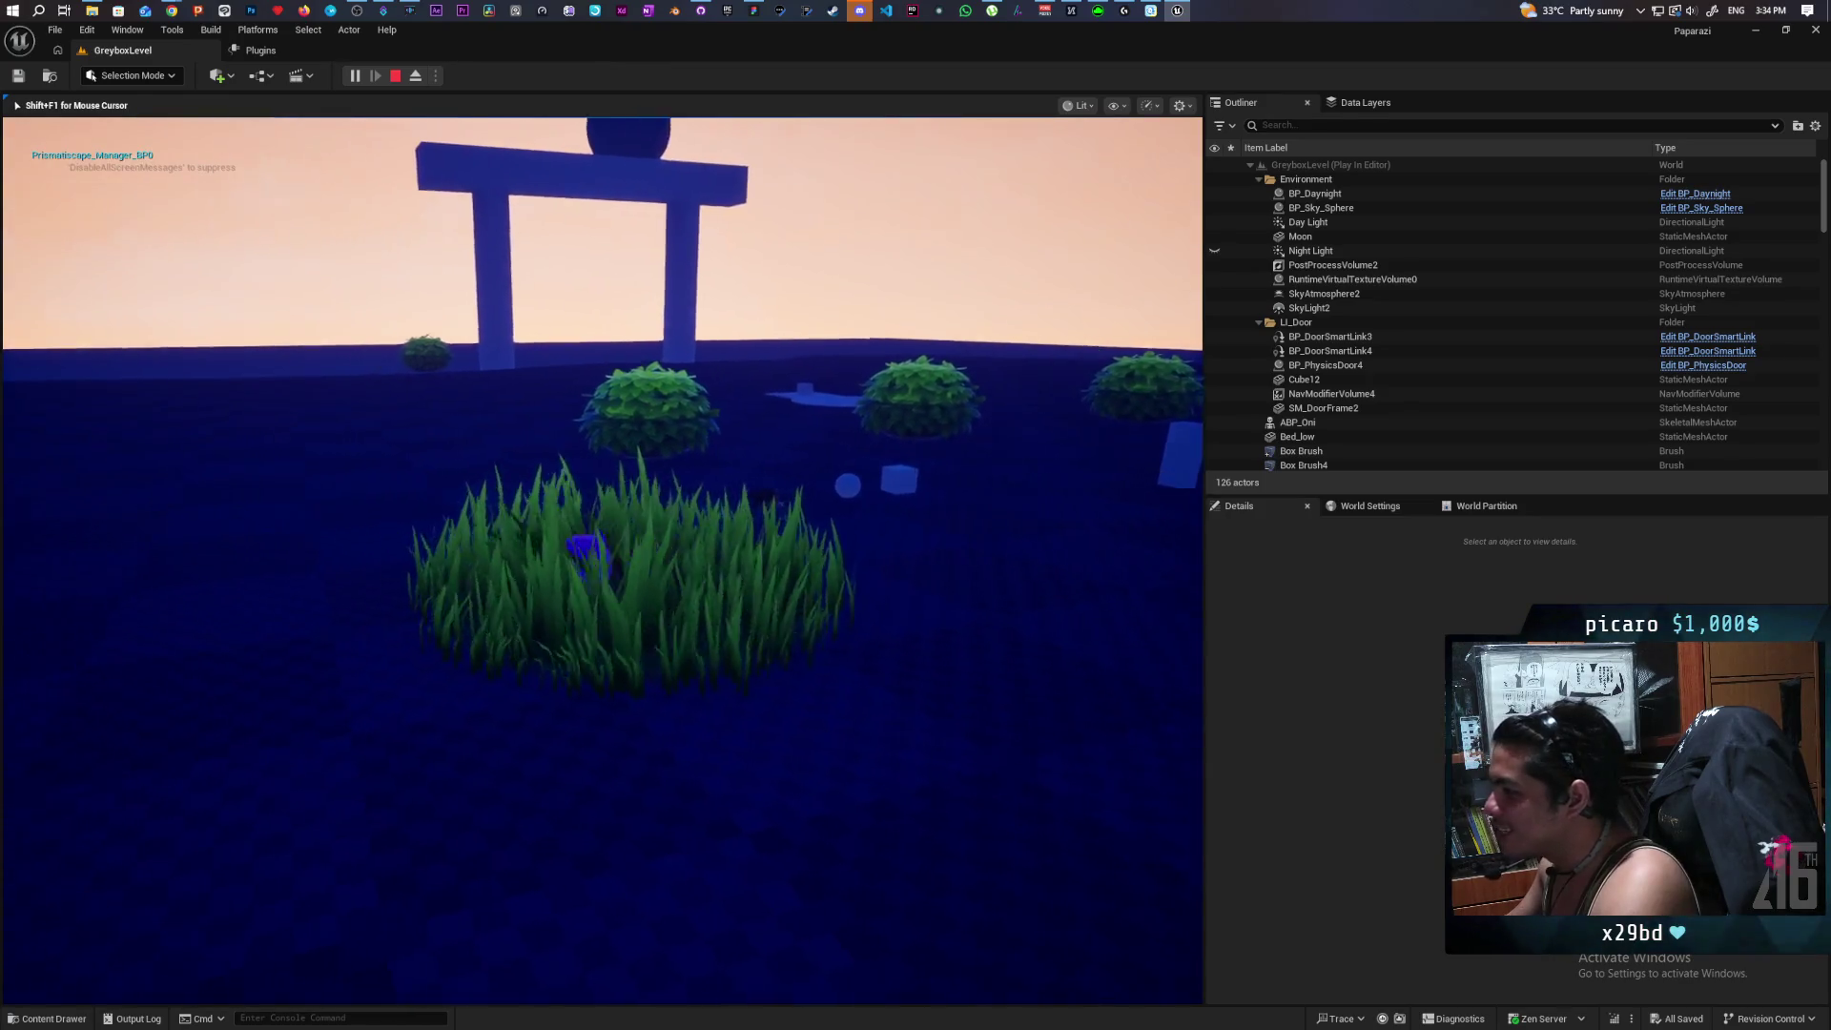
key("w")
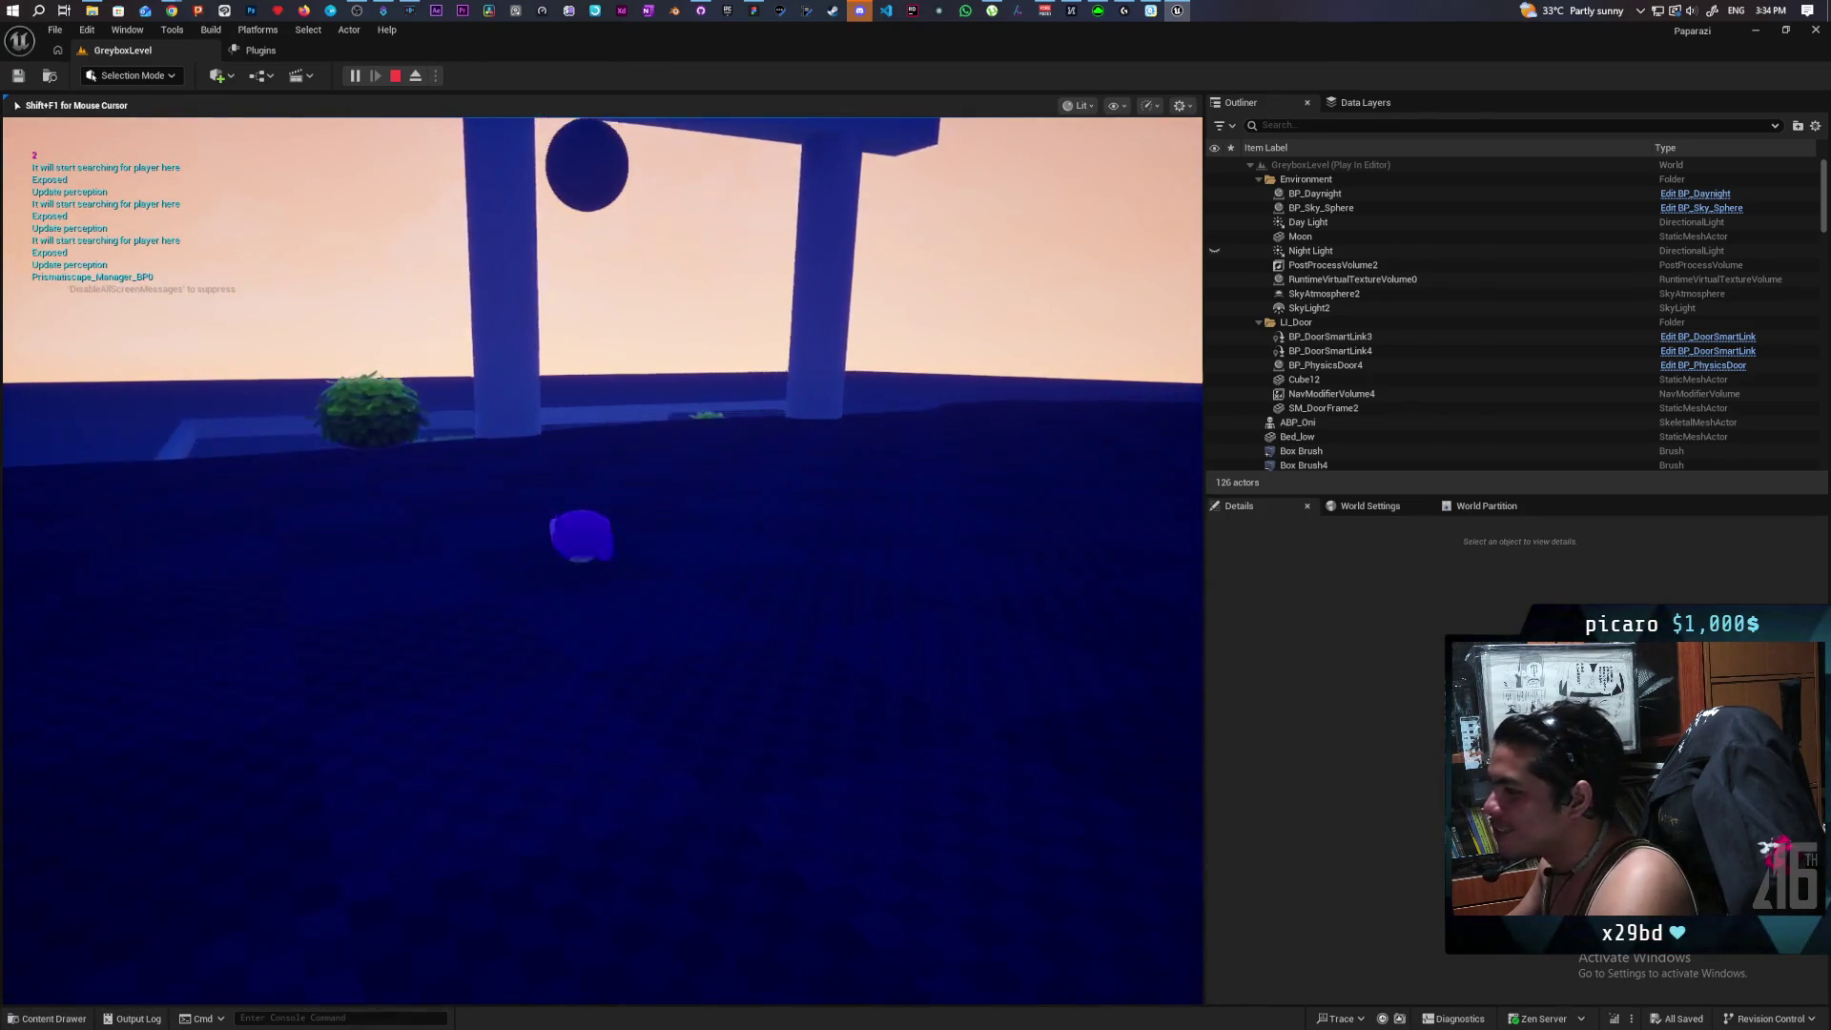
key("w")
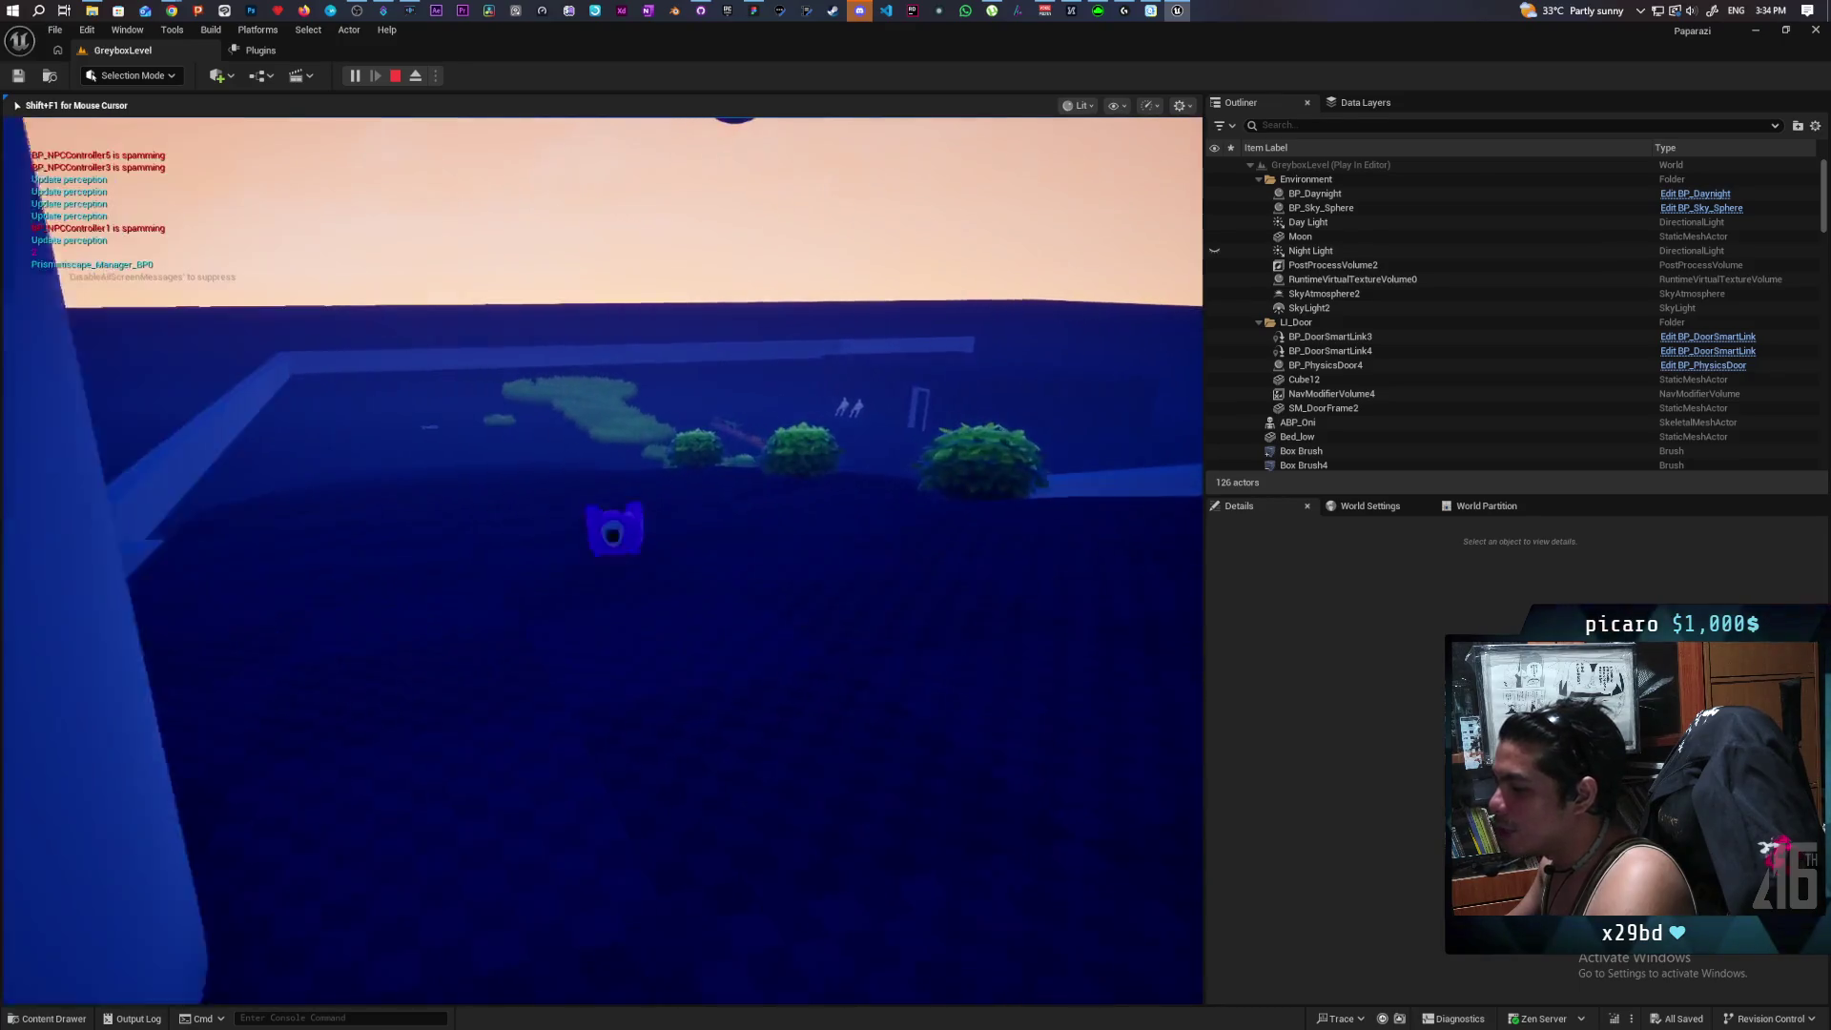
key("s")
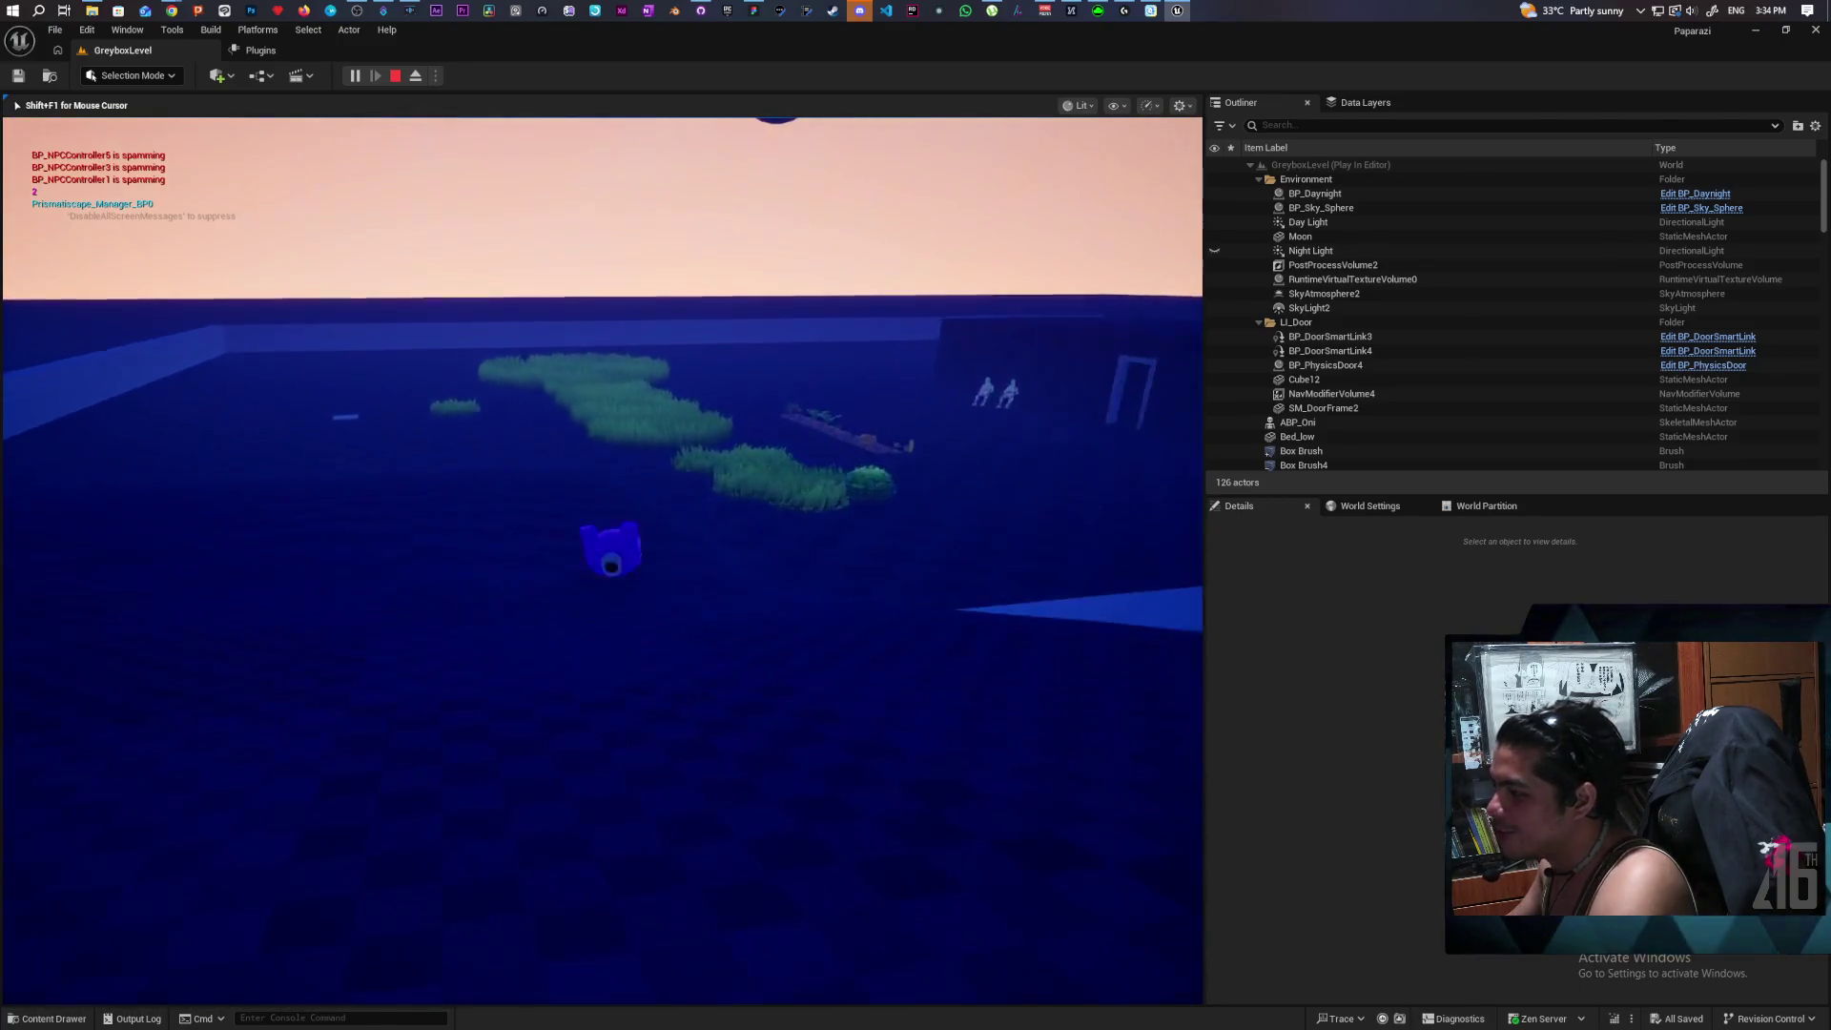
key("w")
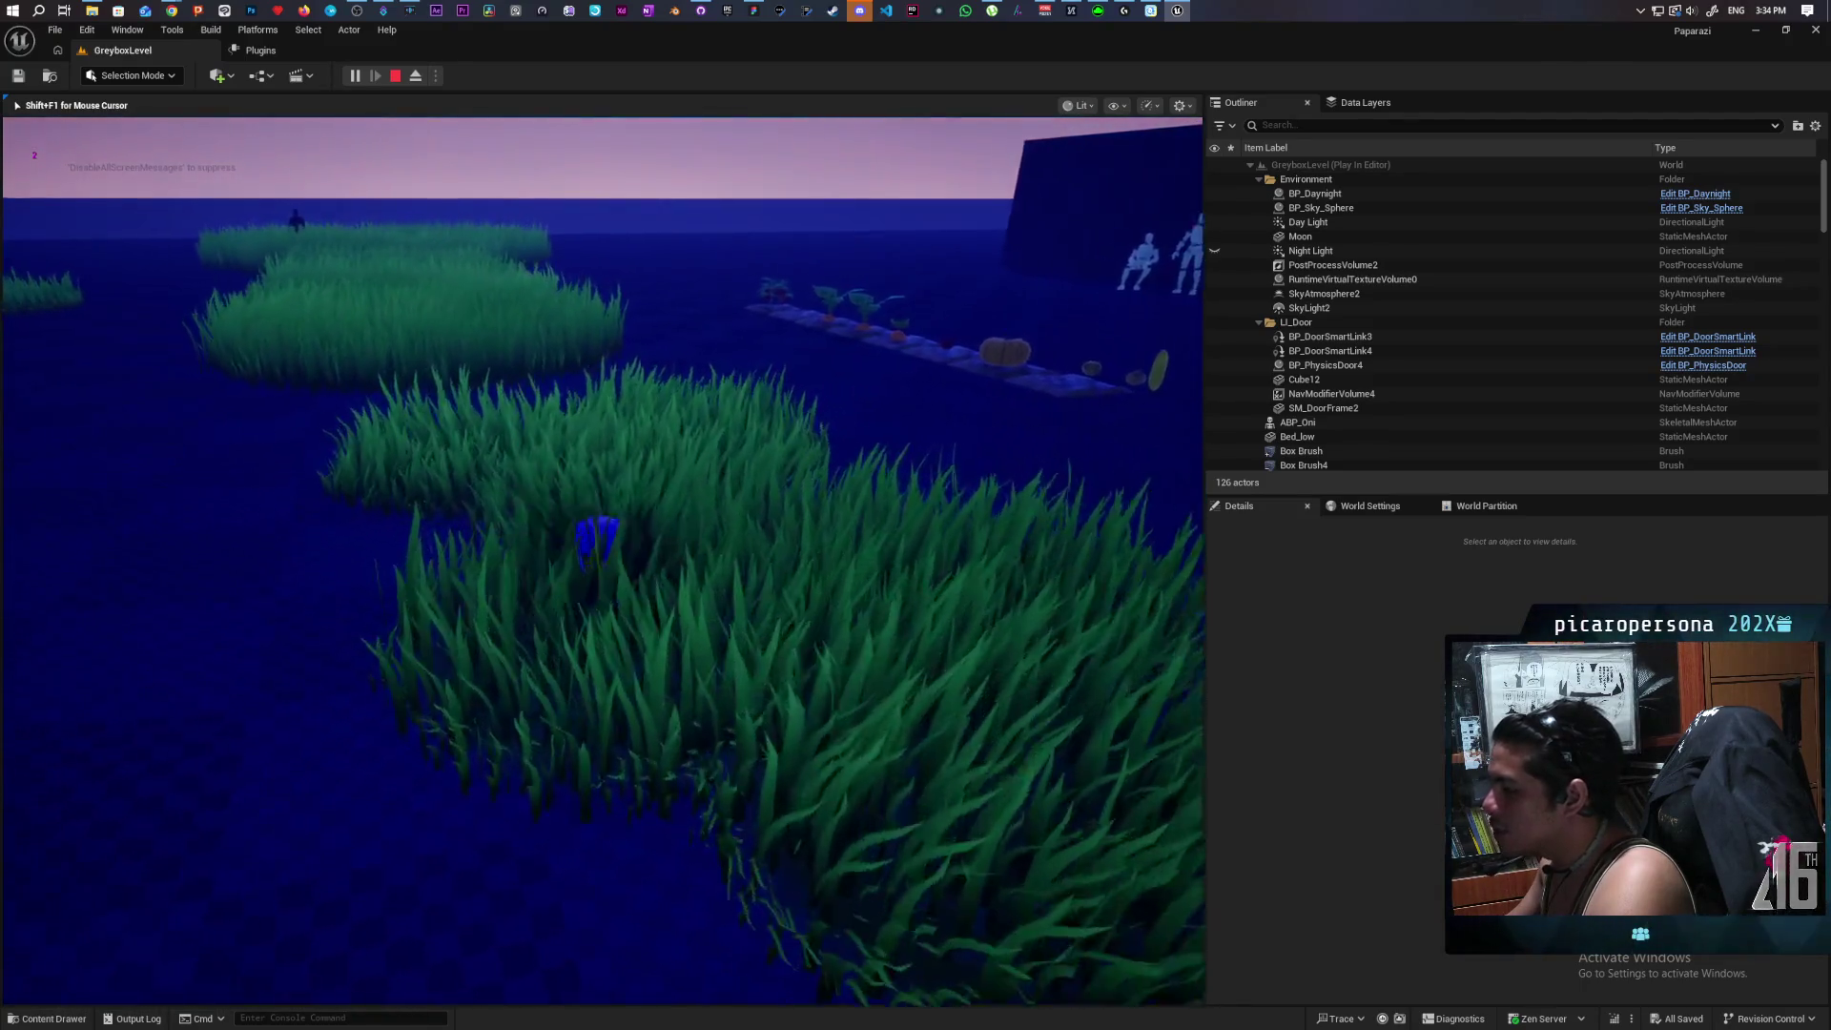
key("alt+Tab")
Glance at GitHub Desktop's no-local-changes state remotely, then return to the Unreal playtest.
mouse_move(174, 10)
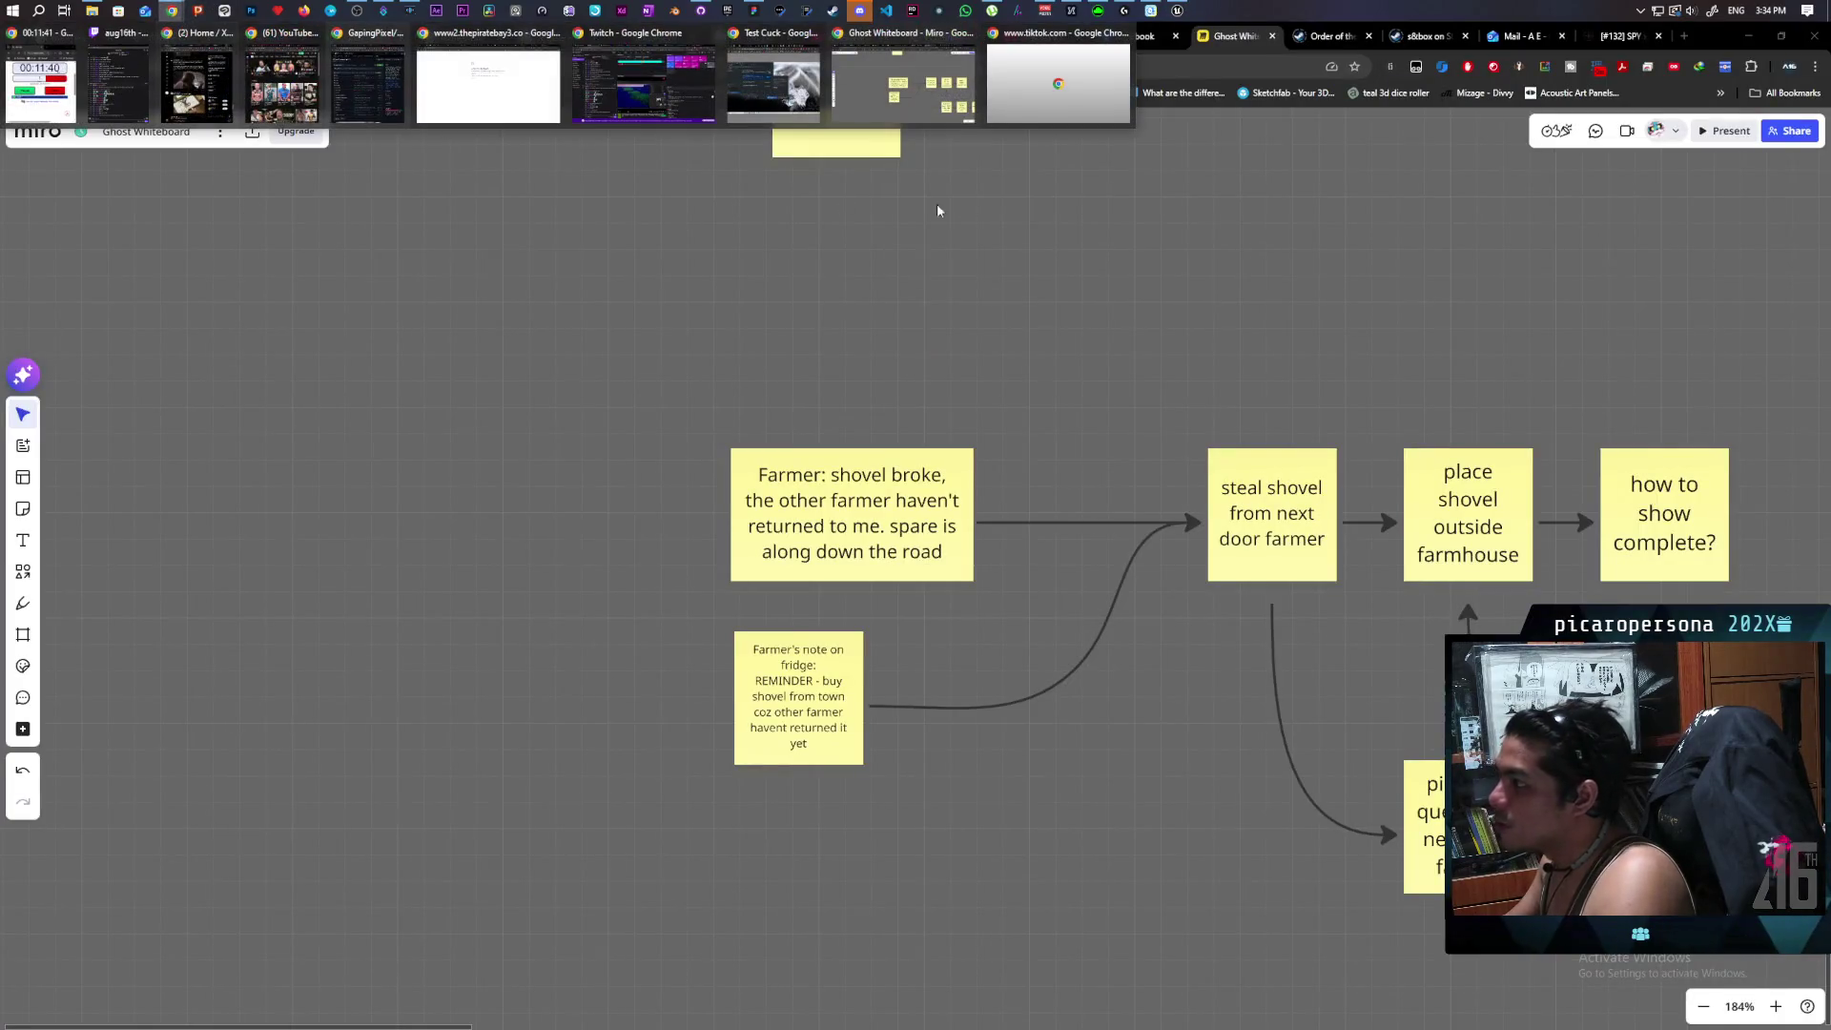
left_click(788, 114)
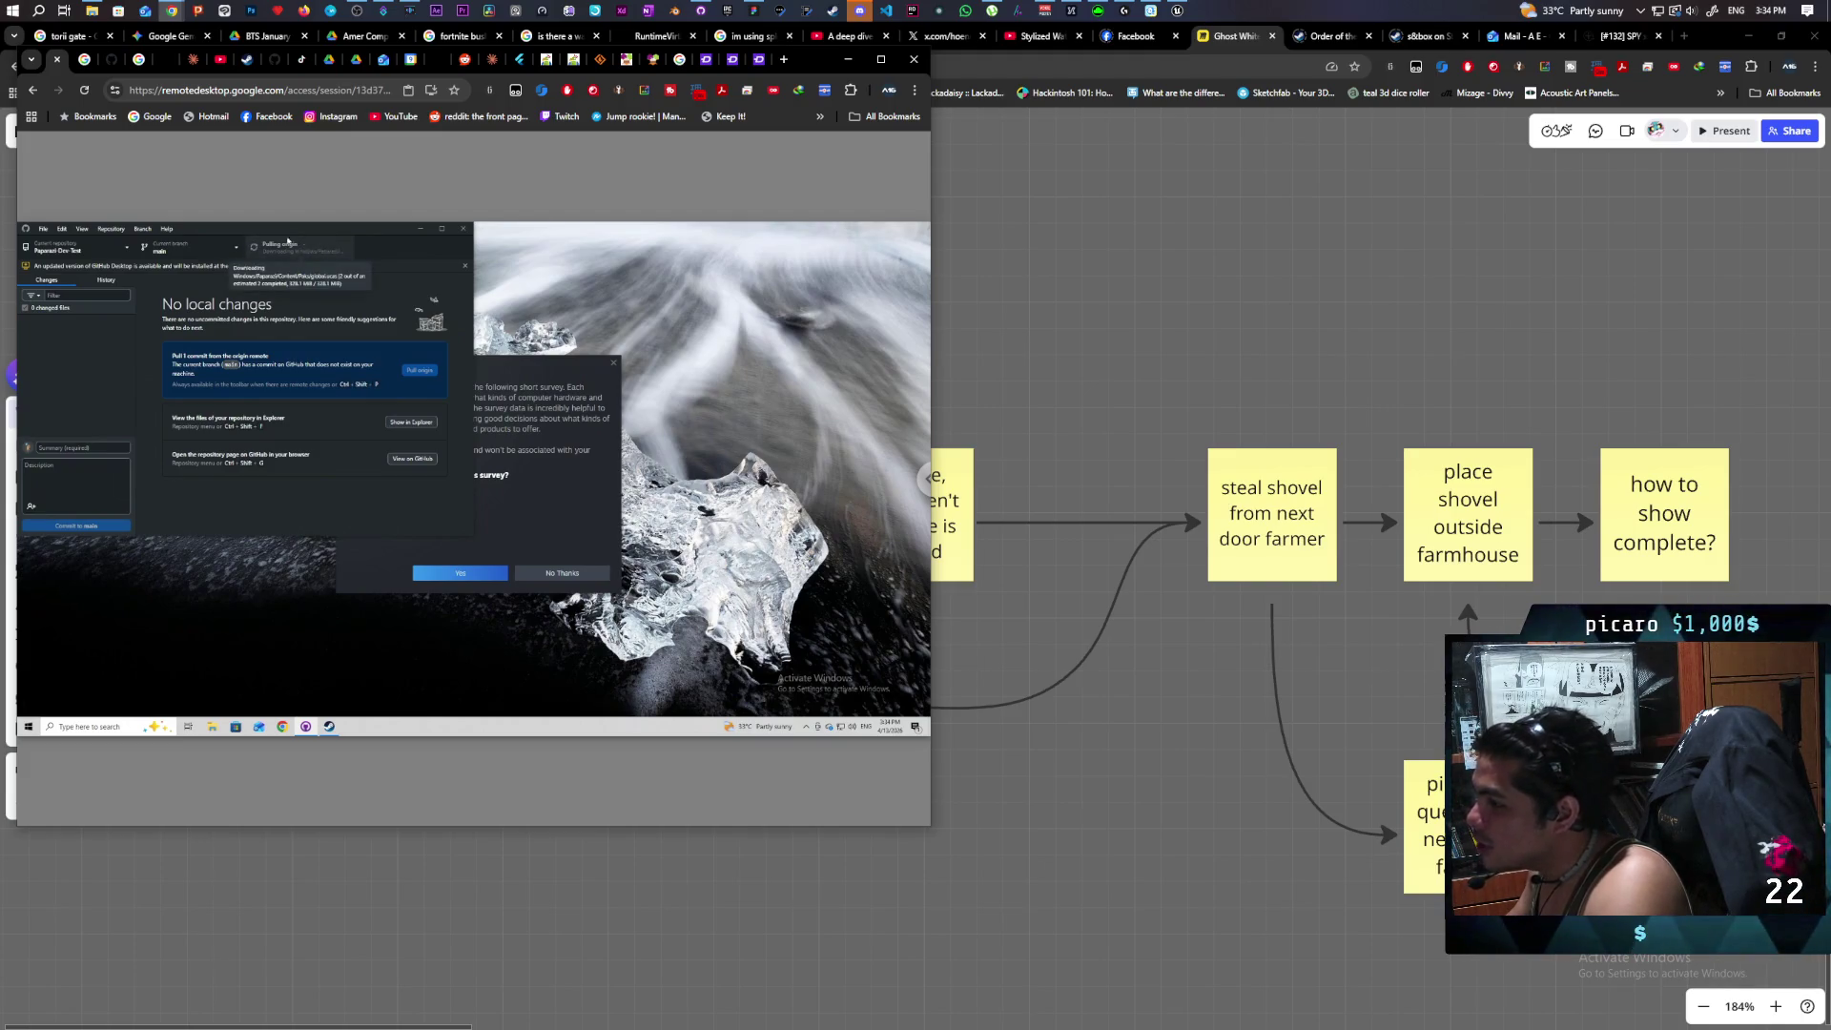
mouse_move(1176, 12)
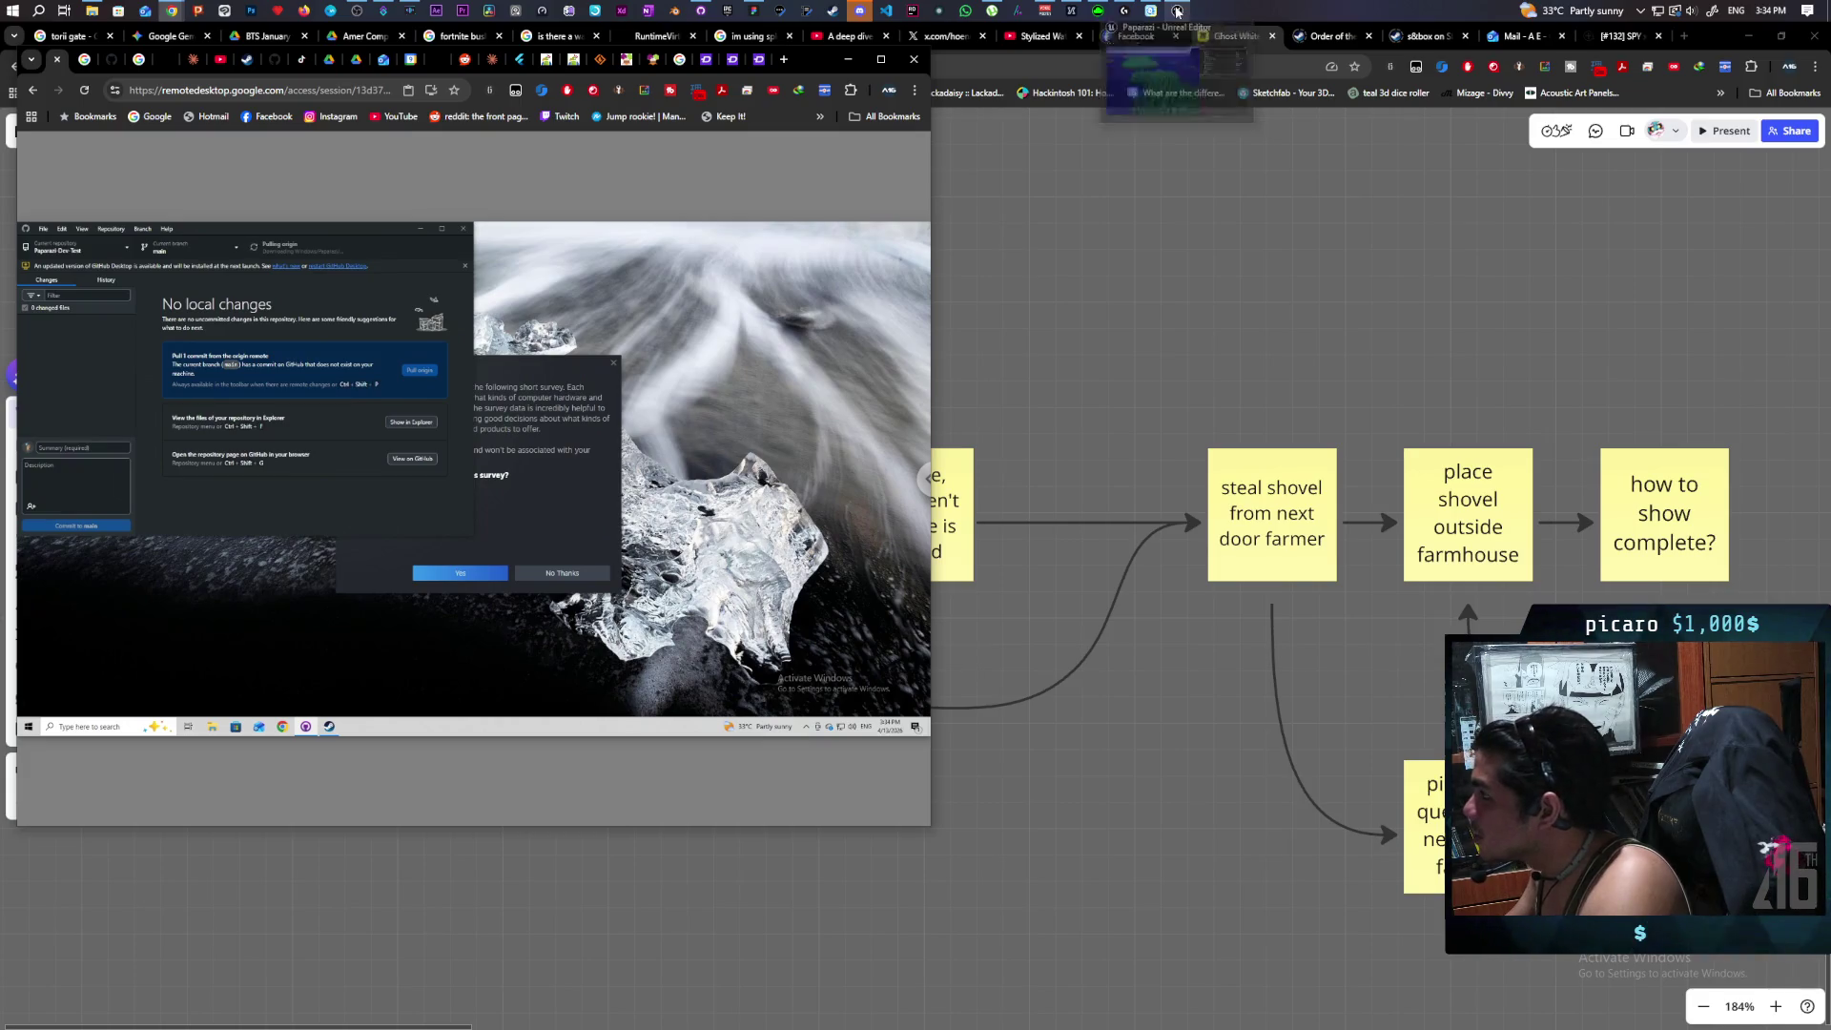
left_click(1177, 72)
Walk the character through the grass toward the wall and crop beds.
key("w")
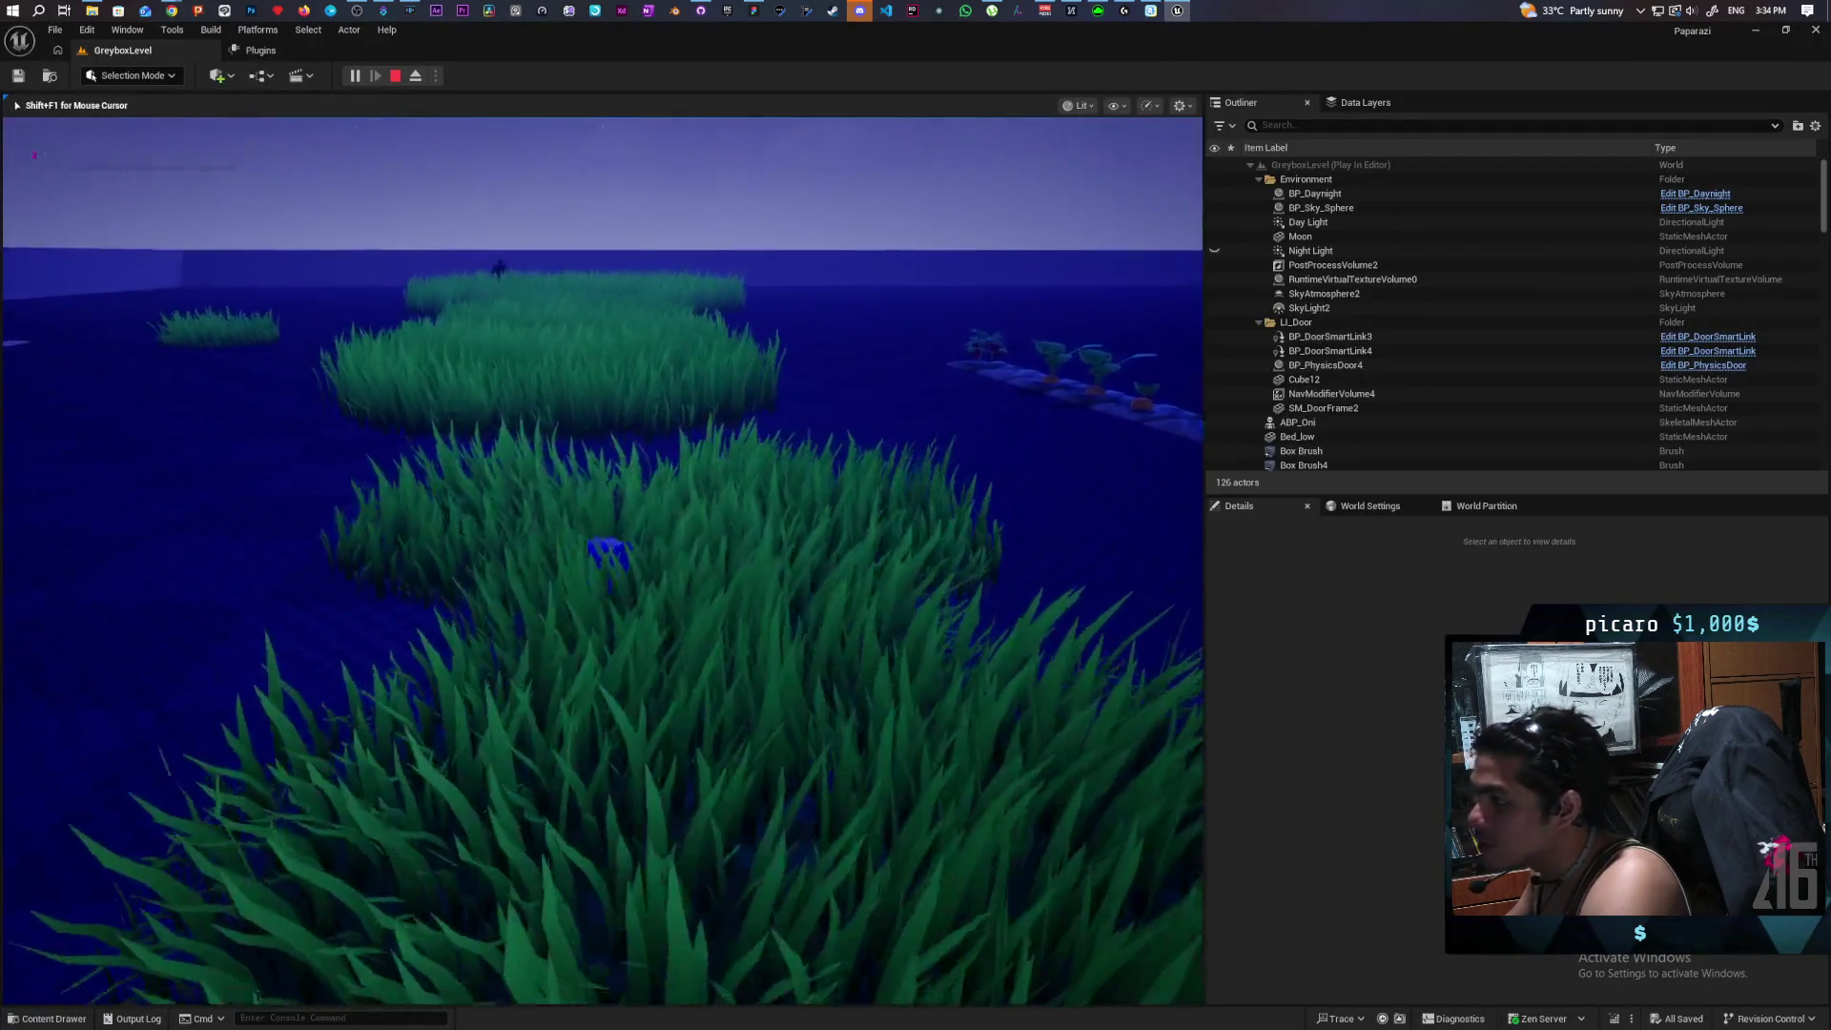
key("w")
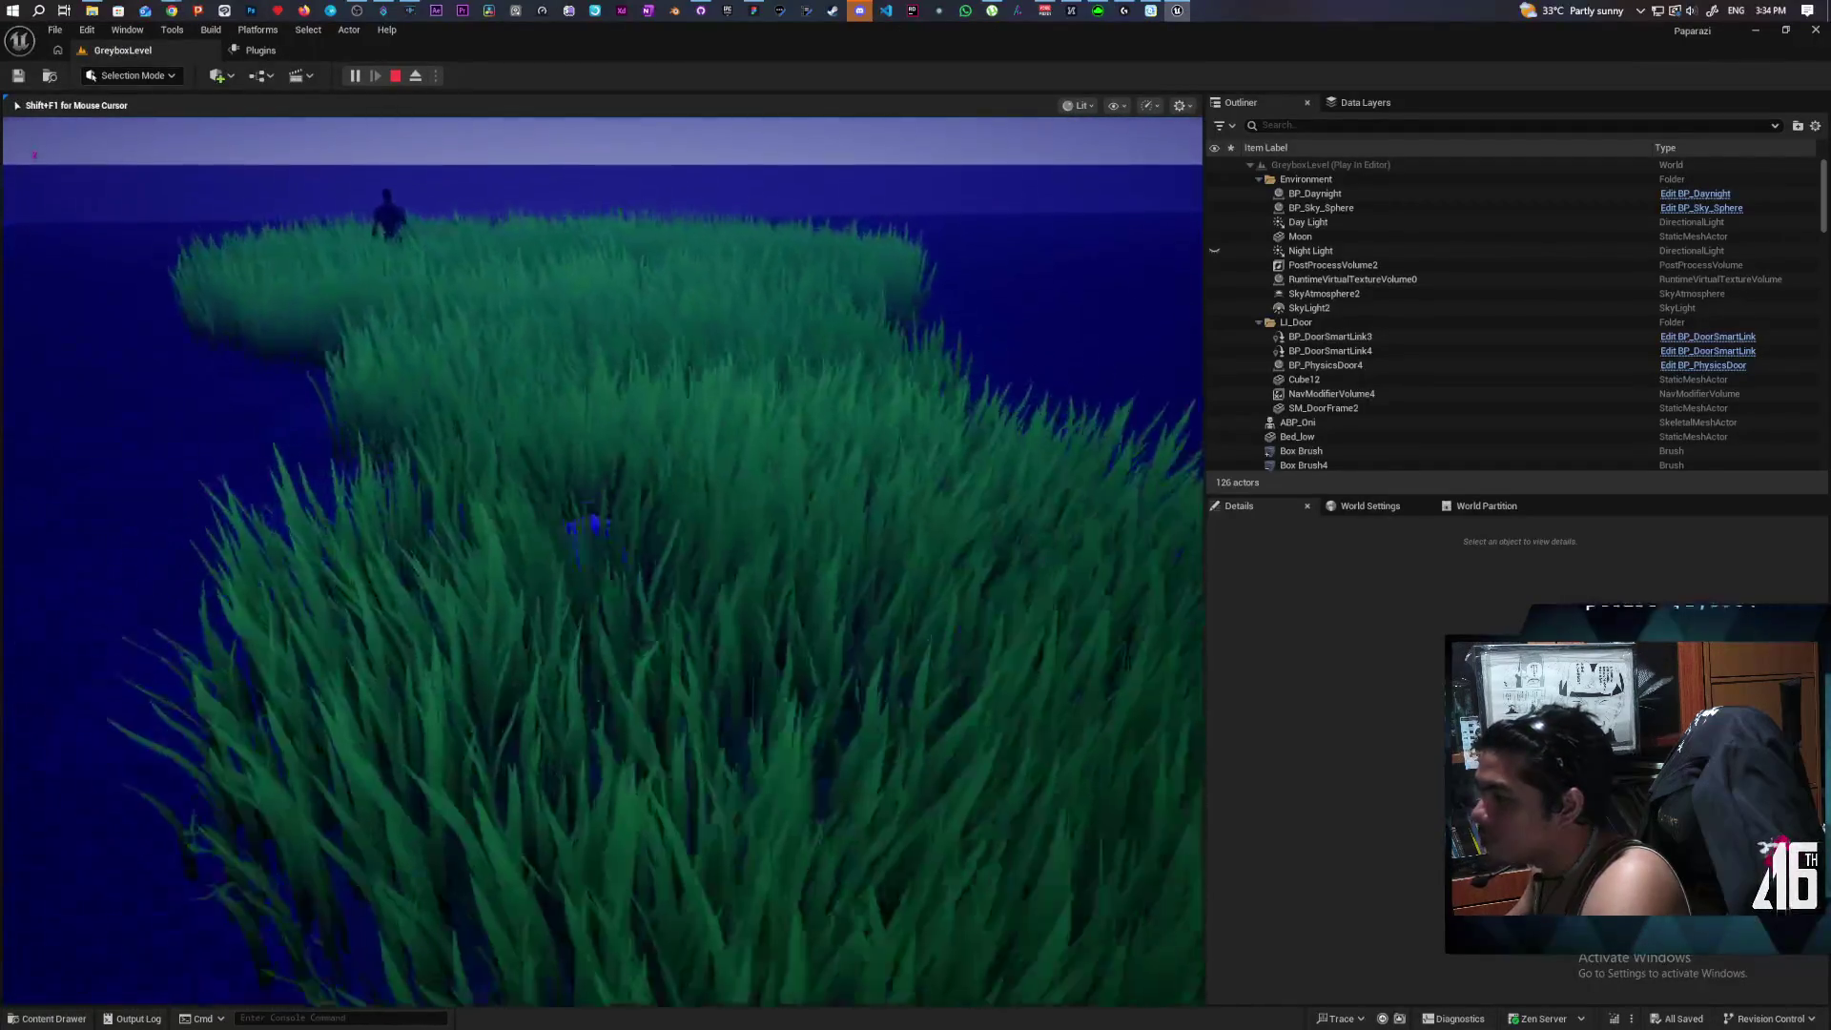
key("w")
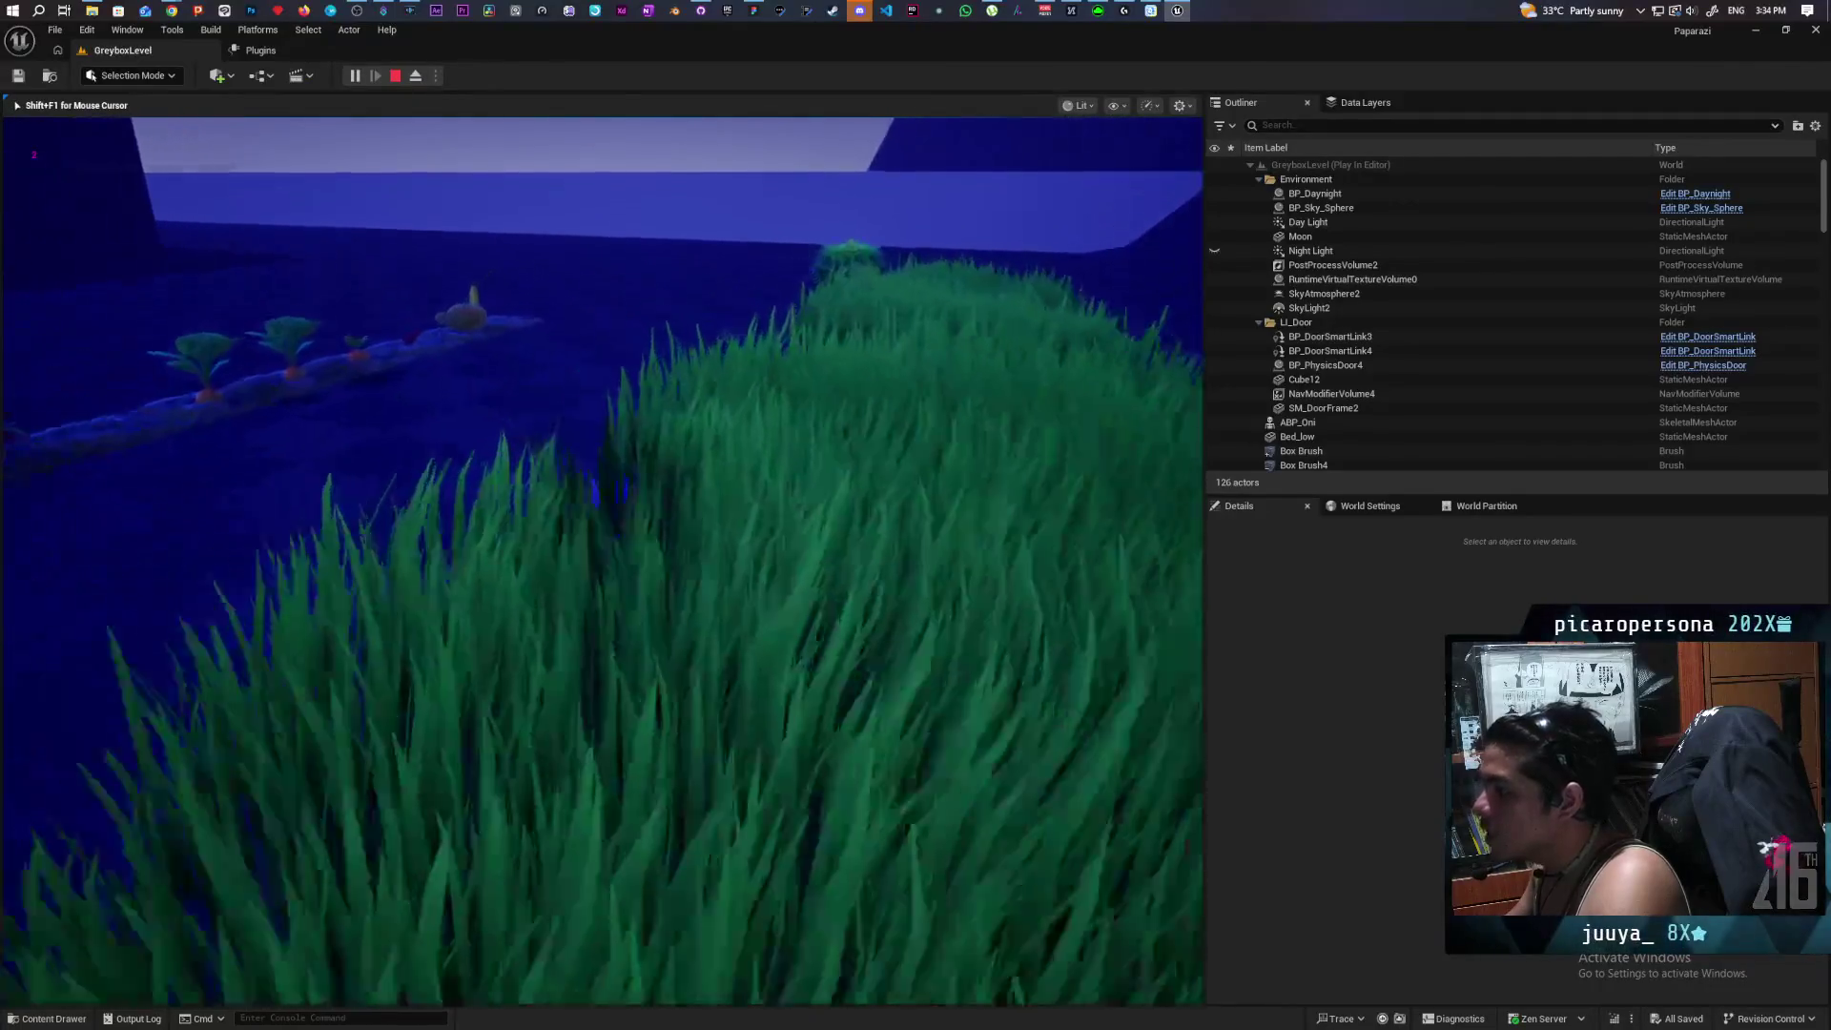
key("w")
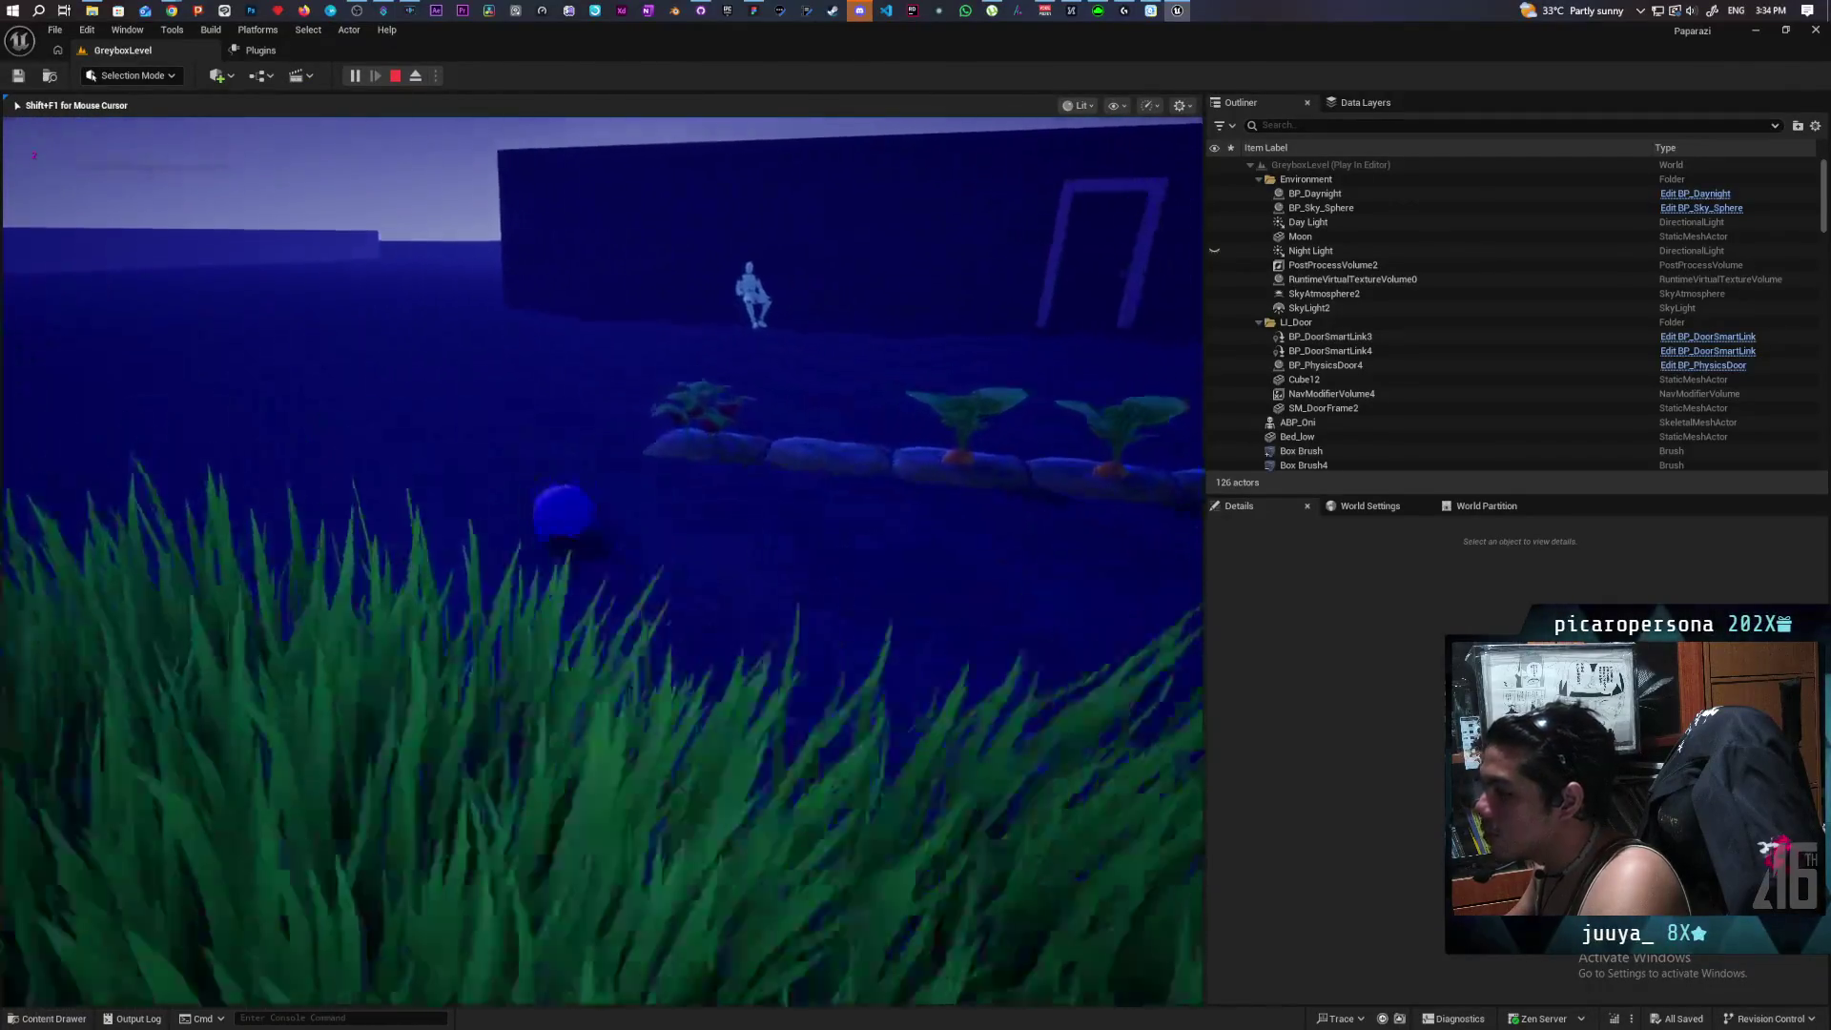
key("w")
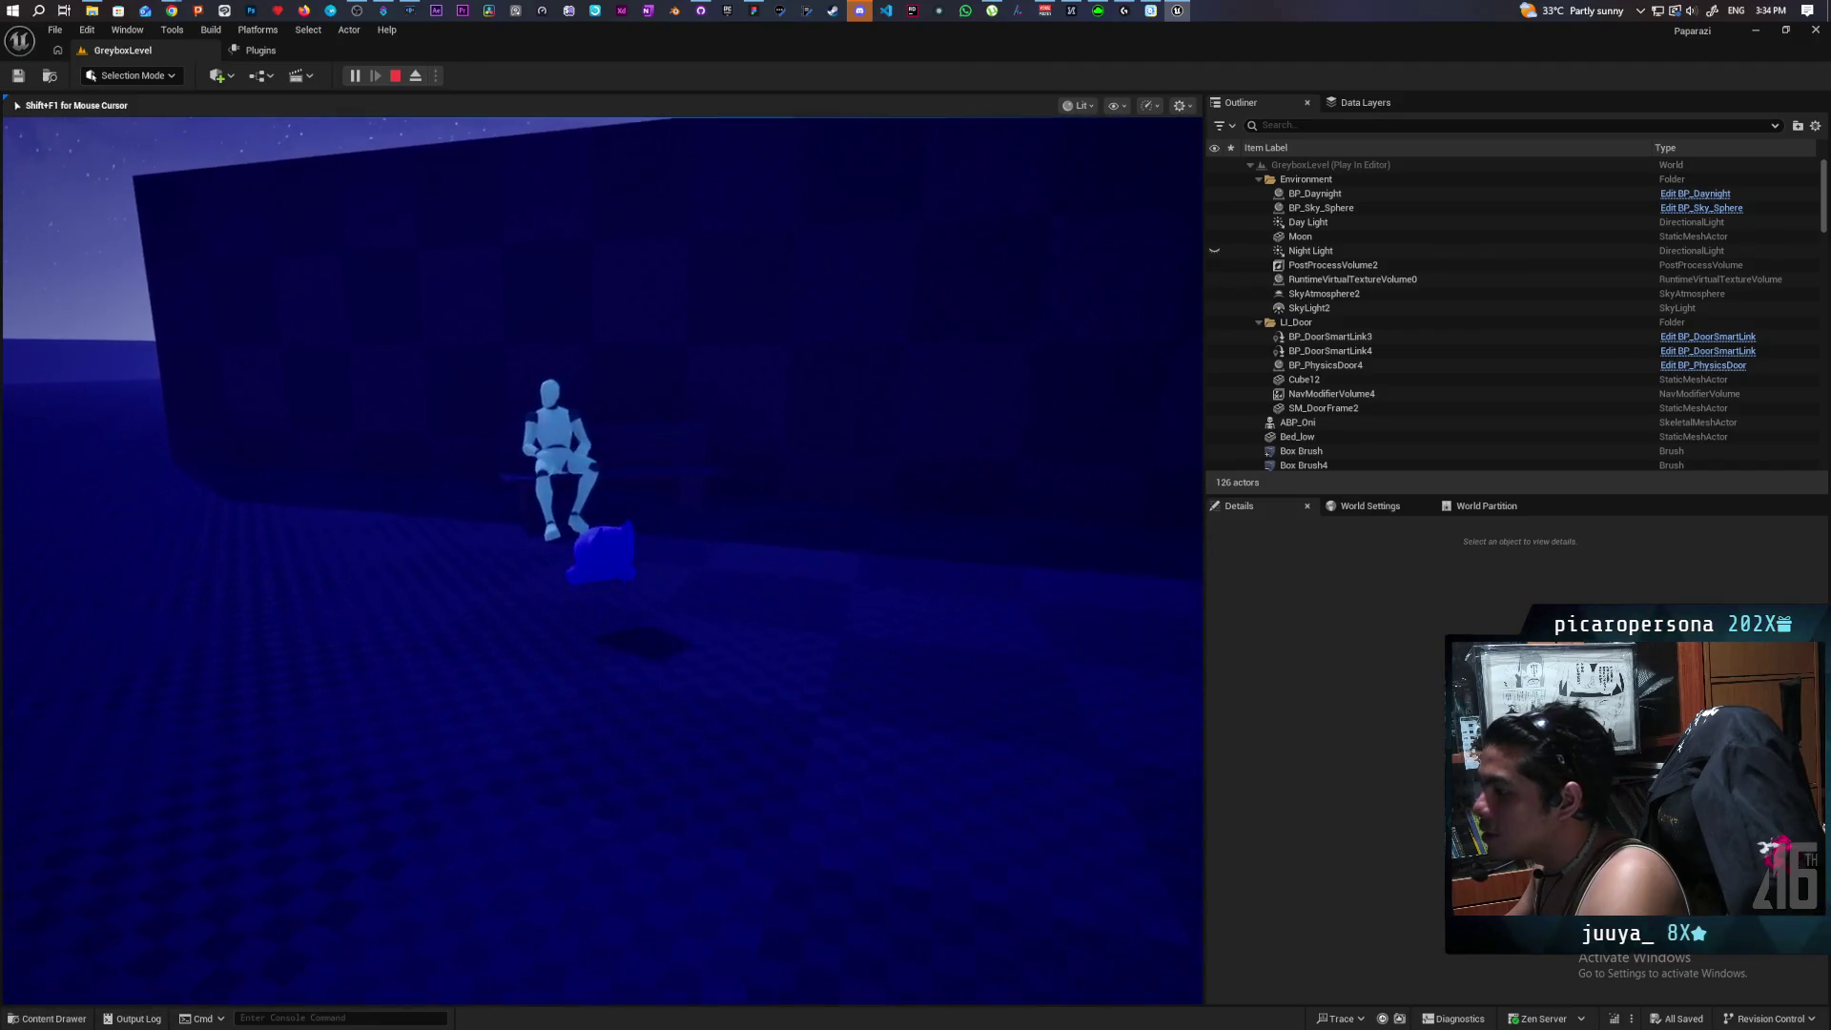
key("w")
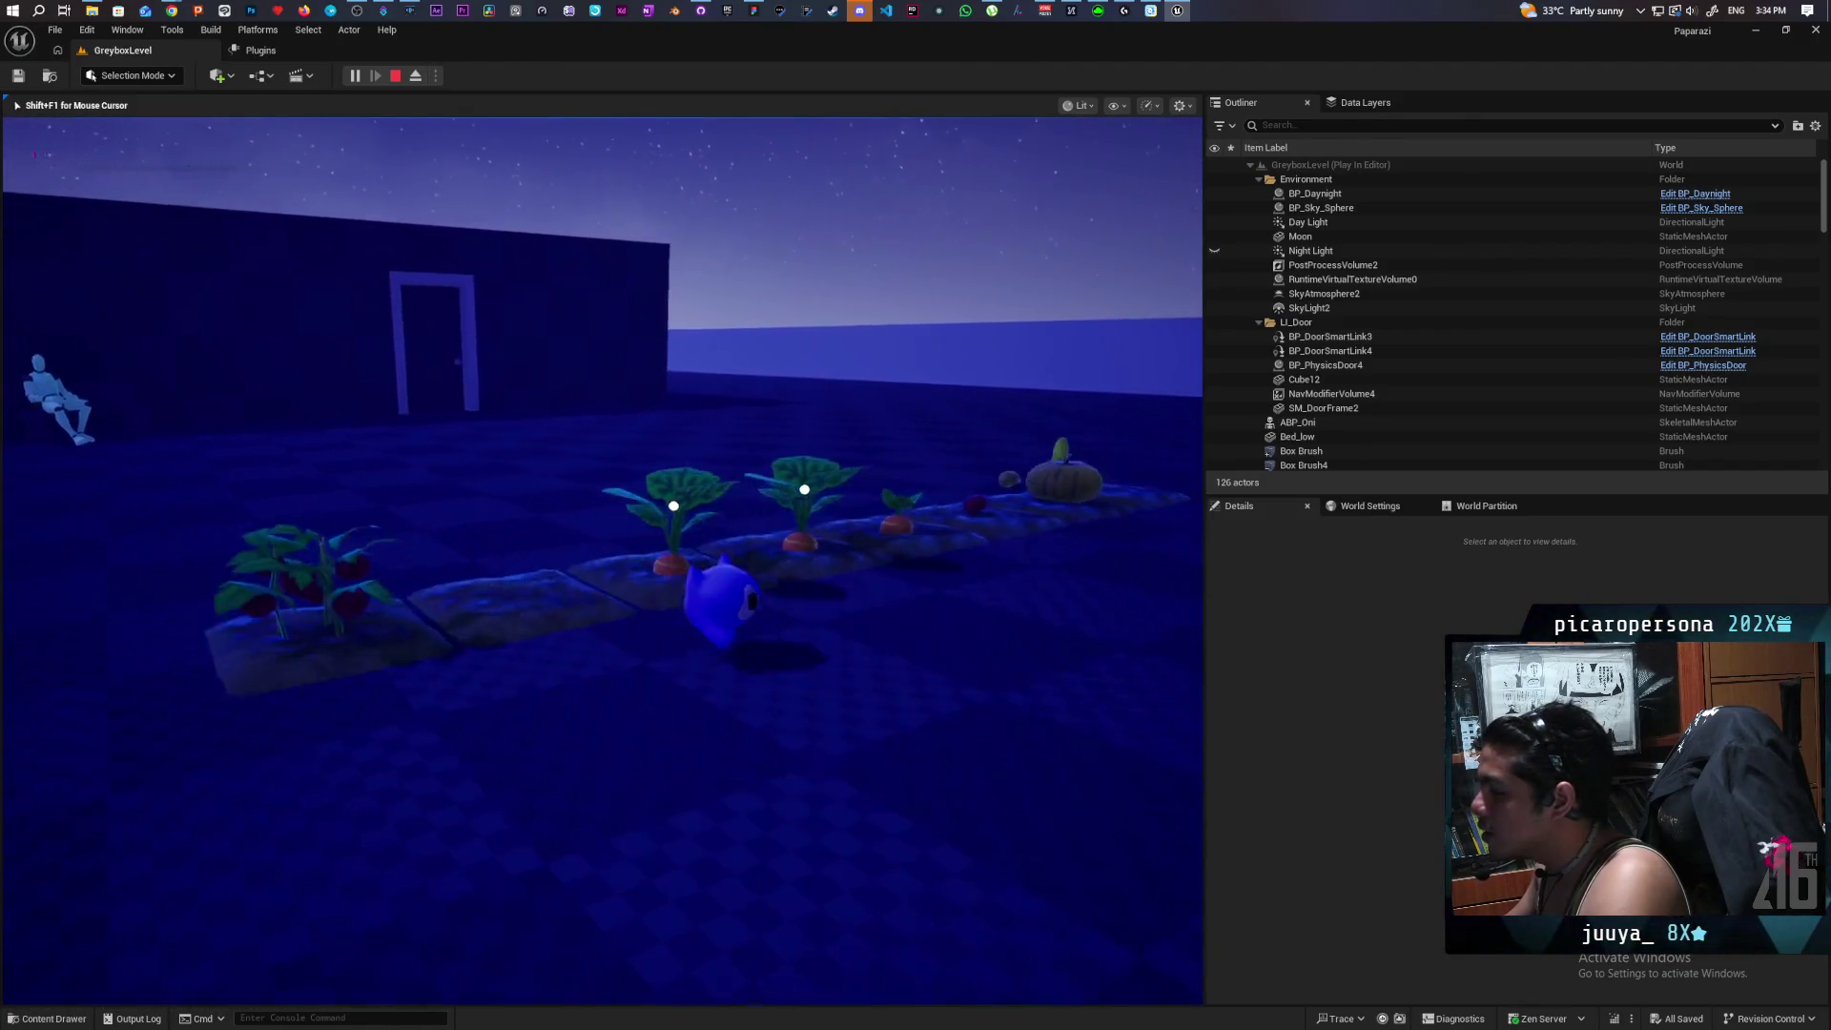
Walk around the bush to the doorway, talk to the seated NPC, then stop playing.
key("w")
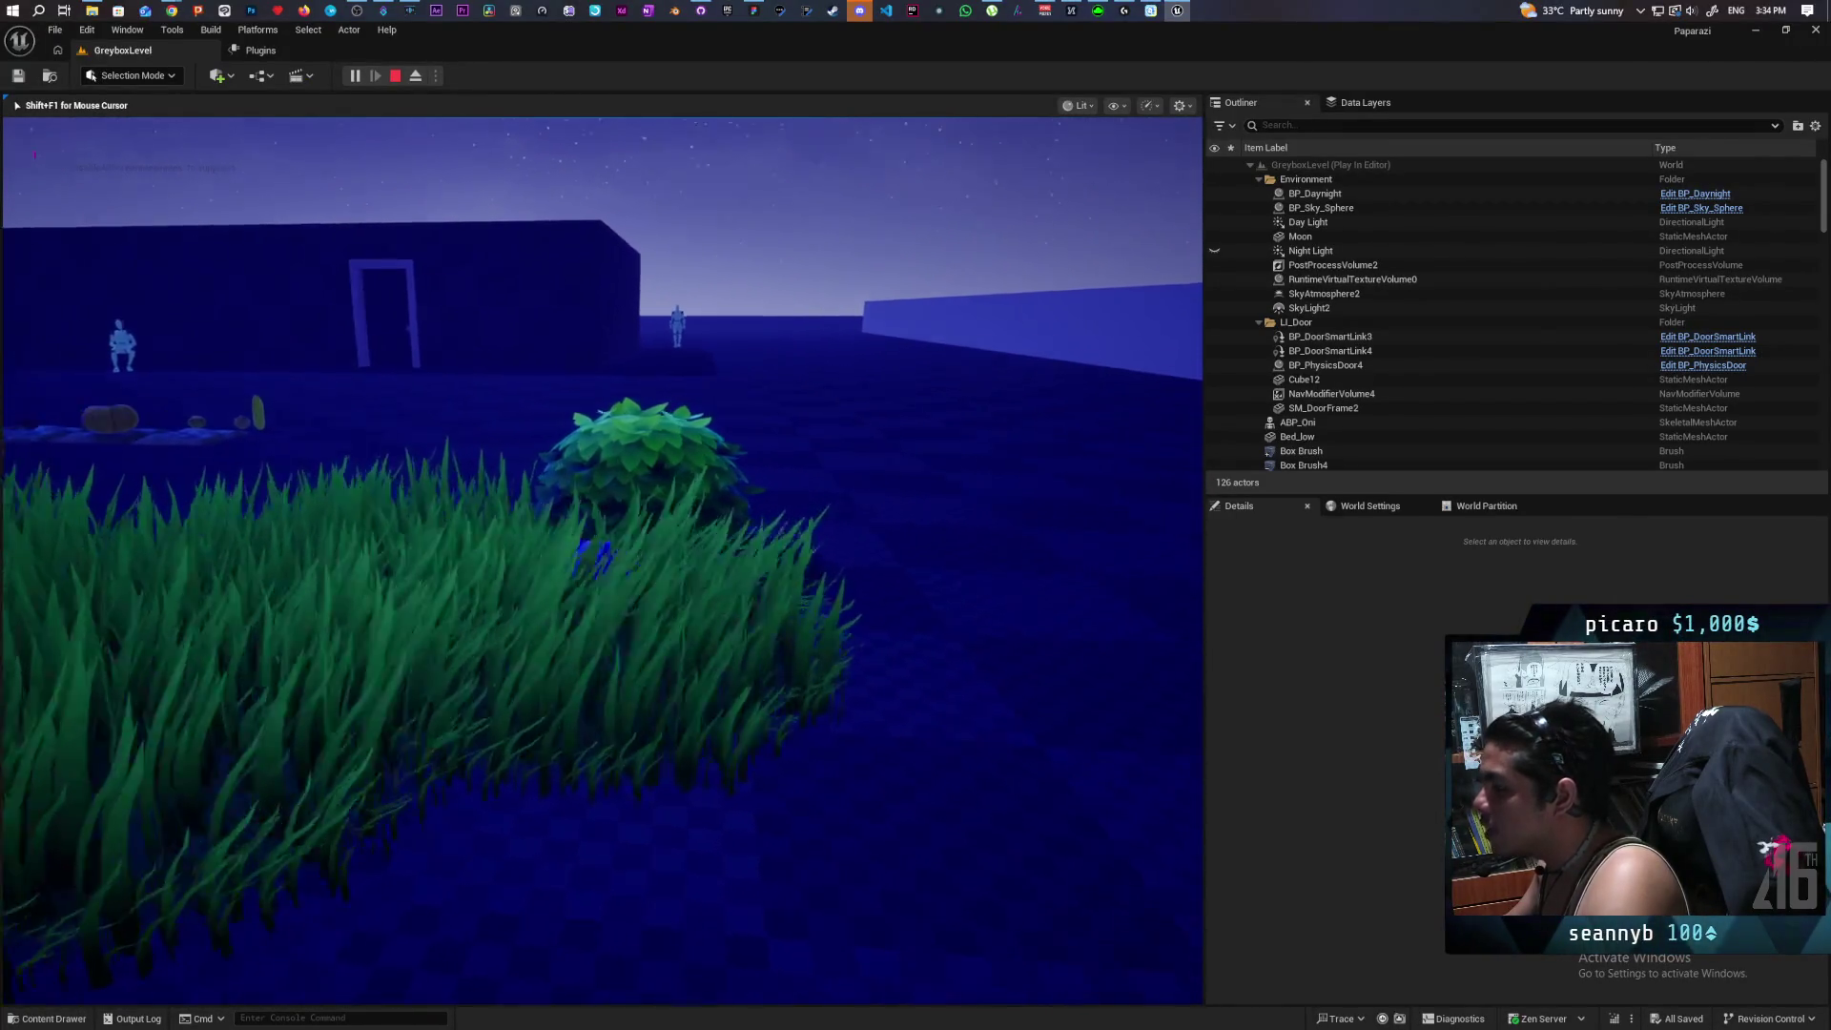
key("w")
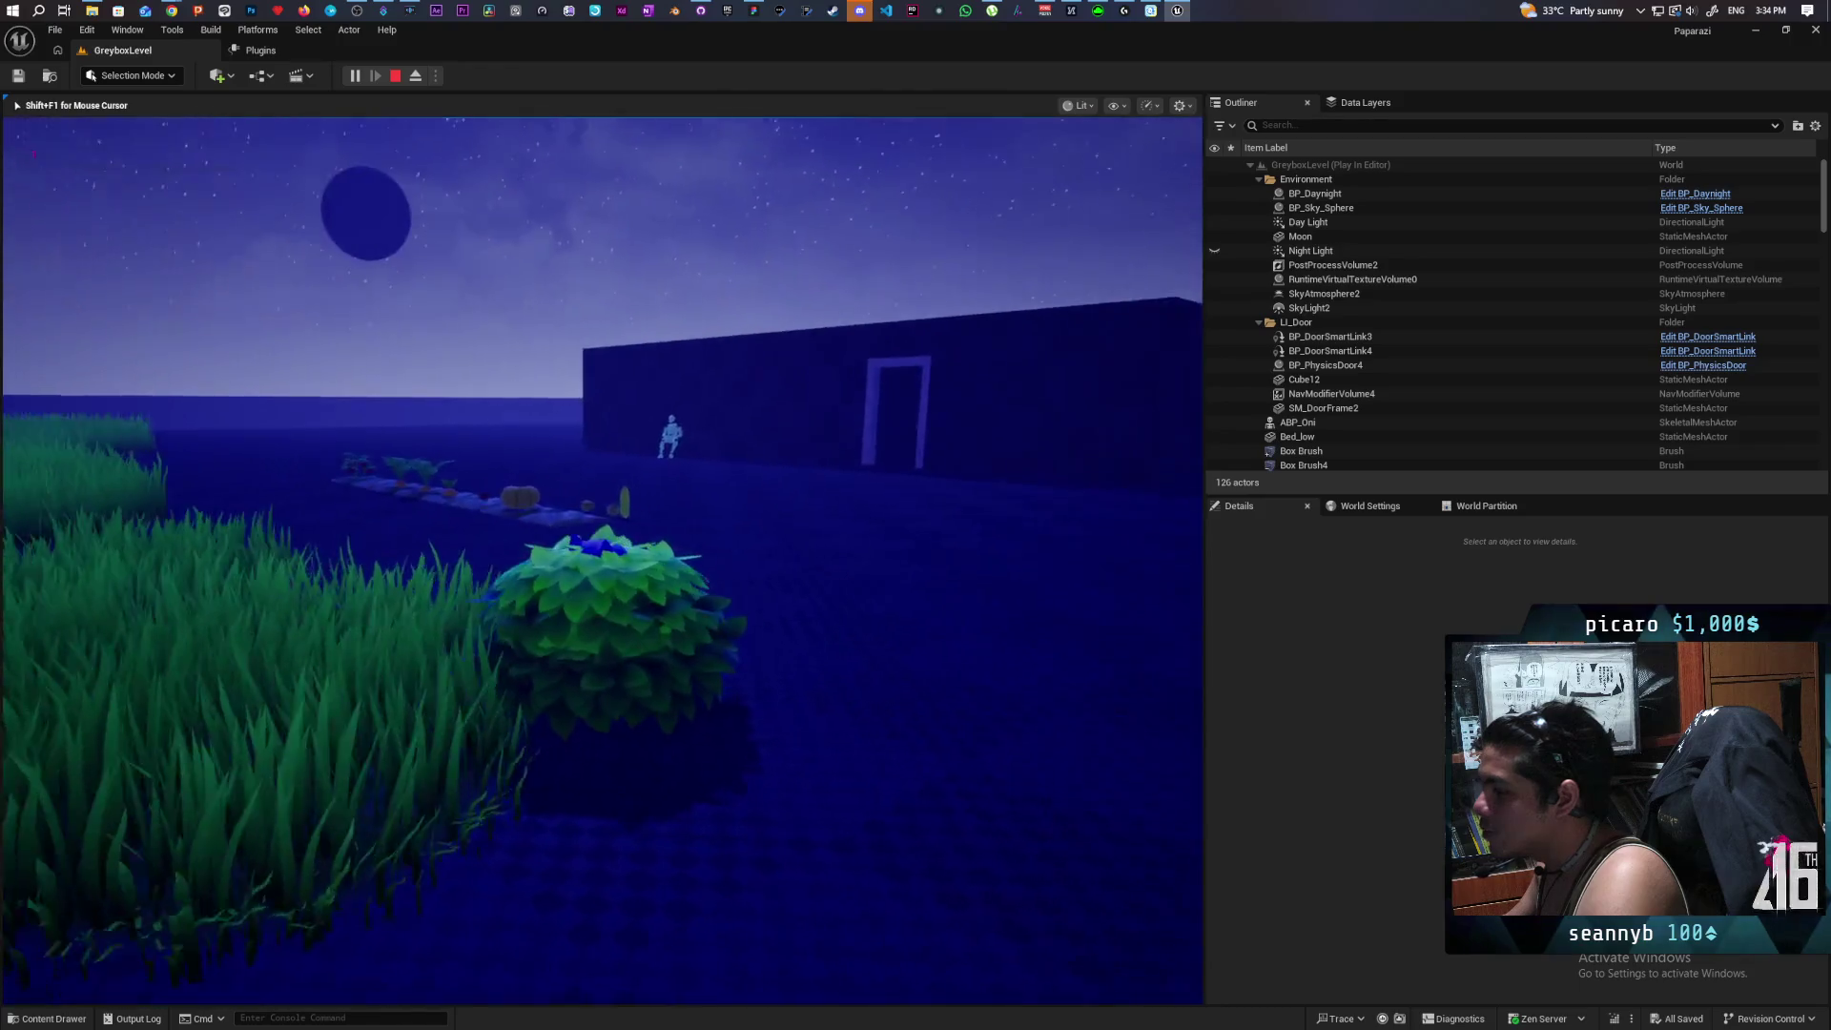
key("w")
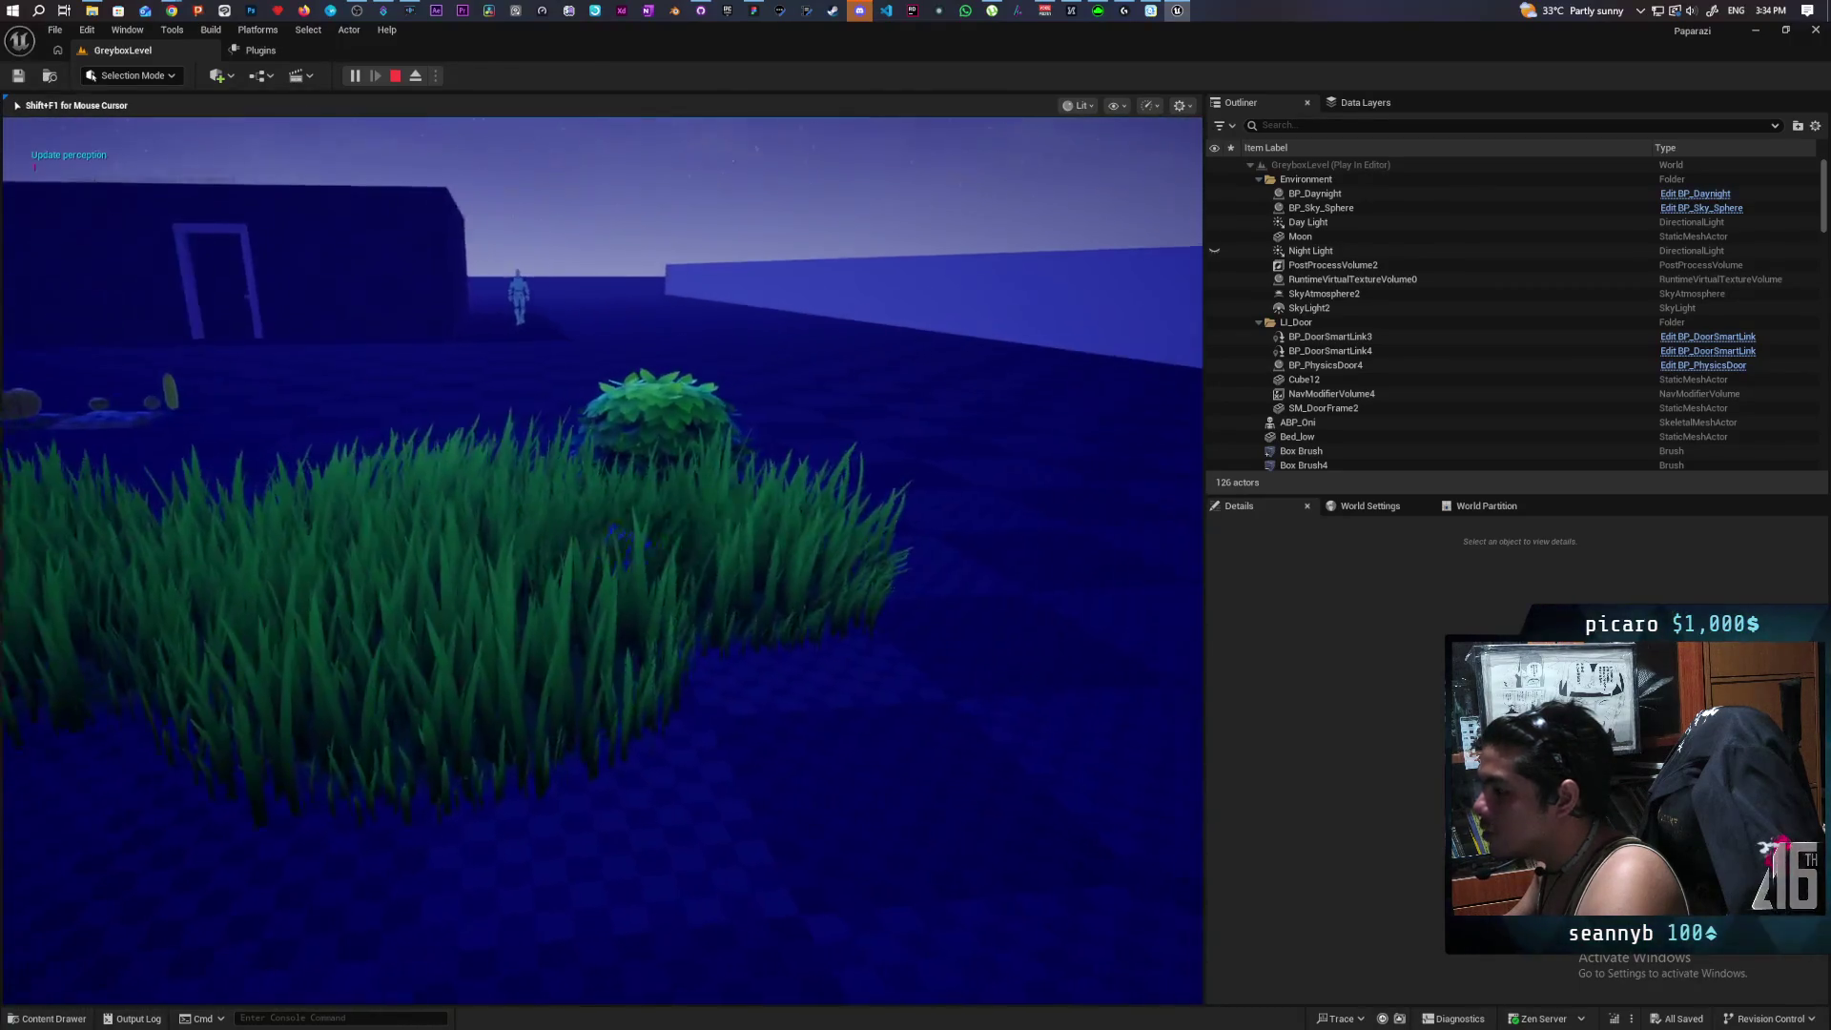
key("s")
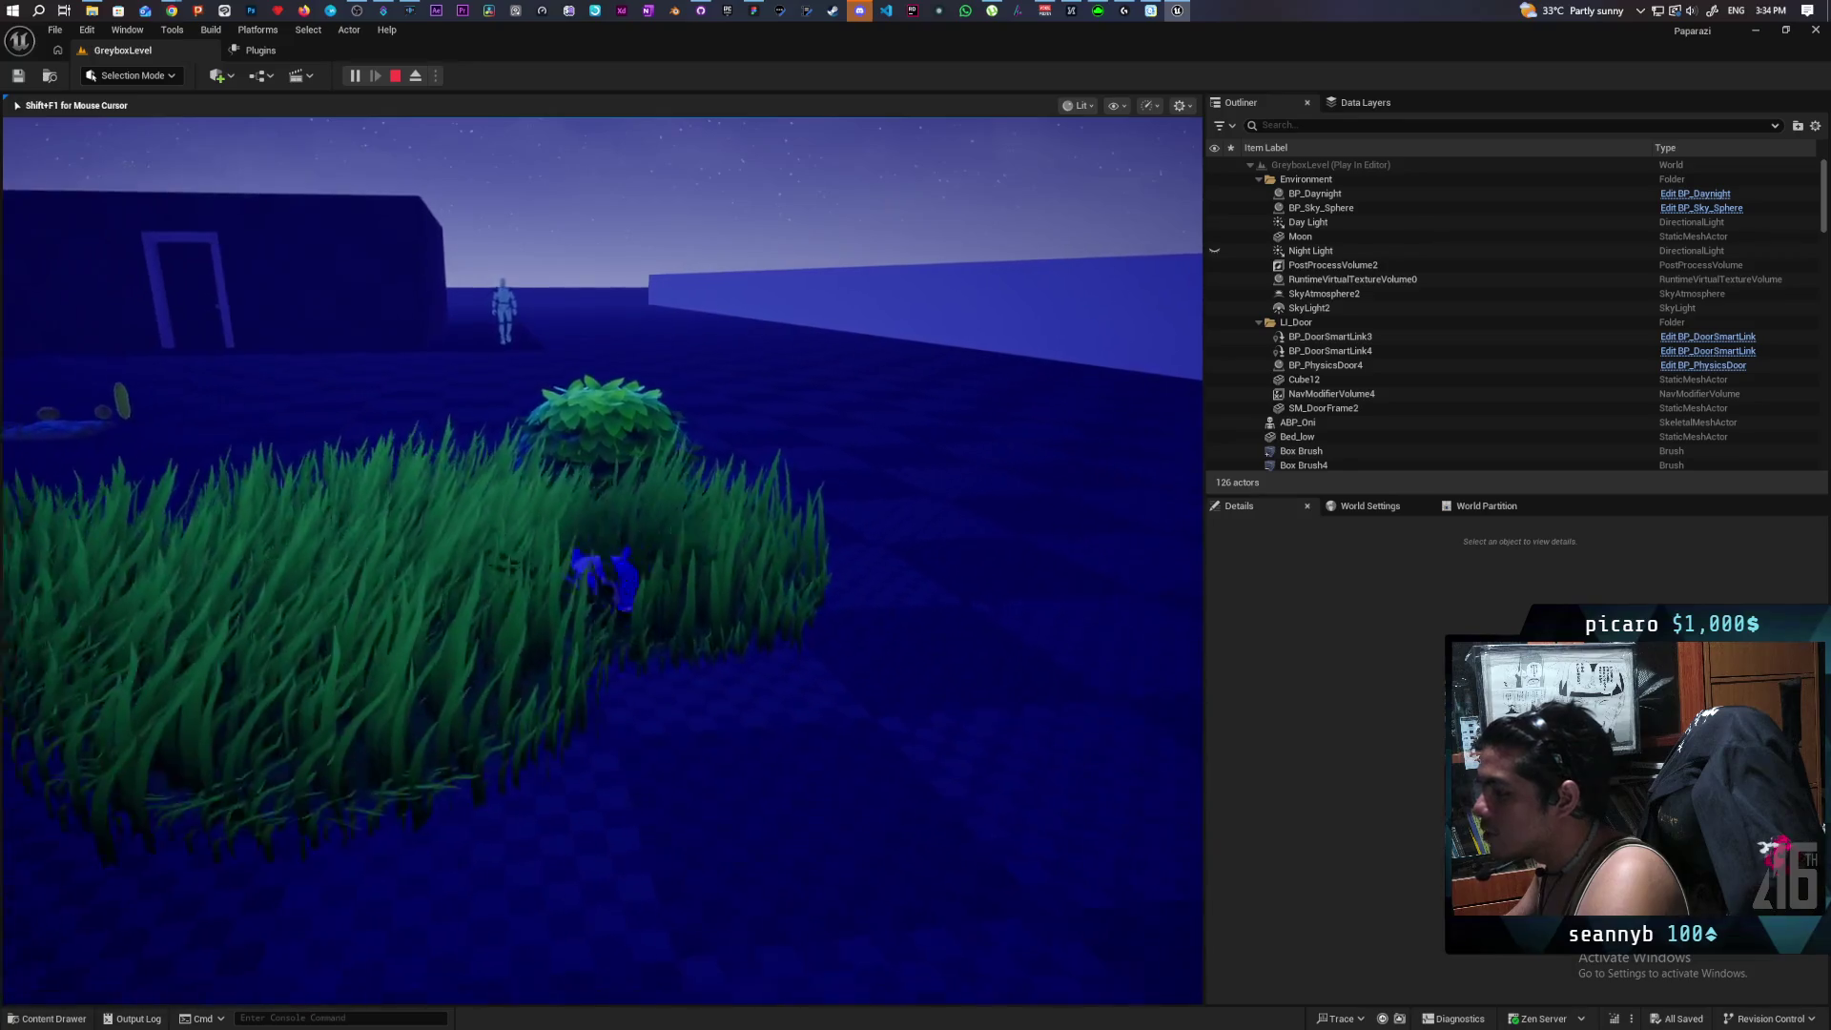
key("w")
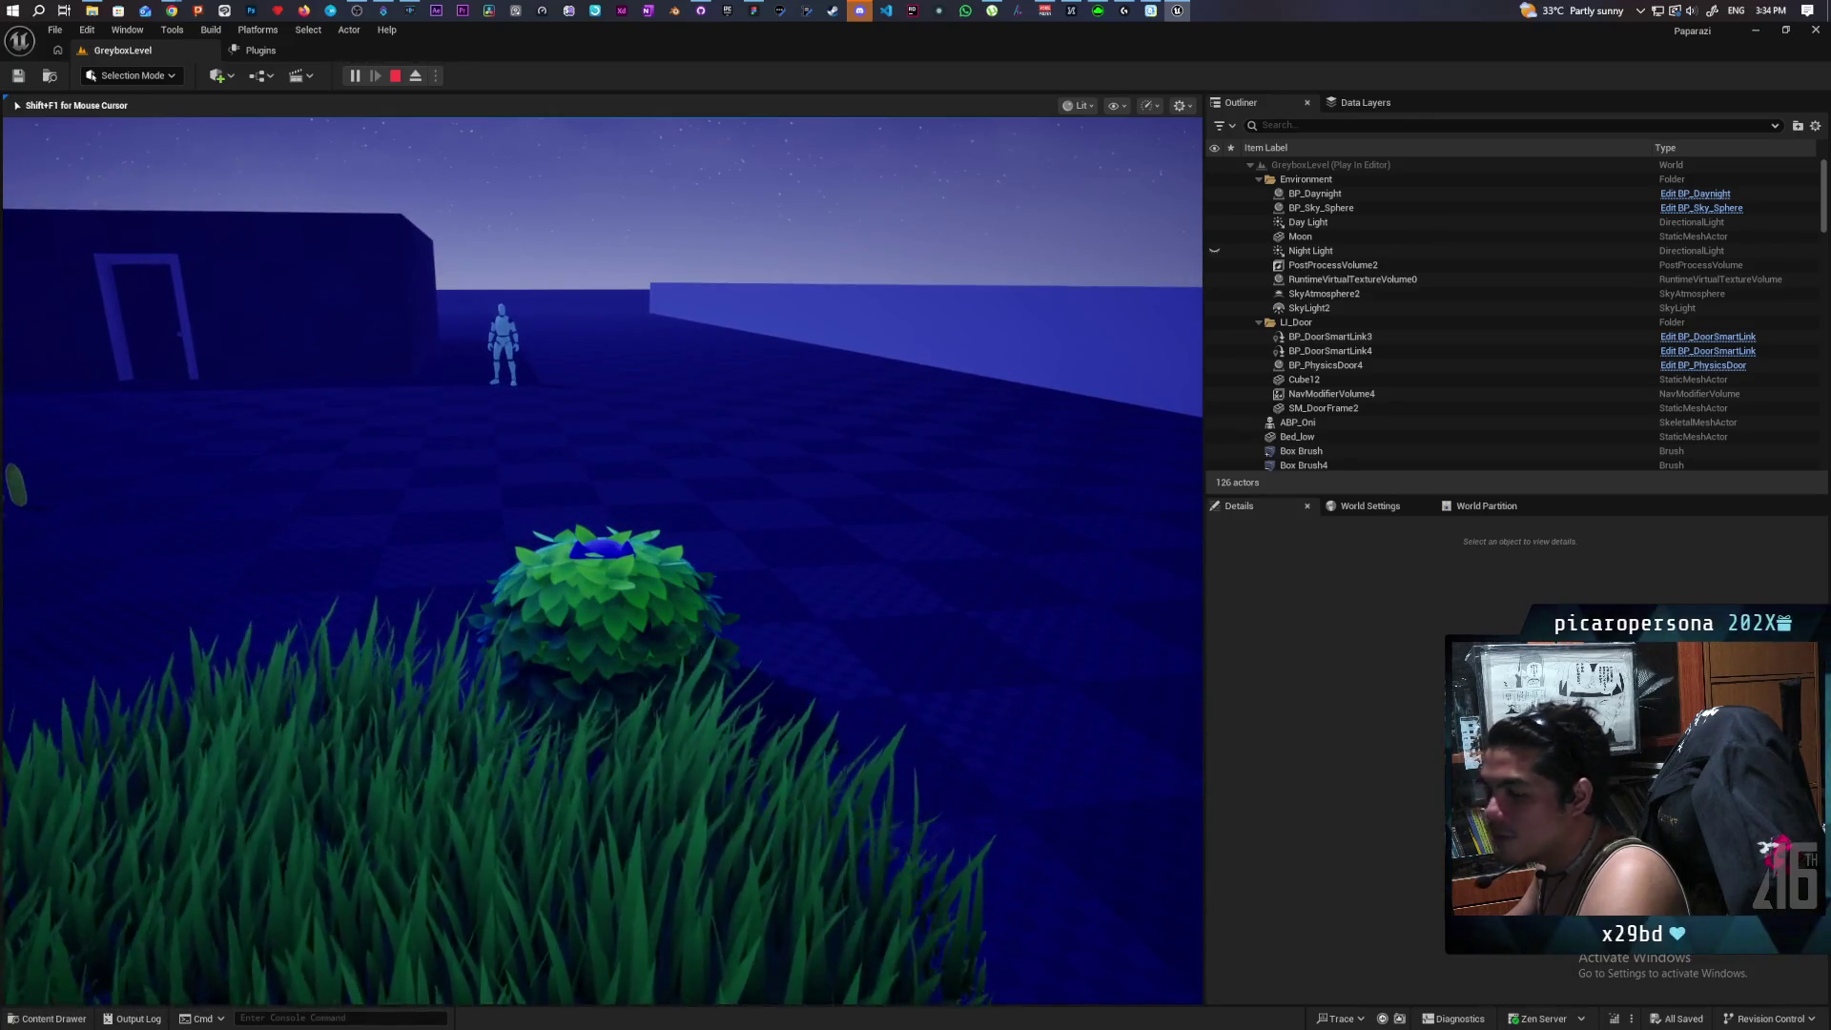
key("w")
key("w")
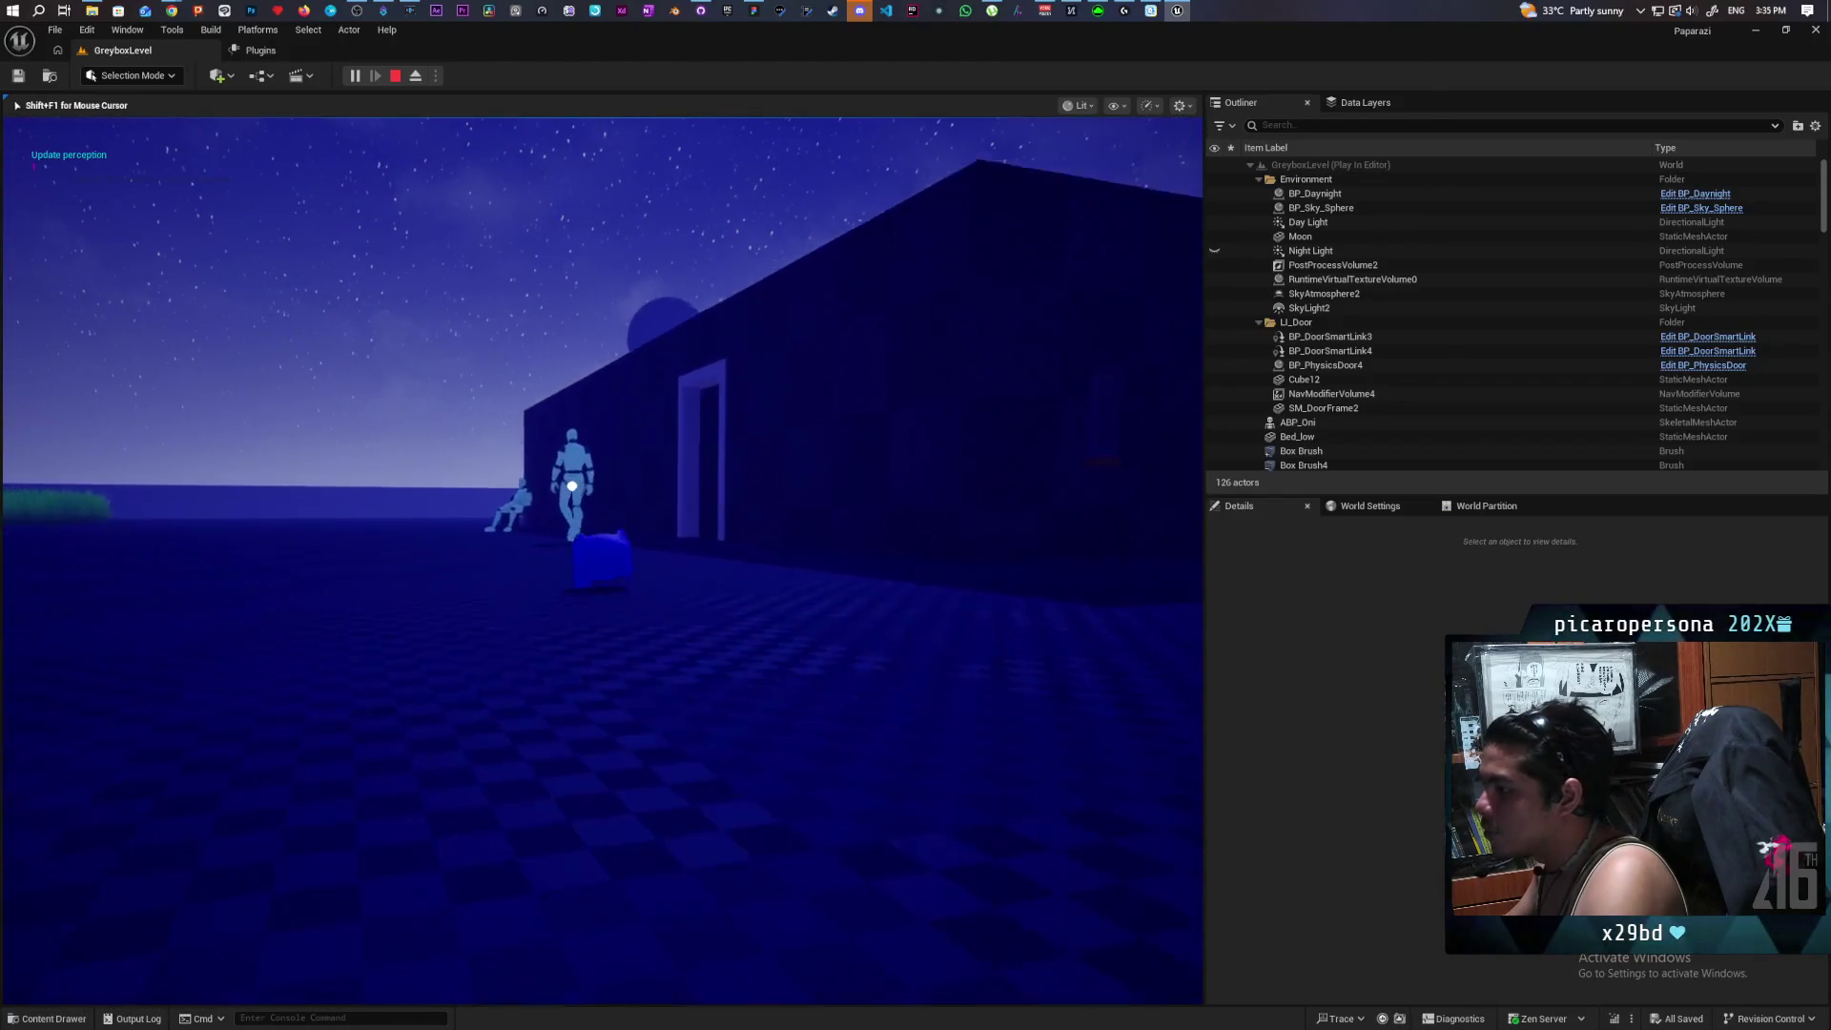
key("e")
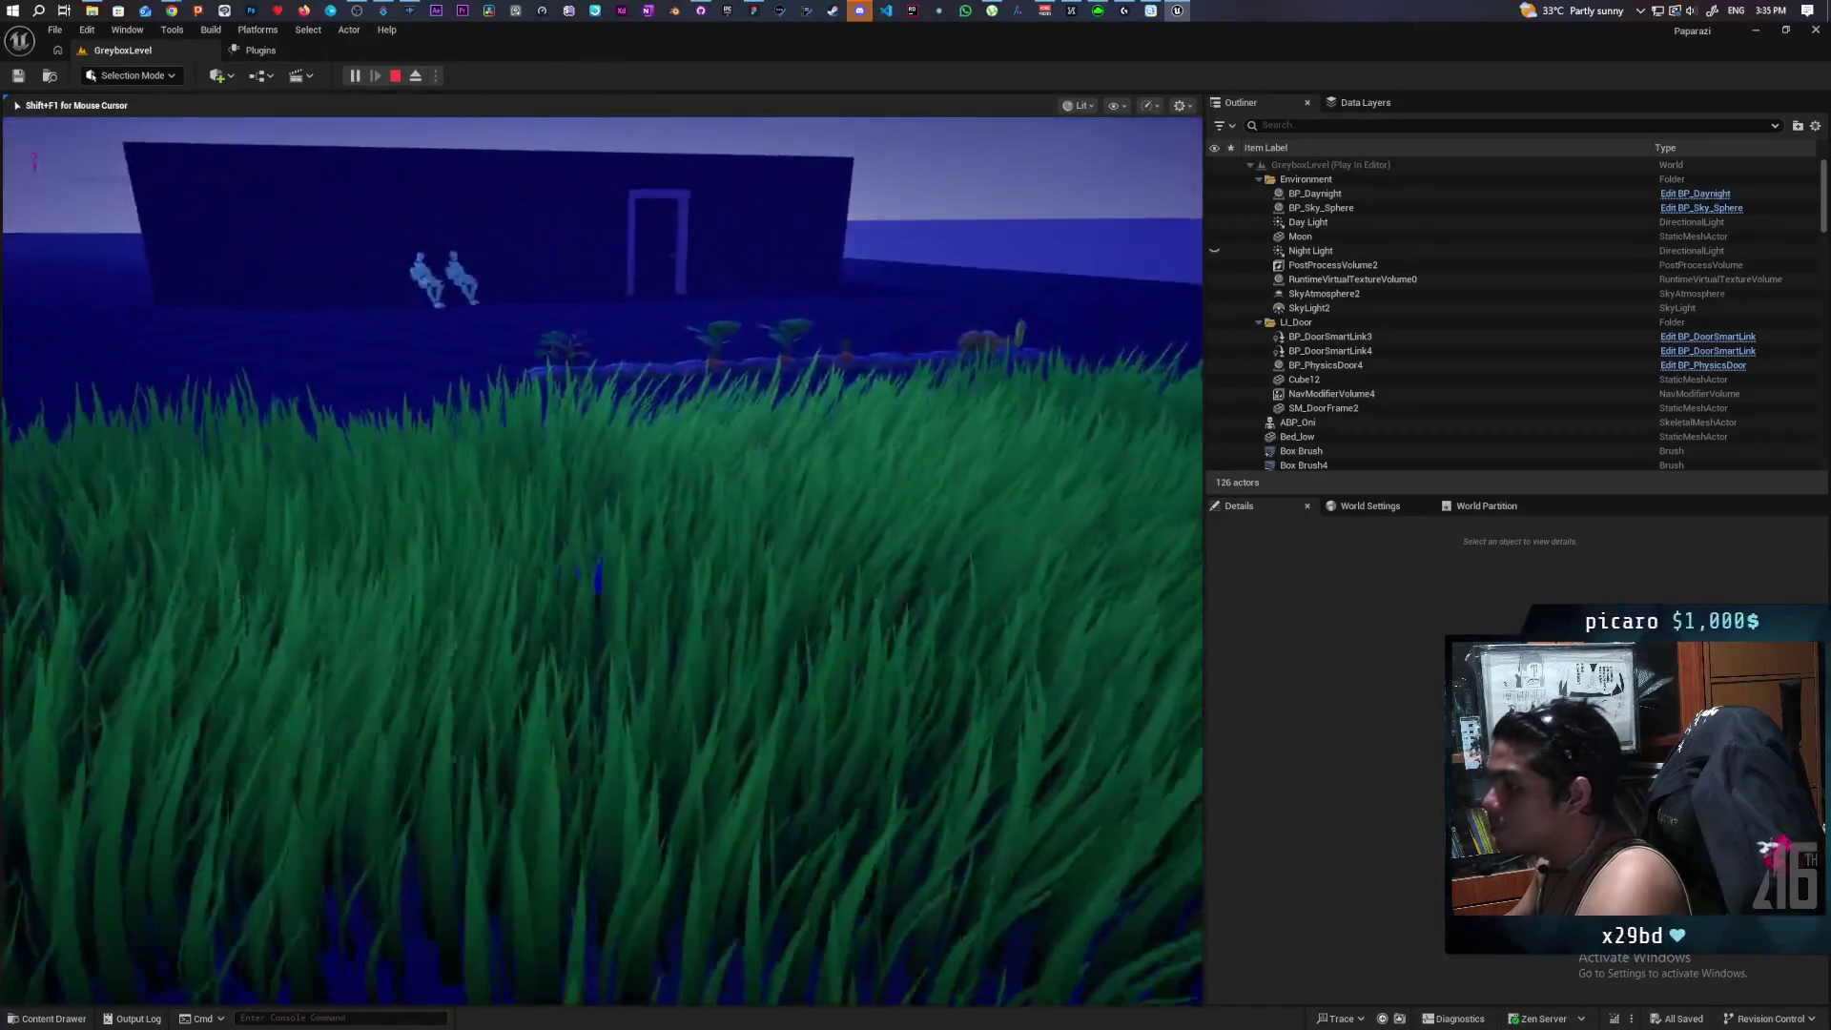
key("Escape")
Review the Ghost Whiteboard quest notes and farmland map at 75%, then return to the remote session.
mouse_move(172, 11)
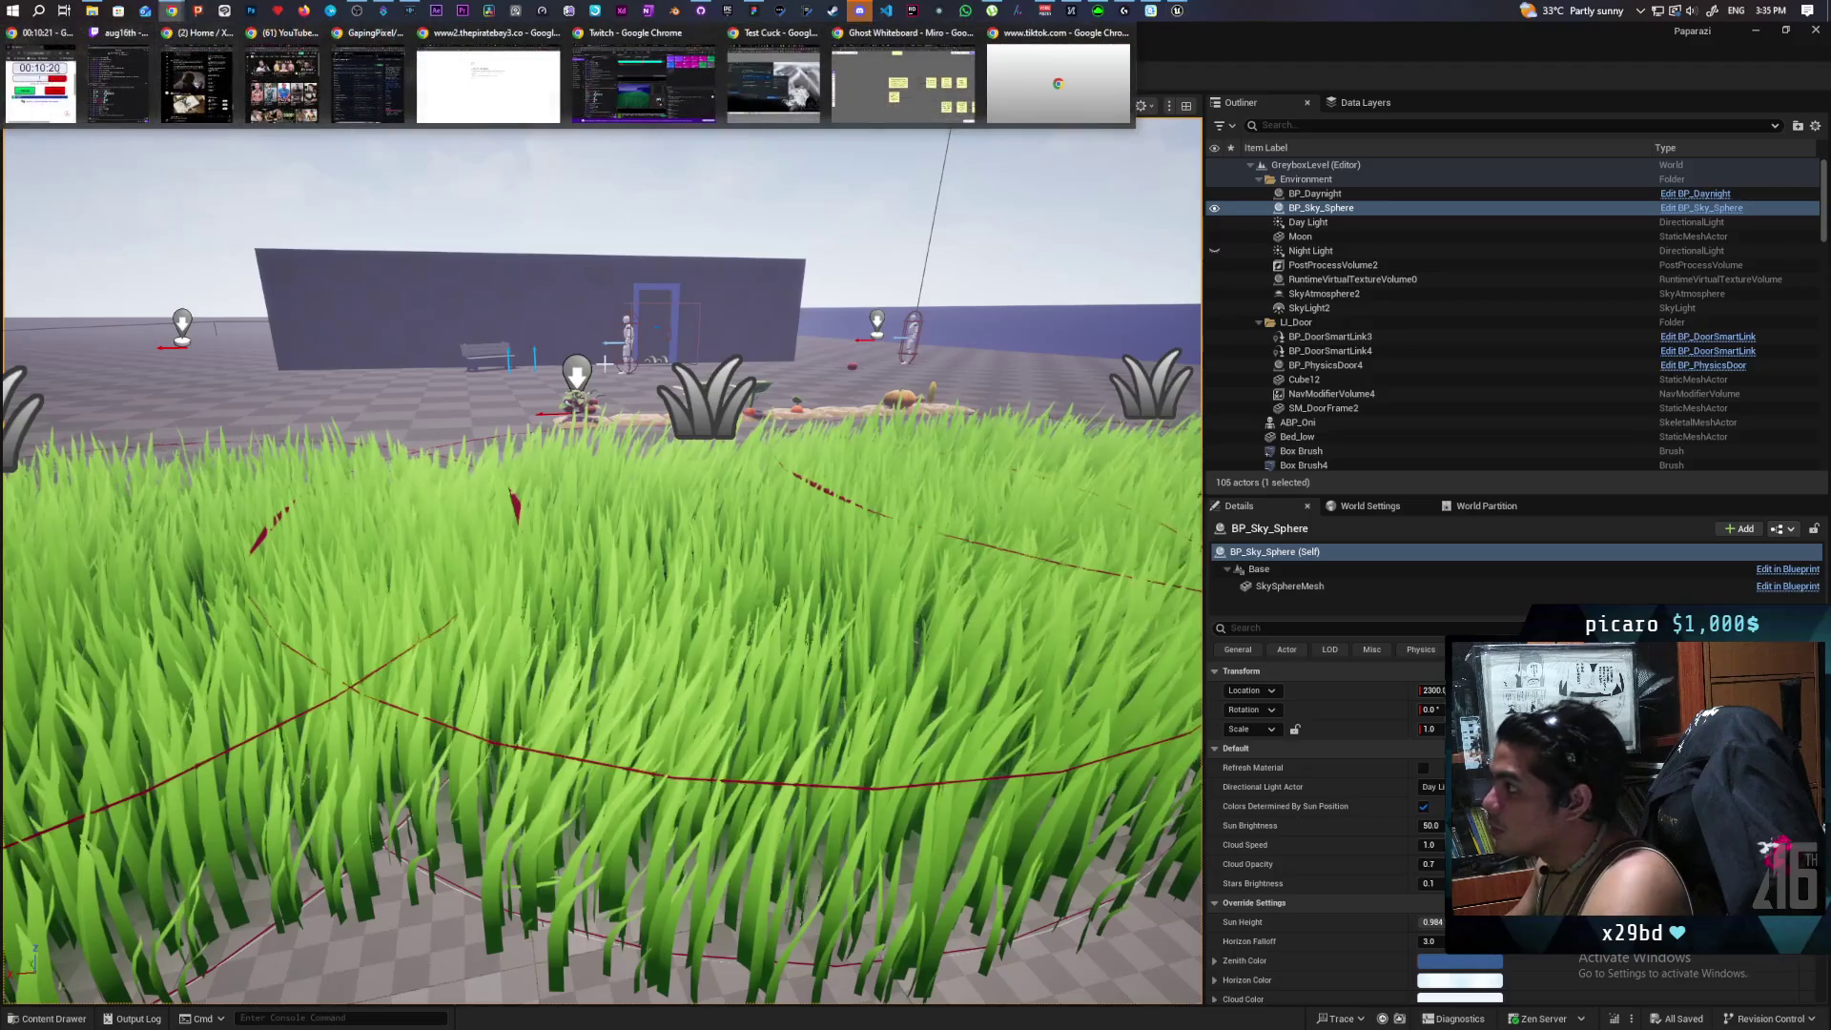
left_click(903, 99)
scroll(919, 404, "down", 5)
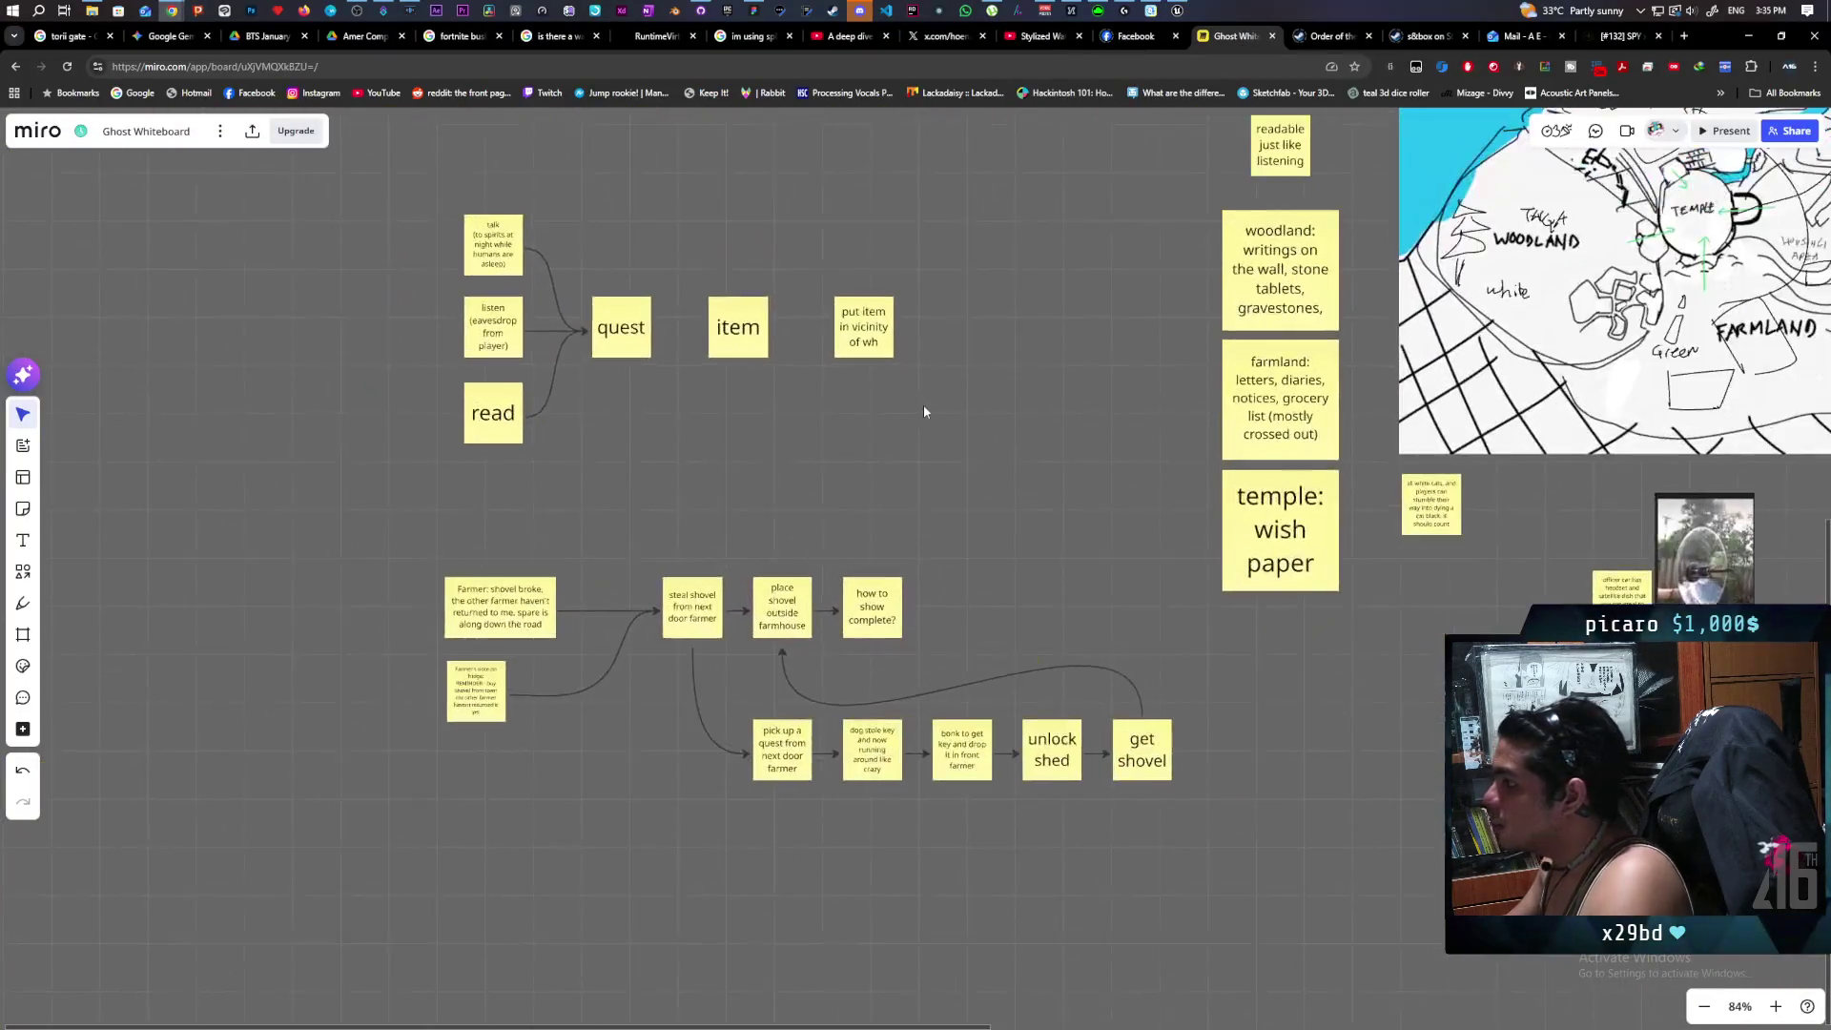
scroll(699, 506, "down", 2)
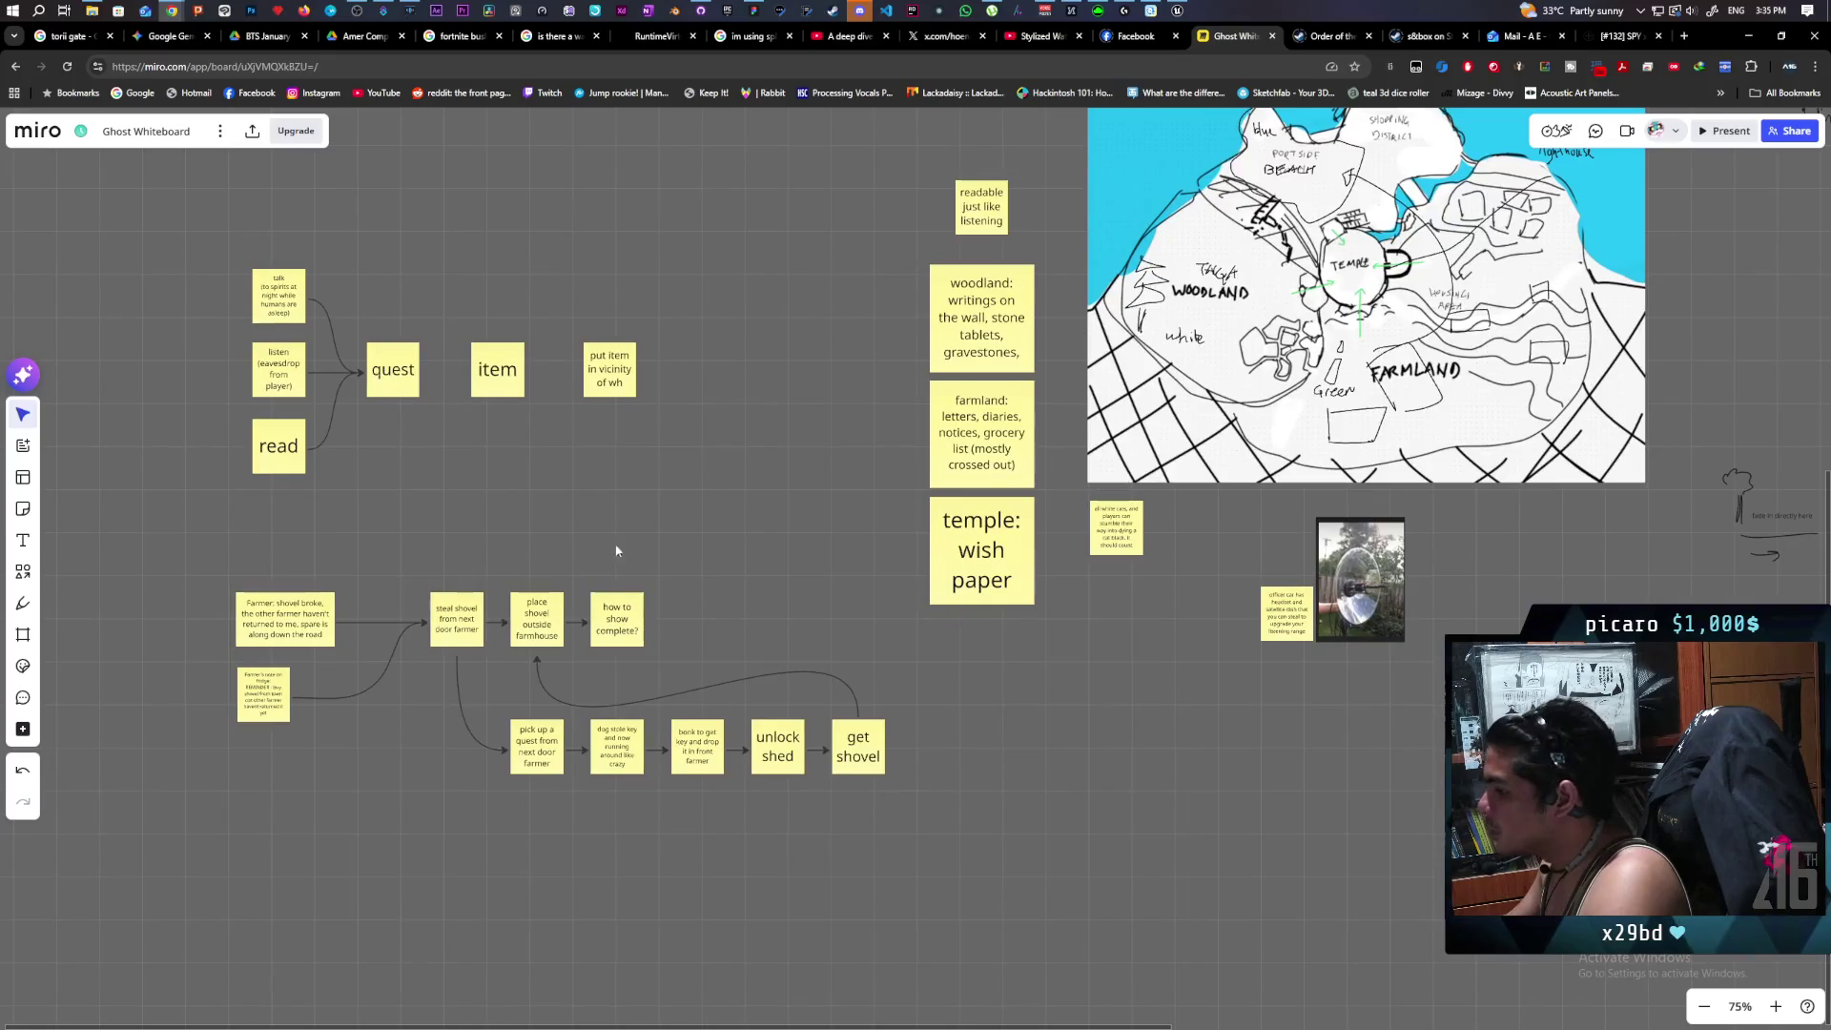
mouse_move(172, 11)
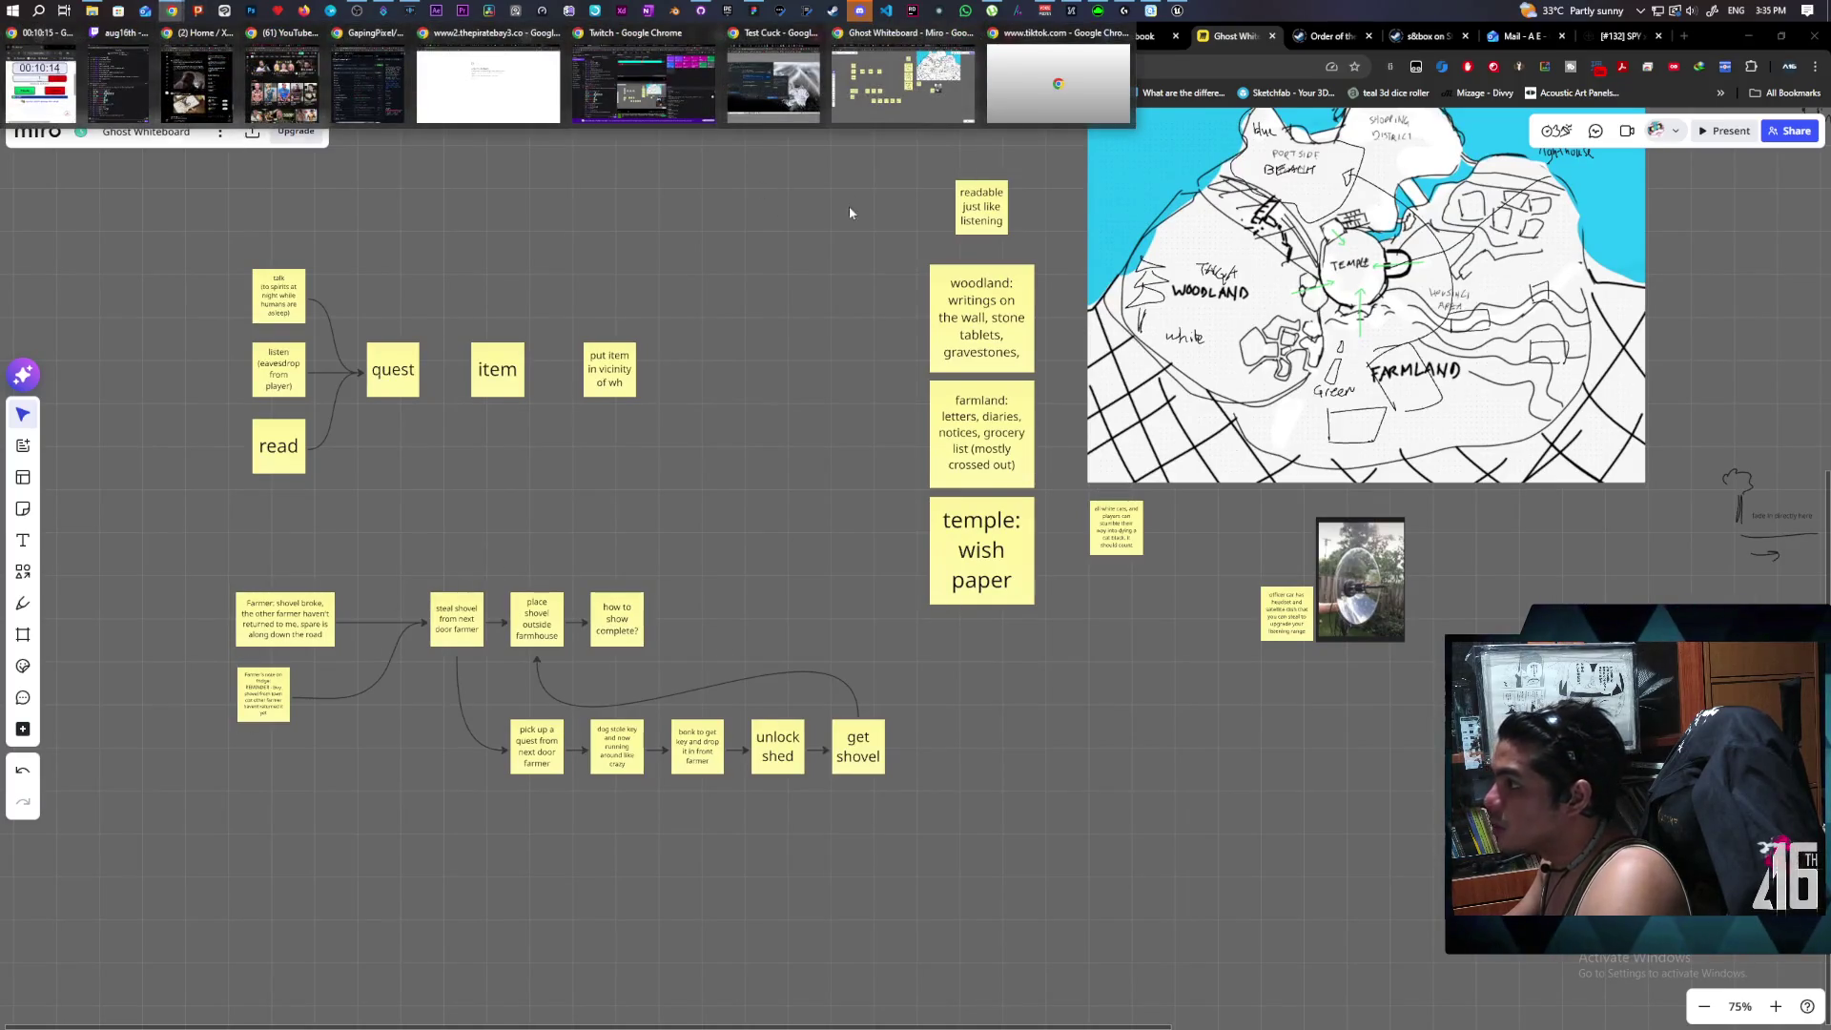
left_click(773, 77)
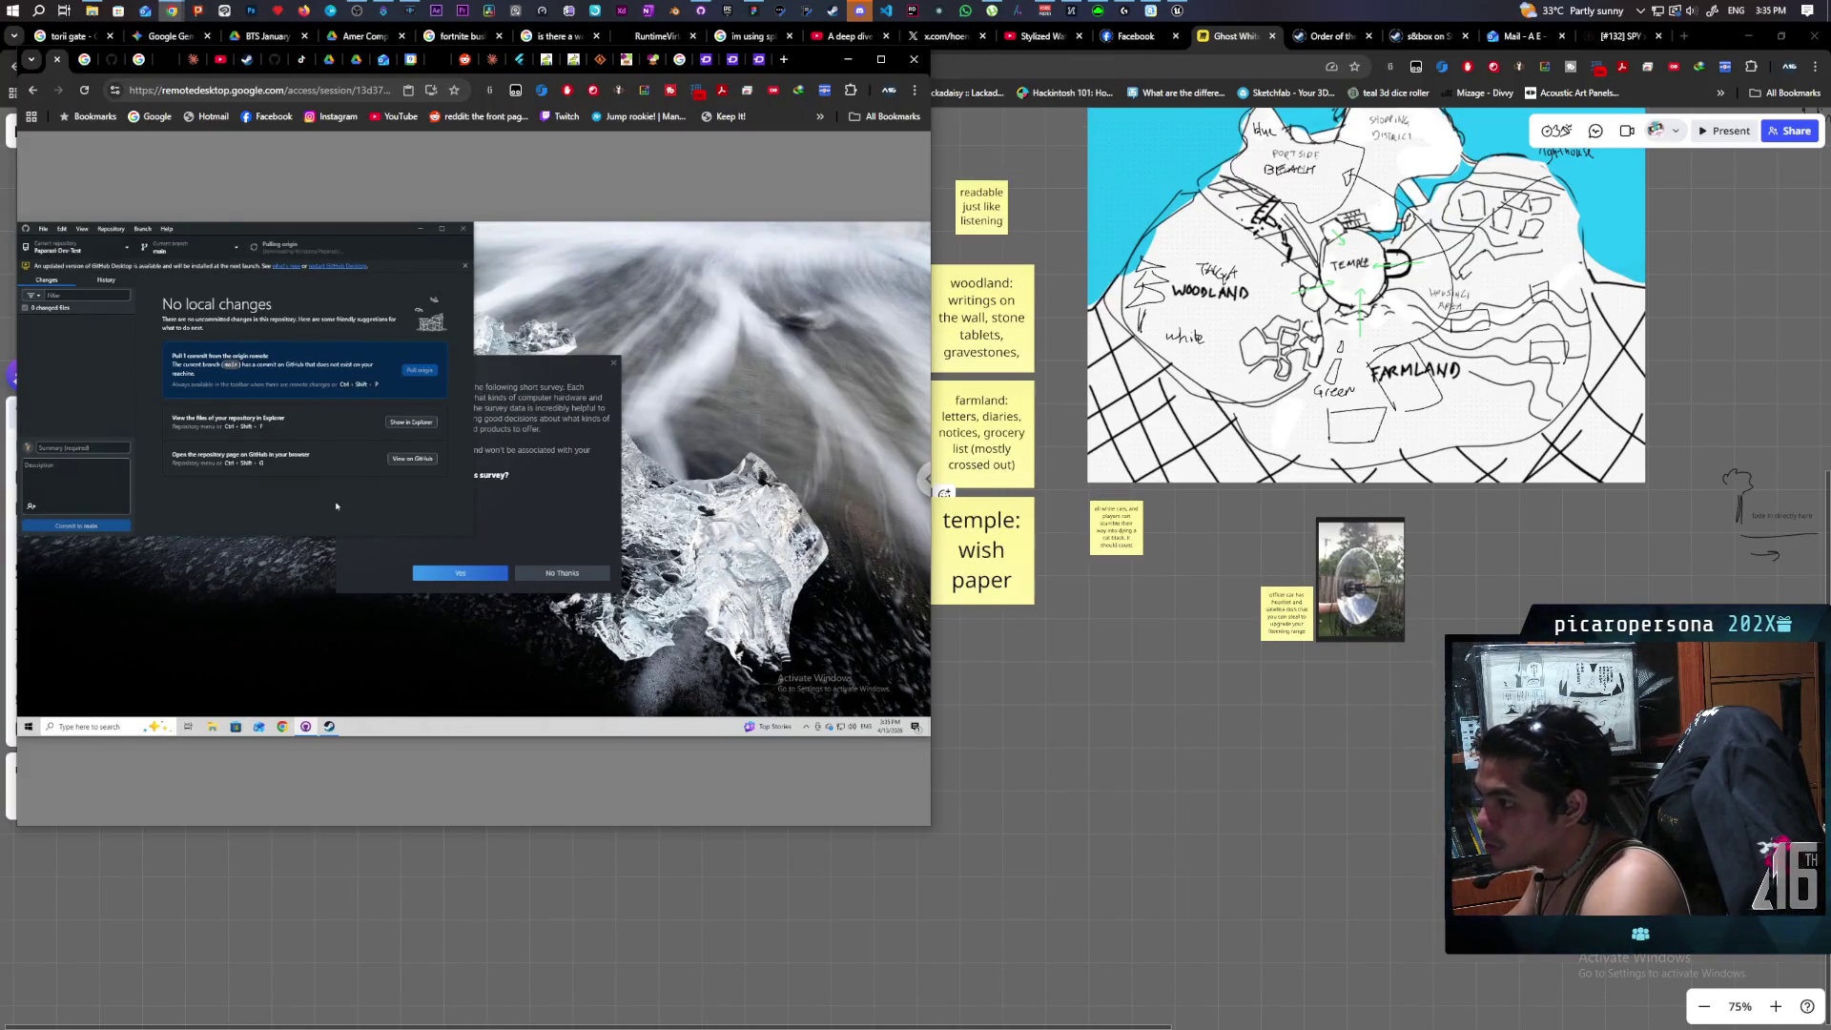
Close GitHub Desktop and select index.lock in Documents > GitHub > Paparazi-Dev-Test > .git.
left_click(461, 229)
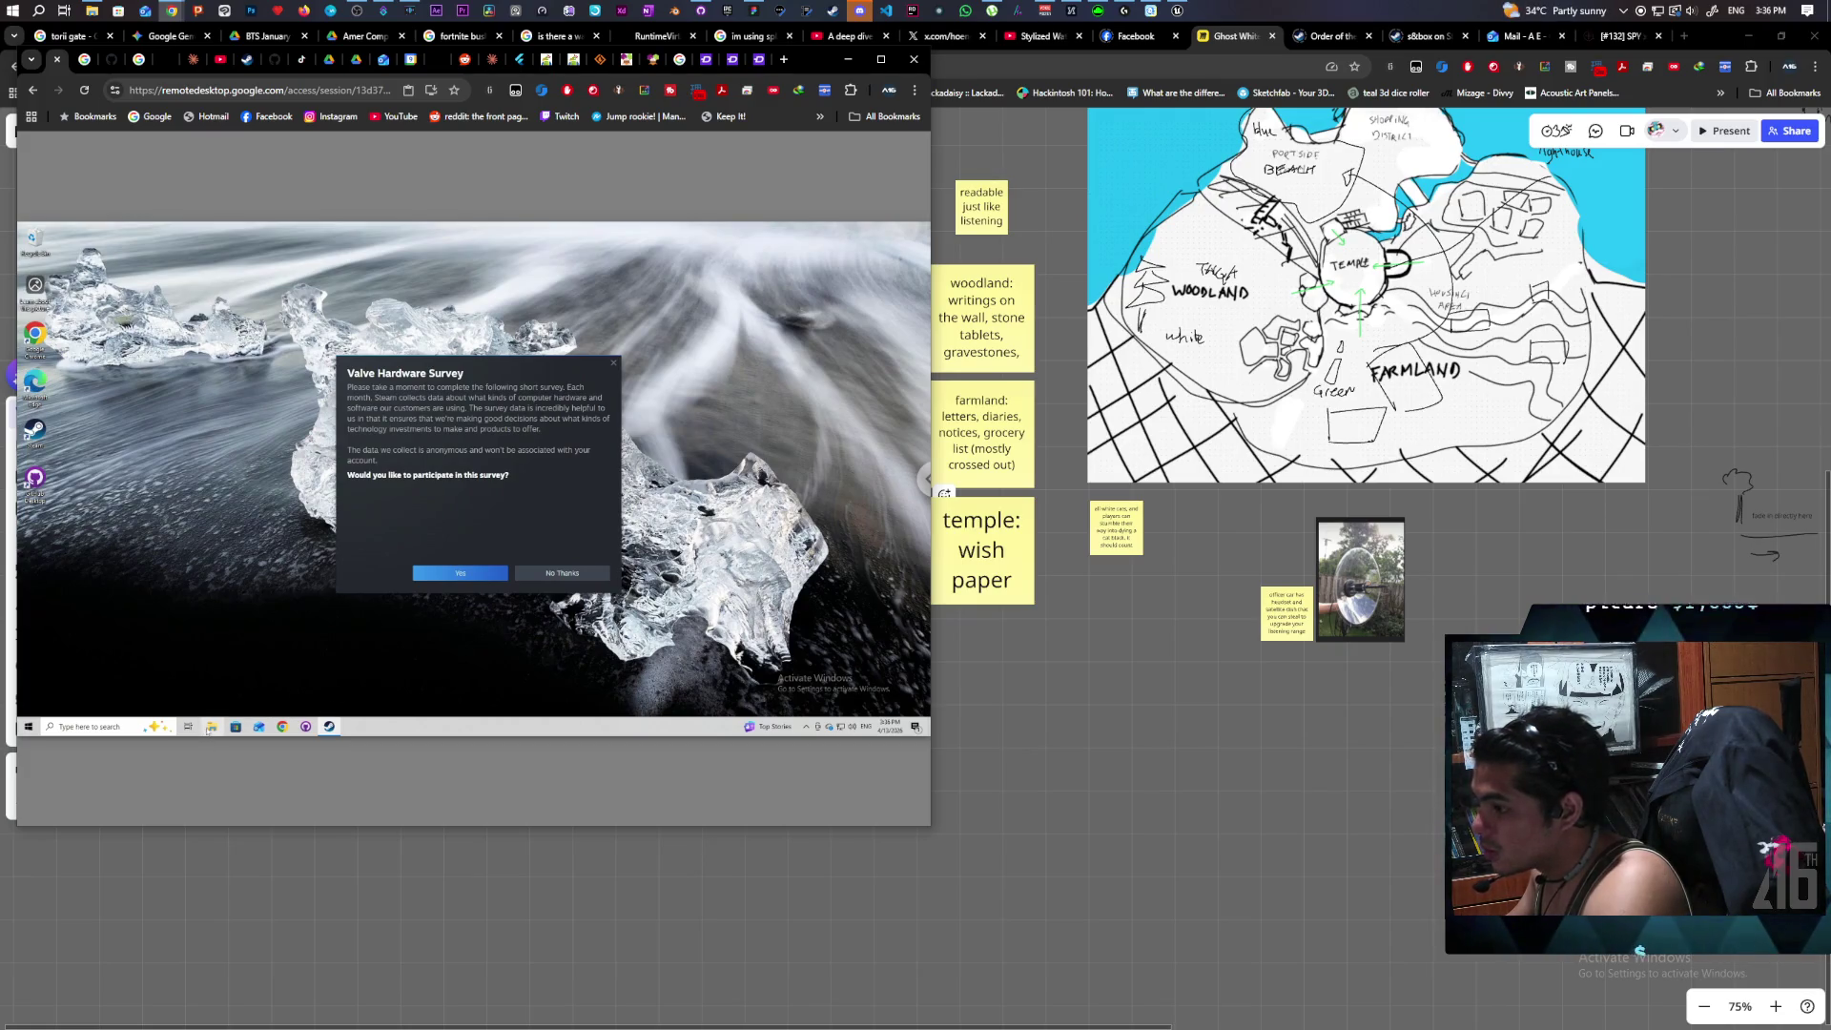
key("super+e")
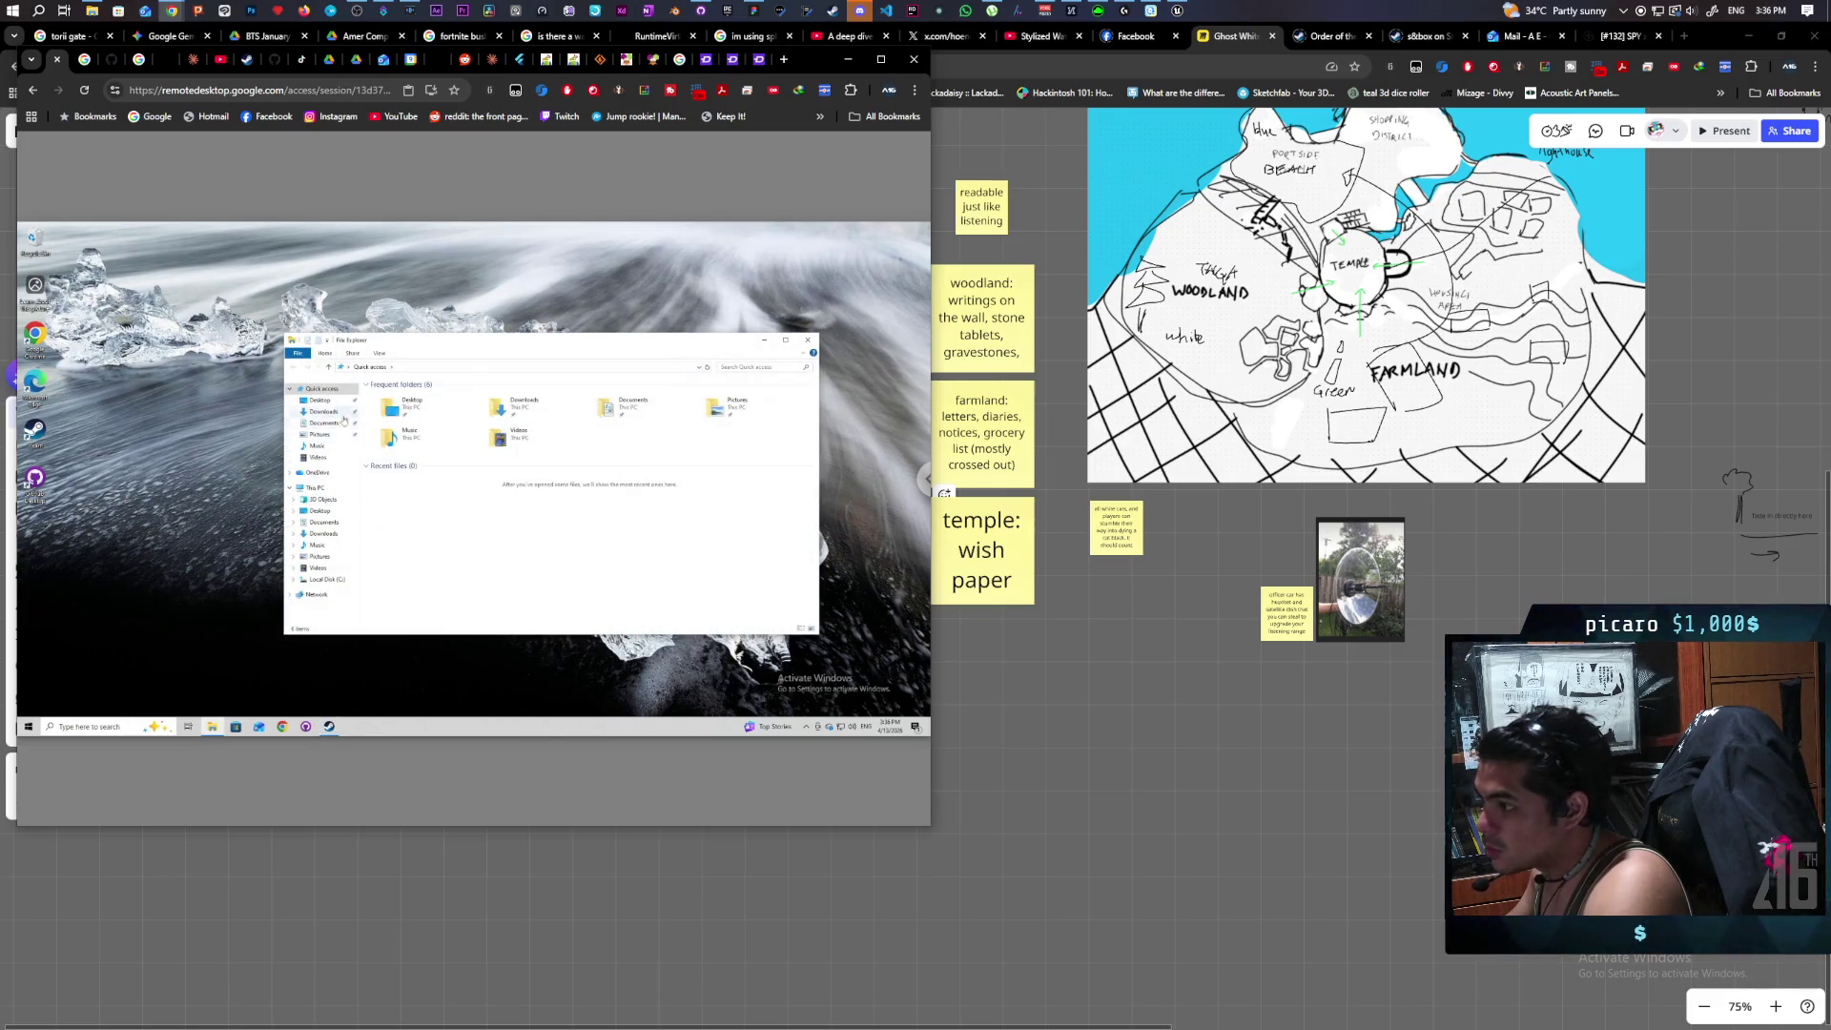
left_click(324, 423)
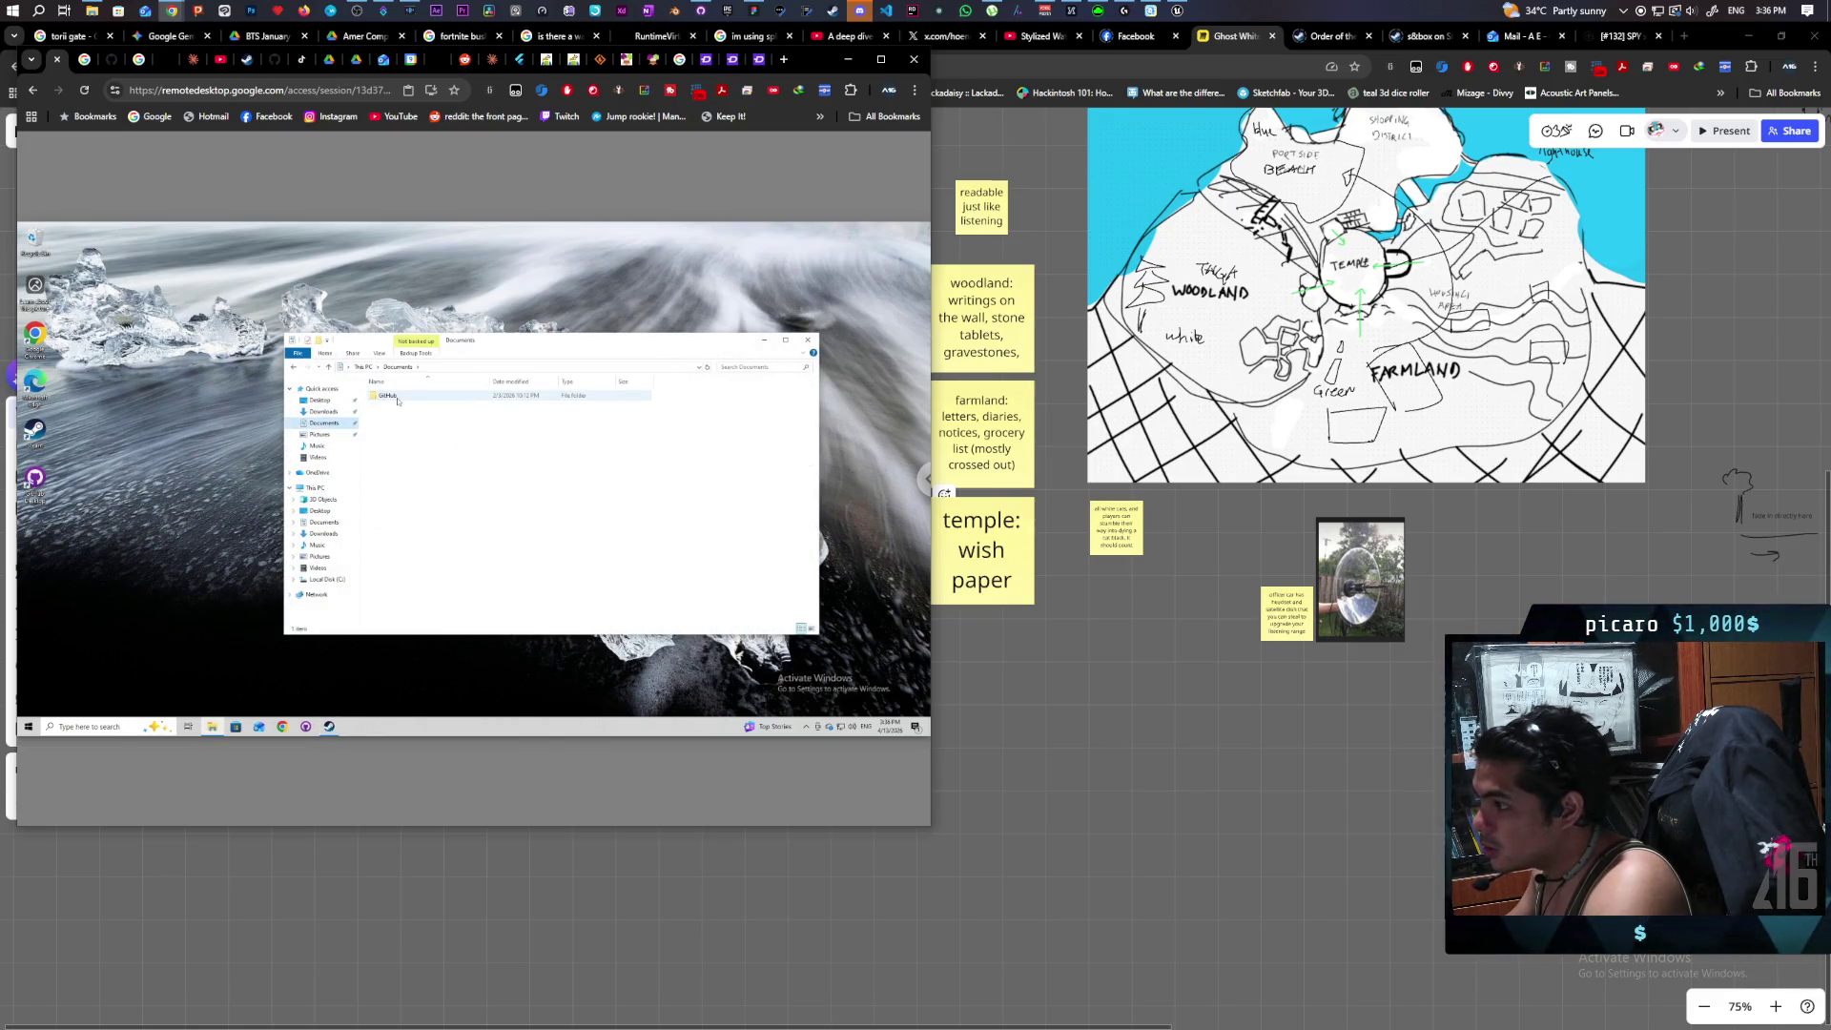
mouse_move(398, 402)
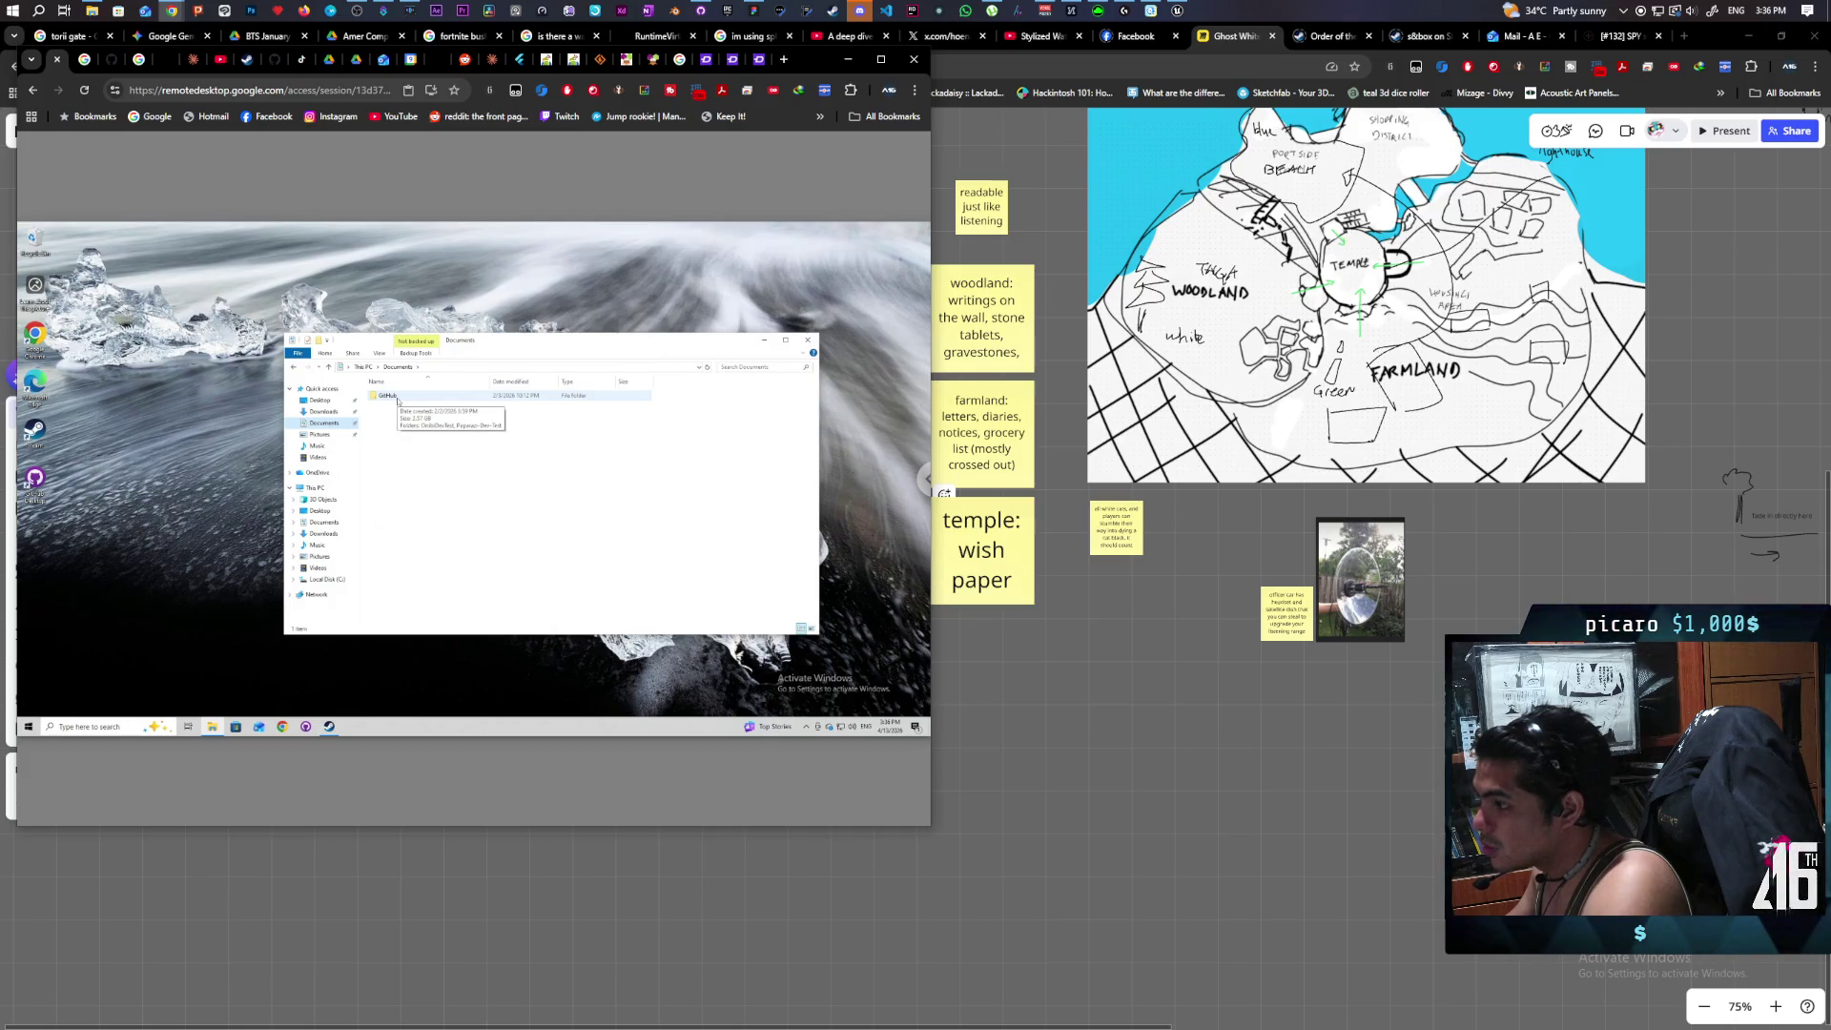
double_click(398, 395)
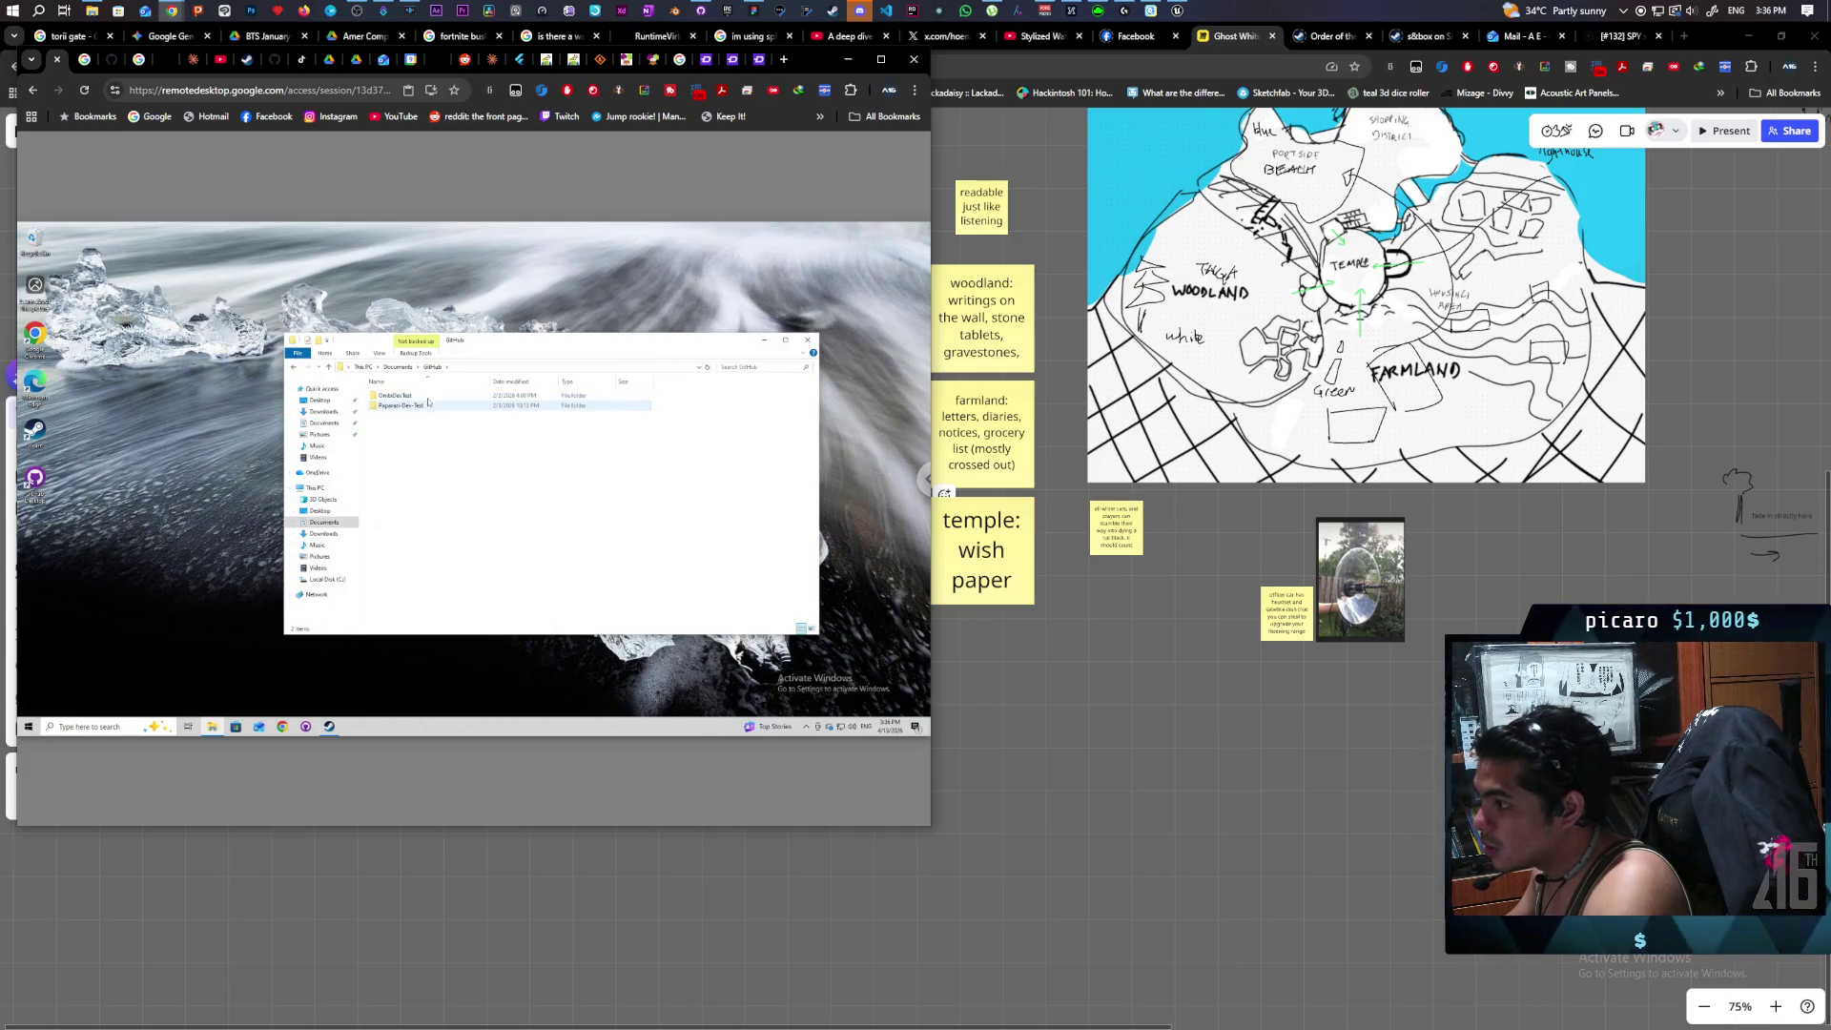
double_click(405, 406)
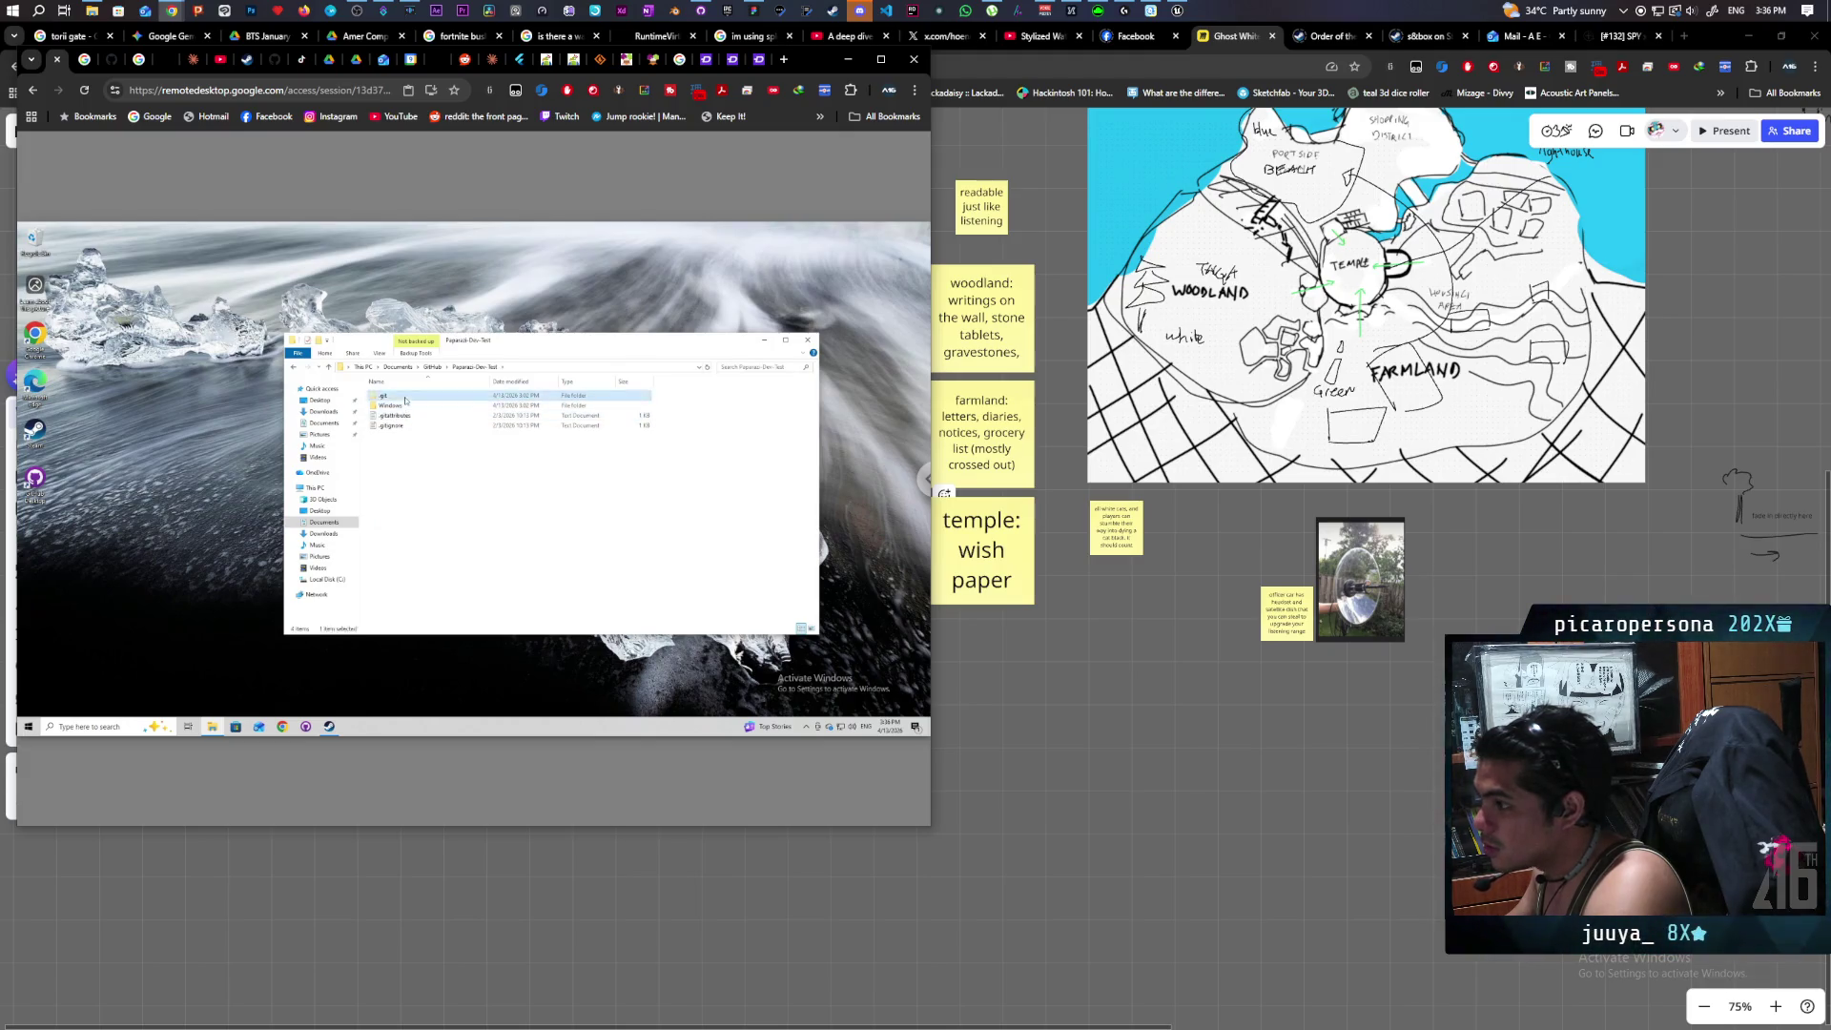
double_click(386, 396)
left_click(404, 516)
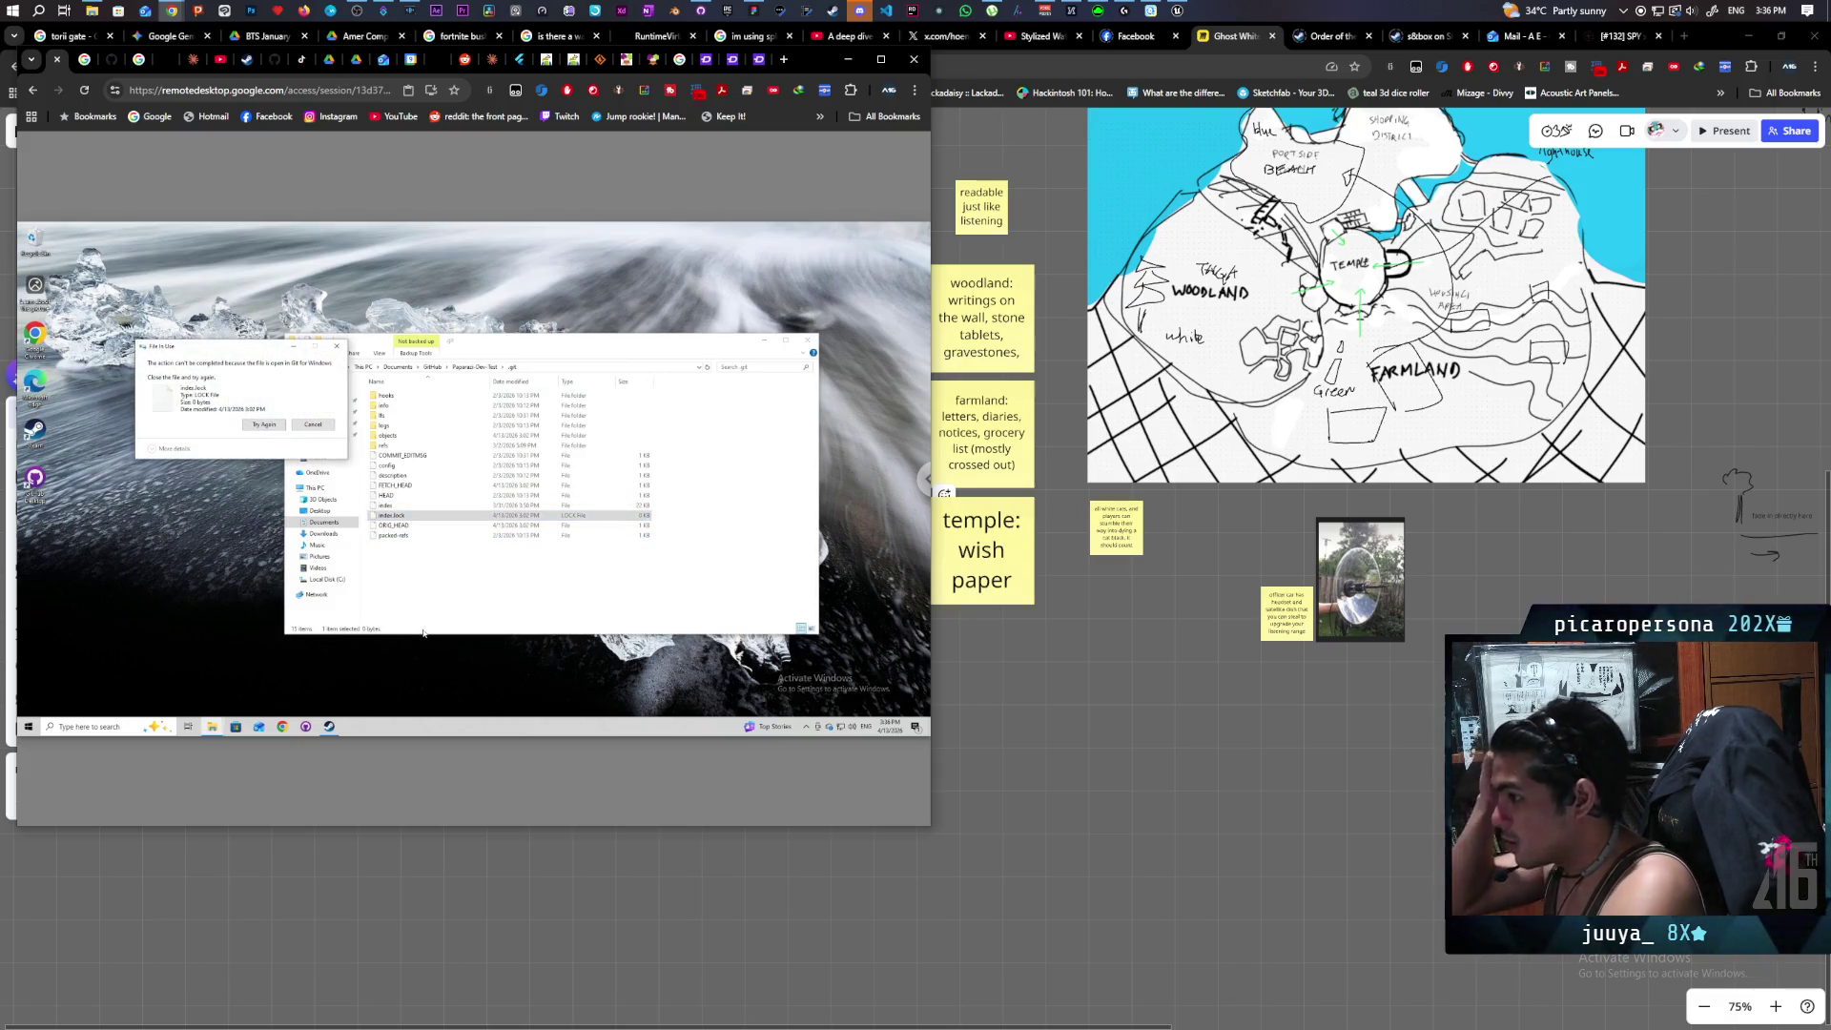
End both Git for Windows processes in the remote PC's Task Manager.
left_click(271, 426)
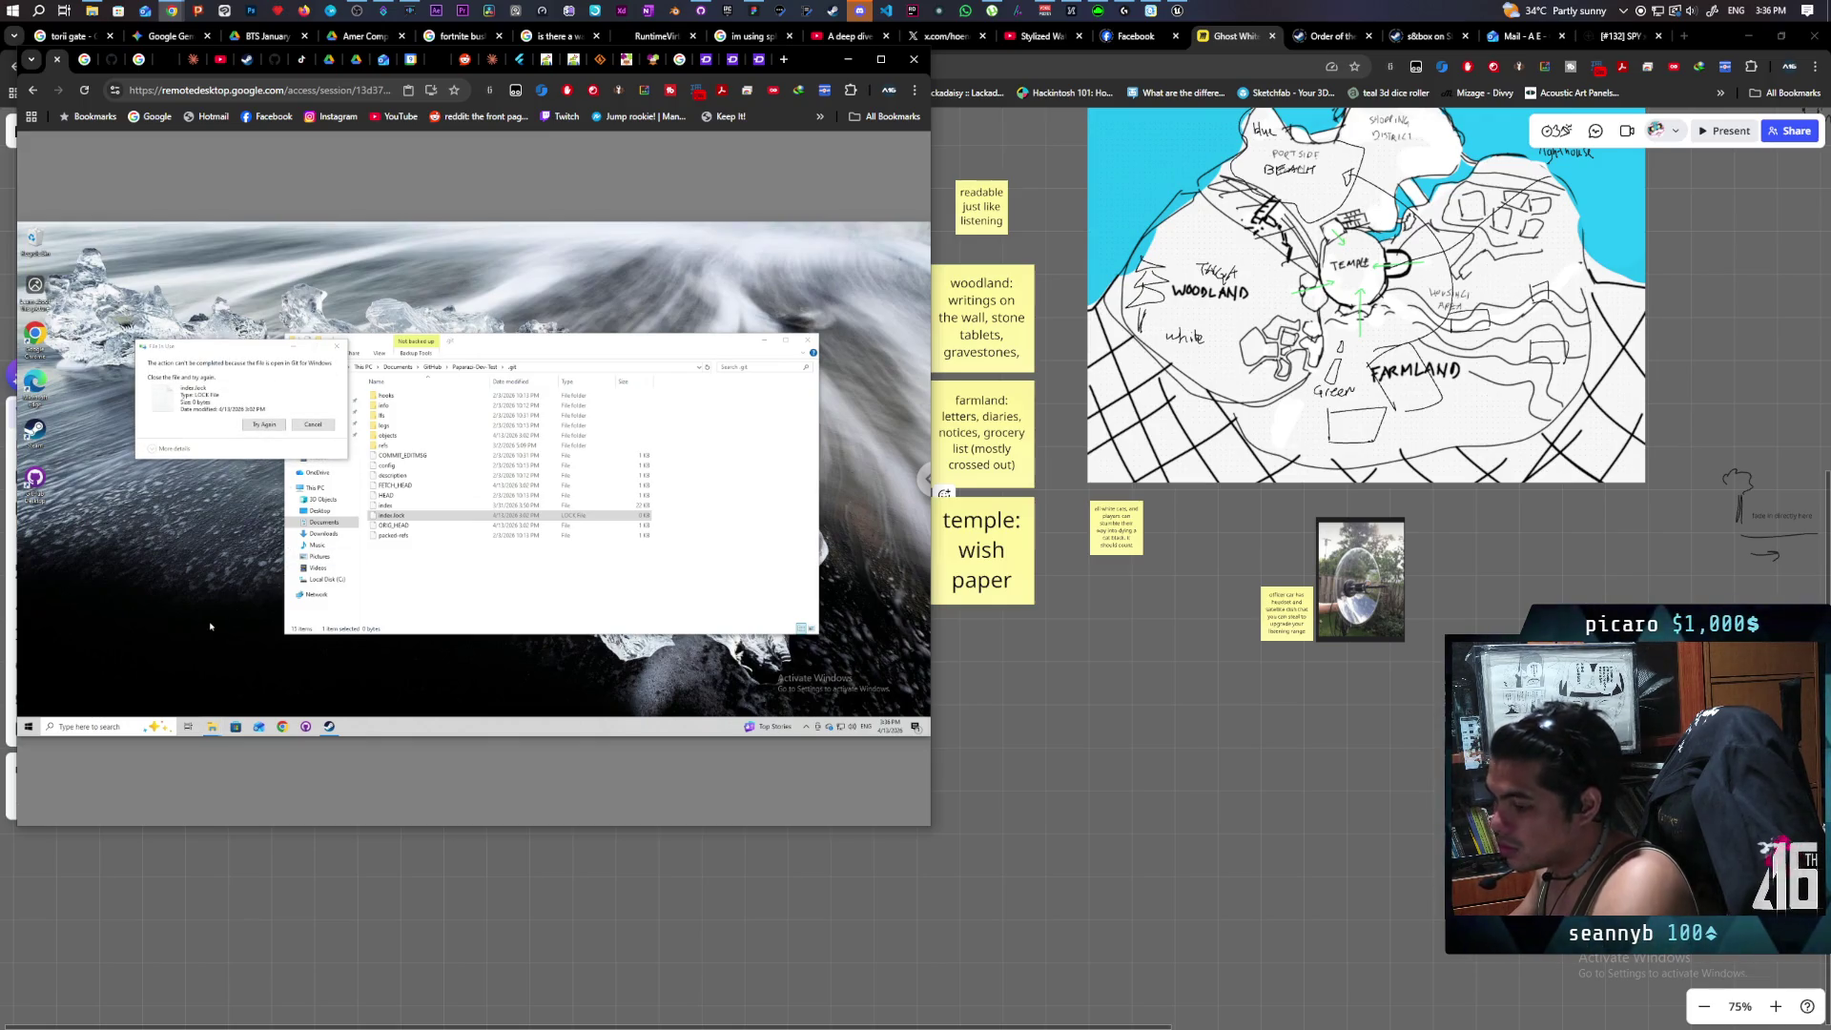
key("ctrl+shift+Escape")
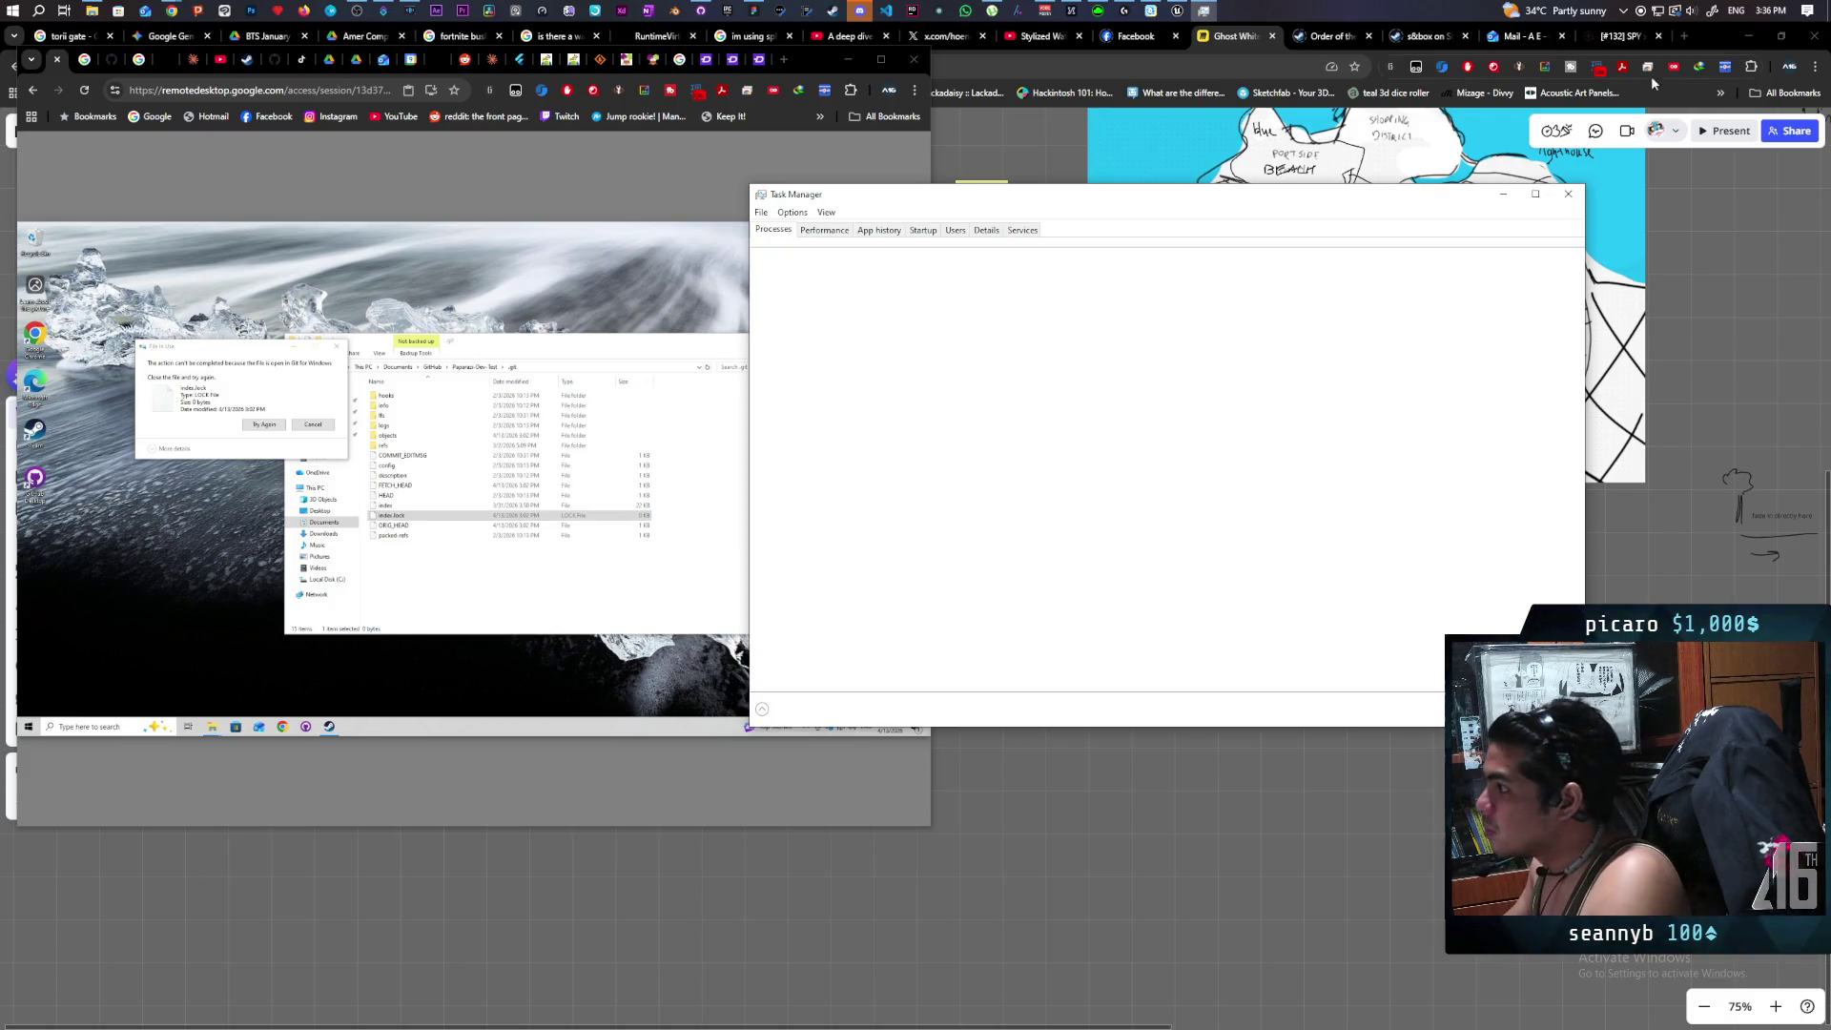
left_click(1568, 193)
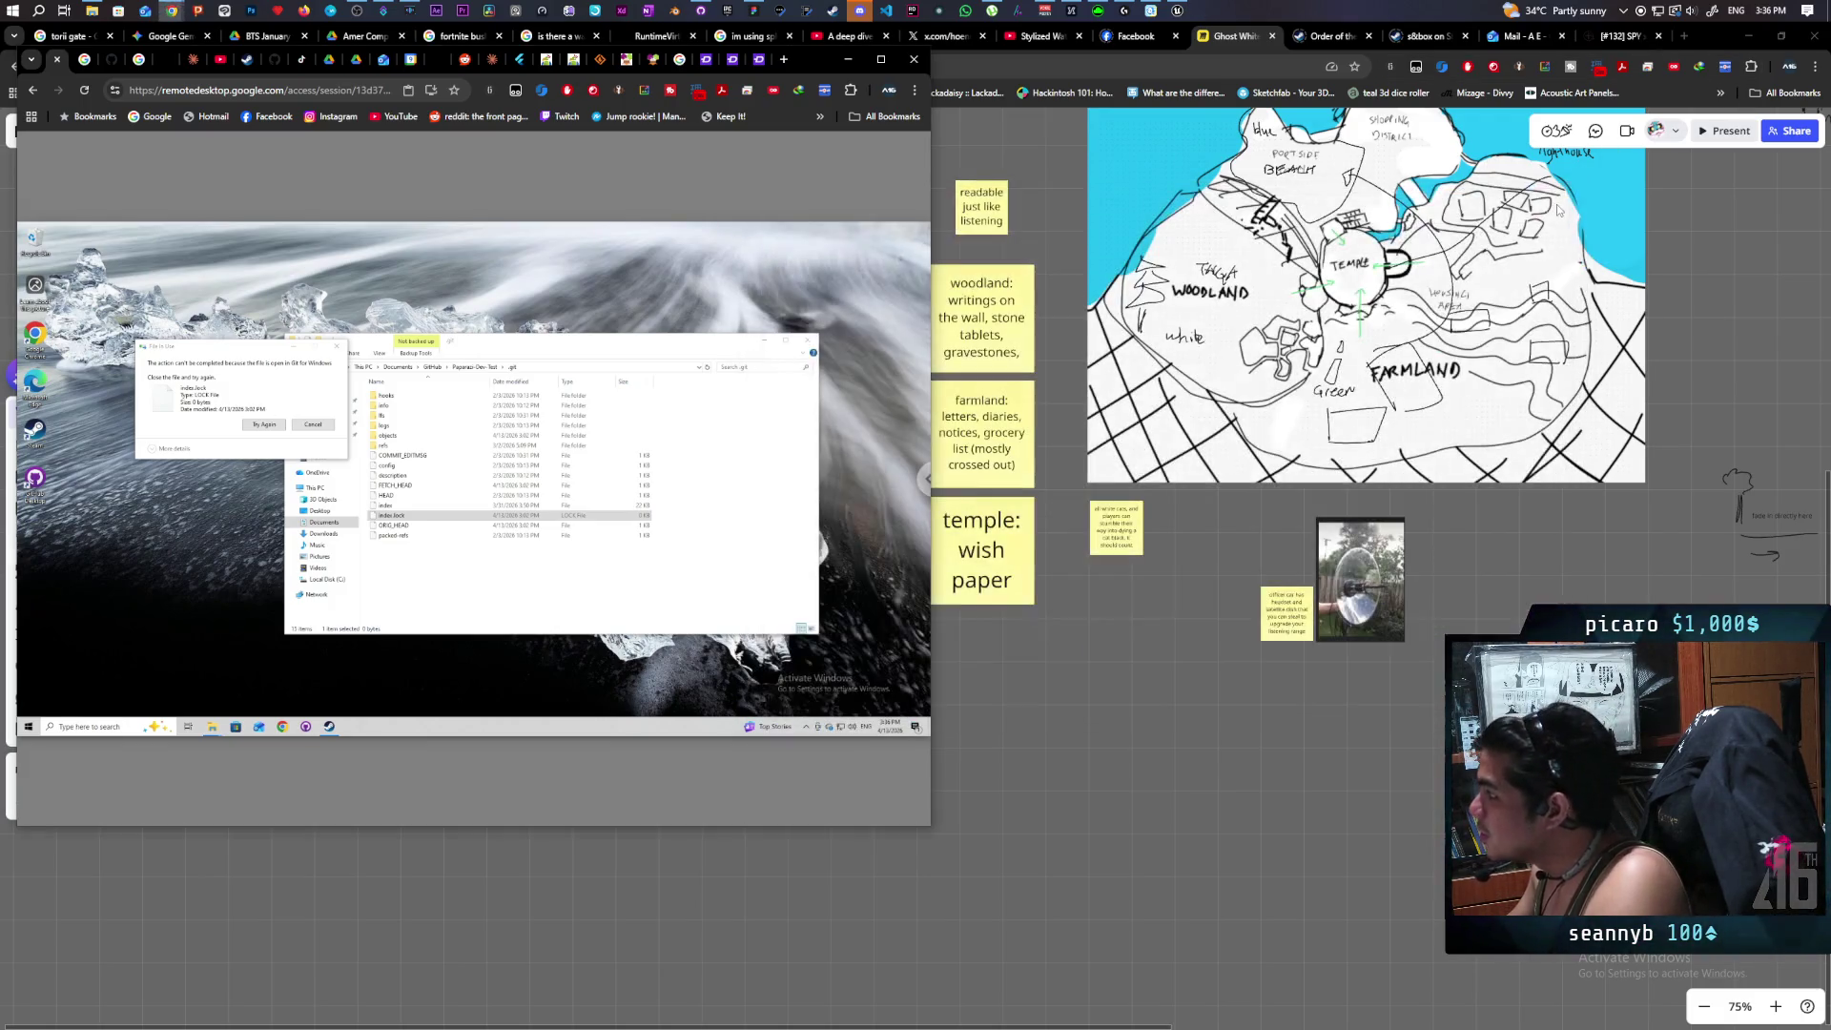
right_click(439, 727)
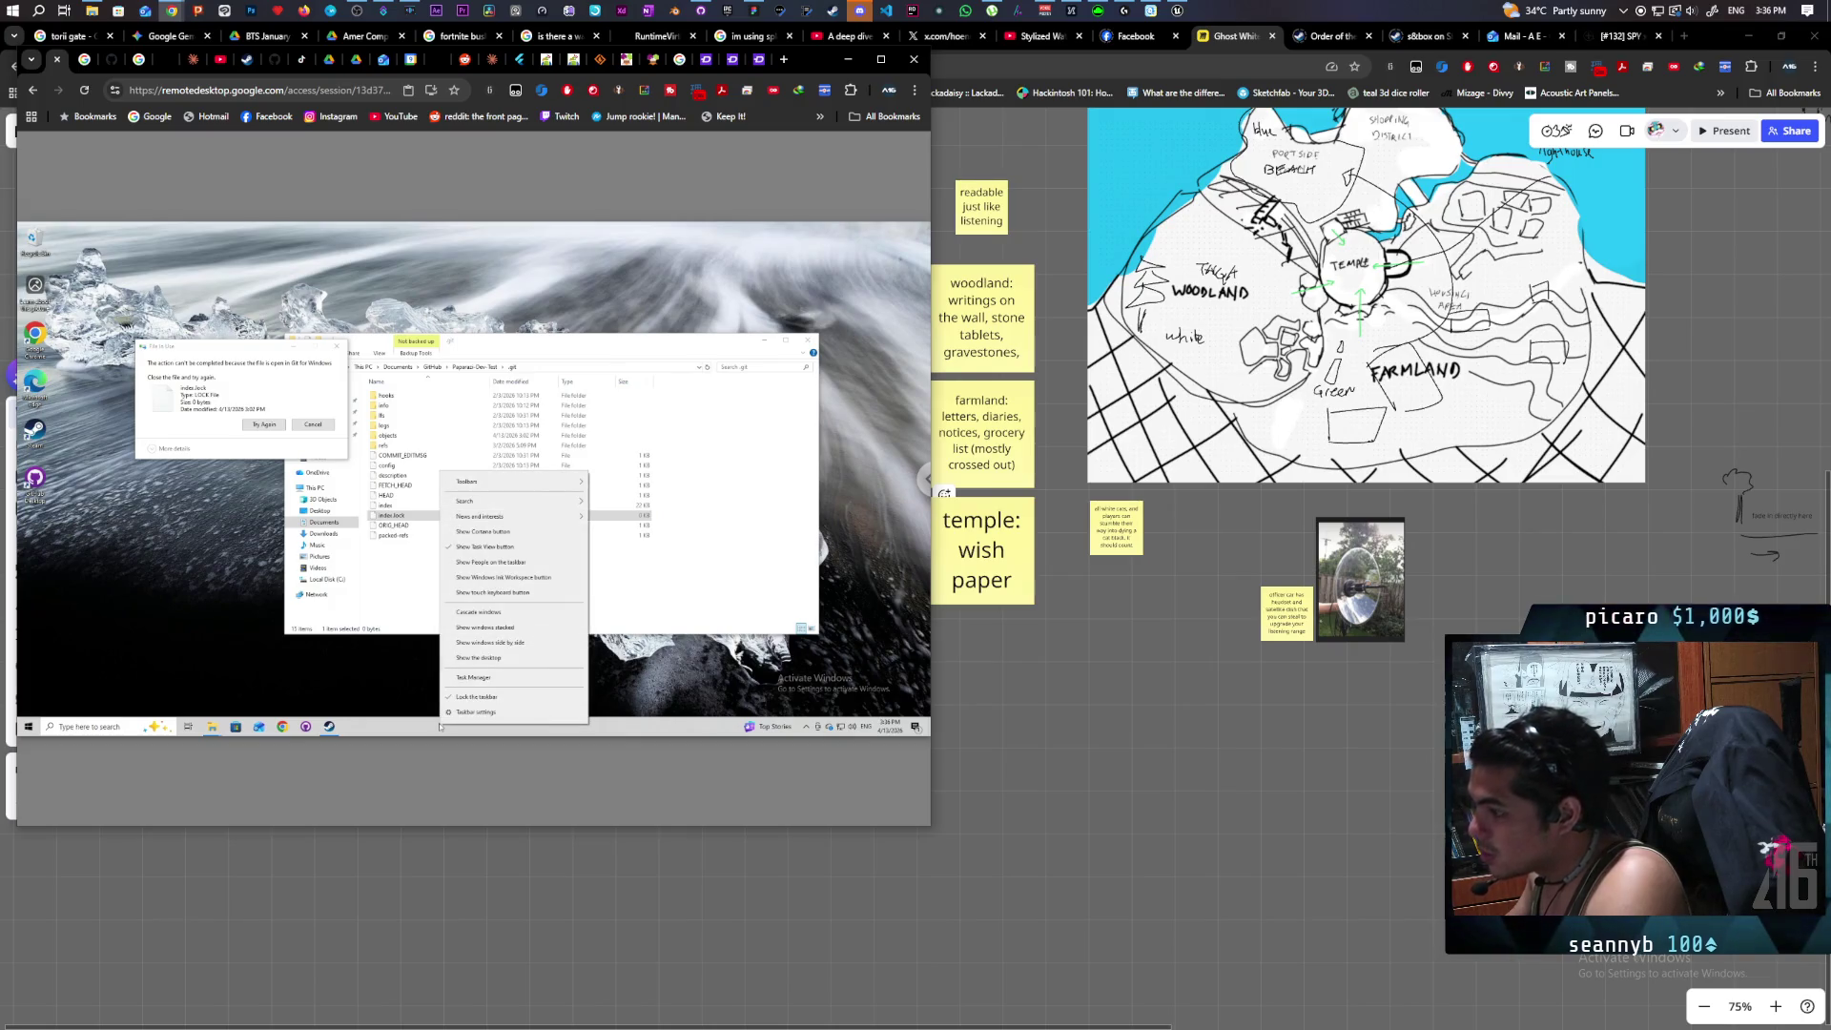
left_click(514, 679)
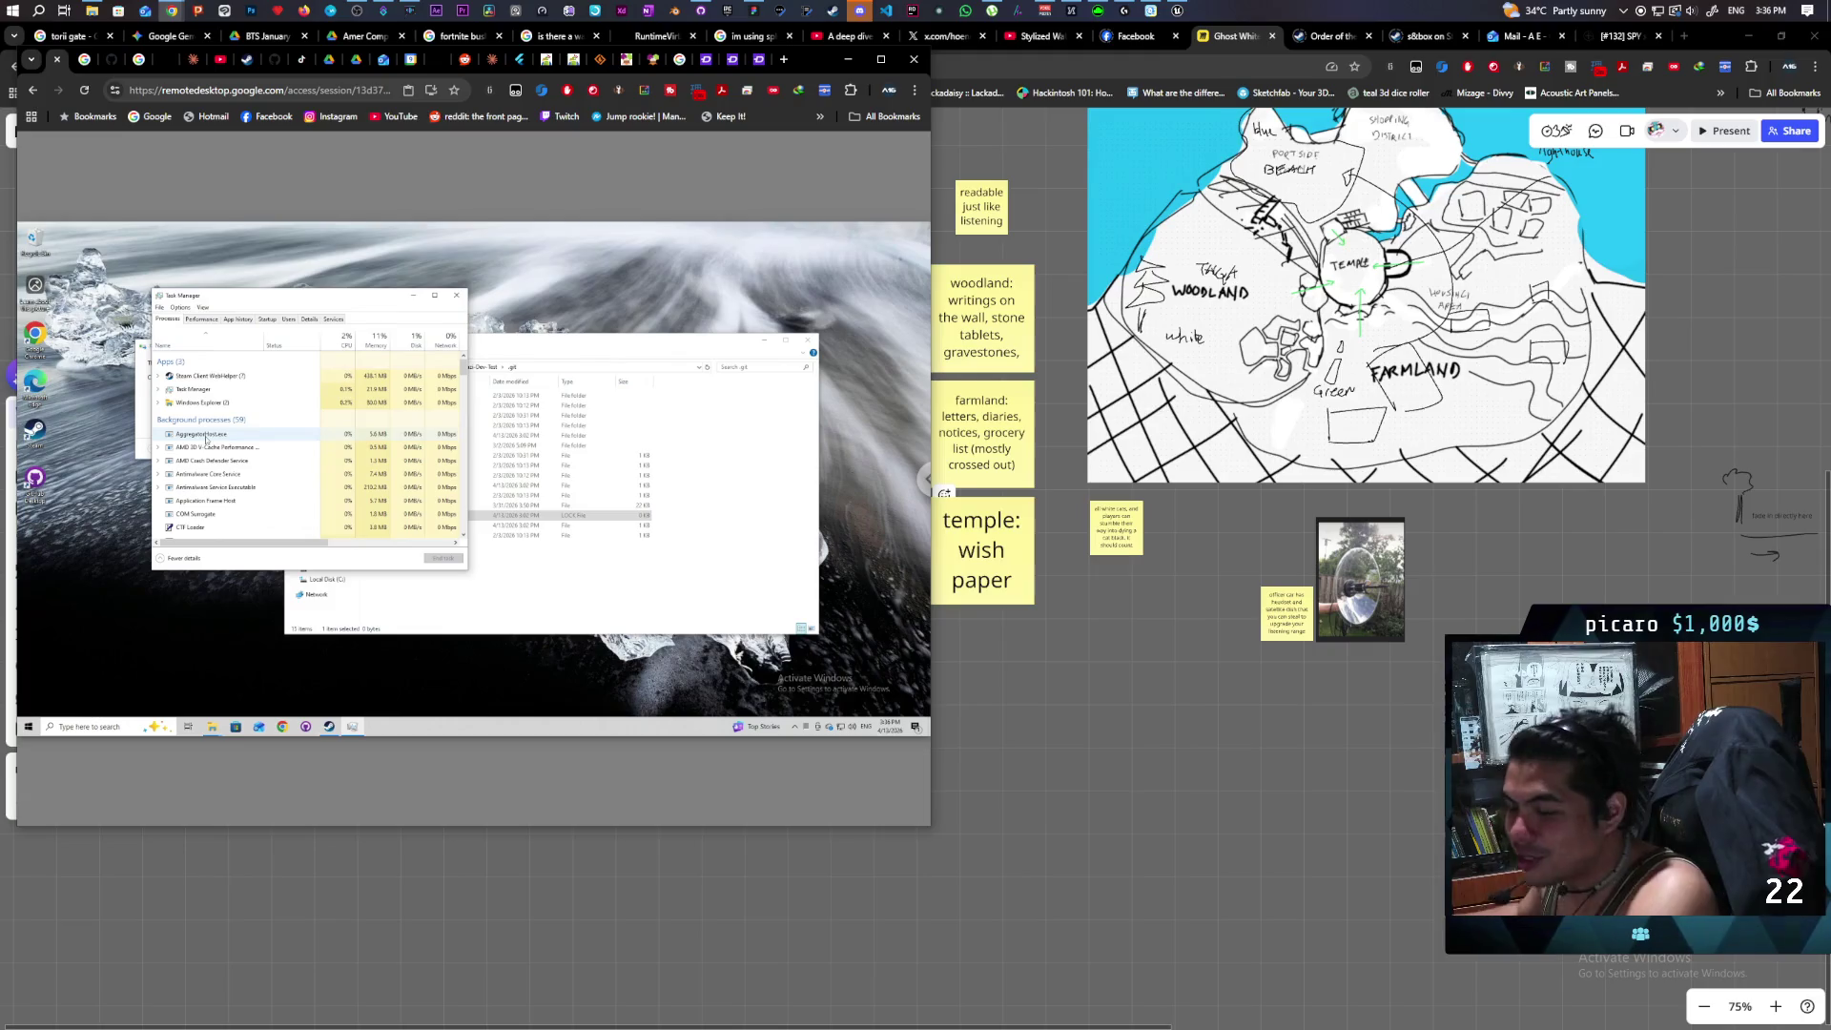
scroll(202, 473, "down", 1)
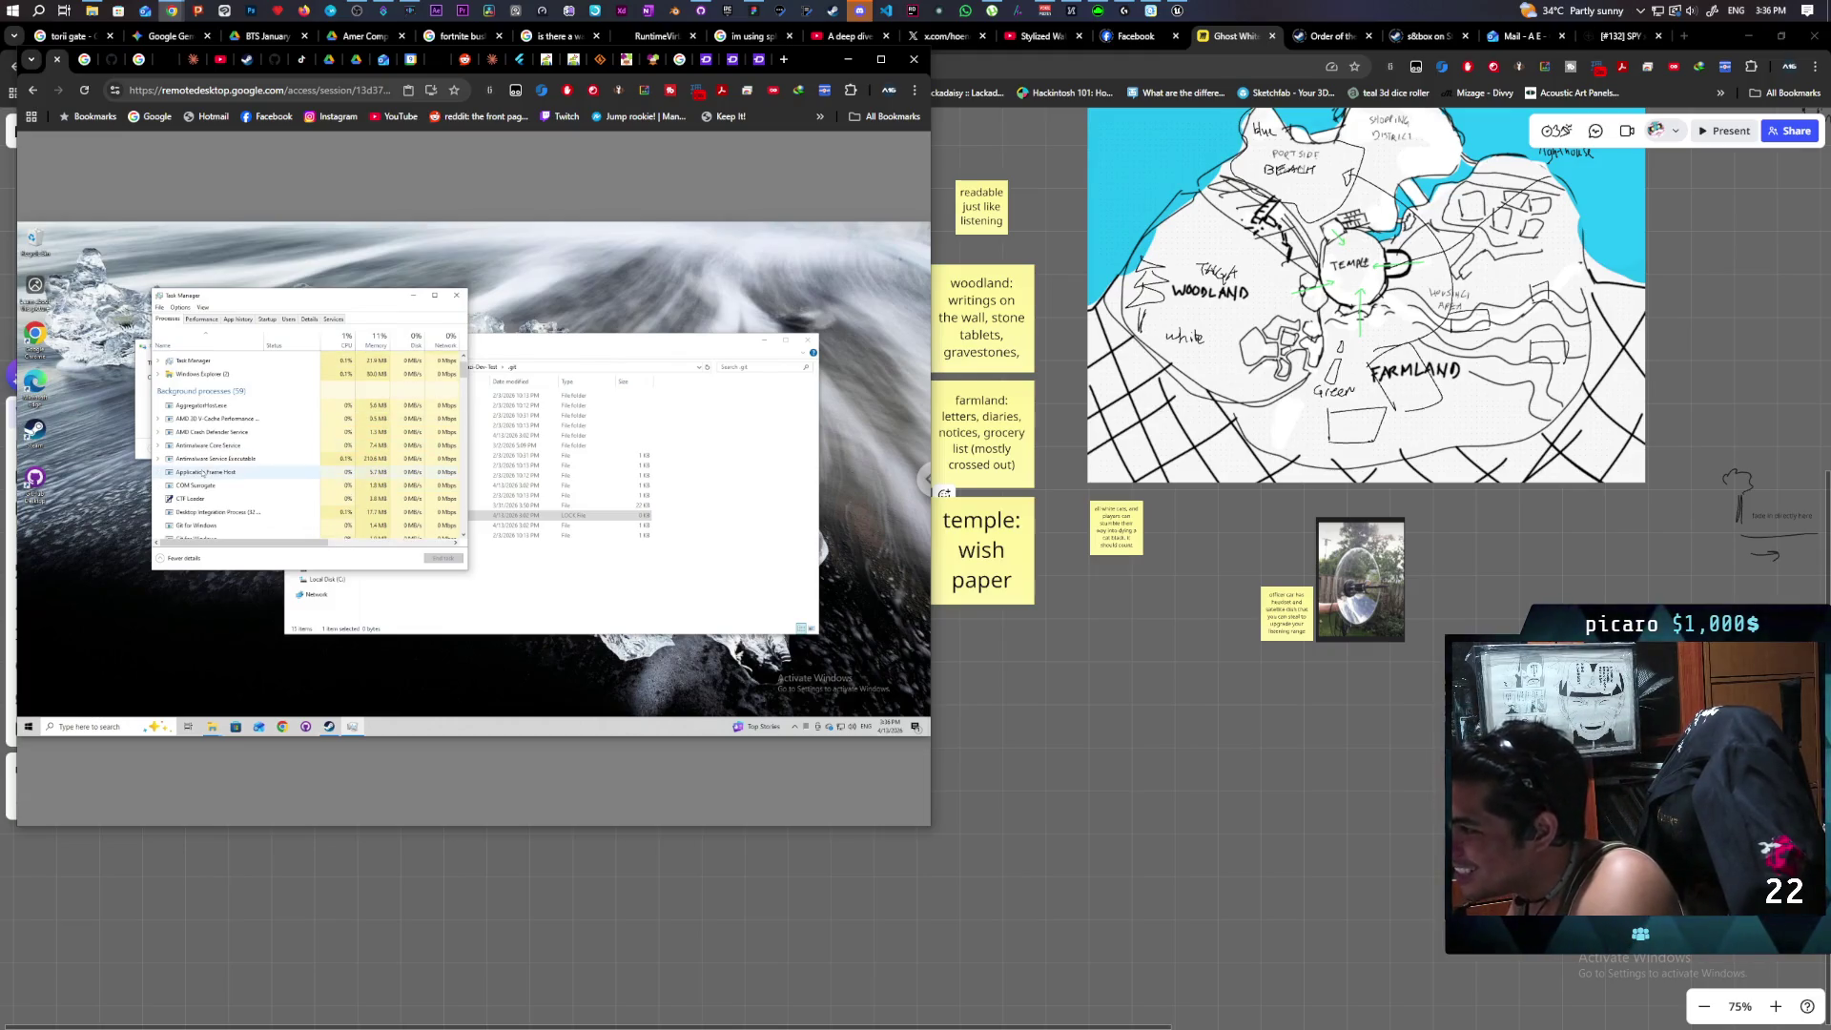
left_click(210, 530)
left_click(434, 560)
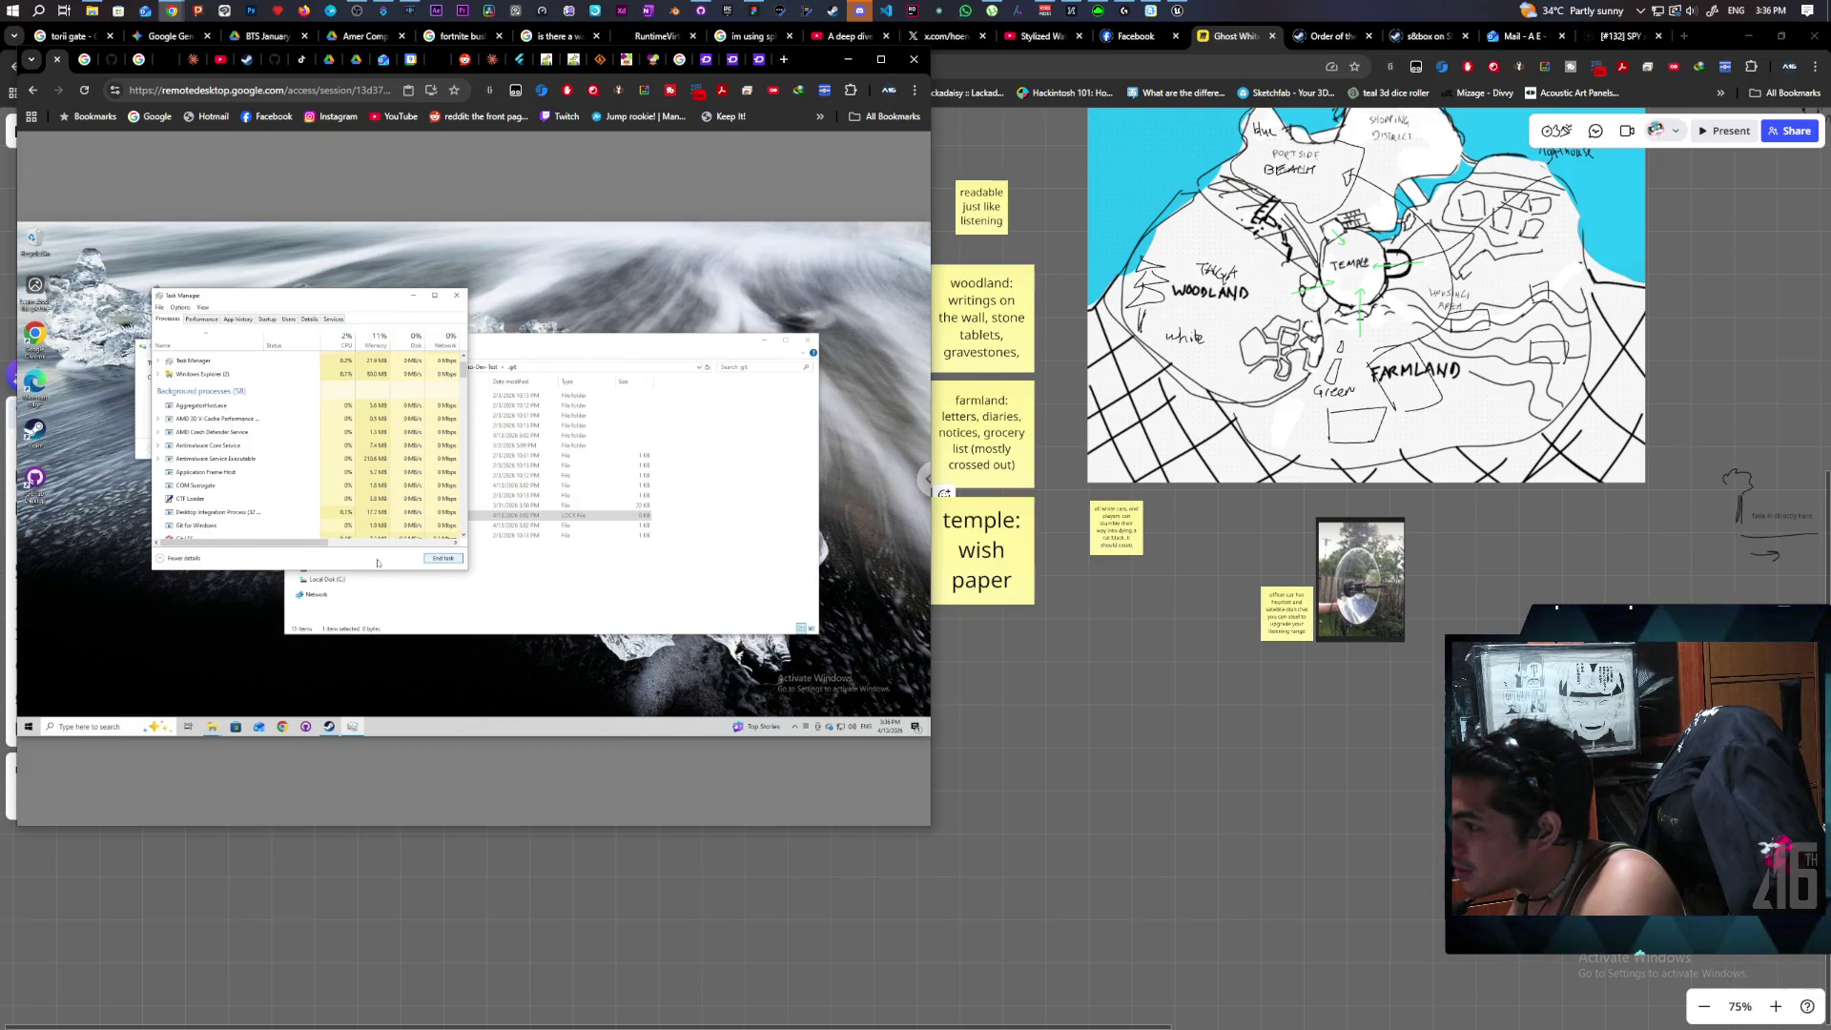
left_click(211, 526)
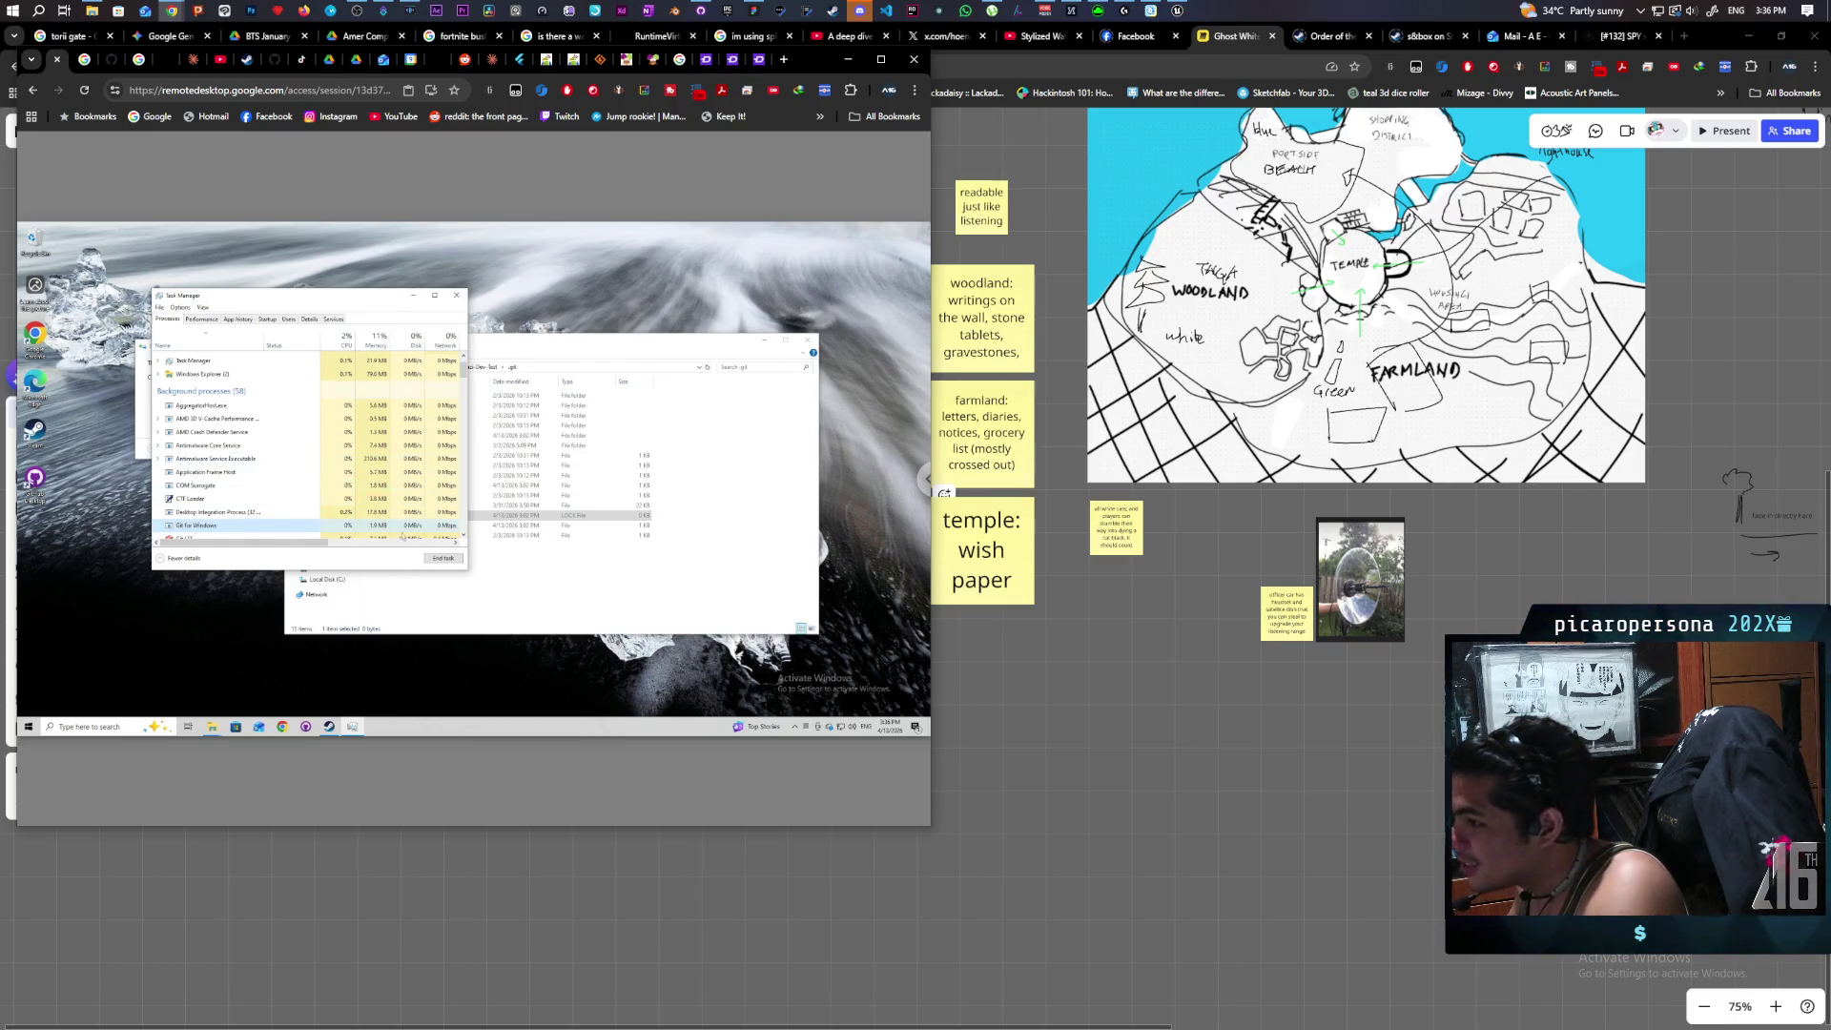
left_click(439, 559)
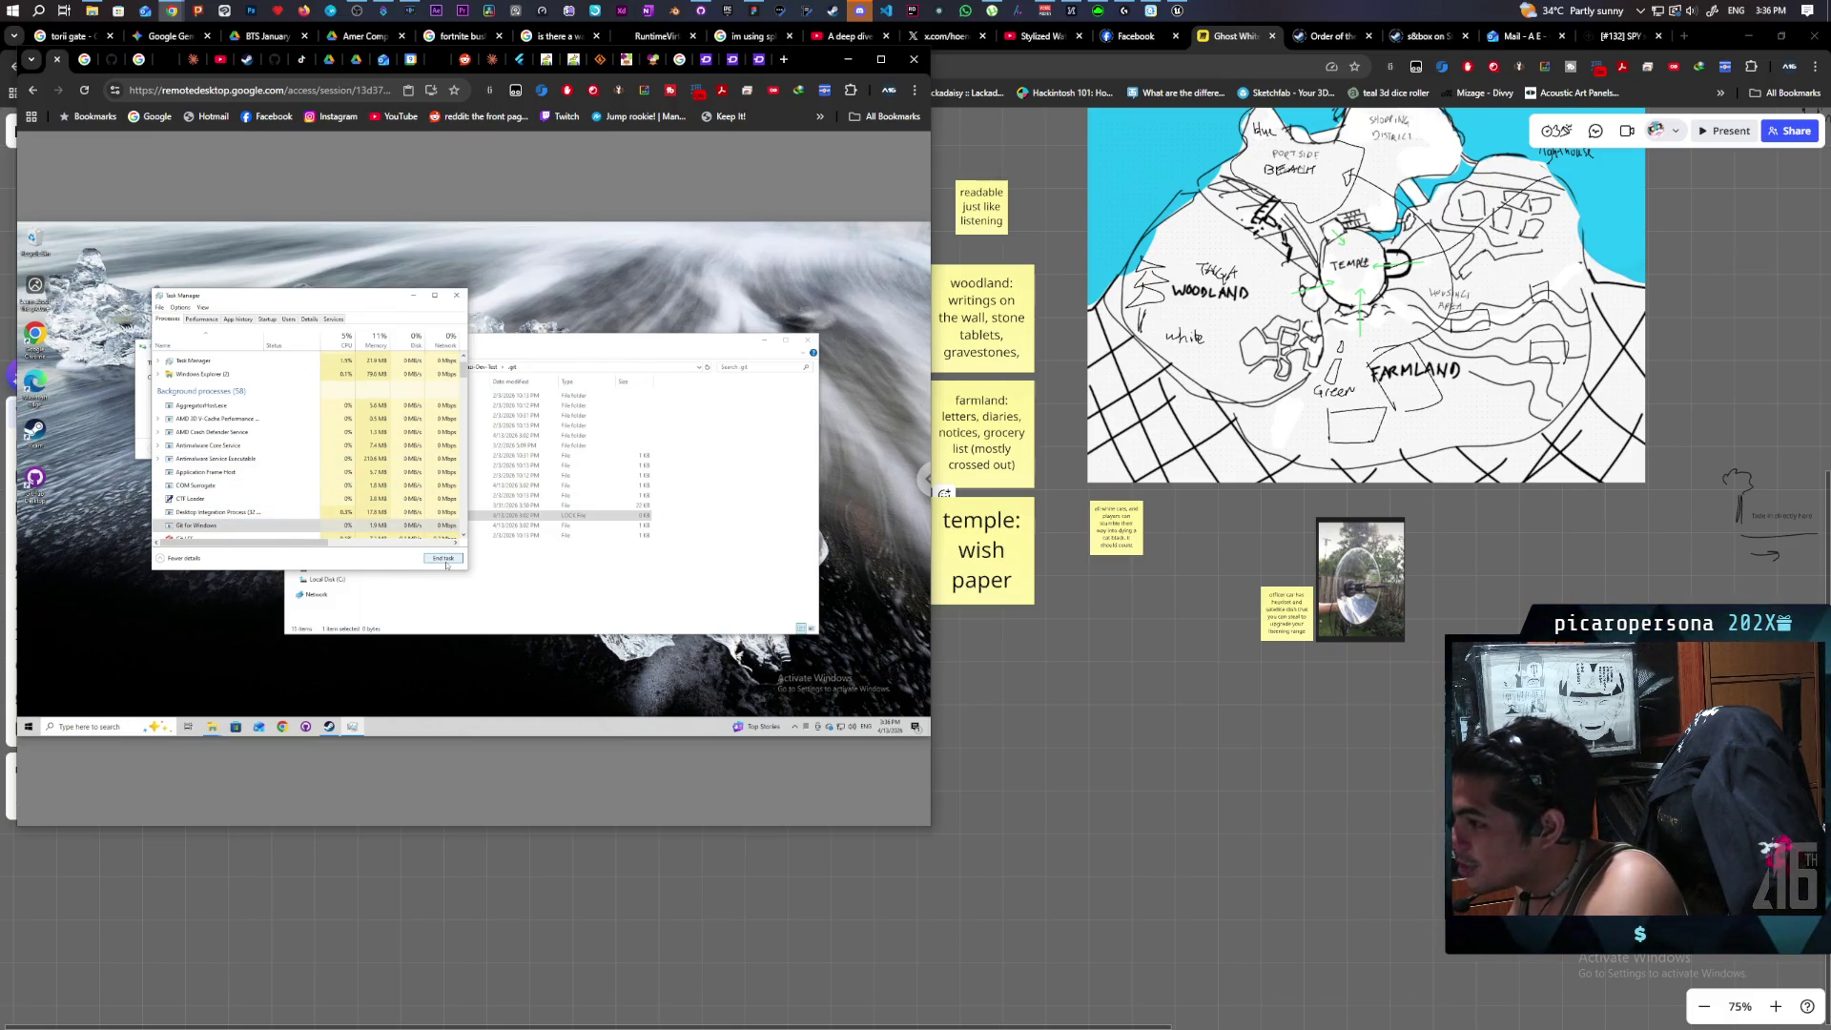
Delete index.lock from the repository's .git folder and reopen GitHub Desktop.
left_click(402, 520)
left_click(402, 516)
key("Delete")
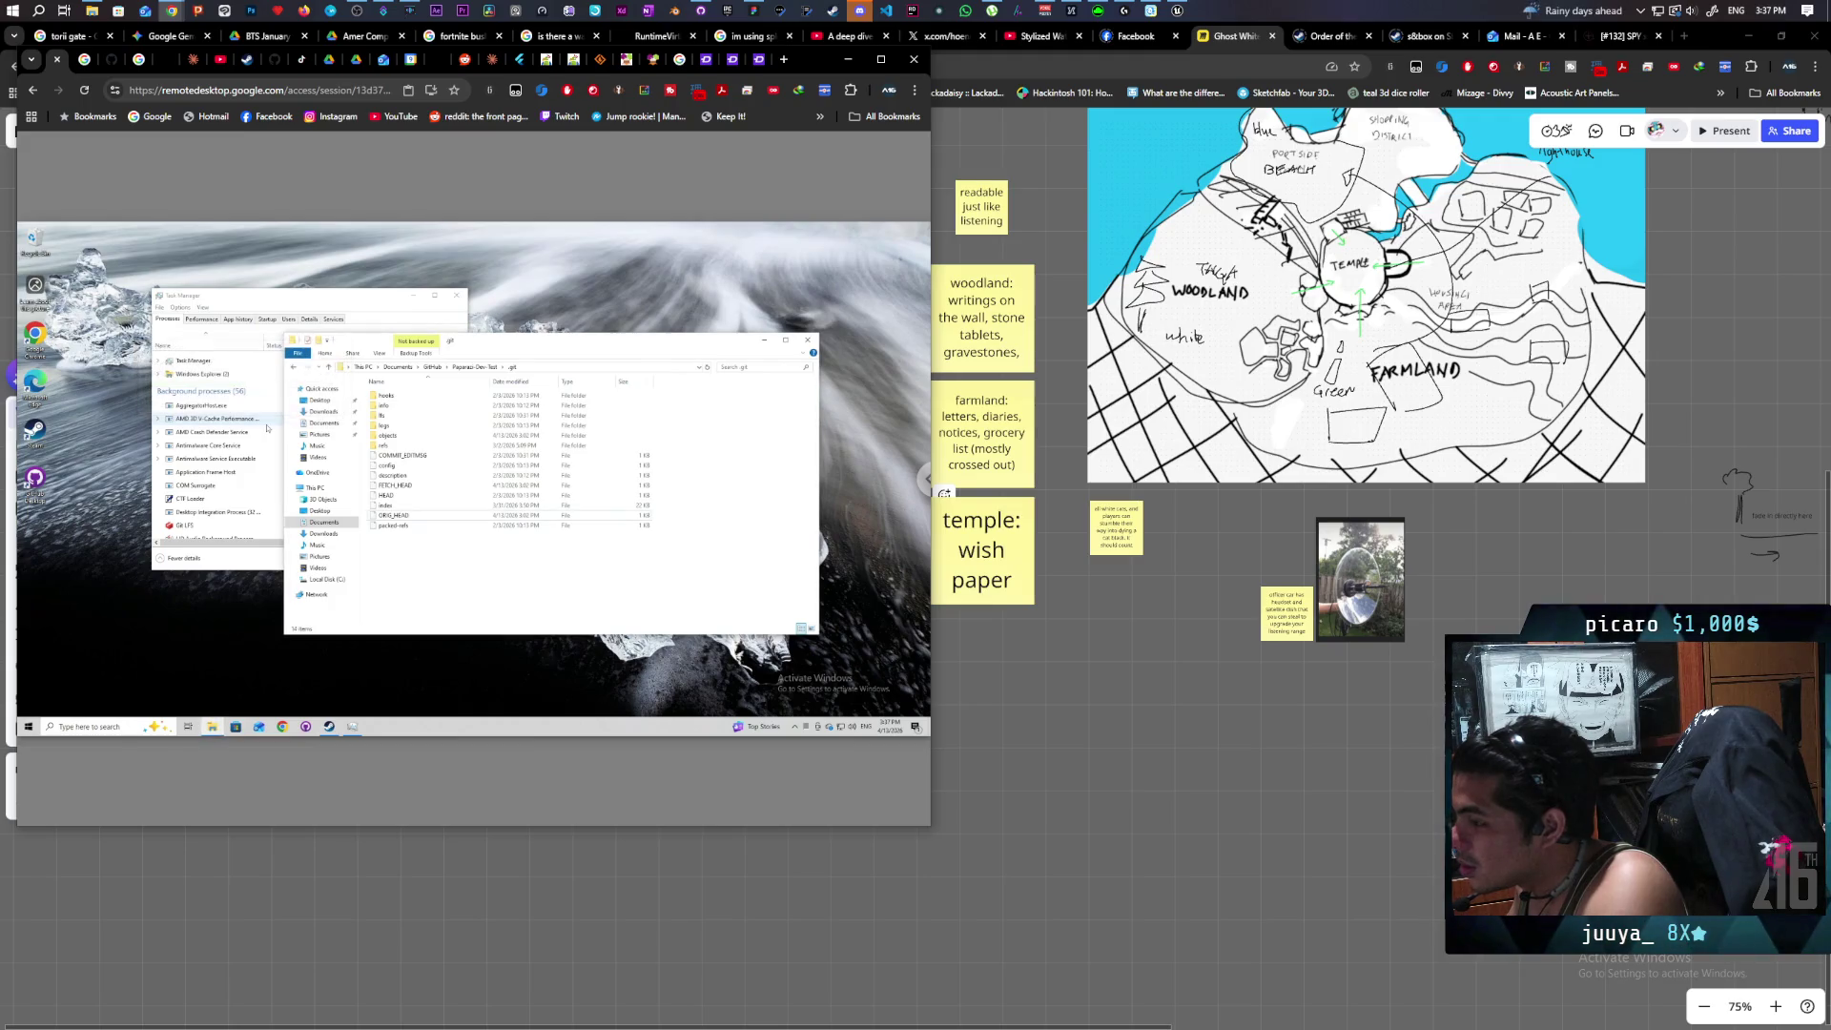
left_click(400, 684)
Discard every local change in GitHub Desktop and pull the 1 new commit from origin.
key("alt+Tab")
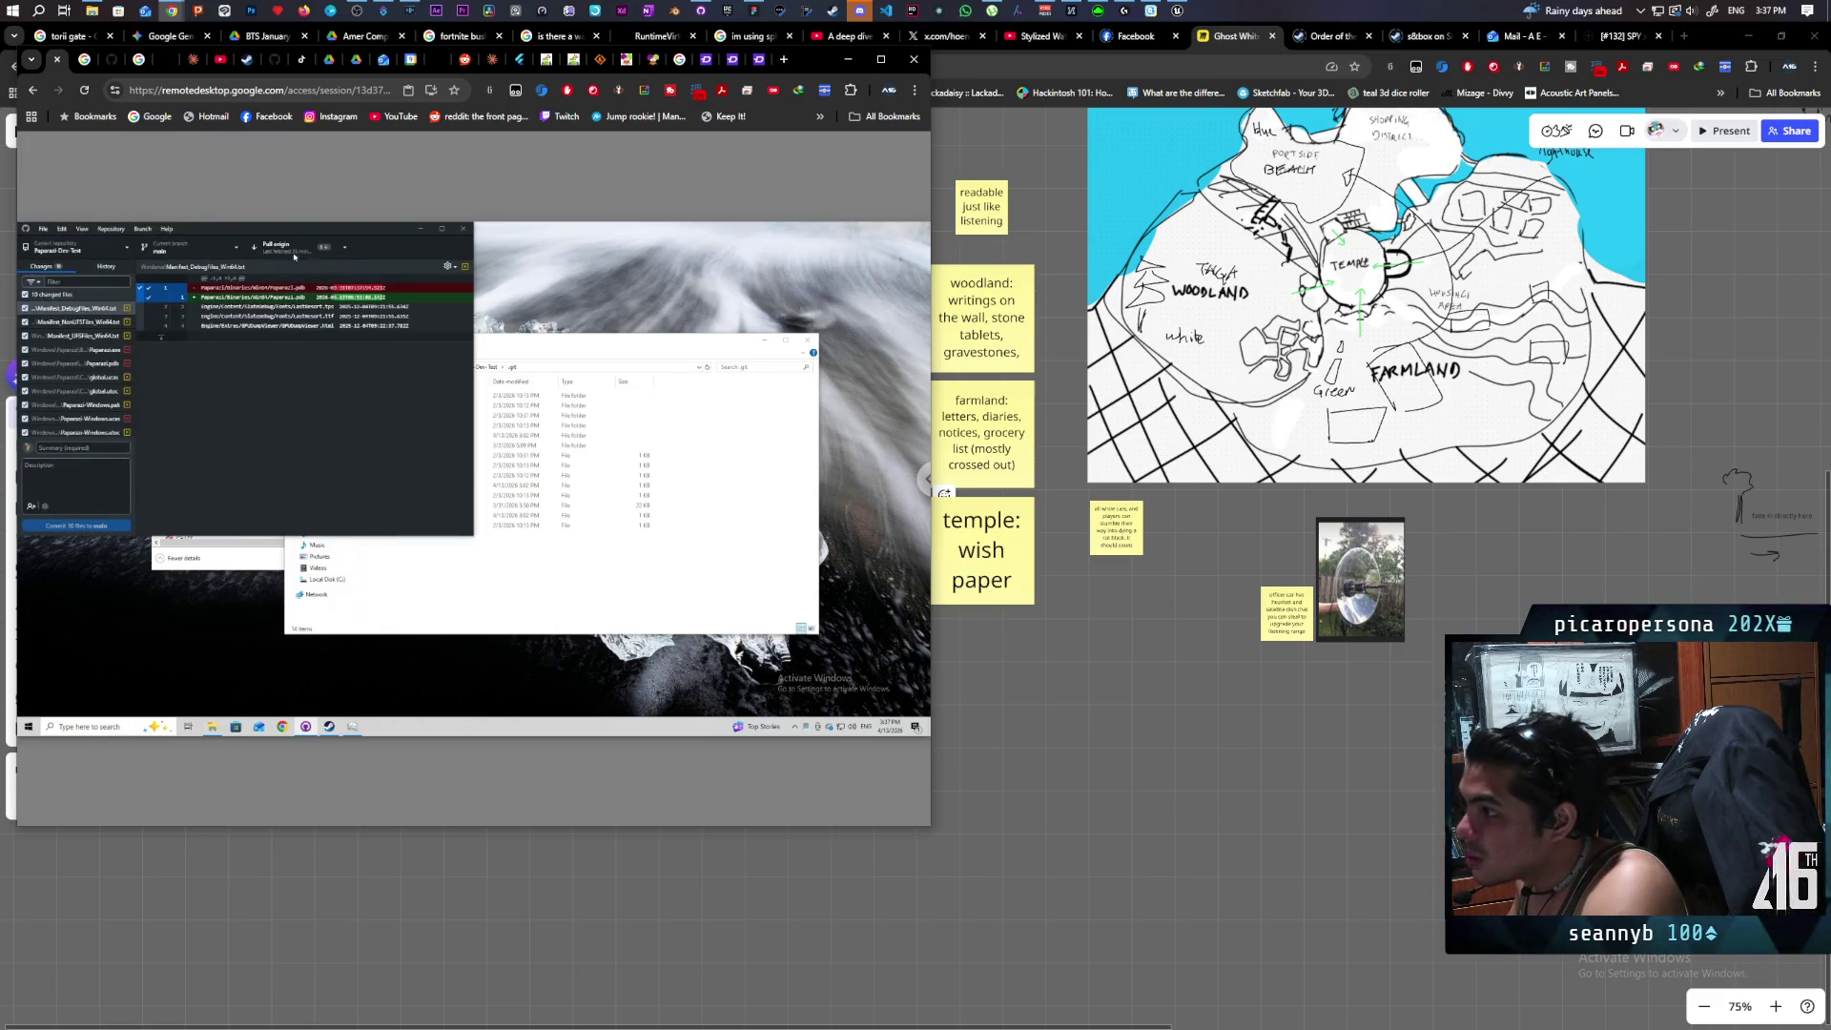
right_click(58, 298)
left_click(81, 307)
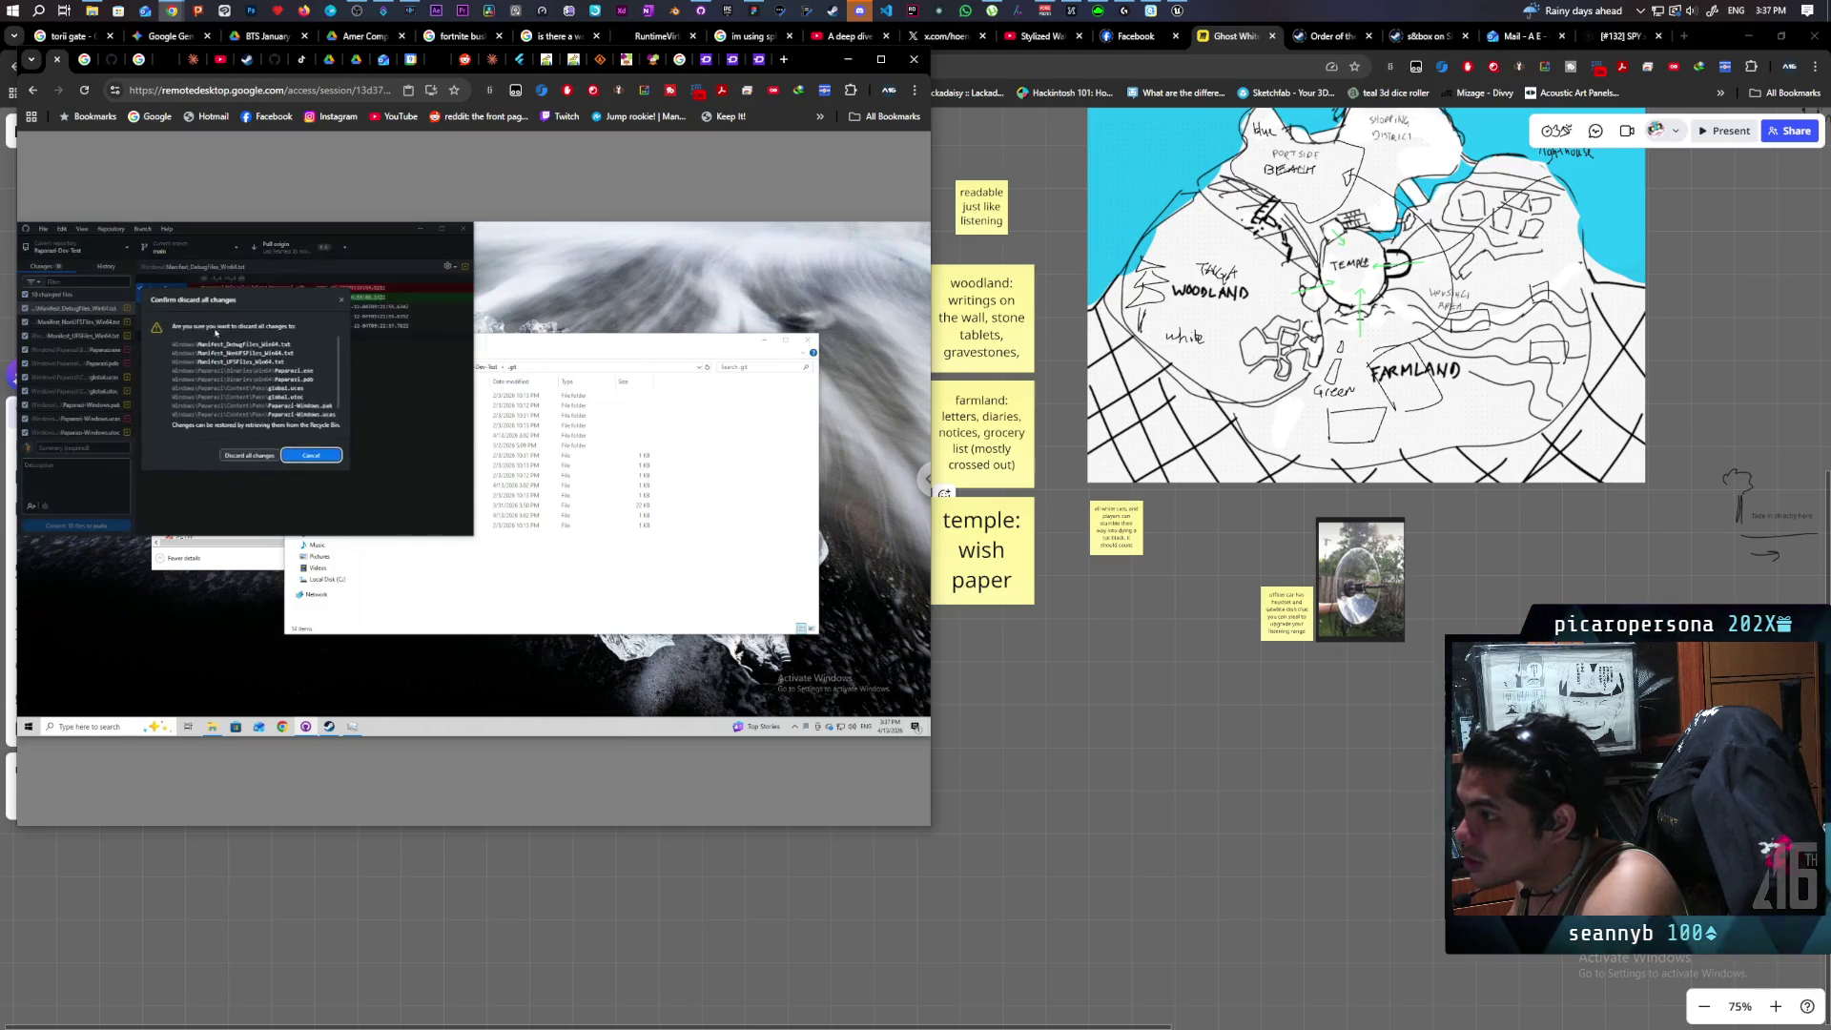
left_click(261, 456)
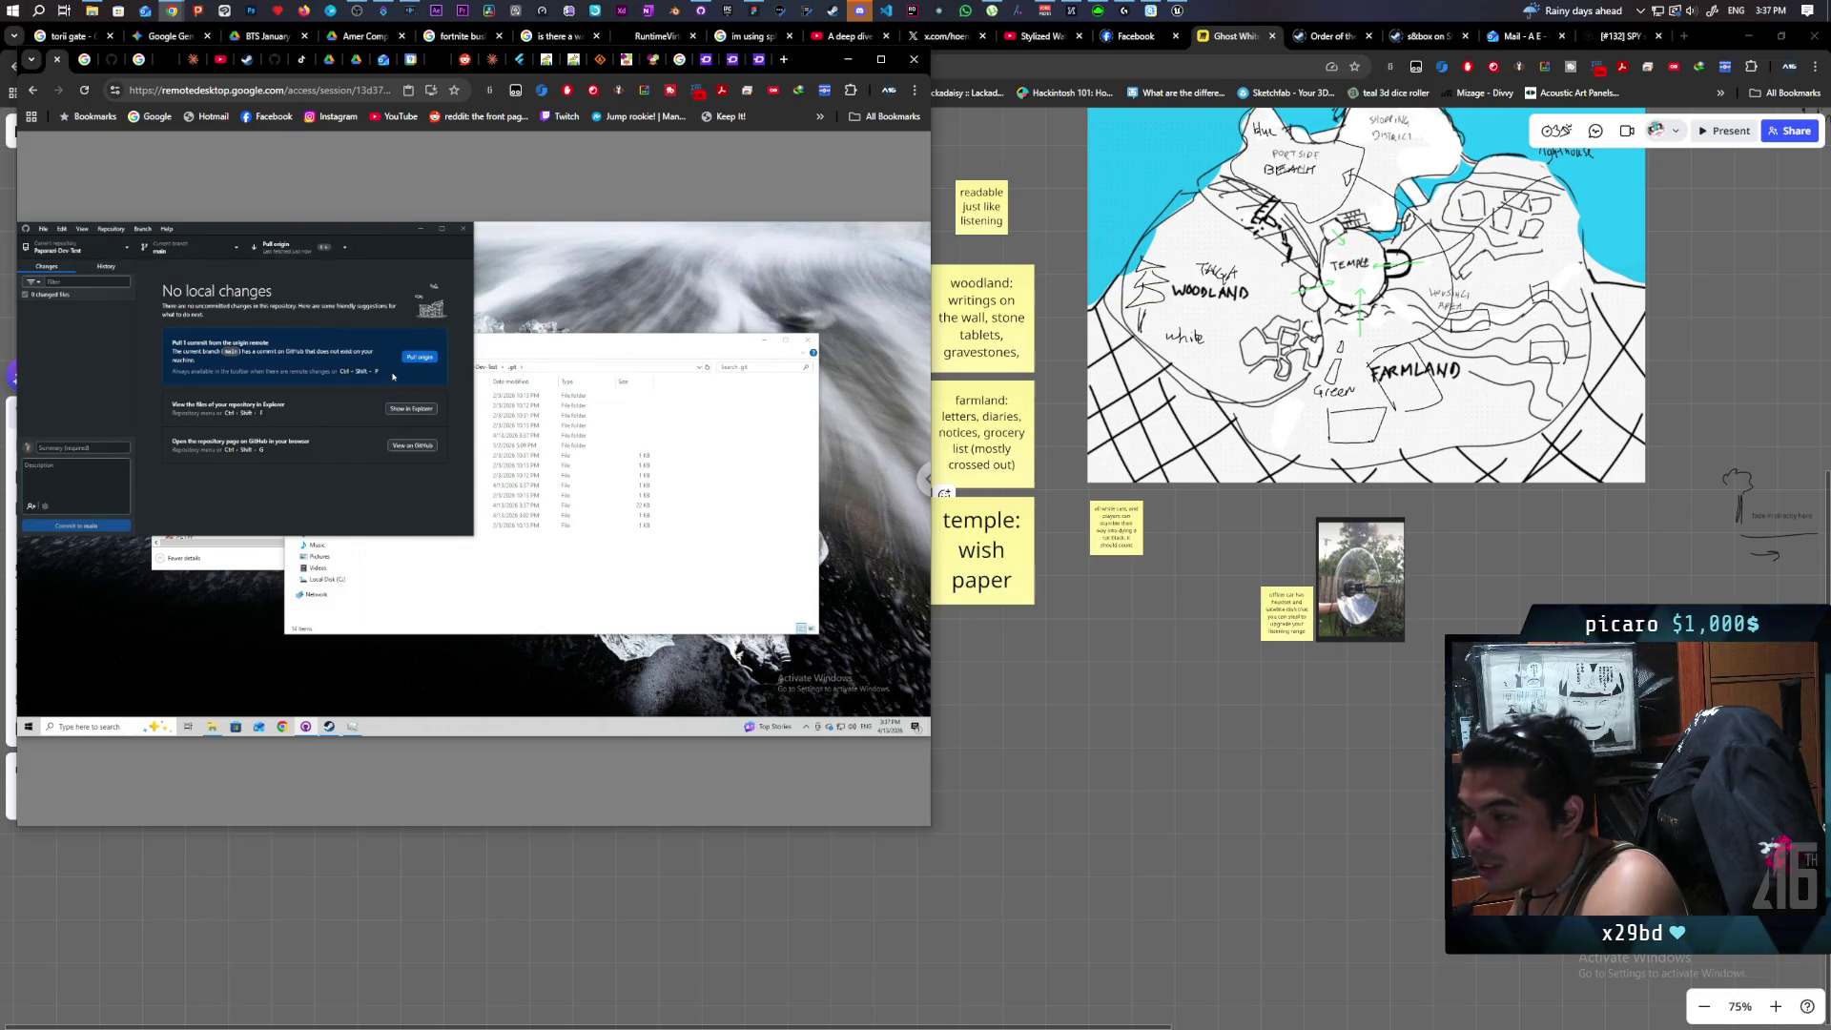
left_click(420, 357)
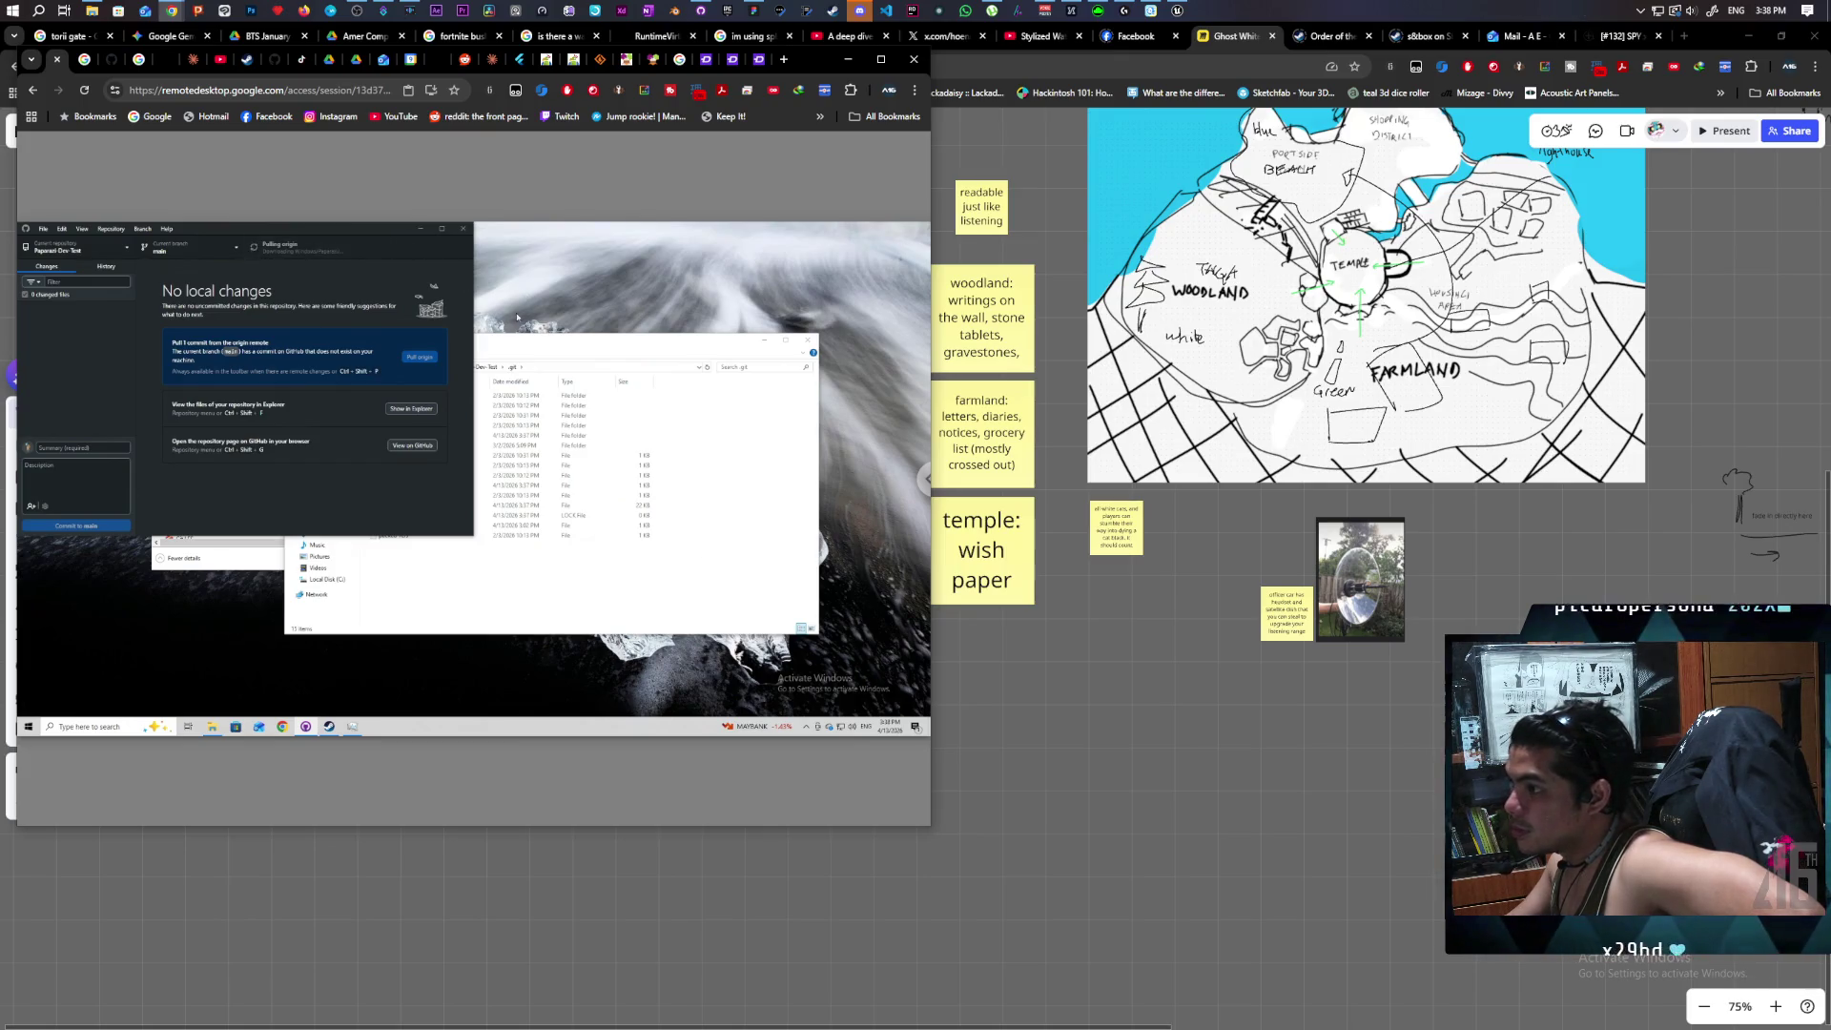
mouse_move(306, 258)
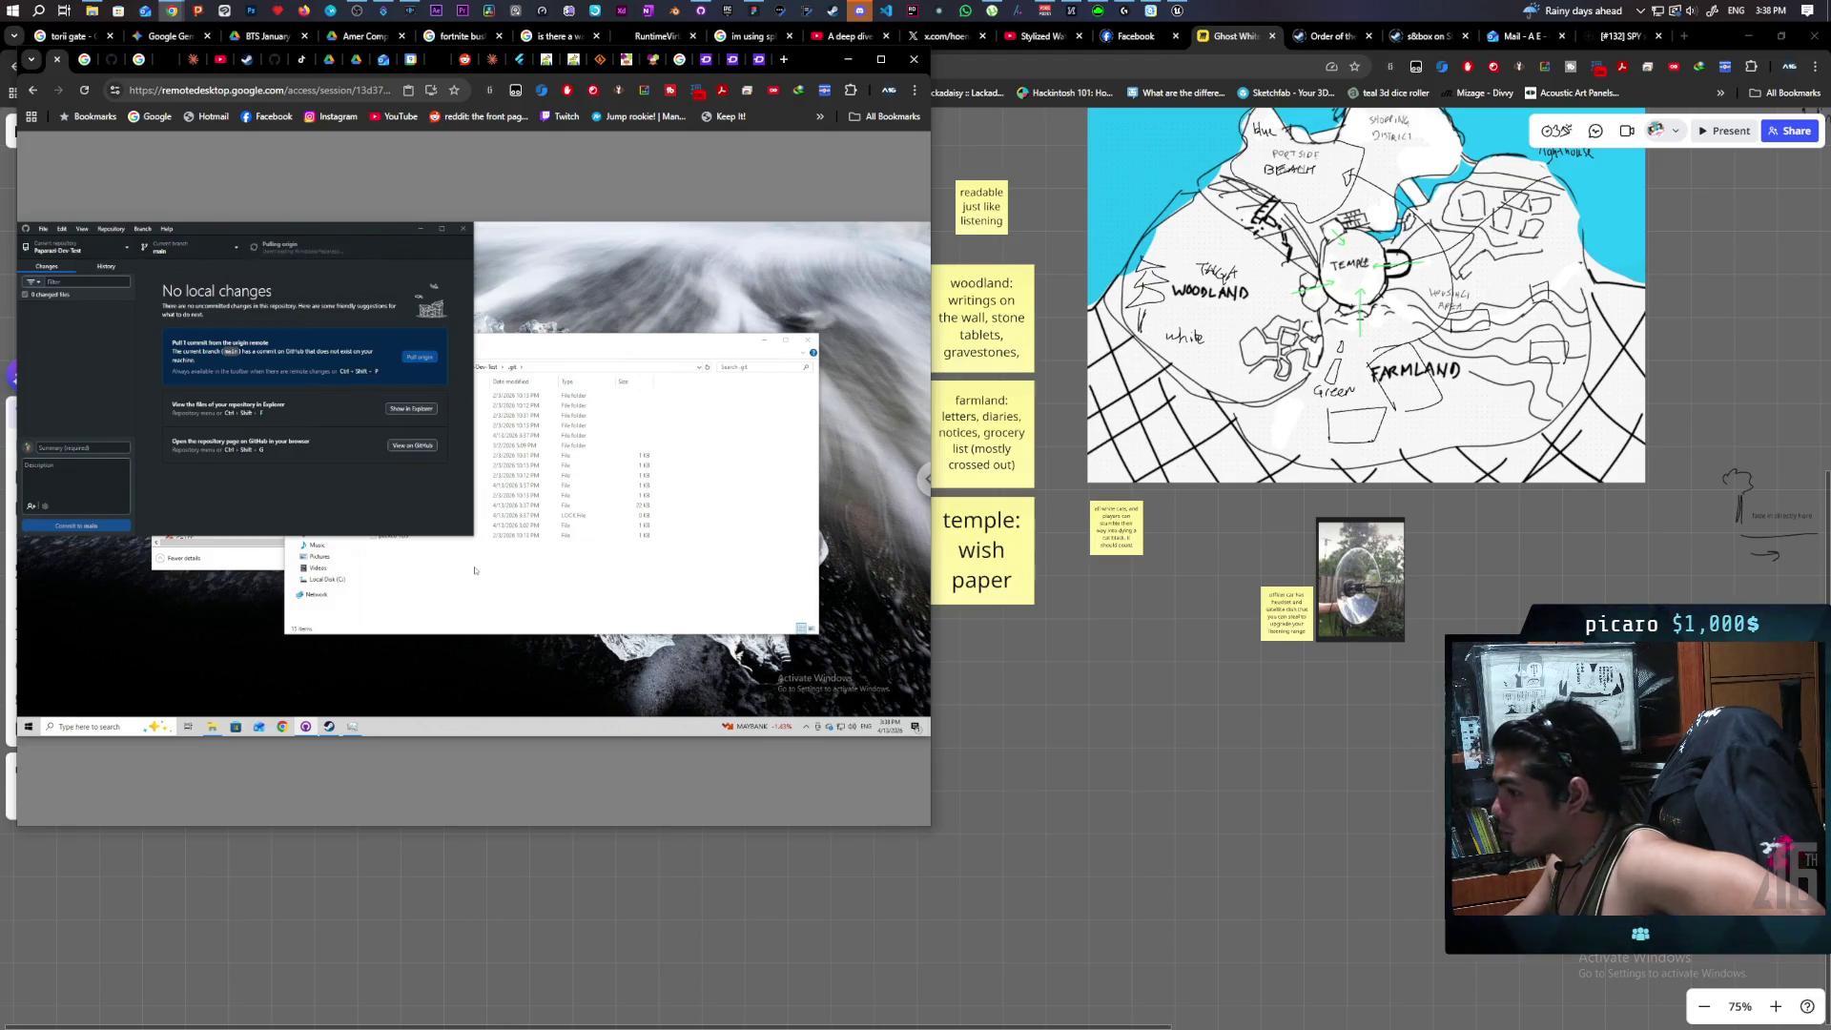
Return to Unreal Editor and fly the viewport past the hill and torii gate to the bushes.
left_click(1095, 815)
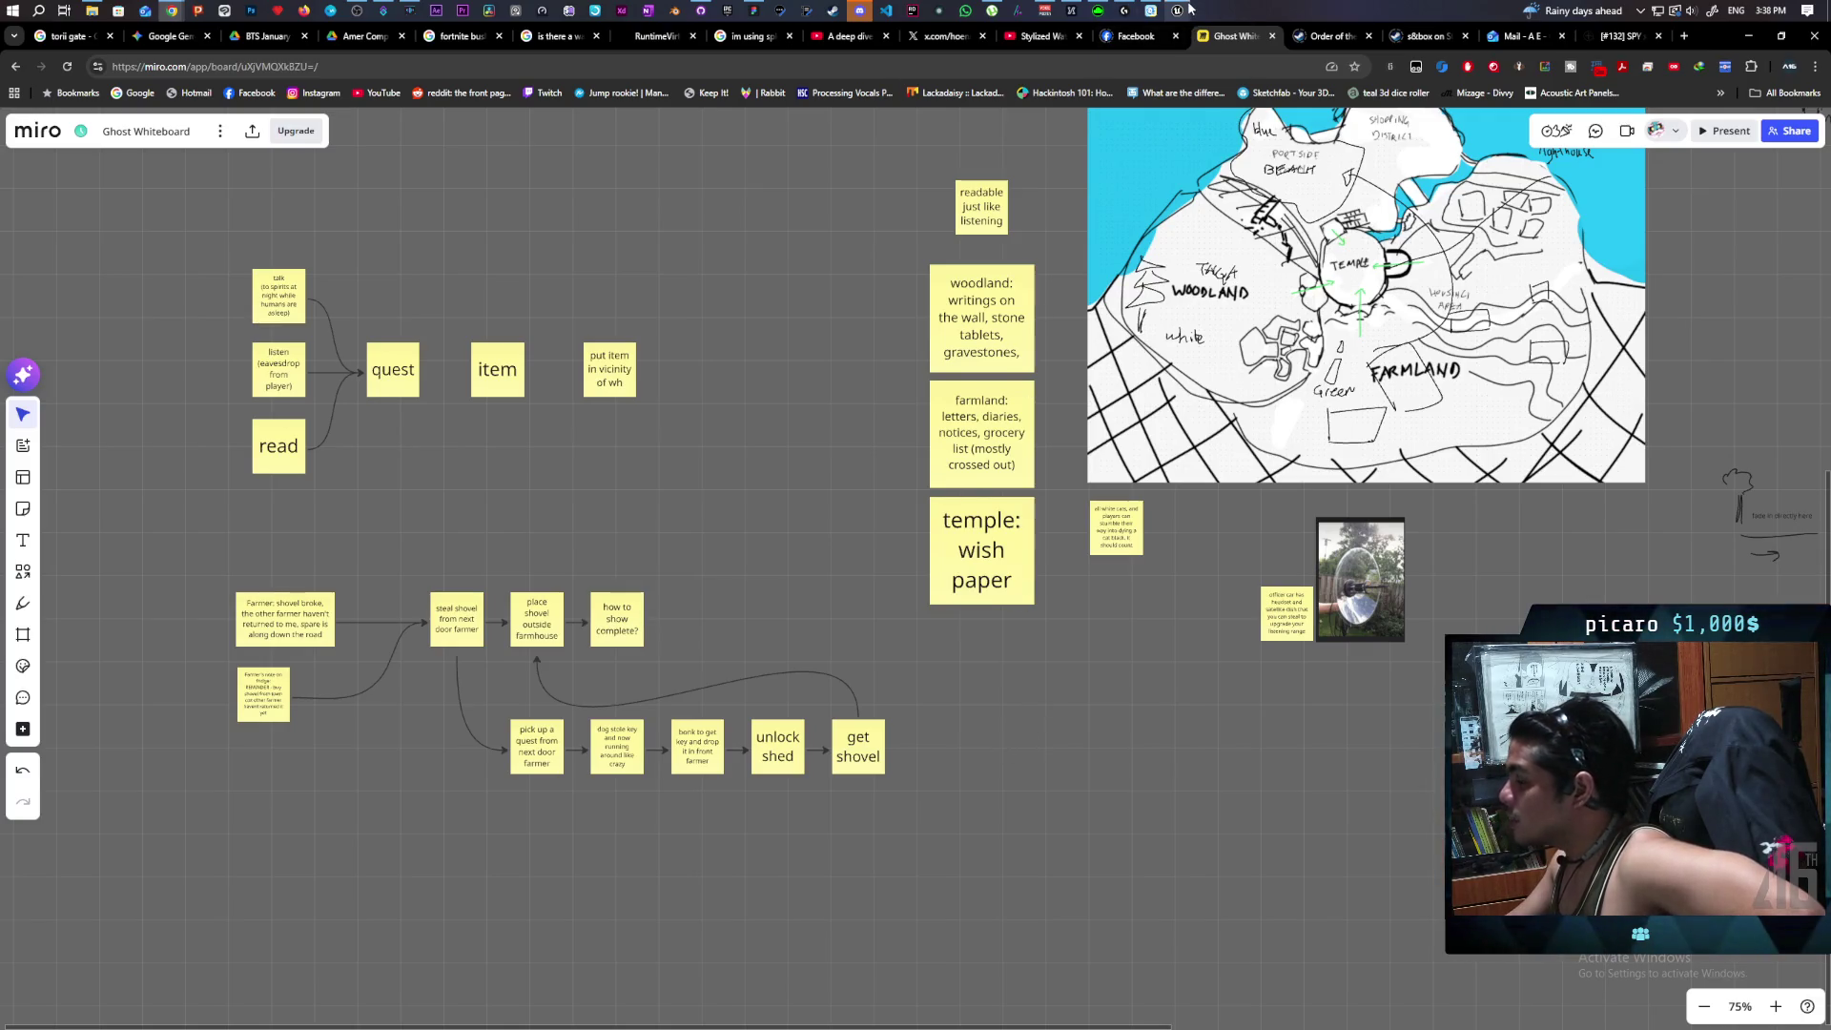
mouse_move(1188, 9)
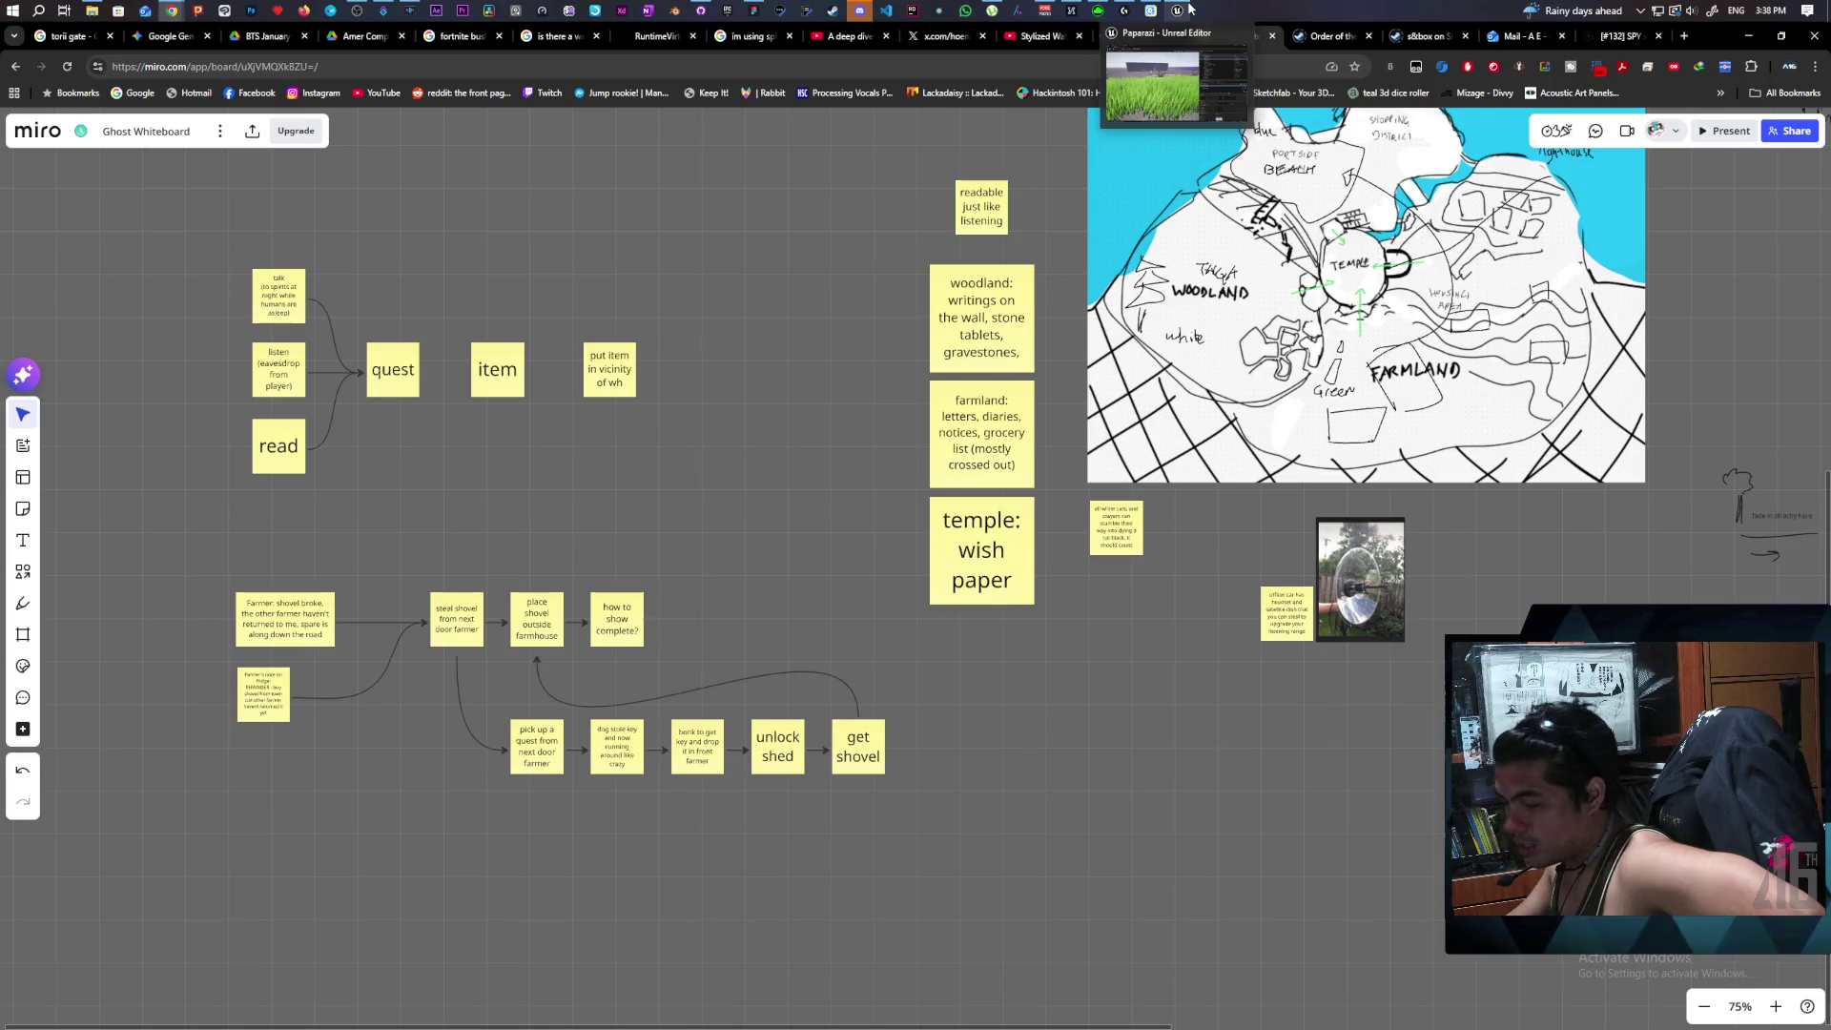
left_click(1187, 69)
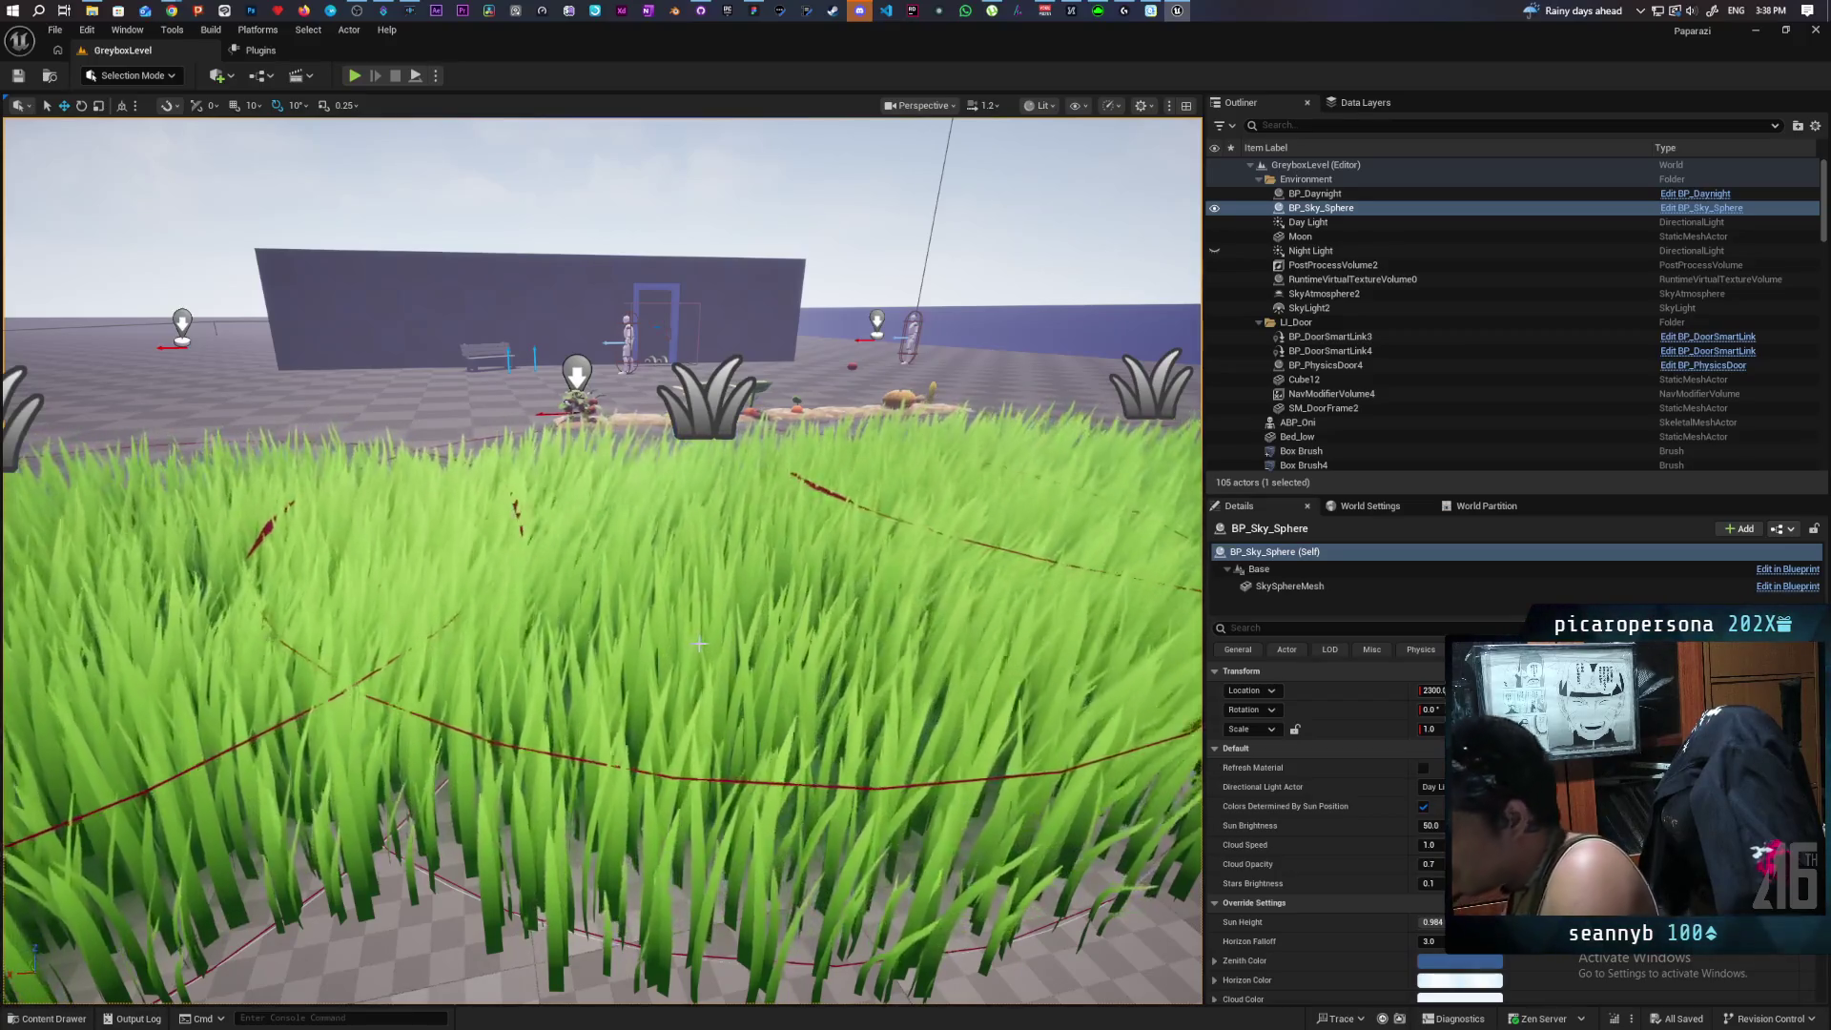
mouse_move(206, 905)
left_mouse_down()
mouse_move(152, 963)
mouse_move(153, 887)
left_mouse_up()
left_click_drag(40, 419, 40, 419)
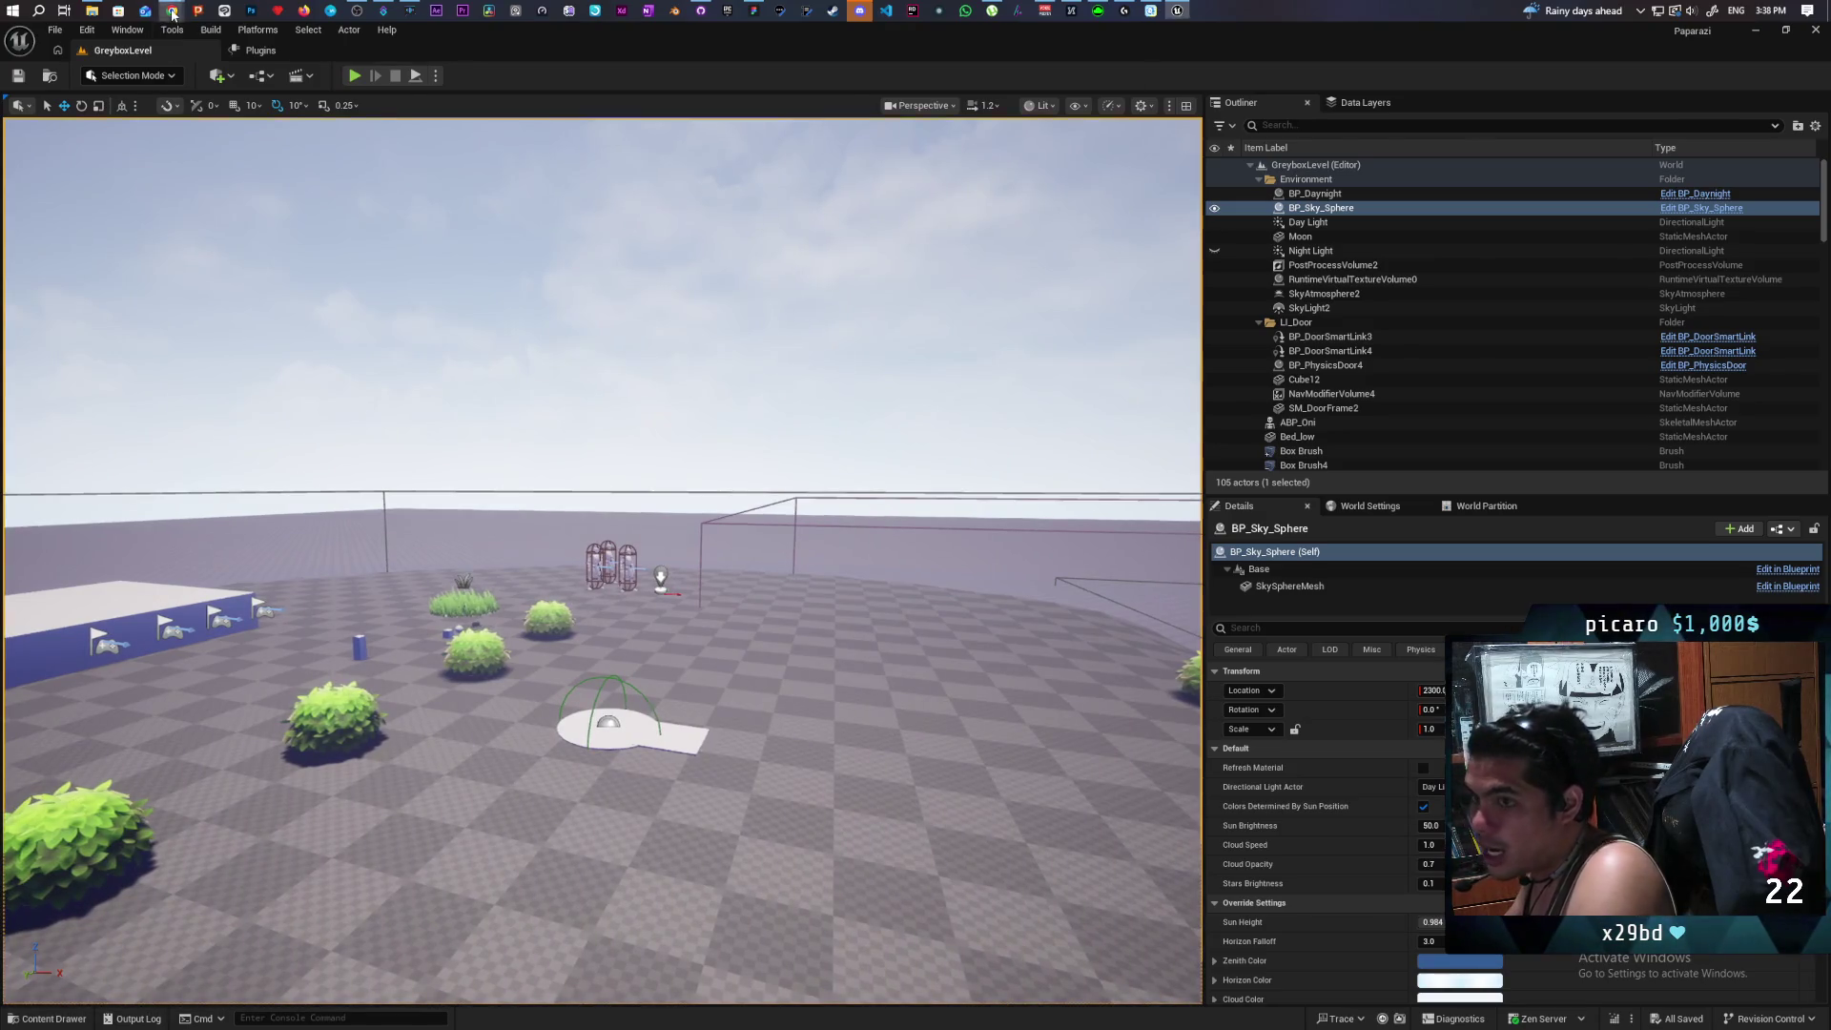
Switch from the remote session to the s&box Steam store page in Chrome.
mouse_move(172, 11)
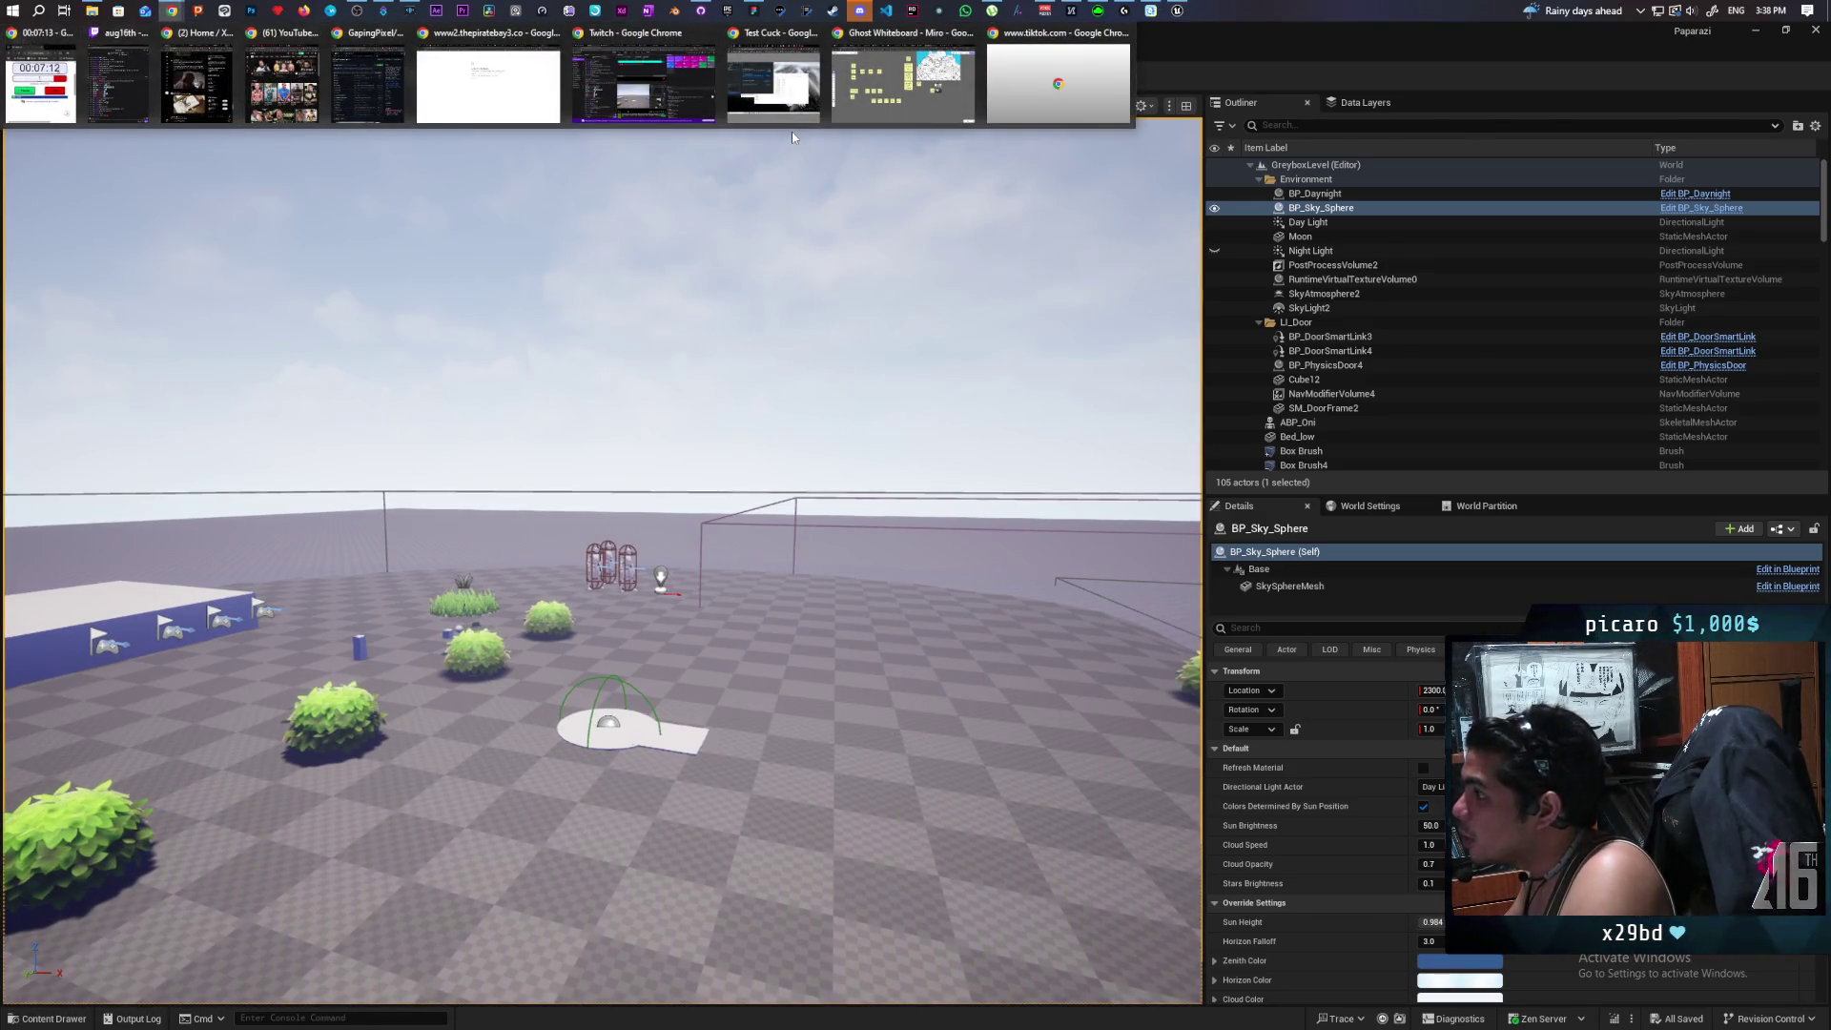
left_click(784, 91)
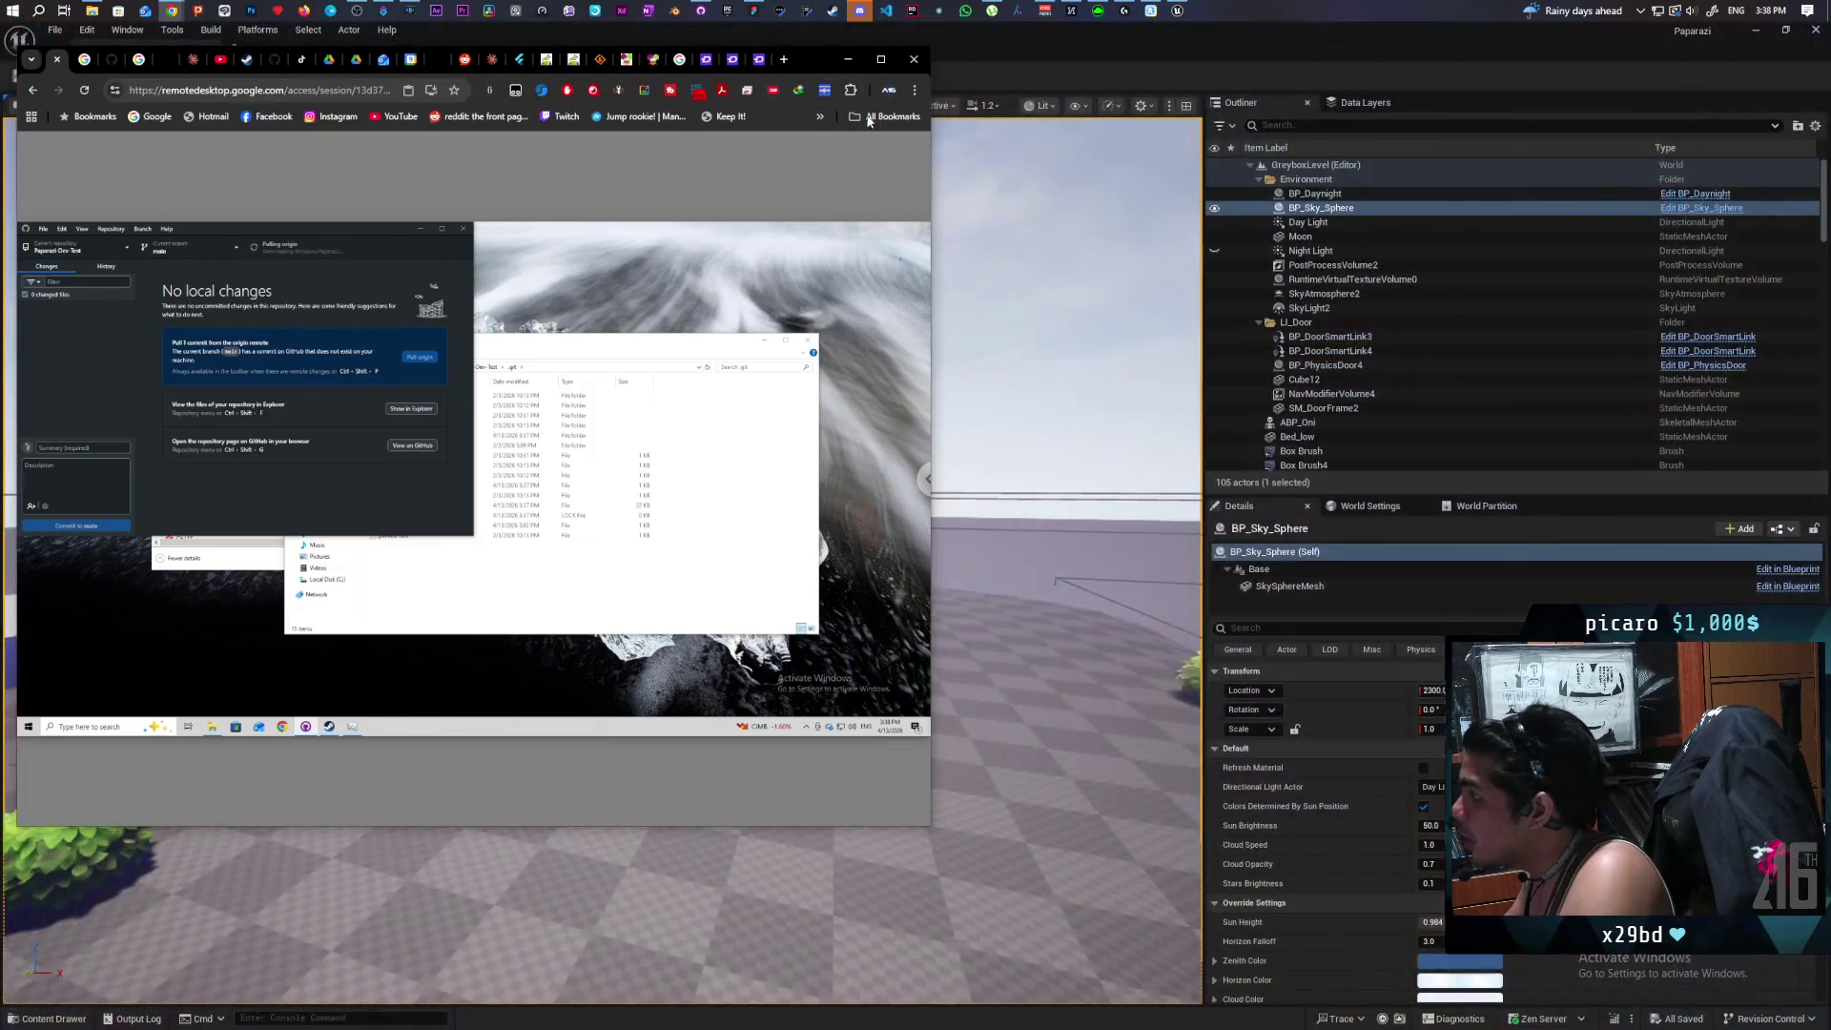
mouse_move(165, 14)
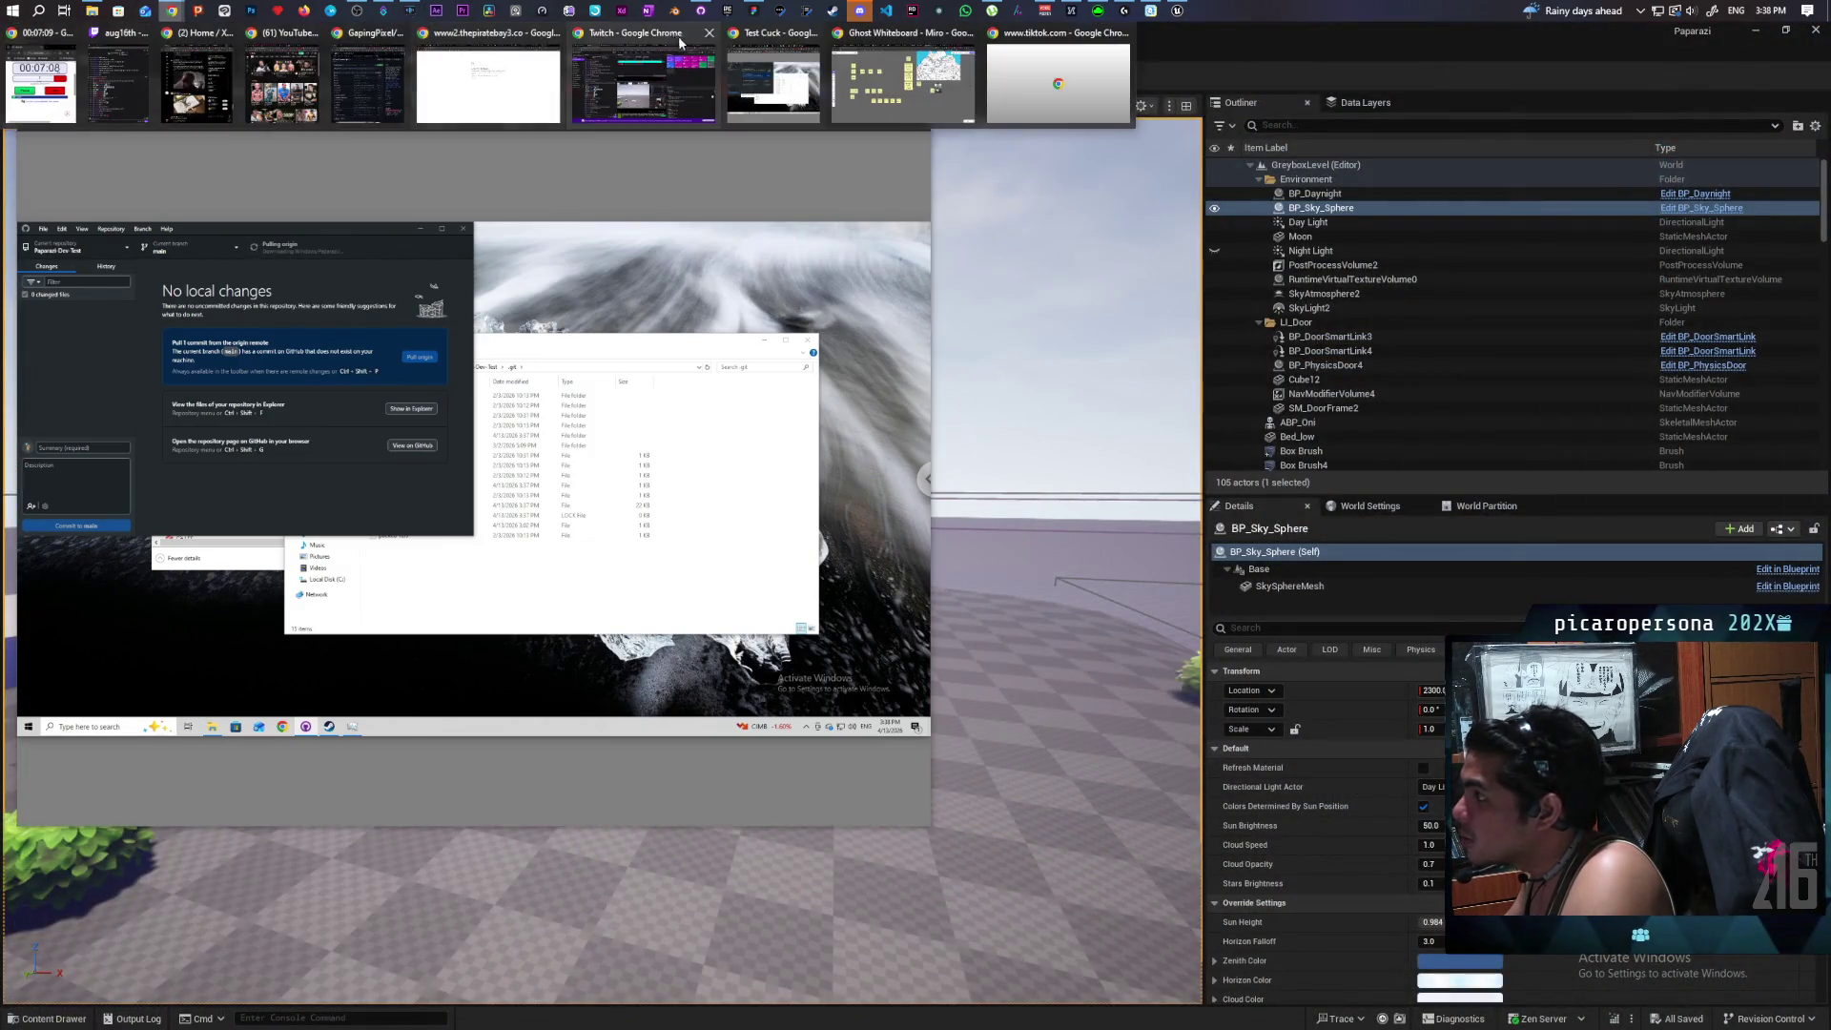
left_click(849, 71)
left_click(1428, 37)
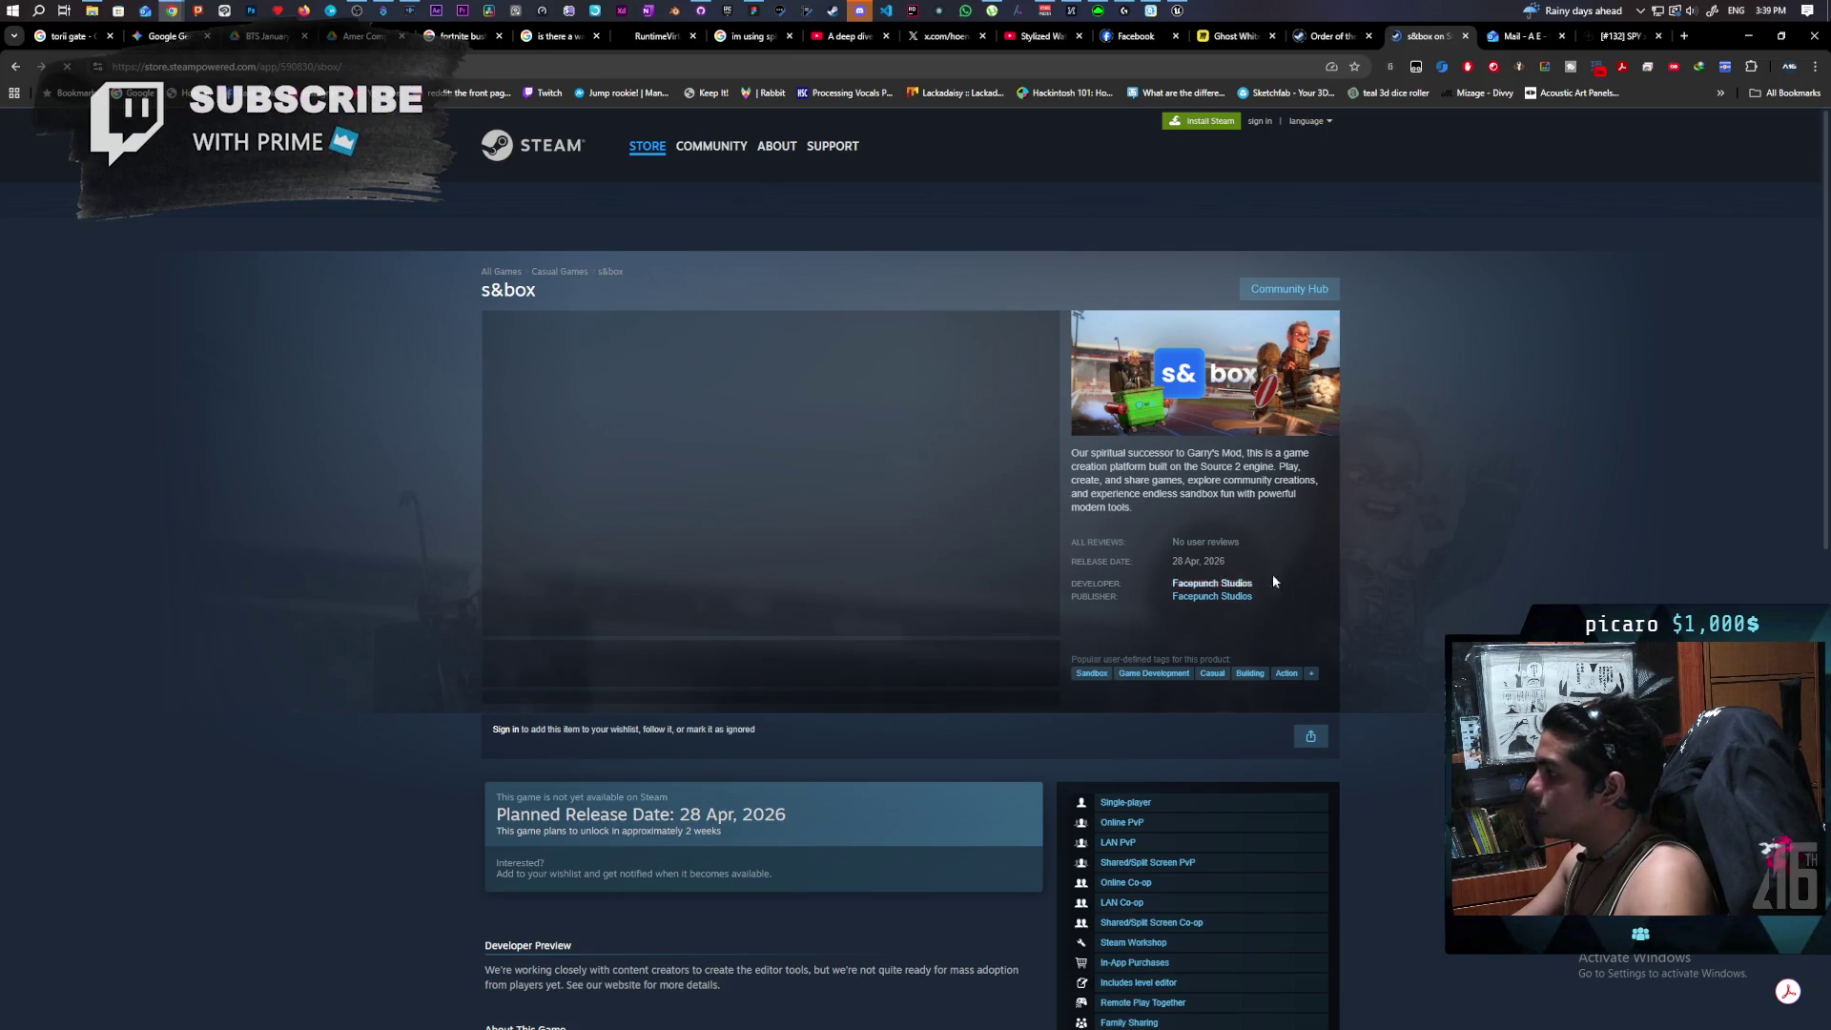
On the Order of the Sinking Star store page, expand the list to all 11 supported languages.
scroll(1419, 497, "down", 2)
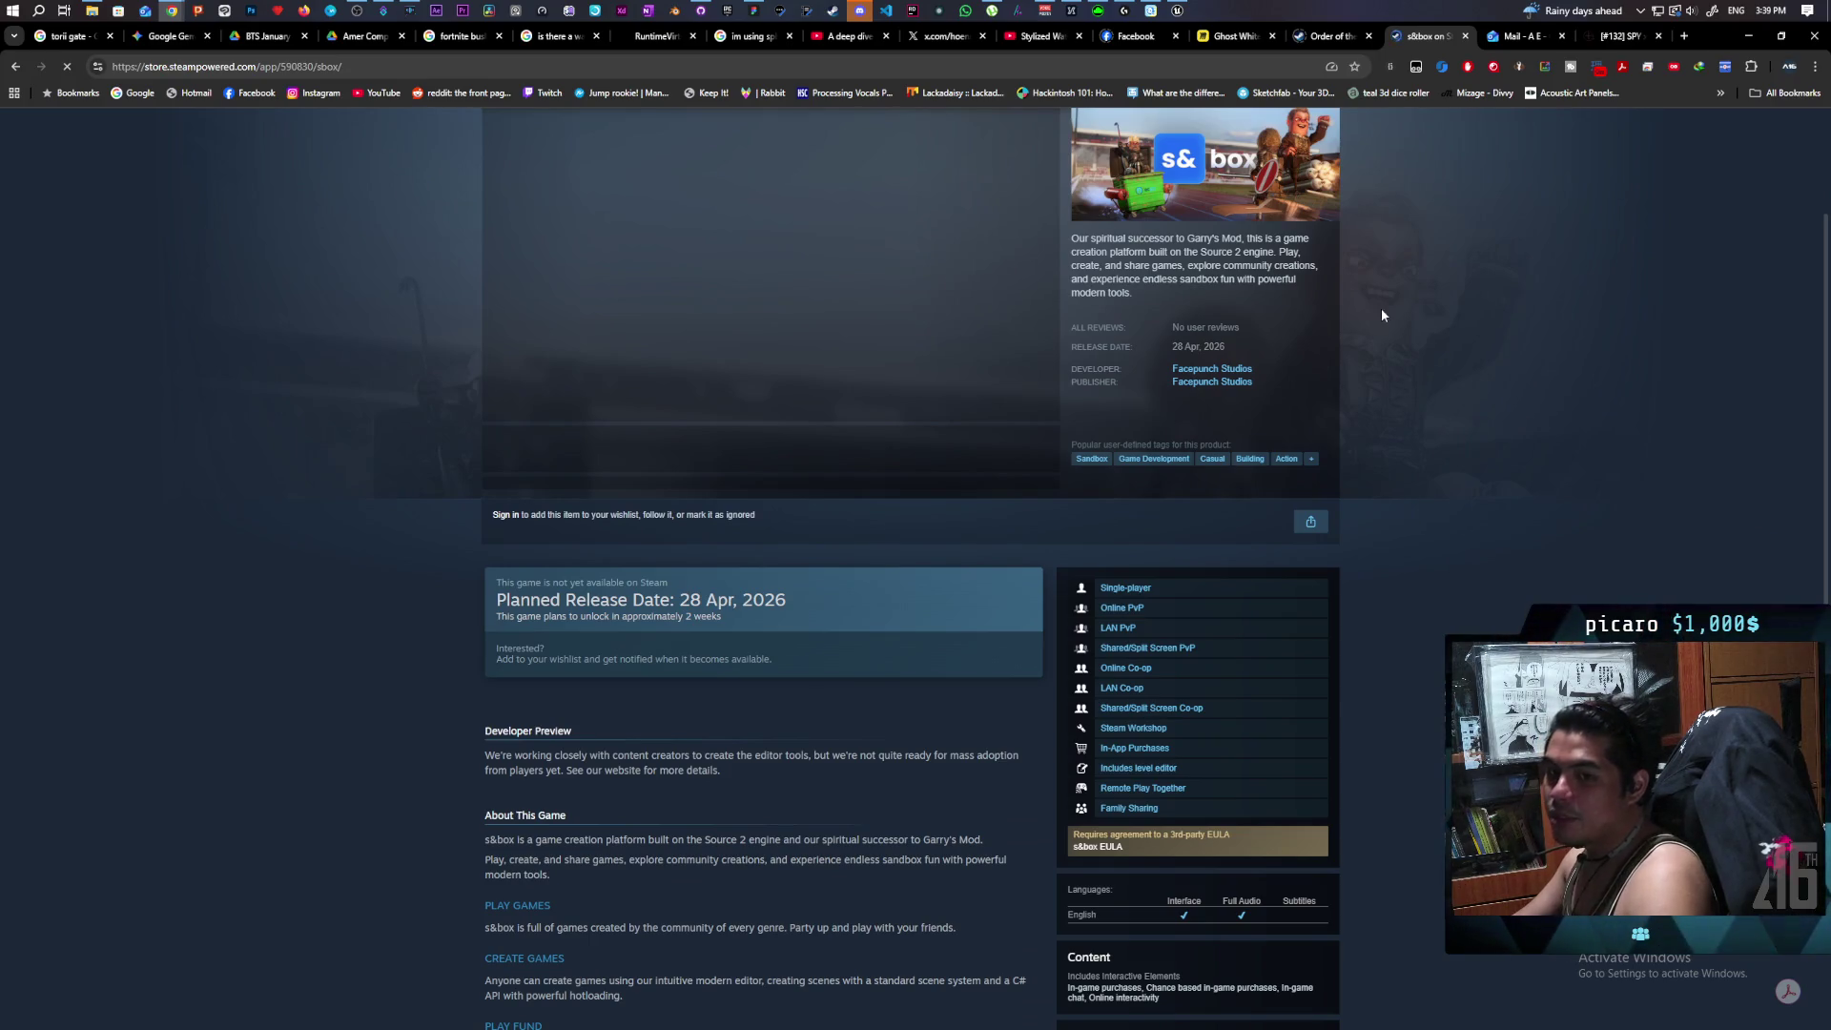
left_click(1335, 36)
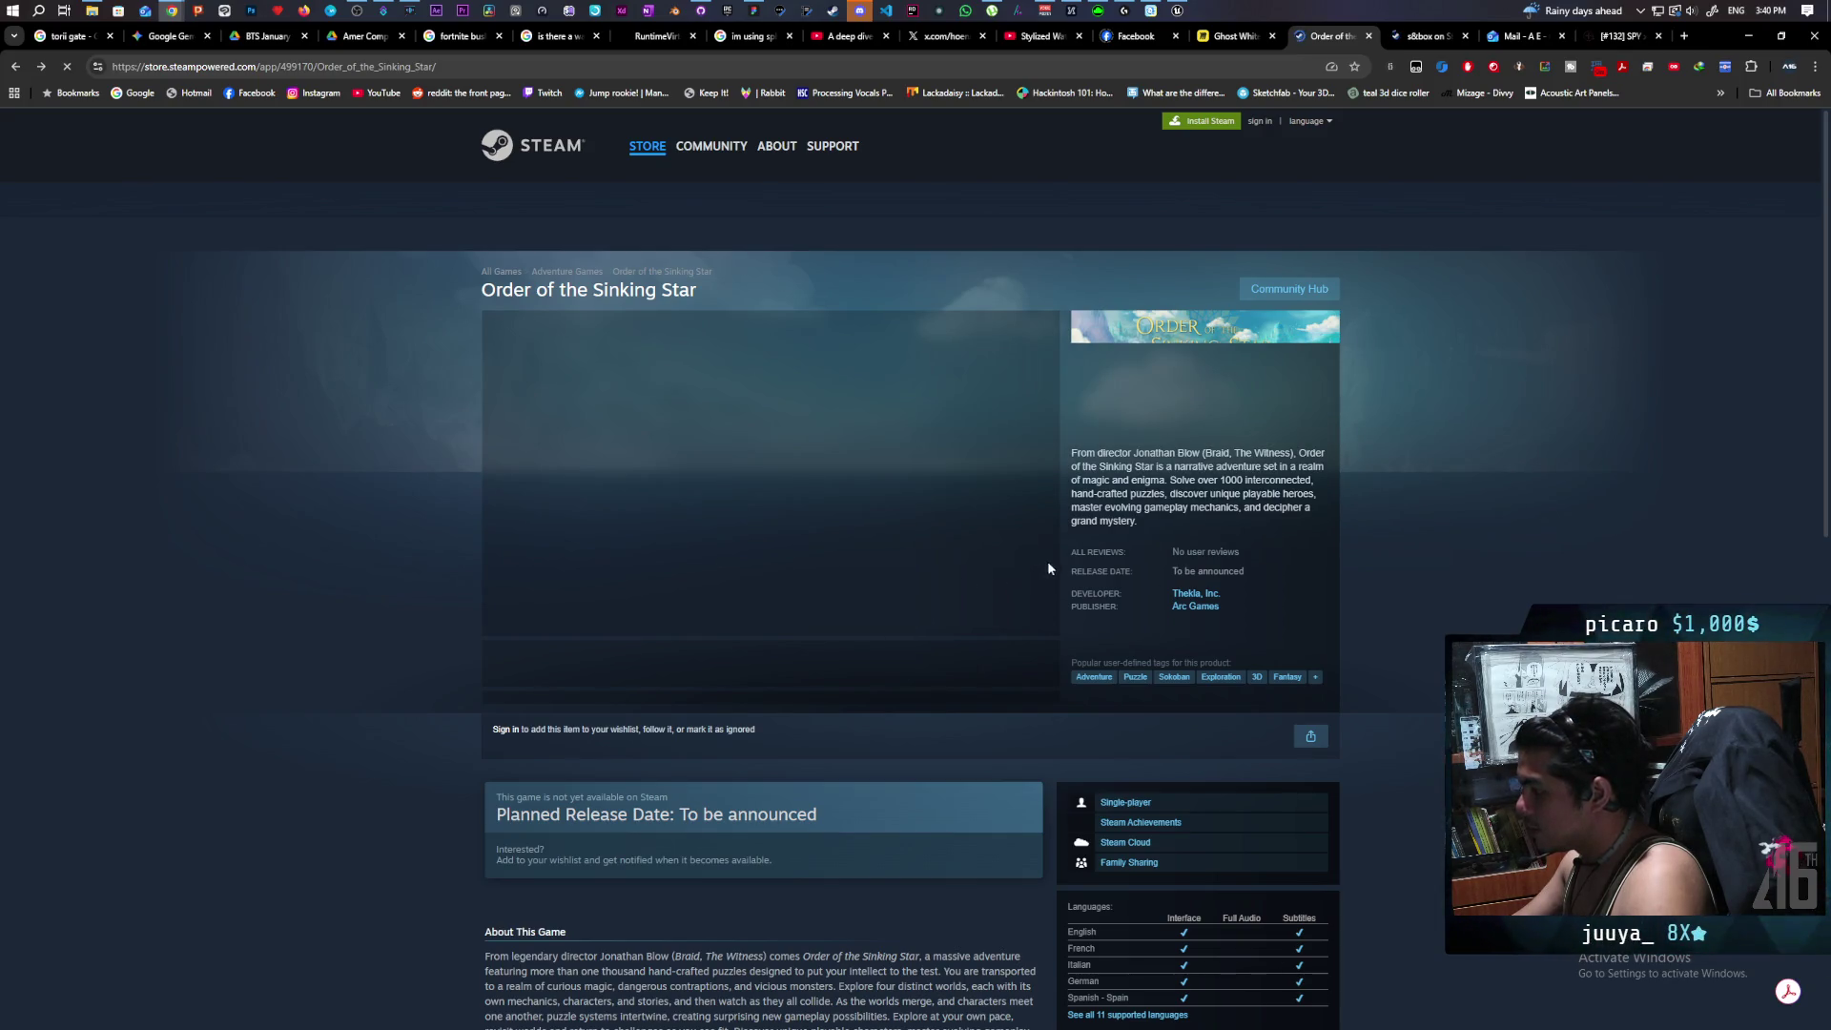
scroll(1266, 552, "down", 3)
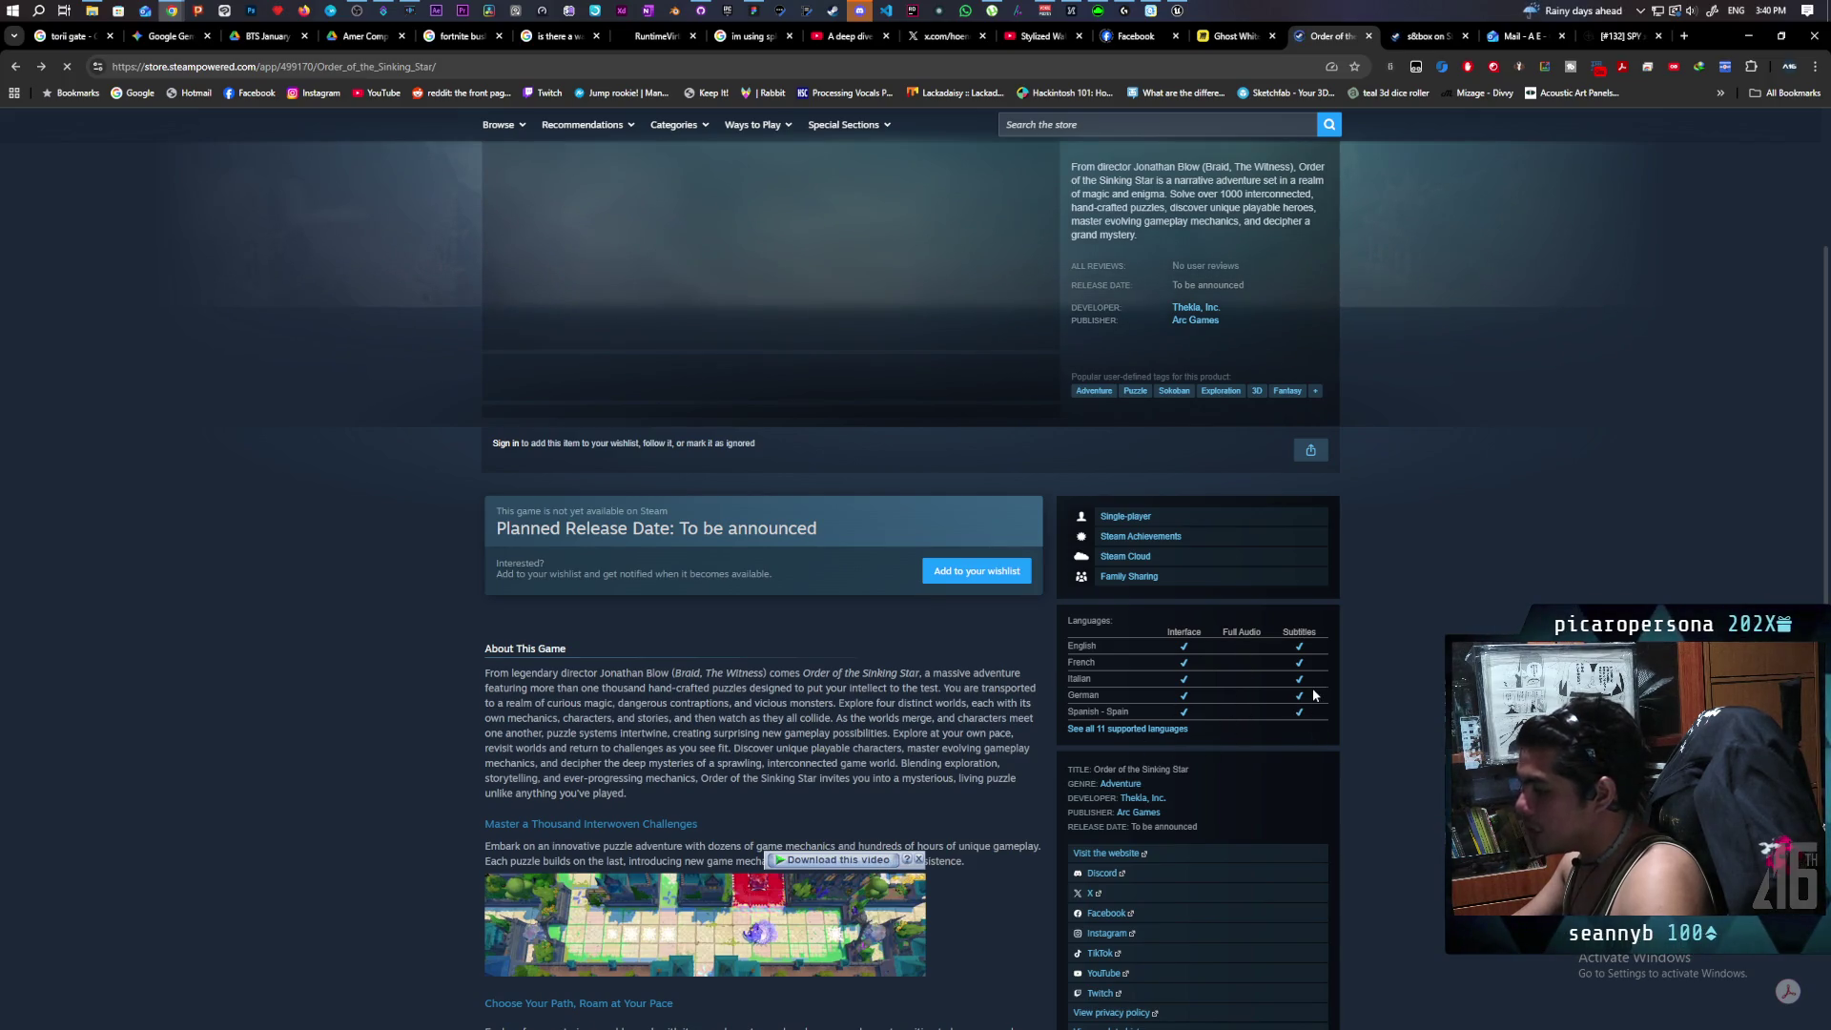
scroll(1312, 688, "down", 1)
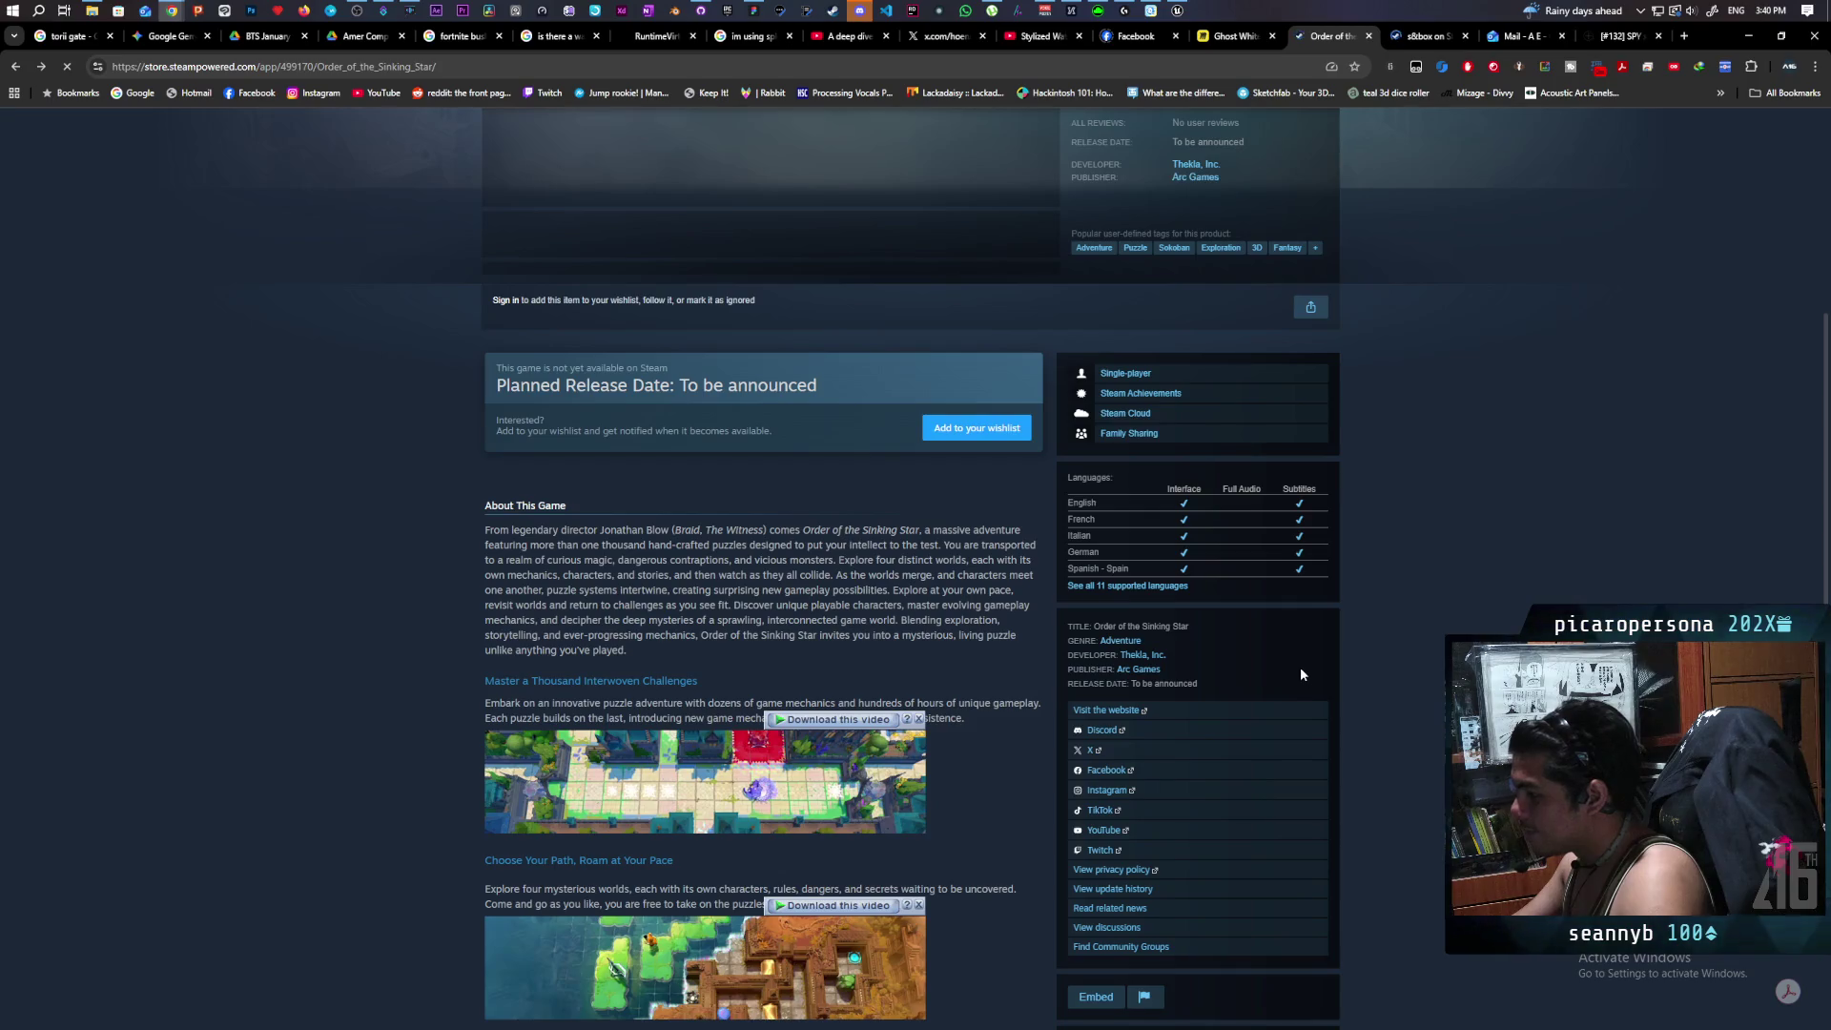
left_click(1174, 588)
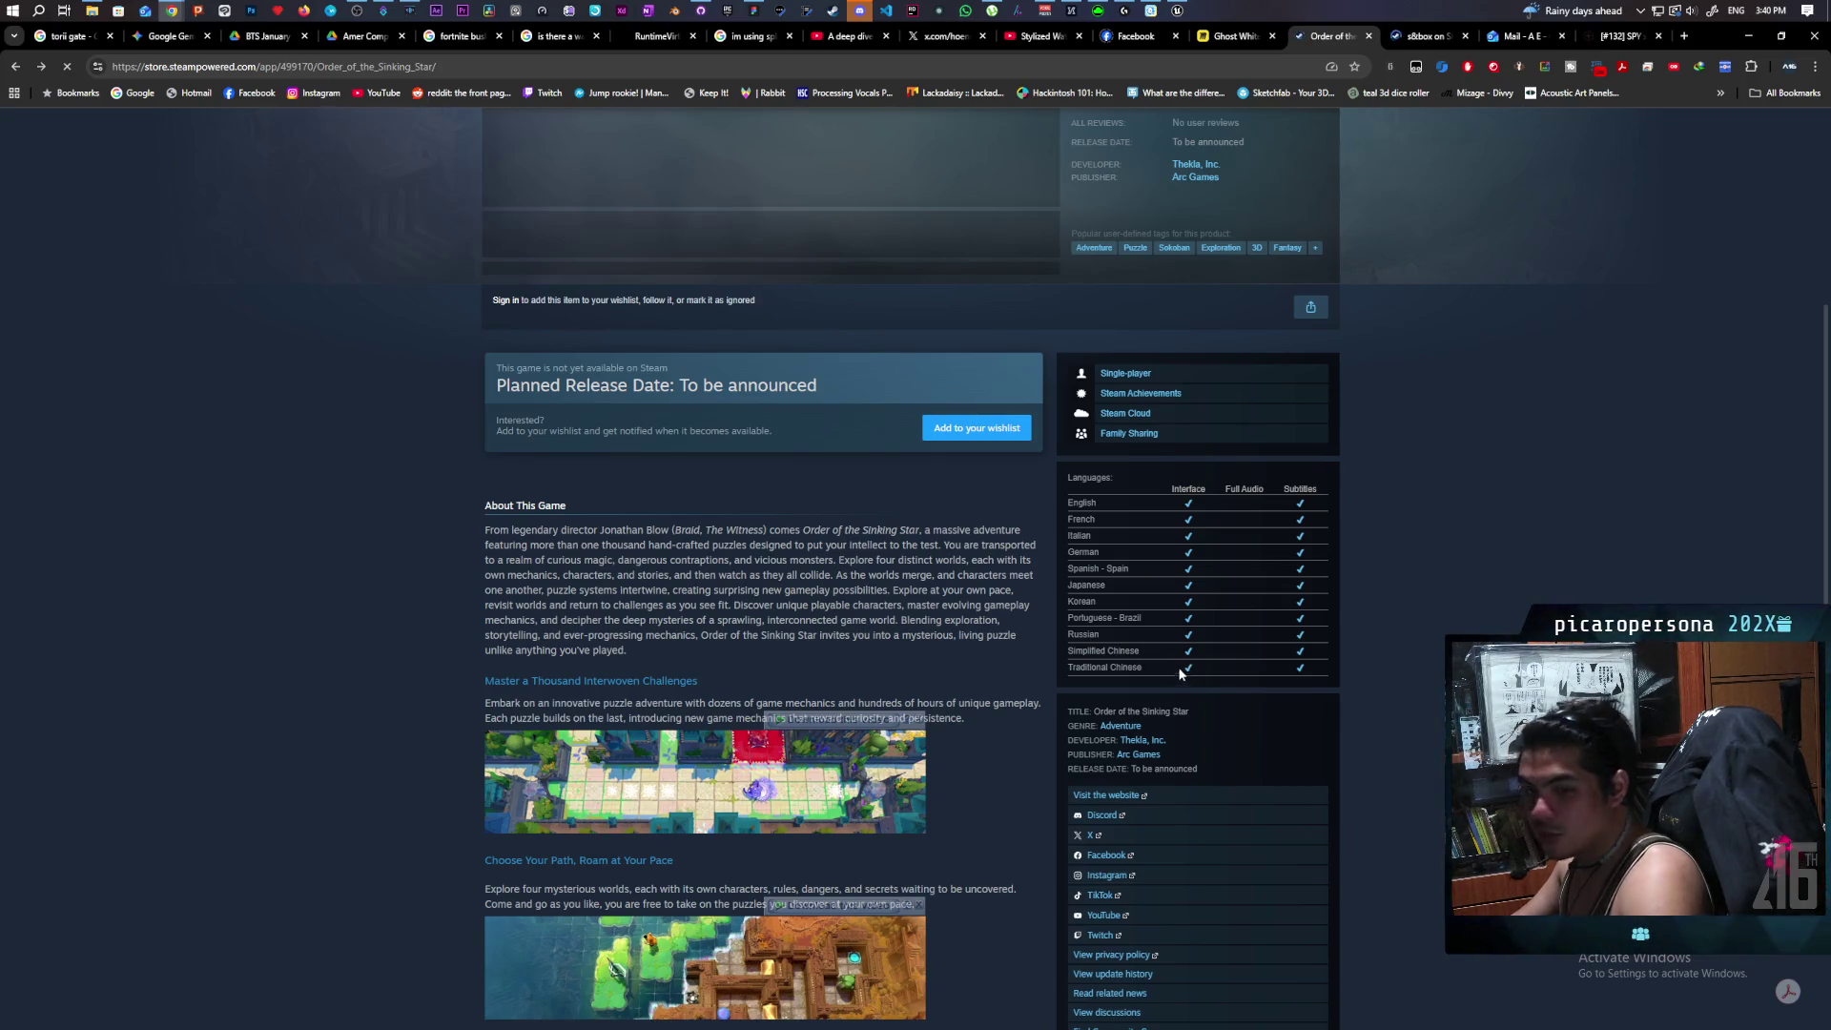
scroll(1234, 643, "up", 4)
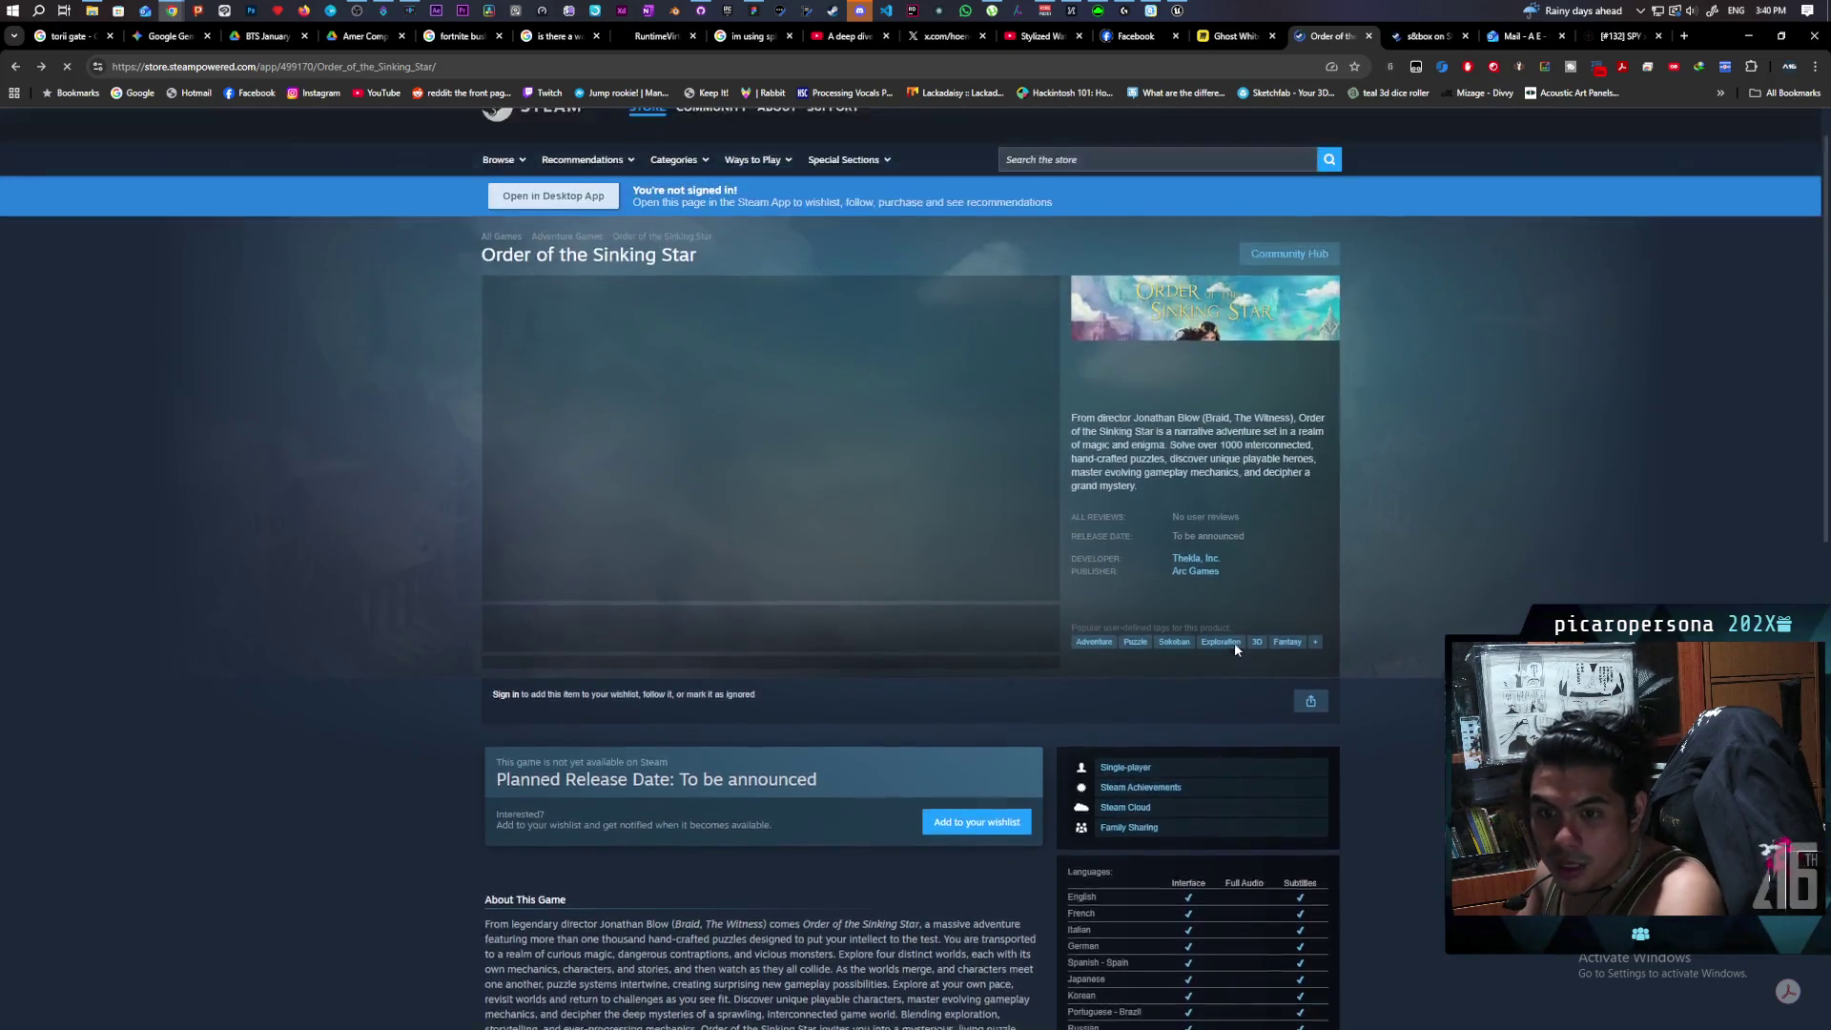
scroll(1234, 649, "up", 1)
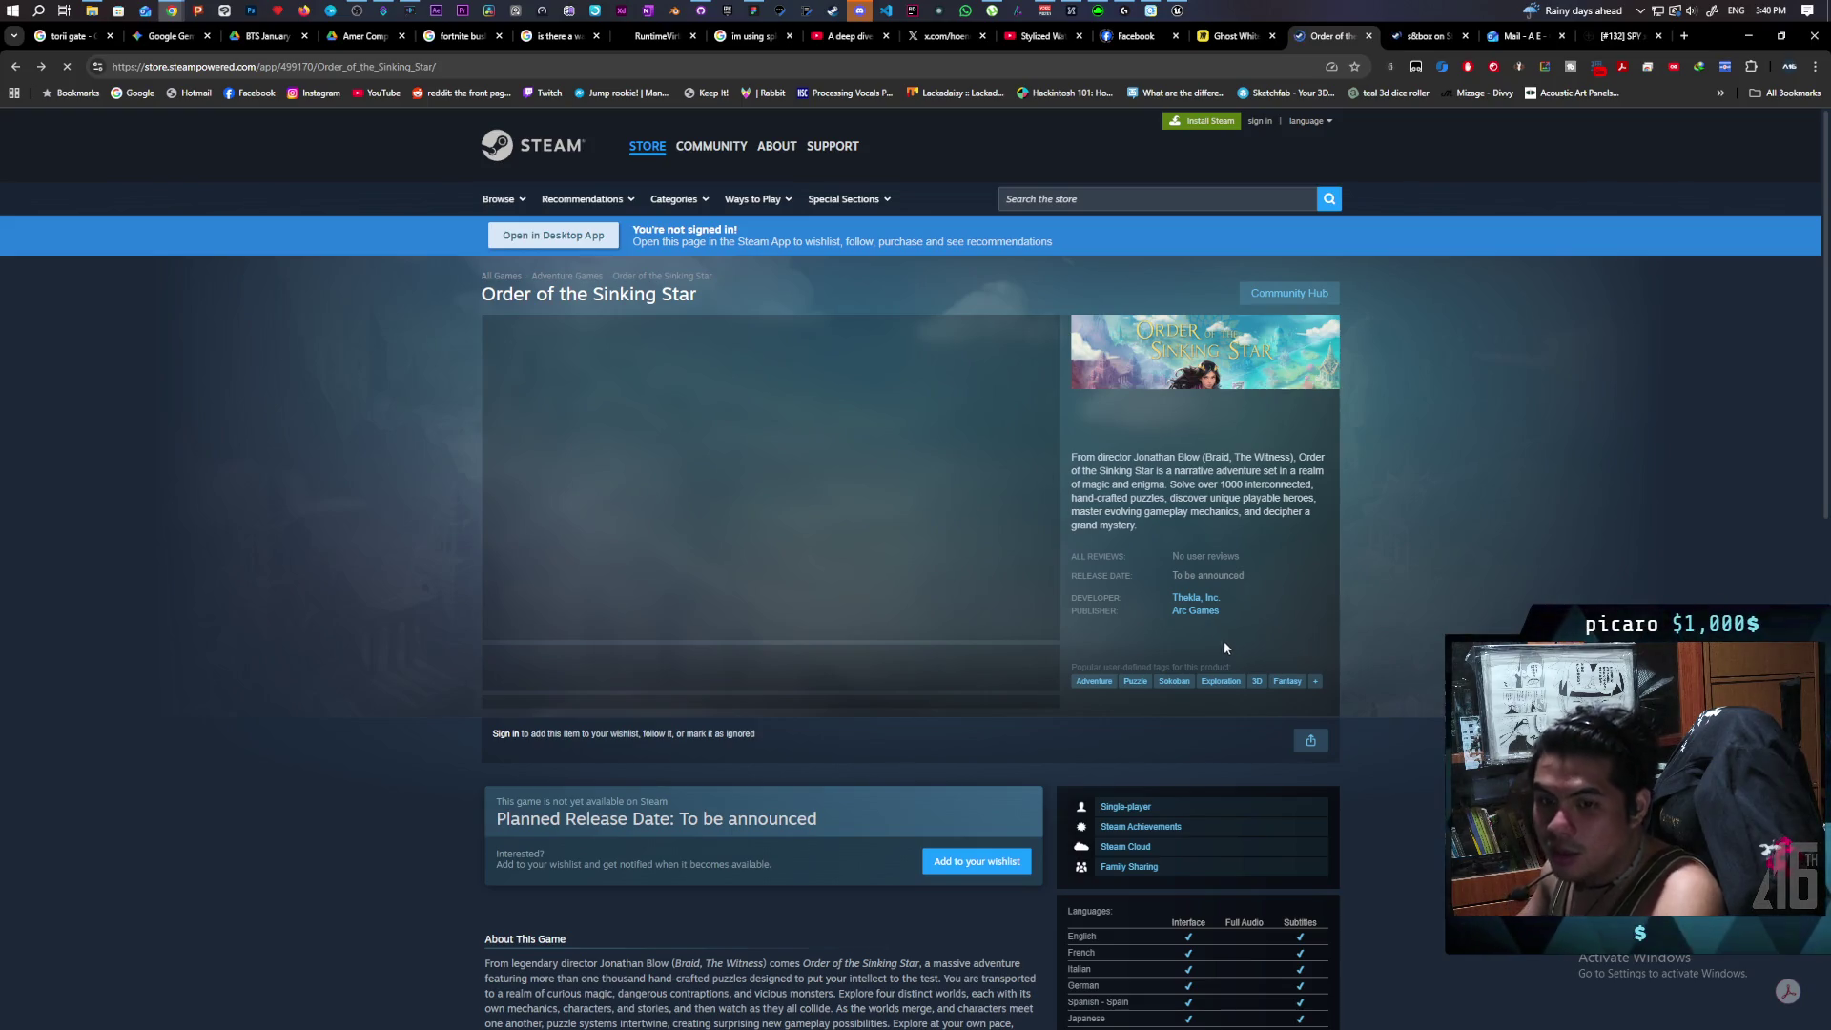
Switch to the s&box Steam tab and scroll through its developer and language details.
key("ctrl+Tab")
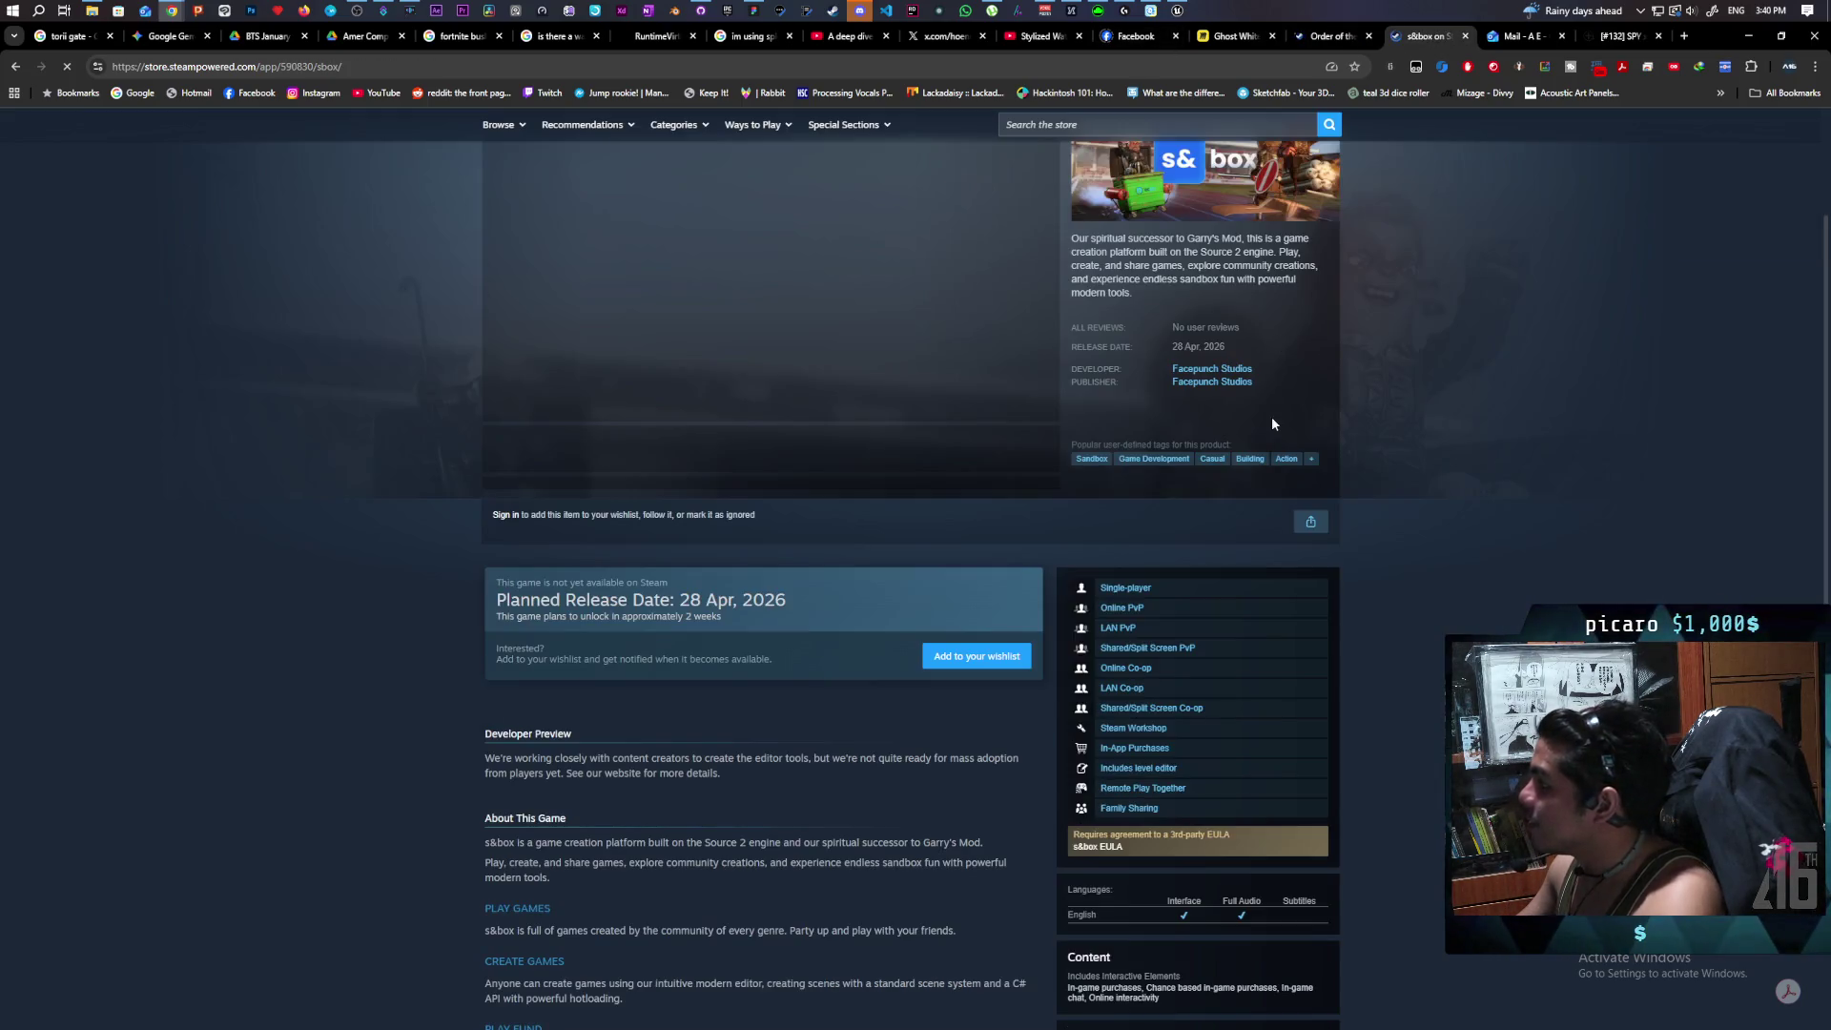
scroll(1426, 597, "up", 2)
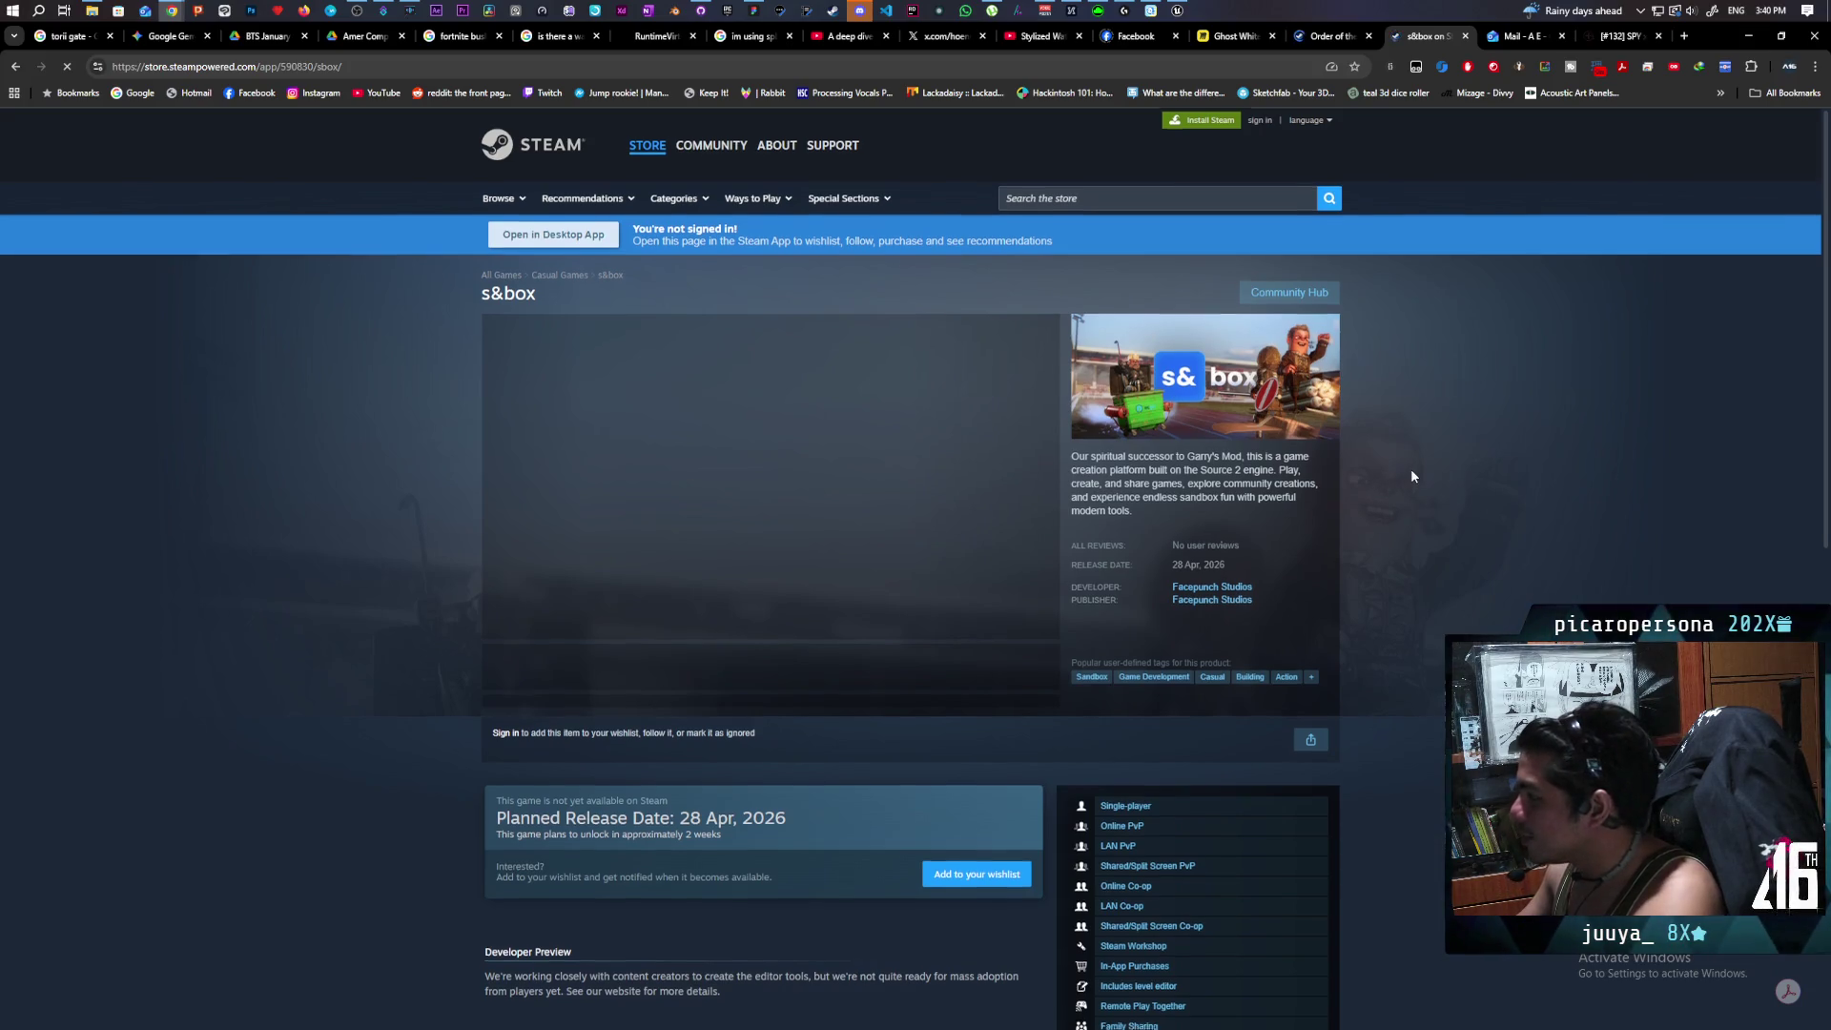
scroll(1412, 474, "down", 4)
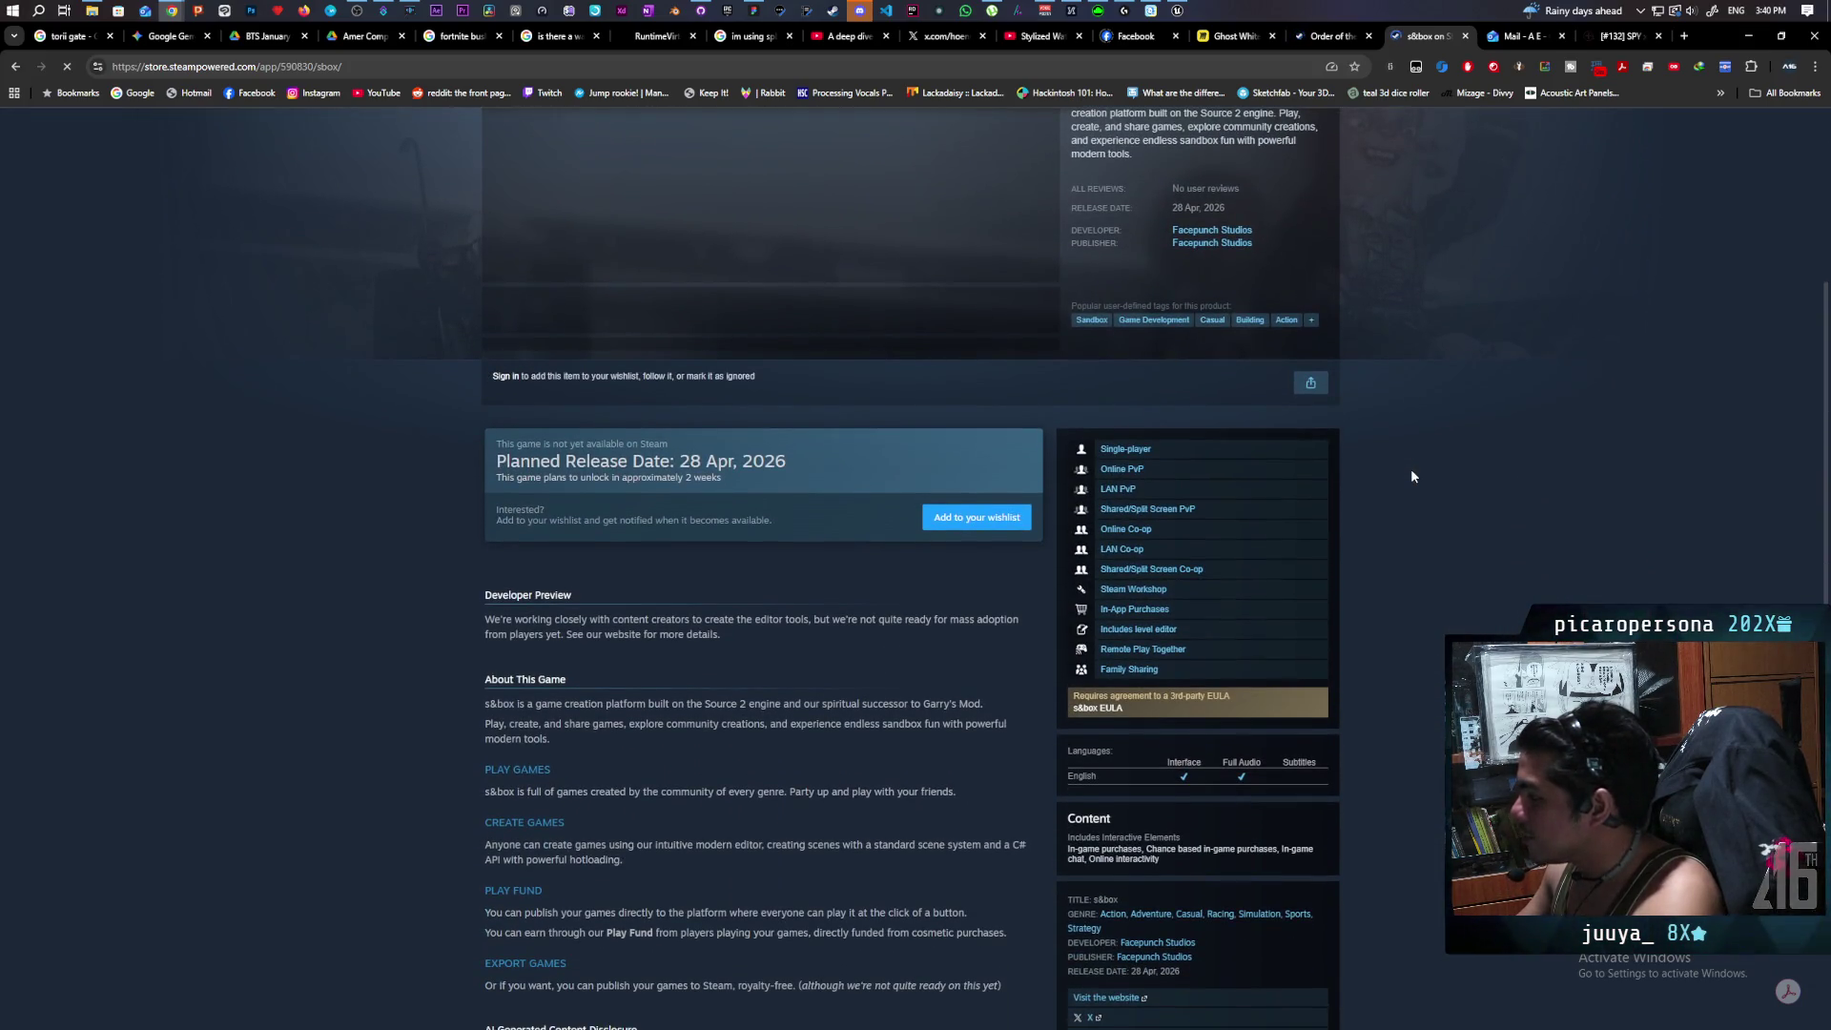
scroll(1411, 467, "up", 4)
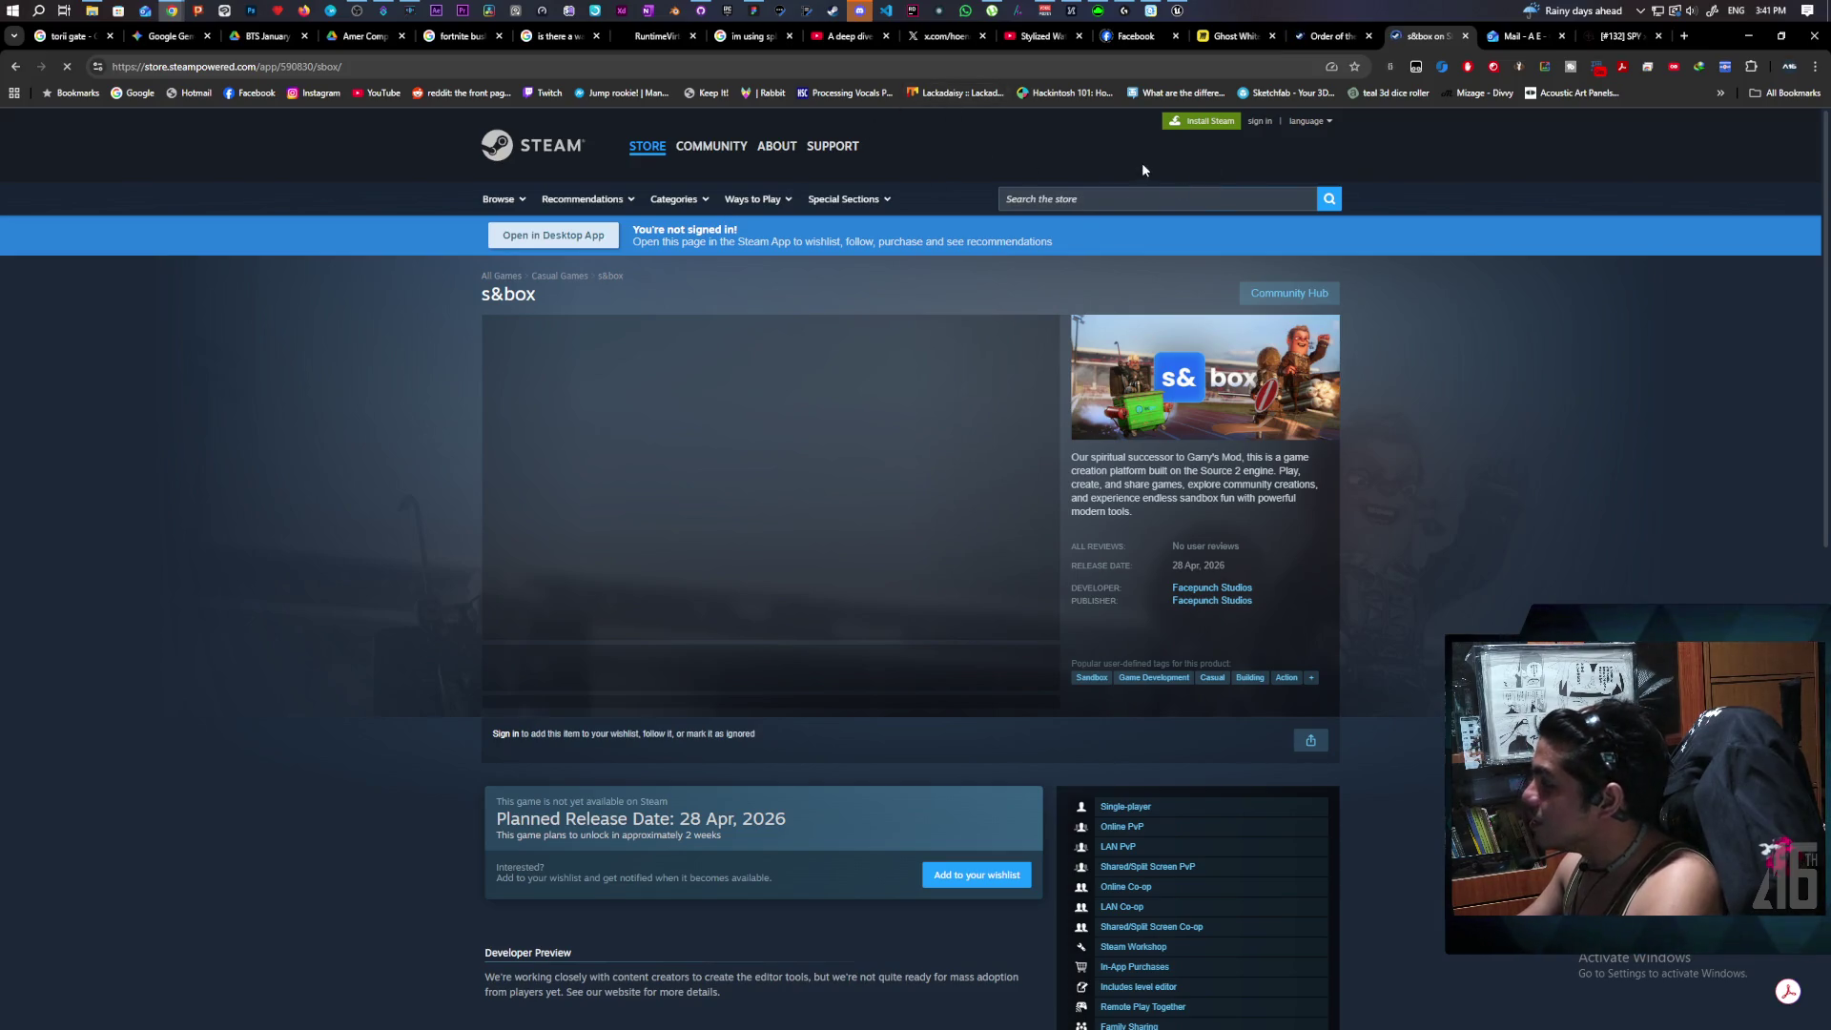
Show the Ghost Whiteboard Miro board, then put the Chrome Remote Desktop session in front.
left_click(1225, 38)
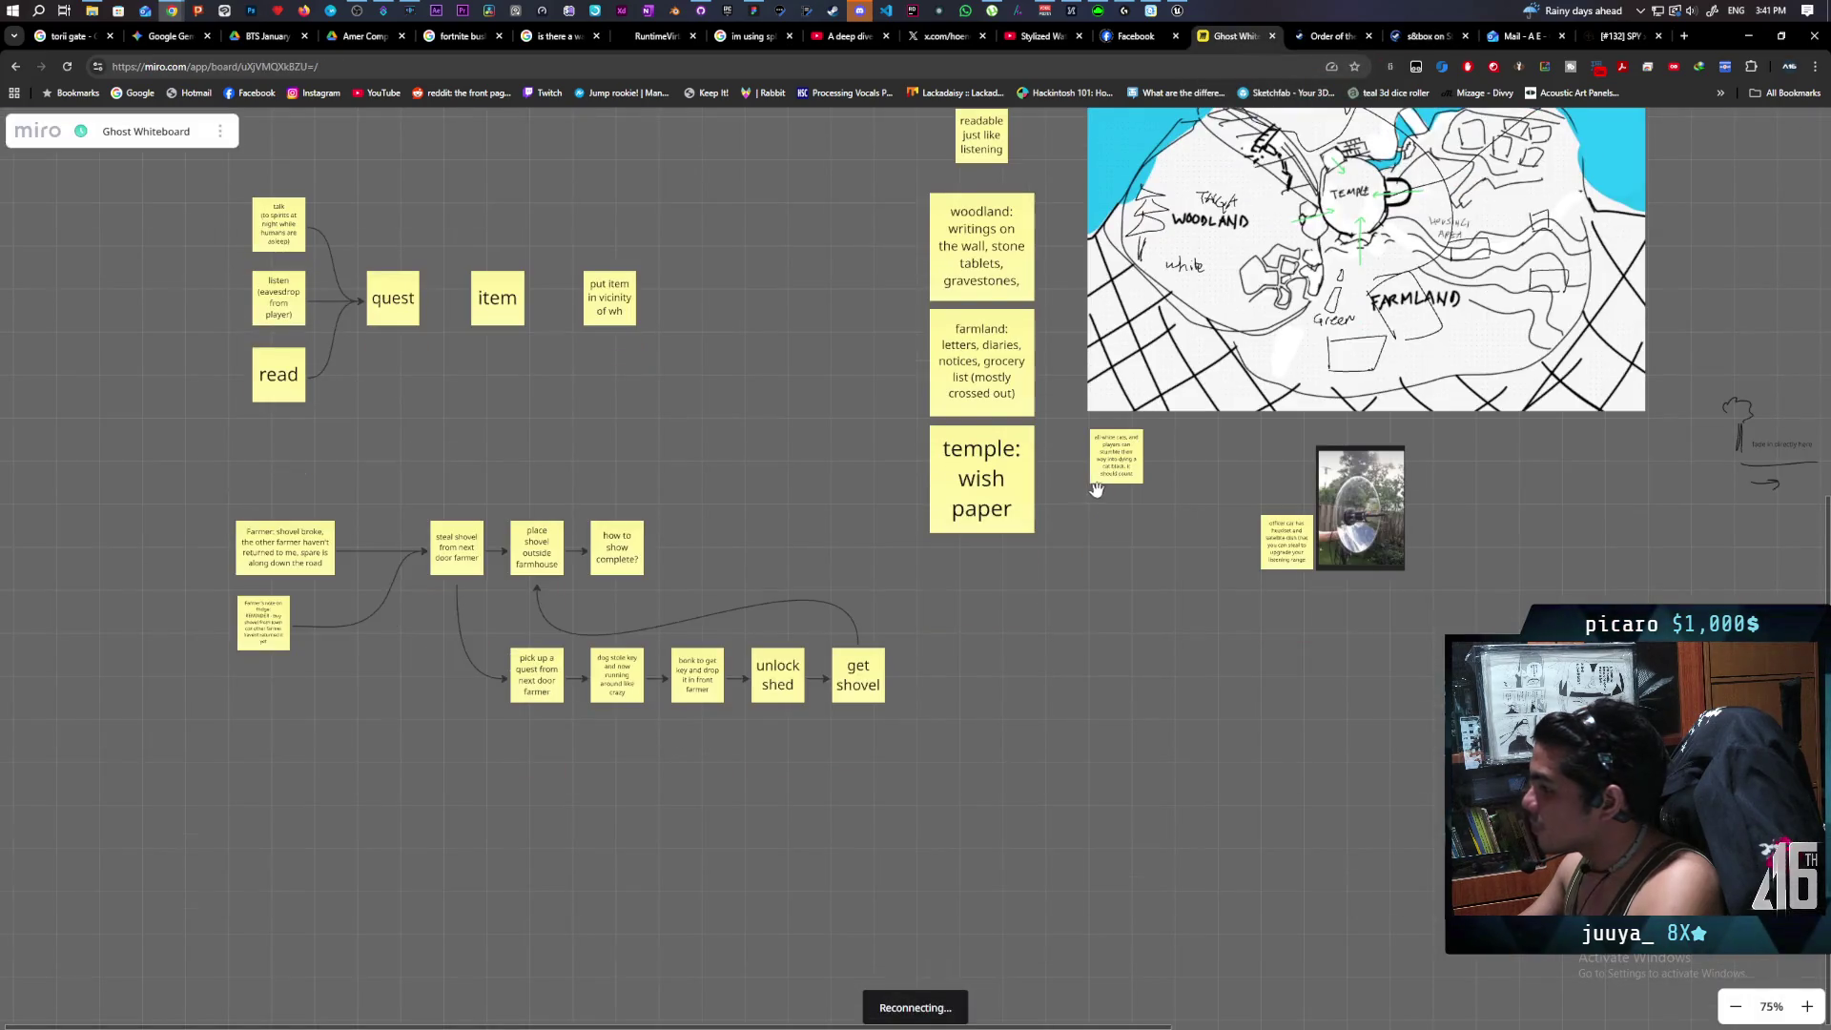
left_click_drag(924, 588, 928, 601)
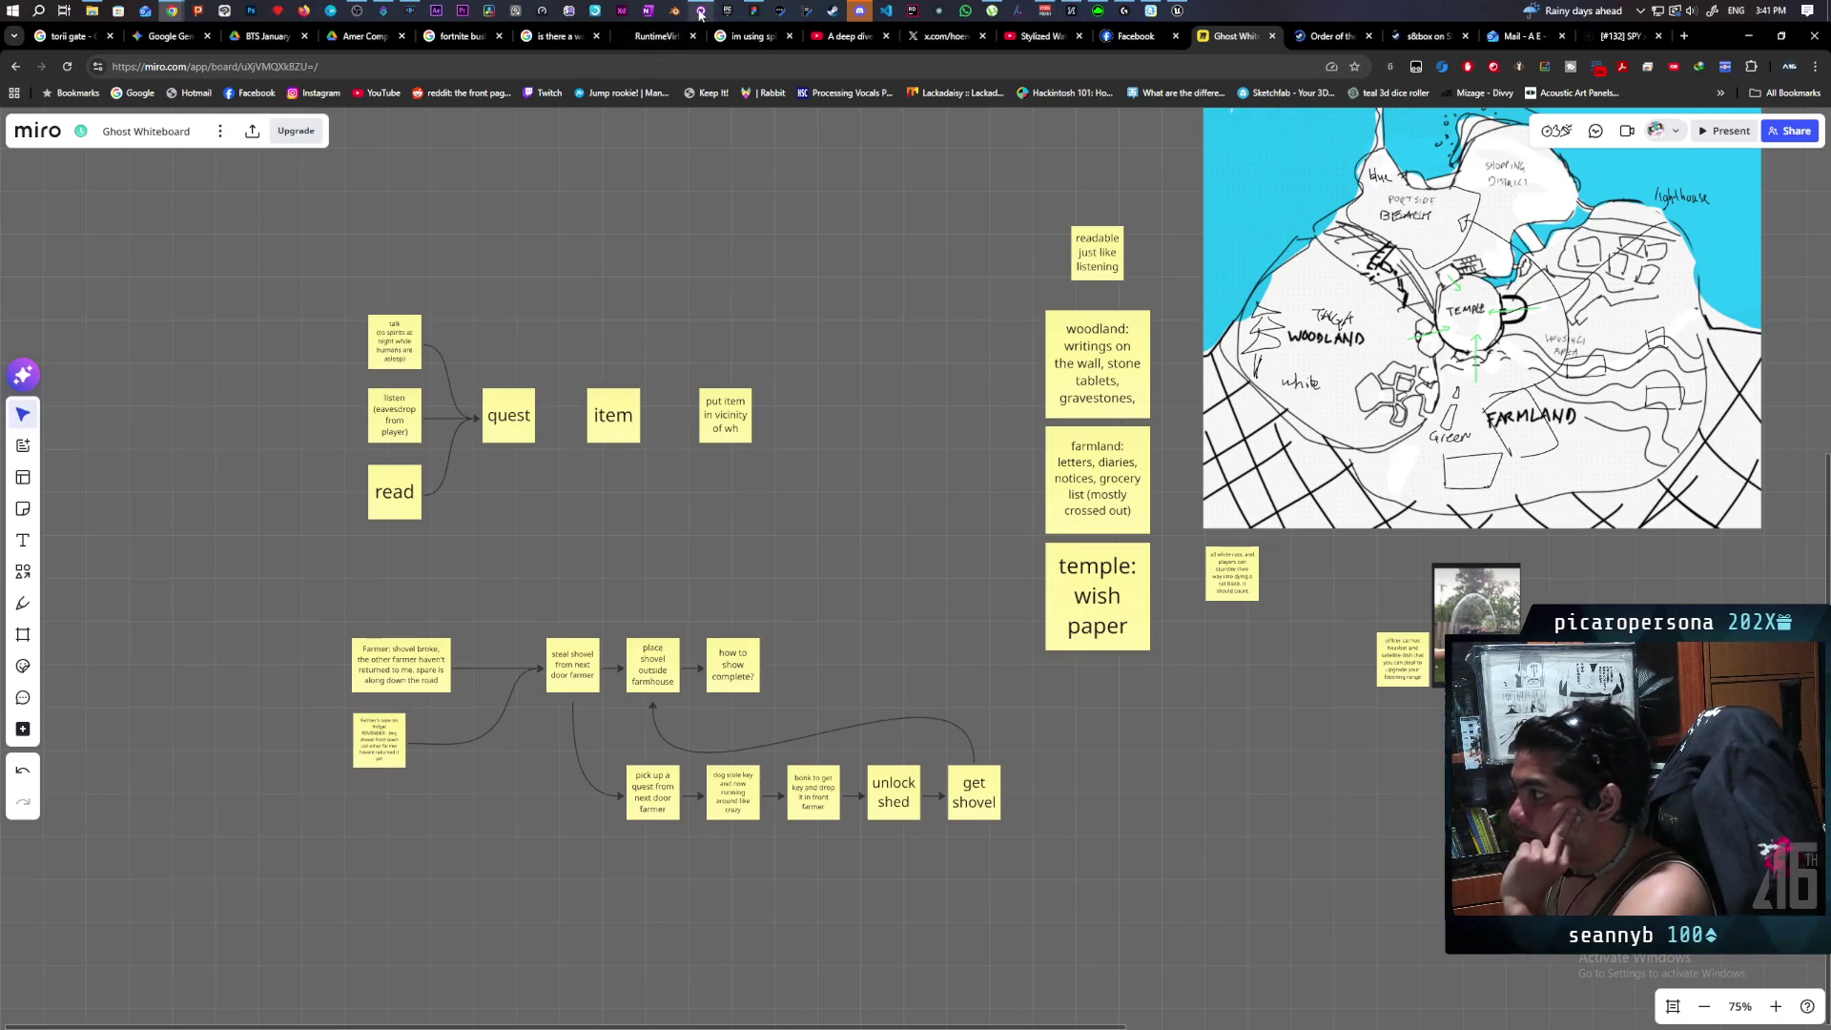
mouse_move(699, 14)
mouse_move(172, 10)
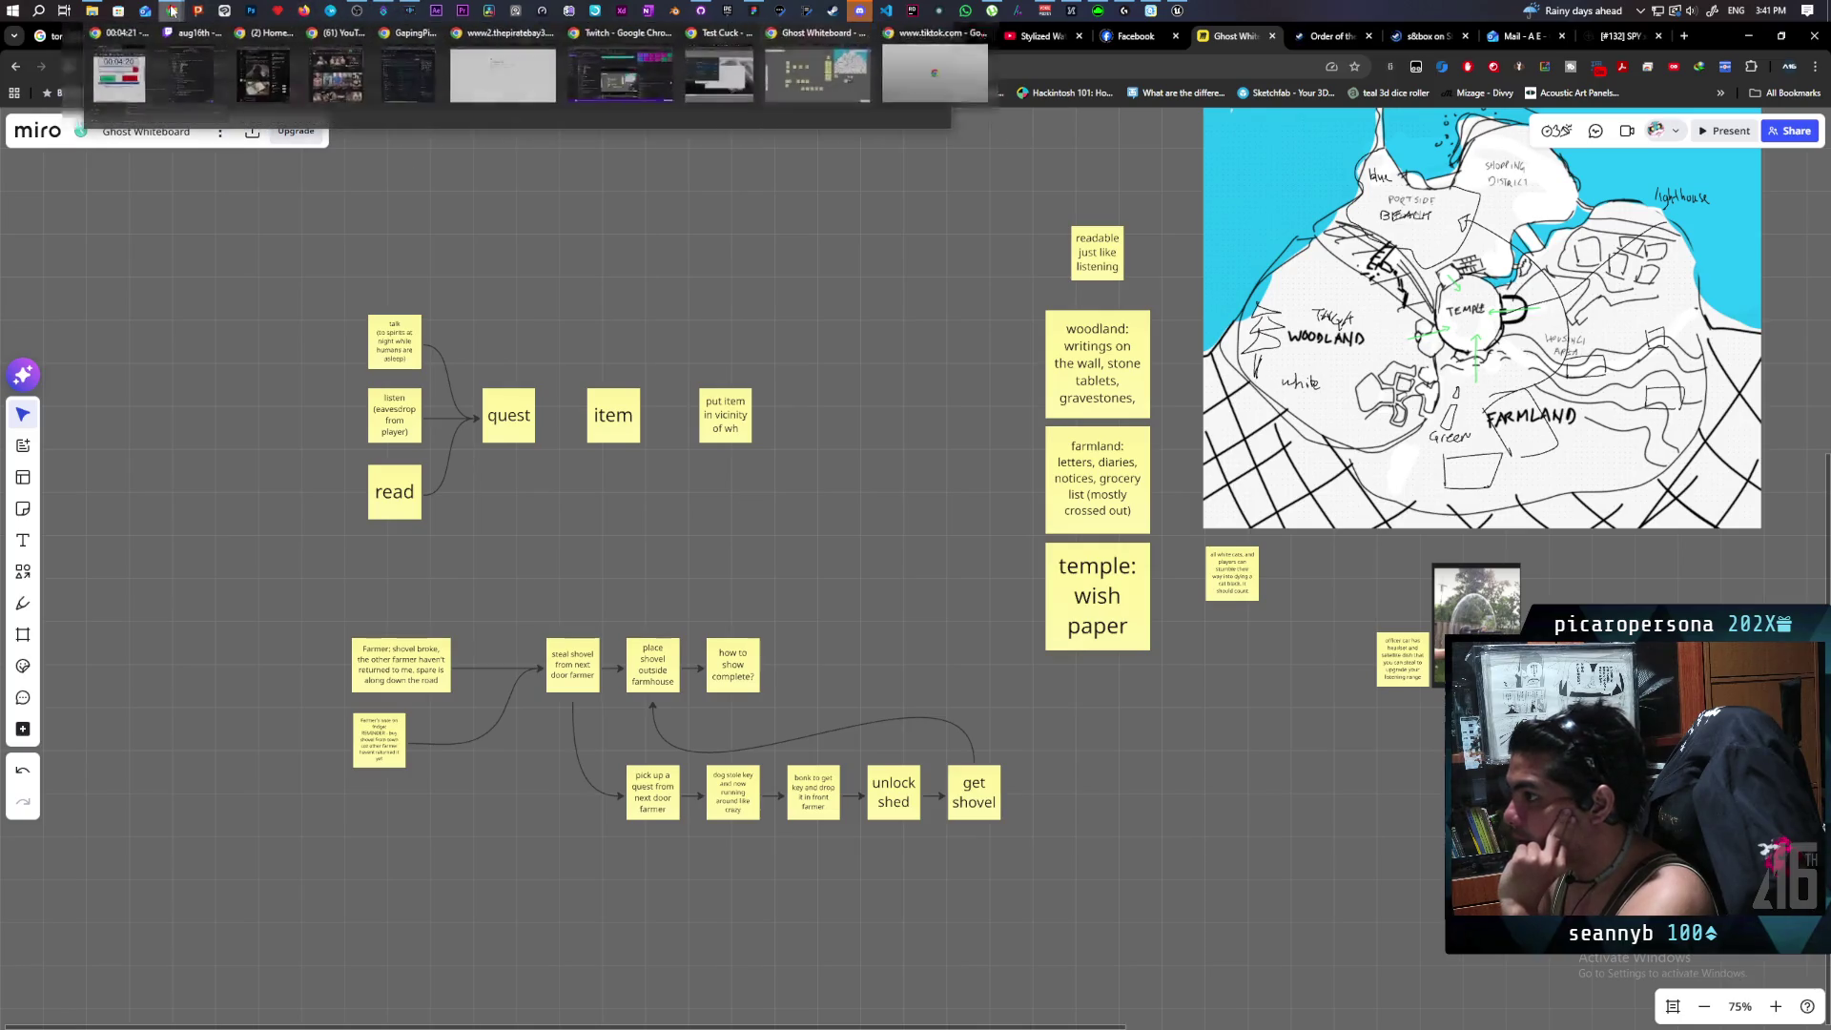
left_click(774, 99)
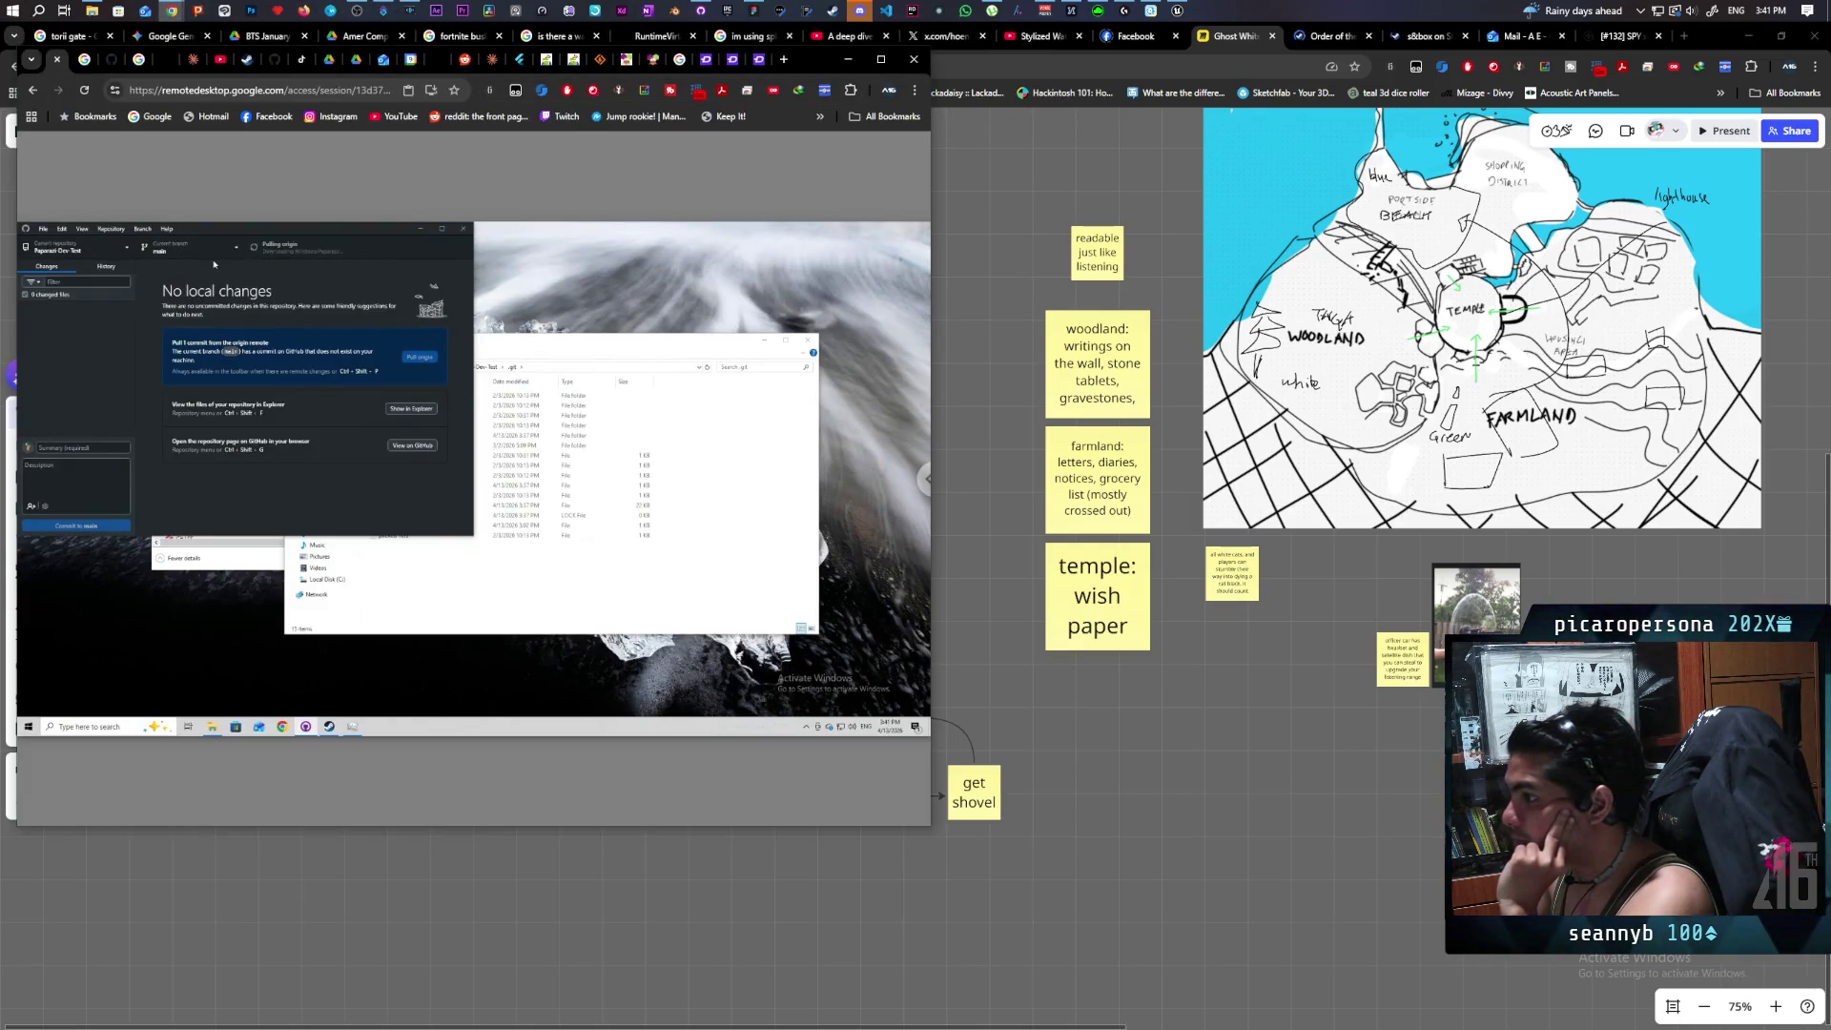
Click the Miro board to send the remote session behind the Ghost Whiteboard.
mouse_move(301, 251)
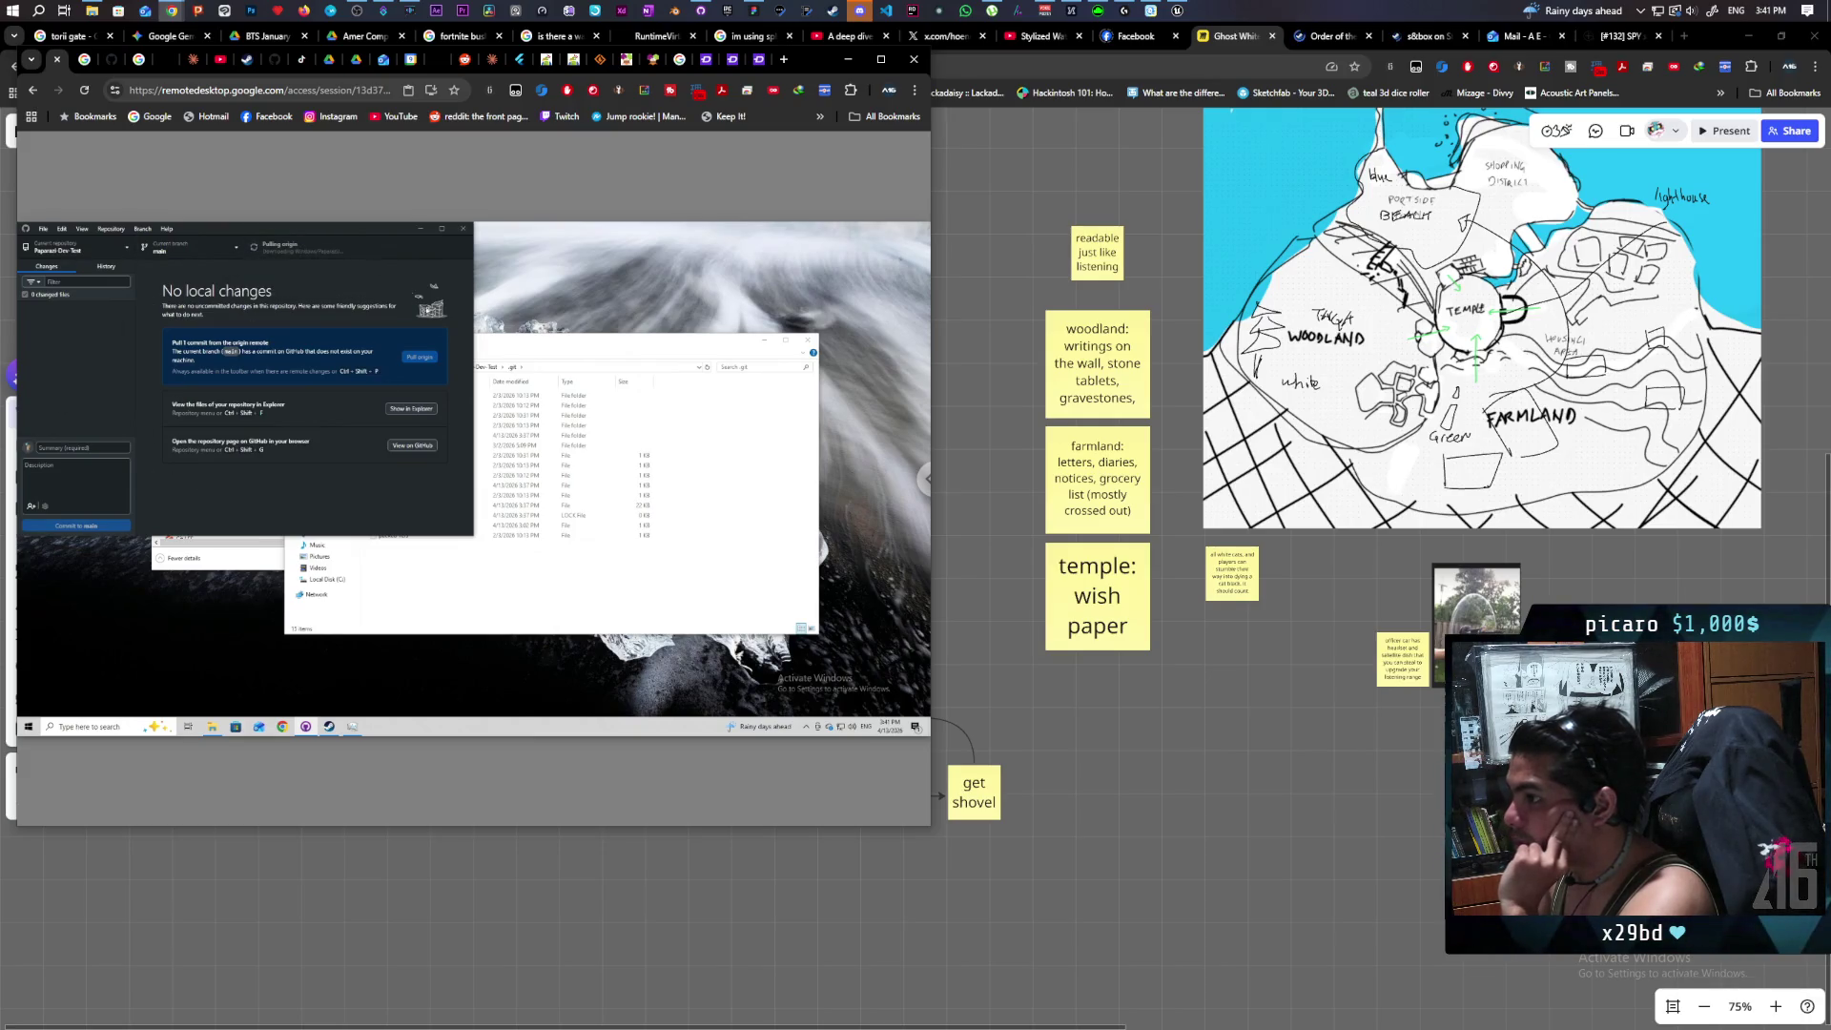
left_click(1254, 836)
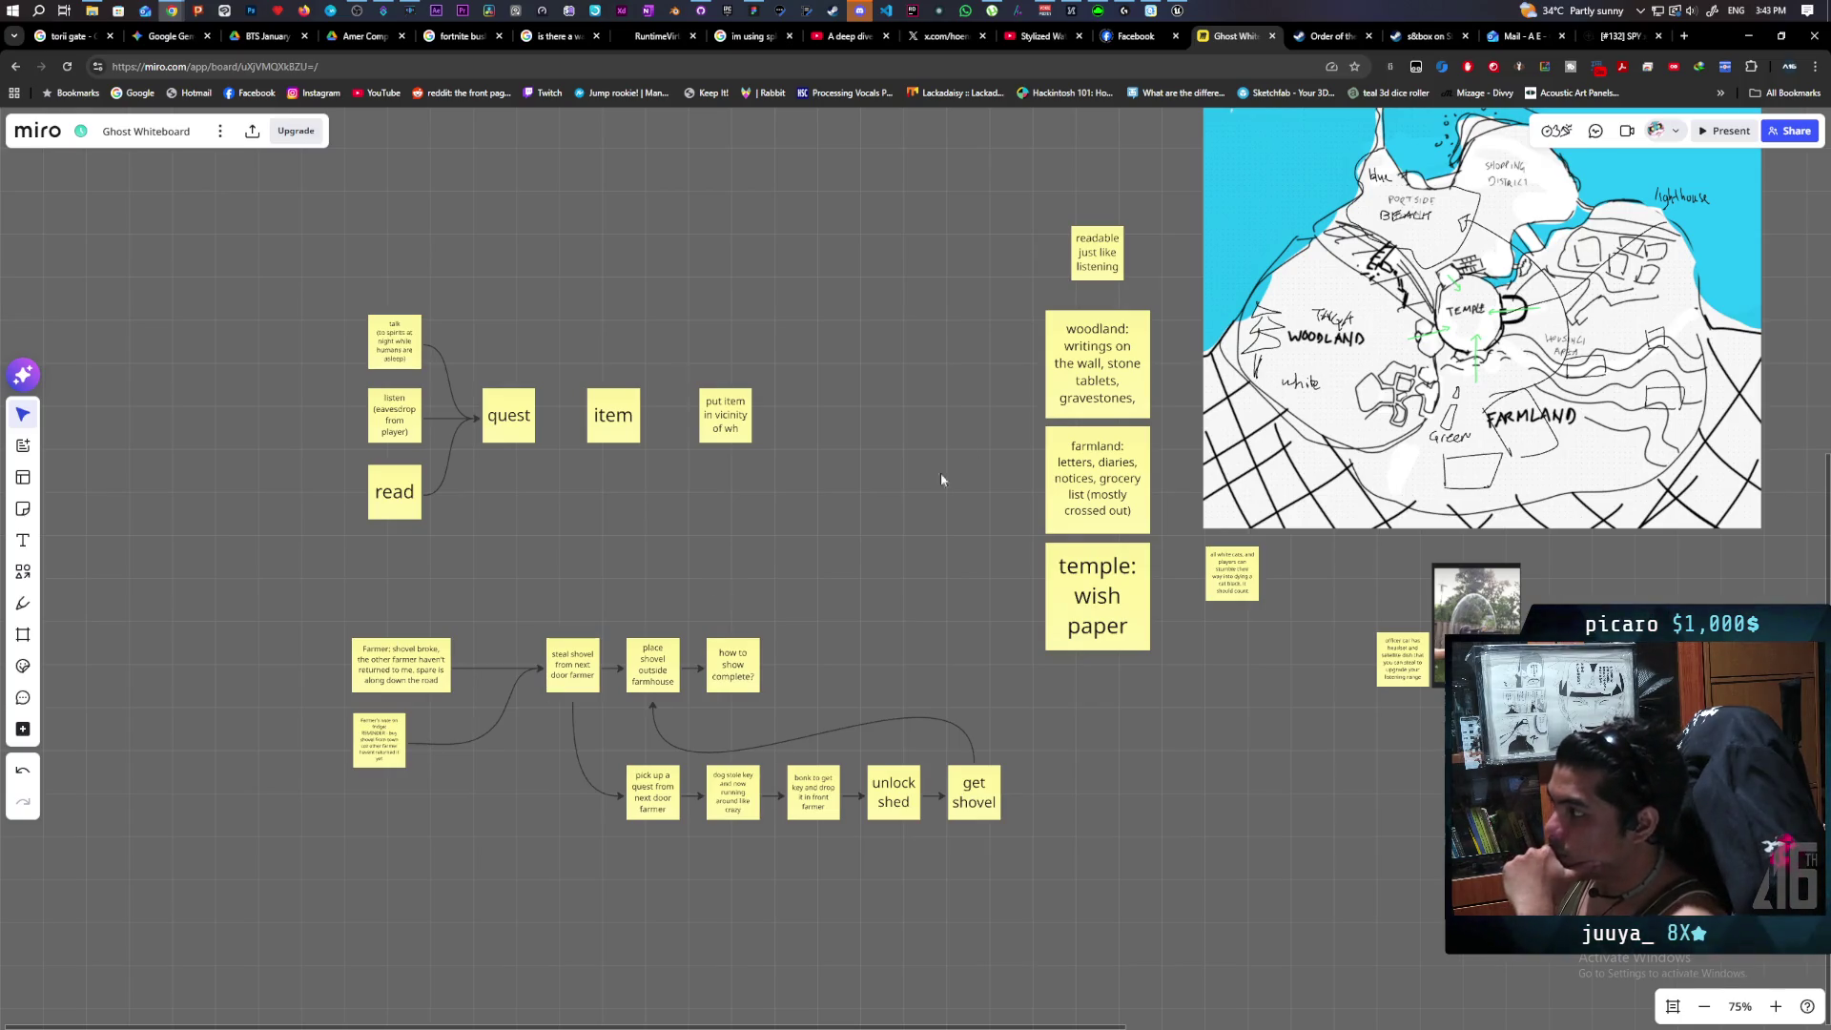
In Unreal Editor, Alt-drag BP_NPC to create the copy BP_NPC4 beside it.
left_click(1177, 11)
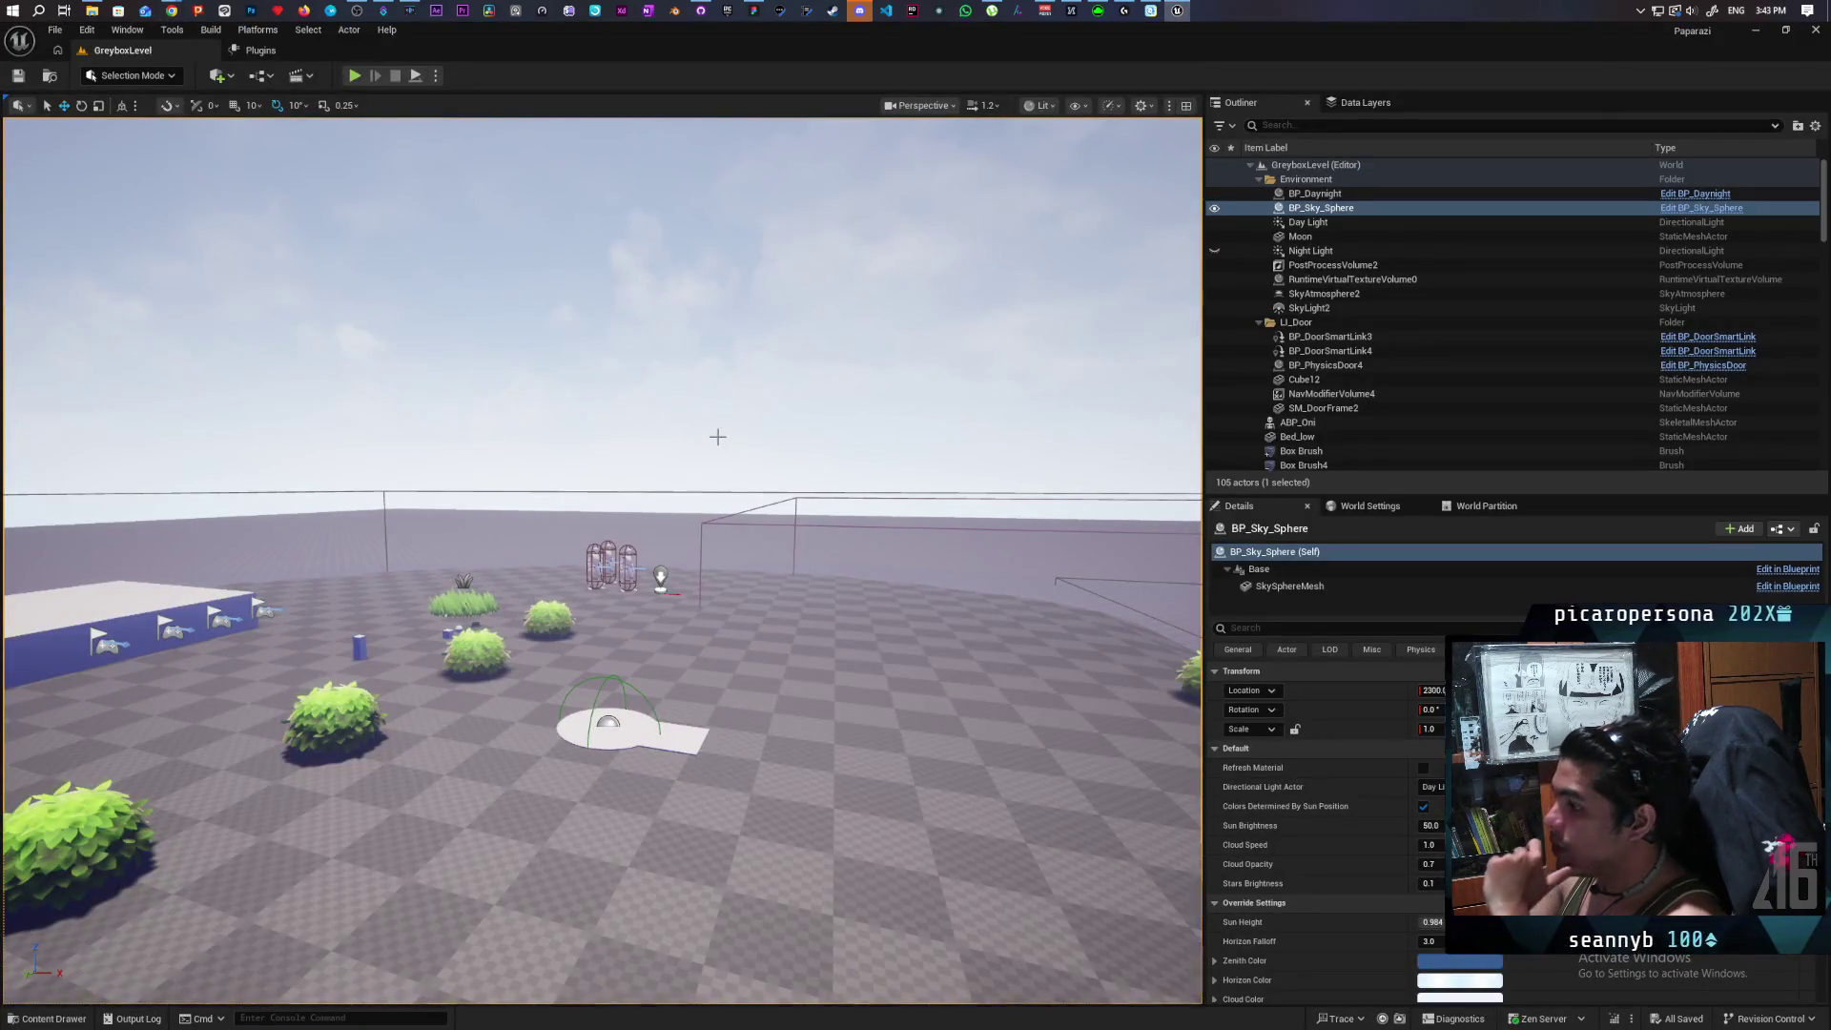
left_click_drag(809, 741, 621, 690)
left_click(568, 565)
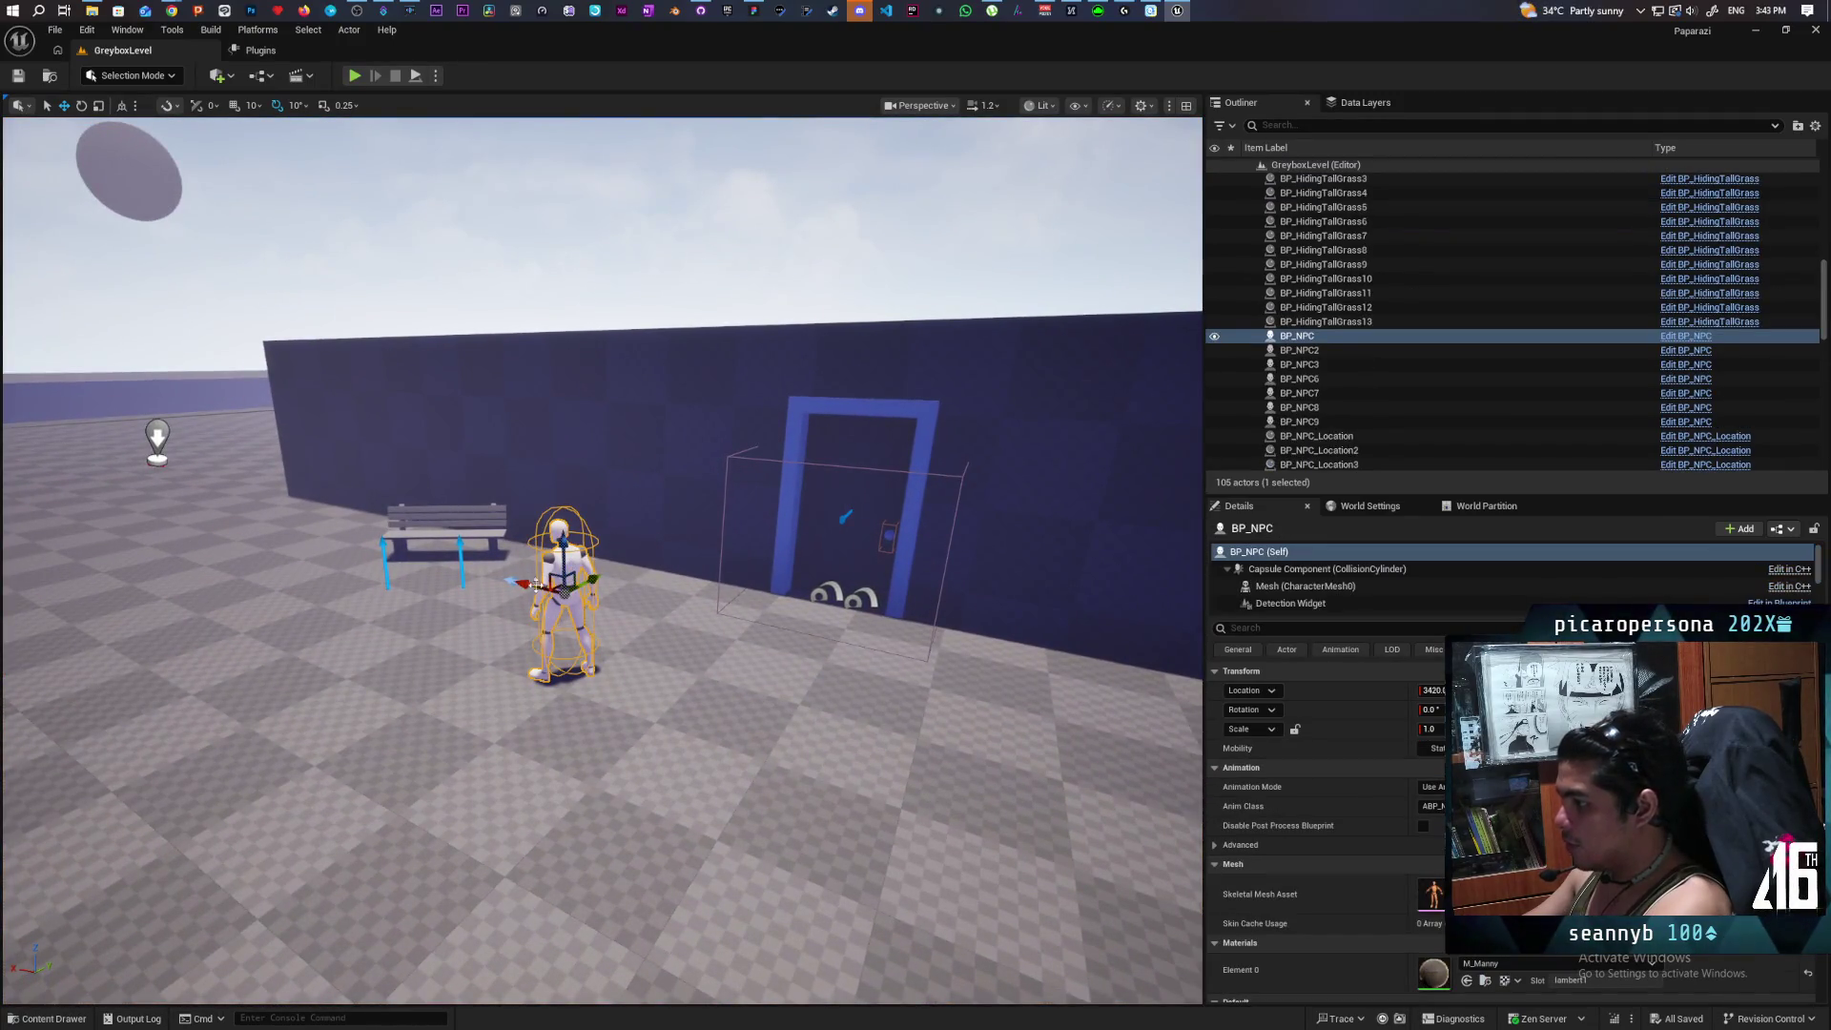
left_click_drag(534, 584, 667, 632)
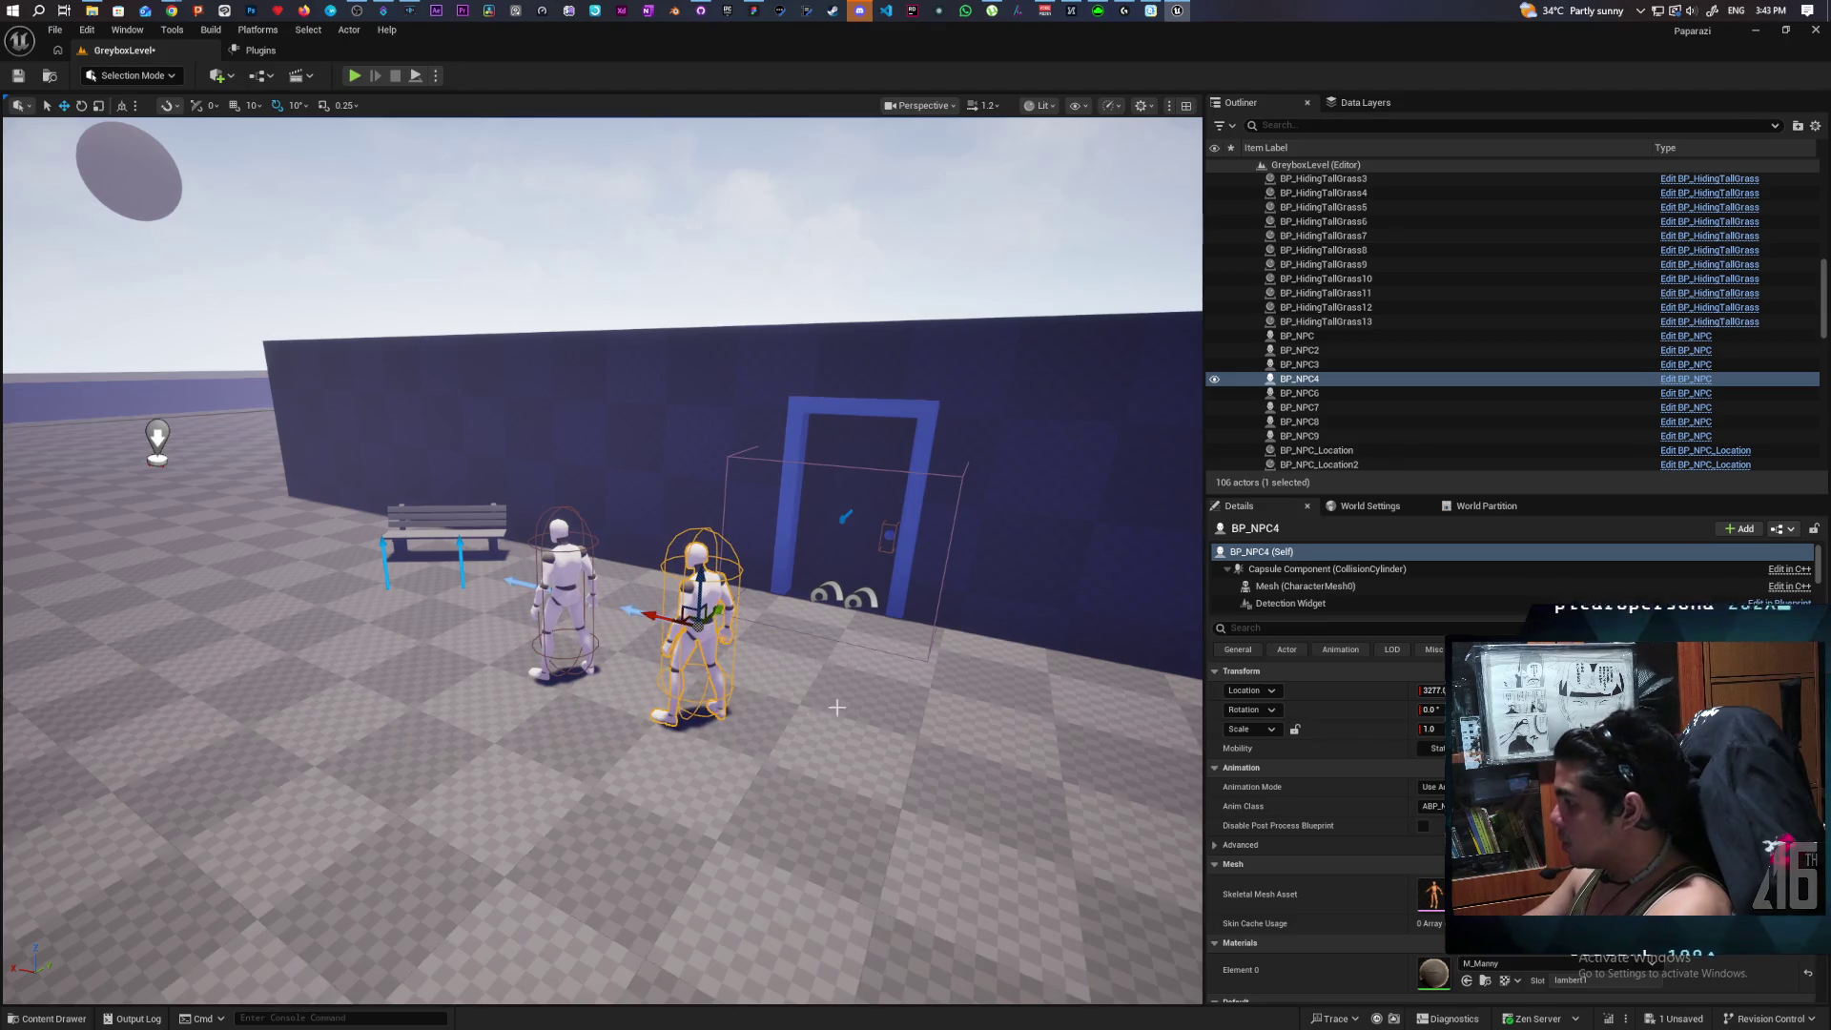
Select BP_NPC4's C_SleepInChair component in the Details panel.
scroll(1324, 586, "down", 4)
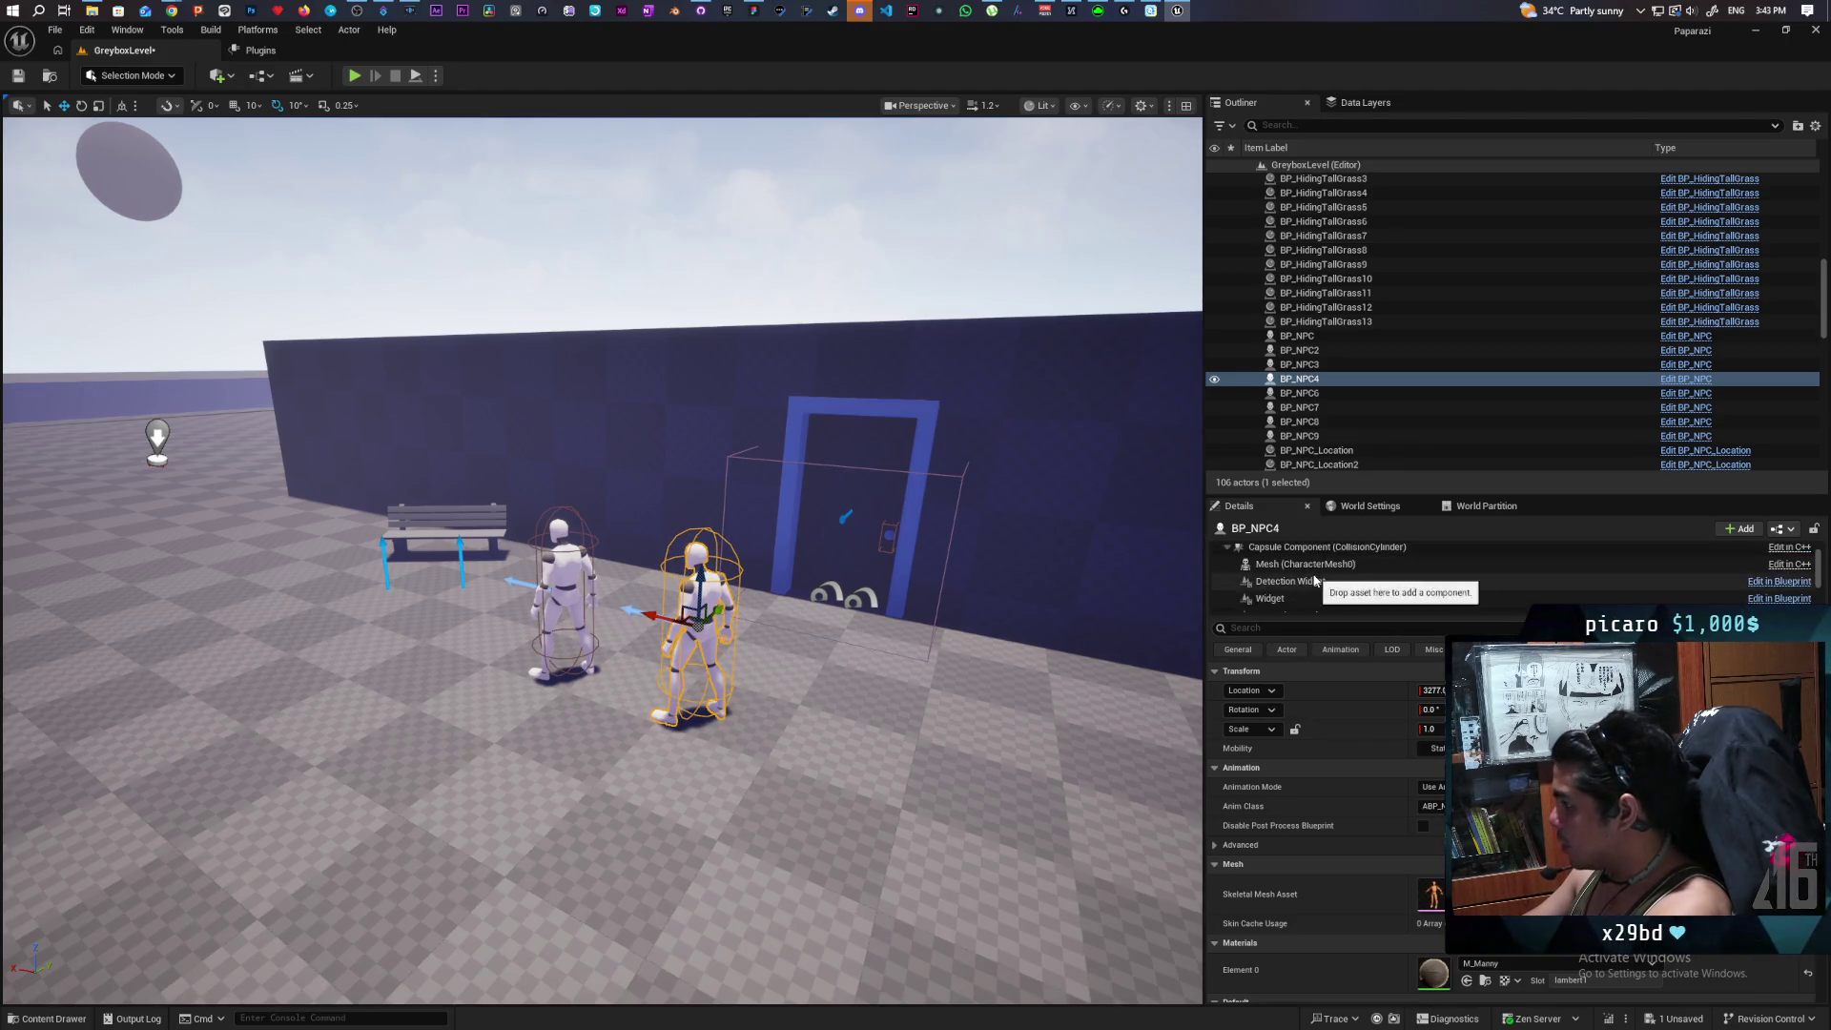
left_click(1316, 566)
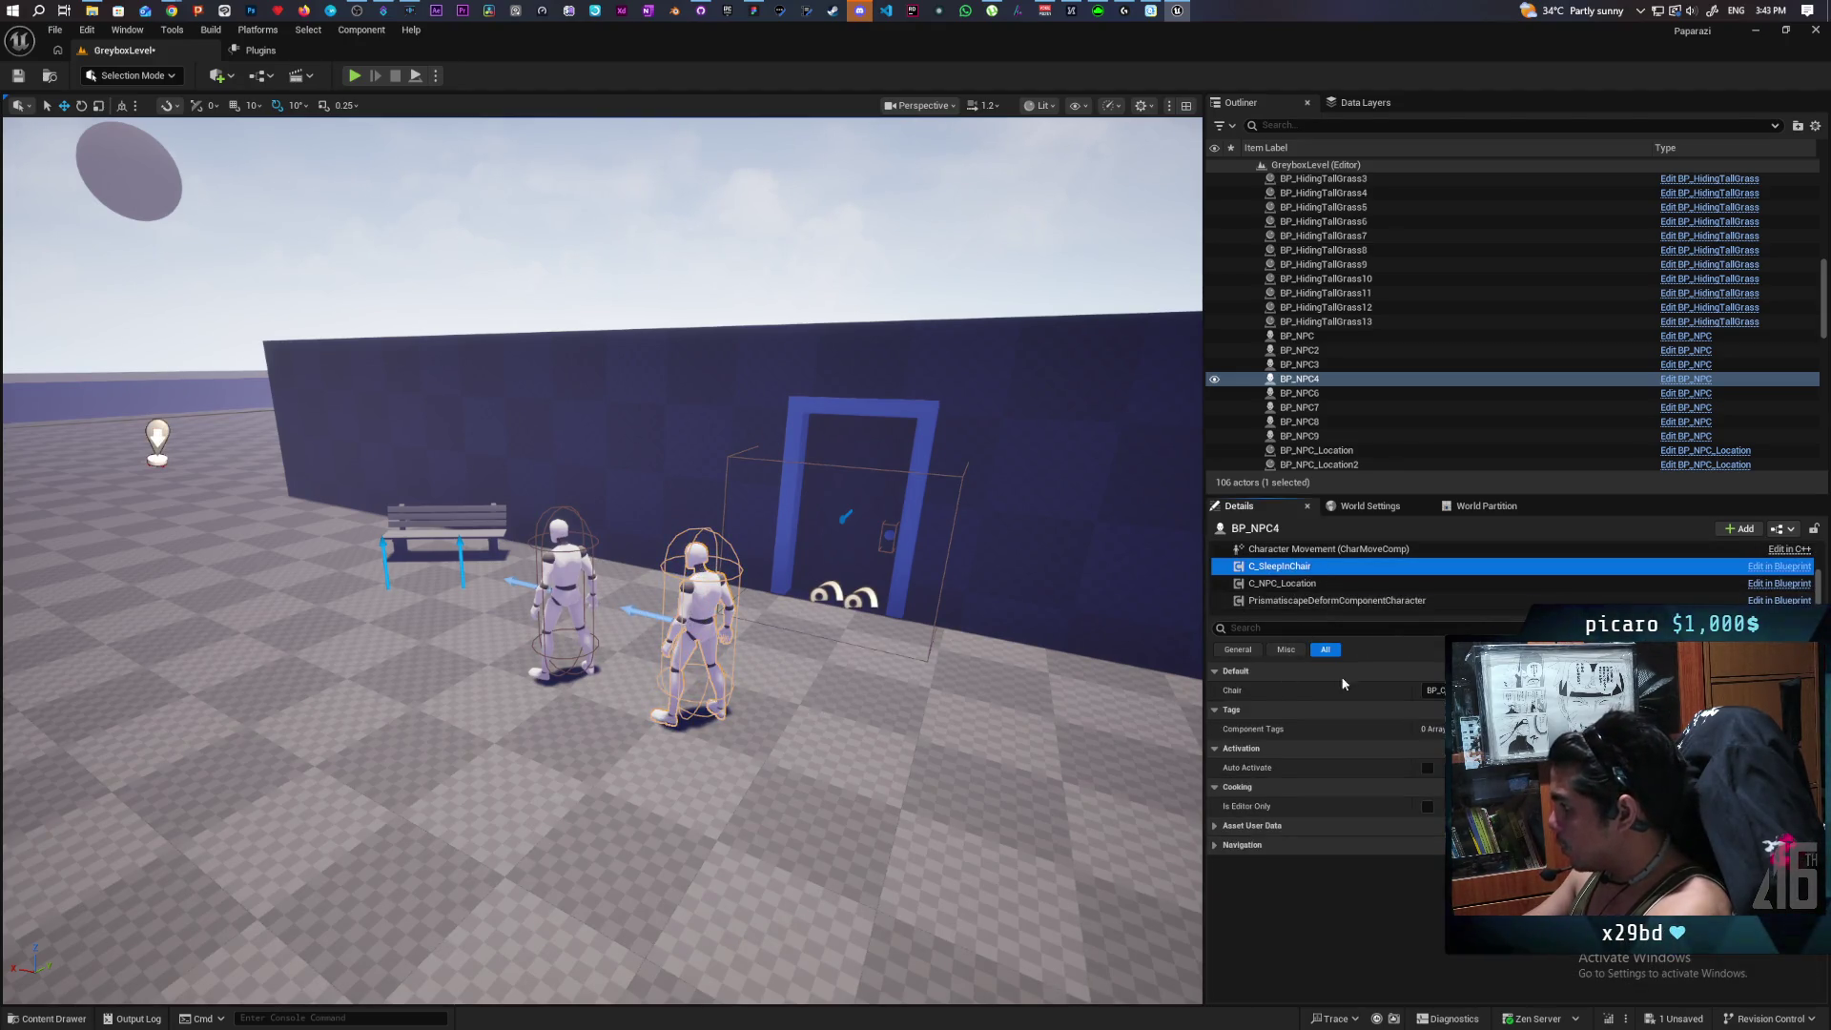
right_click(1289, 566)
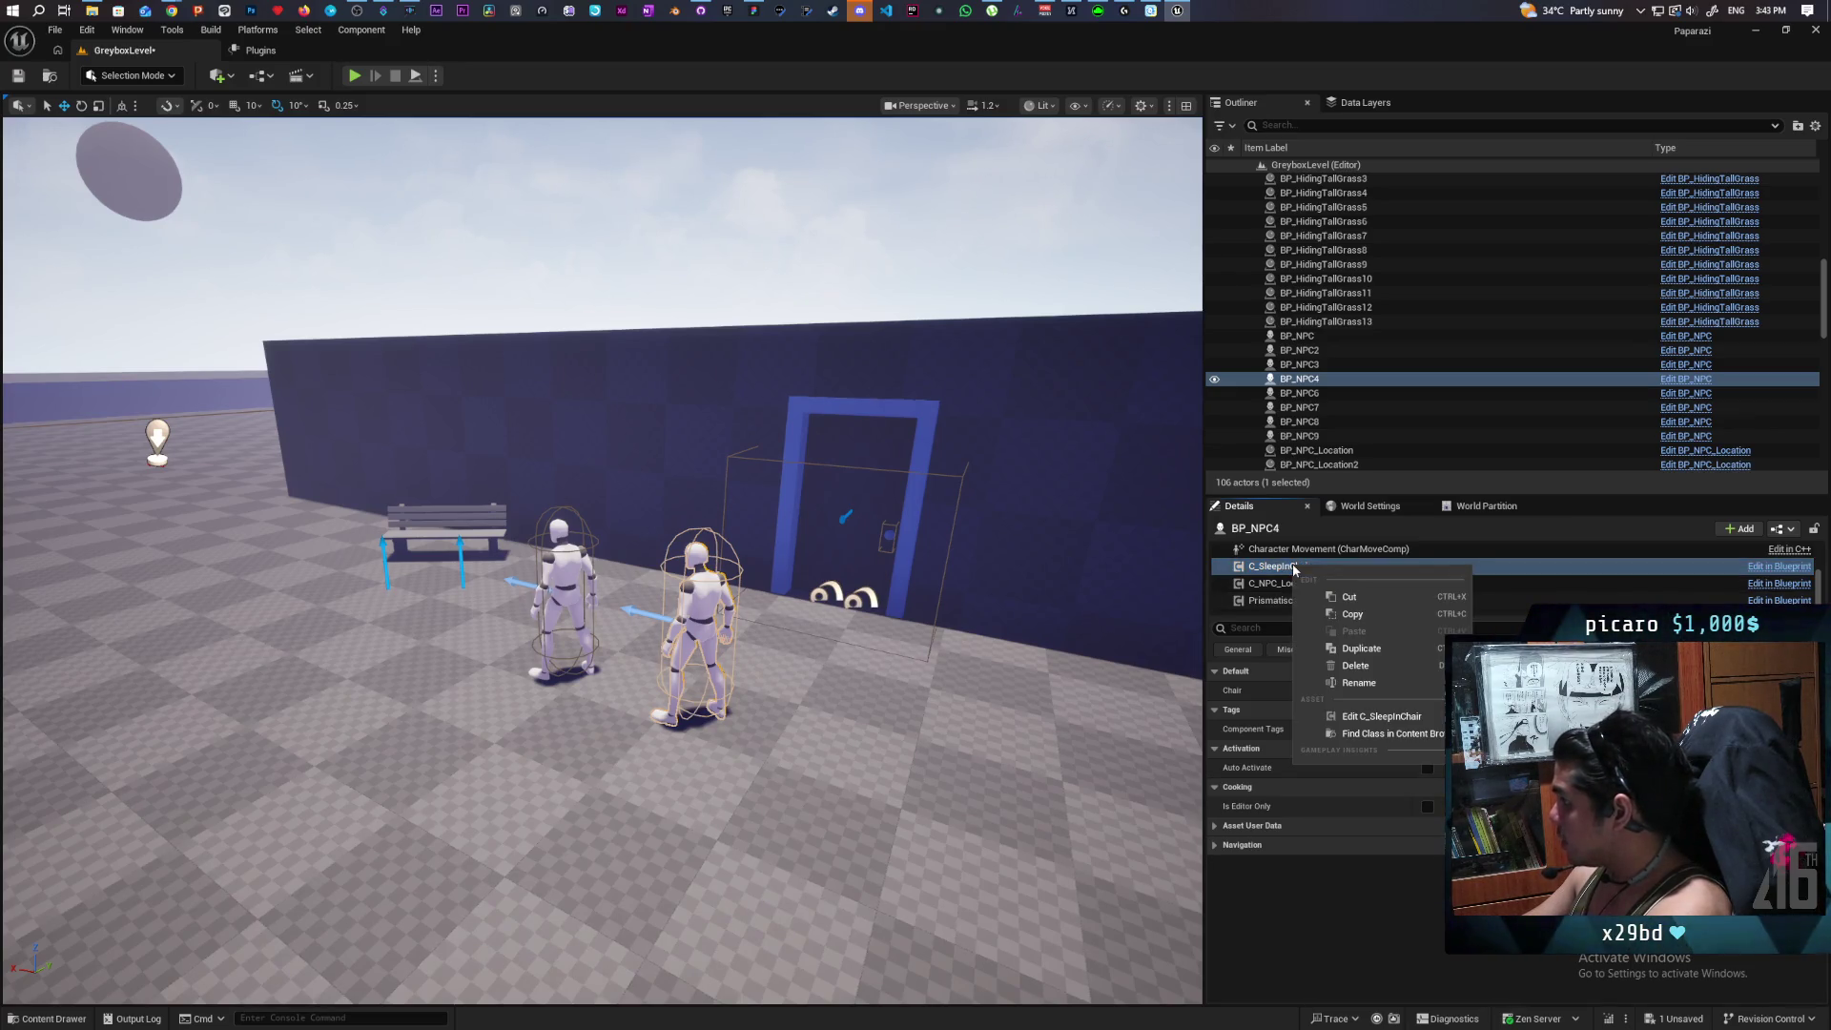
Delete C_SleepInChair from BP_NPC4, check its four C_NPC_Location points, and save the level.
left_click(1378, 666)
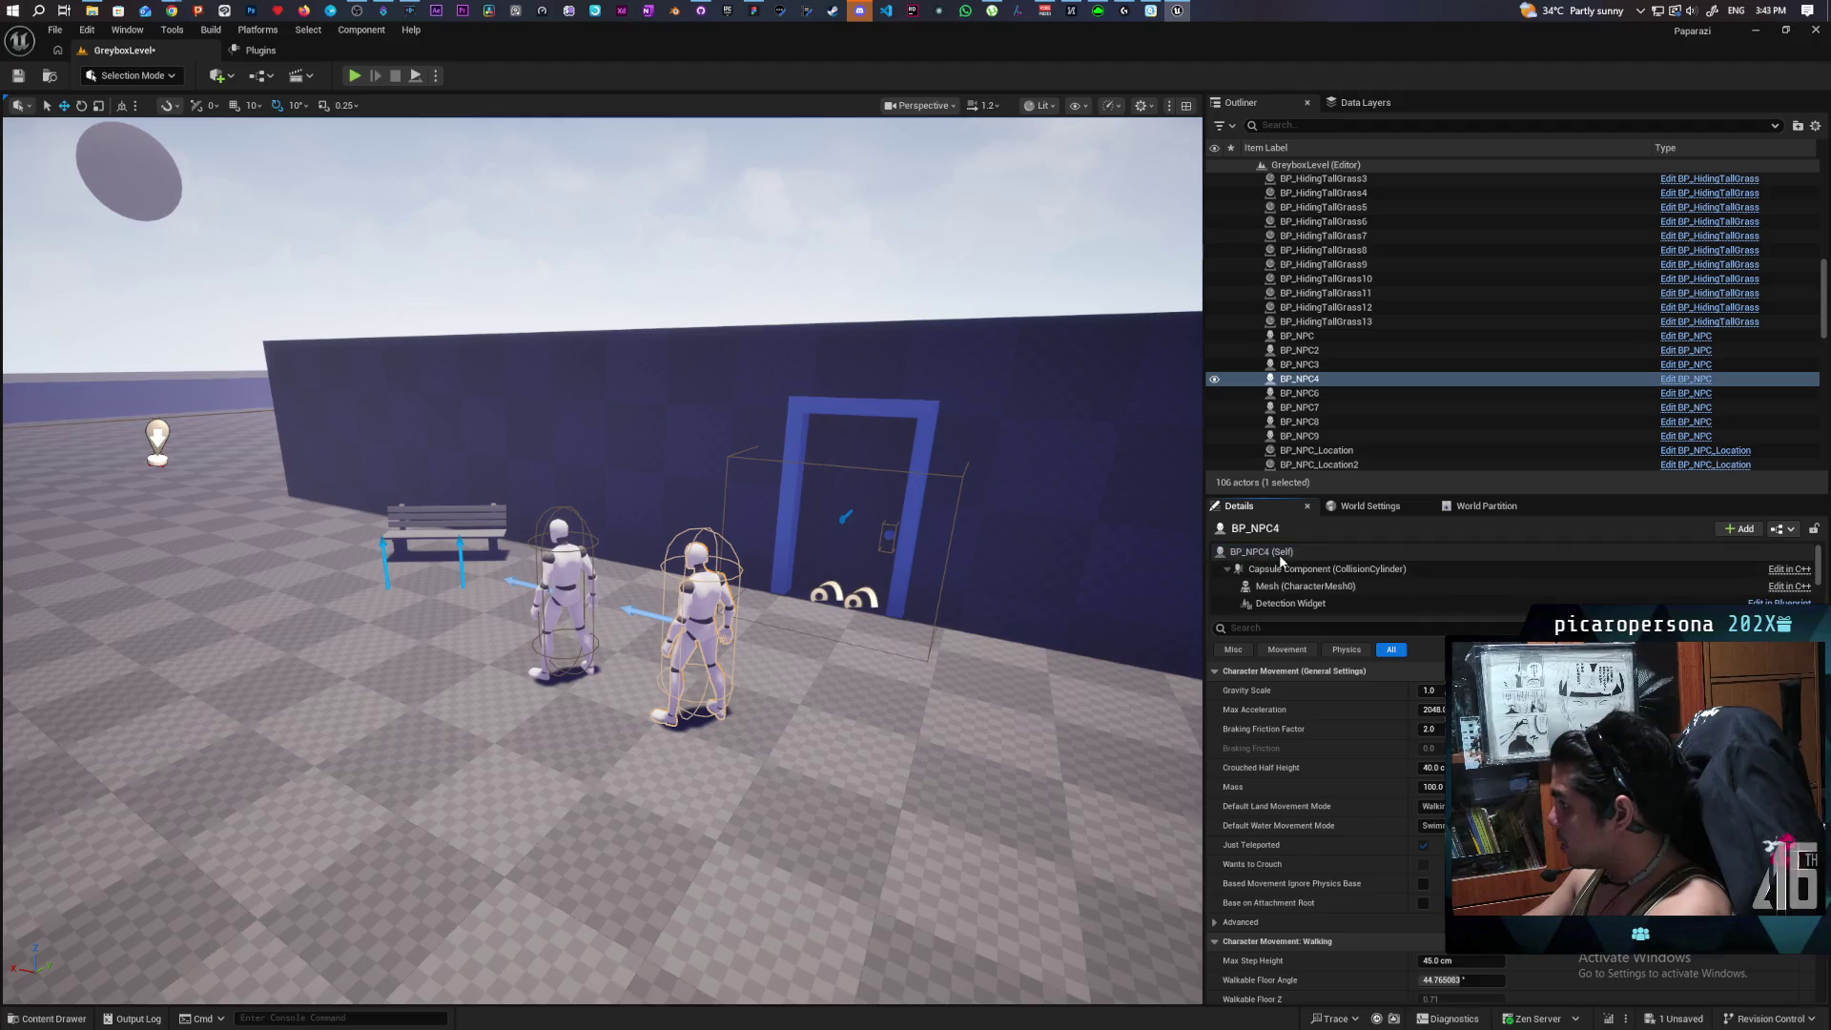
left_click(1279, 552)
scroll(1332, 575, "down", 2)
left_click(1328, 570)
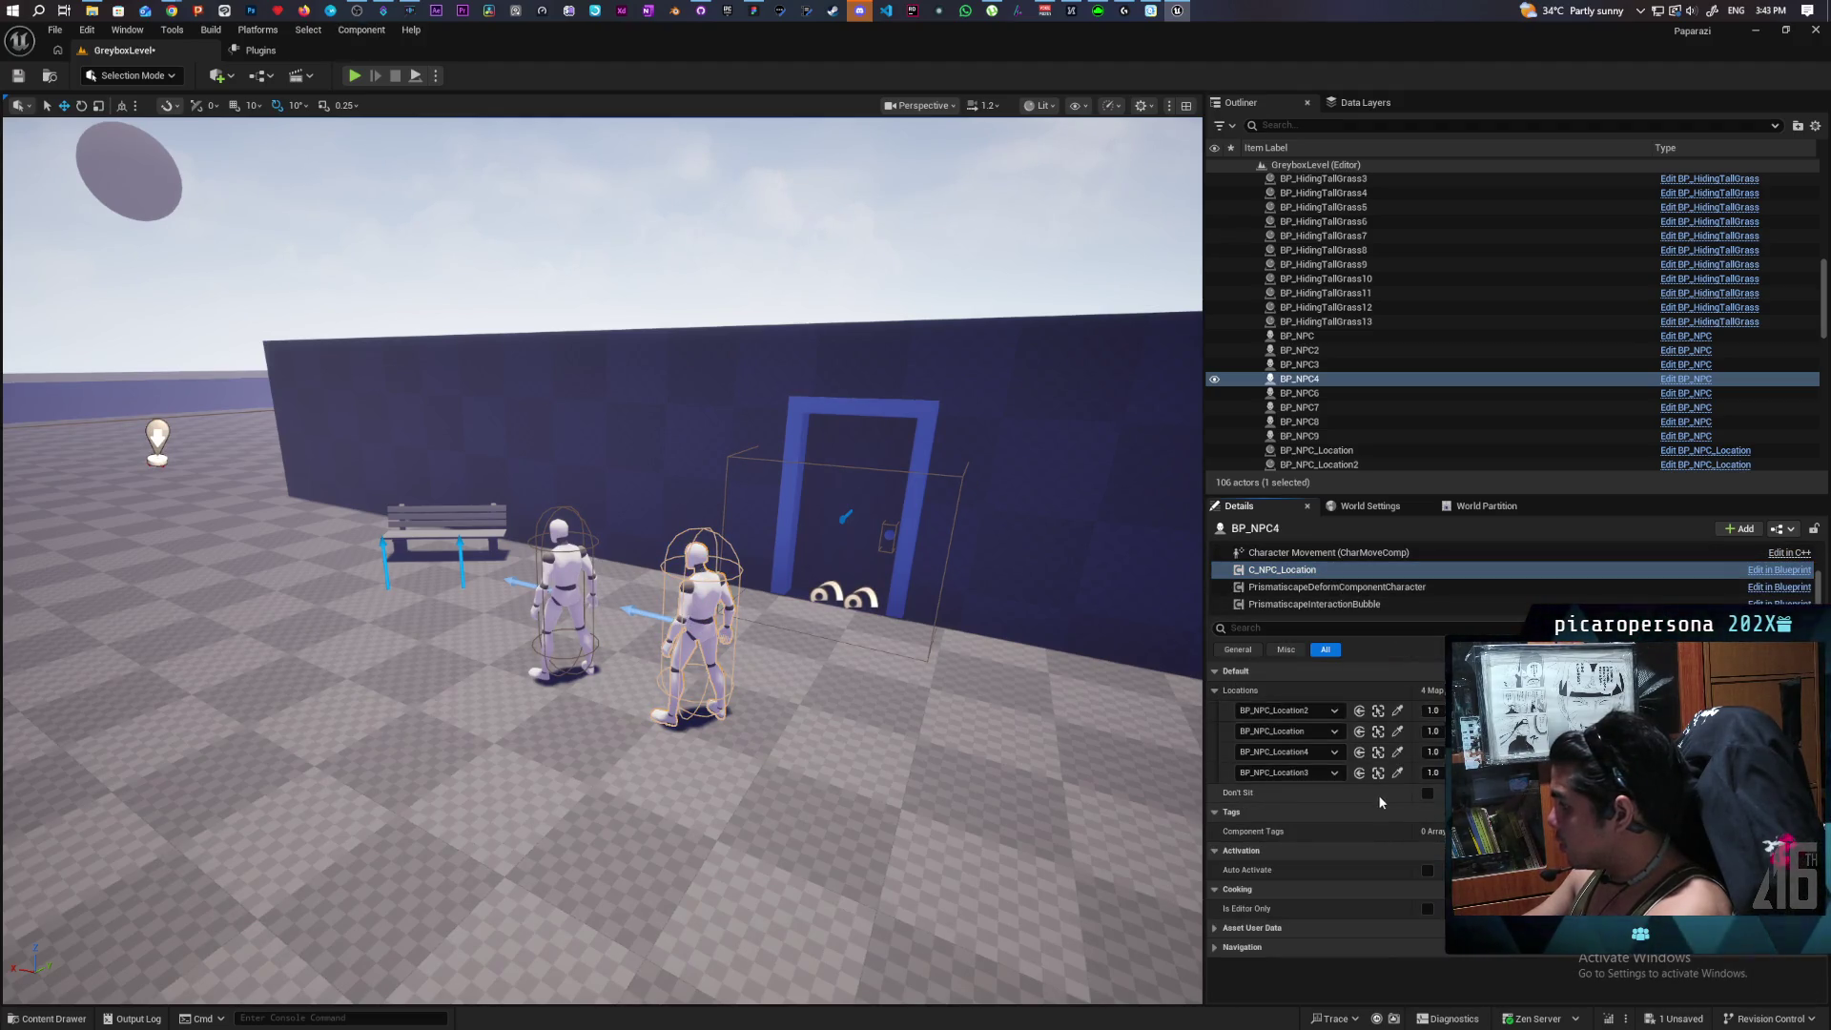
left_click(19, 76)
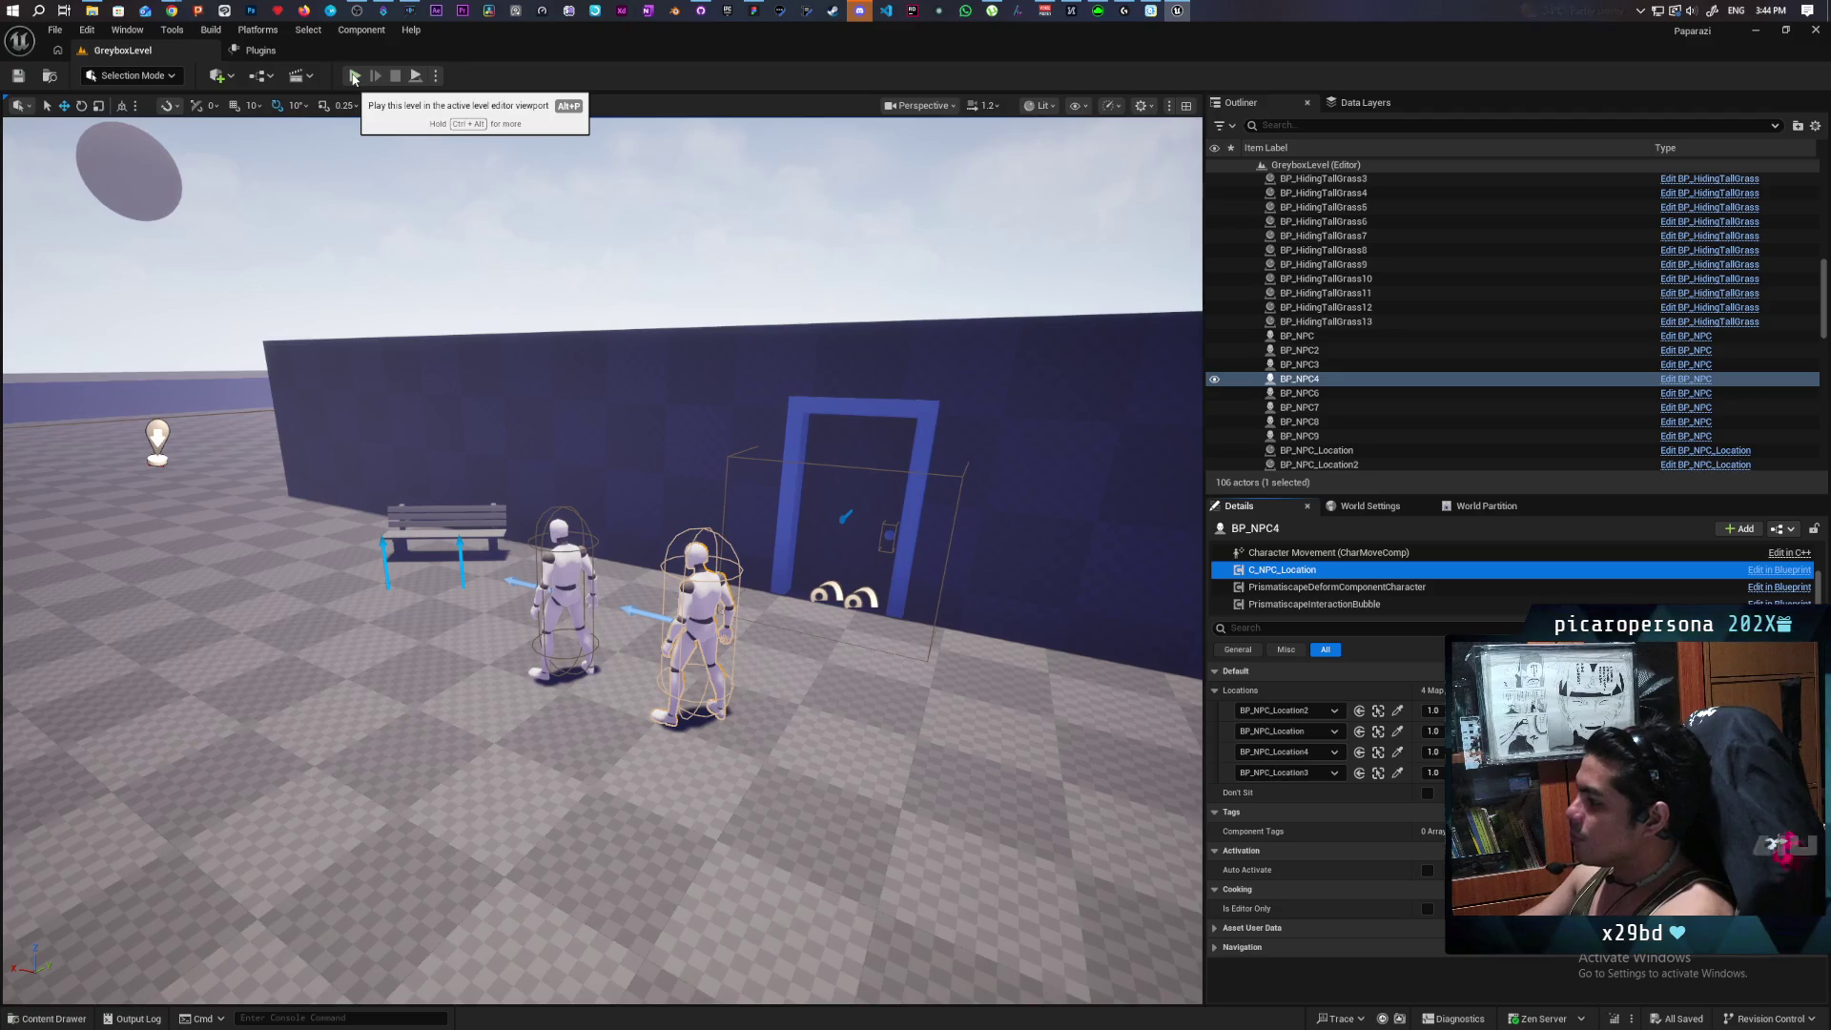
Playtest the level, walk the character into the tall grass, then exit and frame BP_NPC4.
left_click(354, 76)
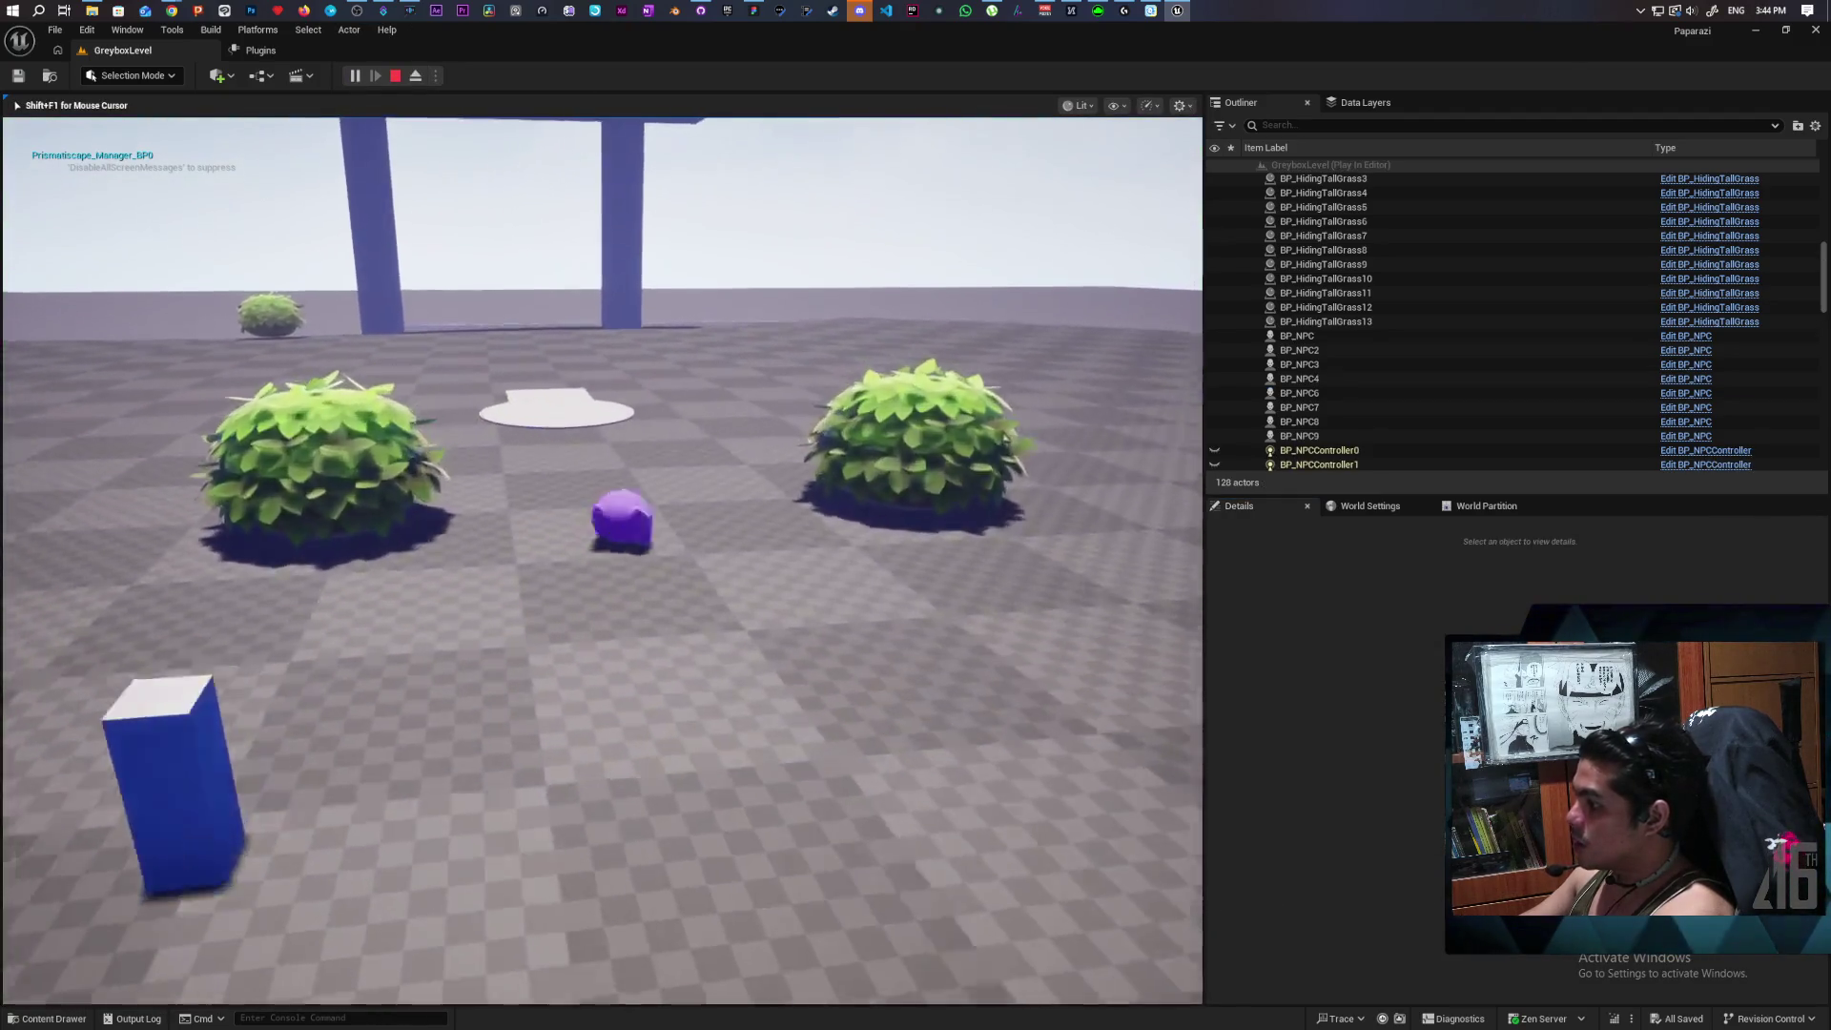
key("w")
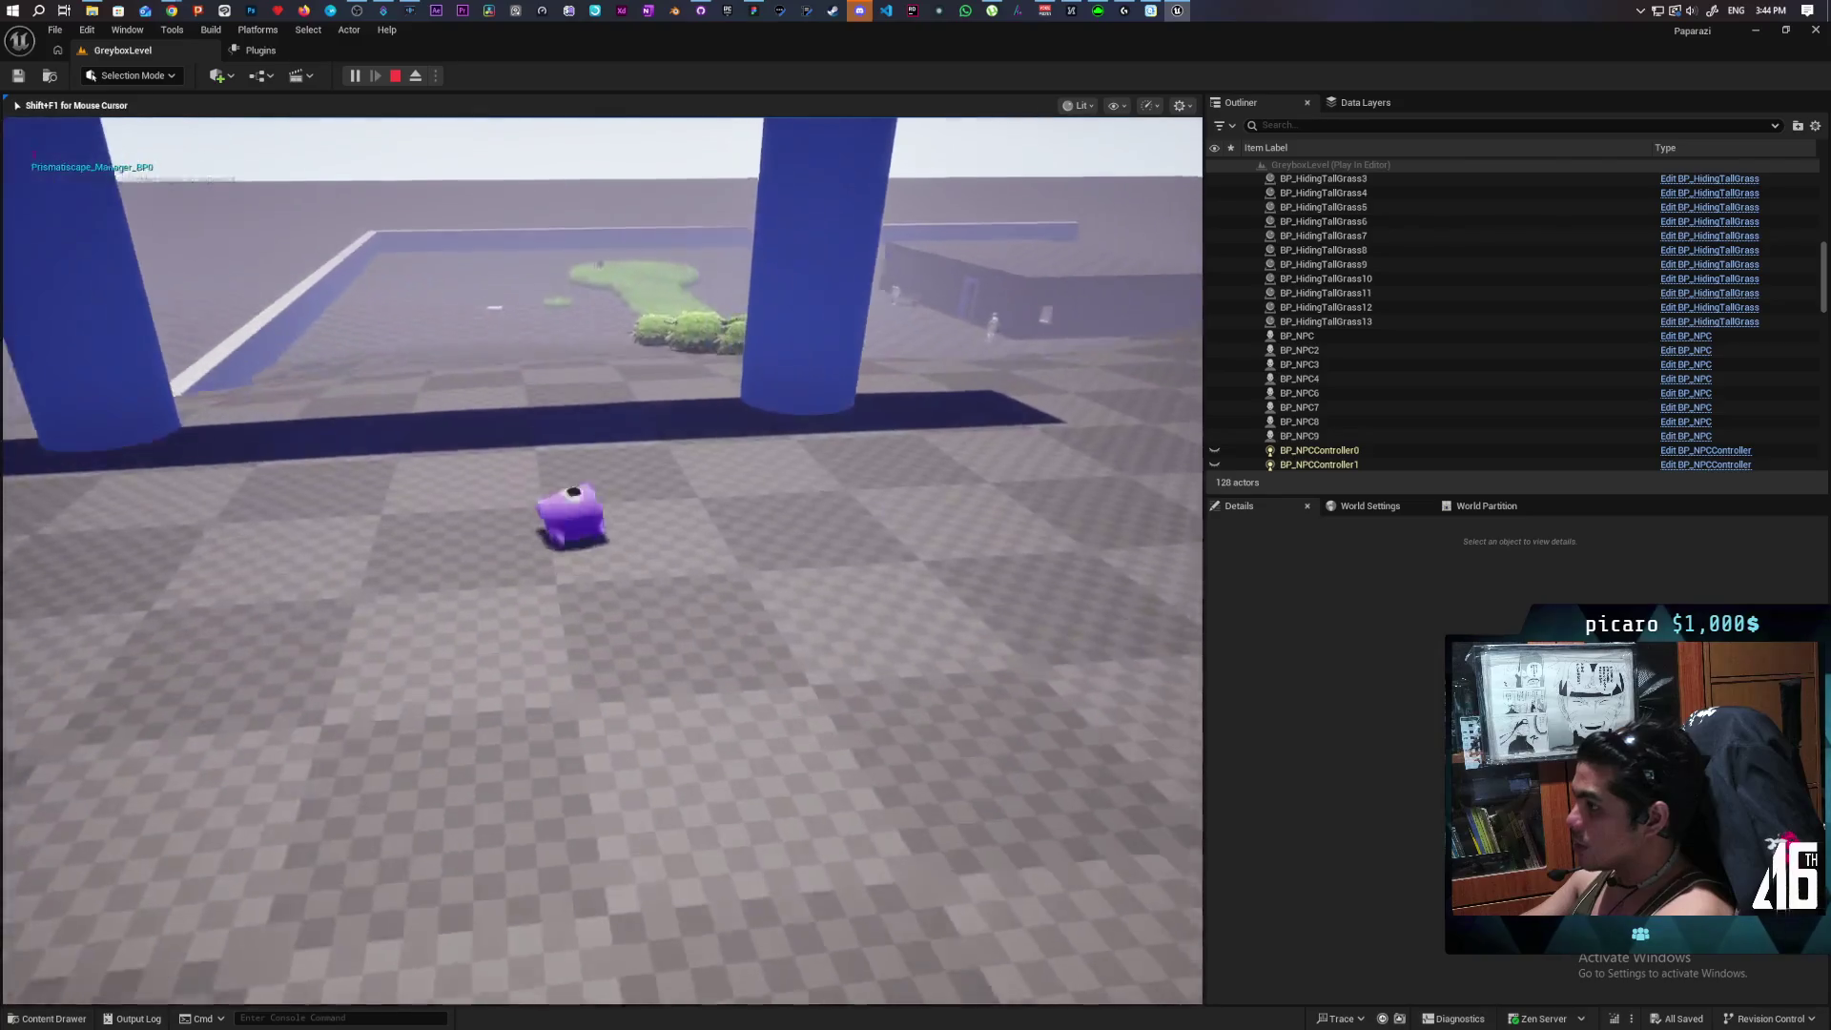
key("w")
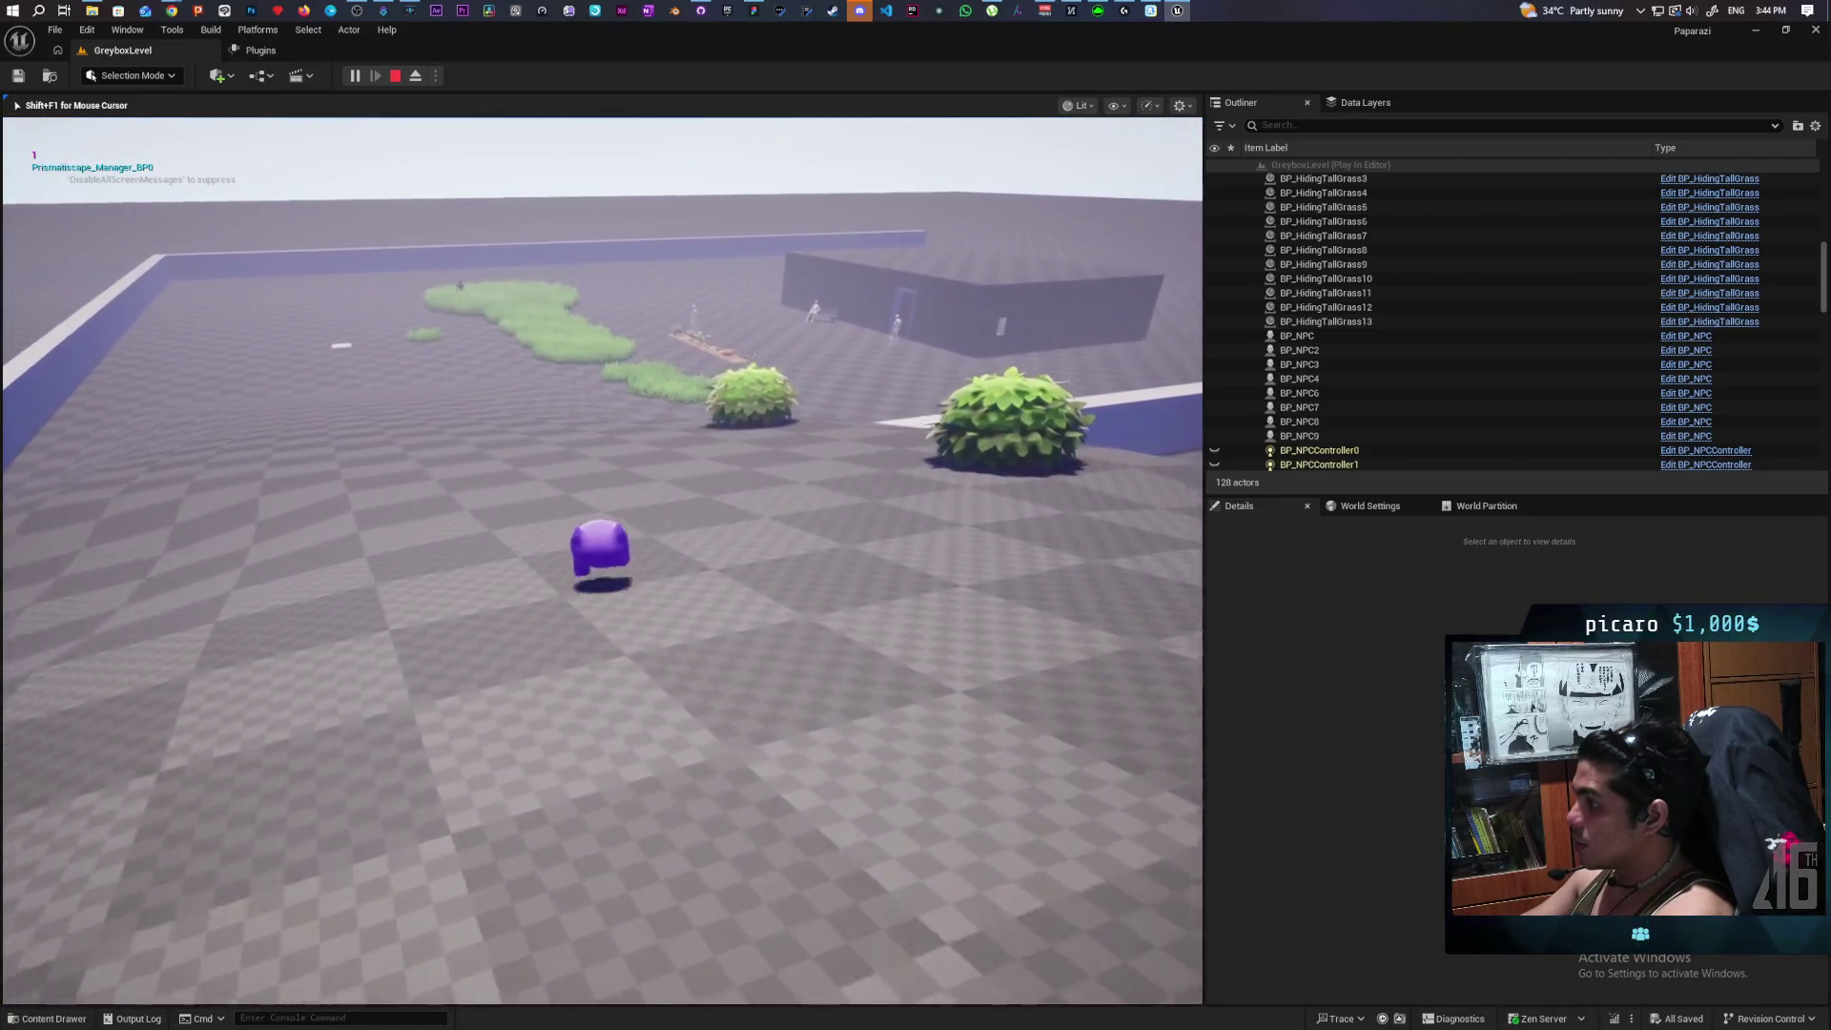
key("w")
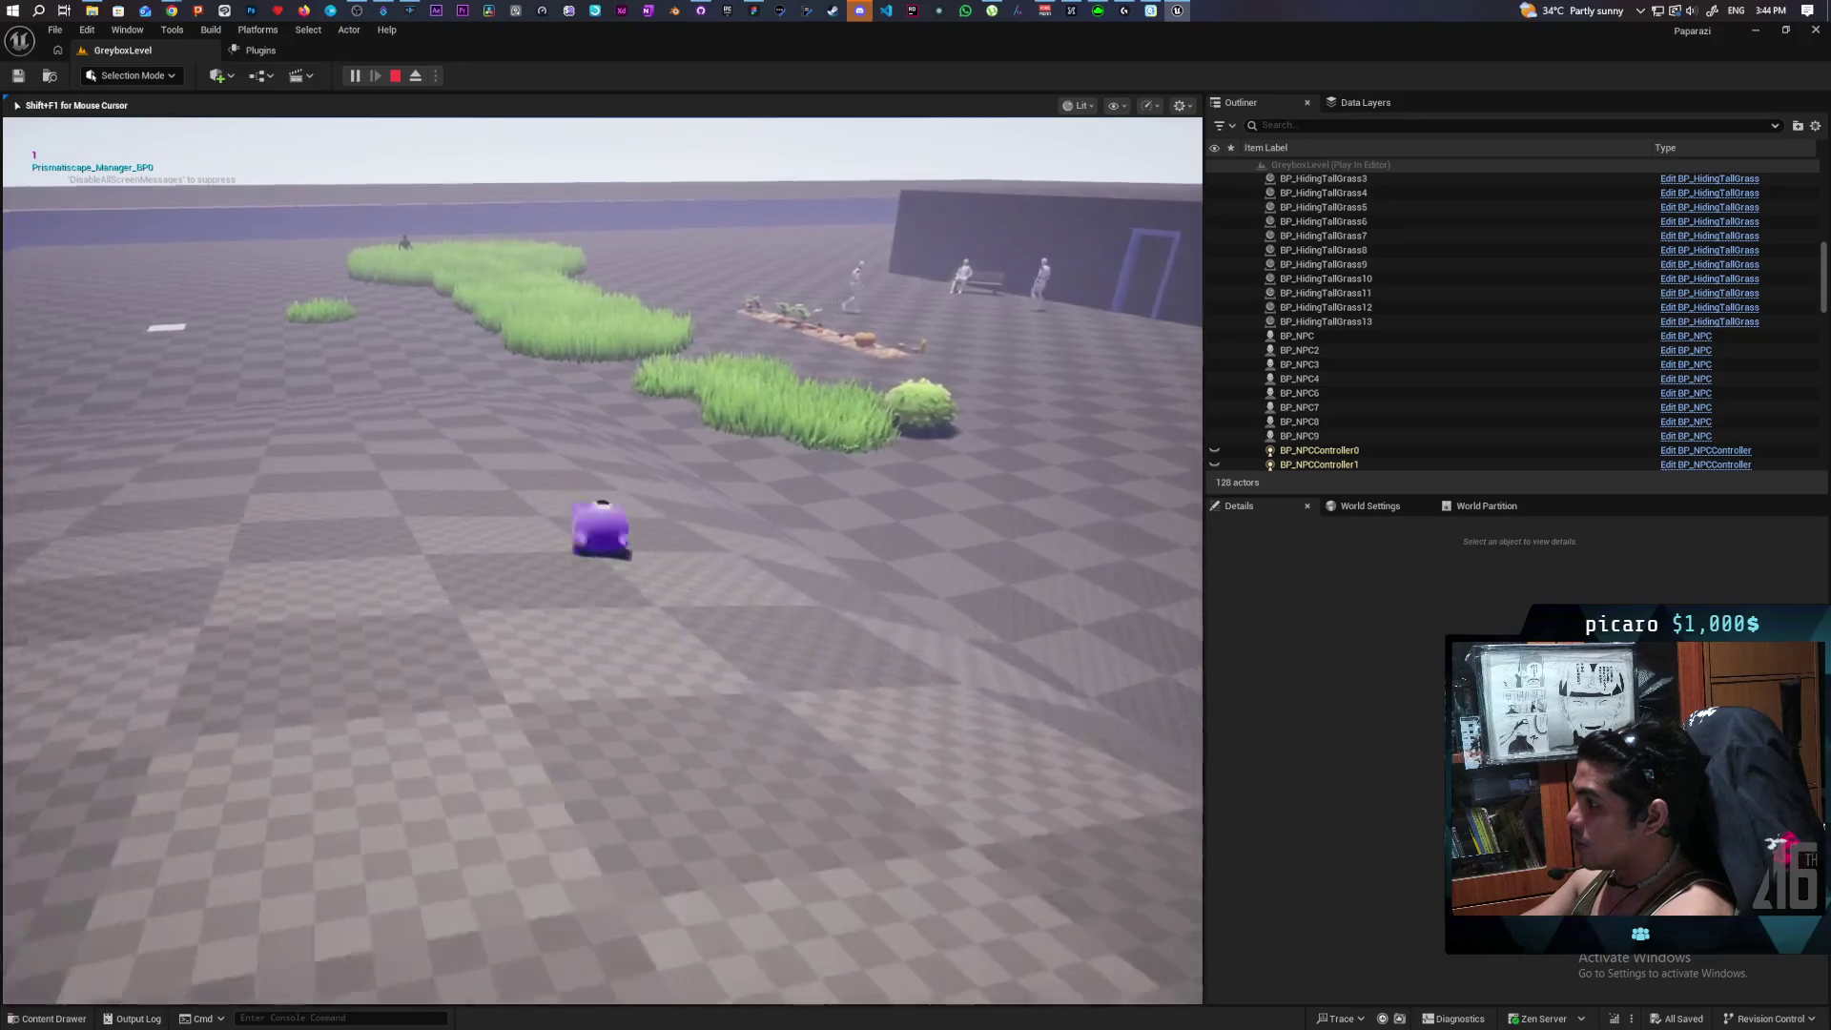
key("w")
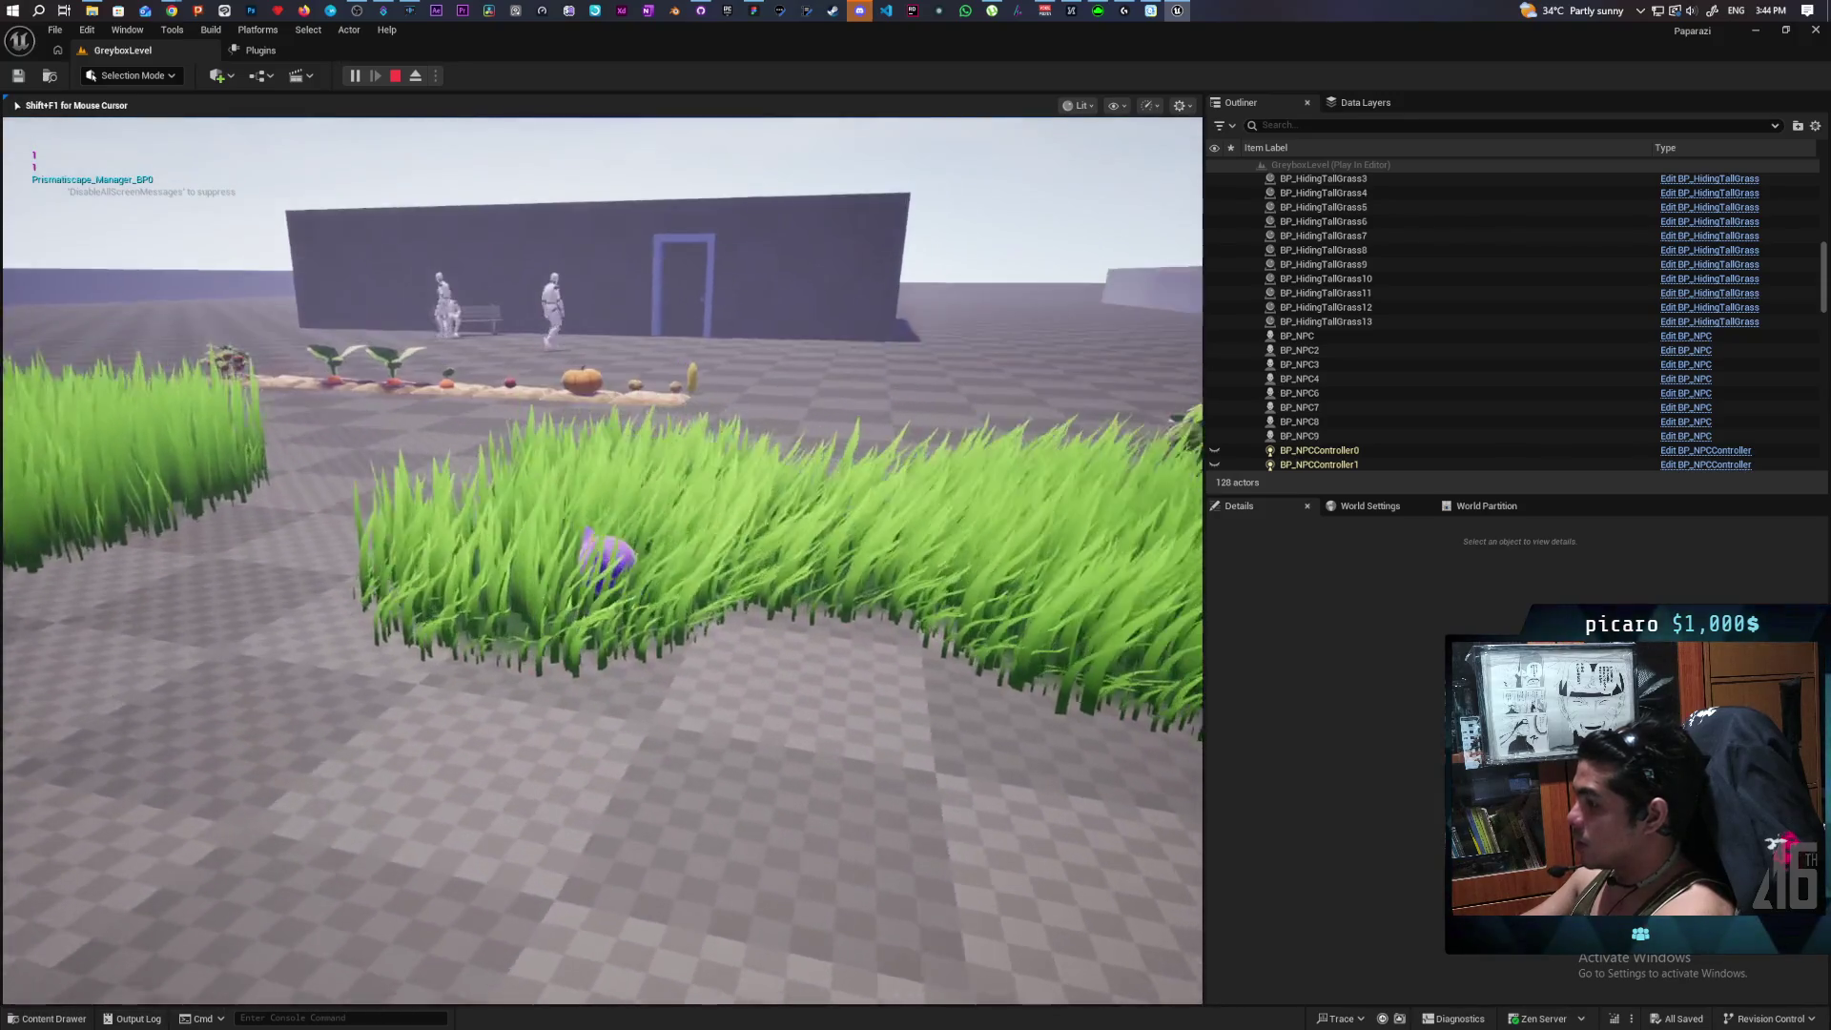
key("w")
key("w")
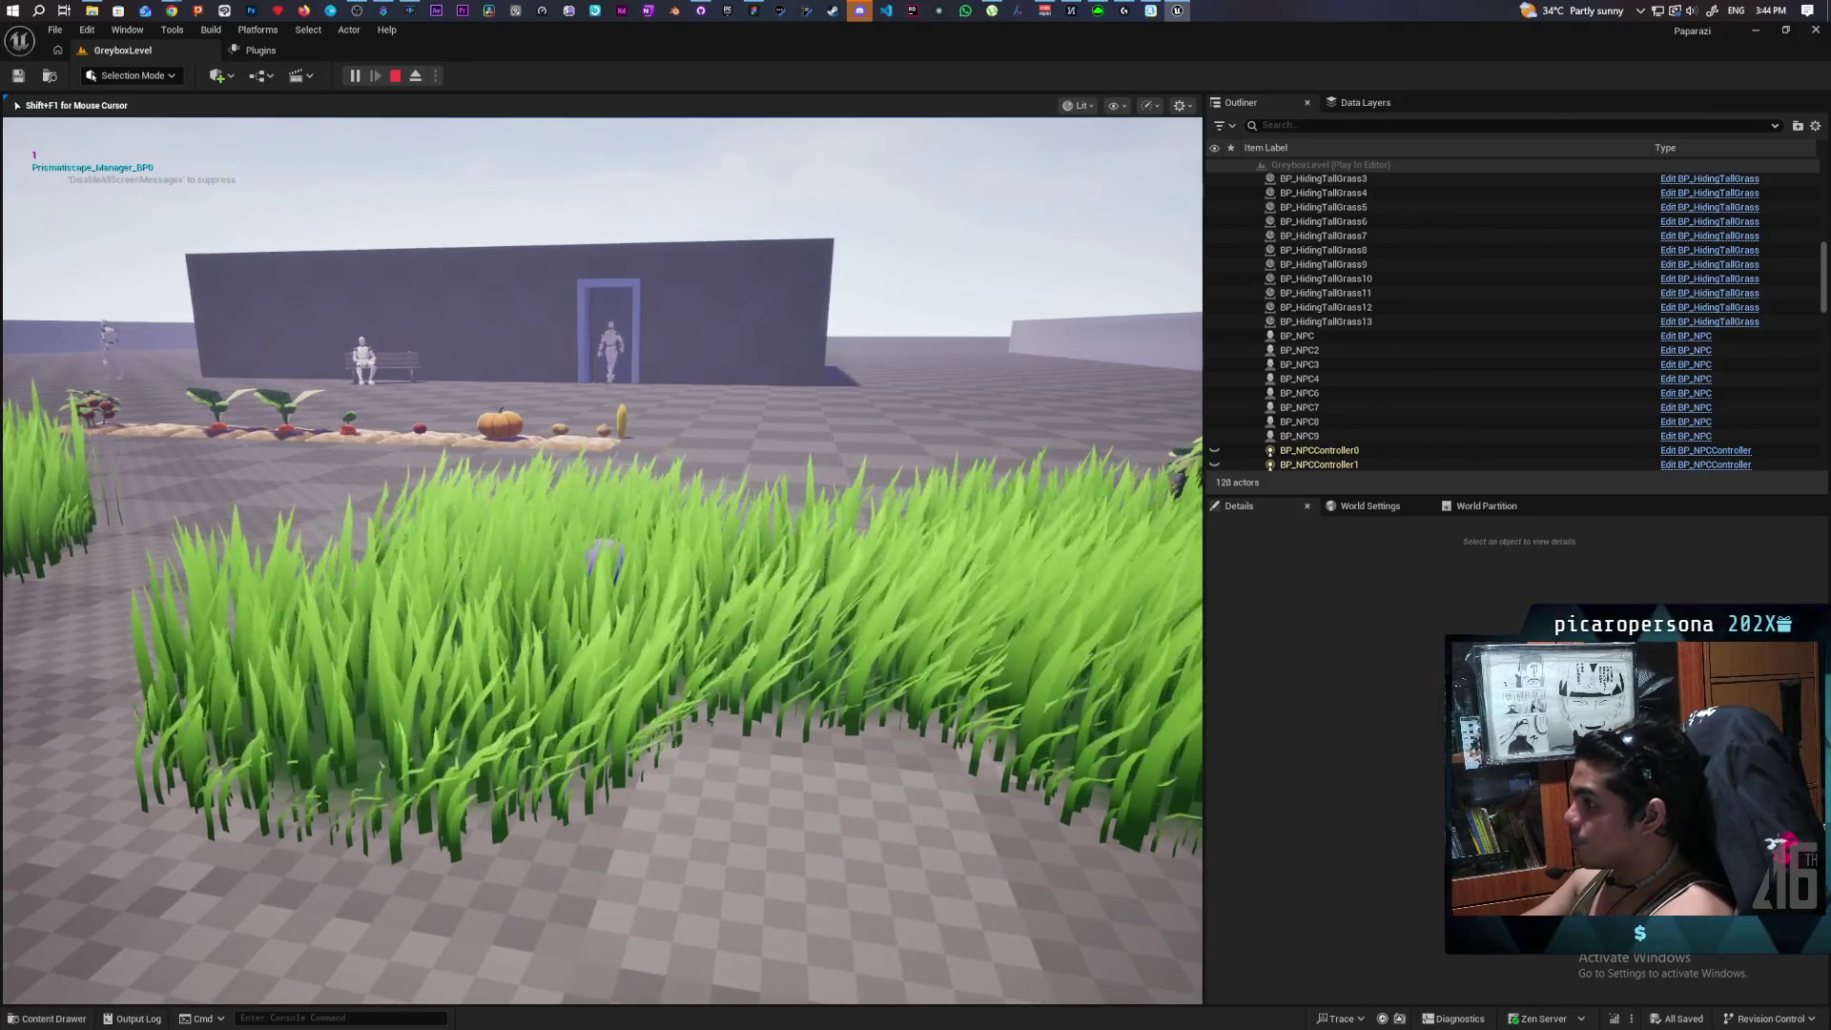
key("Escape")
key("f")
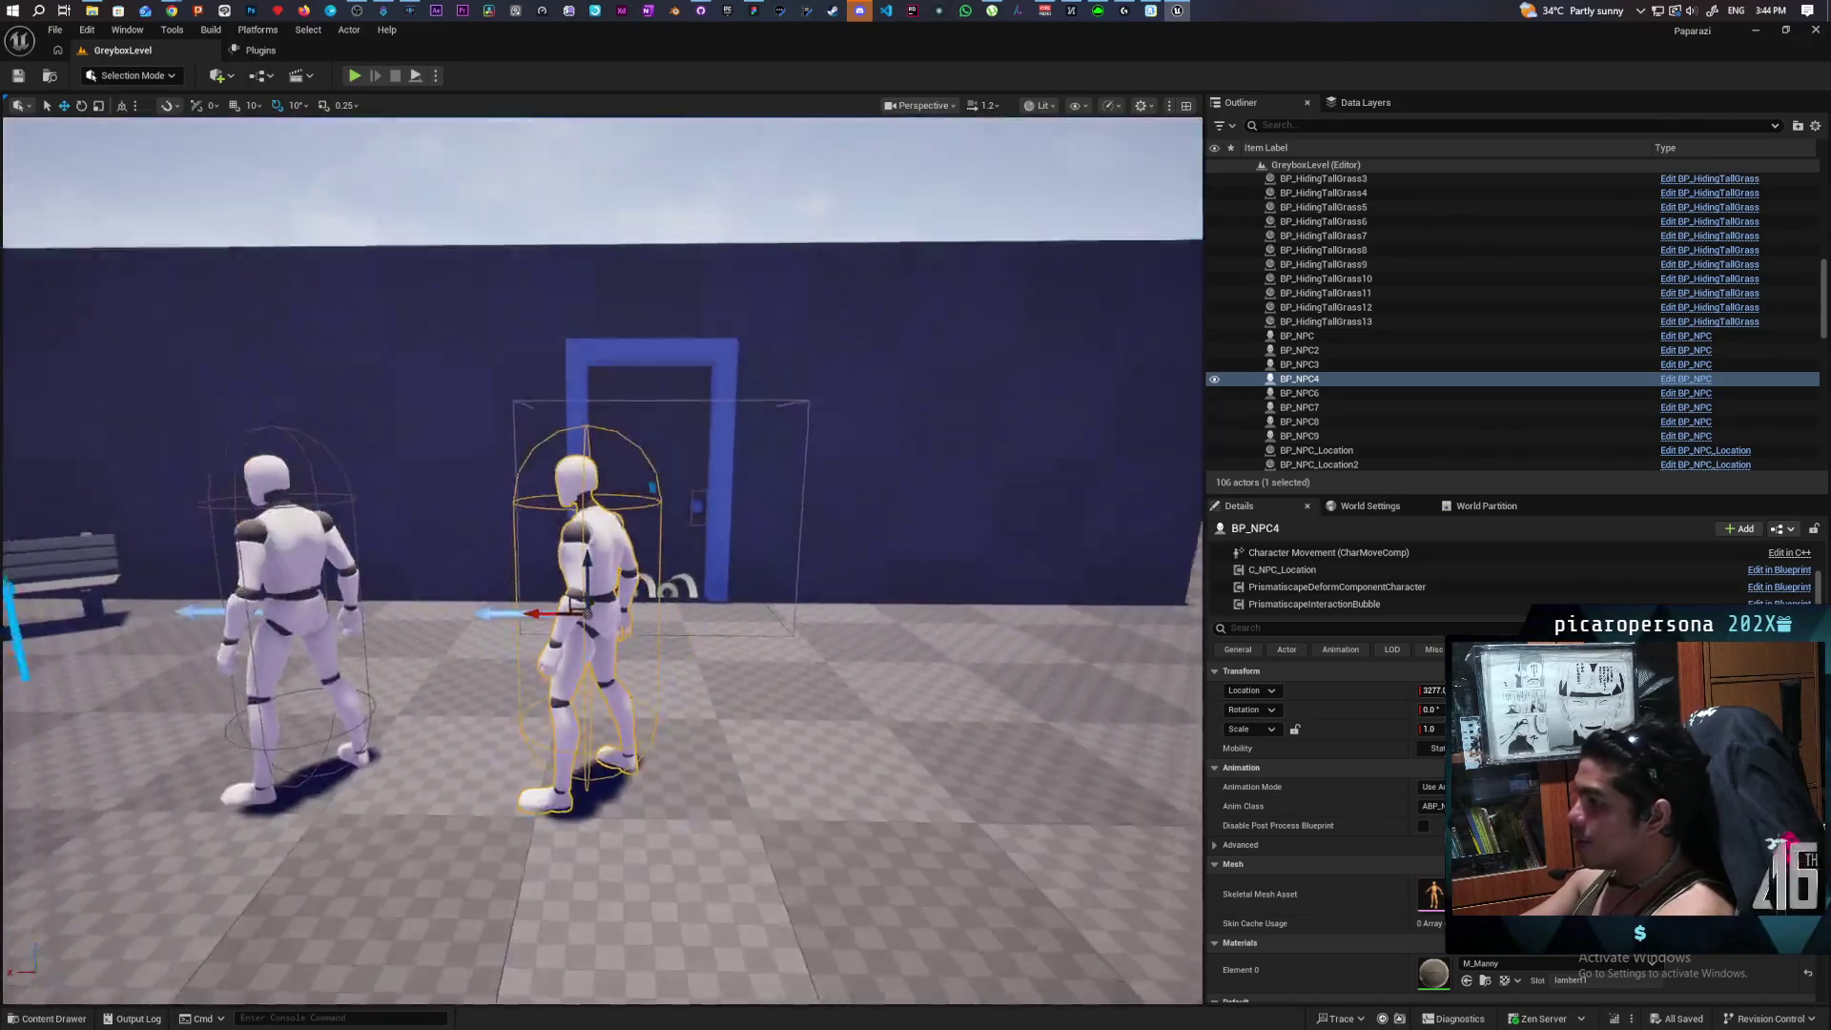
key("f")
scroll(1302, 587, "up", 3)
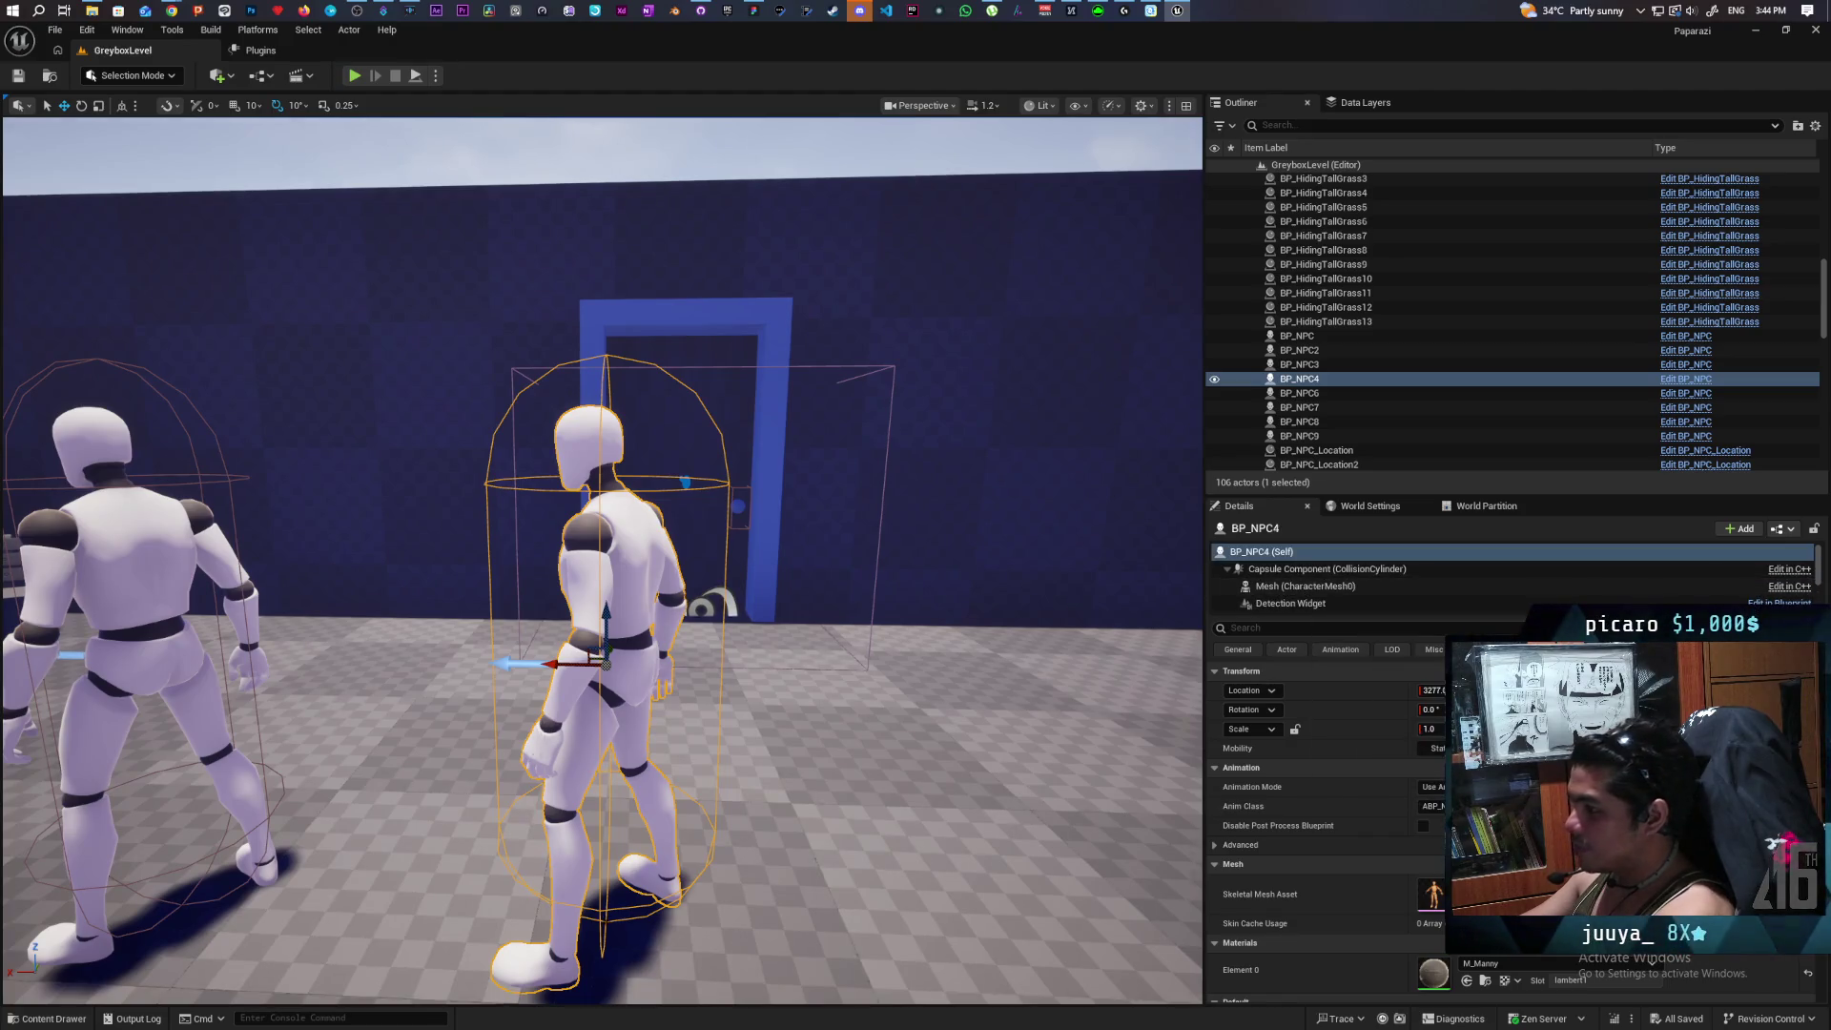
key("w")
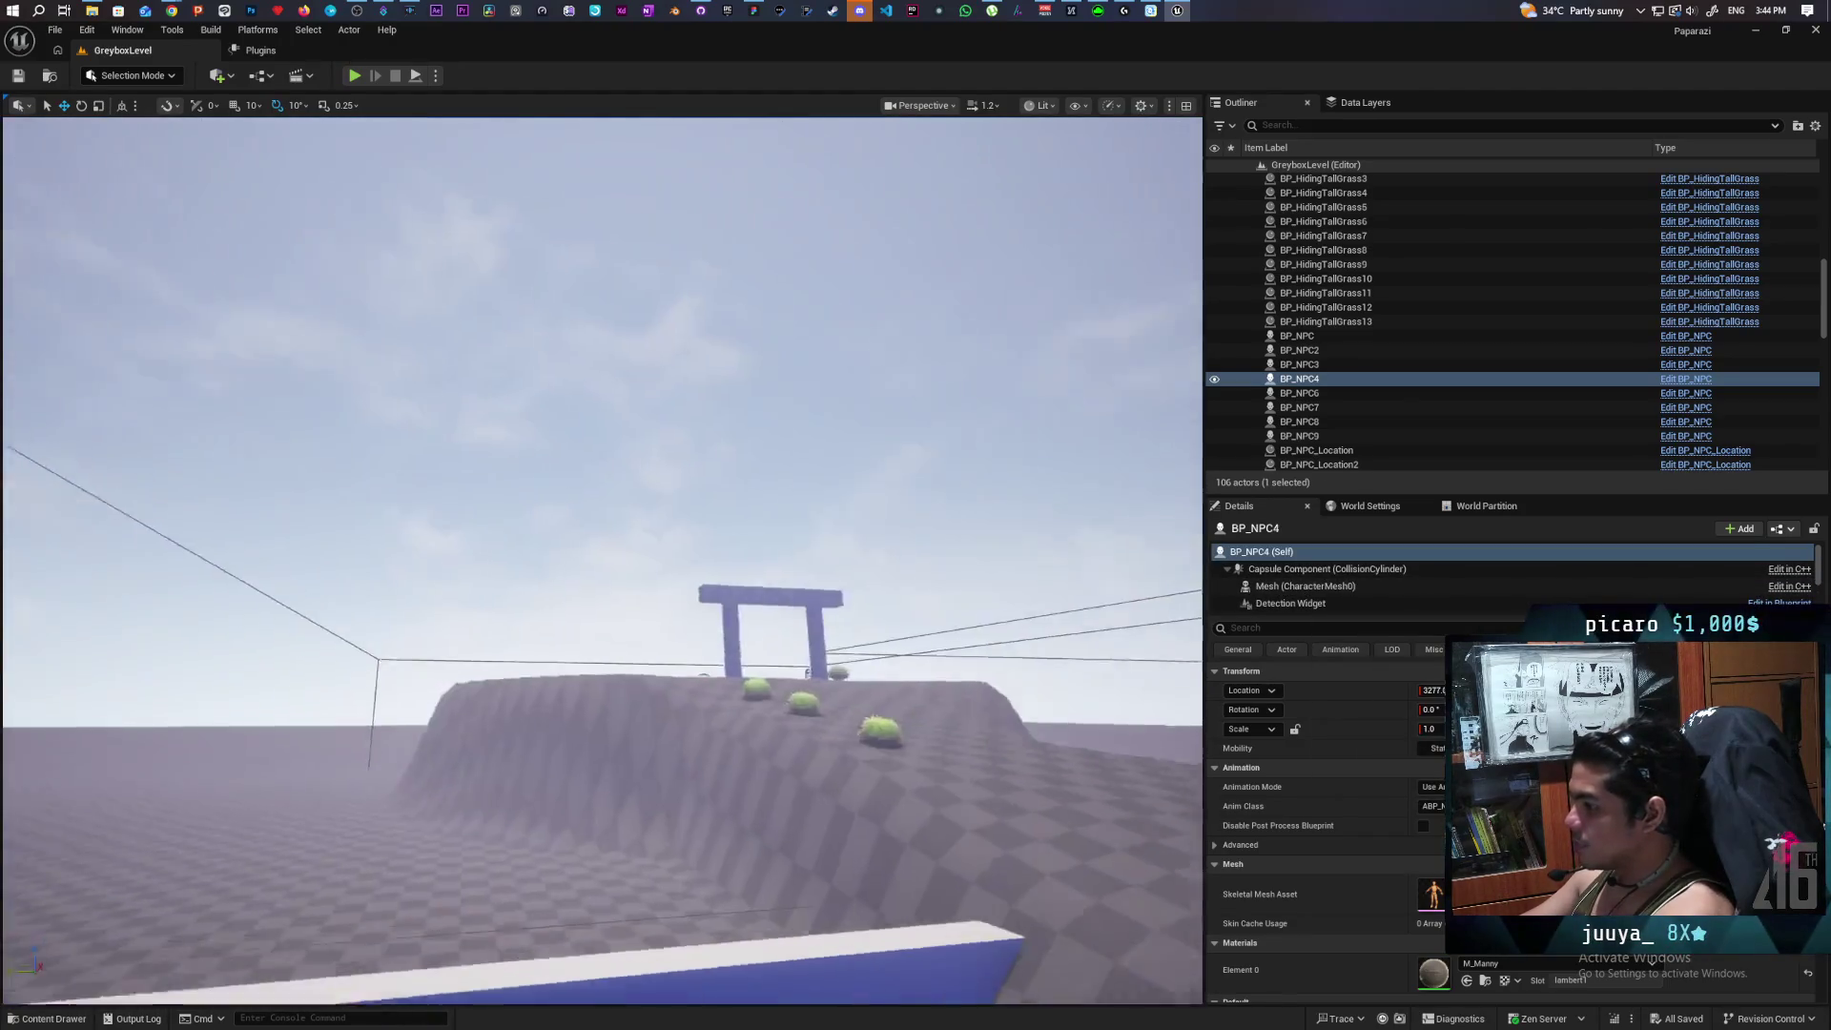
key("w")
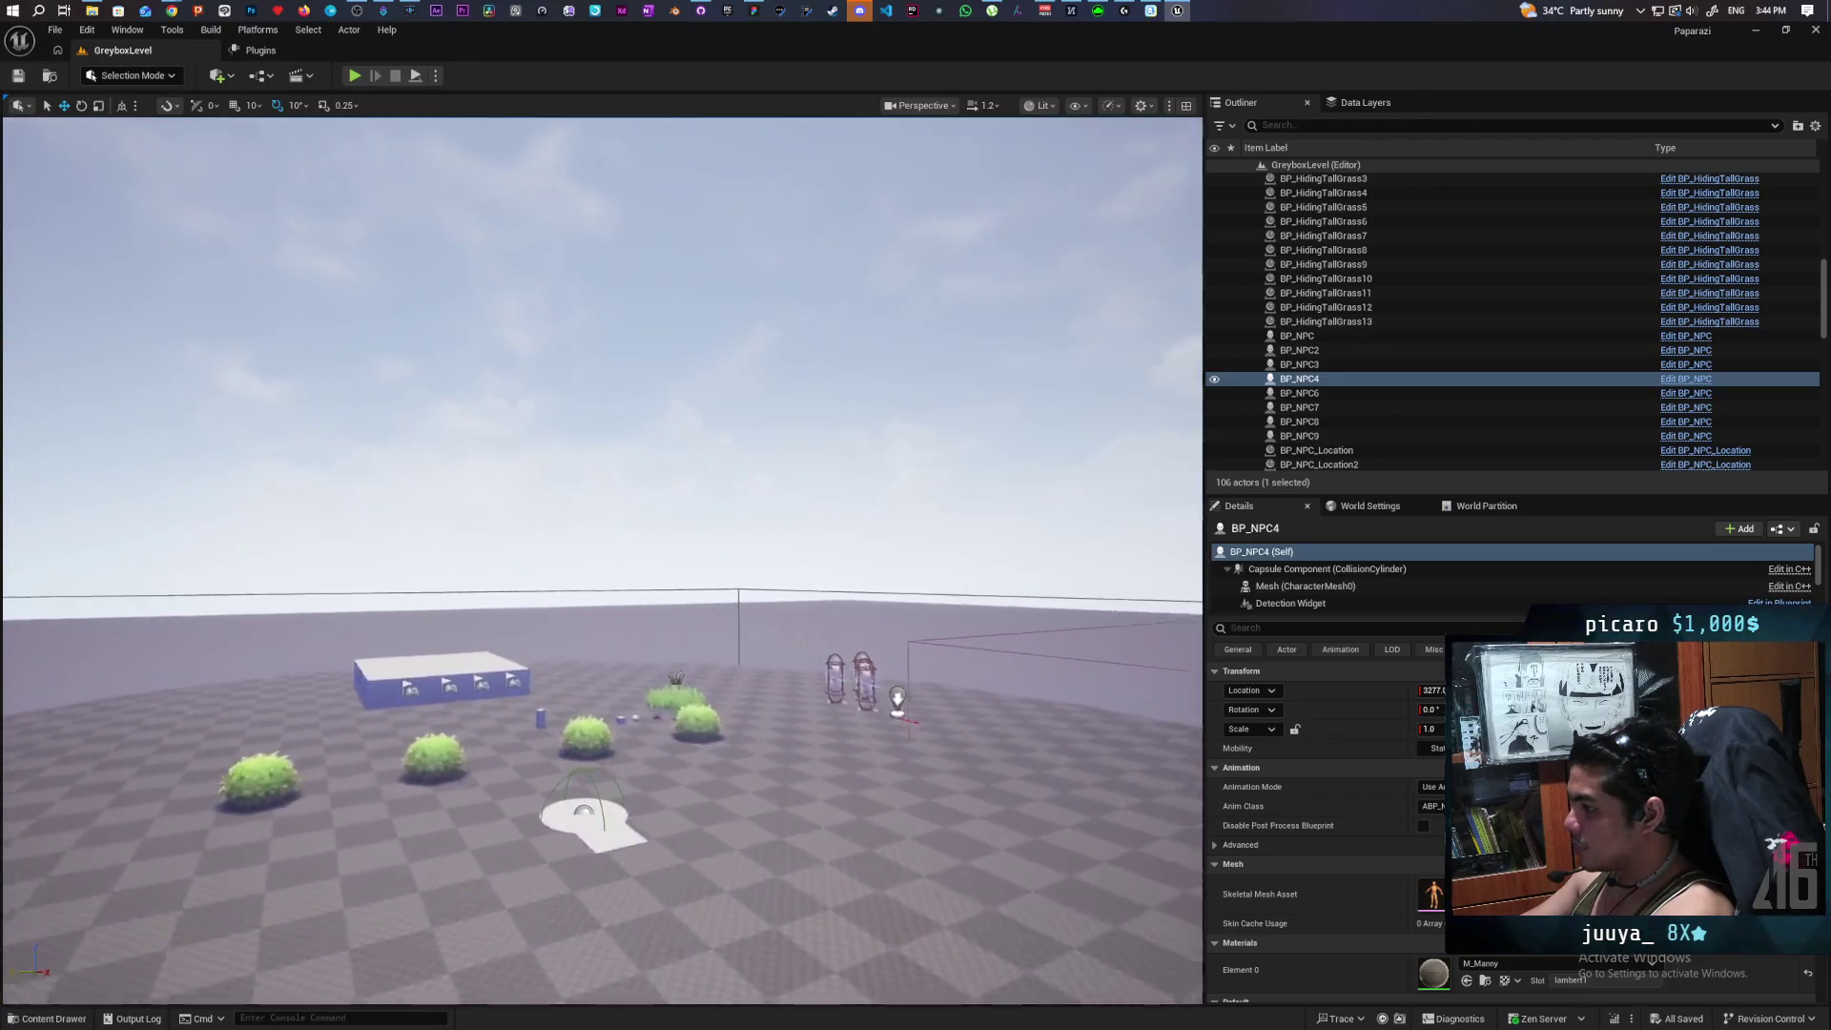
key("w")
left_click(515, 658)
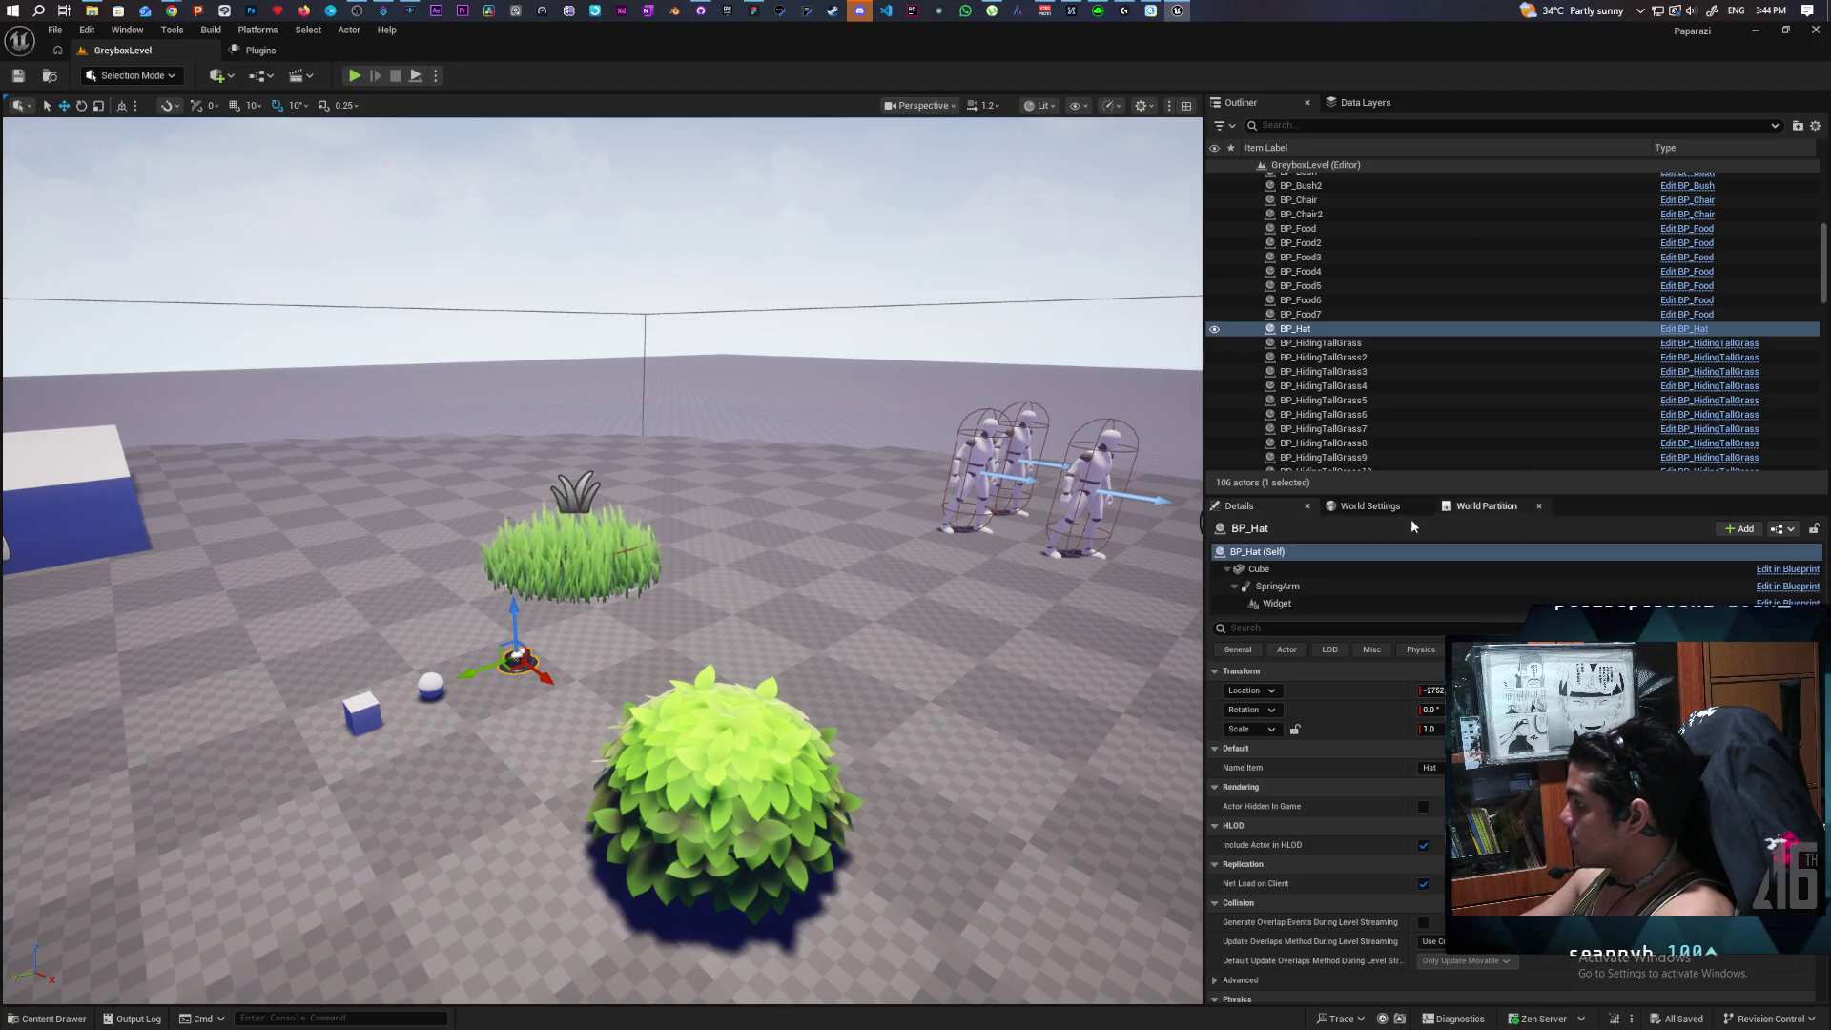
left_click(1287, 574)
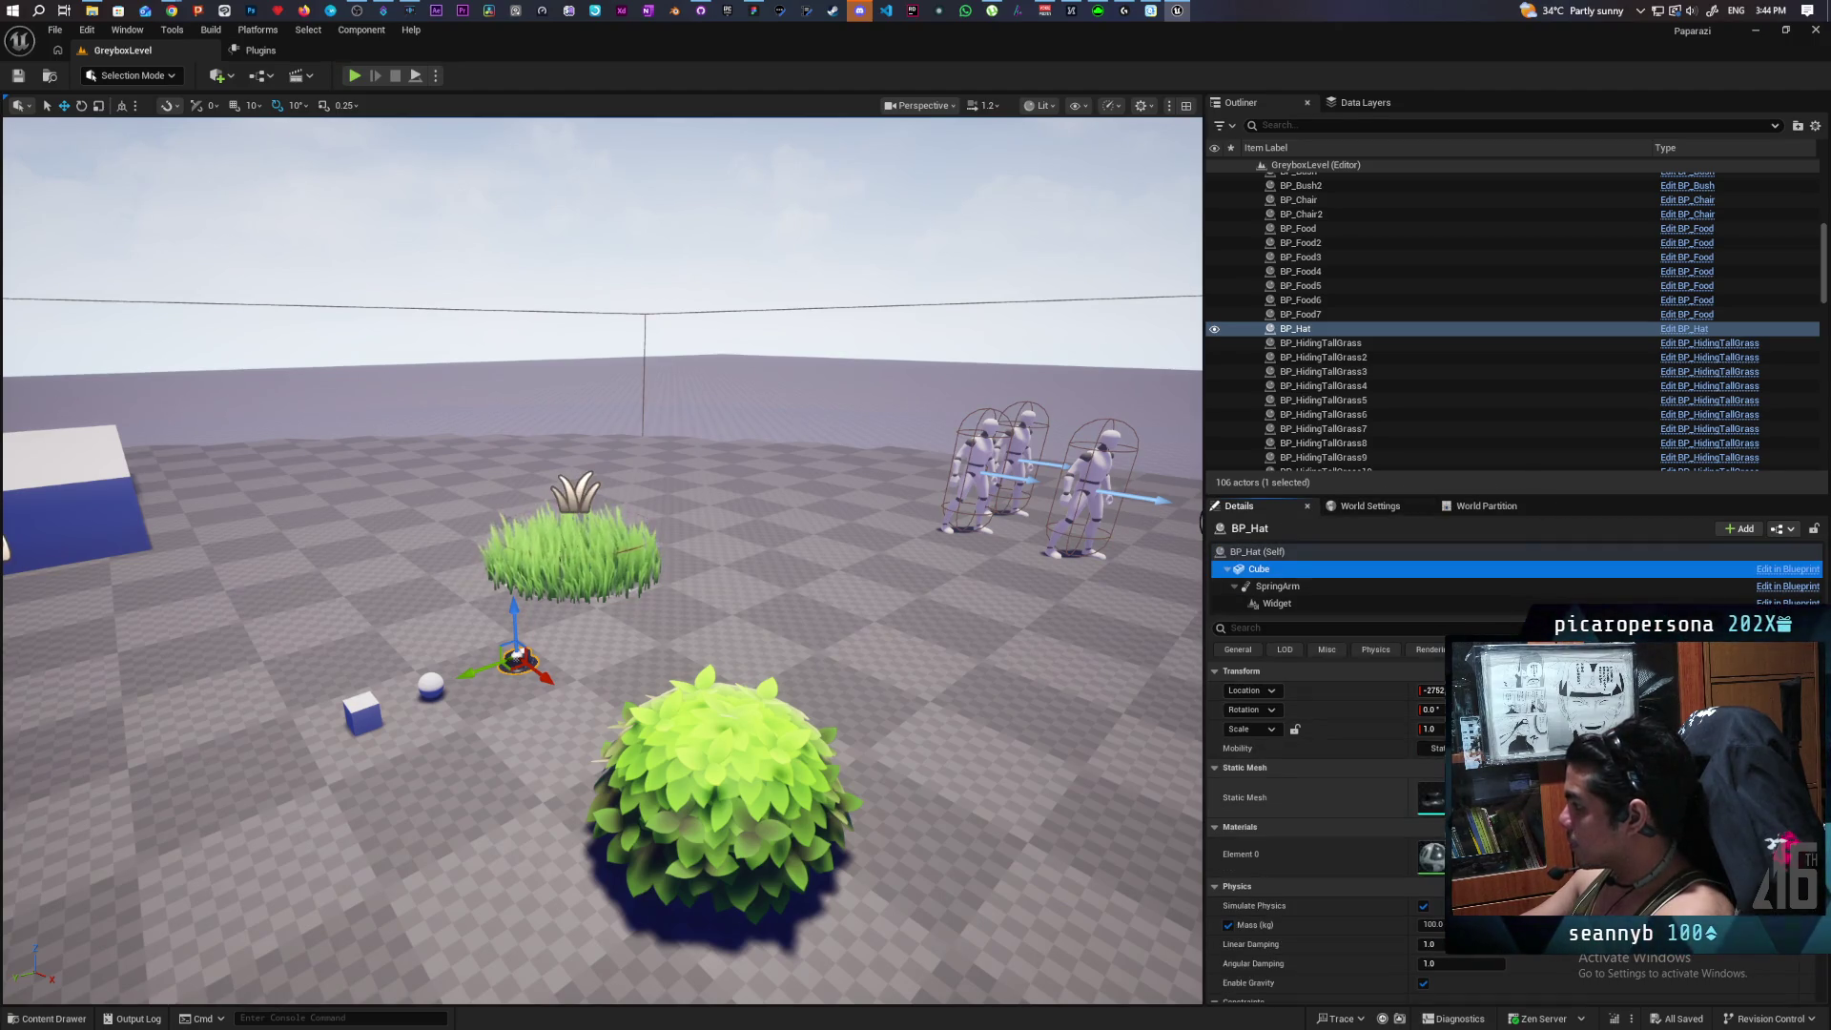
key("ctrl+space")
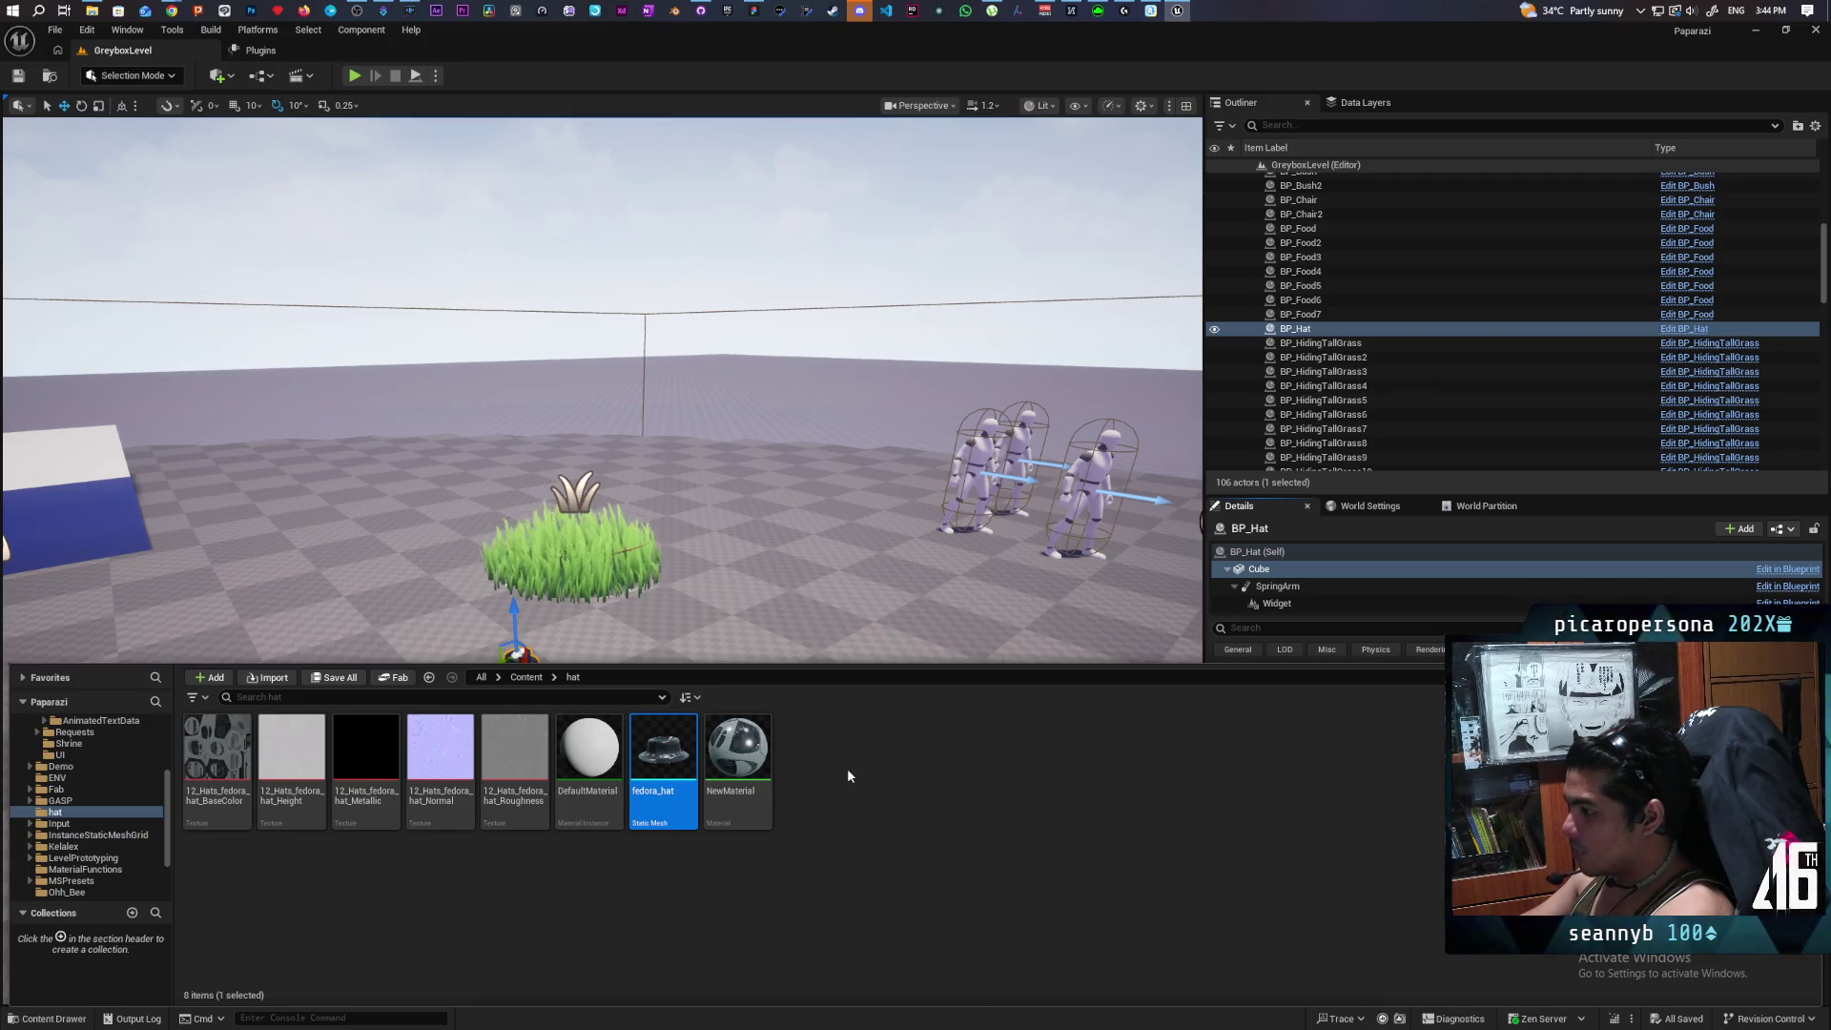
mouse_move(829, 526)
left_mouse_down()
mouse_move(810, 449)
mouse_move(828, 572)
mouse_move(840, 458)
mouse_move(860, 443)
left_mouse_up()
Add a Static Mesh component named fedora_hat under BP_NPC4's Mesh (CharacterMesh0).
left_click(672, 534)
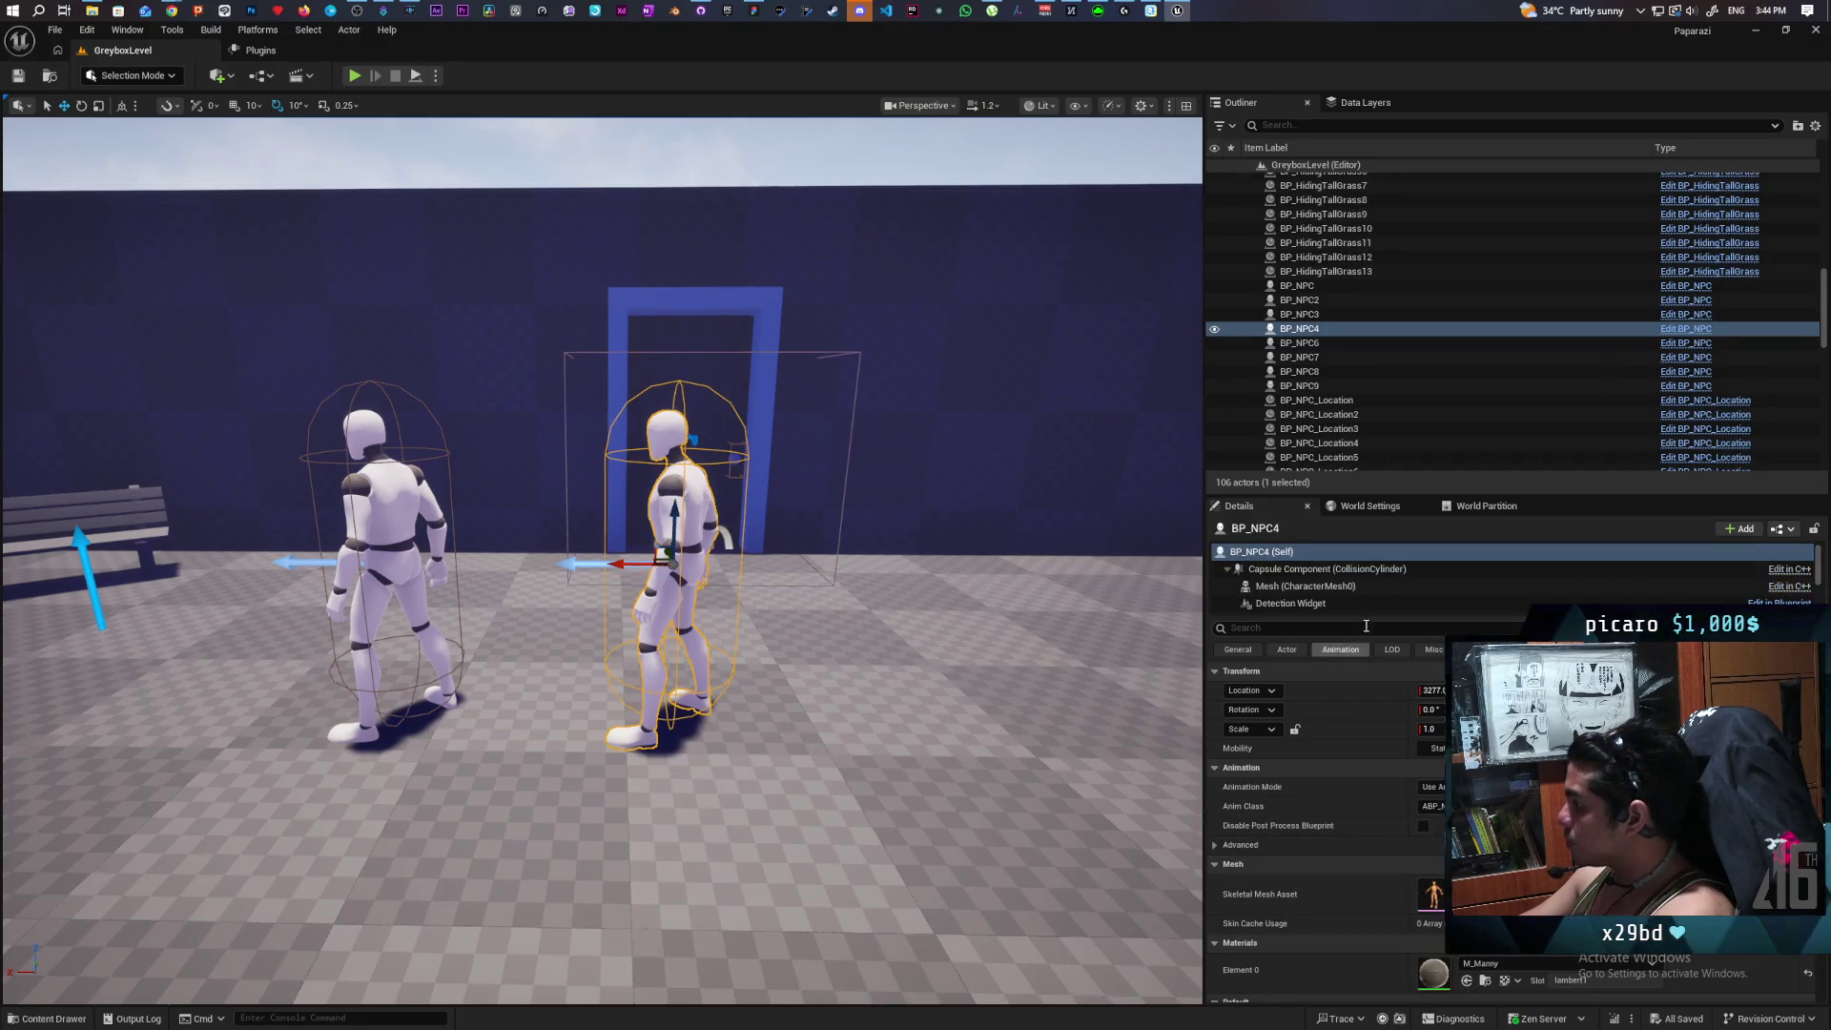
left_click(1307, 585)
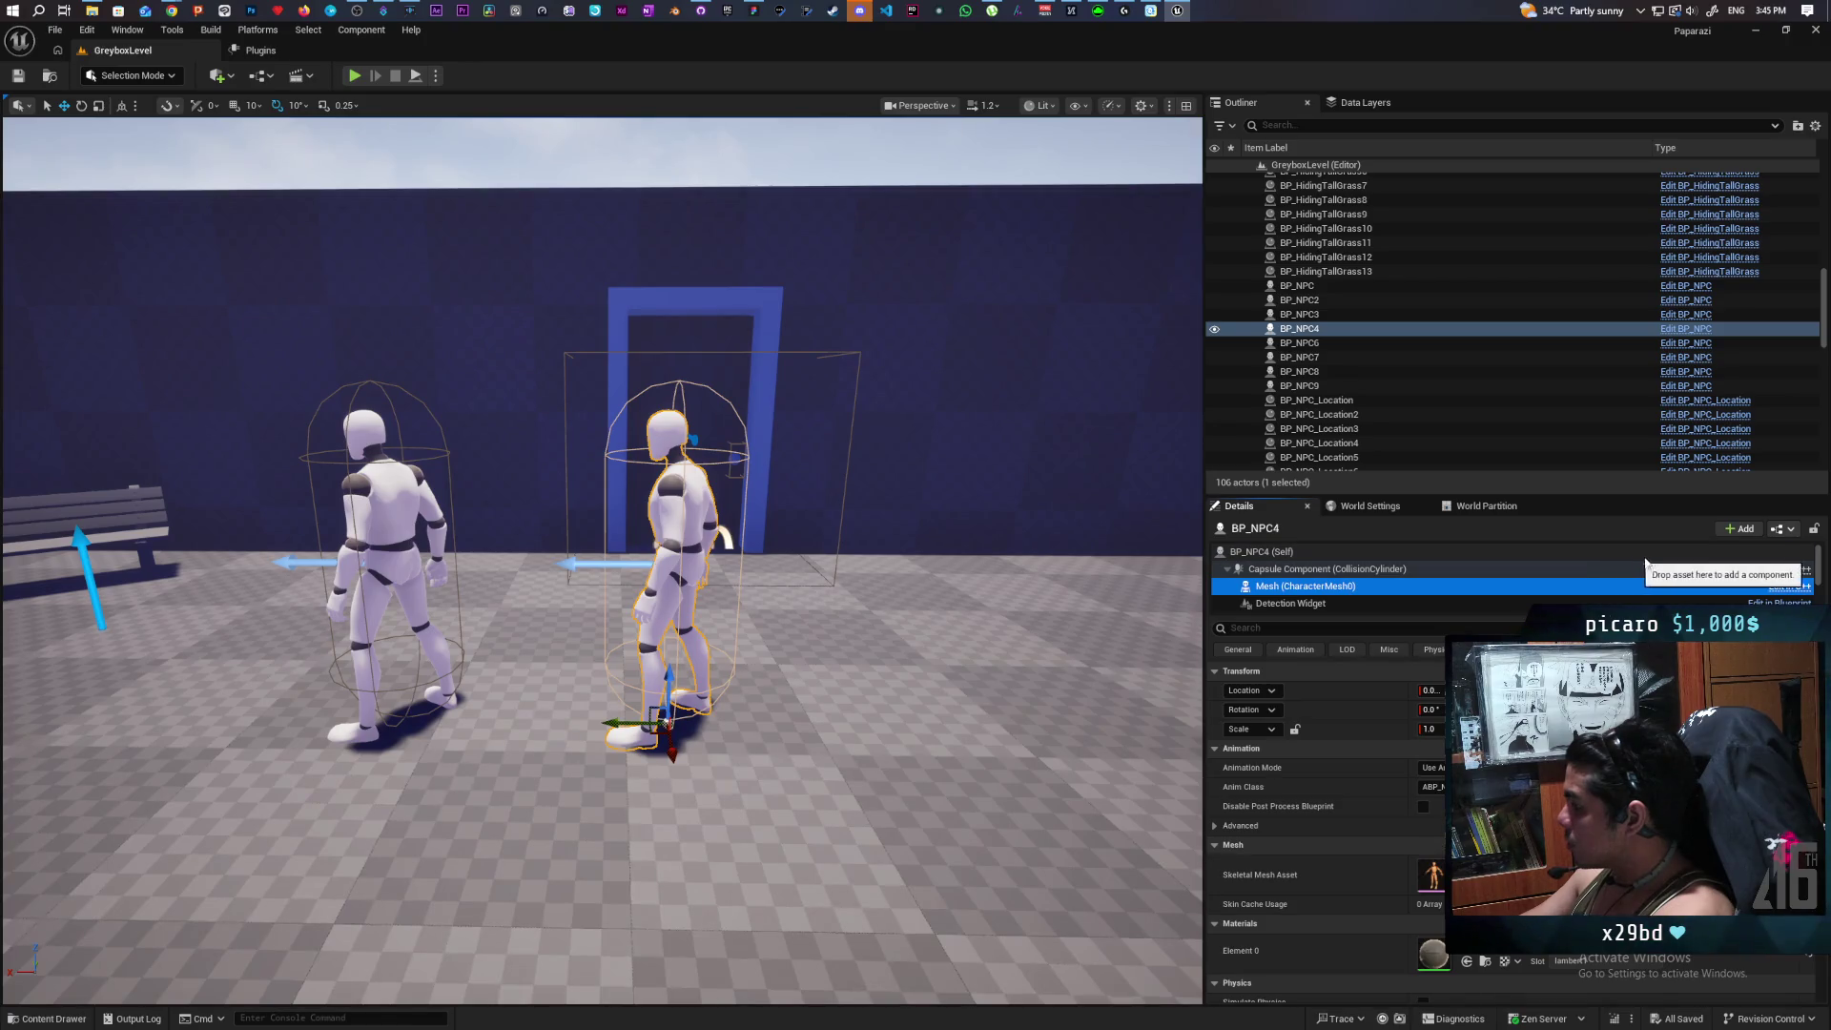
left_click(1758, 531)
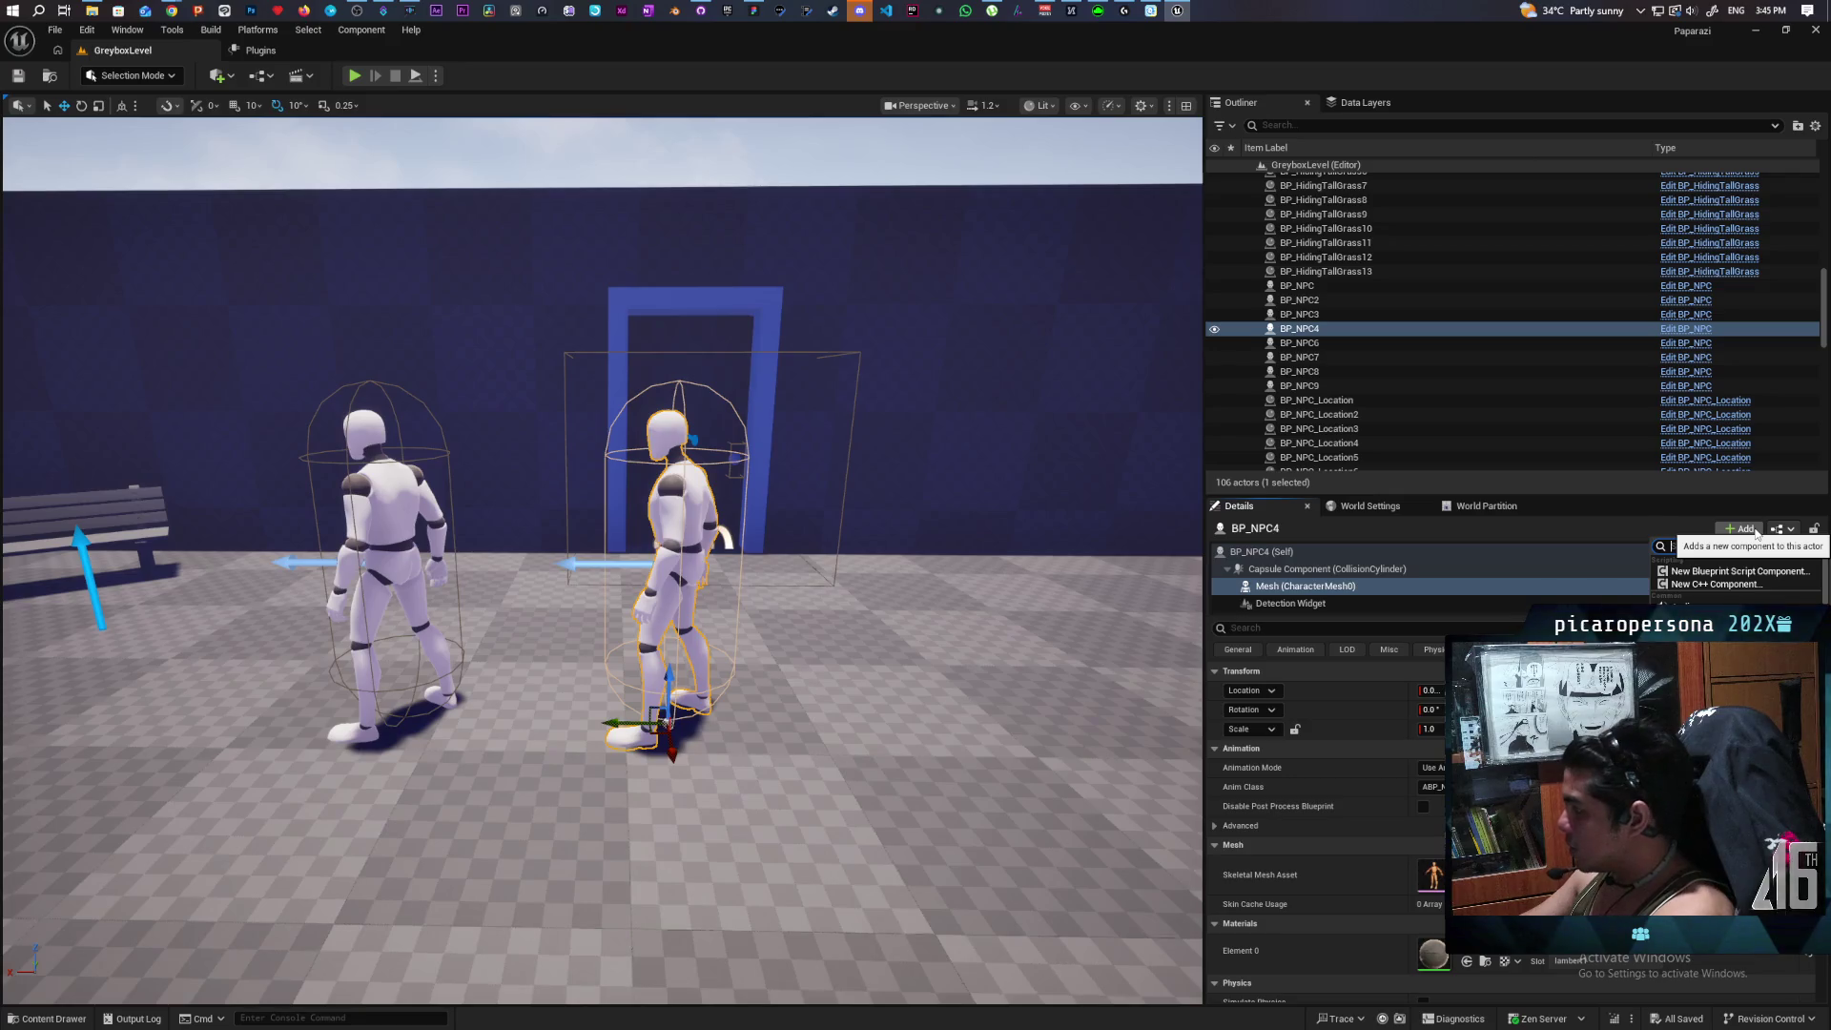
type("stat")
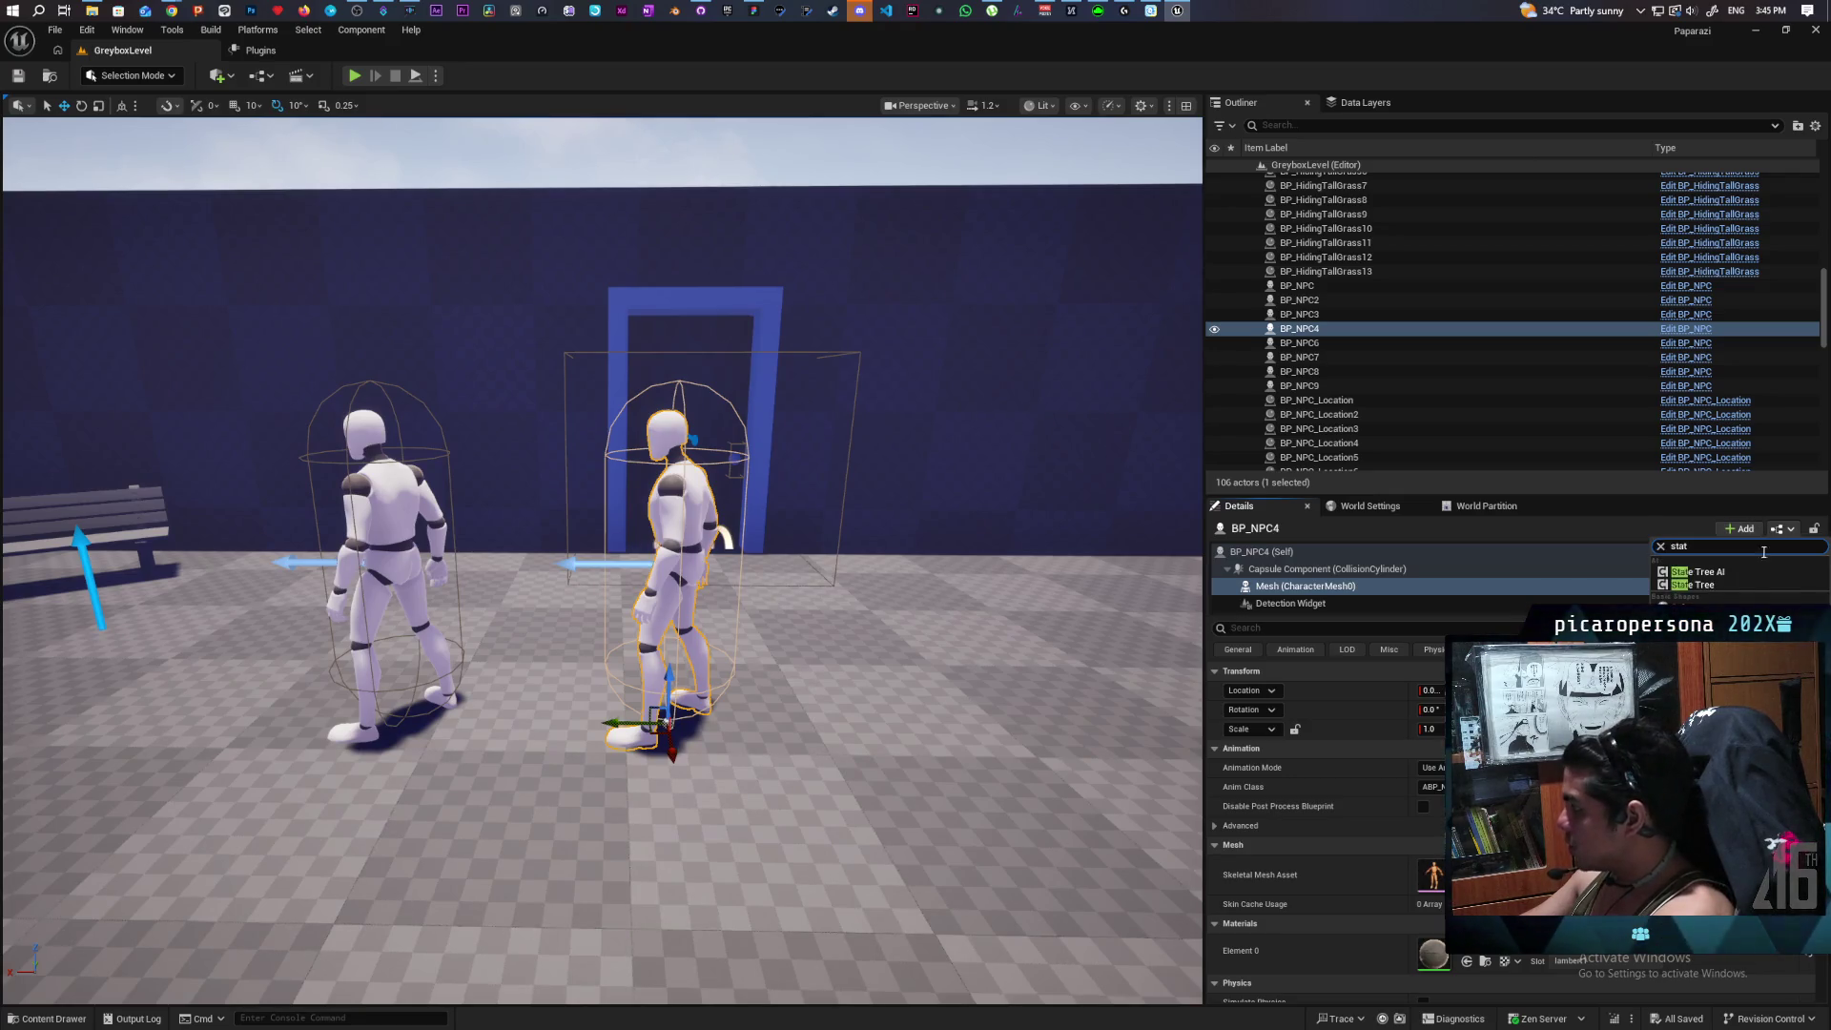
type("ic")
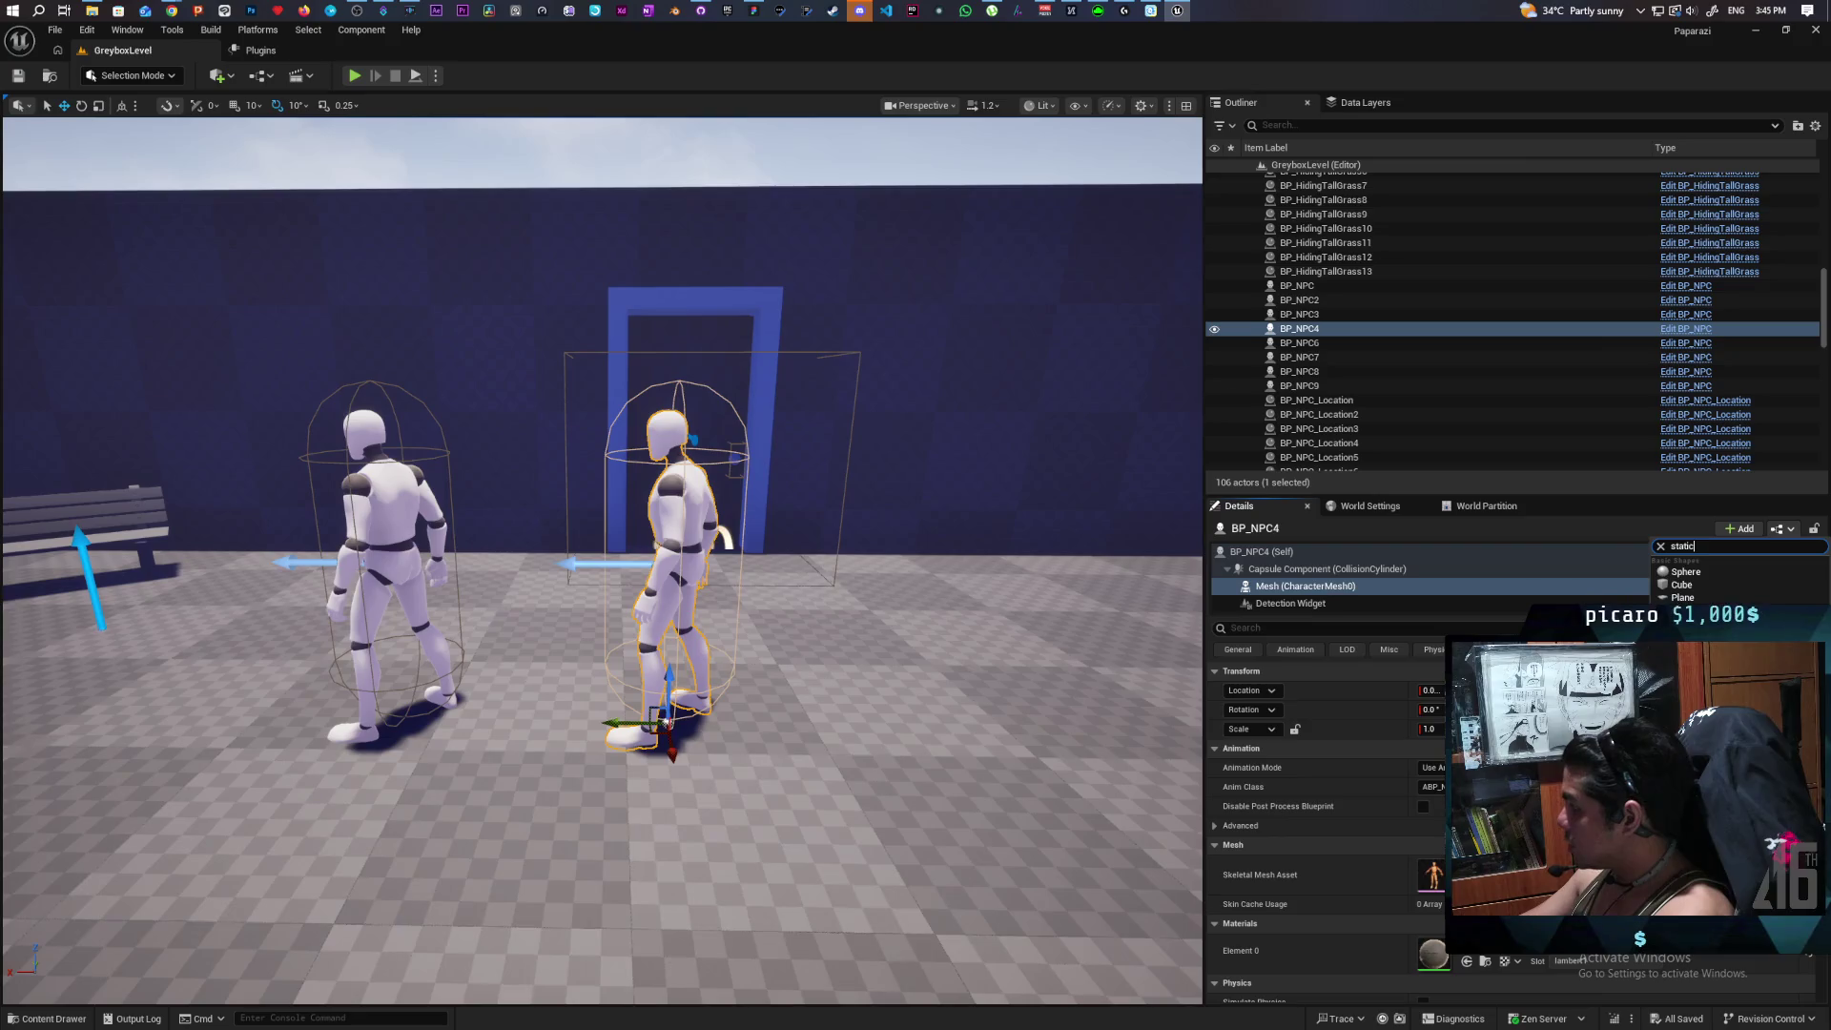
key("Return")
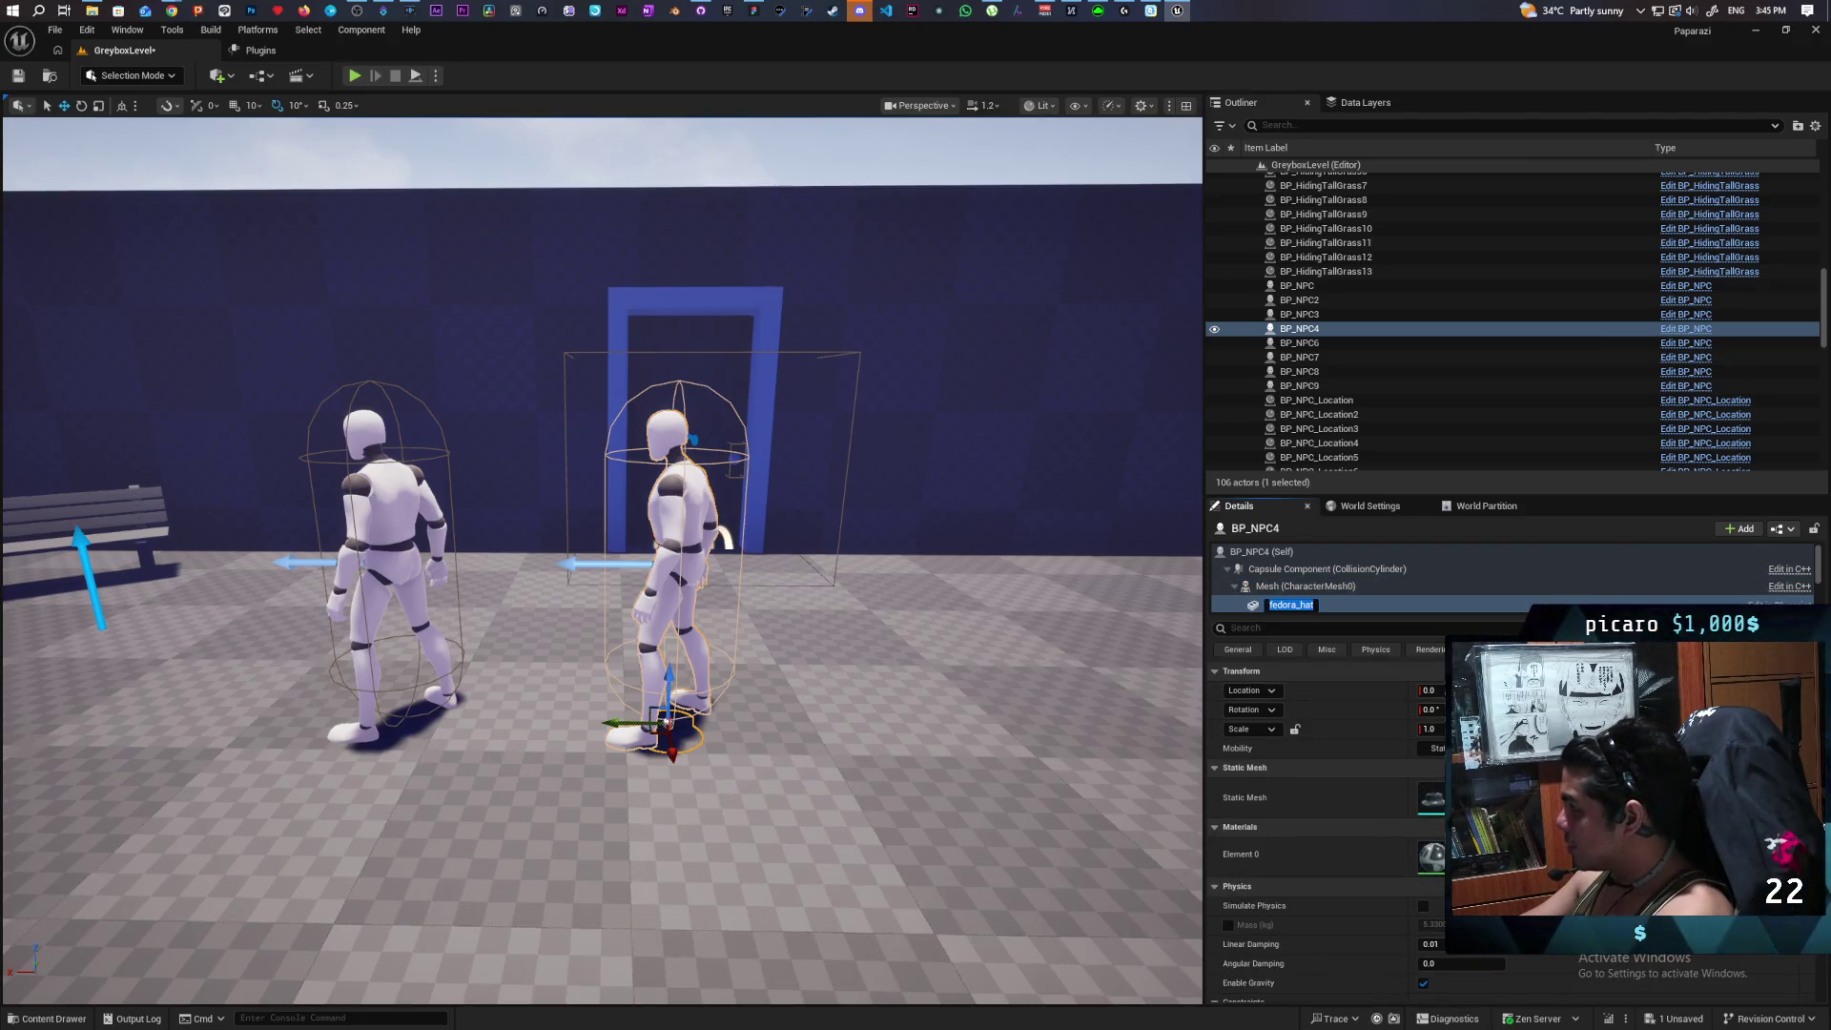
key("Return")
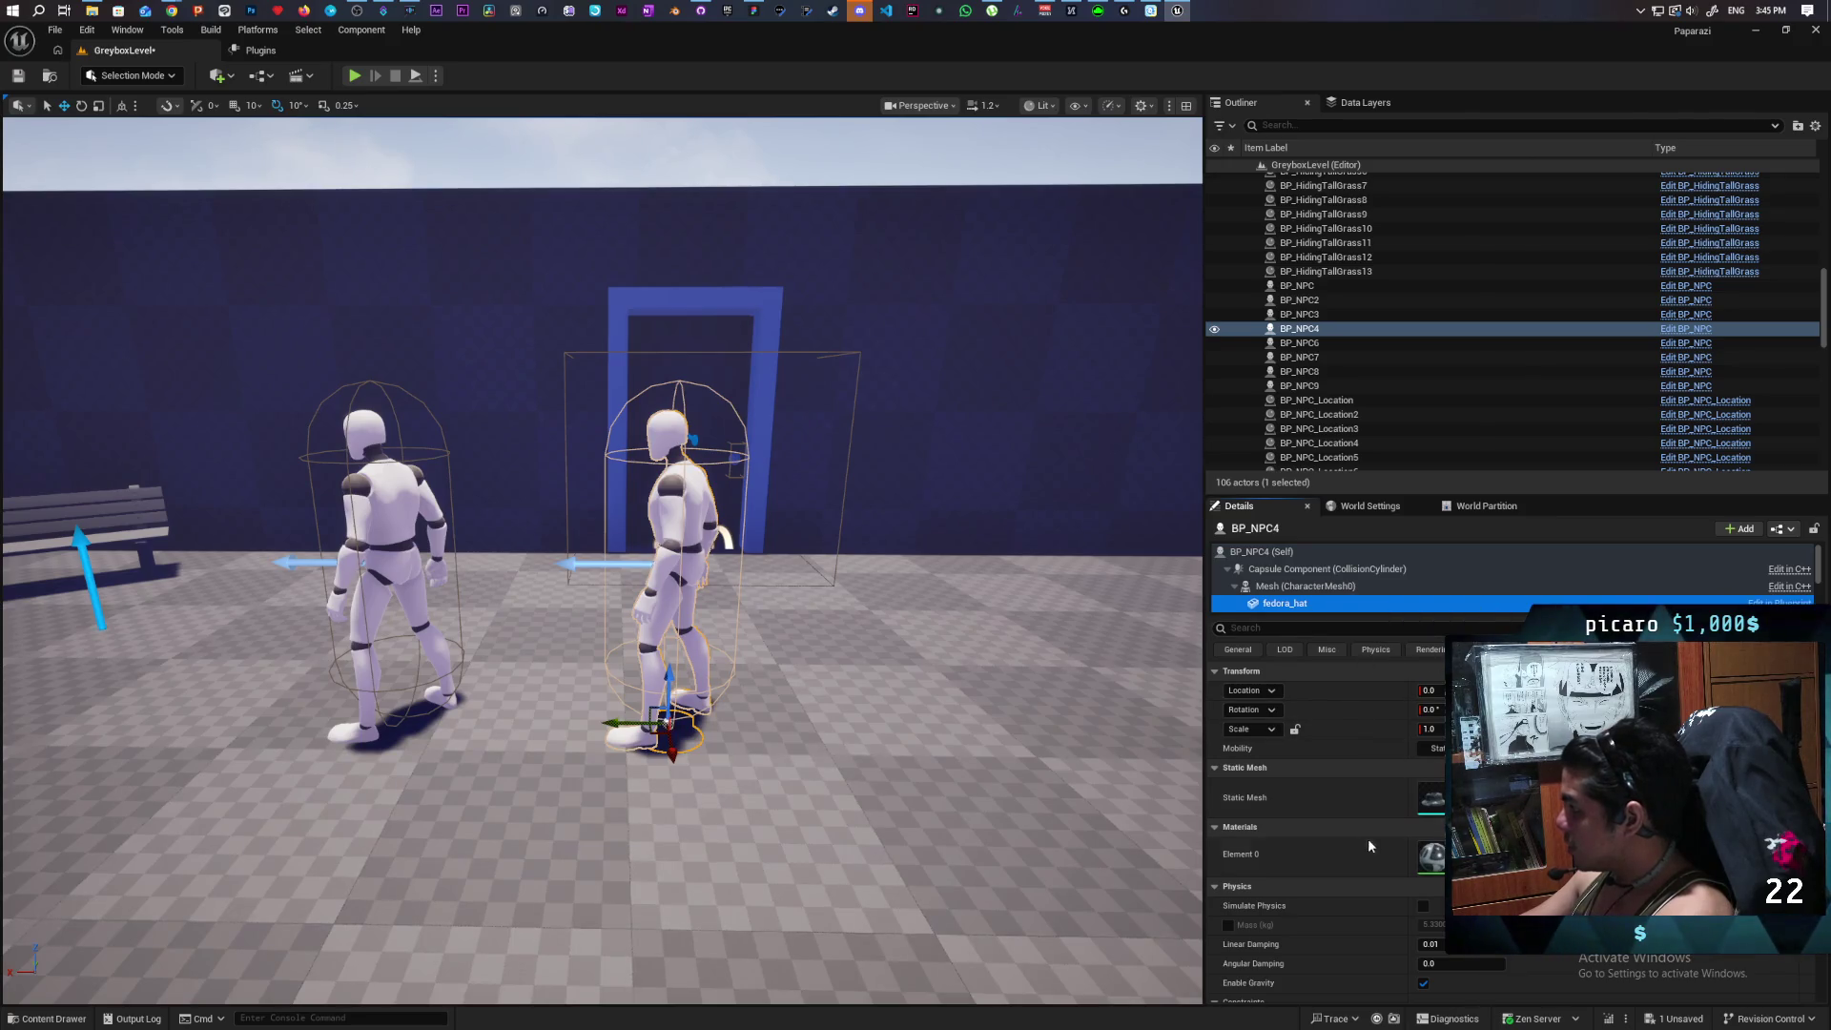
Set fedora_hat's Mobility to Static, detaching it from CharacterMesh0, then reselect it.
scroll(1374, 849, "down", 3)
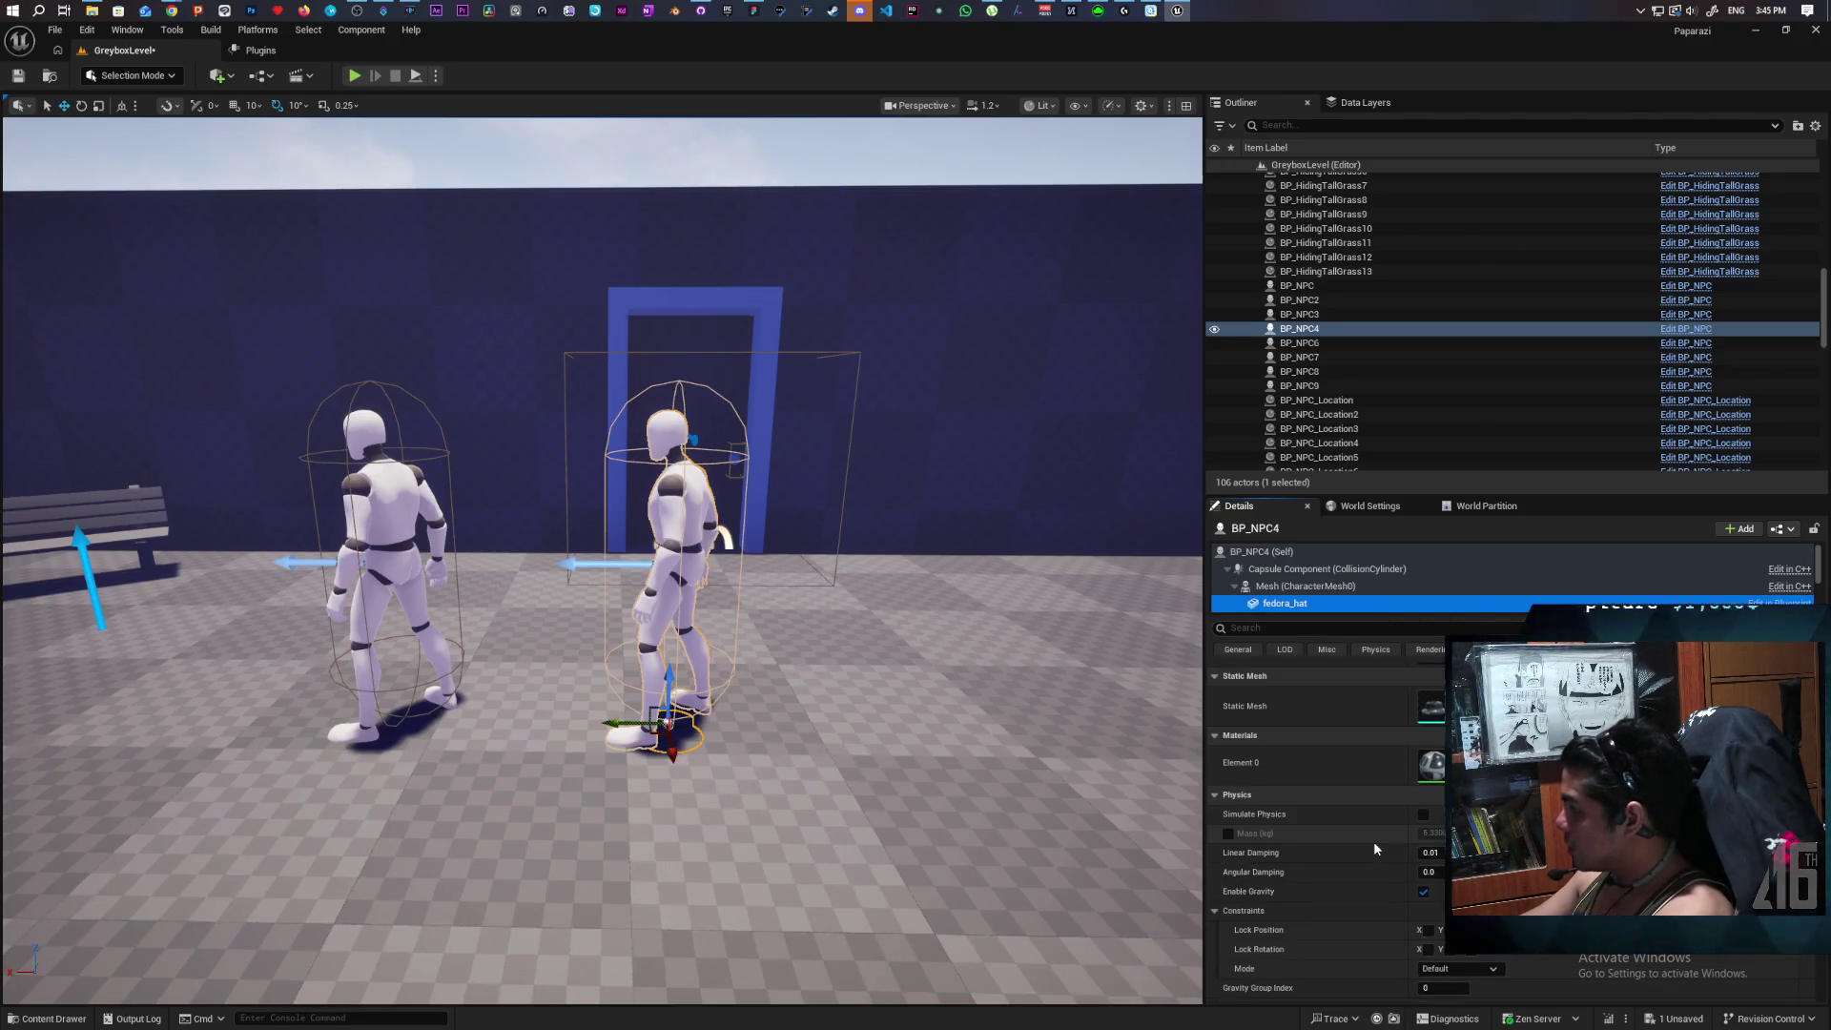
scroll(1373, 841, "up", 3)
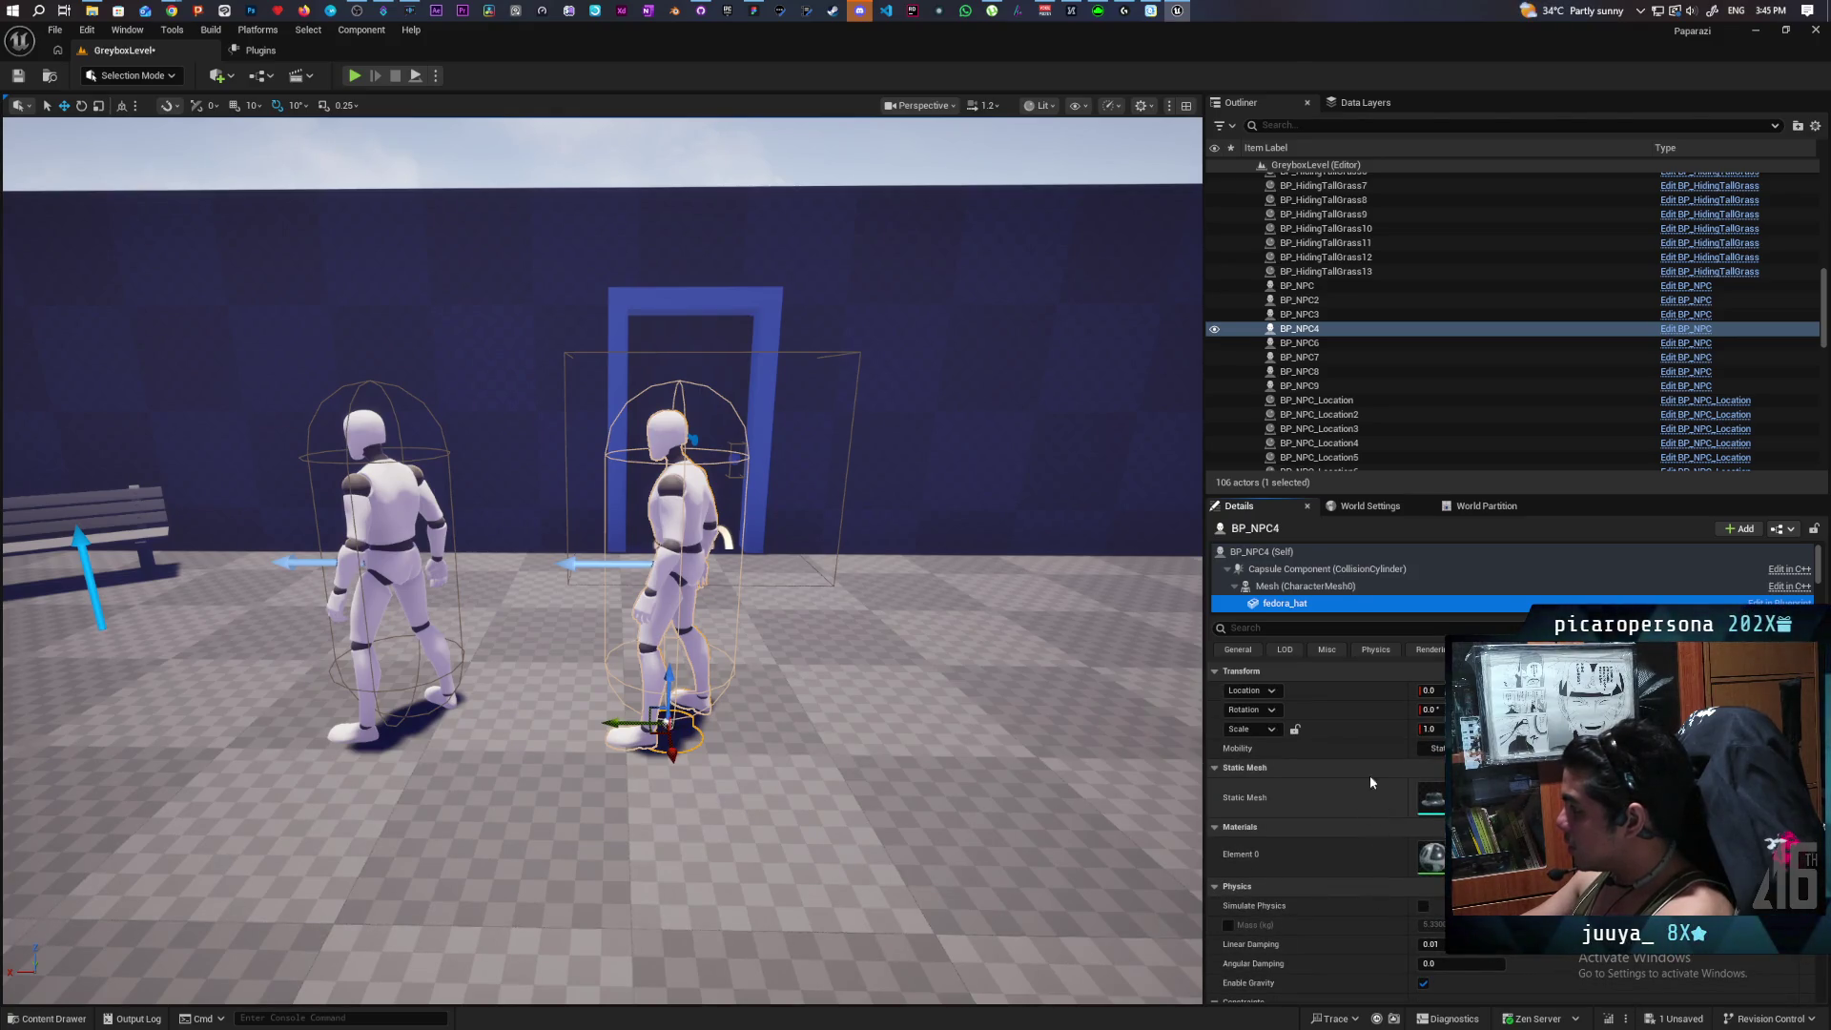
left_click(1397, 587)
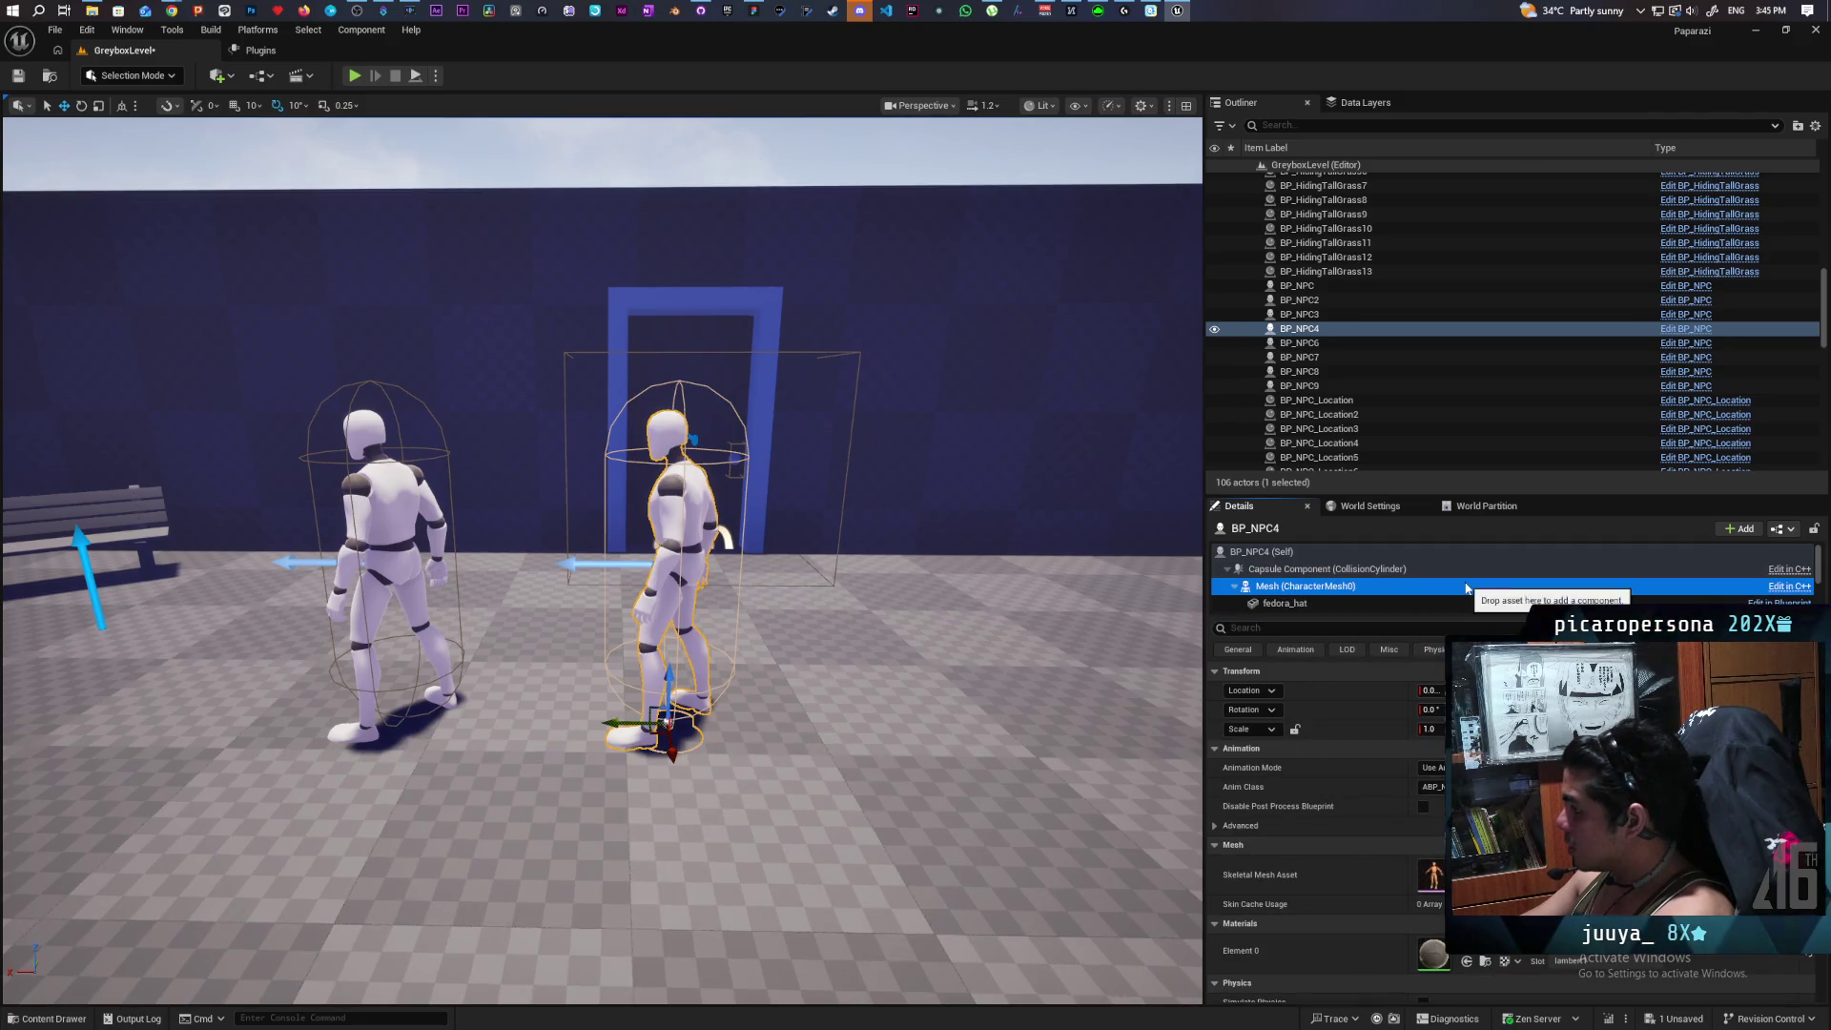
left_click(1287, 604)
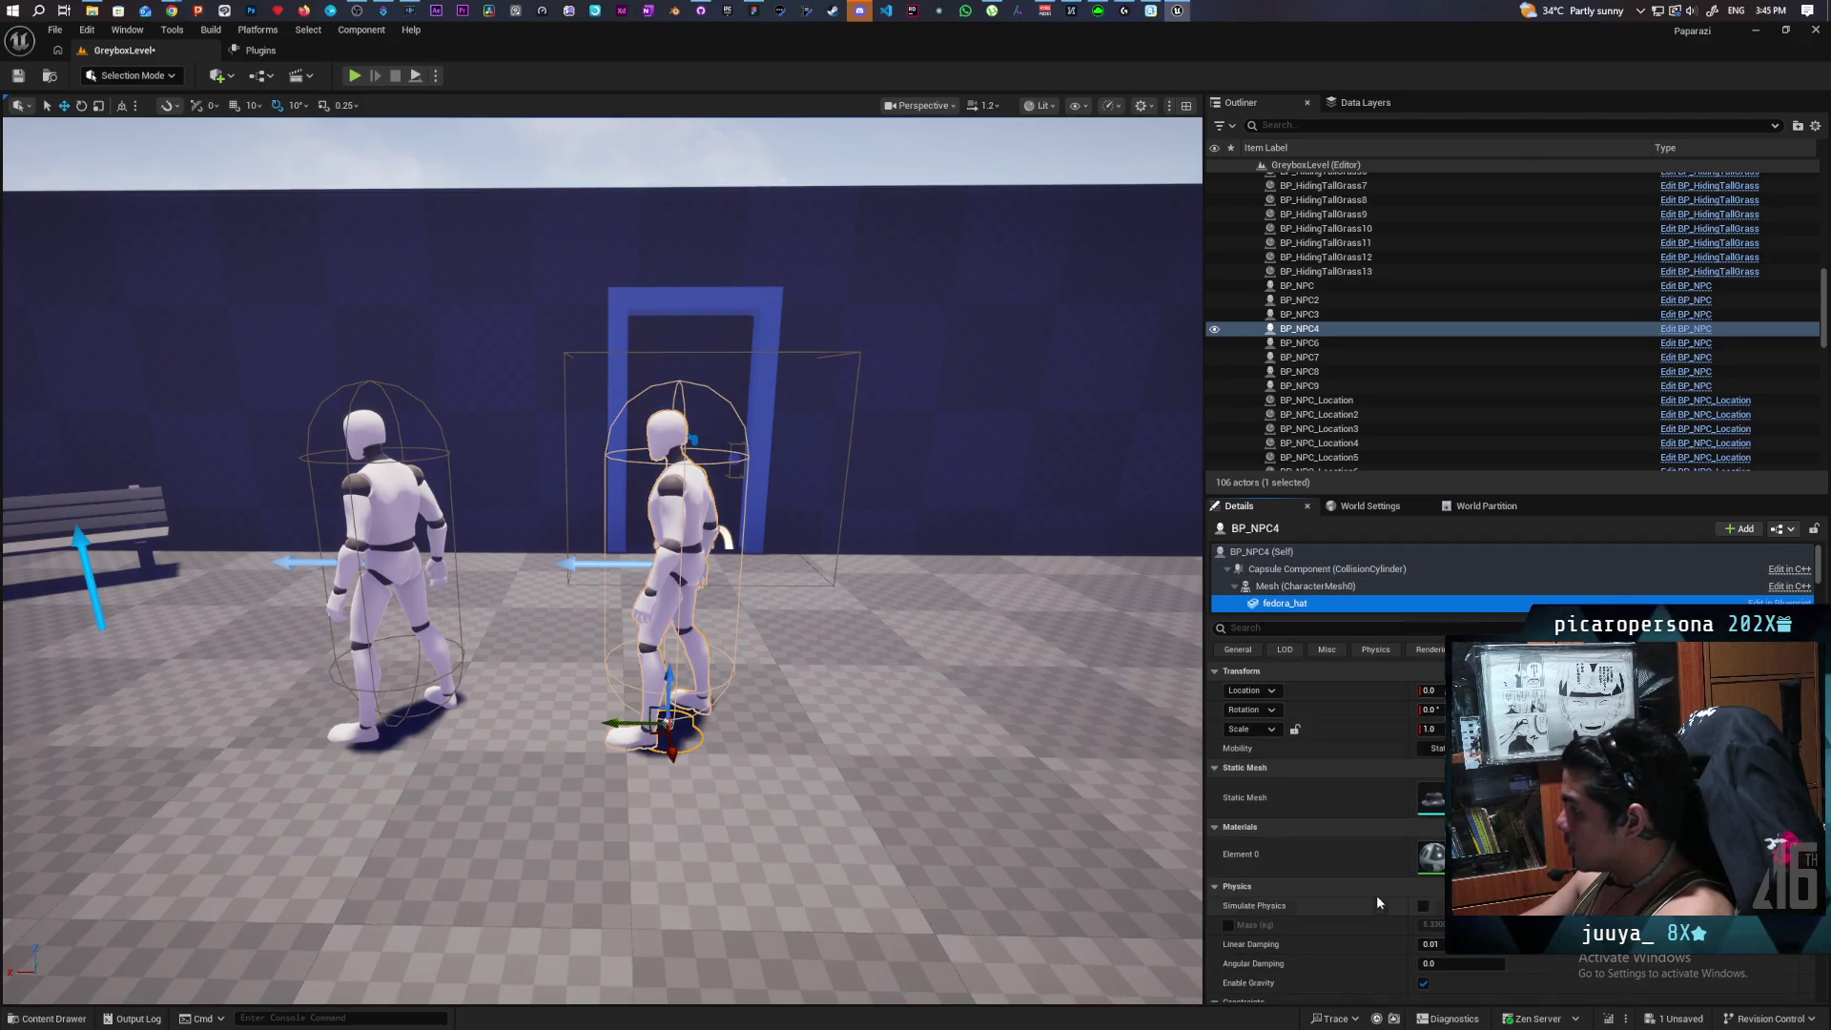
scroll(1370, 884, "down", 2)
scroll(1369, 883, "down", 8)
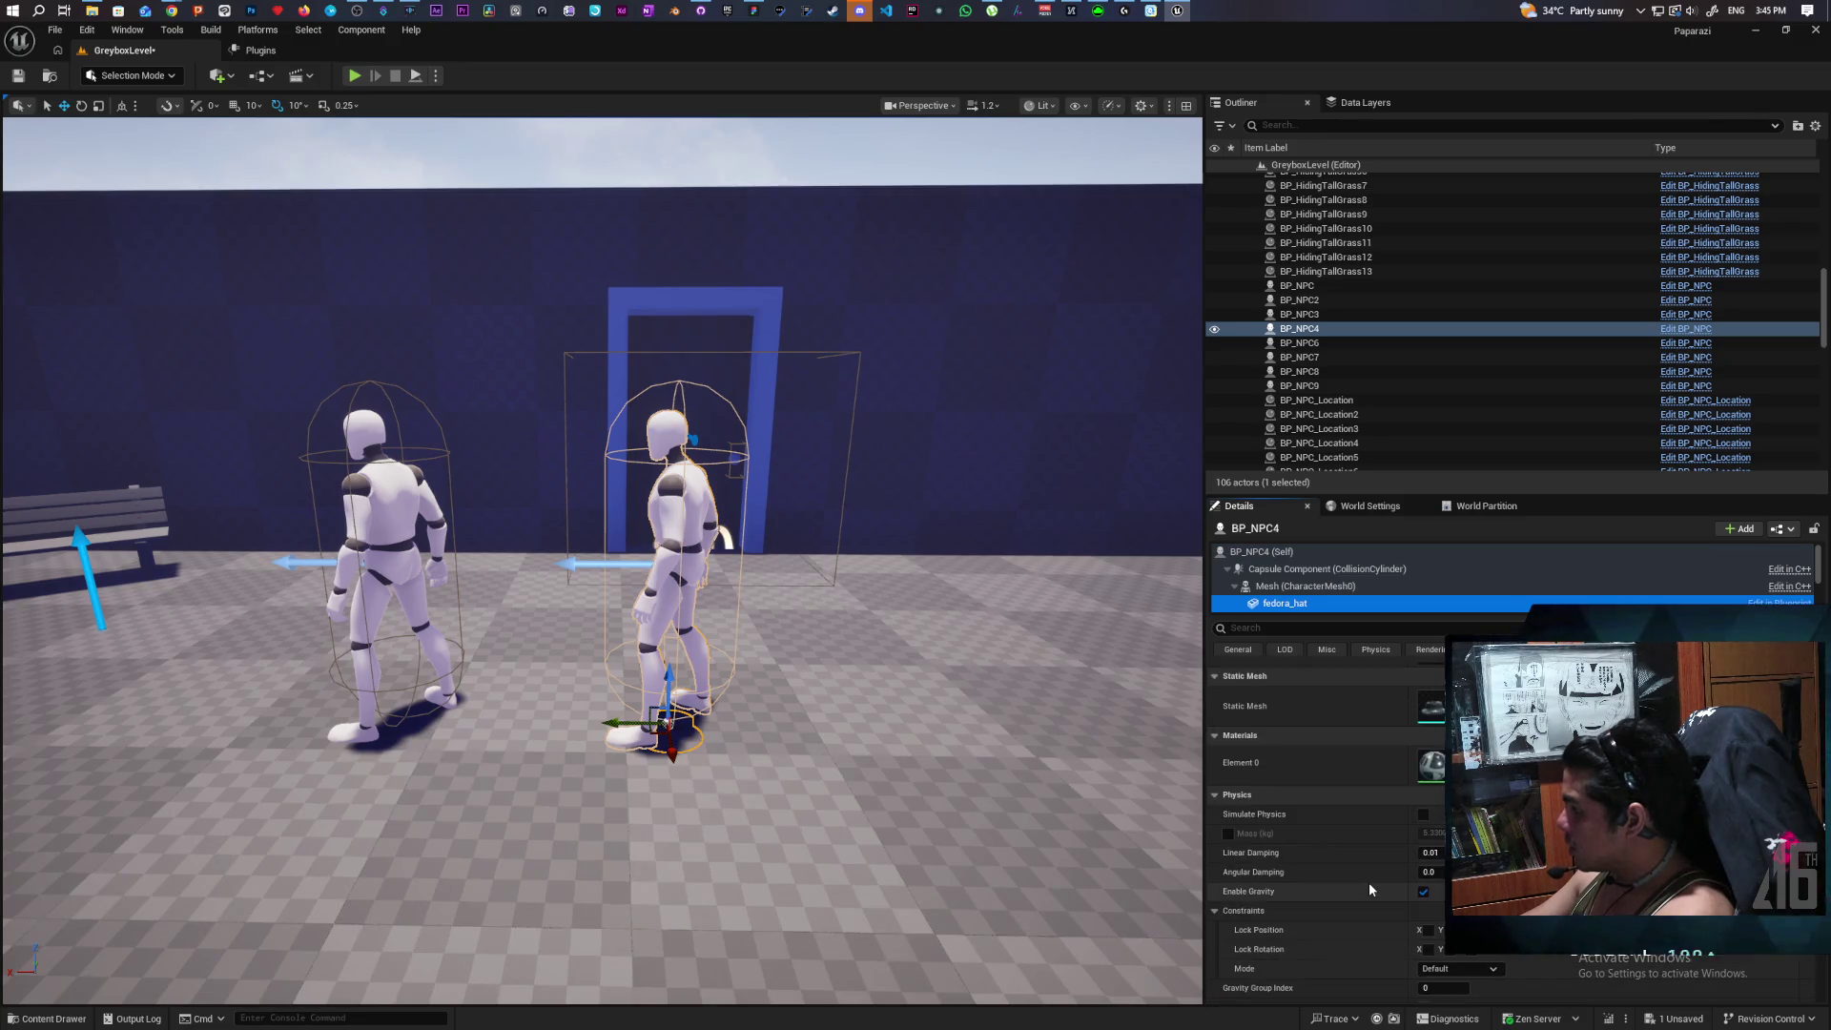
scroll(1369, 883, "down", 1)
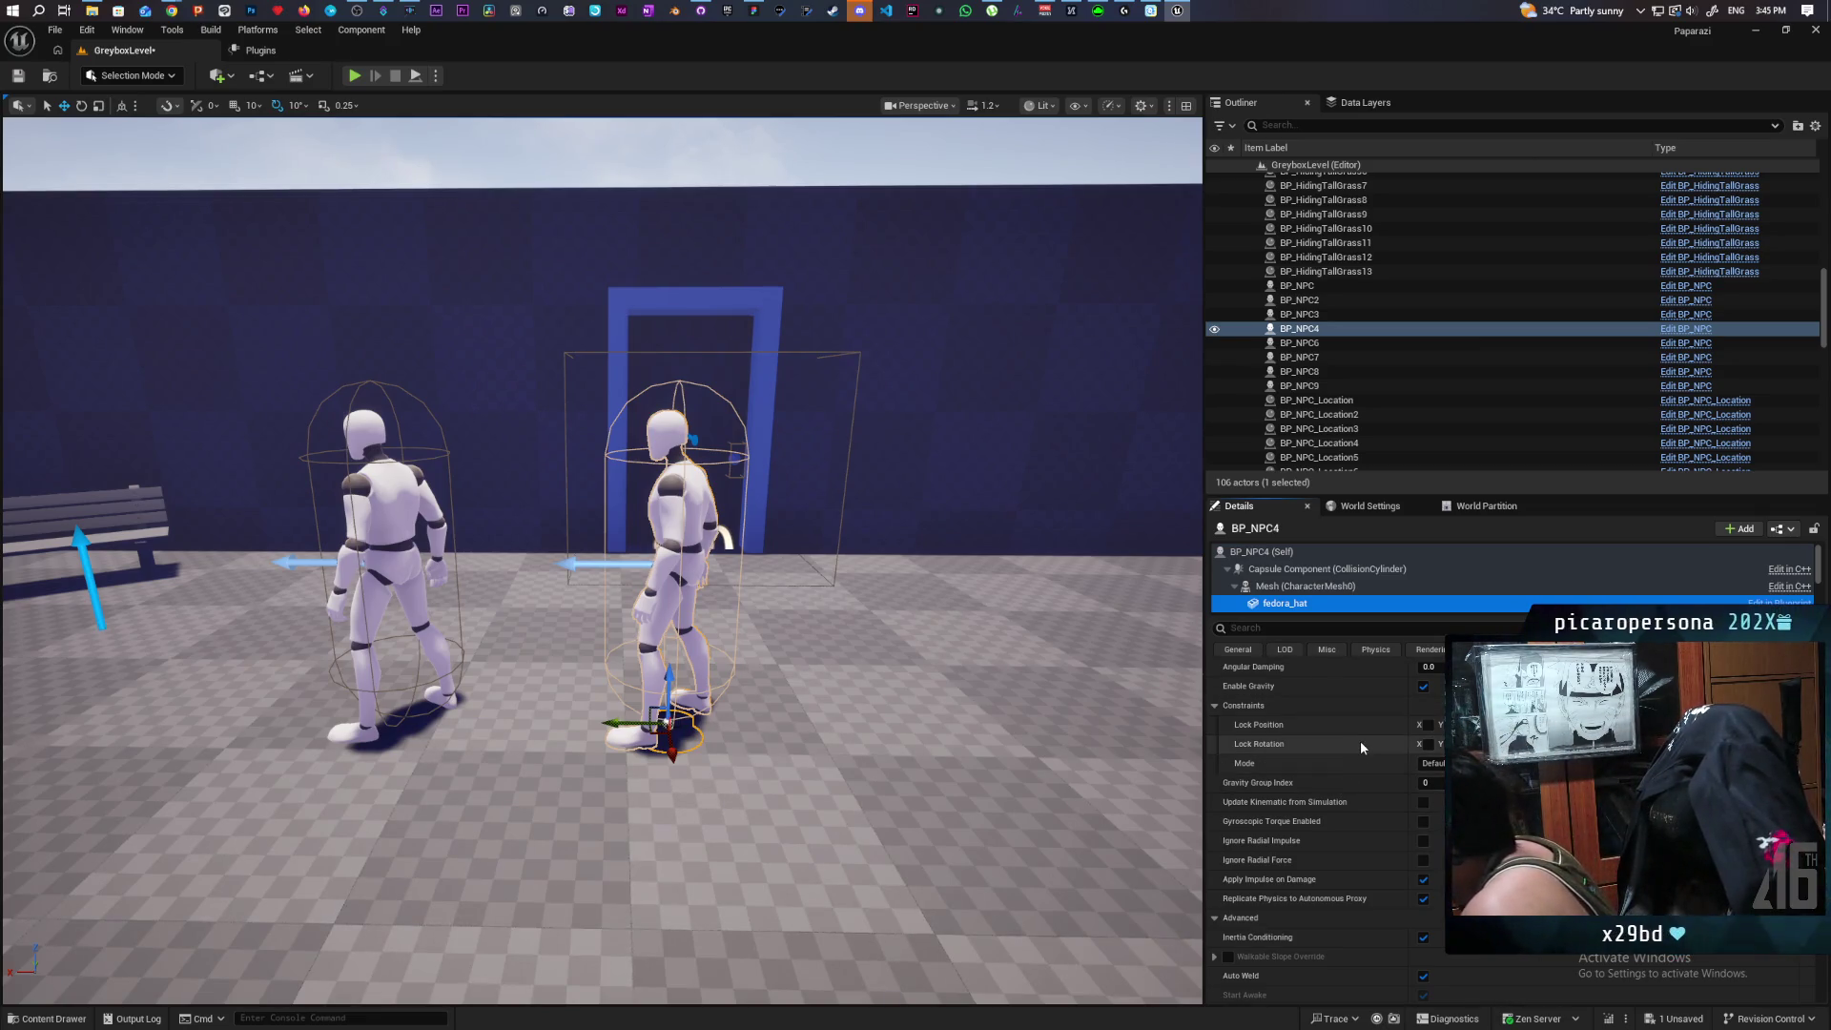
scroll(1360, 740, "up", 5)
scroll(1360, 740, "up", 1)
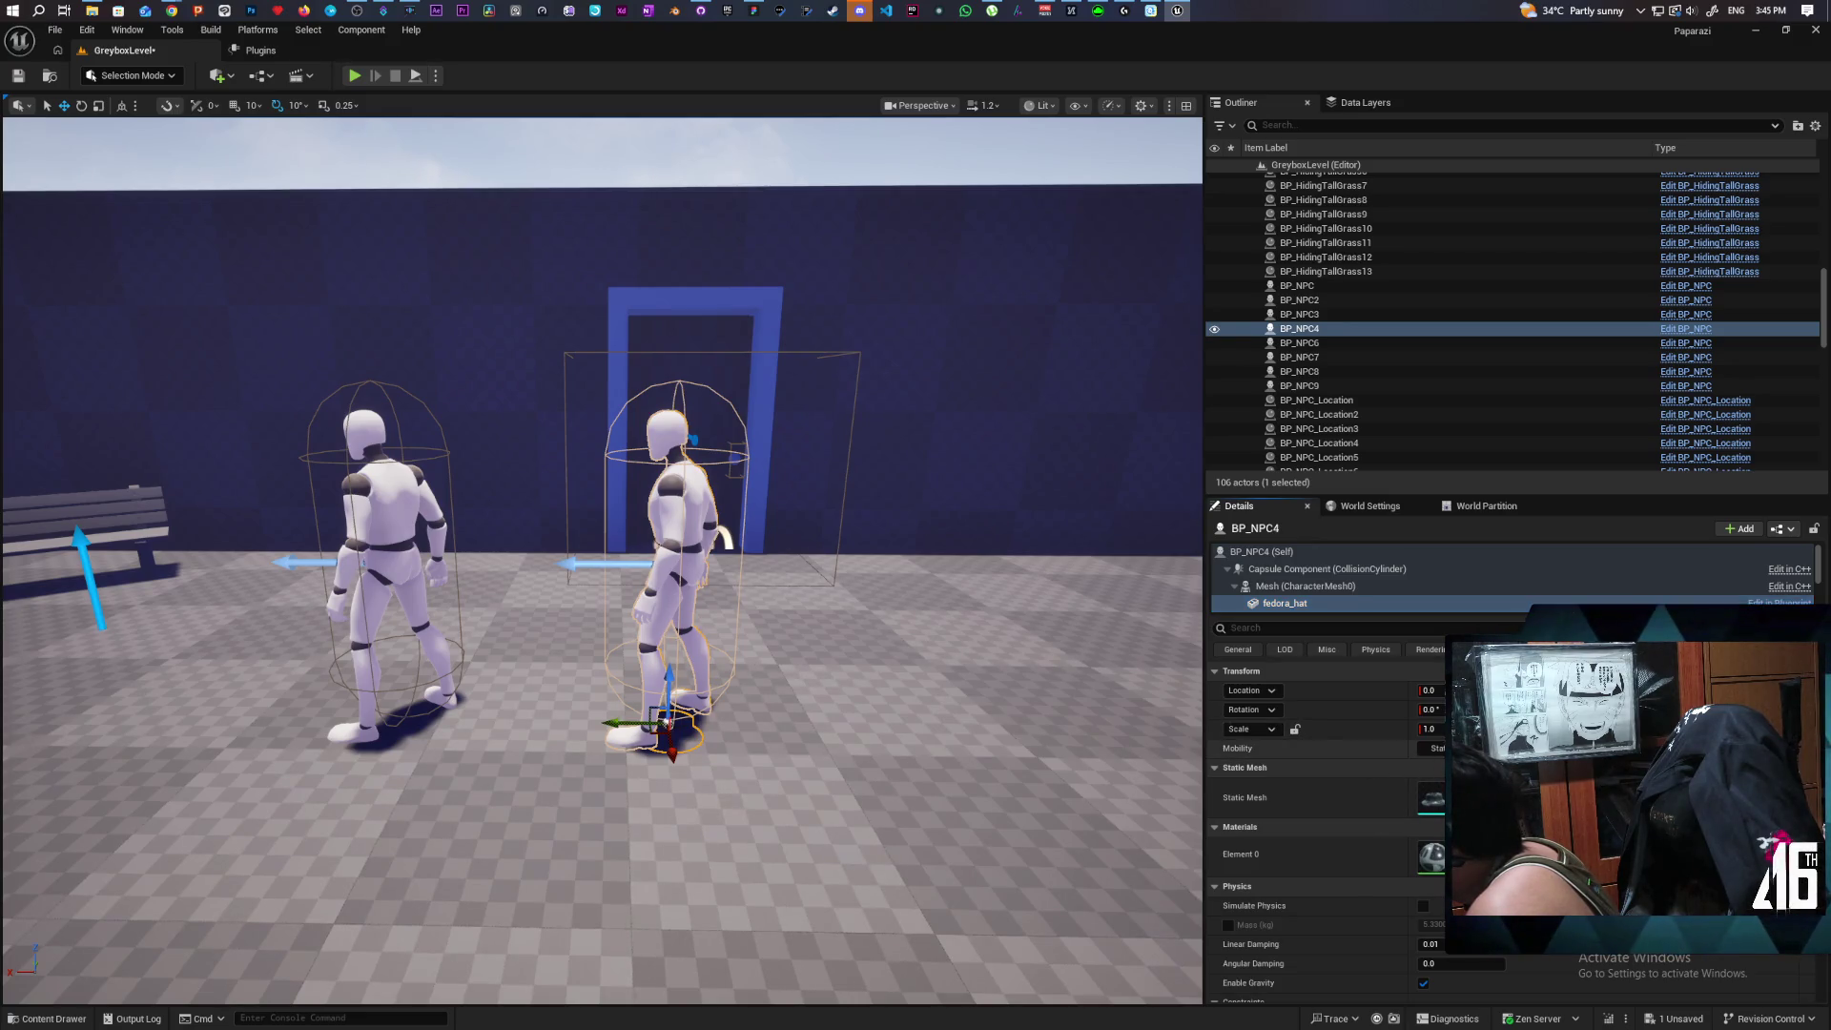
left_click(1439, 751)
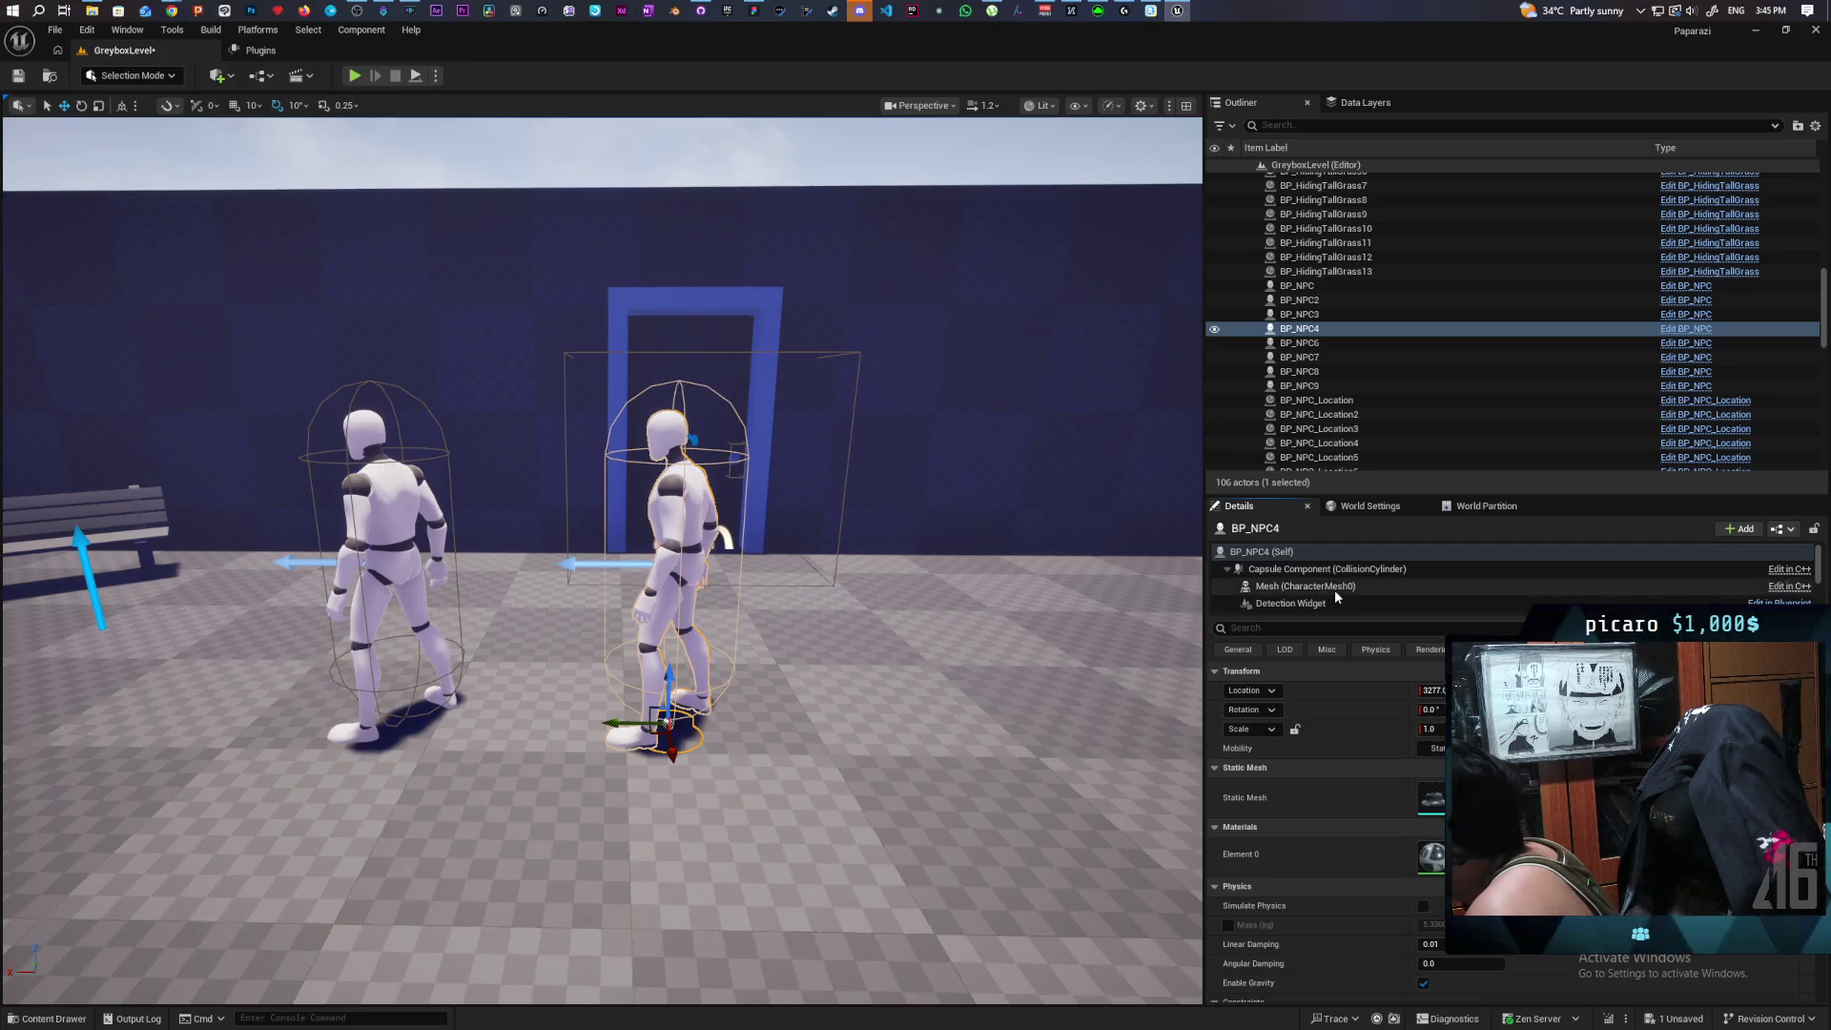
scroll(1427, 591, "down", 3)
left_click(1428, 584)
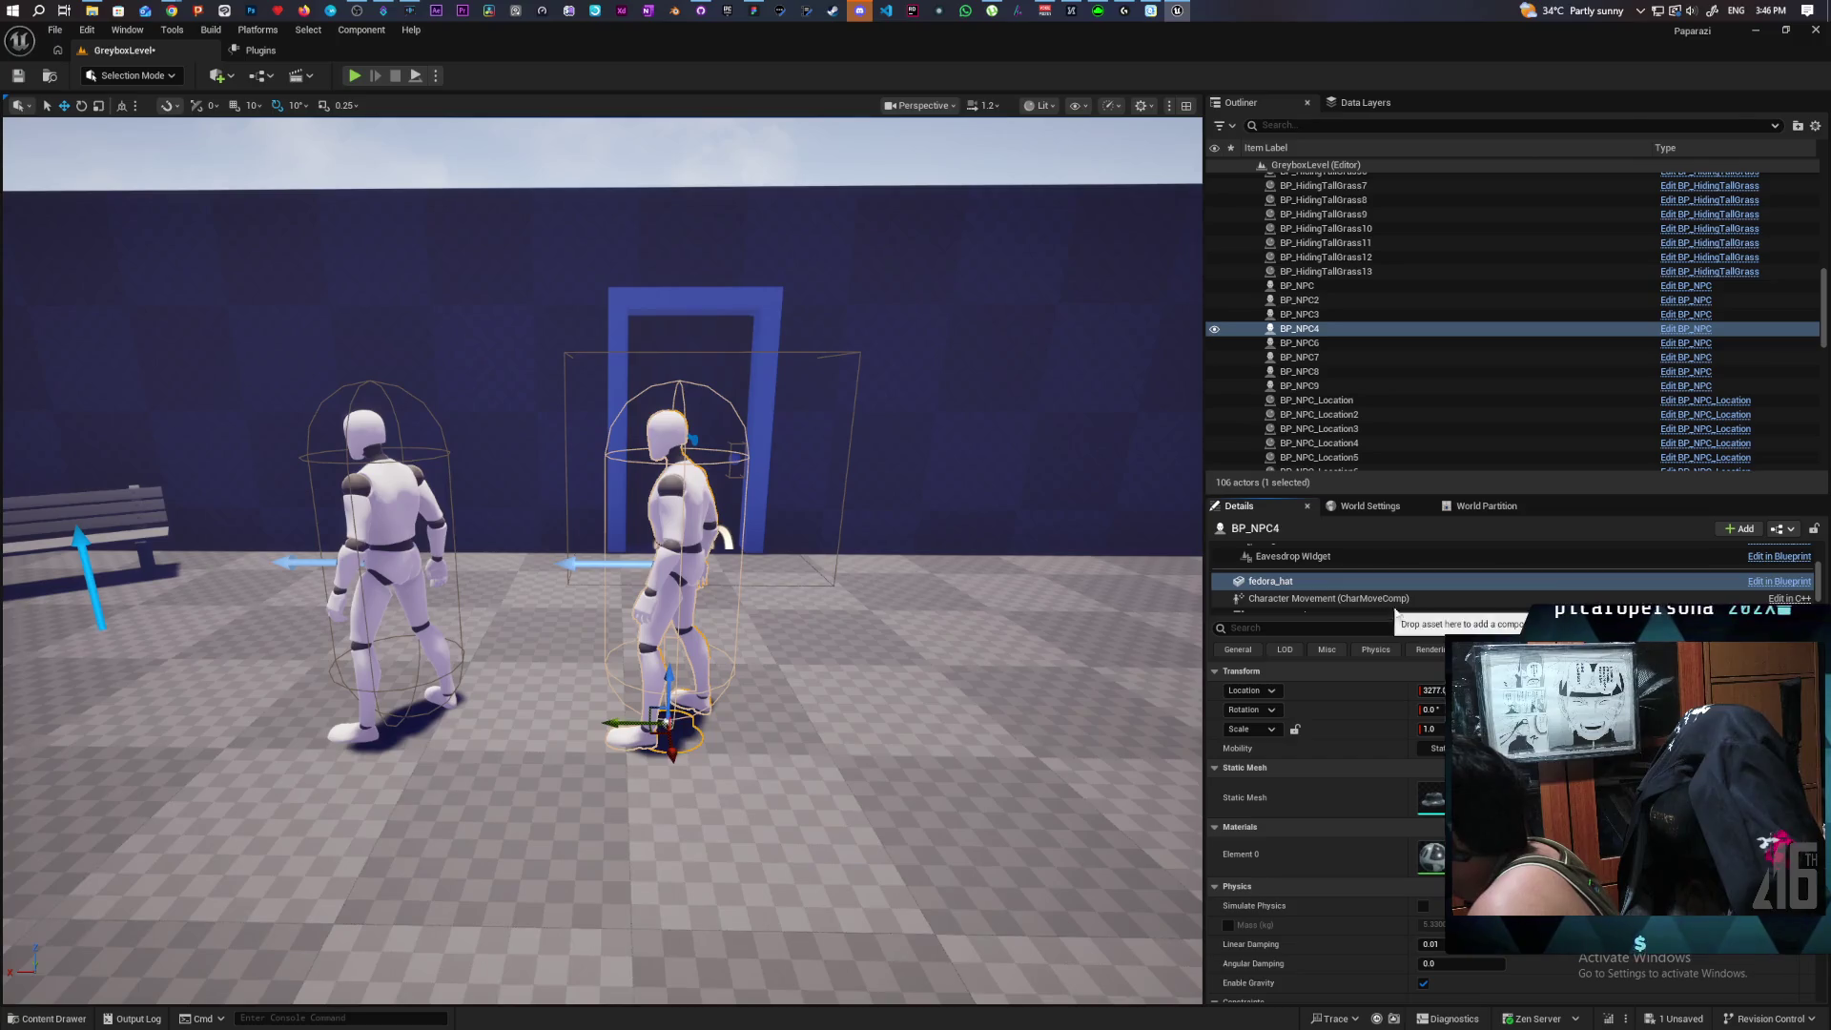
Reattach fedora_hat under Mesh (CharacterMesh0) and view its static-mesh properties.
left_click(1304, 583)
left_click_drag(1299, 581, 1330, 551)
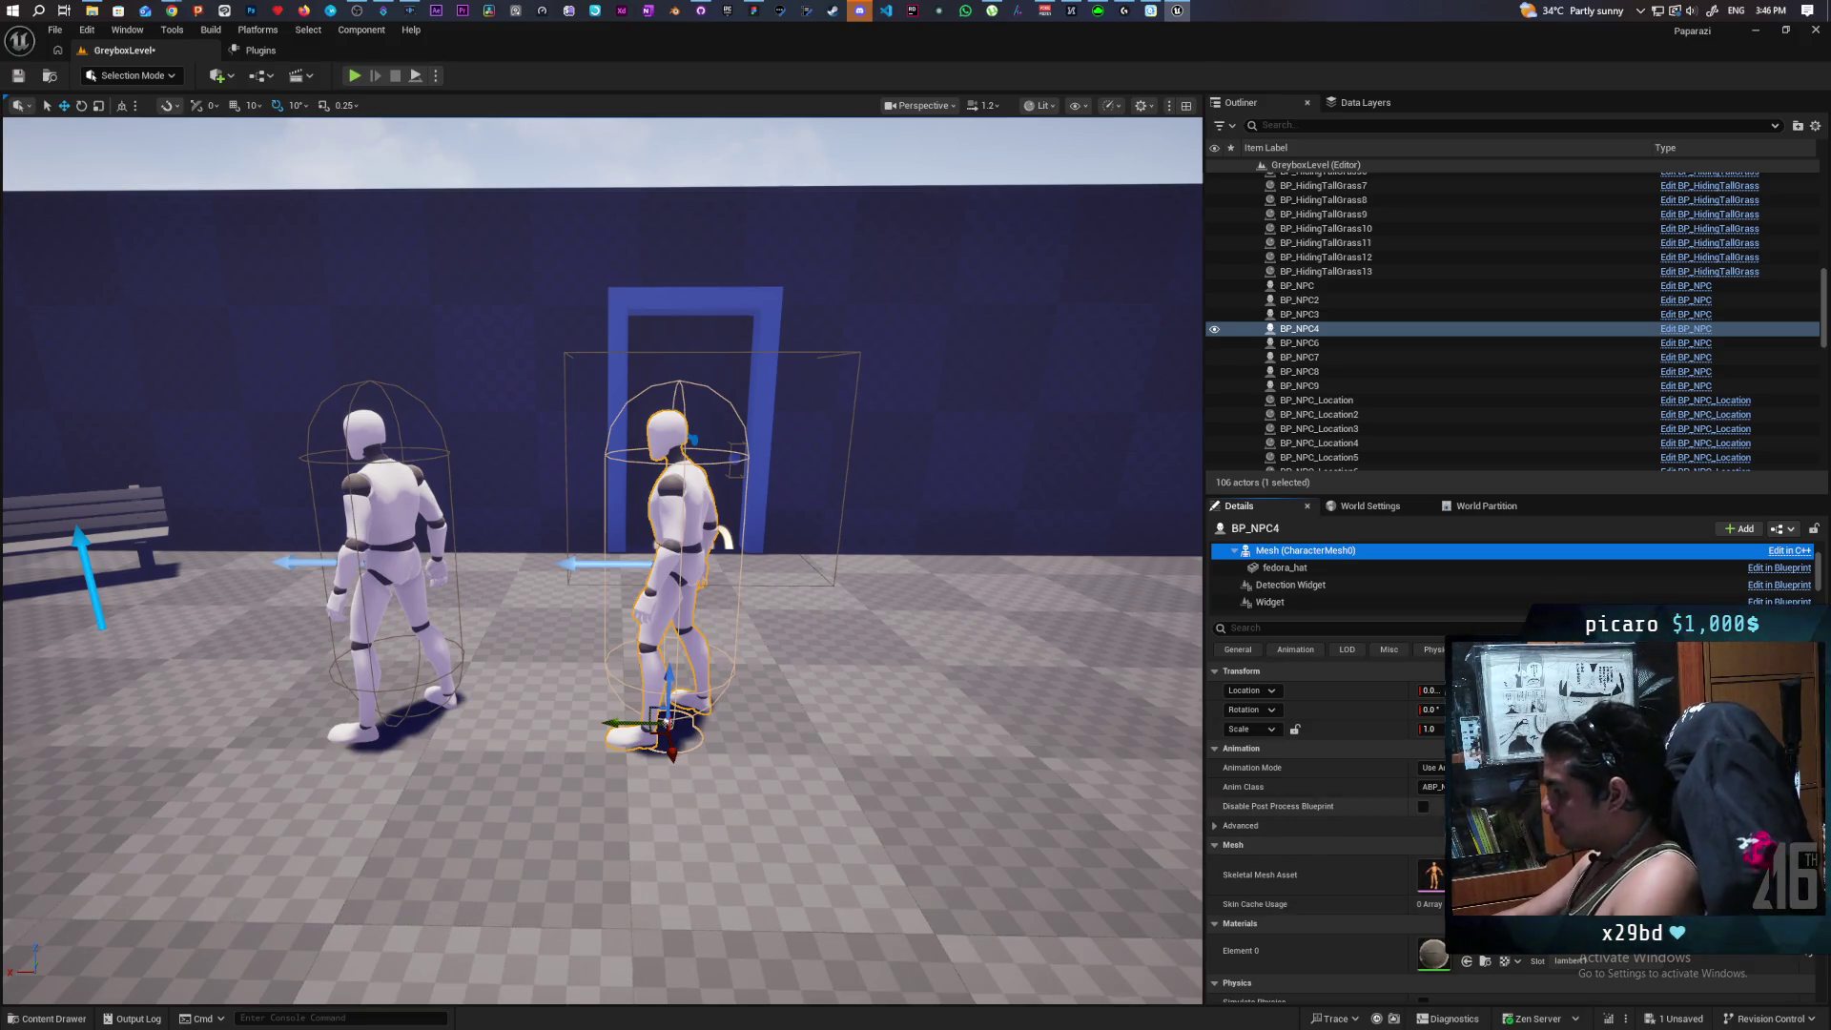
left_click(1312, 568)
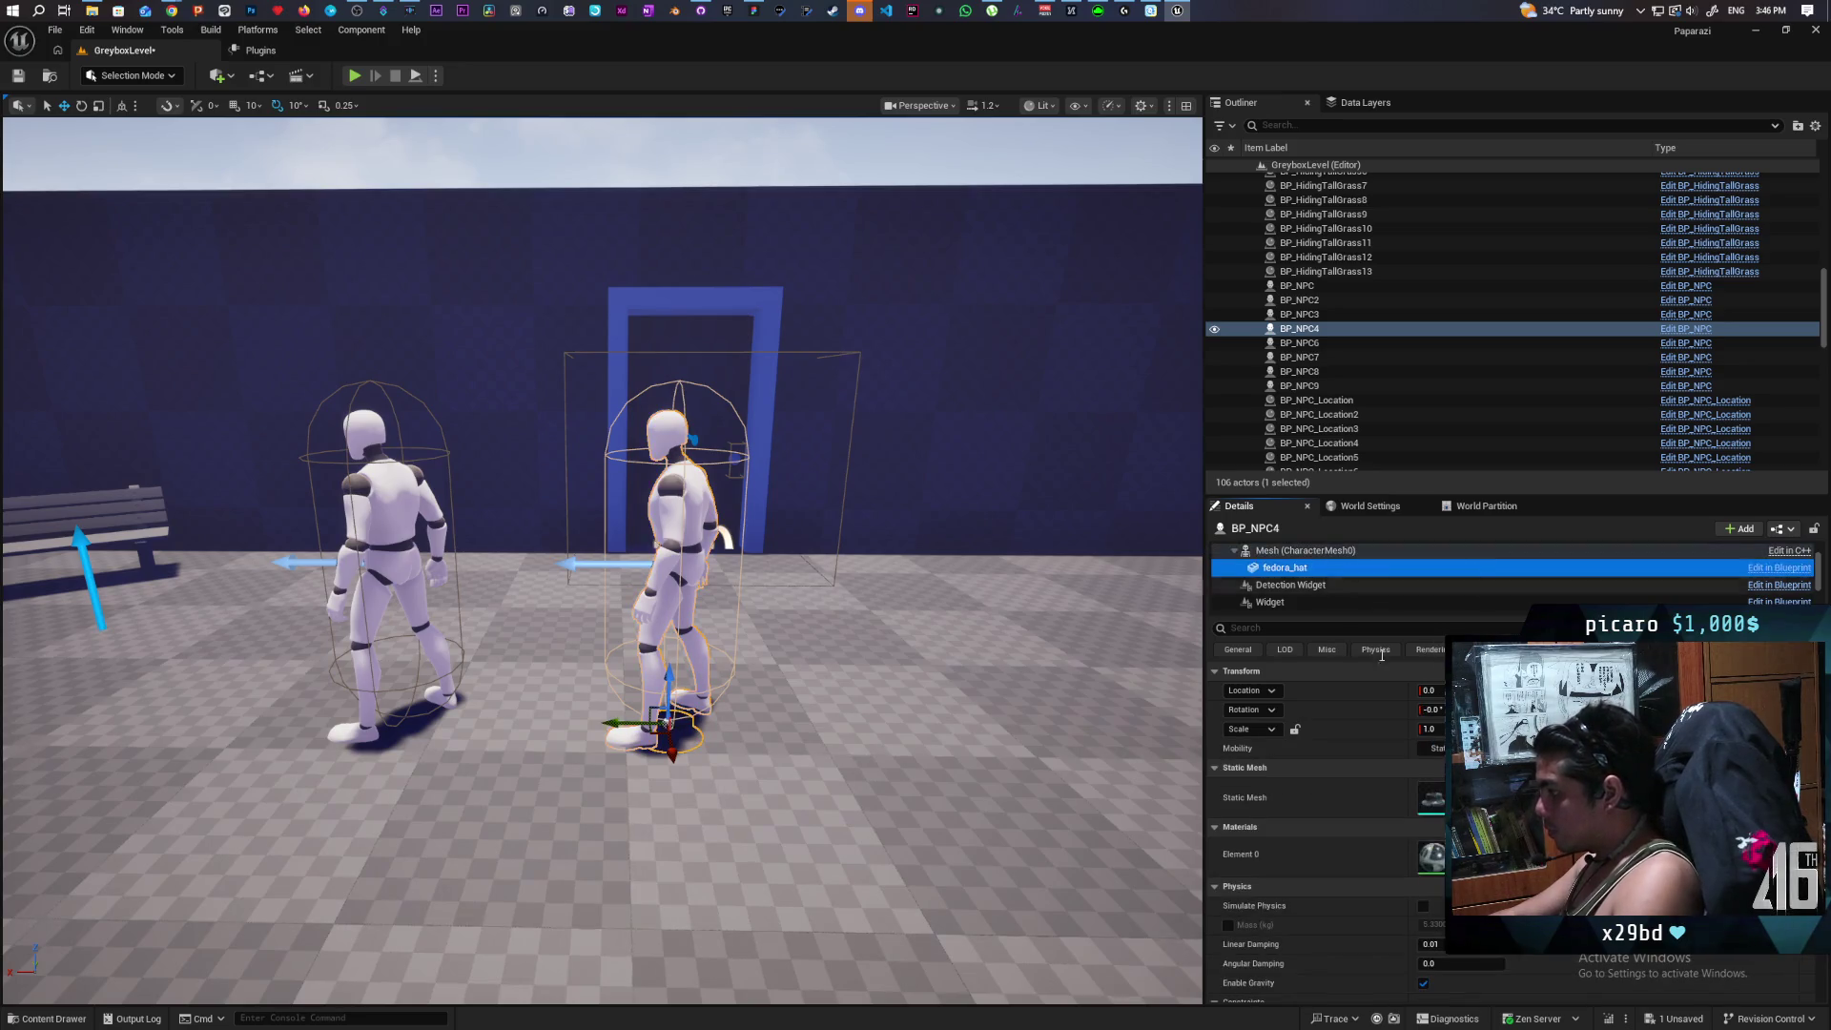
scroll(1354, 847, "down", 3)
scroll(1355, 853, "down", 3)
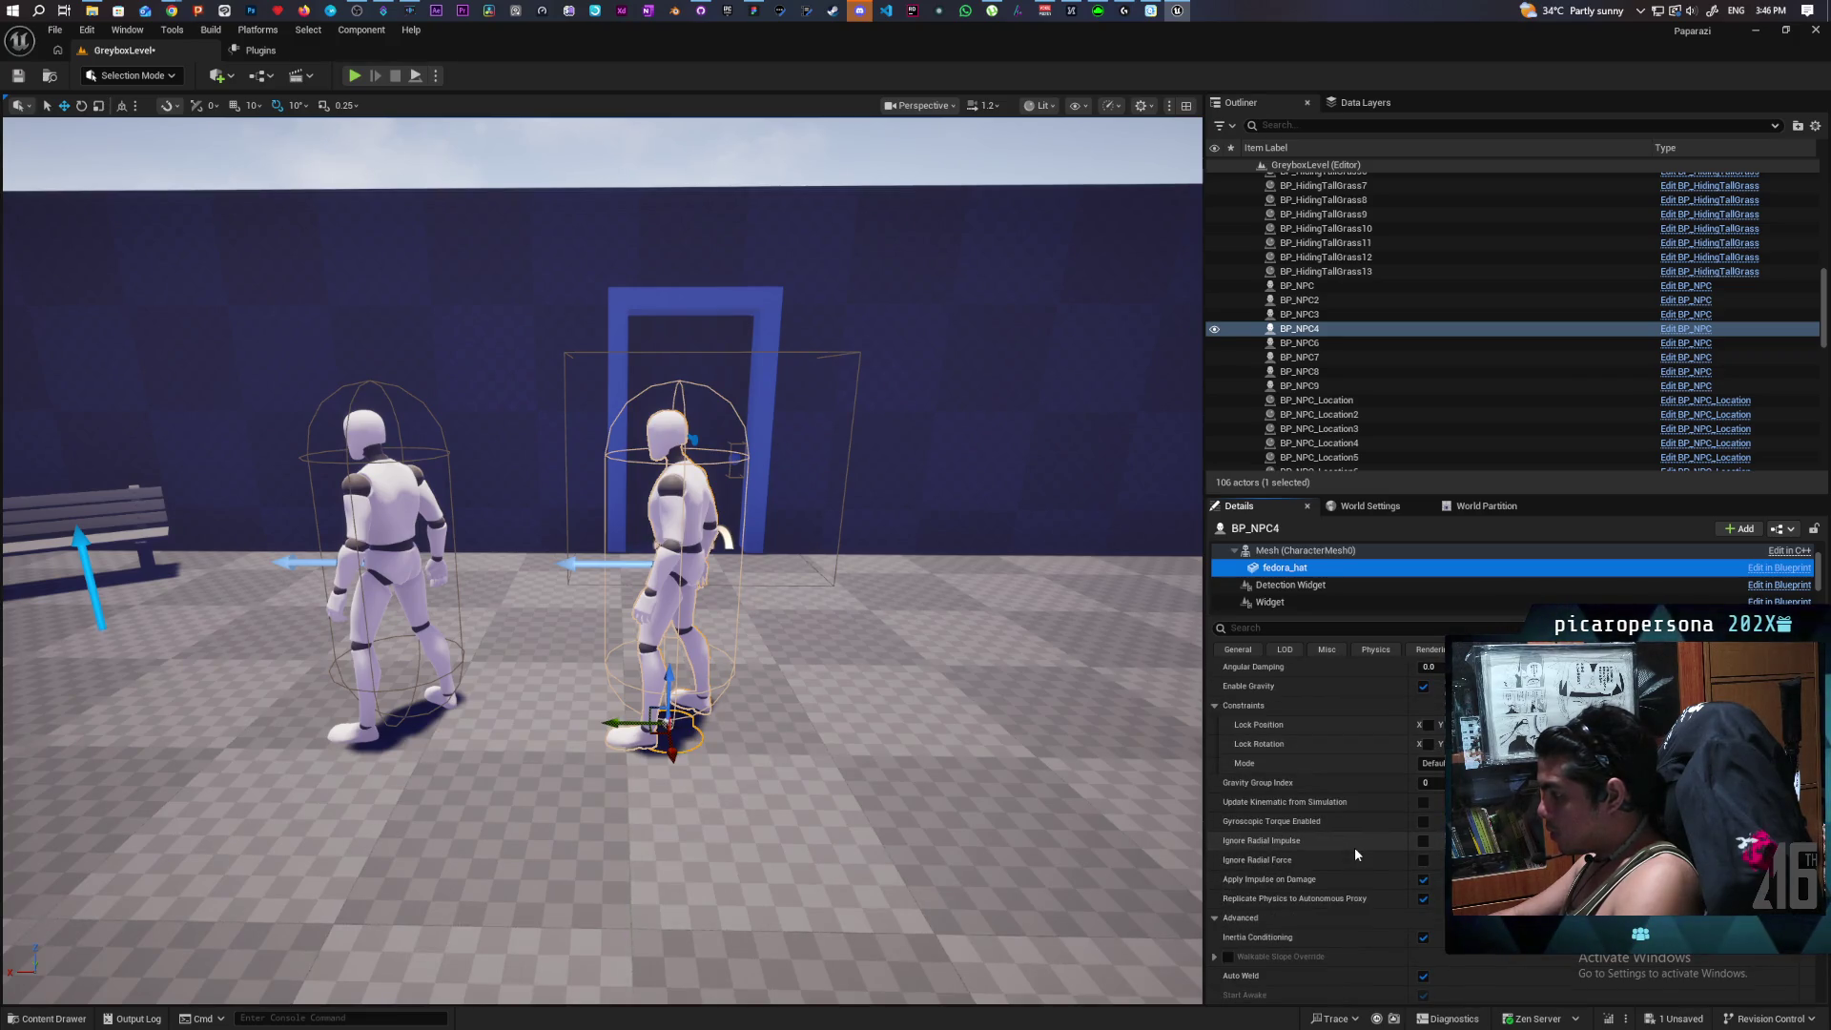
scroll(1354, 847, "down", 4)
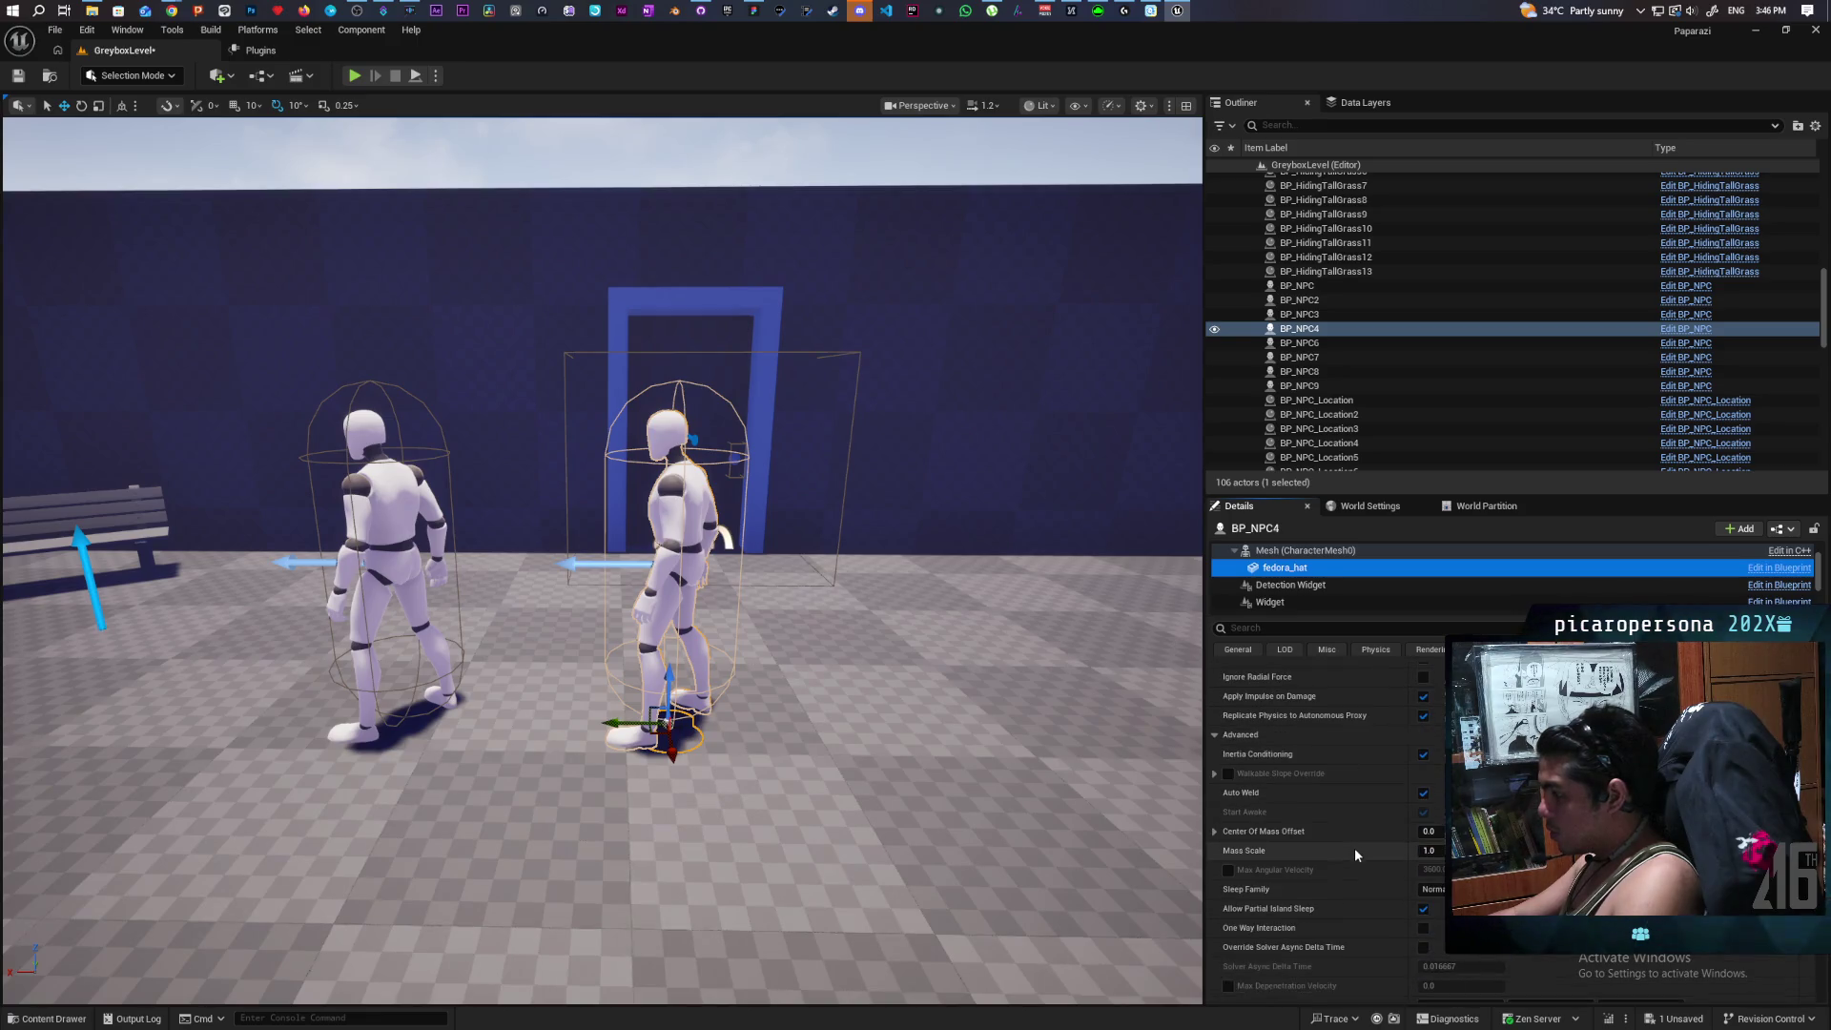
scroll(1354, 856, "down", 2)
scroll(1355, 860, "down", 6)
scroll(1354, 860, "down", 5)
left_click(1289, 627)
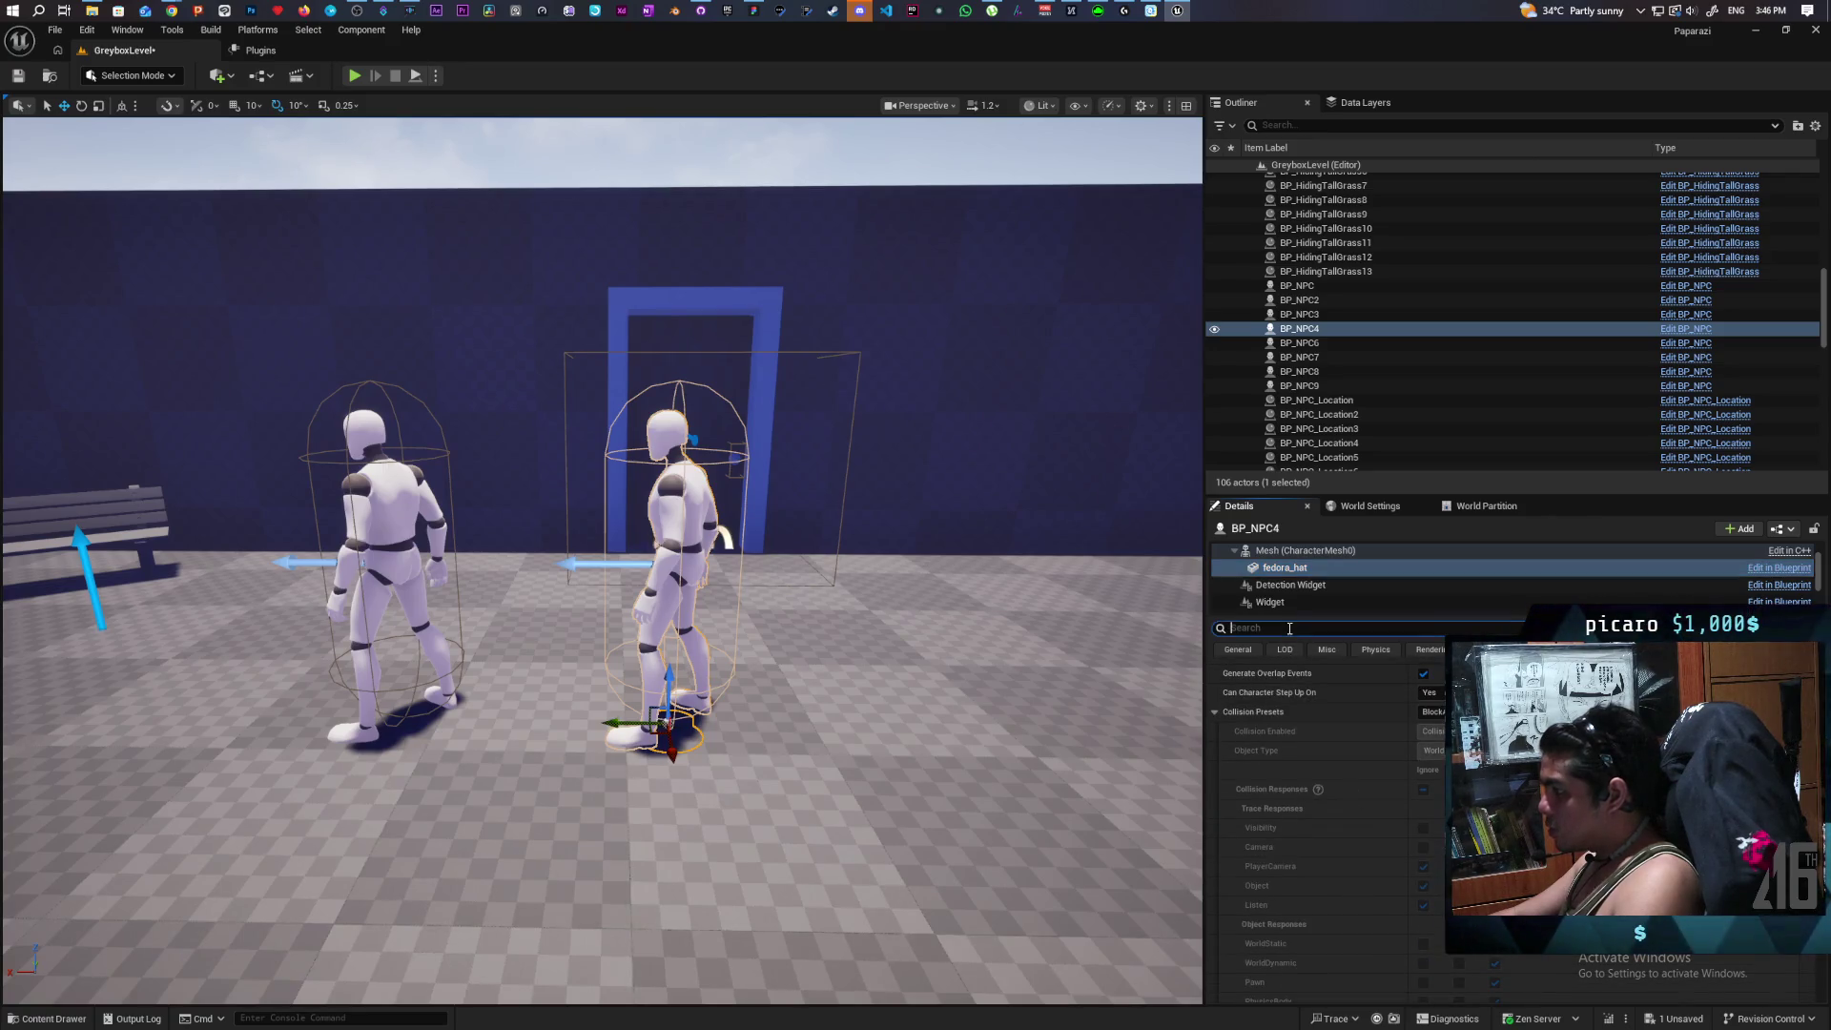
type("socket")
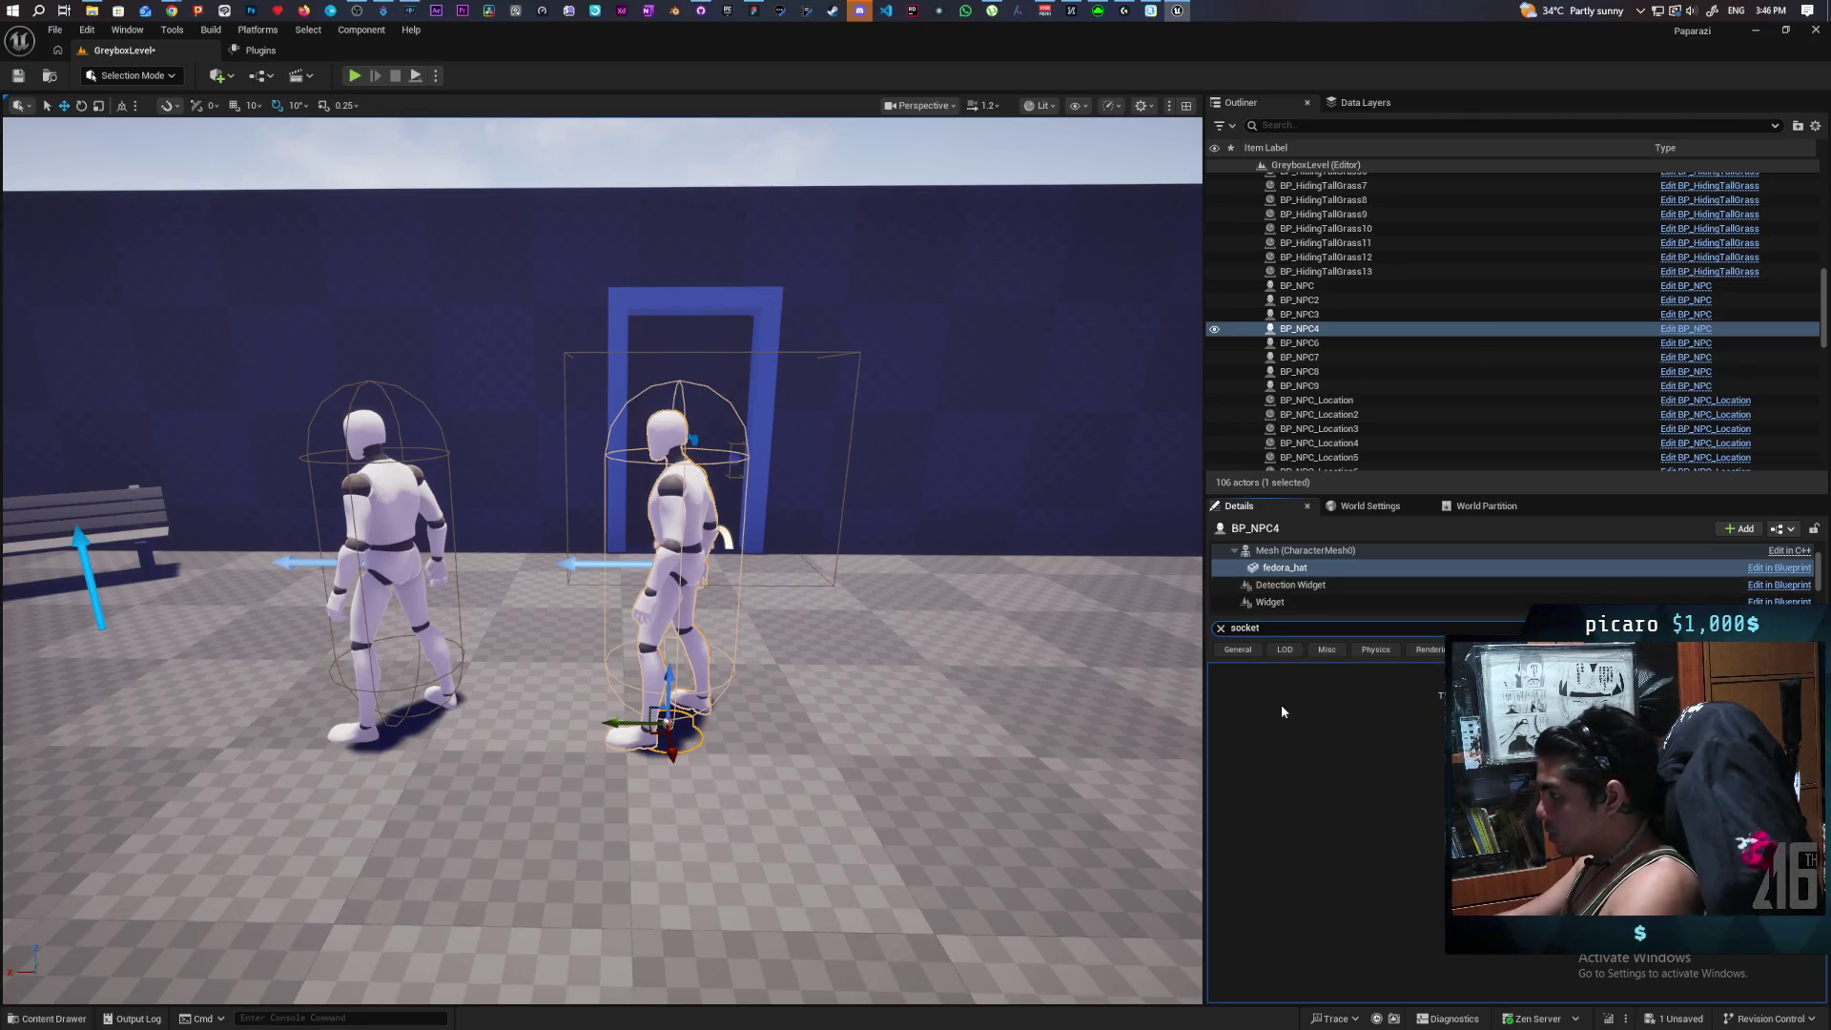
key("BackSpace")
key("BackSpace")
key("BackSpace")
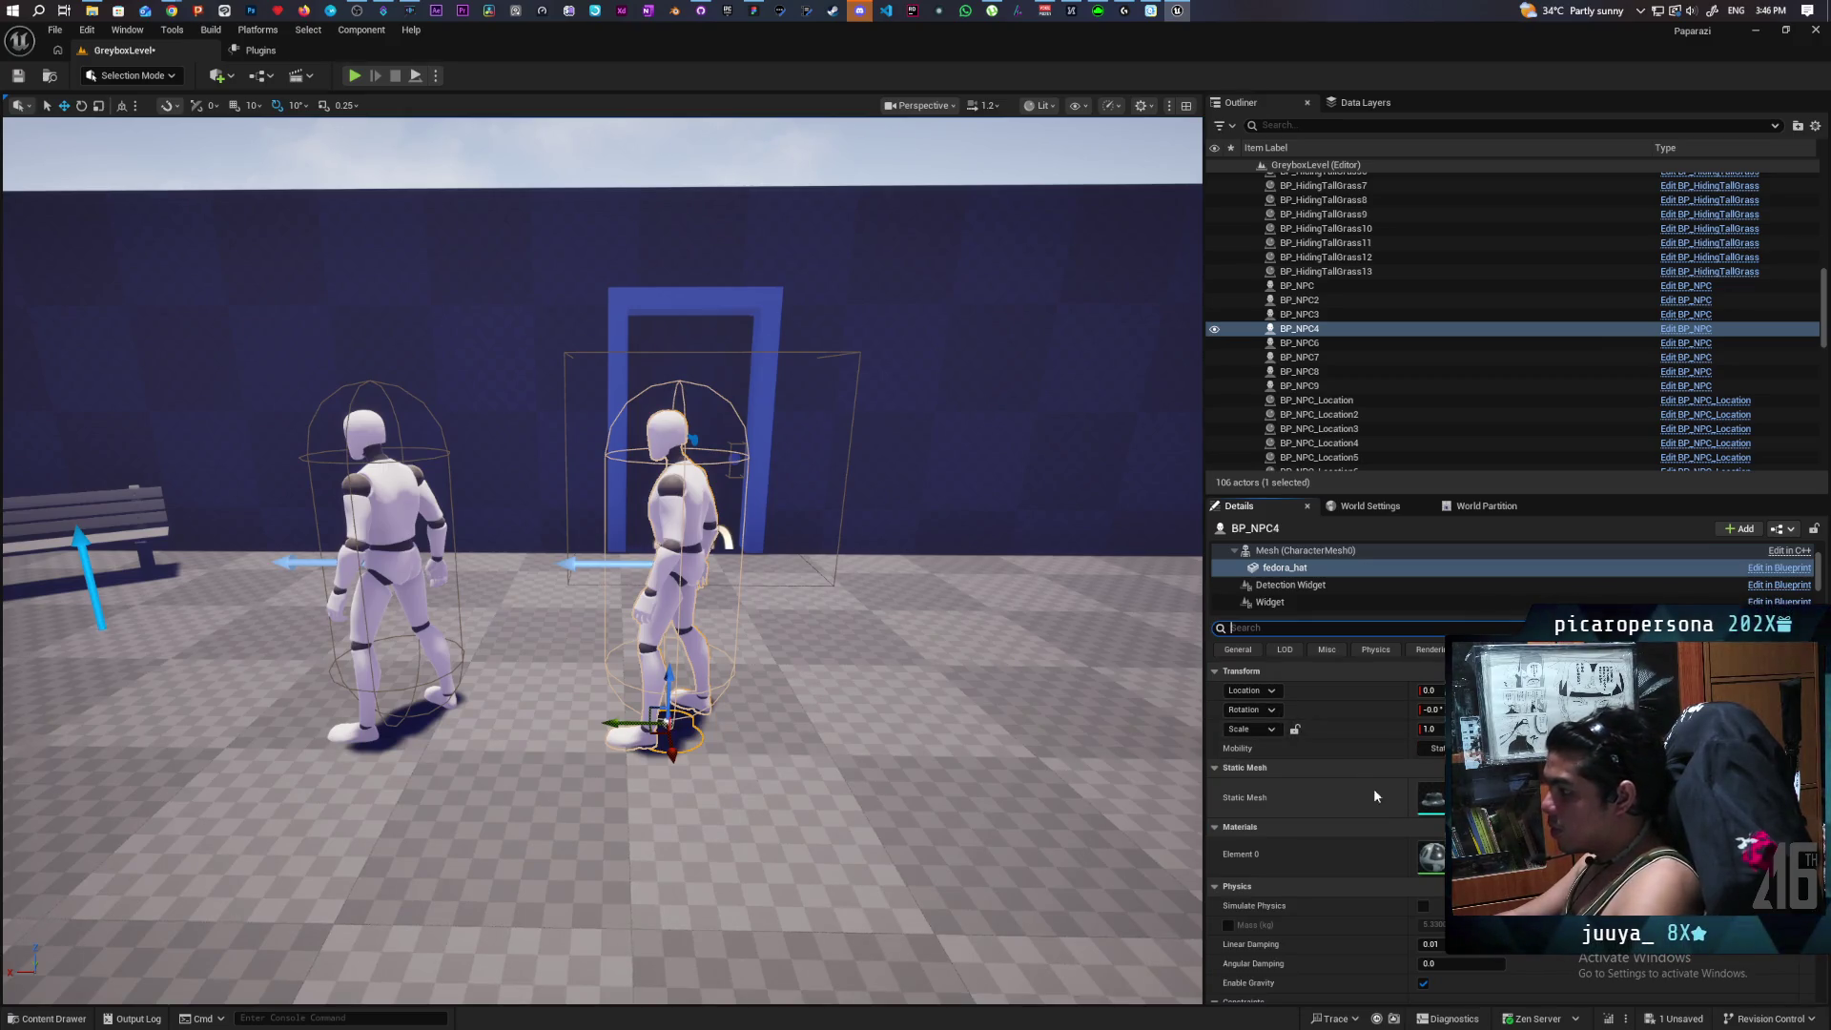
Inspect the properties of BP_NPC4's fedora_hat, character mesh and capsule components.
left_click(1289, 570)
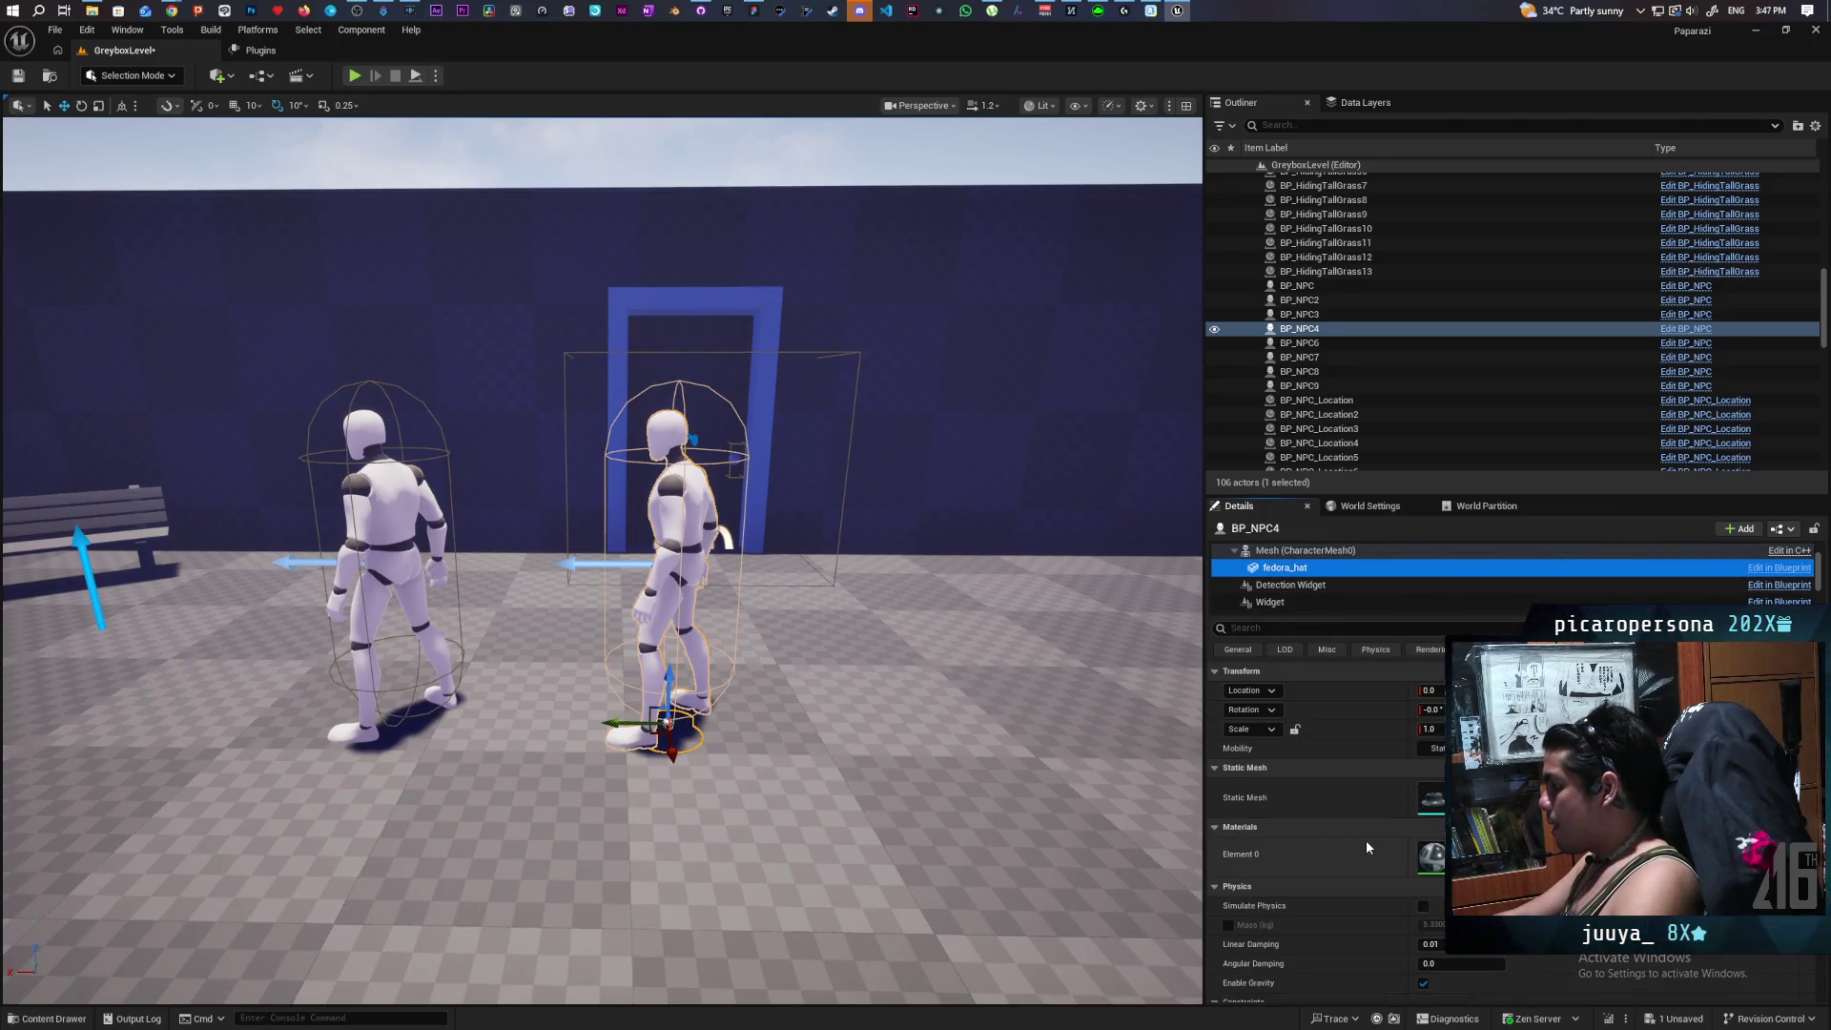
scroll(1366, 840, "down", 2)
scroll(1363, 839, "down", 1)
scroll(1358, 837, "up", 4)
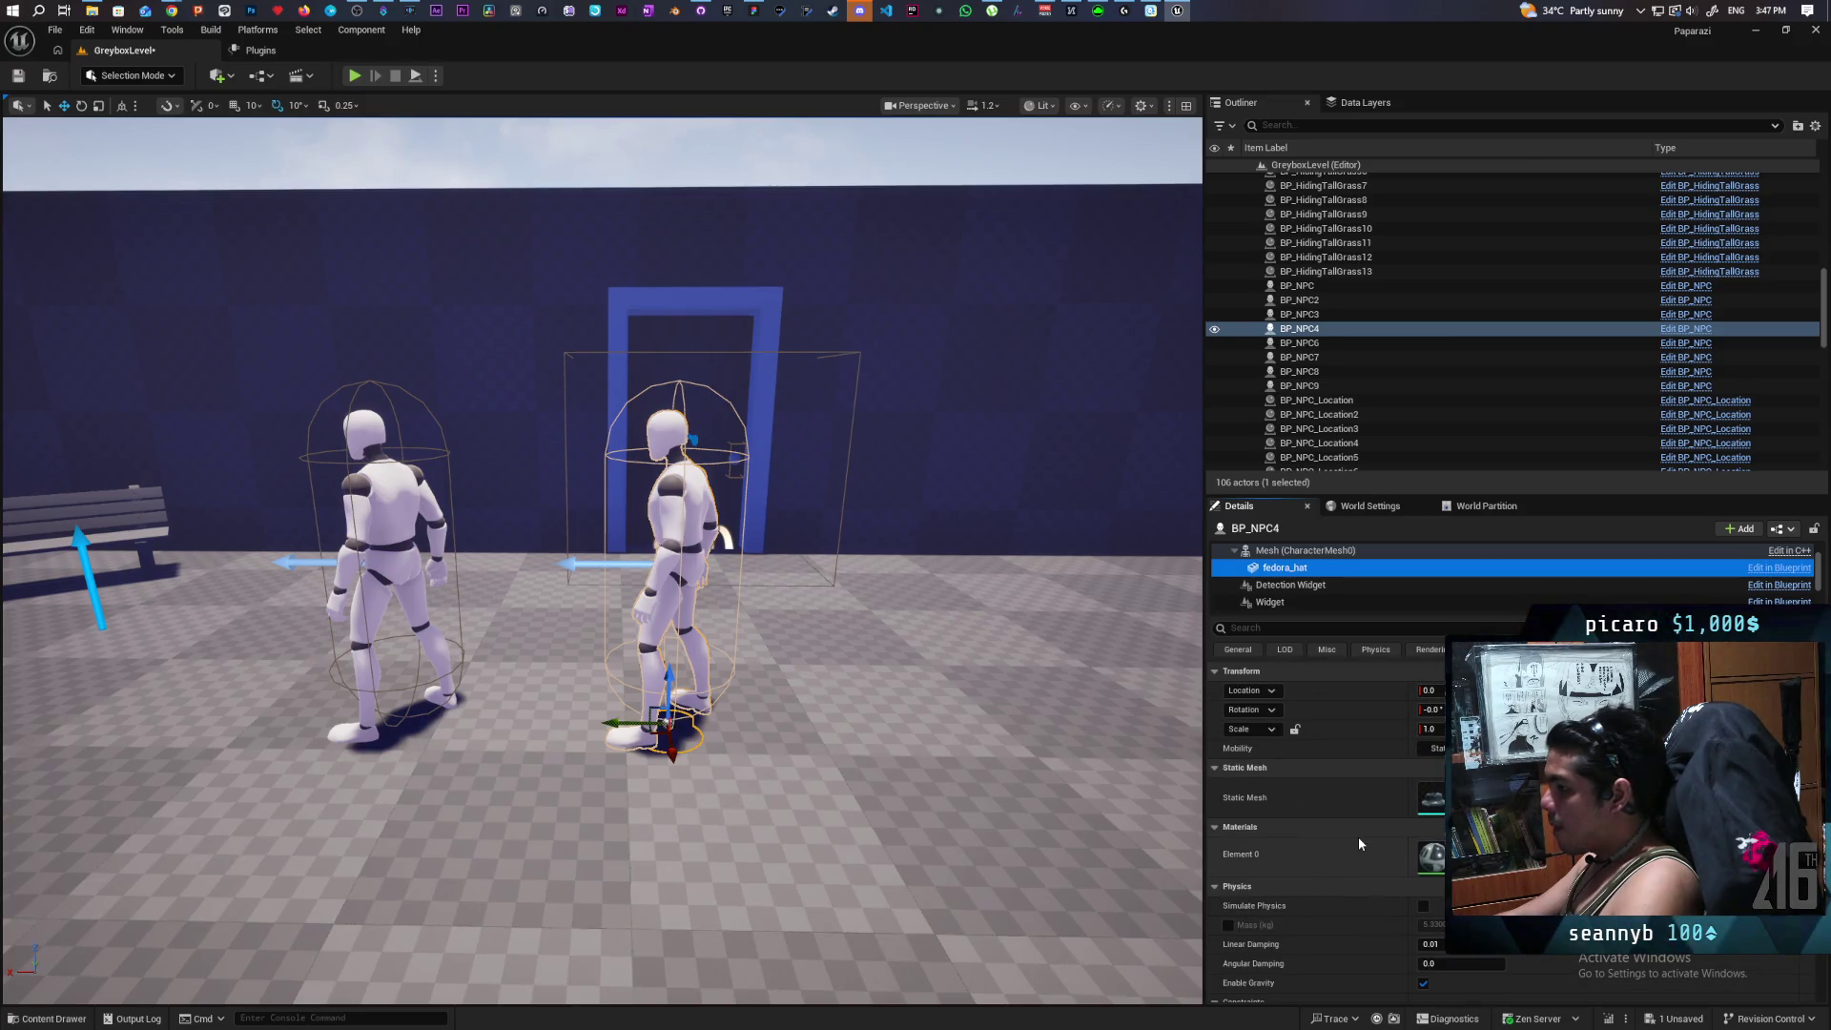
left_click(1305, 551)
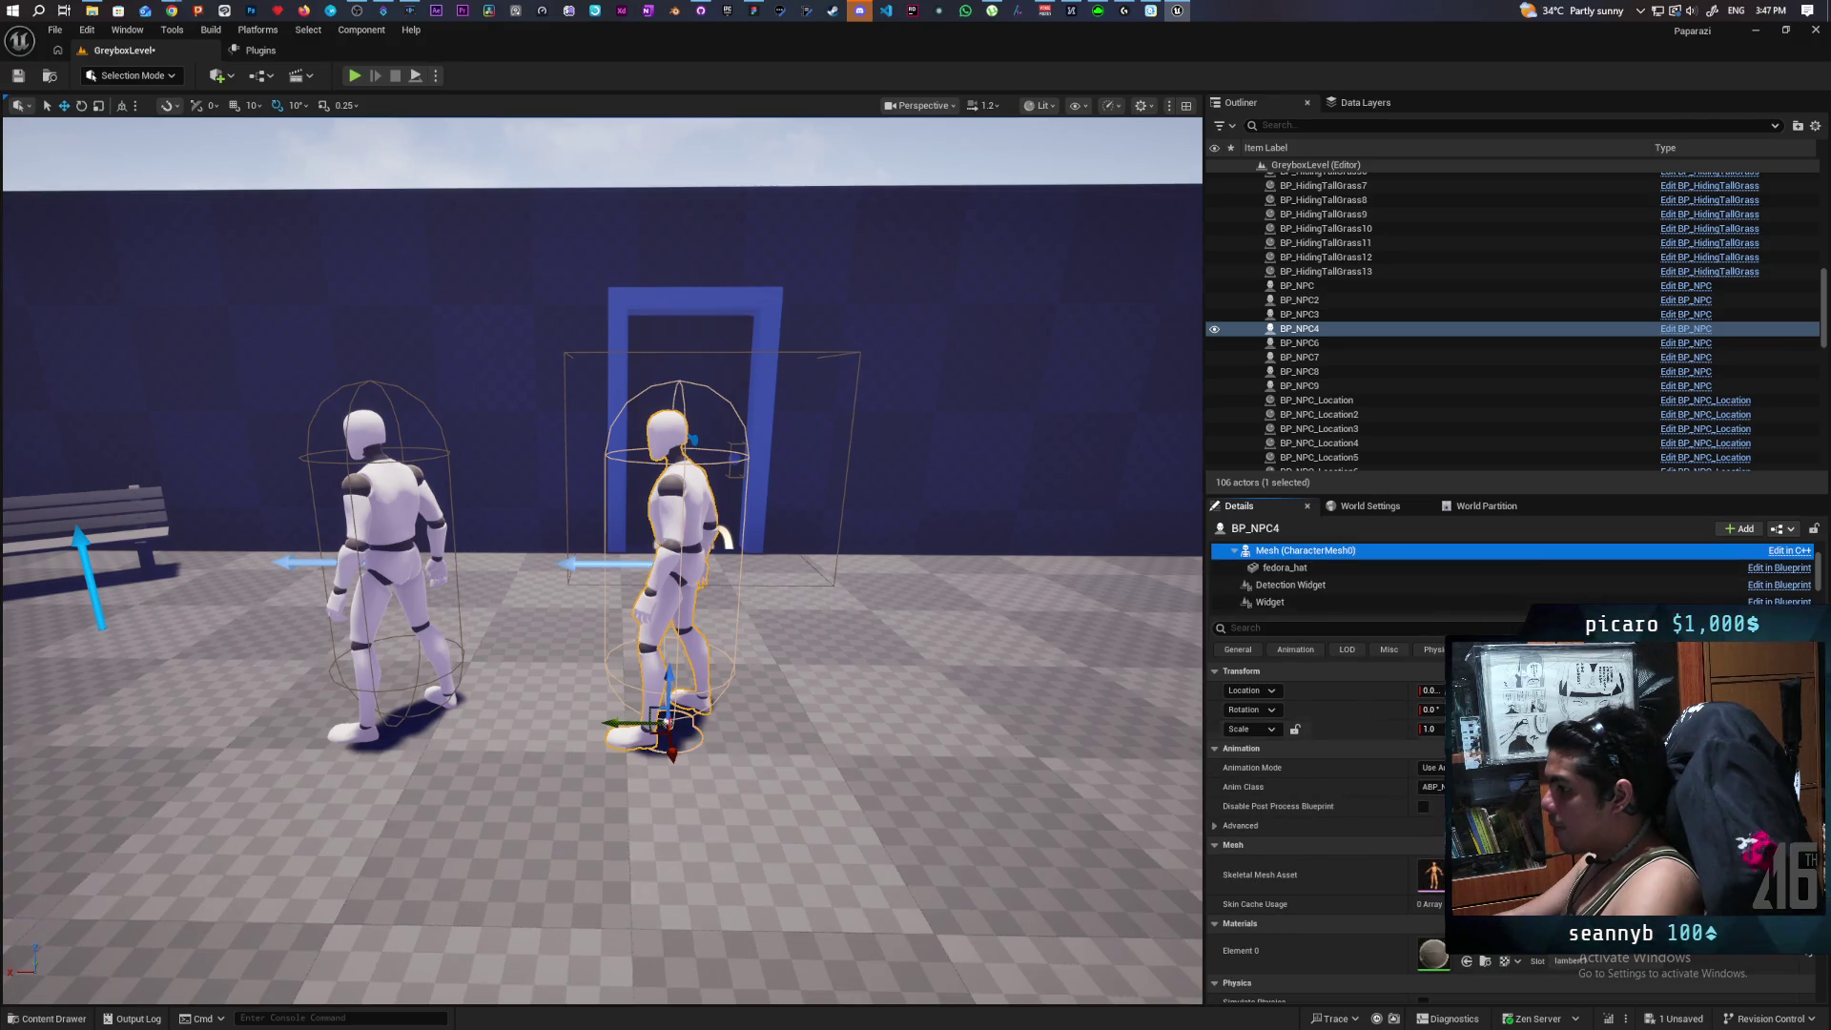
scroll(1281, 565, "up", 1)
left_click(1283, 569)
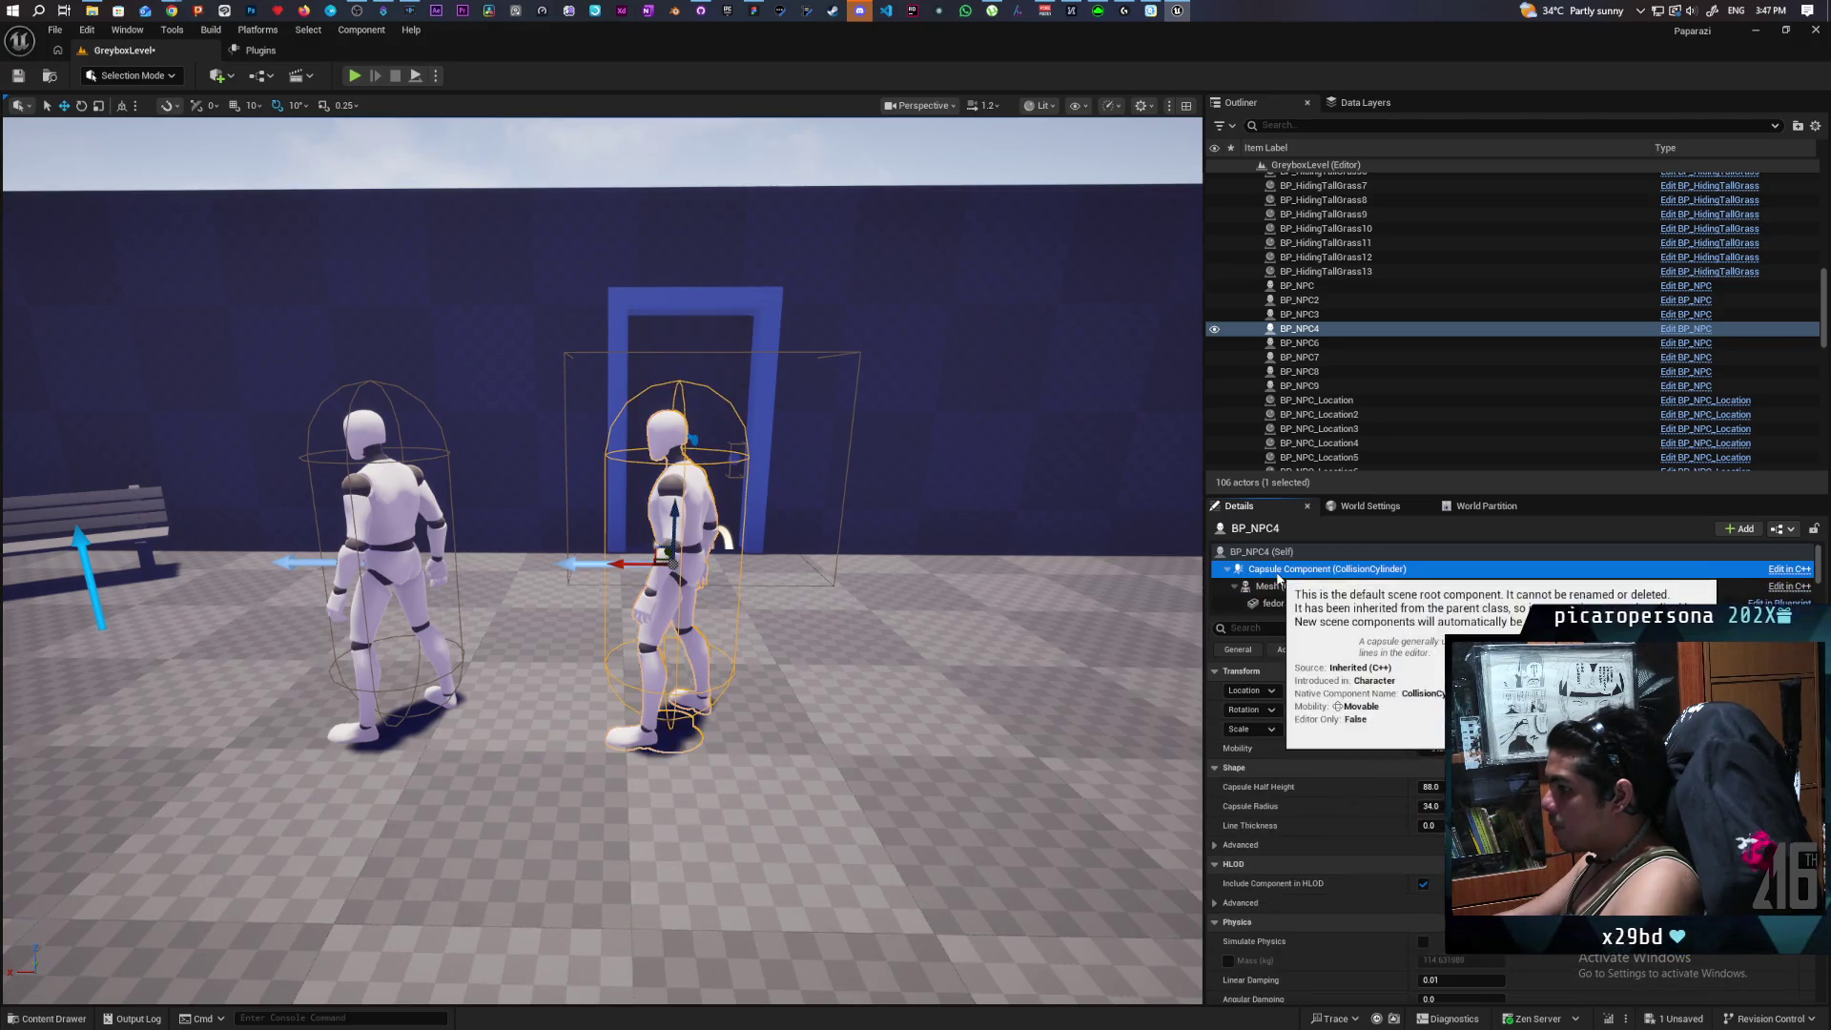
left_click(1282, 587)
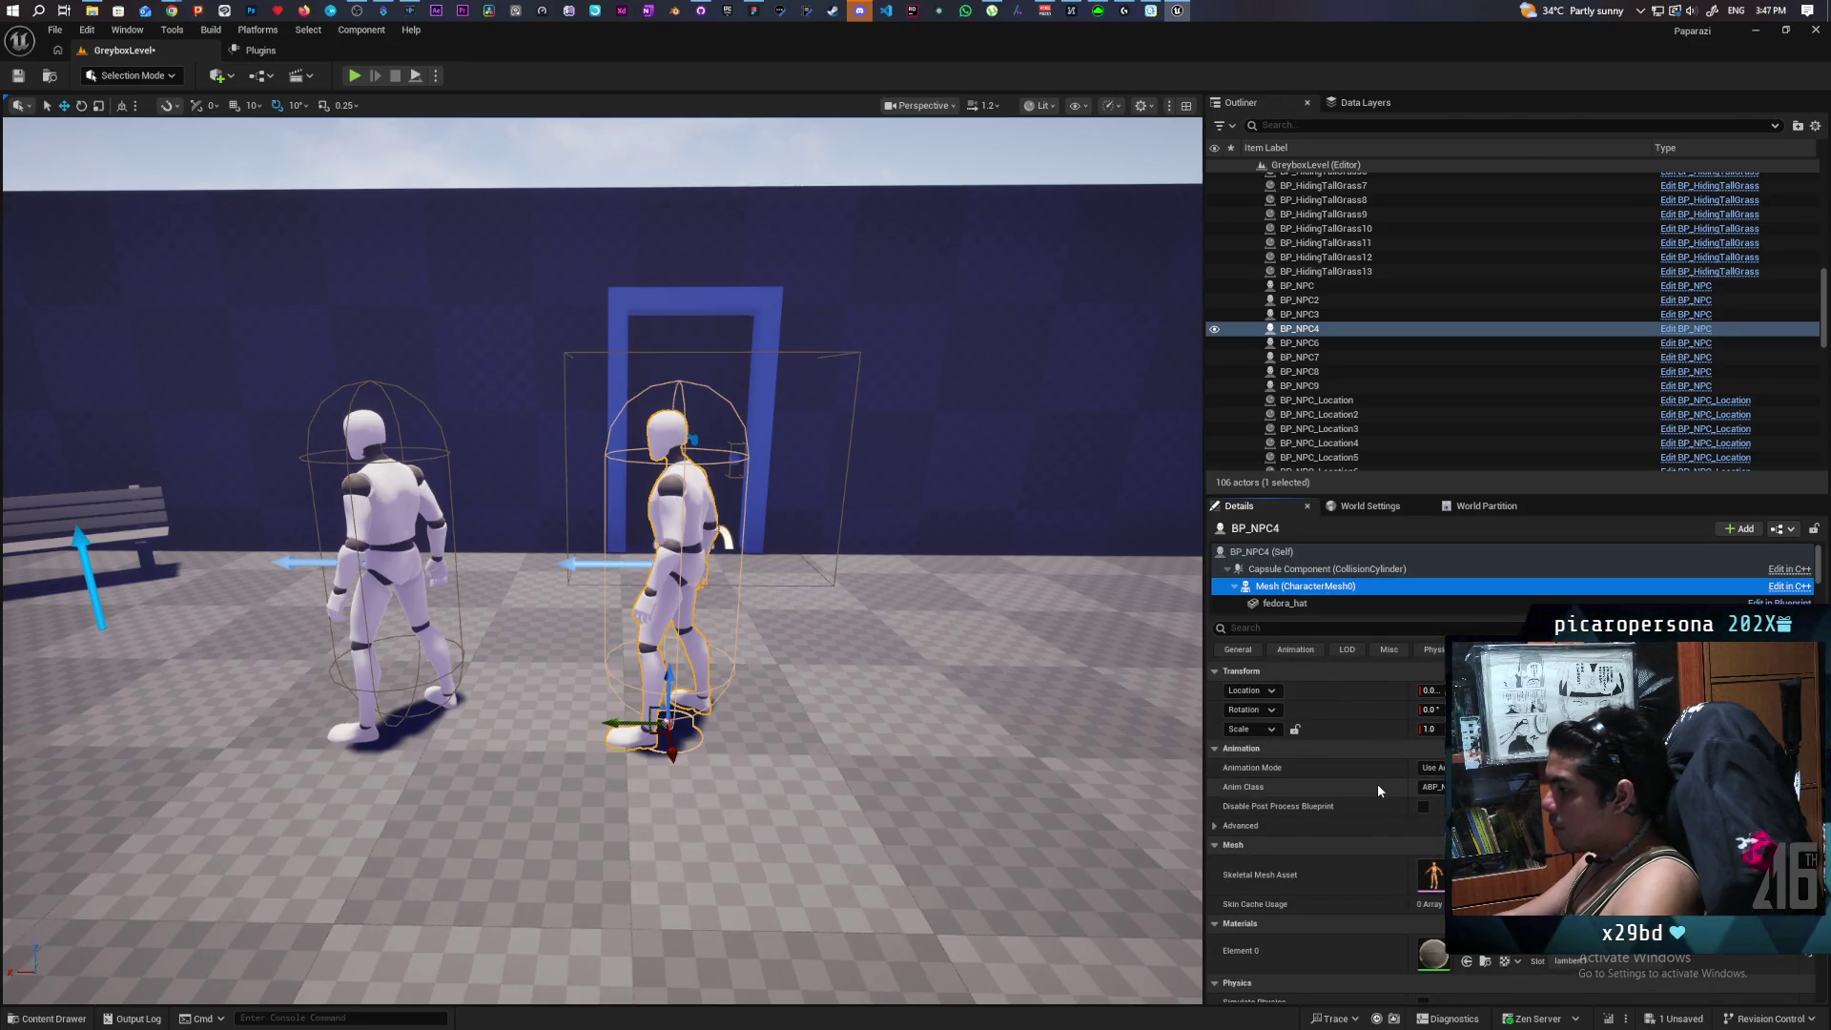
scroll(1379, 789, "down", 1)
scroll(1379, 789, "down", 2)
scroll(1379, 791, "down", 2)
scroll(1377, 791, "down", 2)
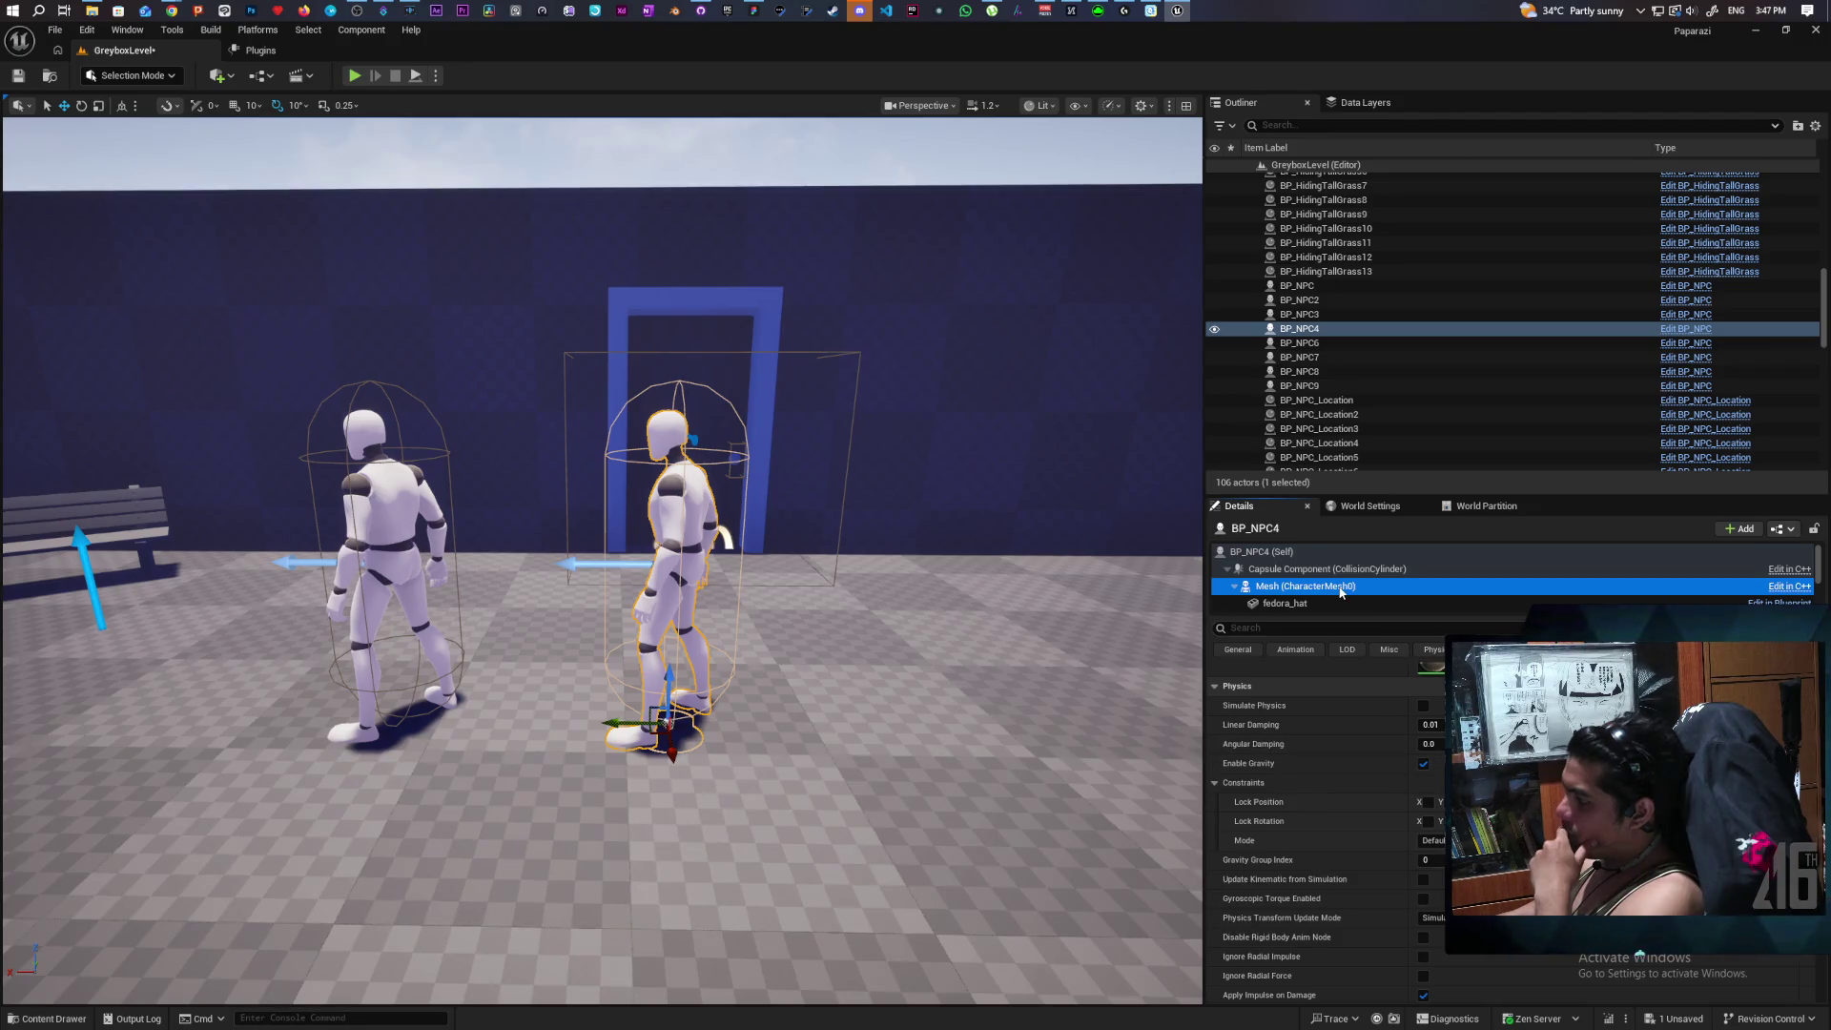
scroll(1297, 602, "down", 1)
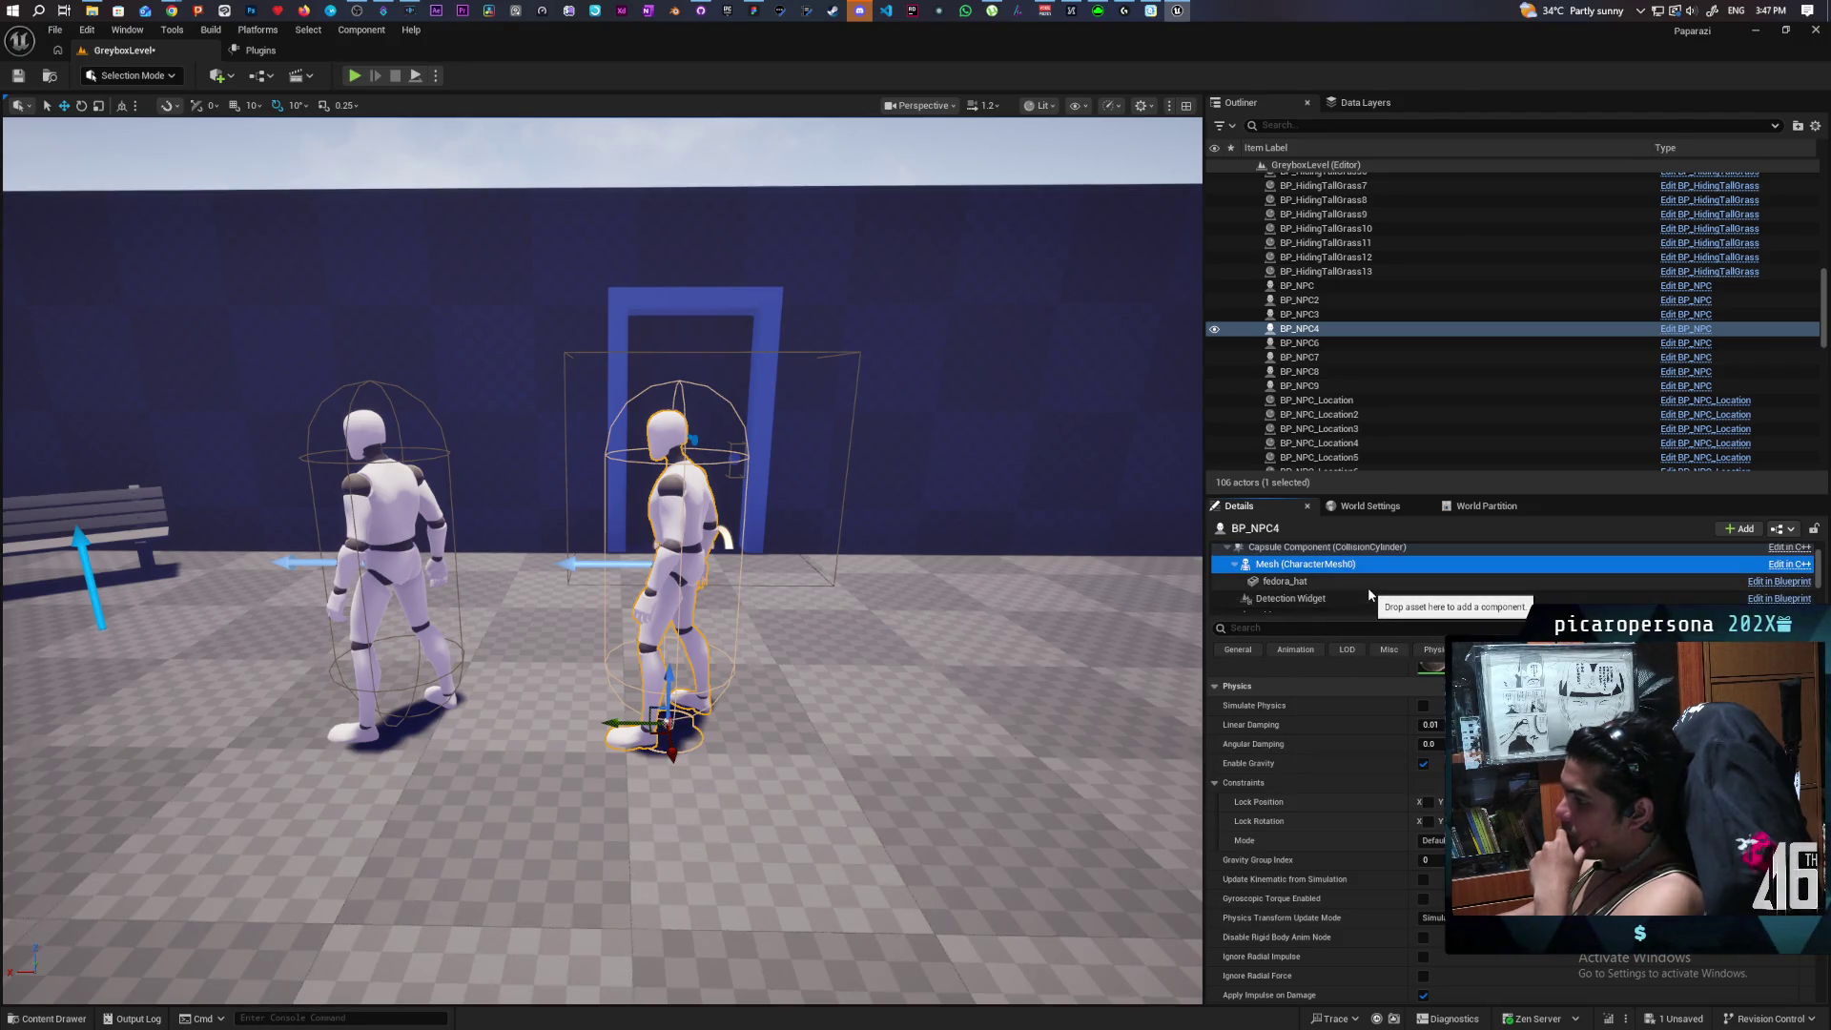
scroll(1370, 595, "down", 2)
scroll(1369, 595, "up", 2)
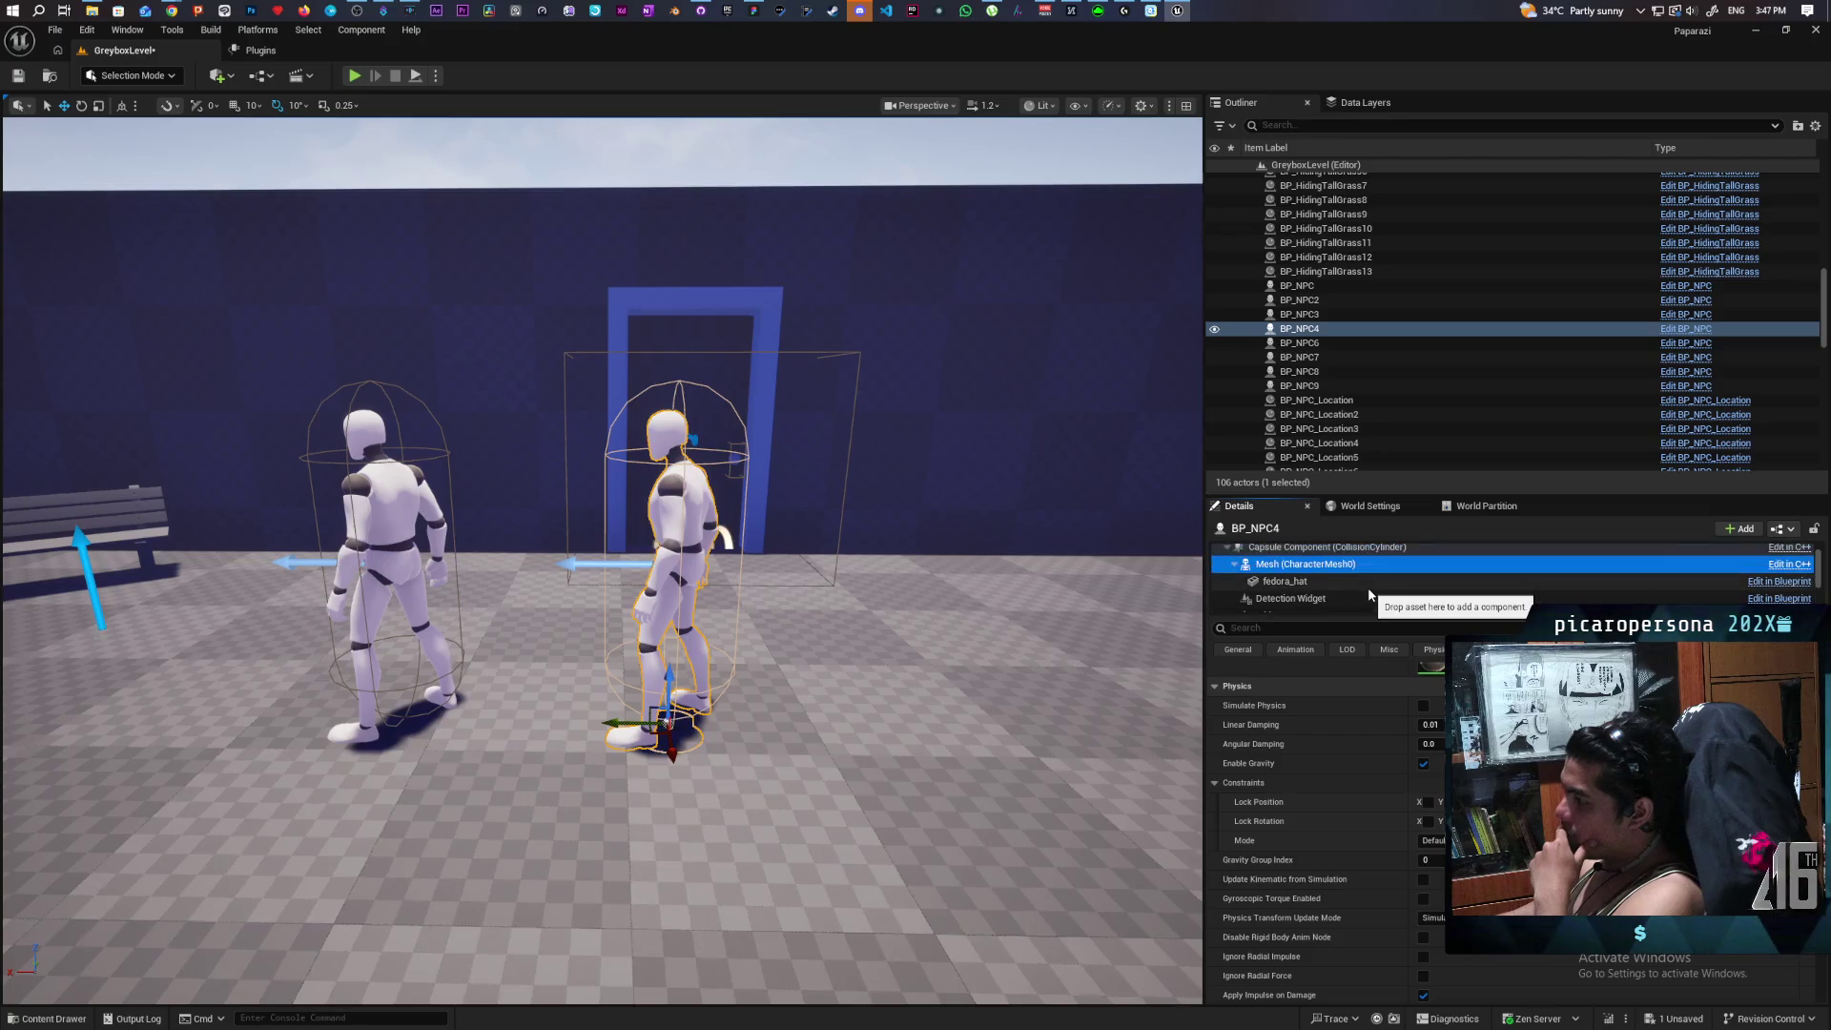
scroll(1369, 596, "up", 1)
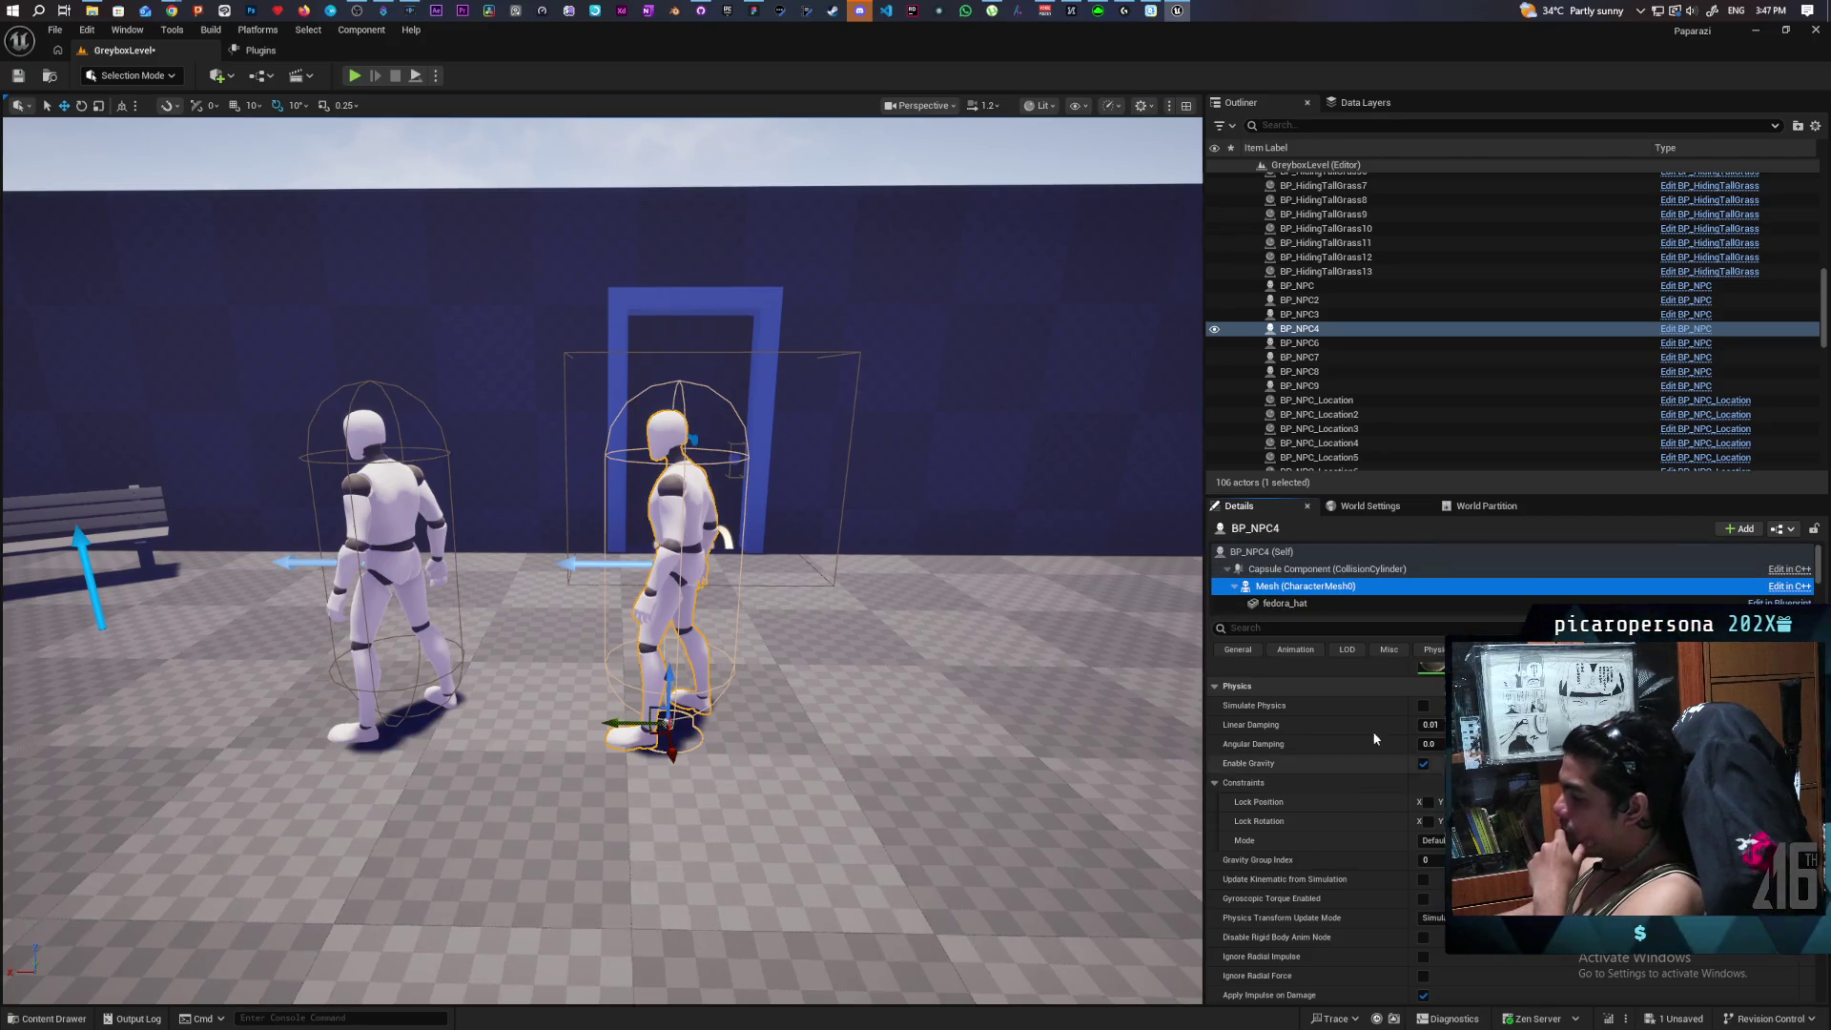
Reselect fedora_hat, save the greybox level, and delete the fedora_hat component.
left_click(1285, 604)
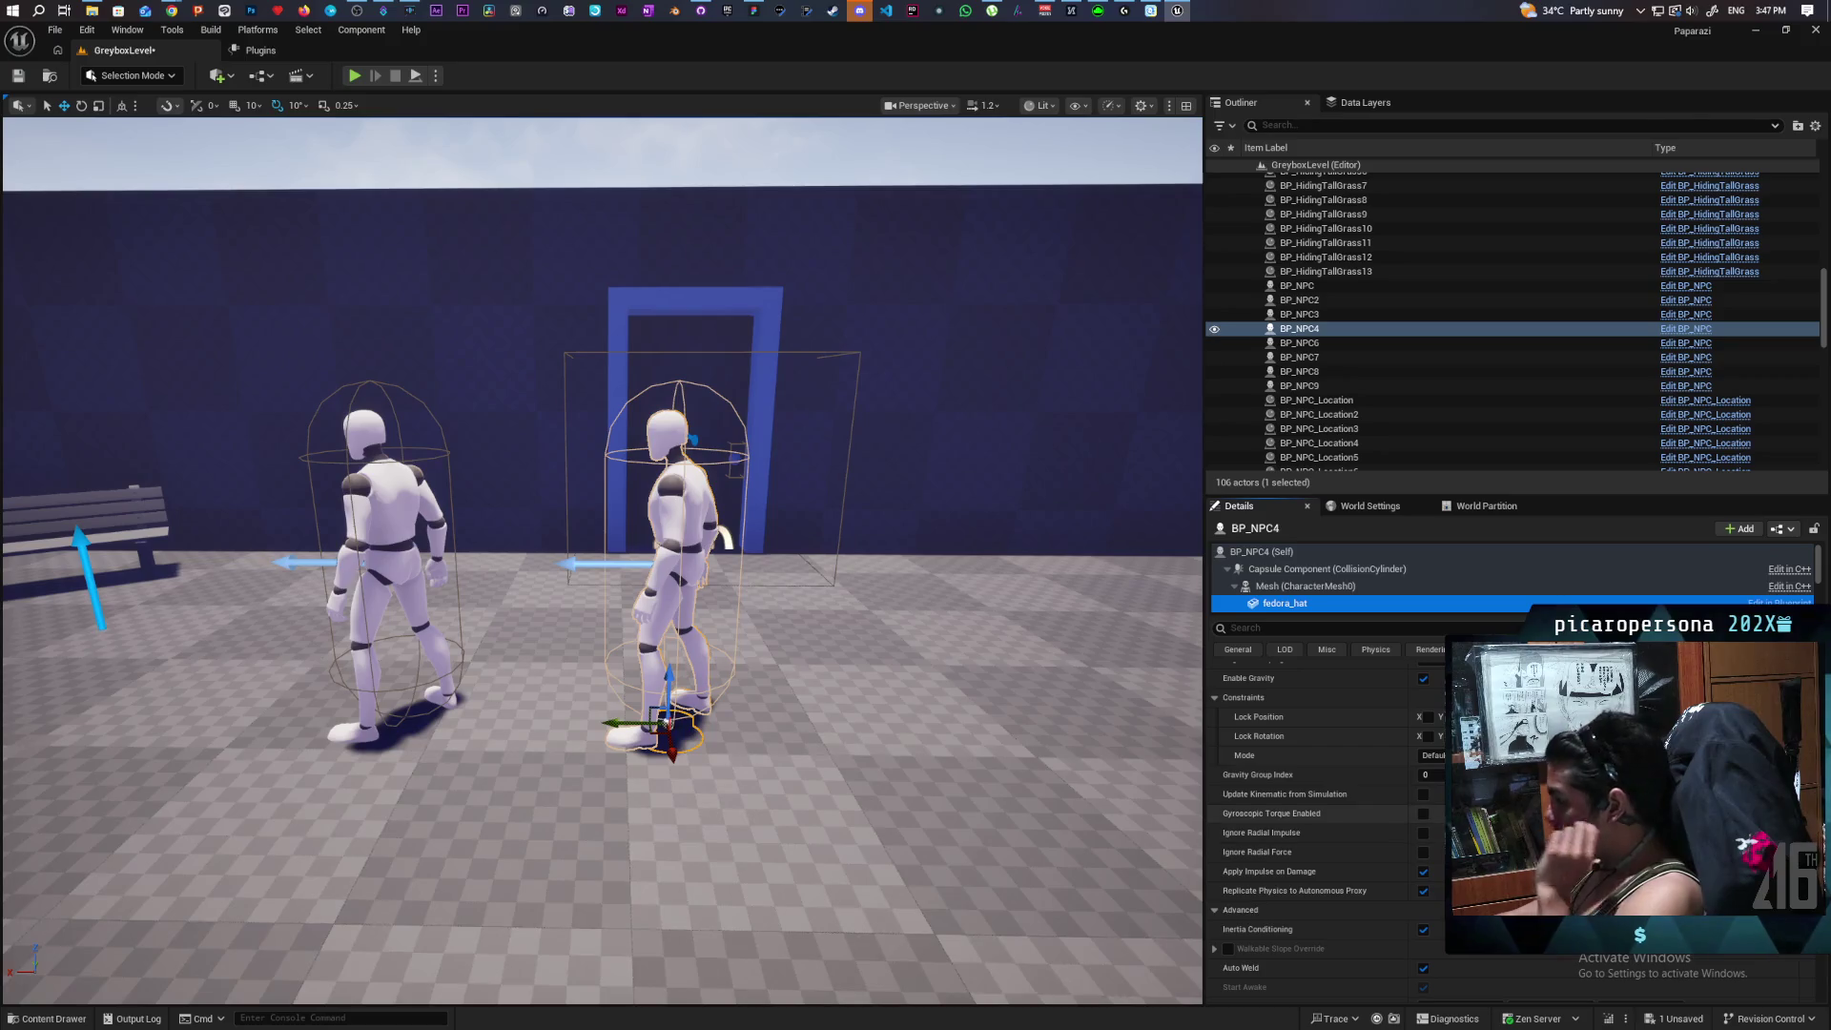
scroll(1325, 820, "up", 6)
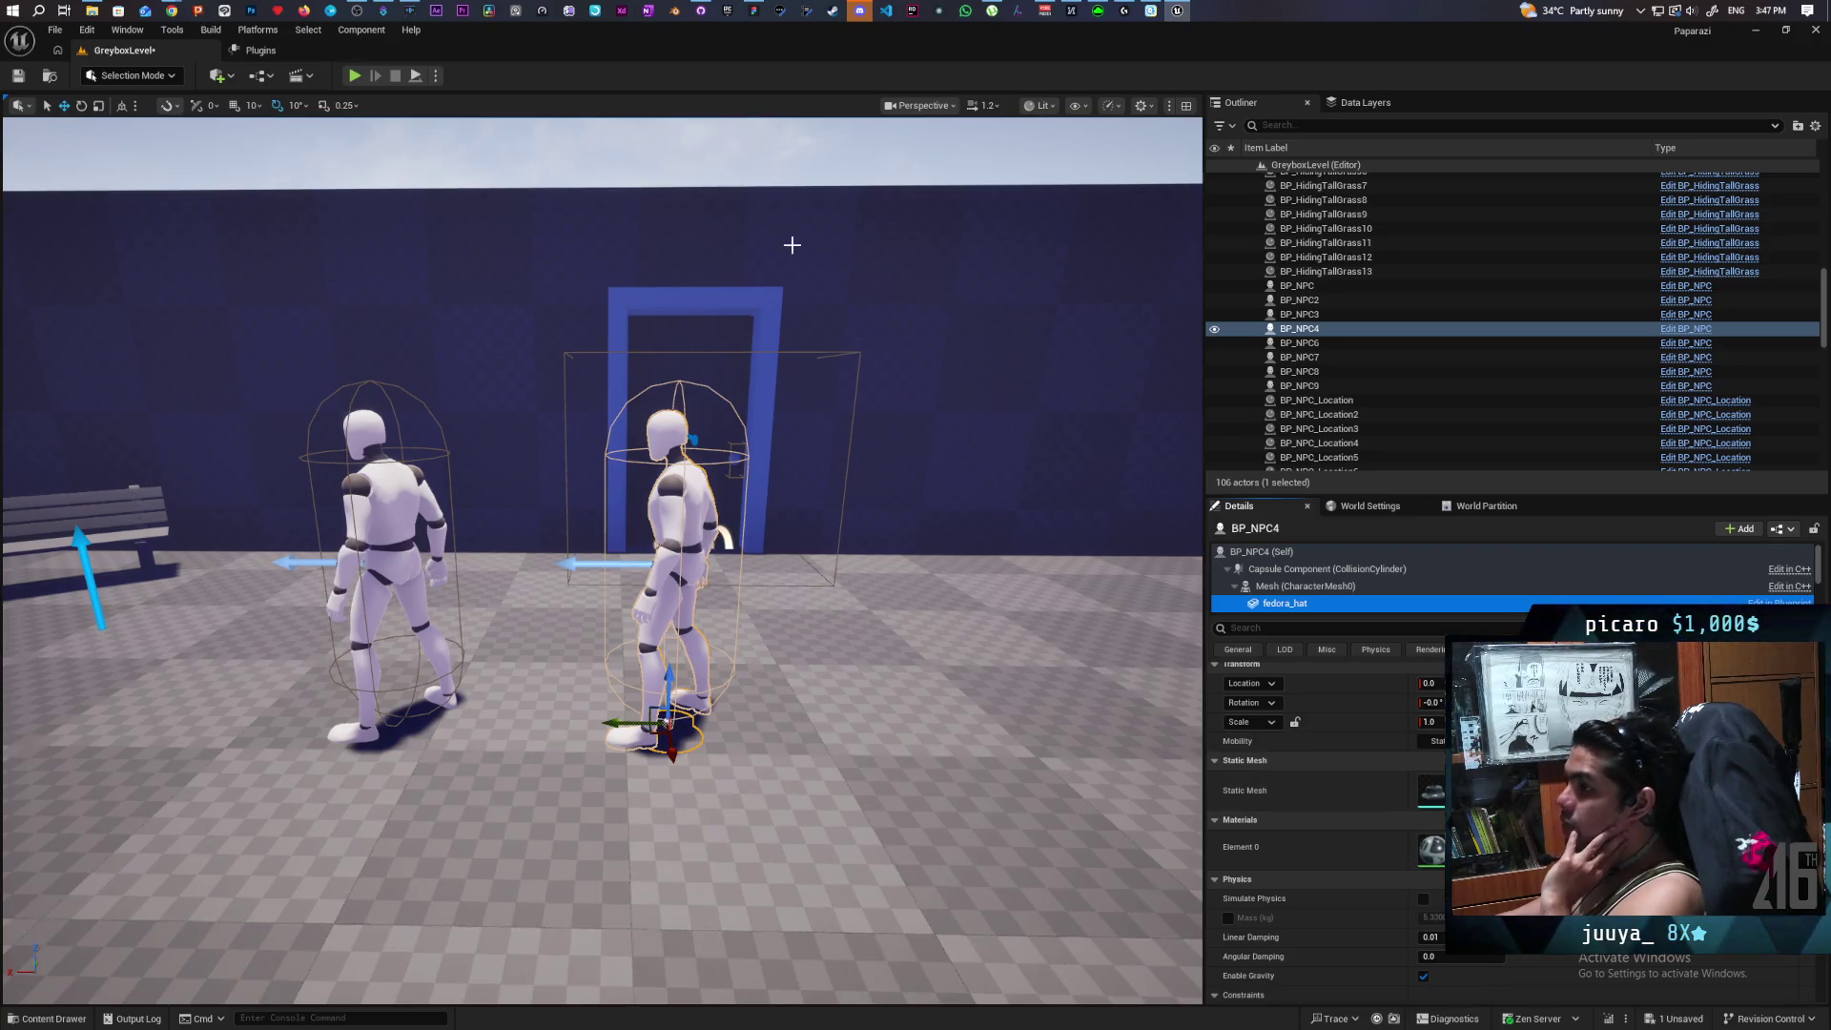
left_click(13, 74)
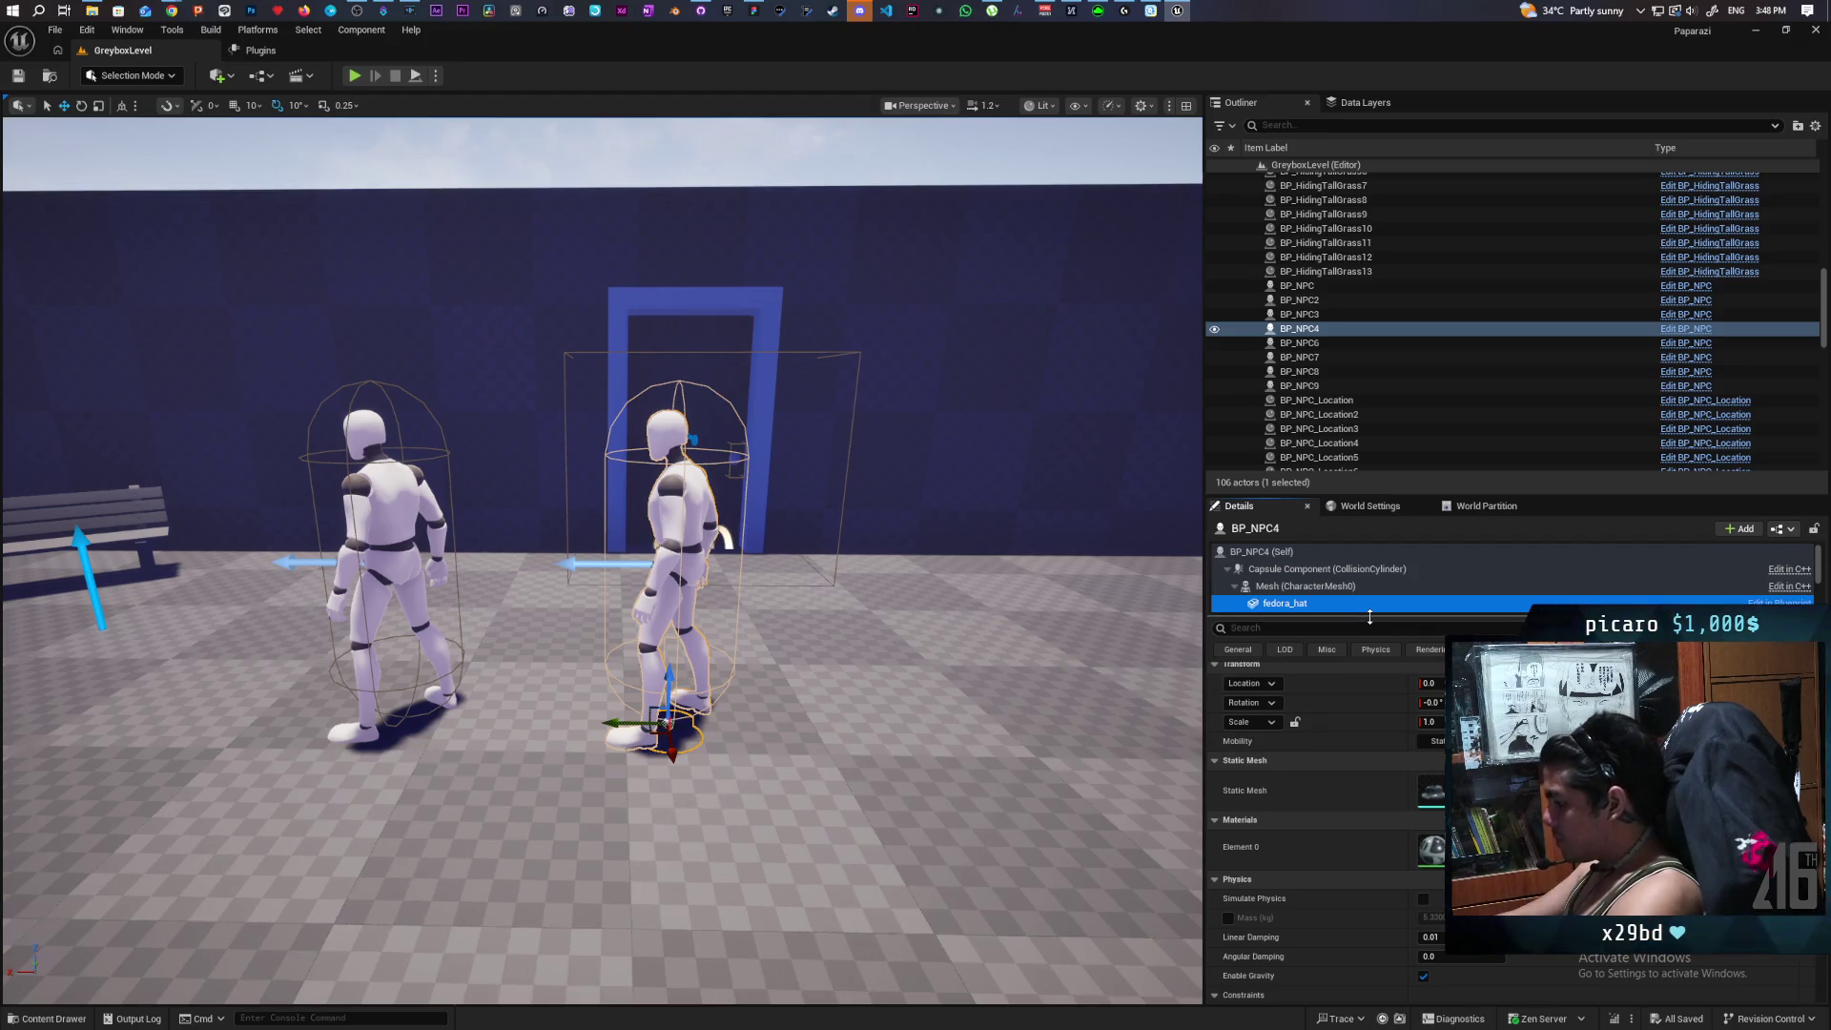
key("Delete")
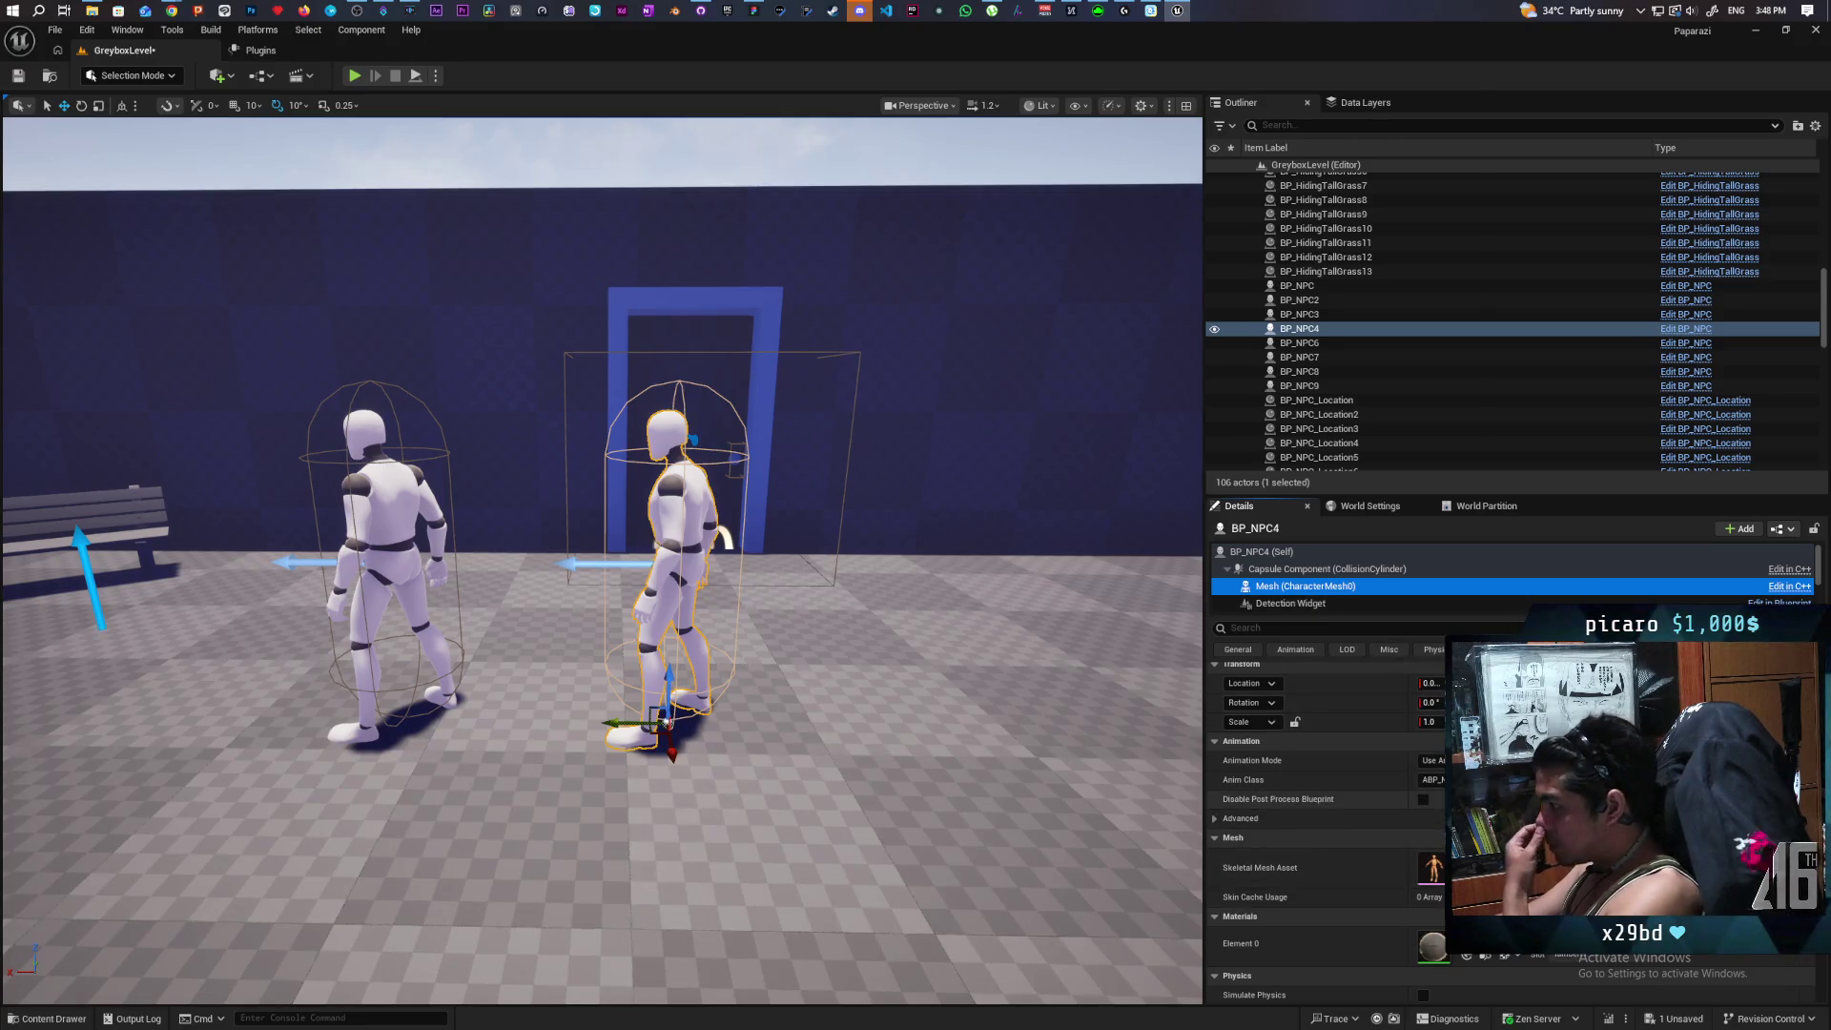
scroll(1374, 801, "down", 1)
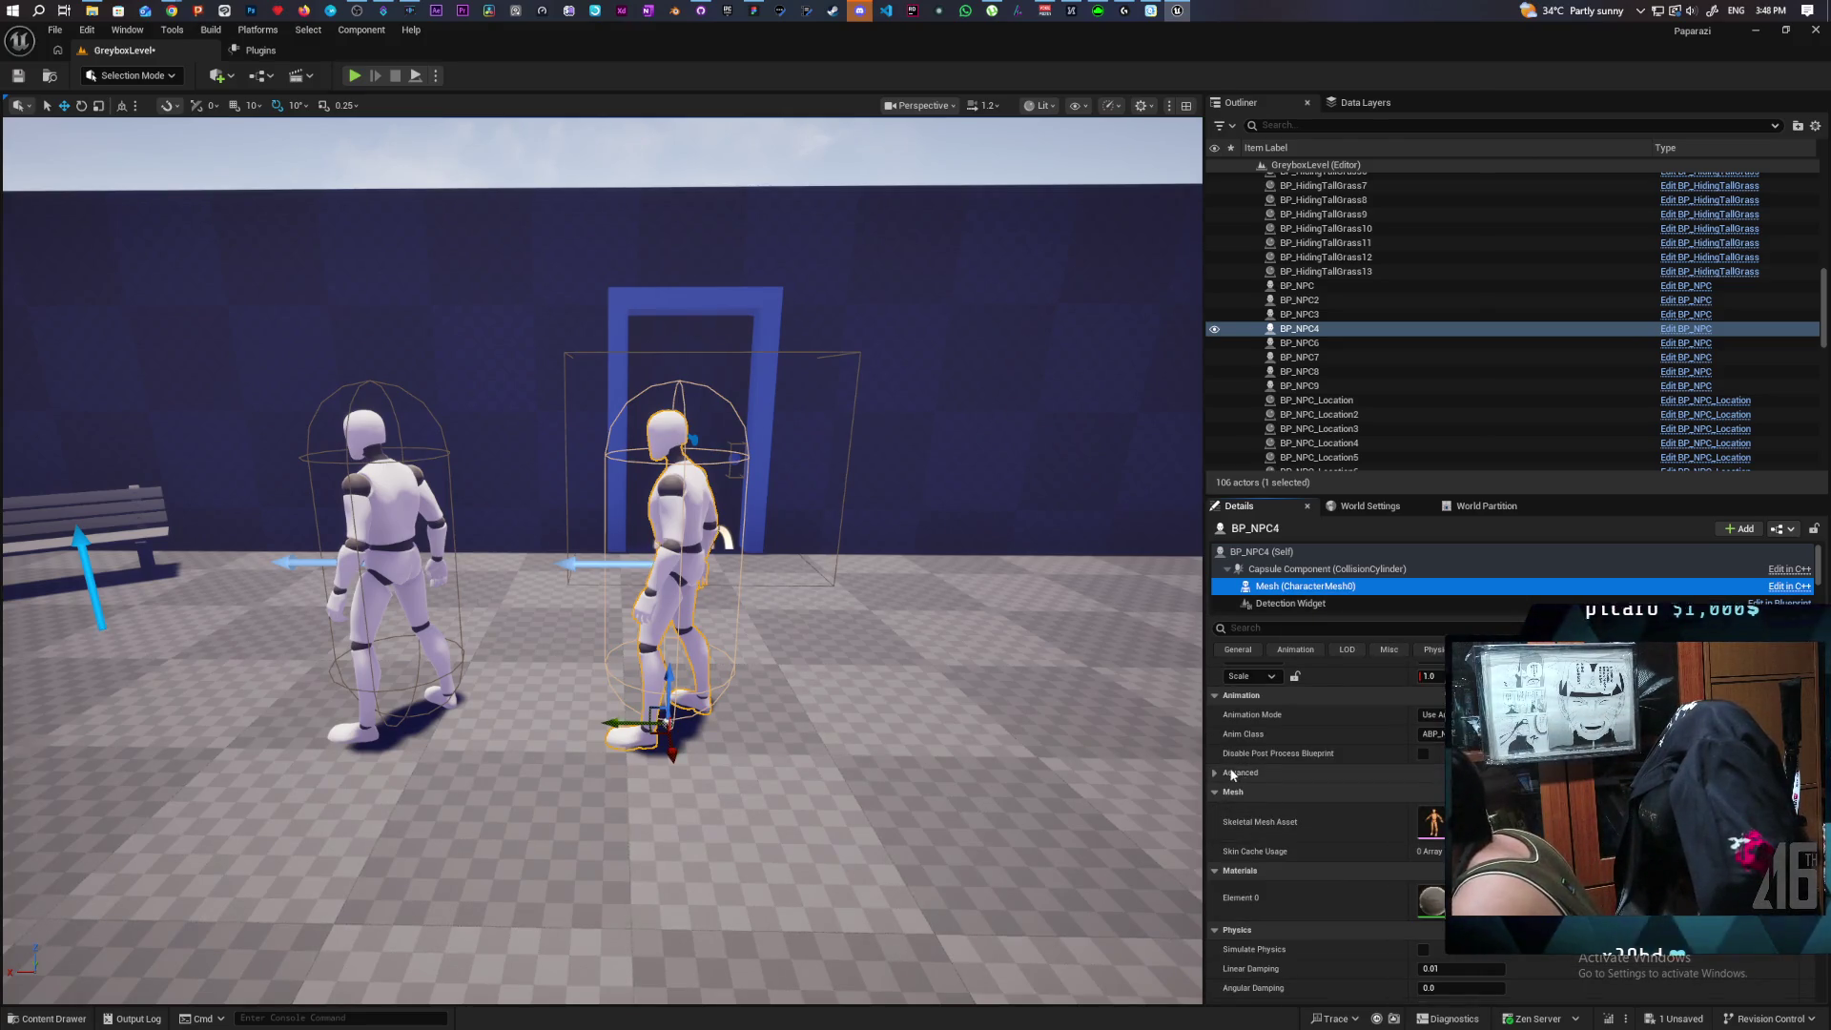
left_click(1383, 773)
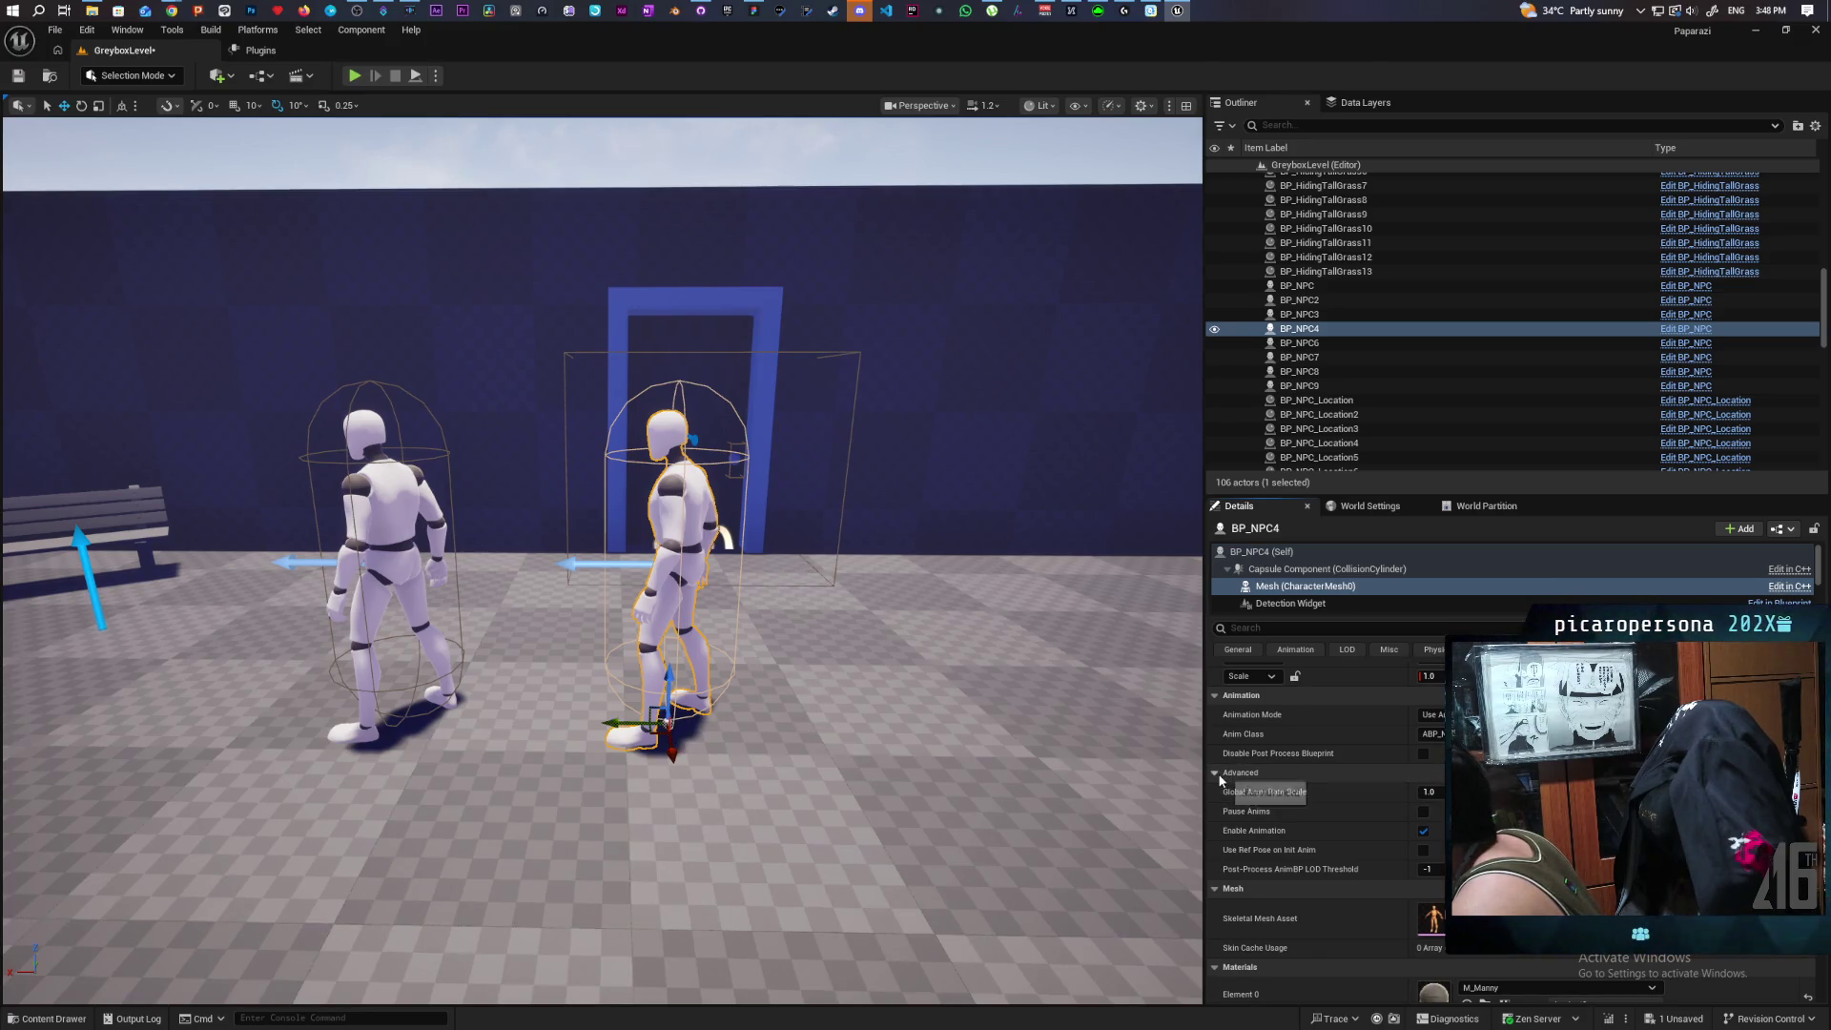
left_click(1220, 773)
scroll(1410, 778, "down", 5)
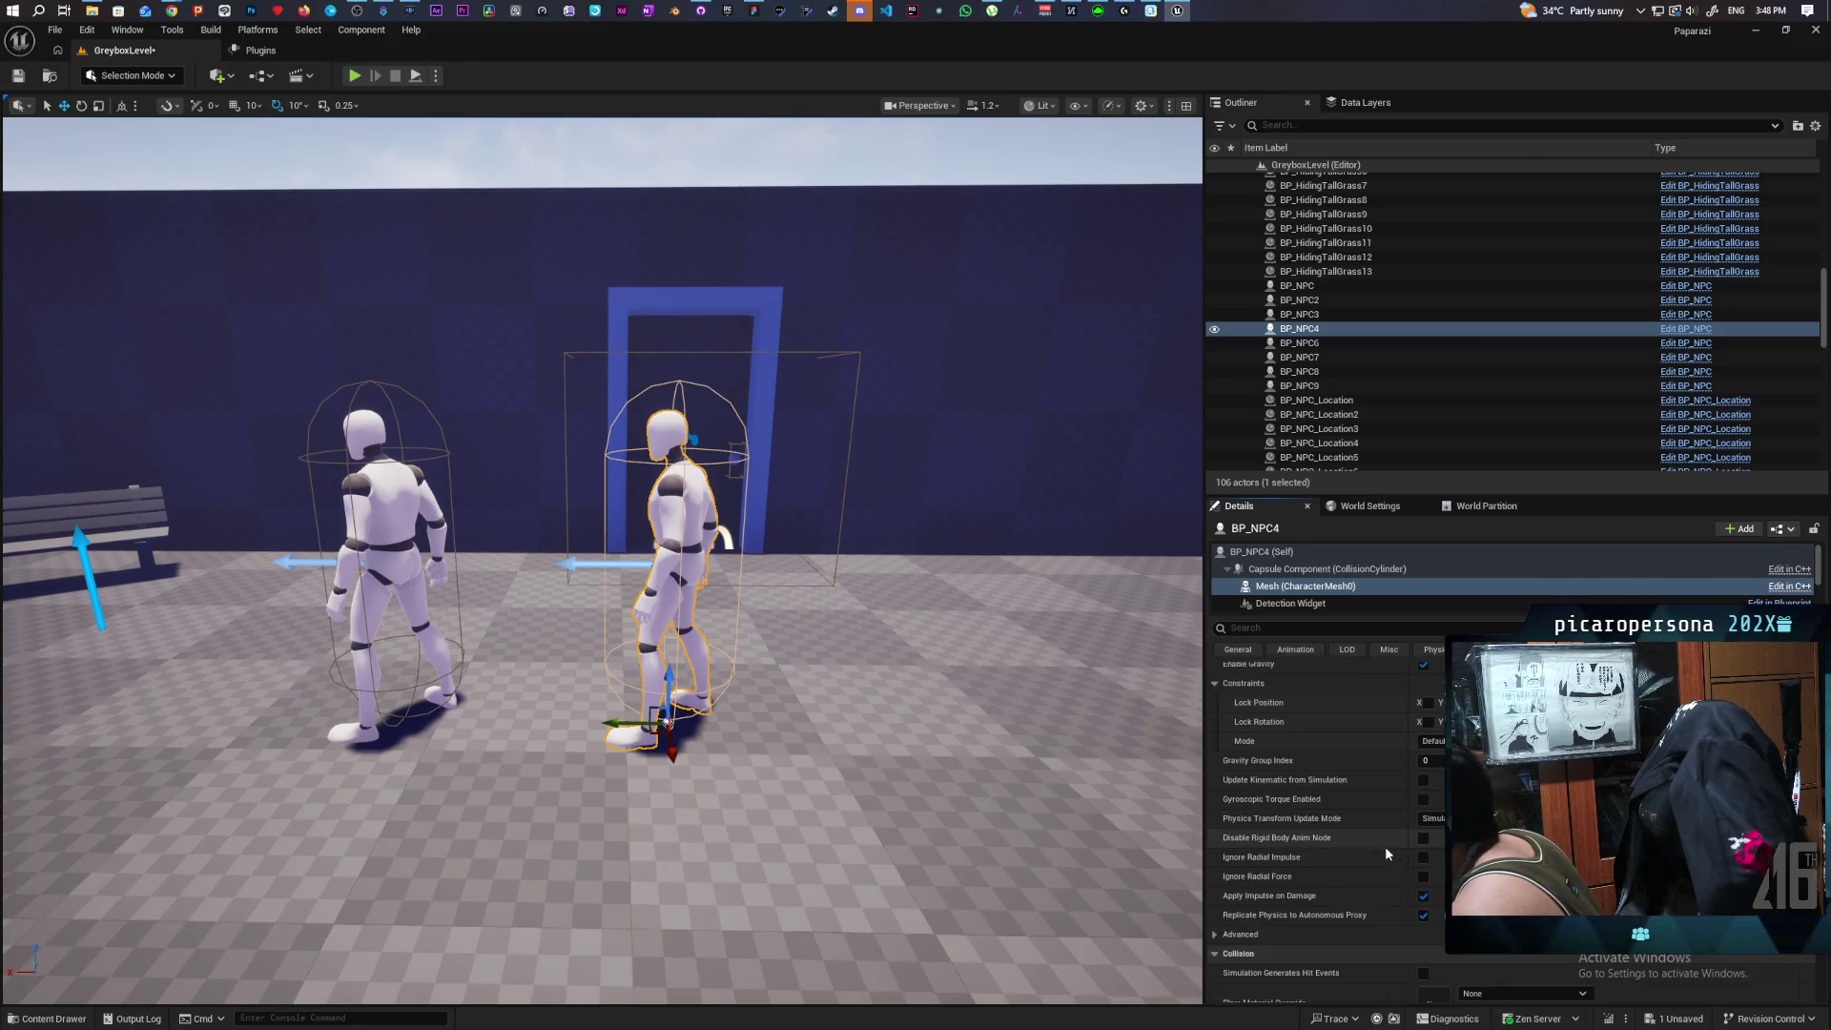
scroll(1385, 848, "down", 3)
scroll(1385, 845, "down", 6)
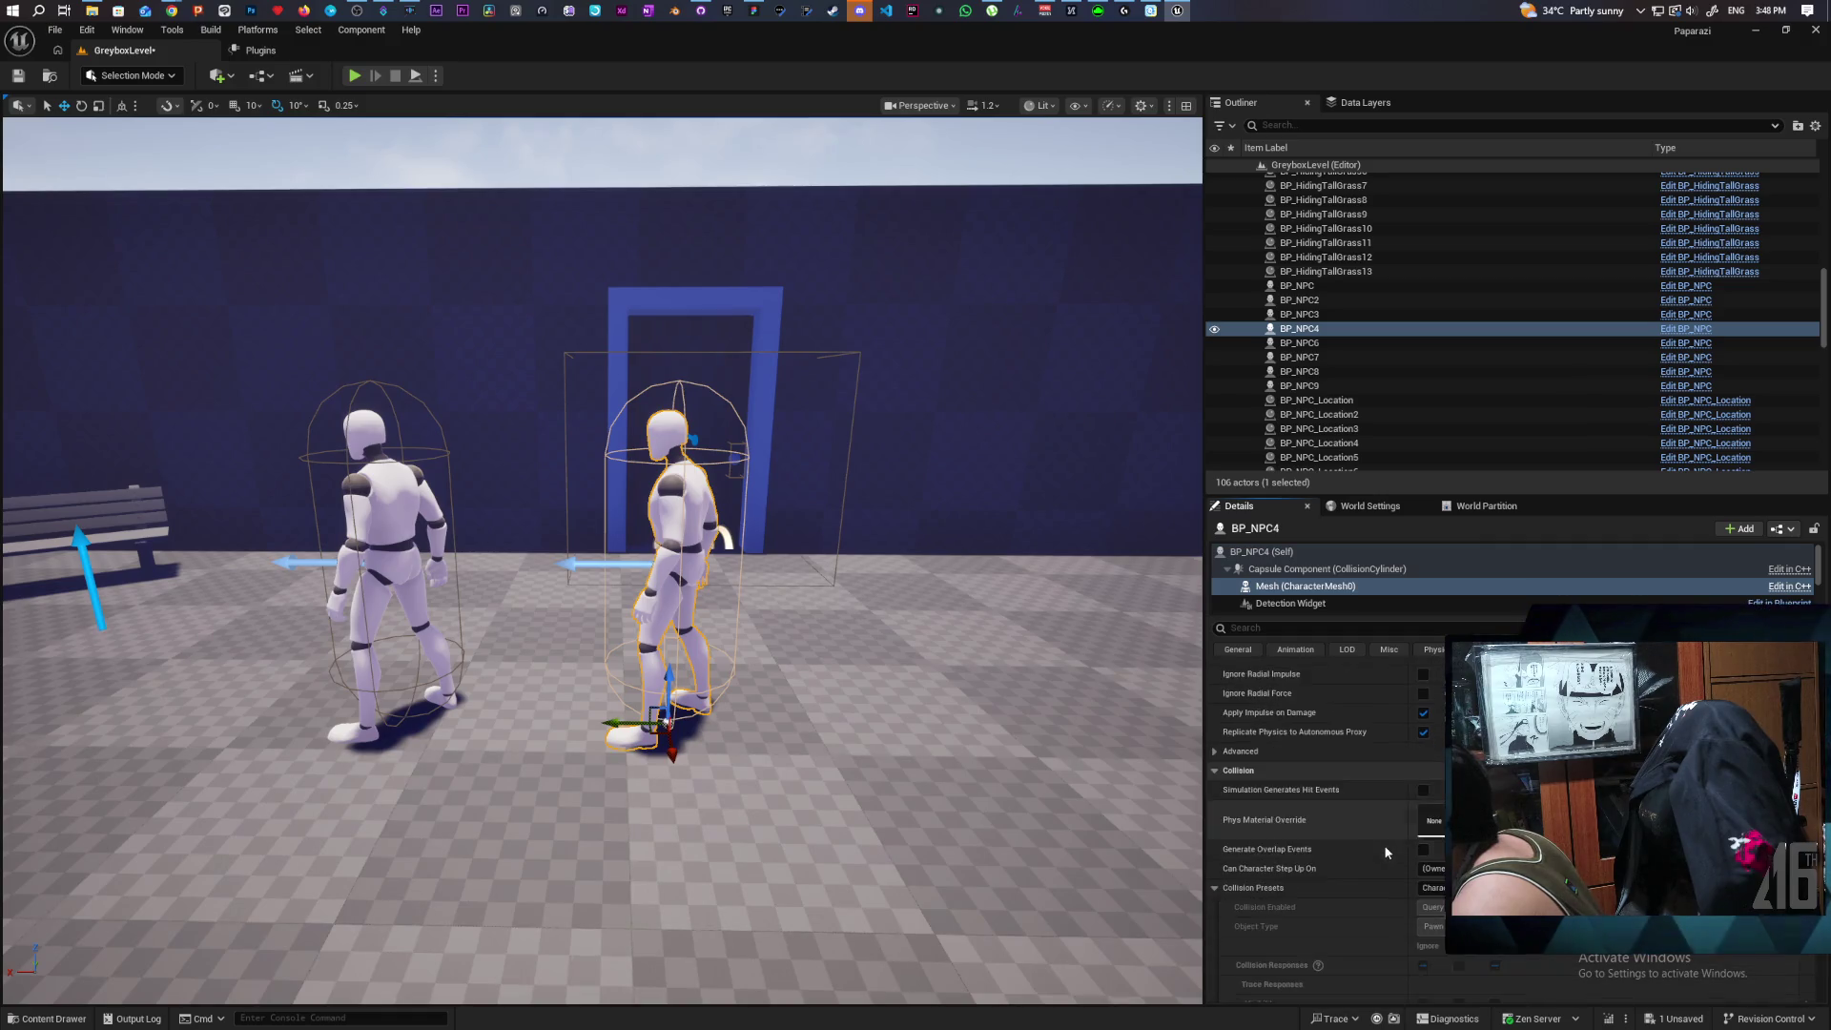
scroll(1380, 843, "down", 6)
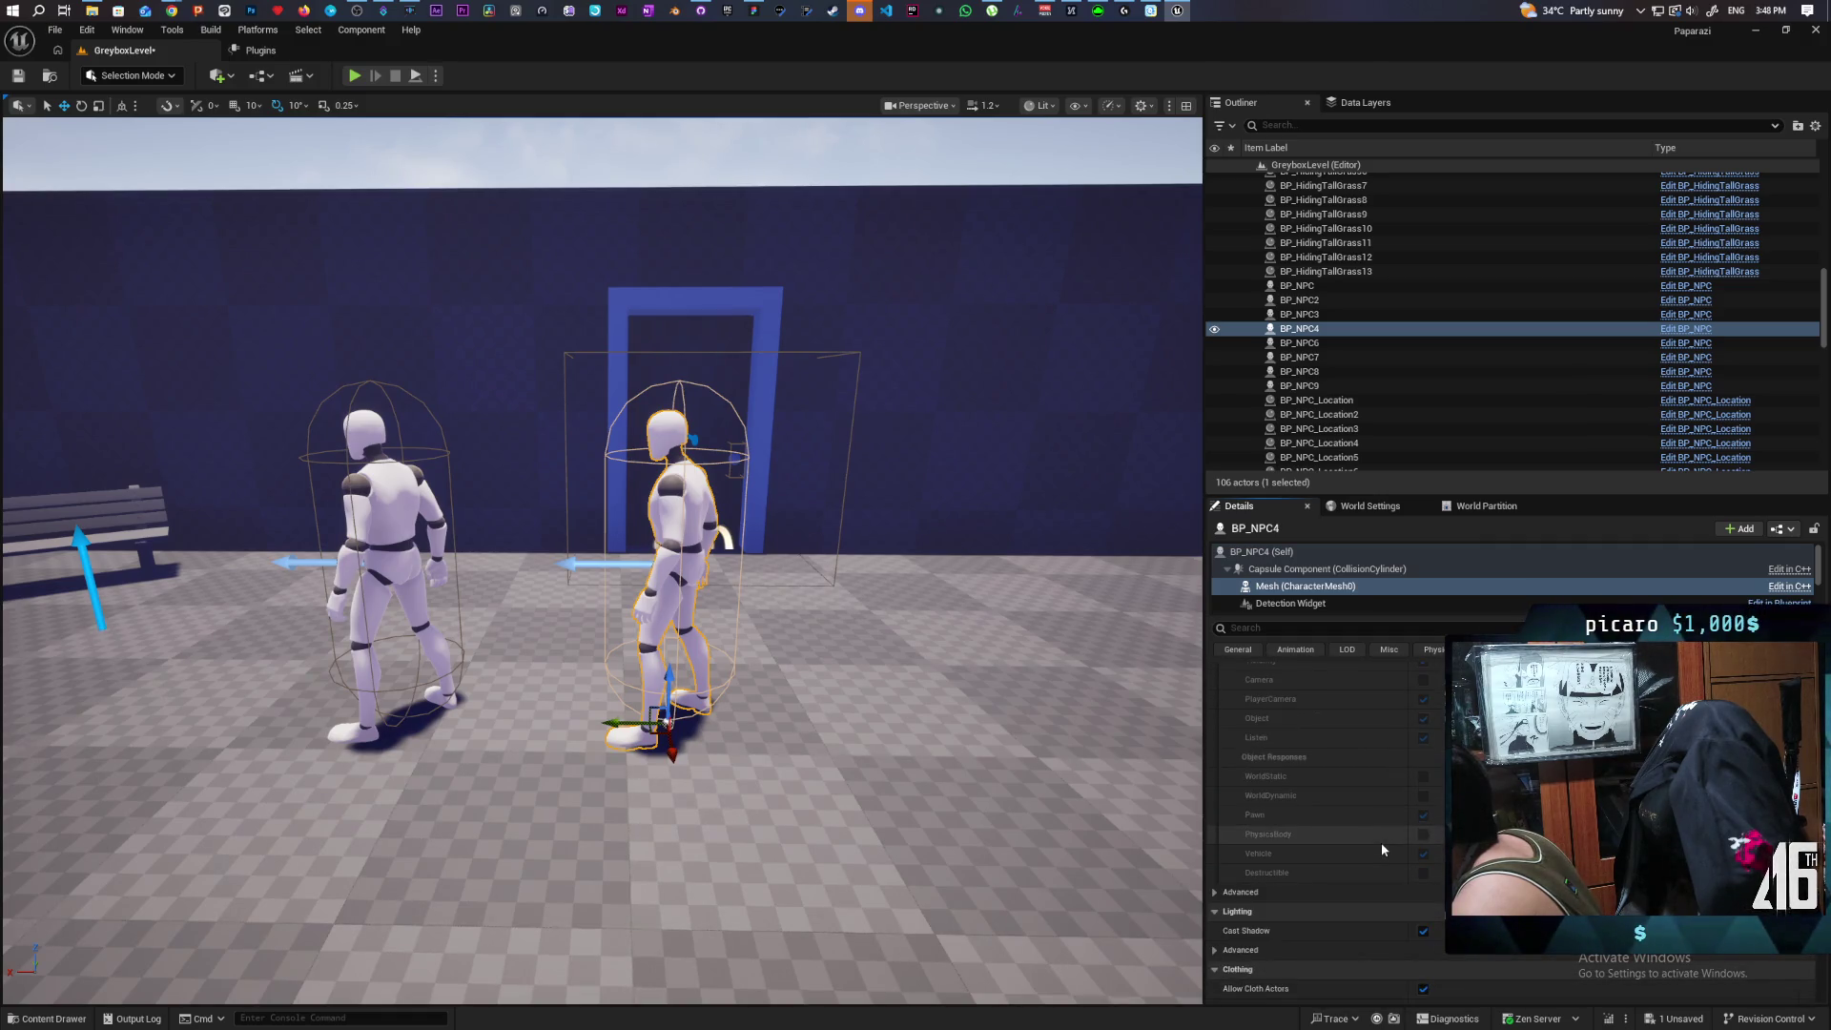
scroll(1381, 843, "down", 10)
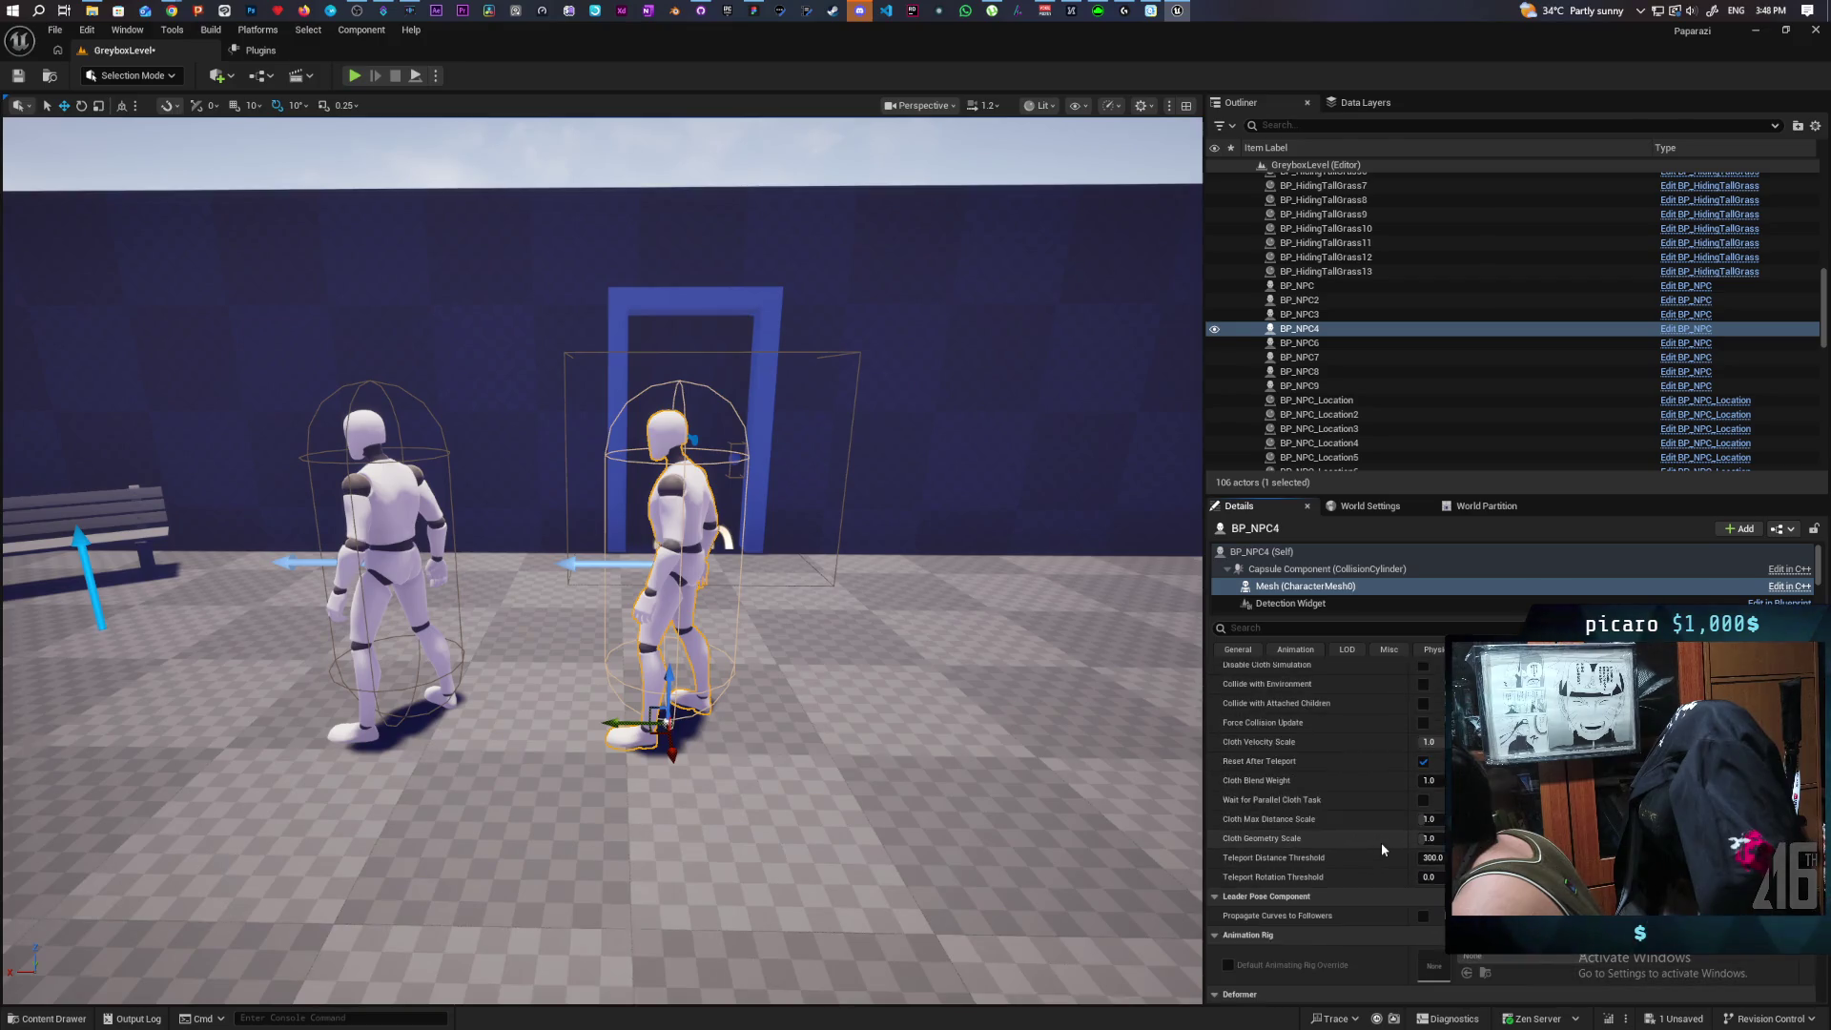
scroll(1381, 835, "down", 2)
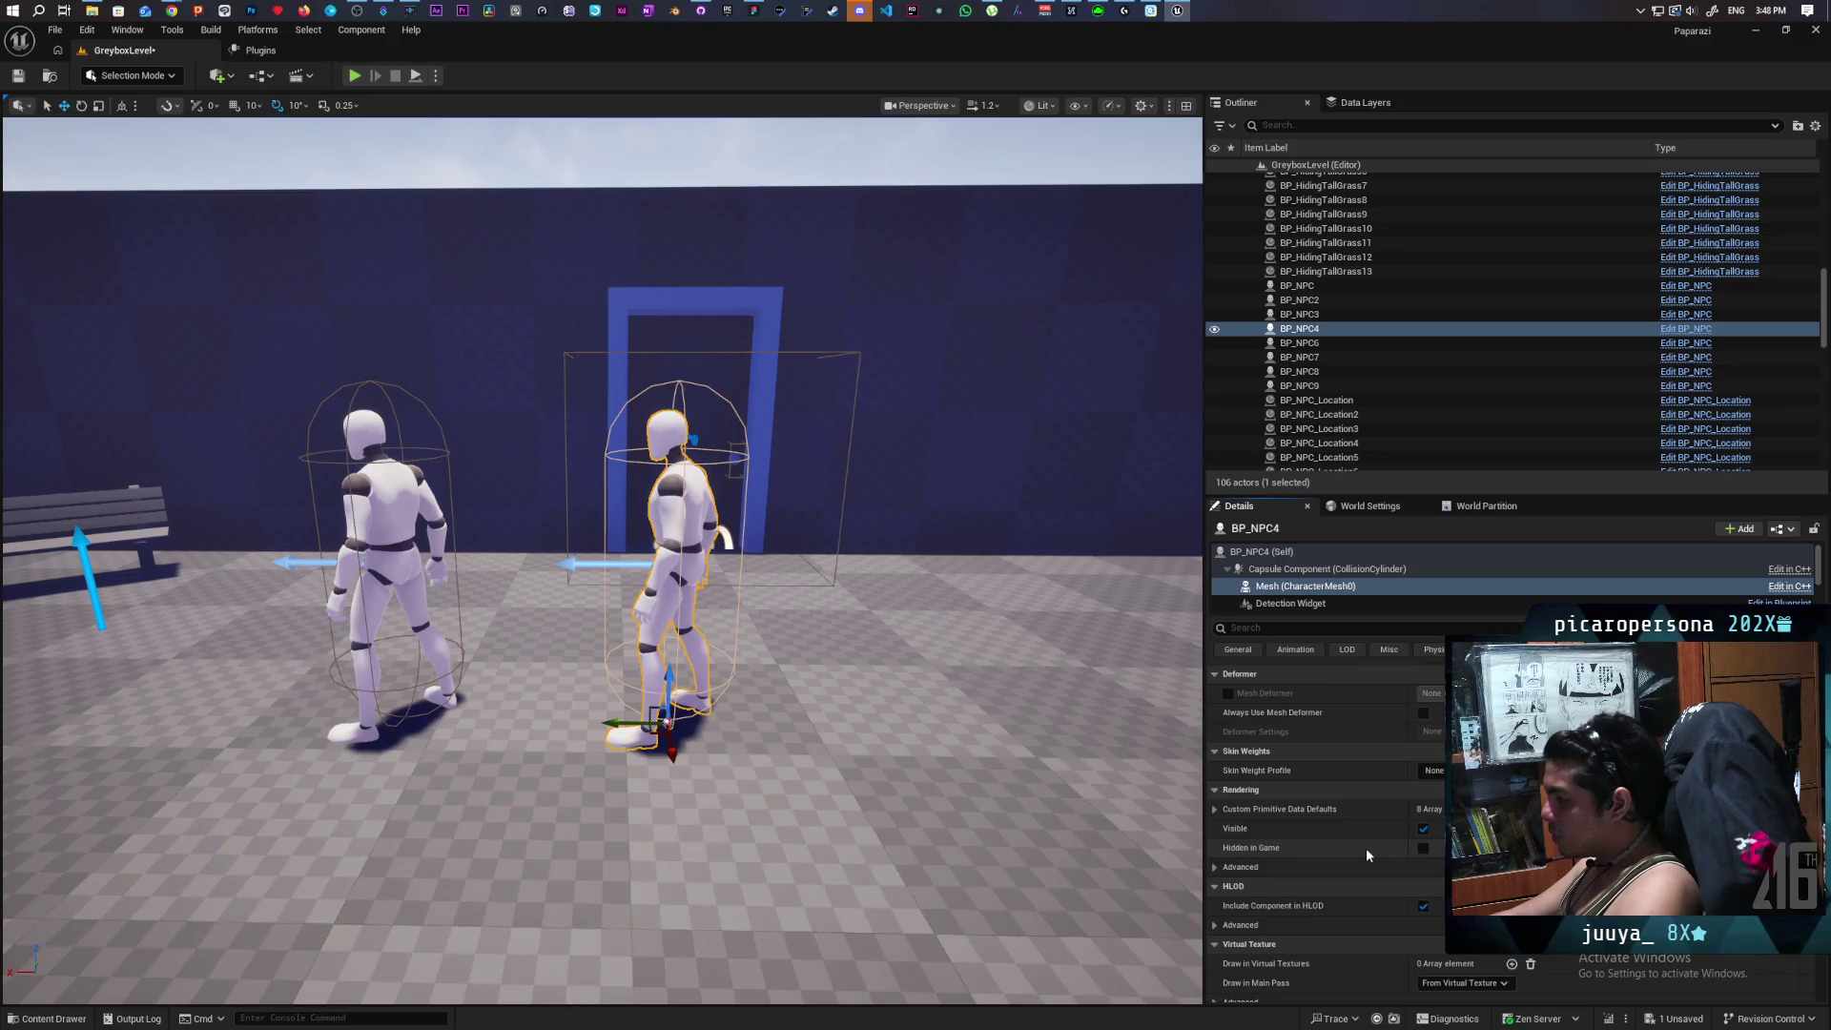
scroll(1366, 848, "down", 3)
scroll(1366, 849, "down", 5)
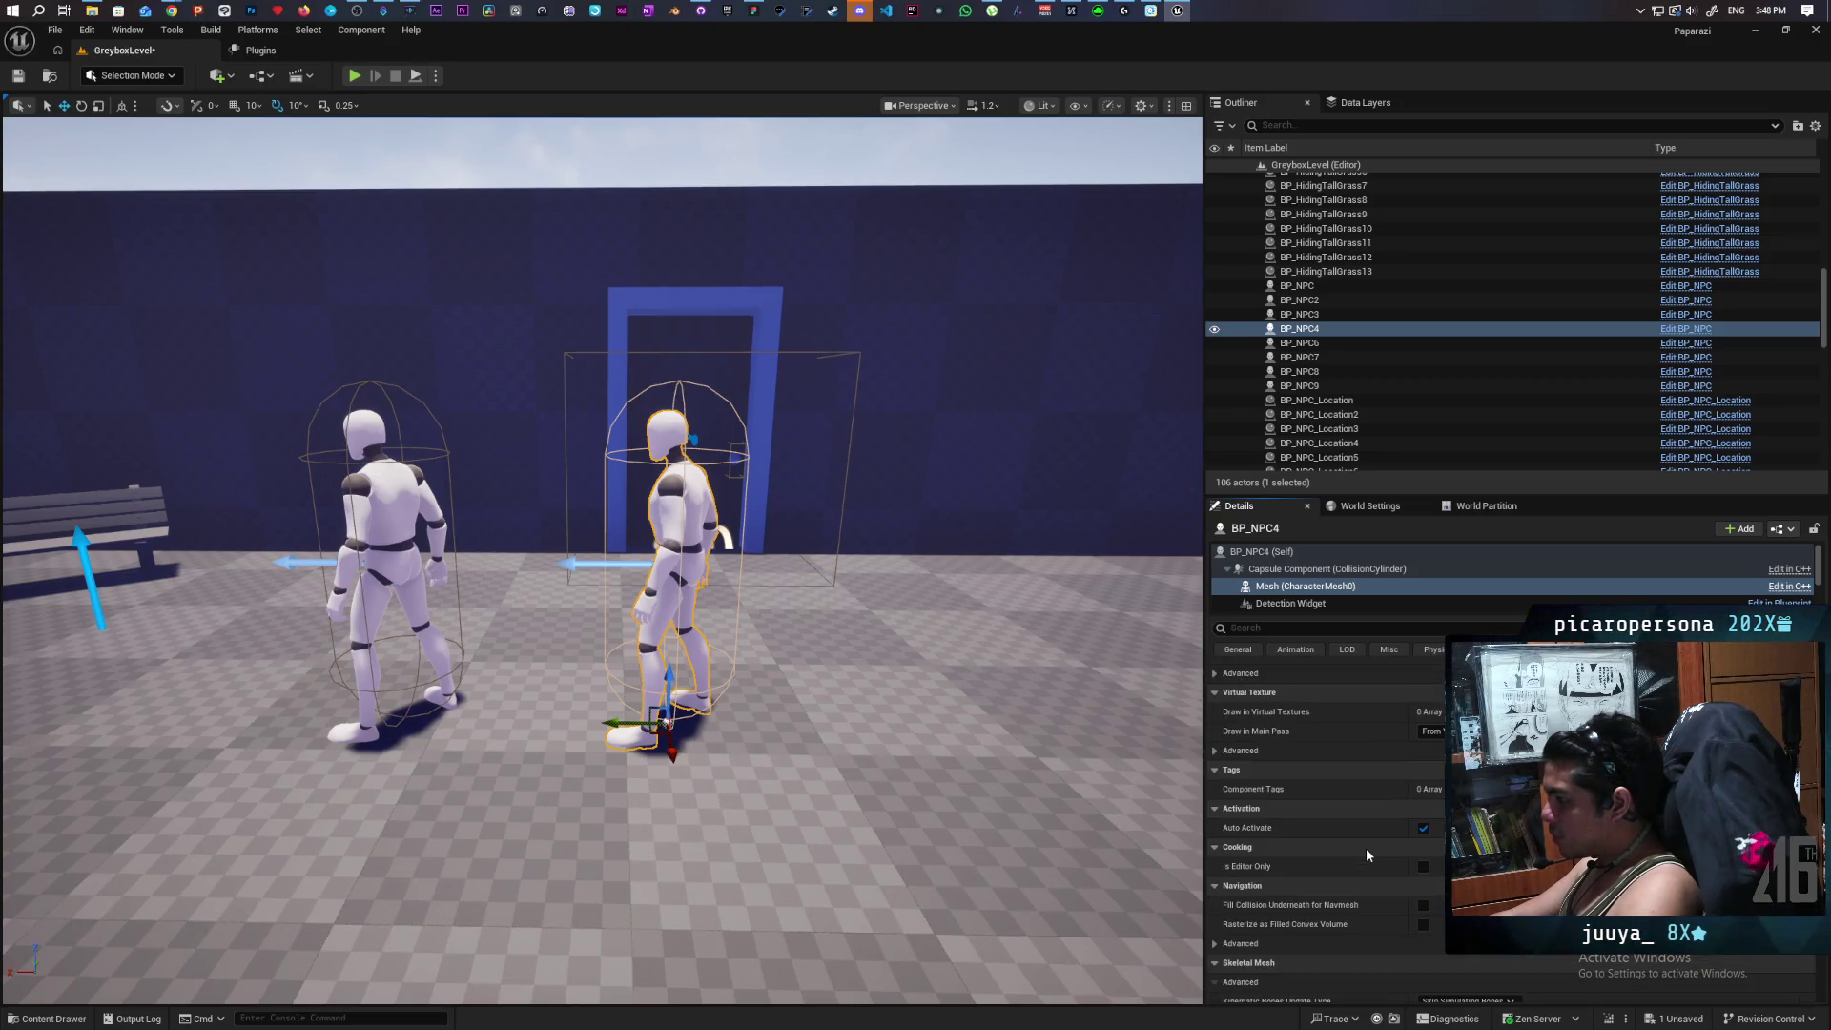
scroll(1370, 807, "down", 4)
scroll(1370, 811, "down", 2)
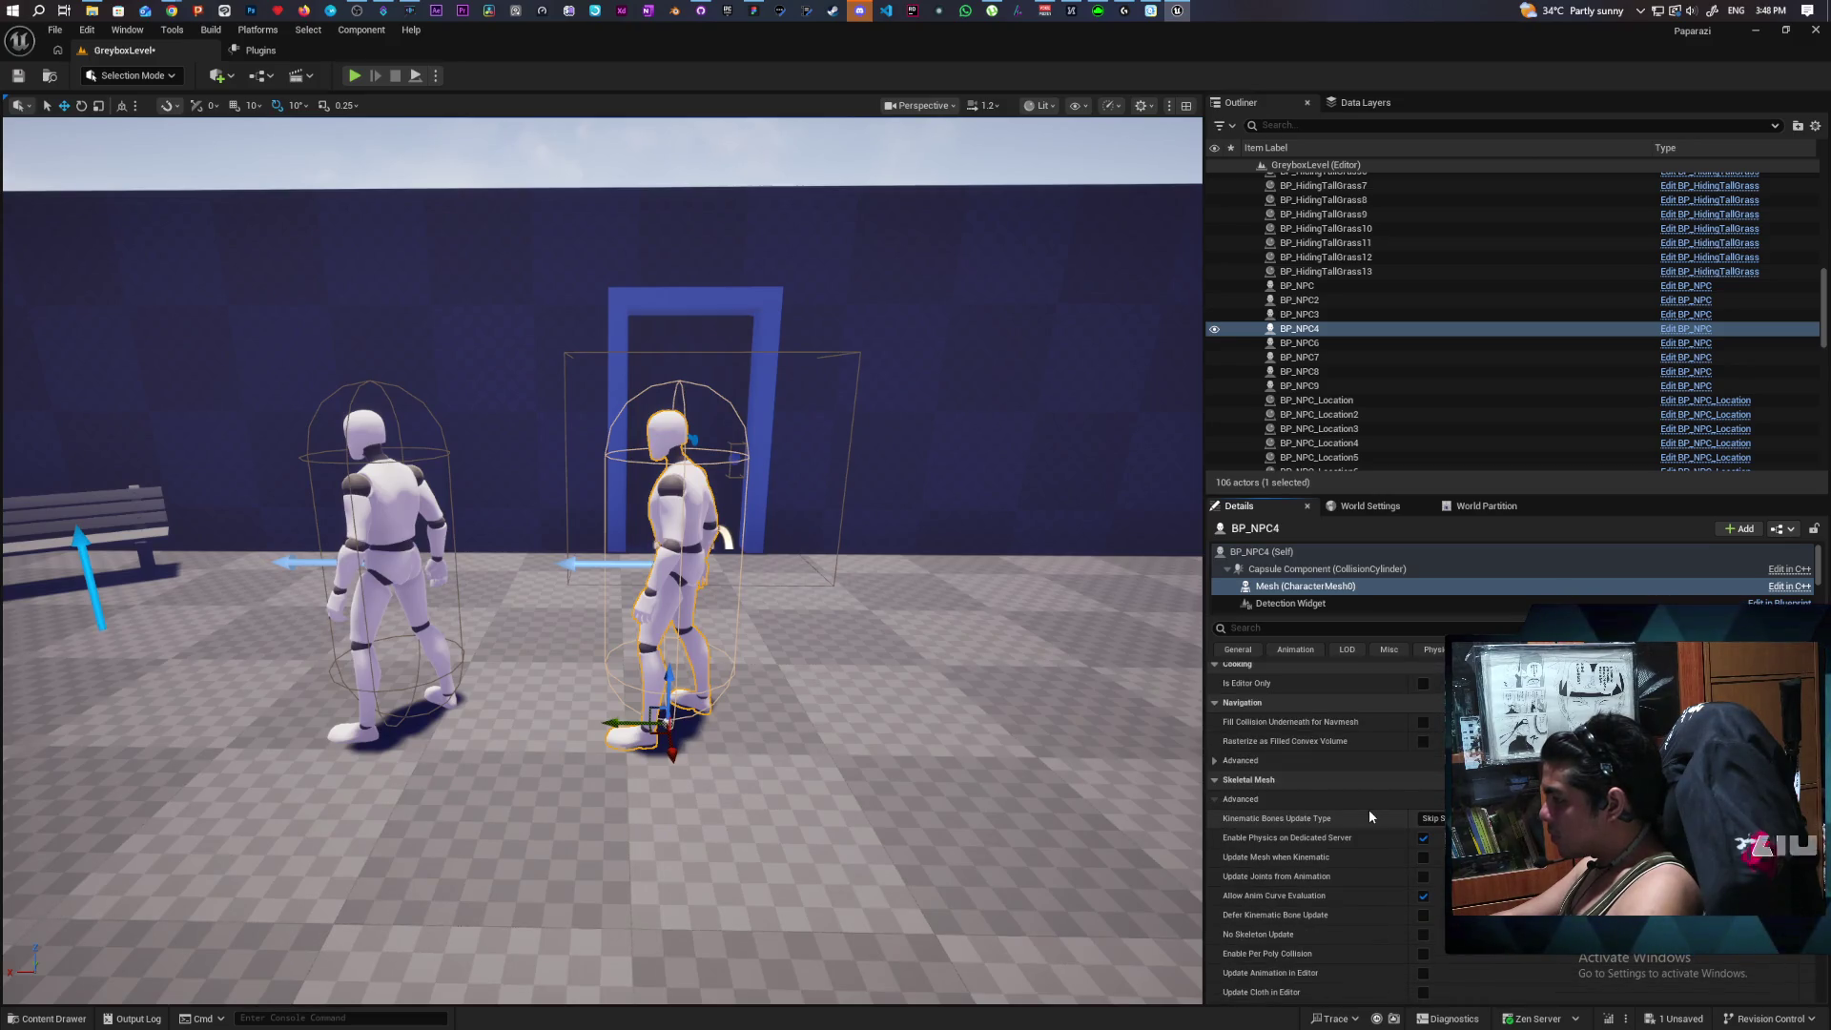
scroll(1359, 837, "down", 2)
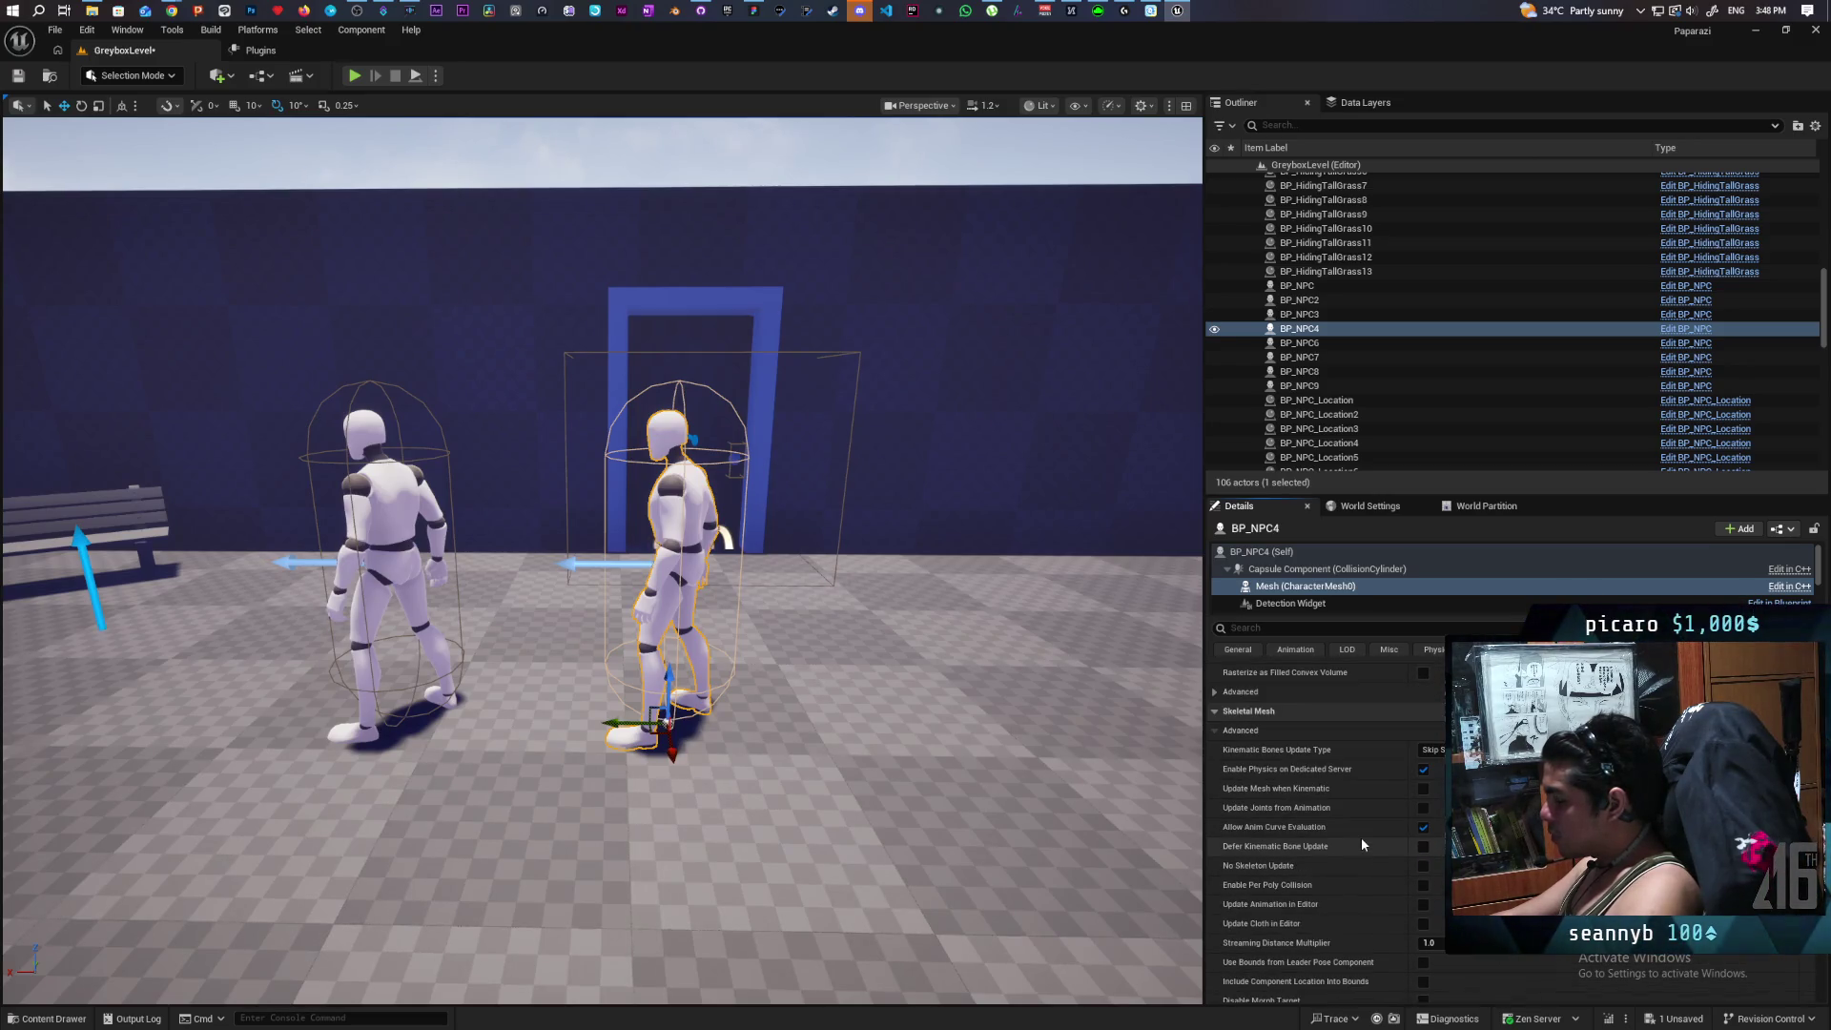
scroll(1359, 837, "down", 6)
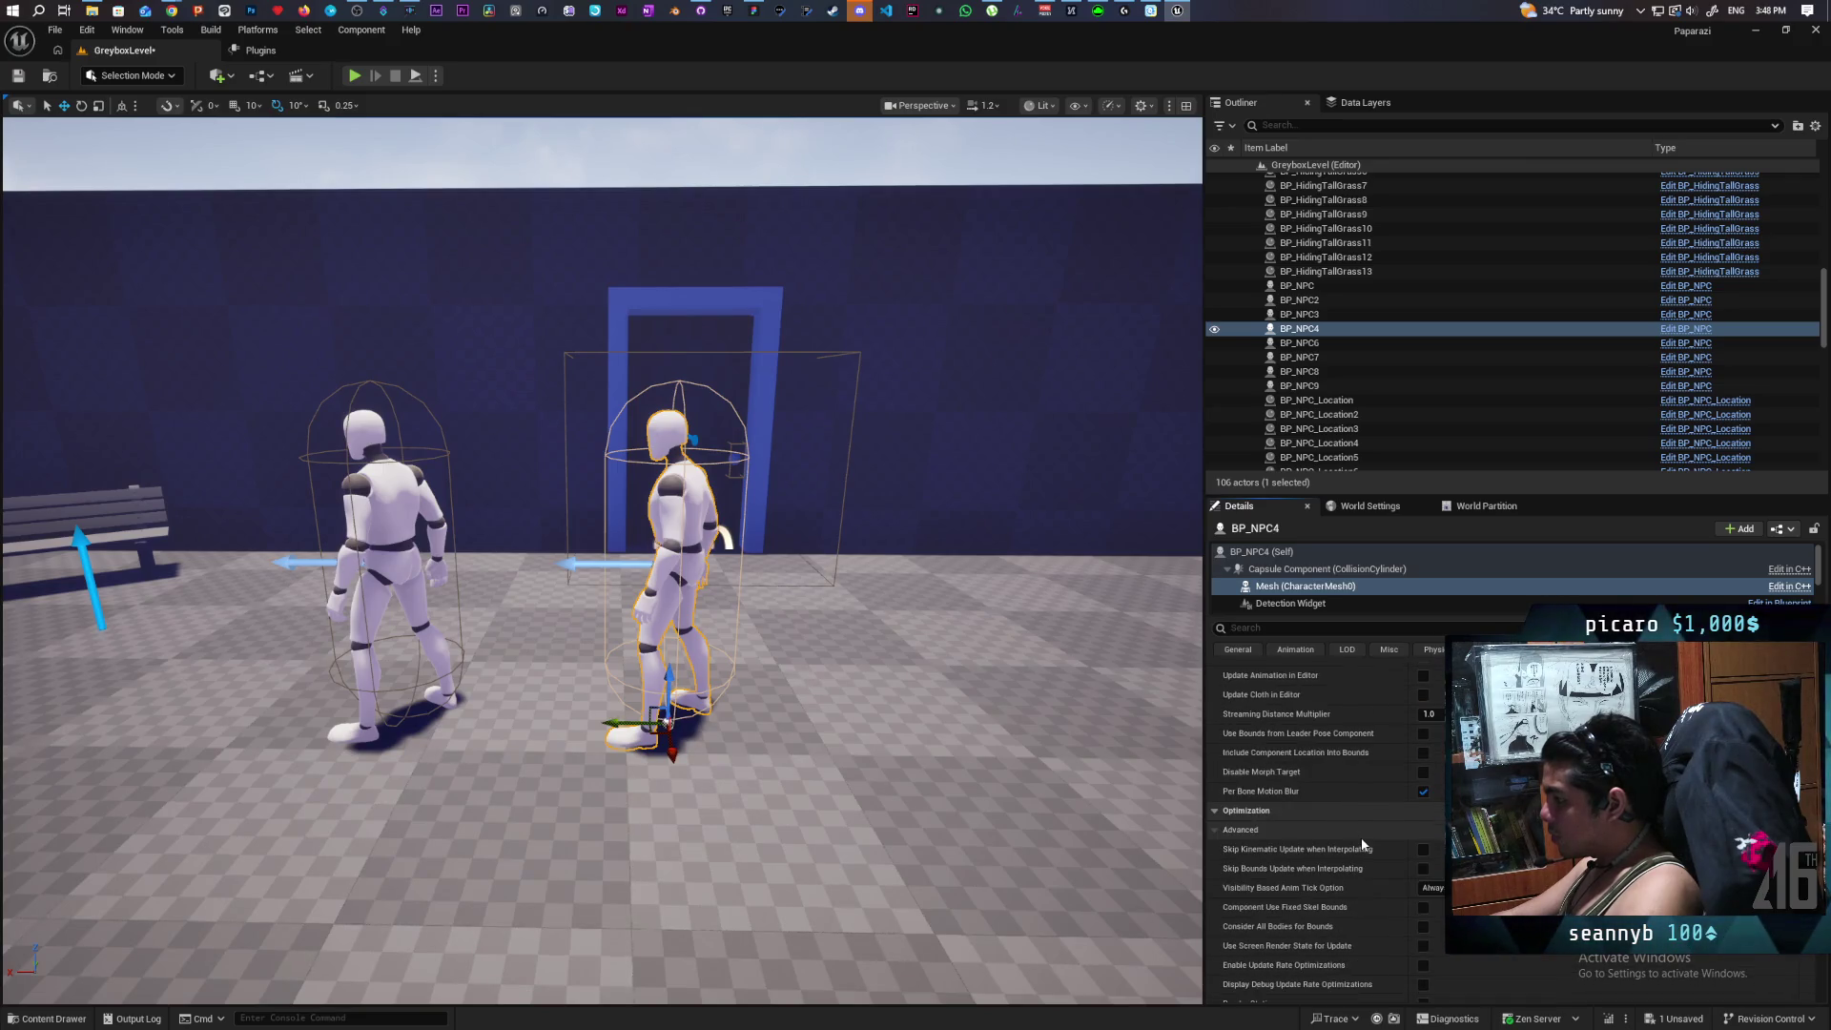
scroll(1361, 844, "down", 10)
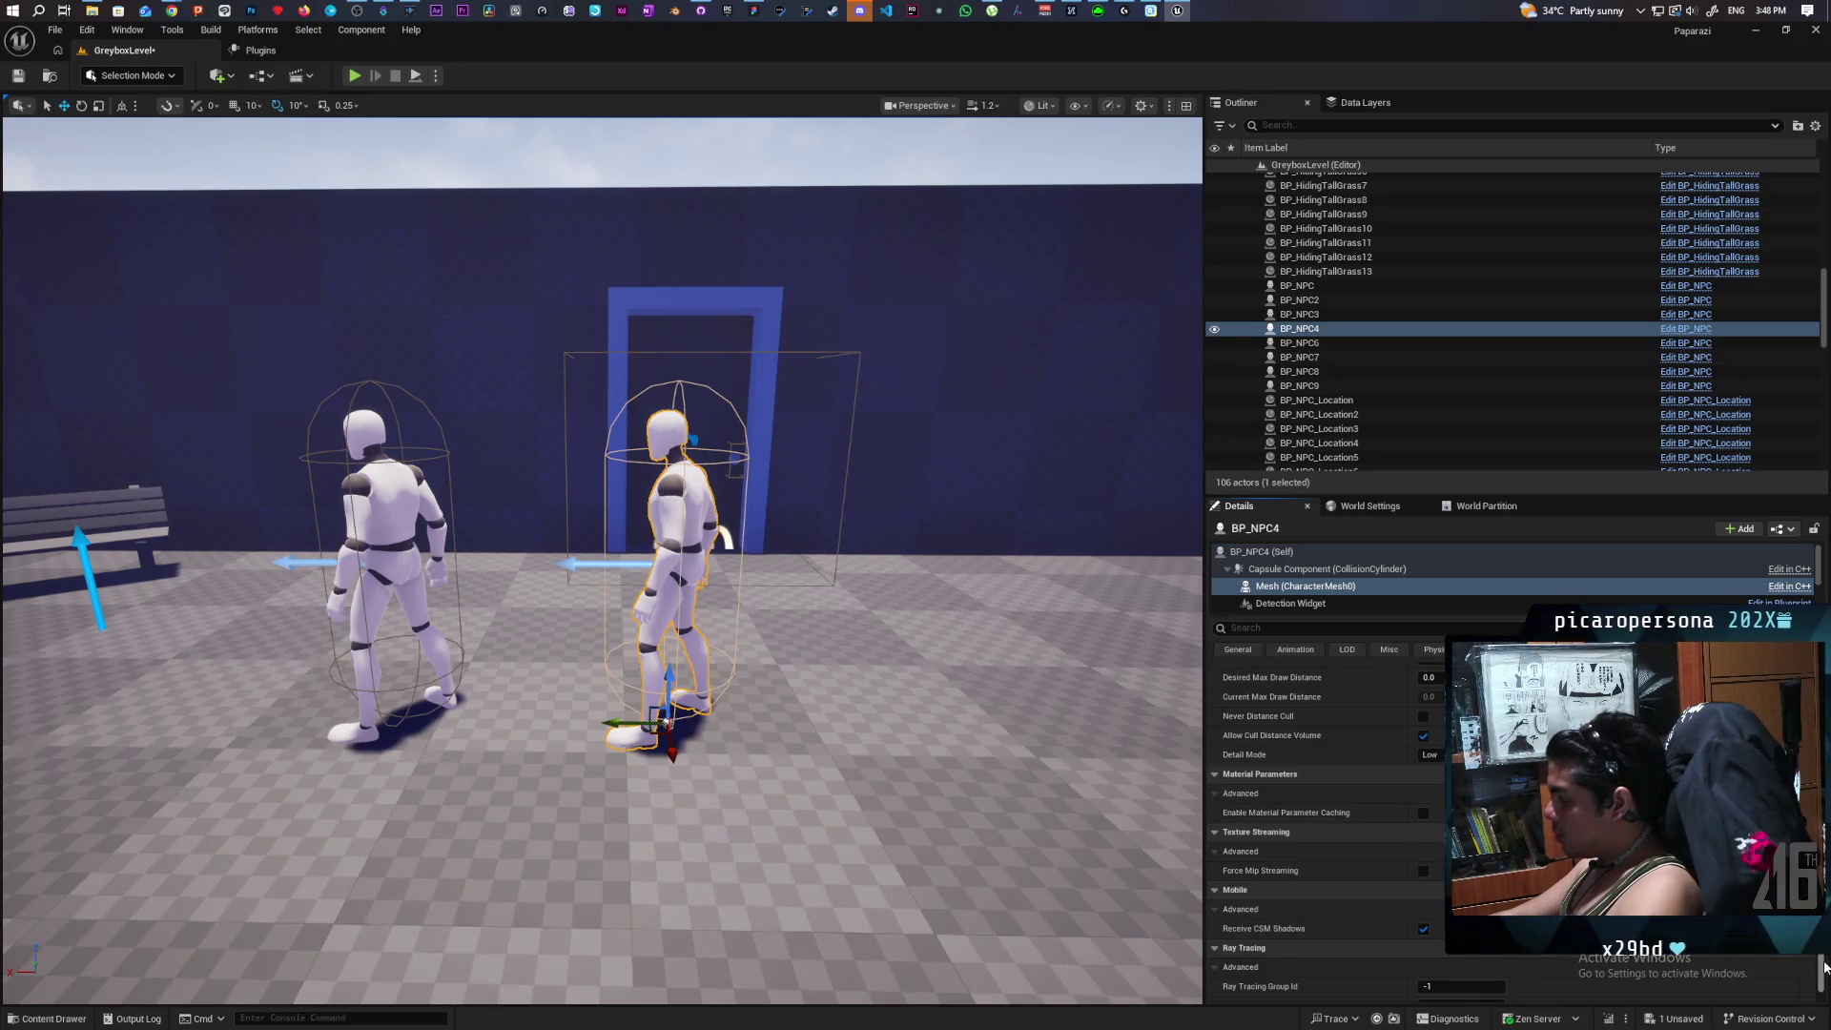
left_click_drag(1823, 966, 1821, 767)
scroll(1325, 820, "down", 10)
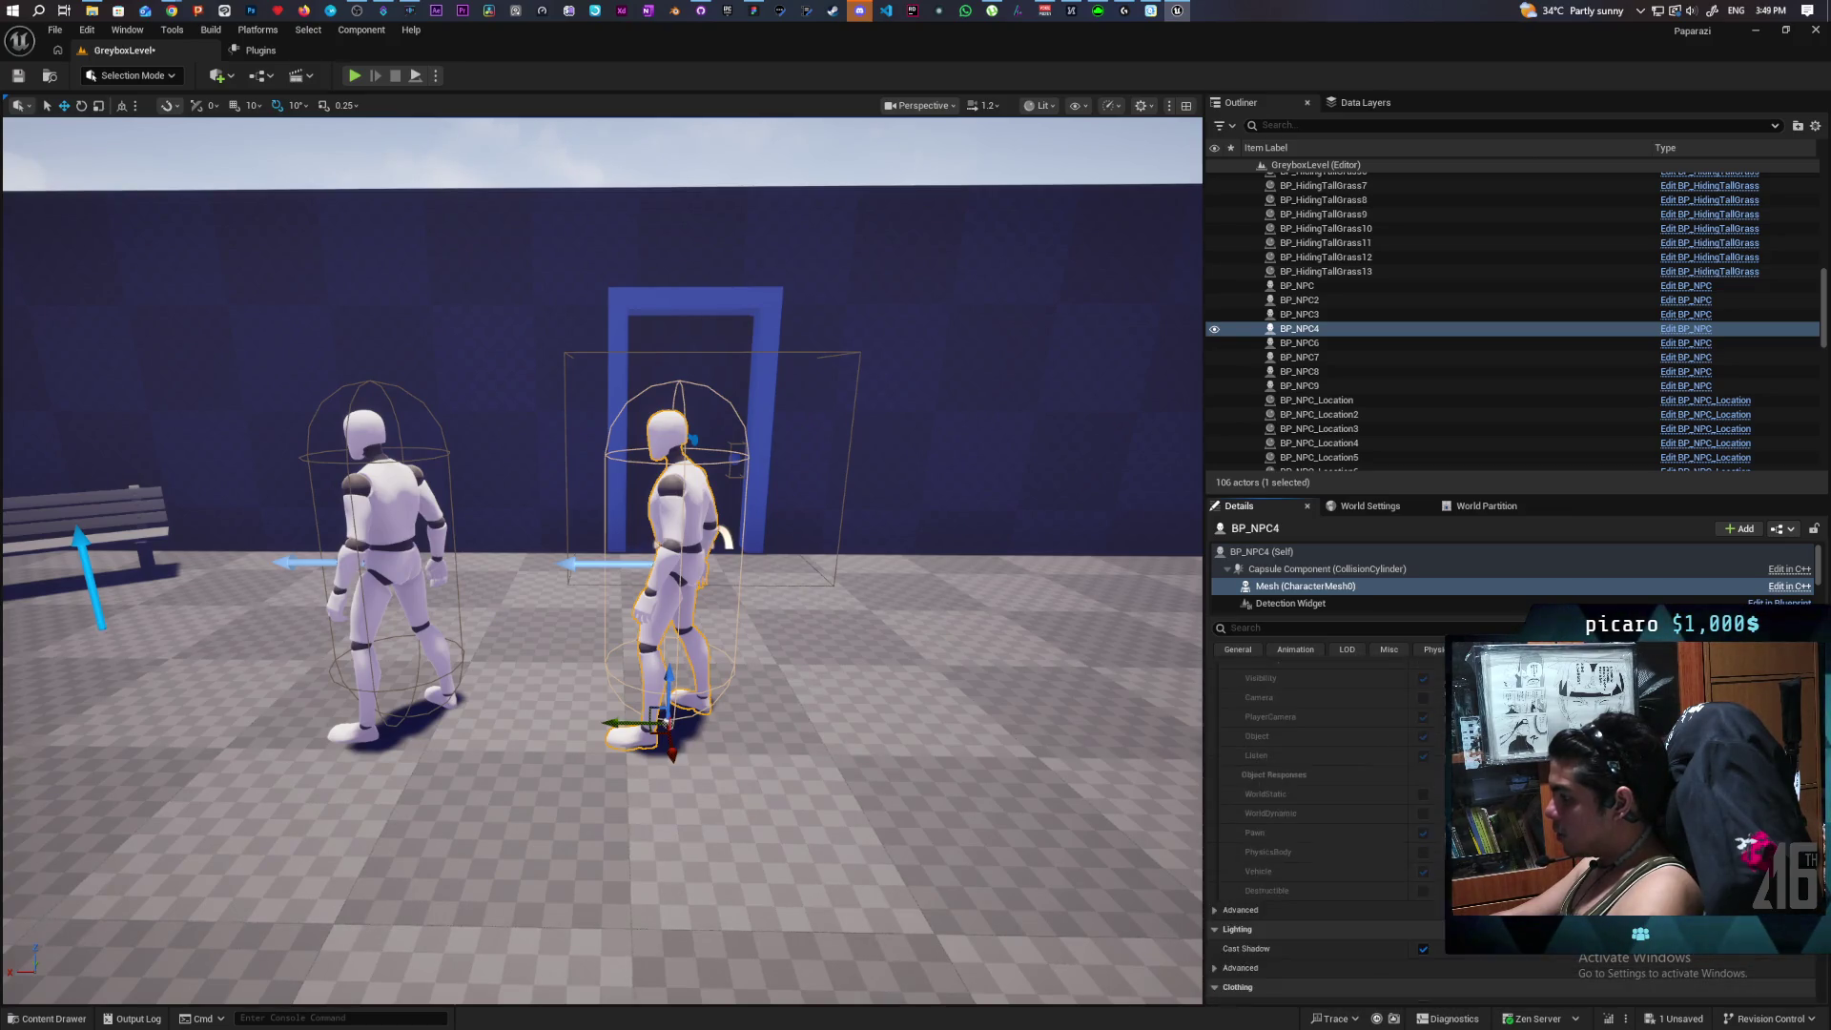
scroll(1325, 820, "down", 2)
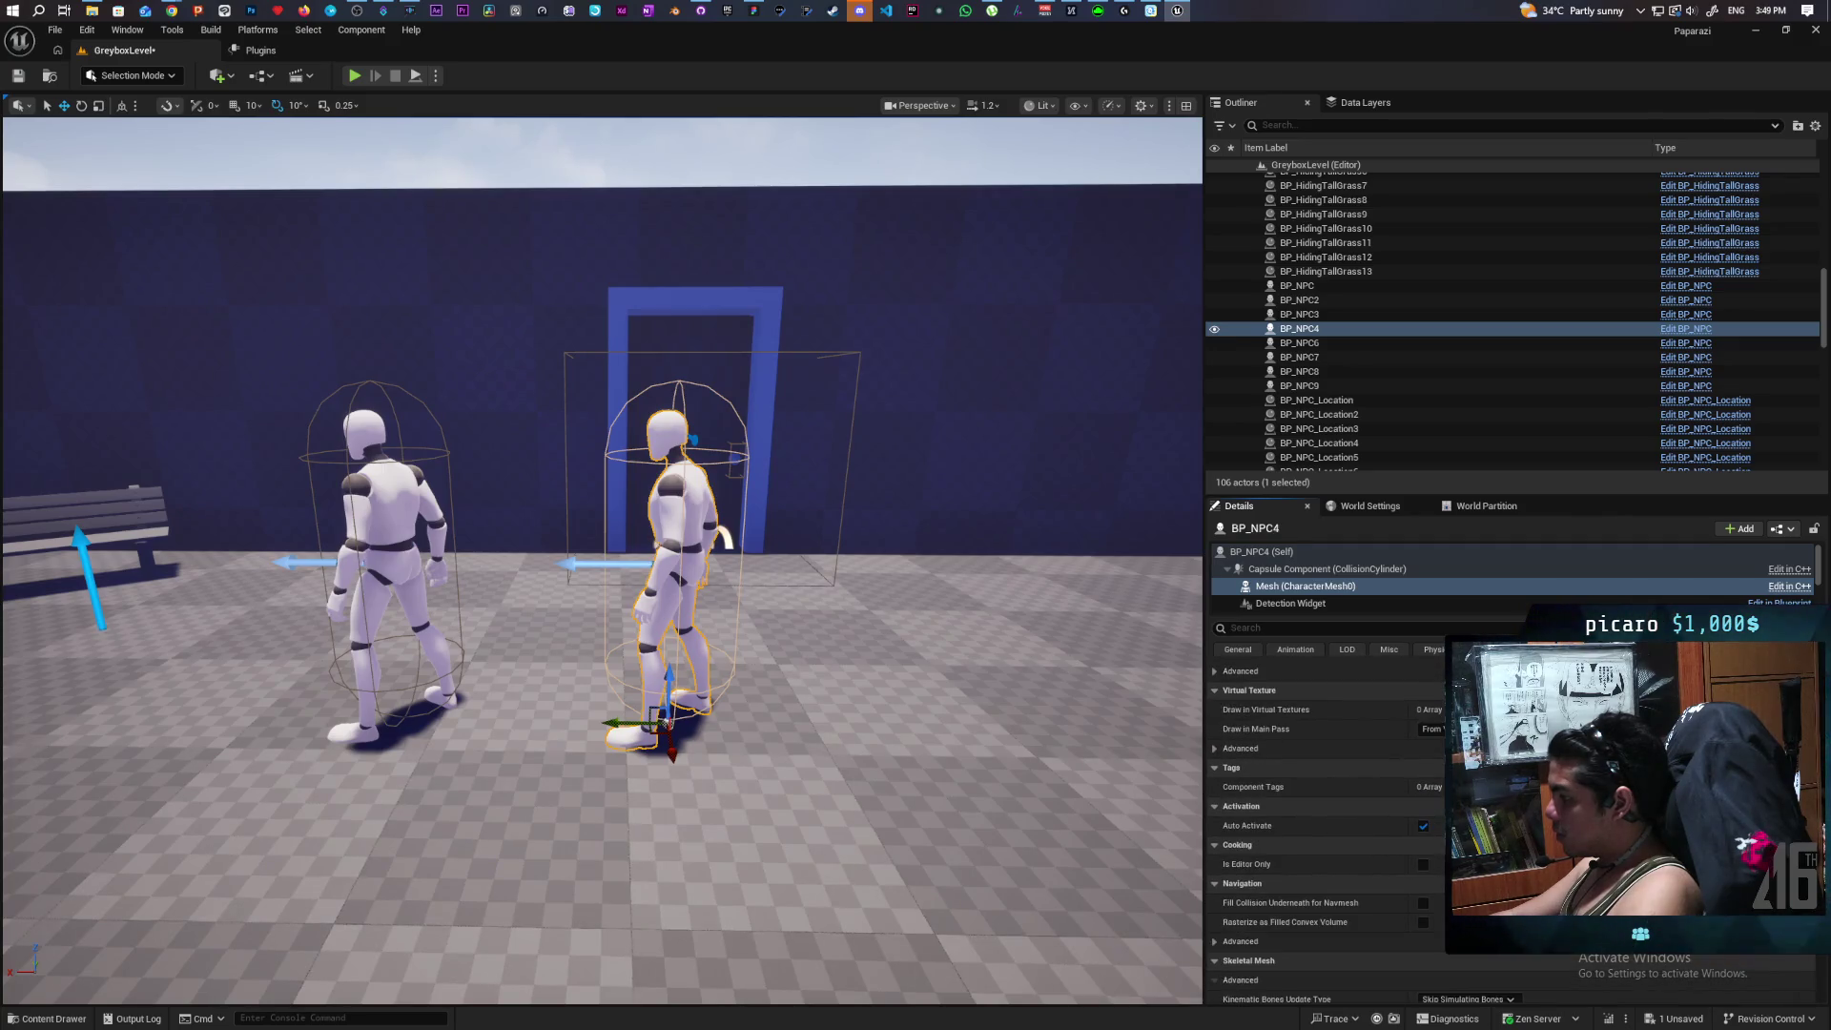
scroll(1325, 820, "down", 9)
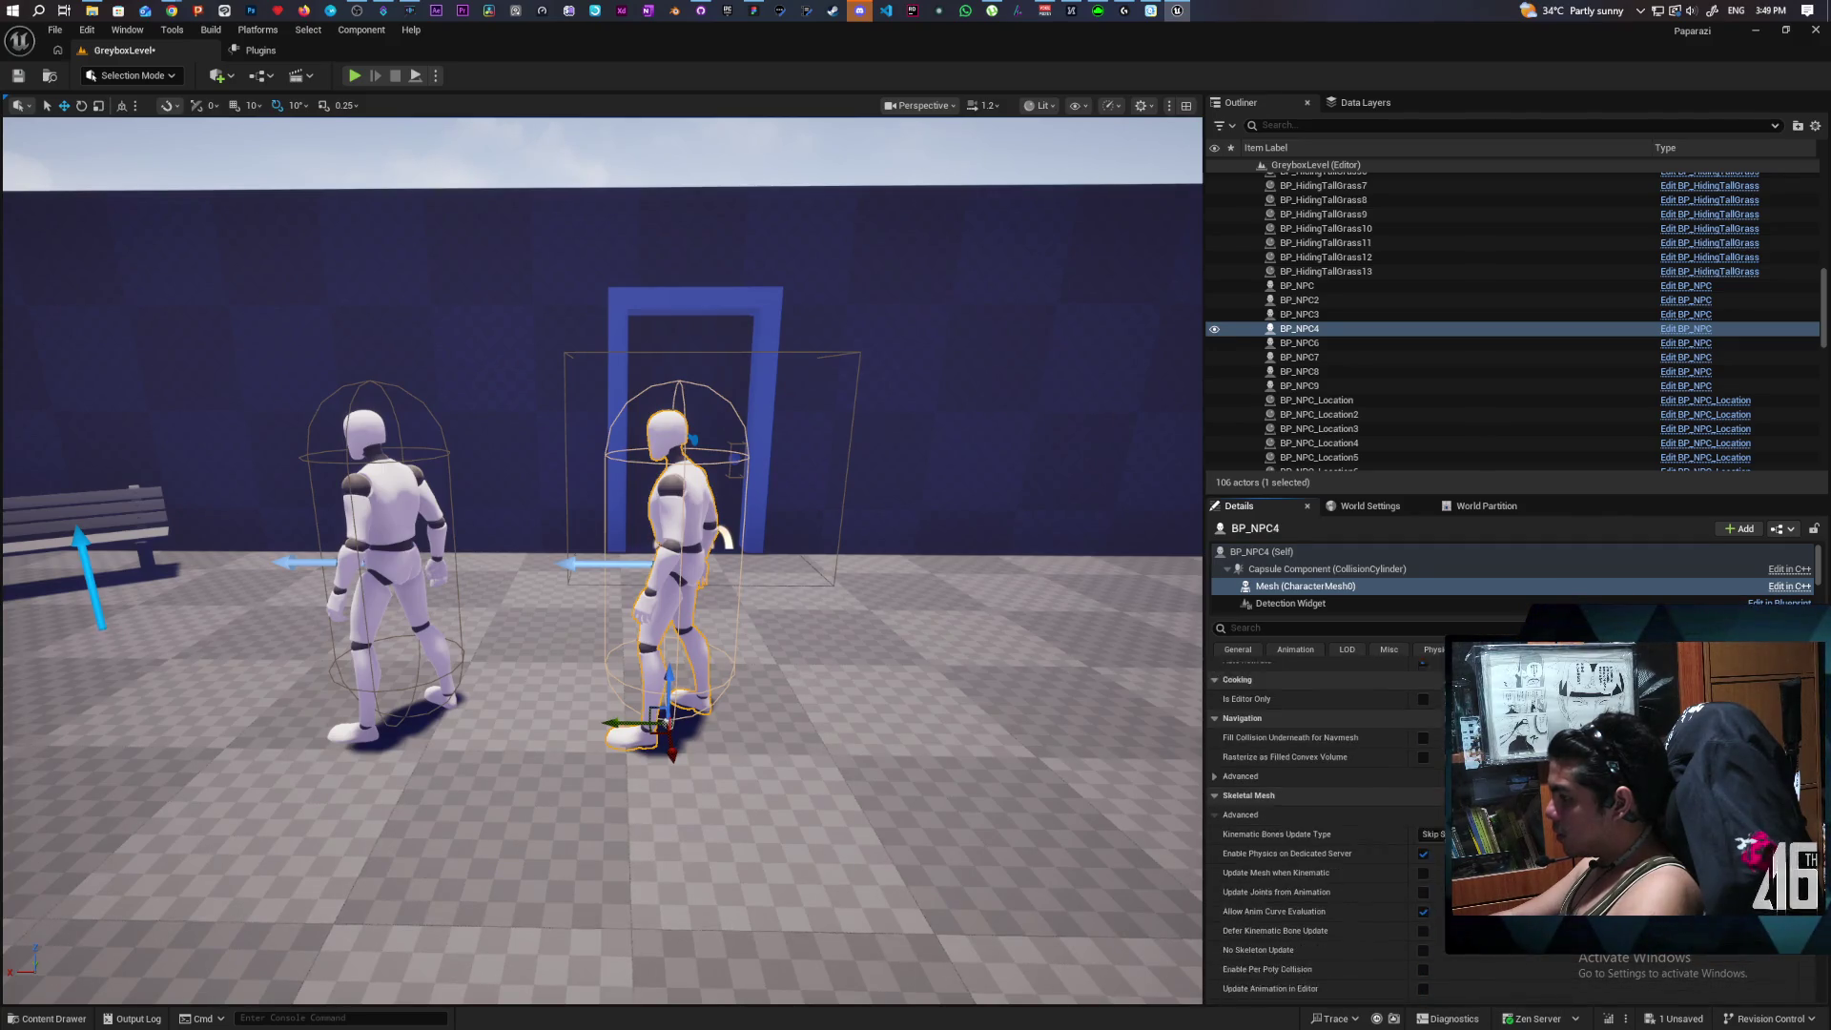
scroll(1810, 958, "down", 10)
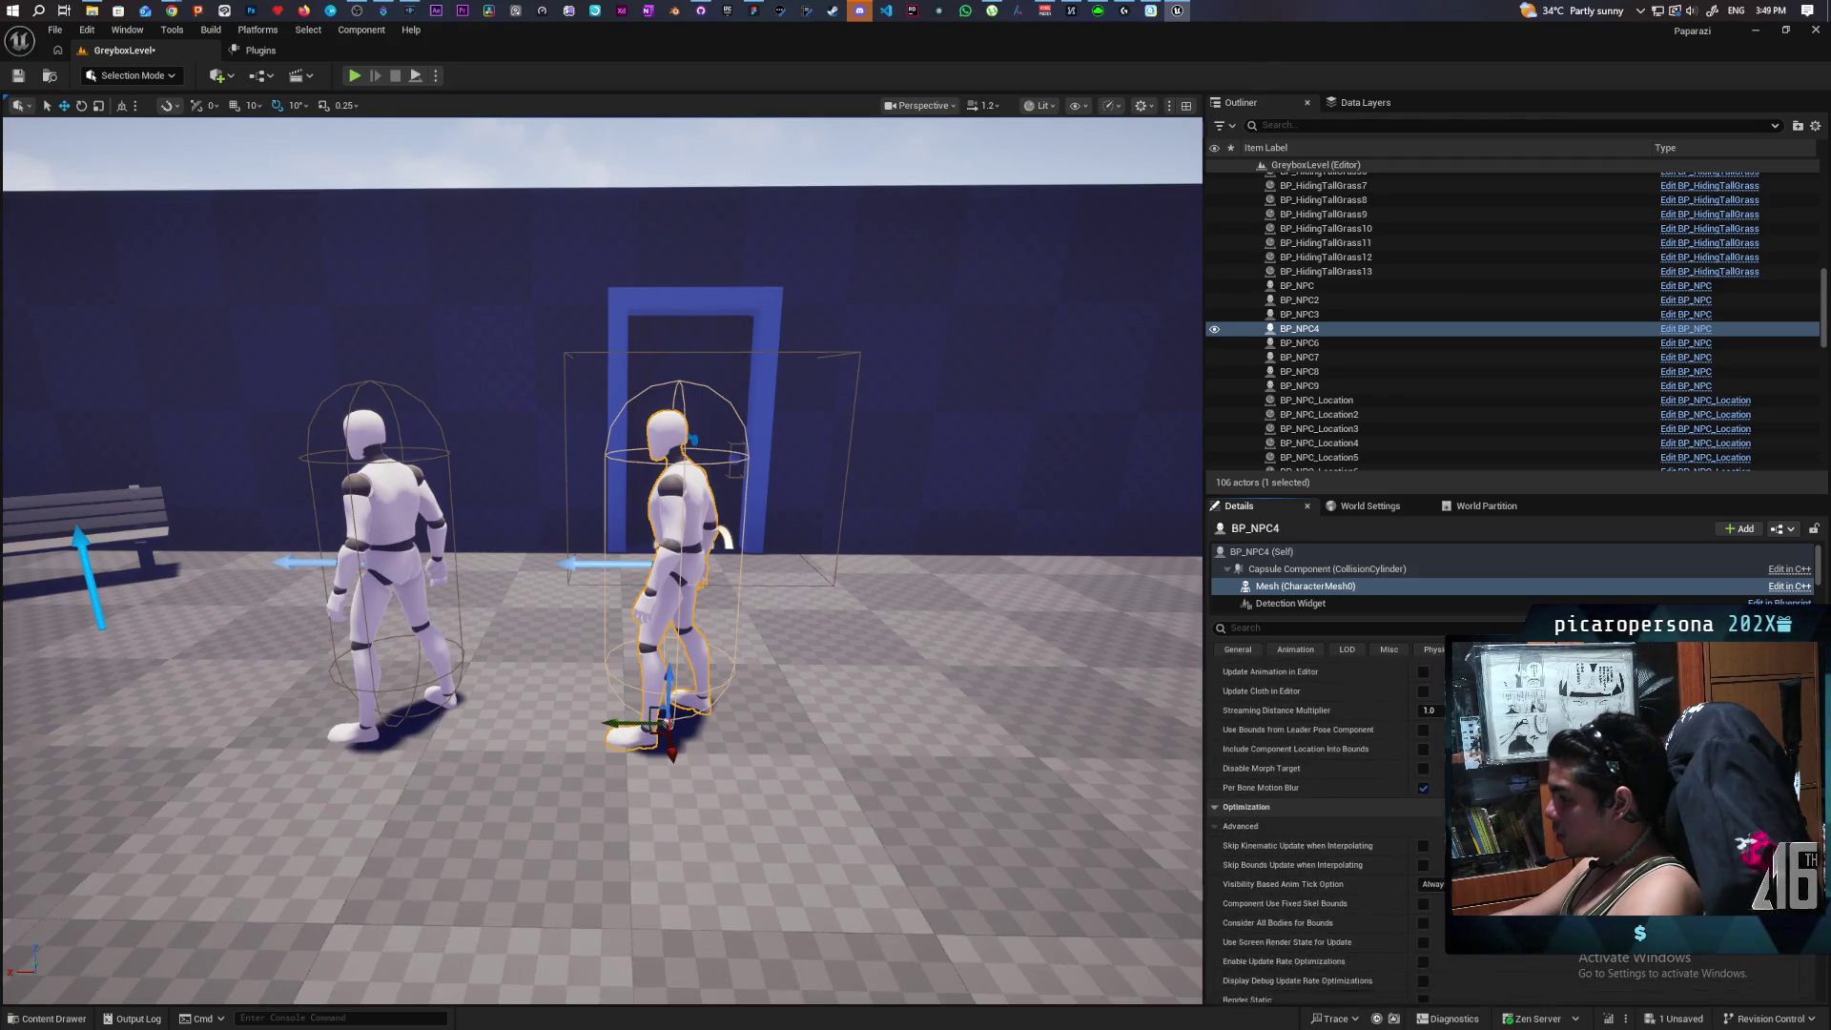
scroll(1810, 959, "down", 6)
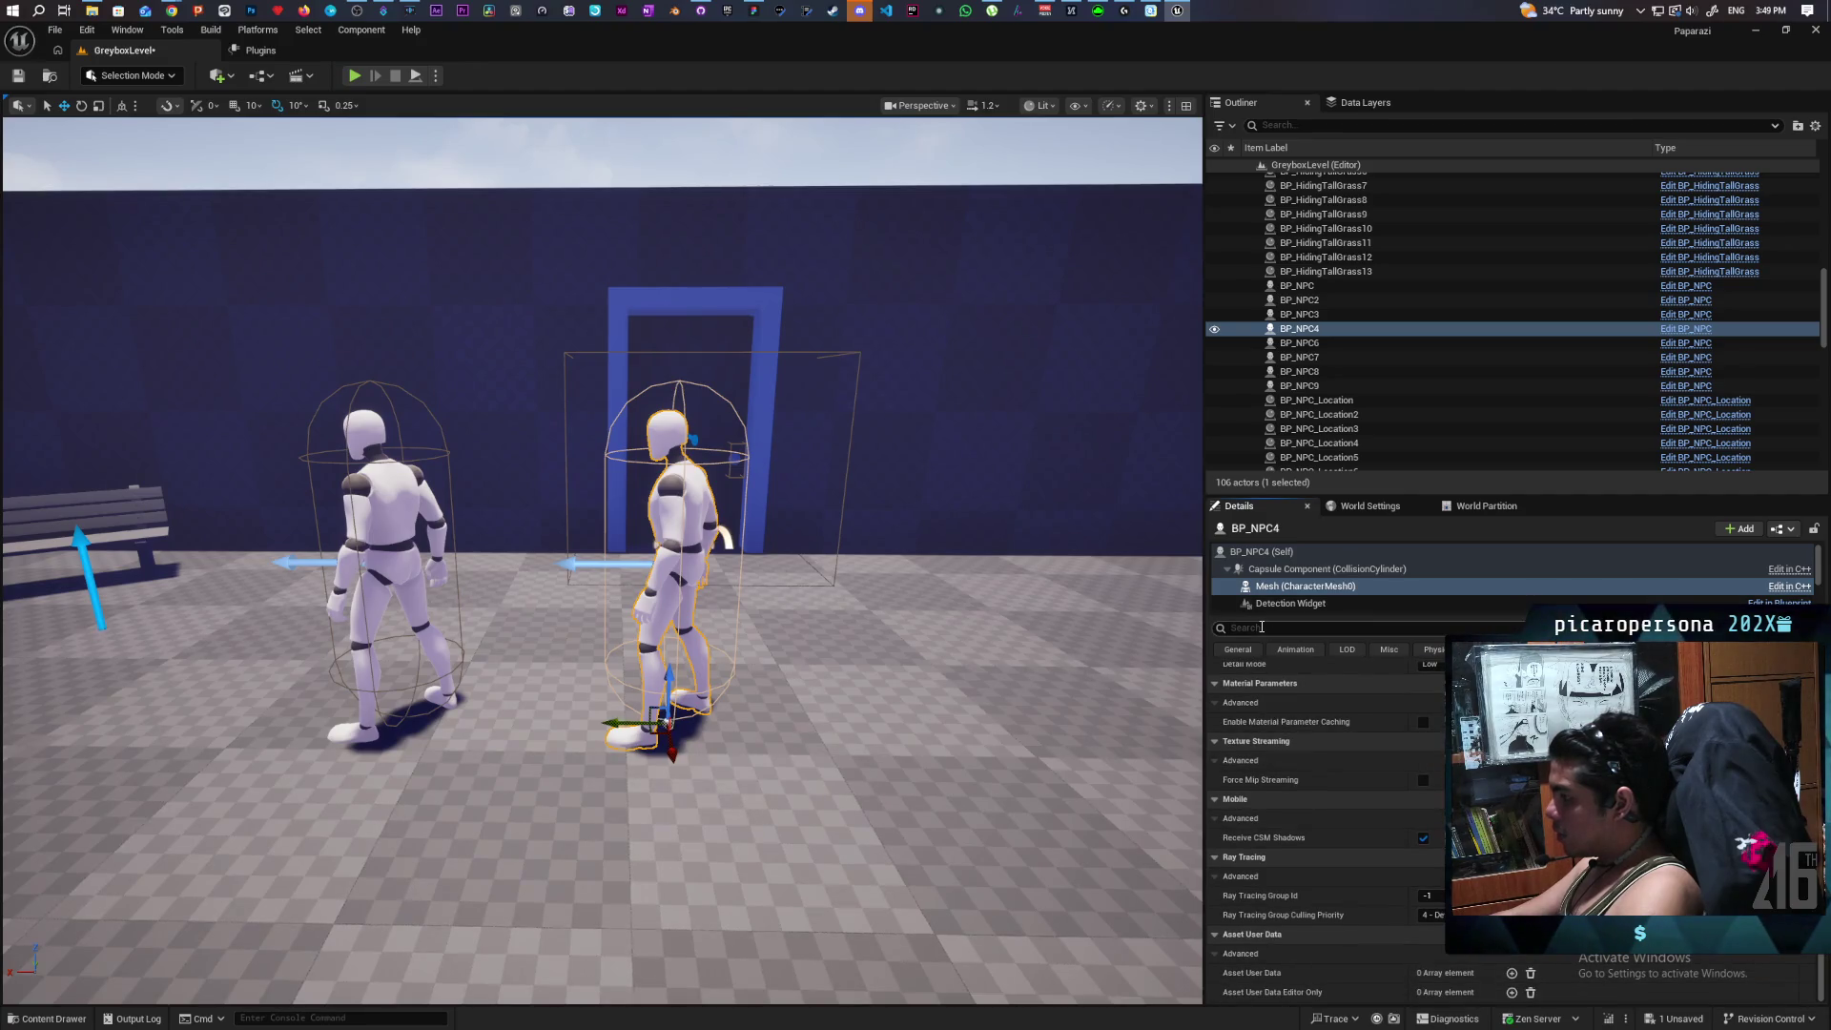
type("custom")
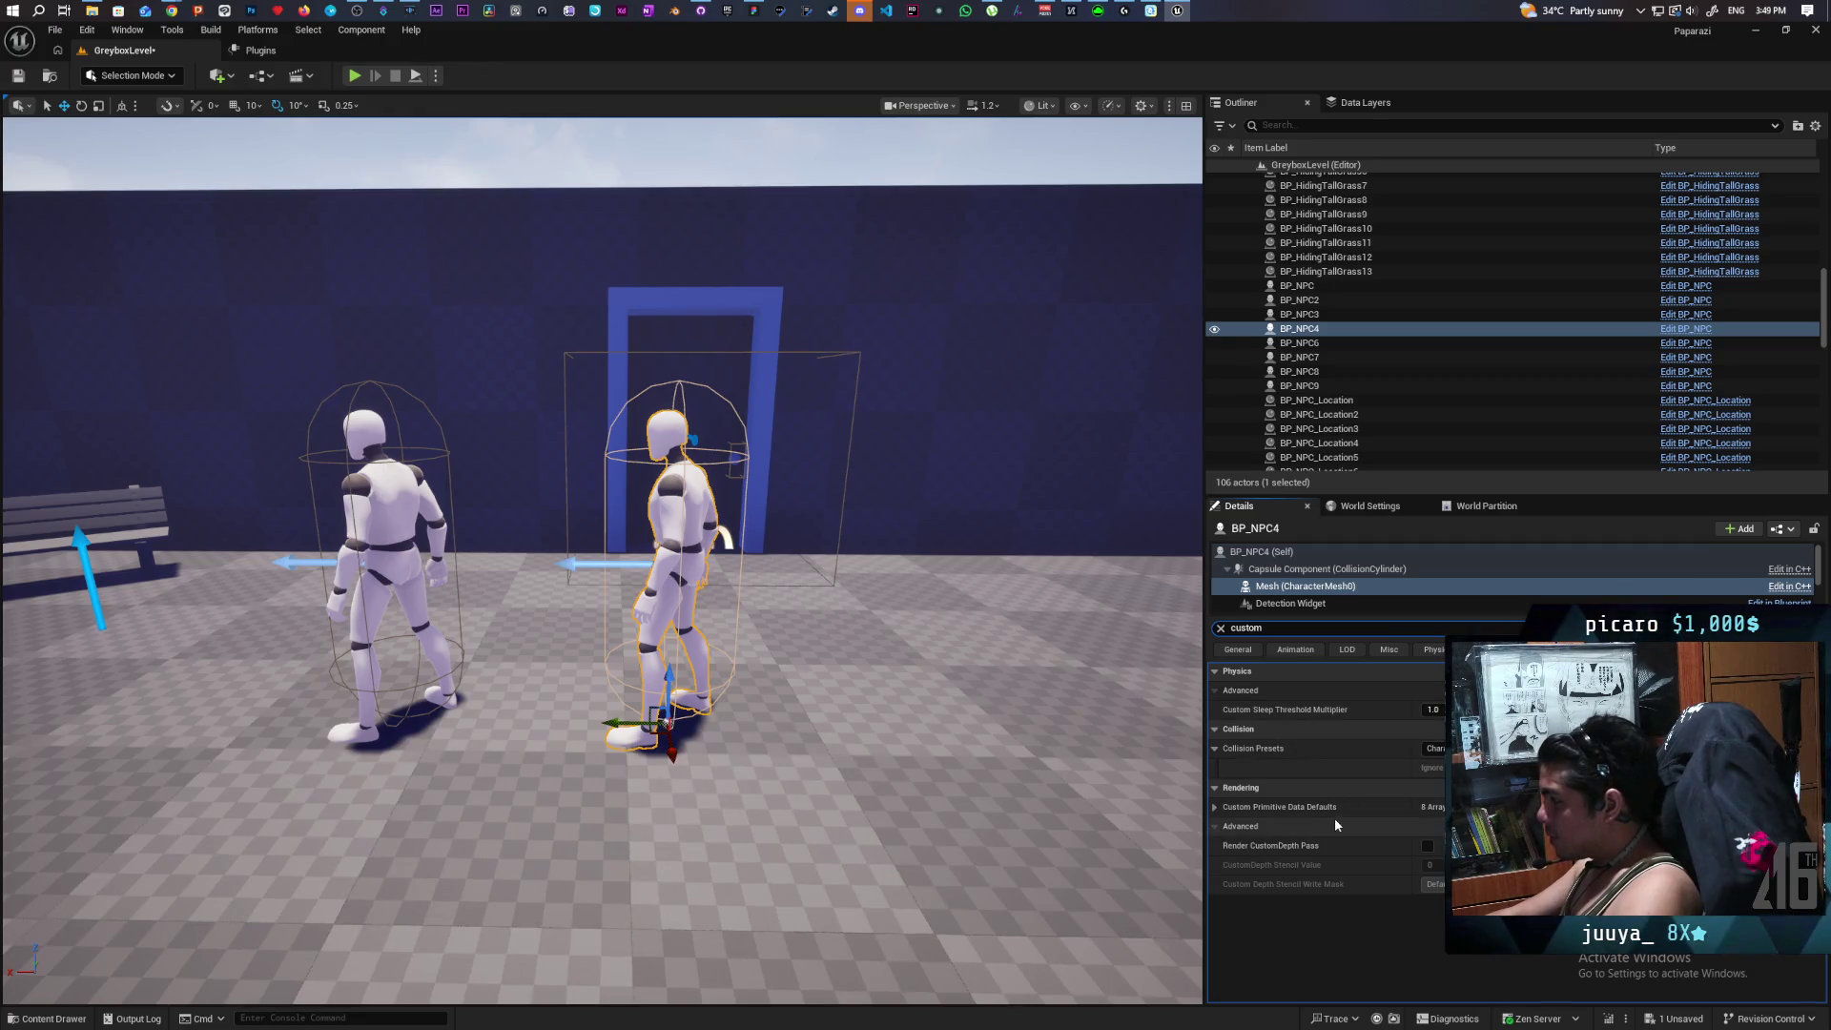
Set the mesh's Custom Primitive Data Primary Color to blue and save the level.
left_click(1215, 808)
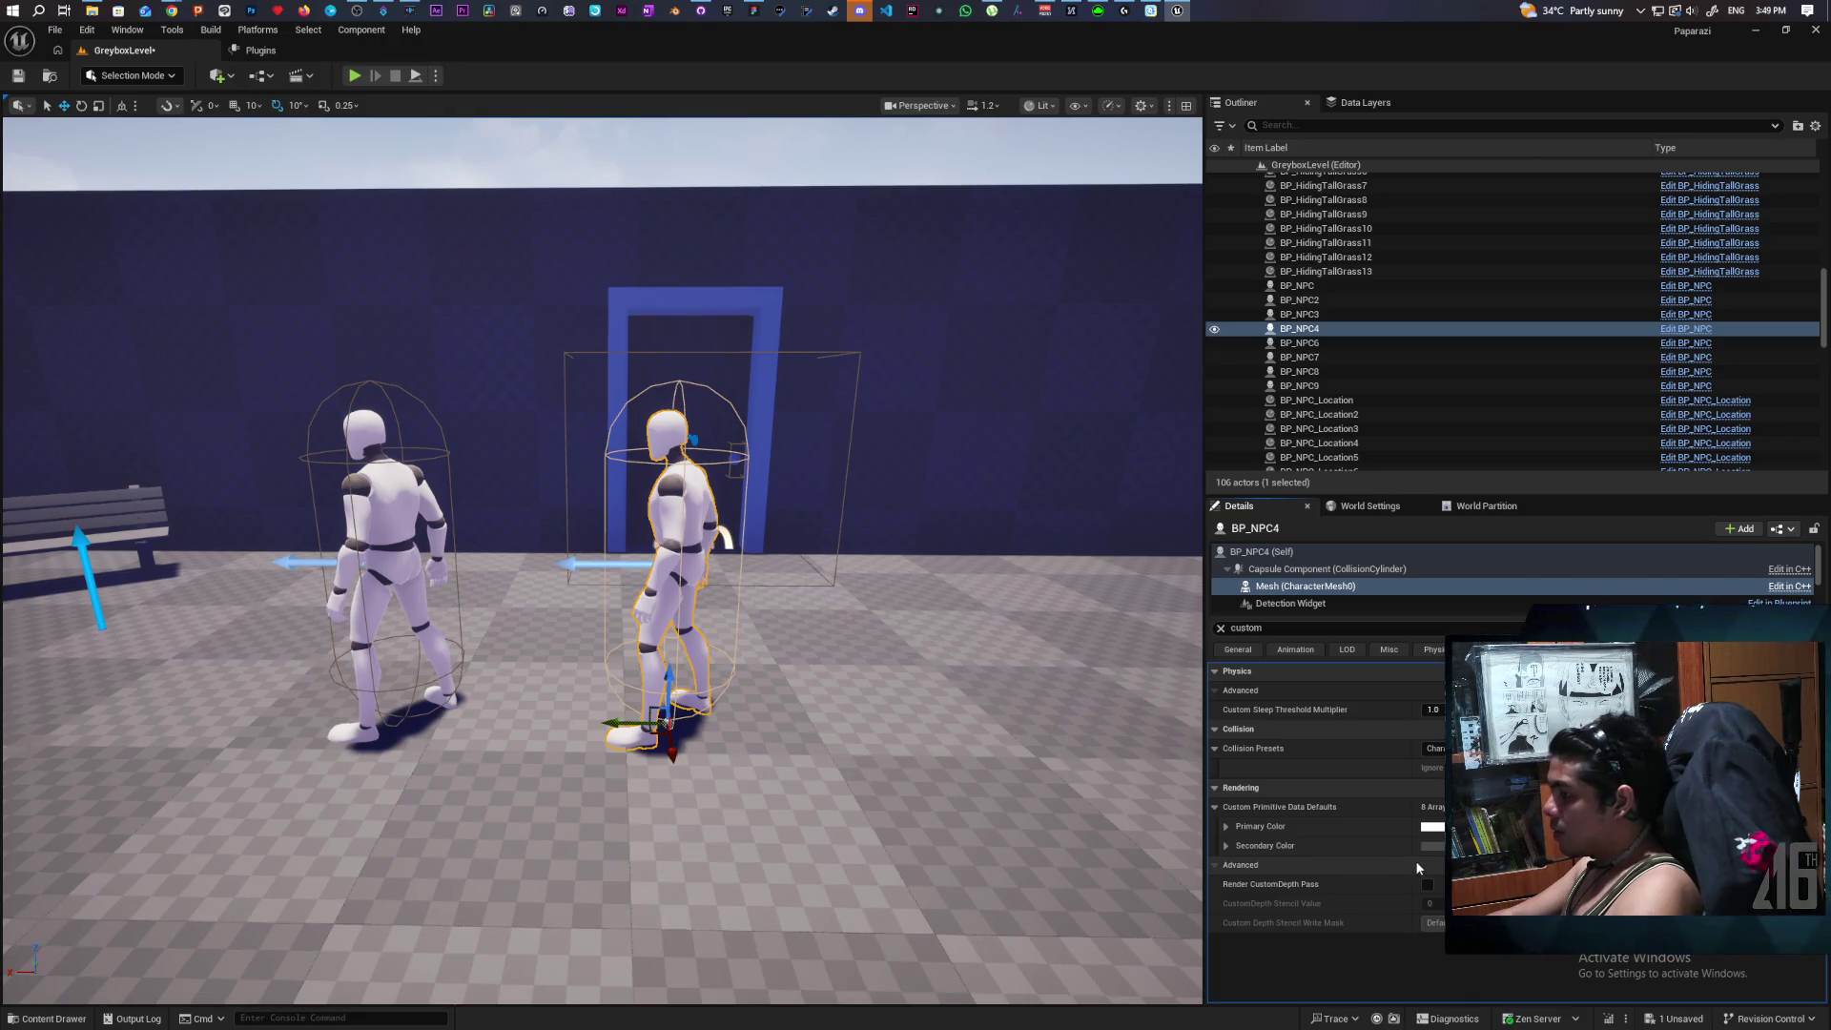
left_click(1435, 828)
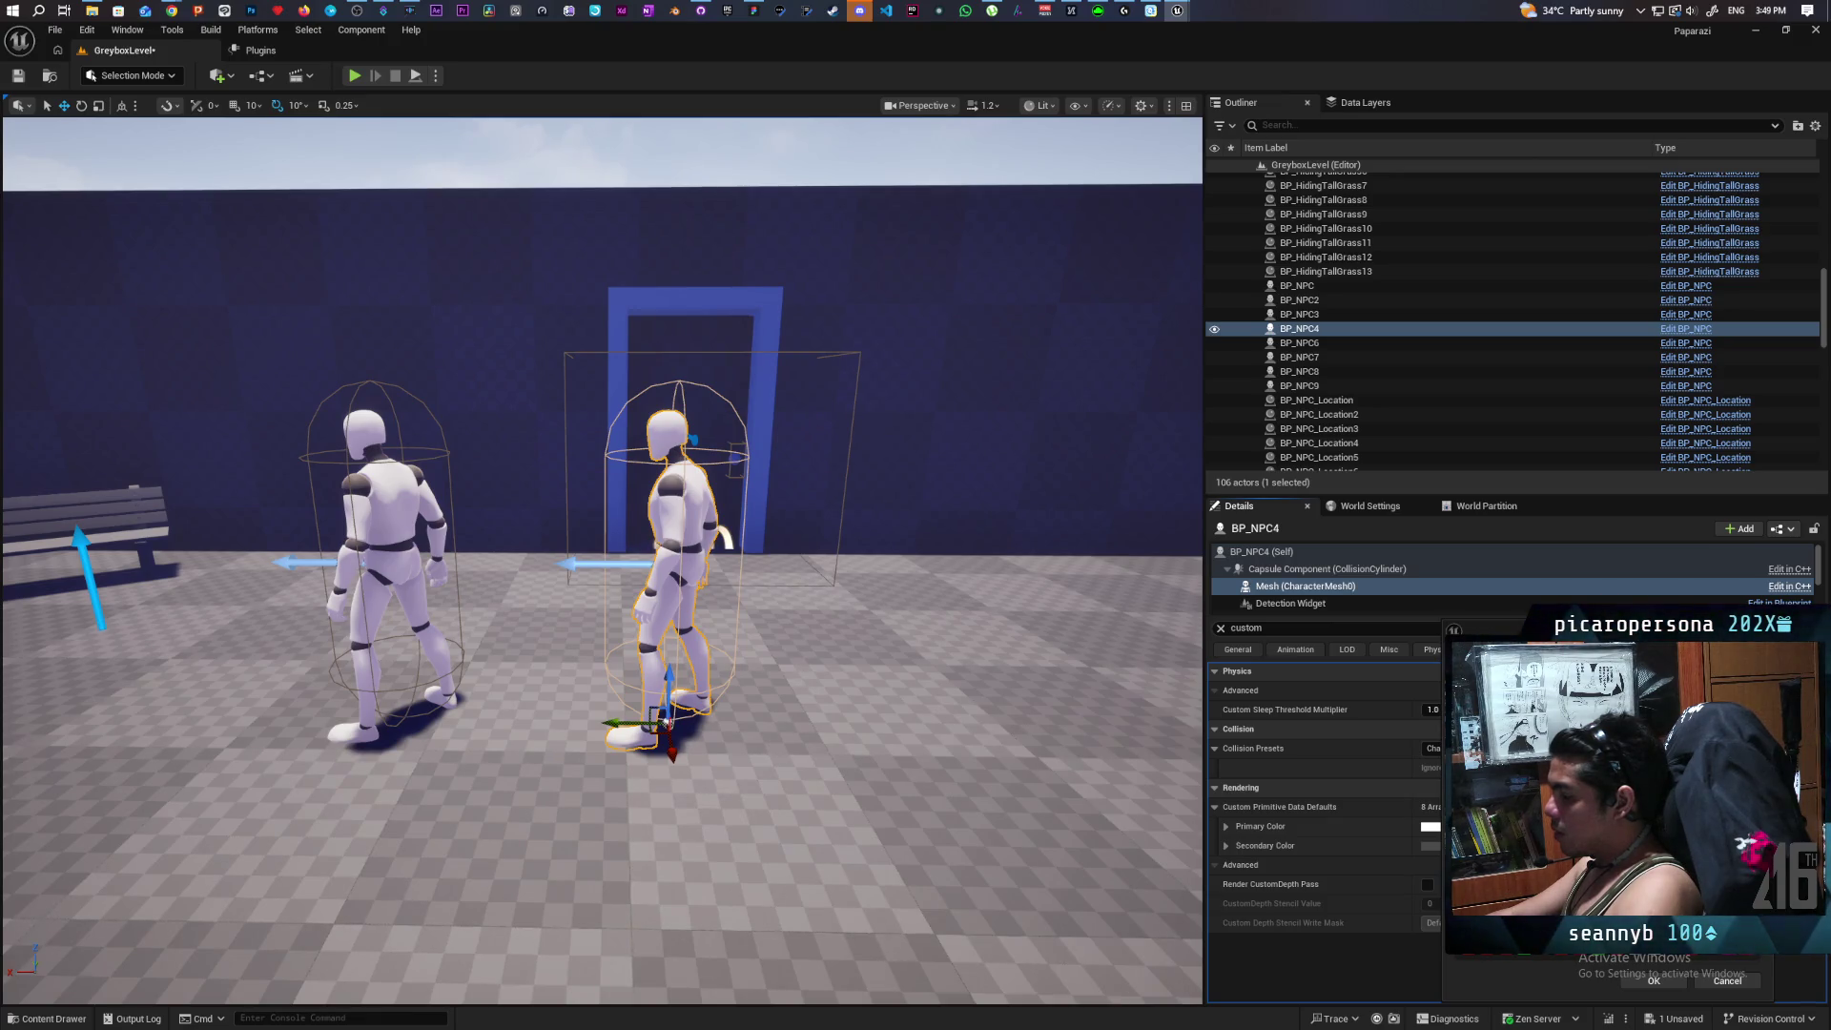
left_click(1637, 979)
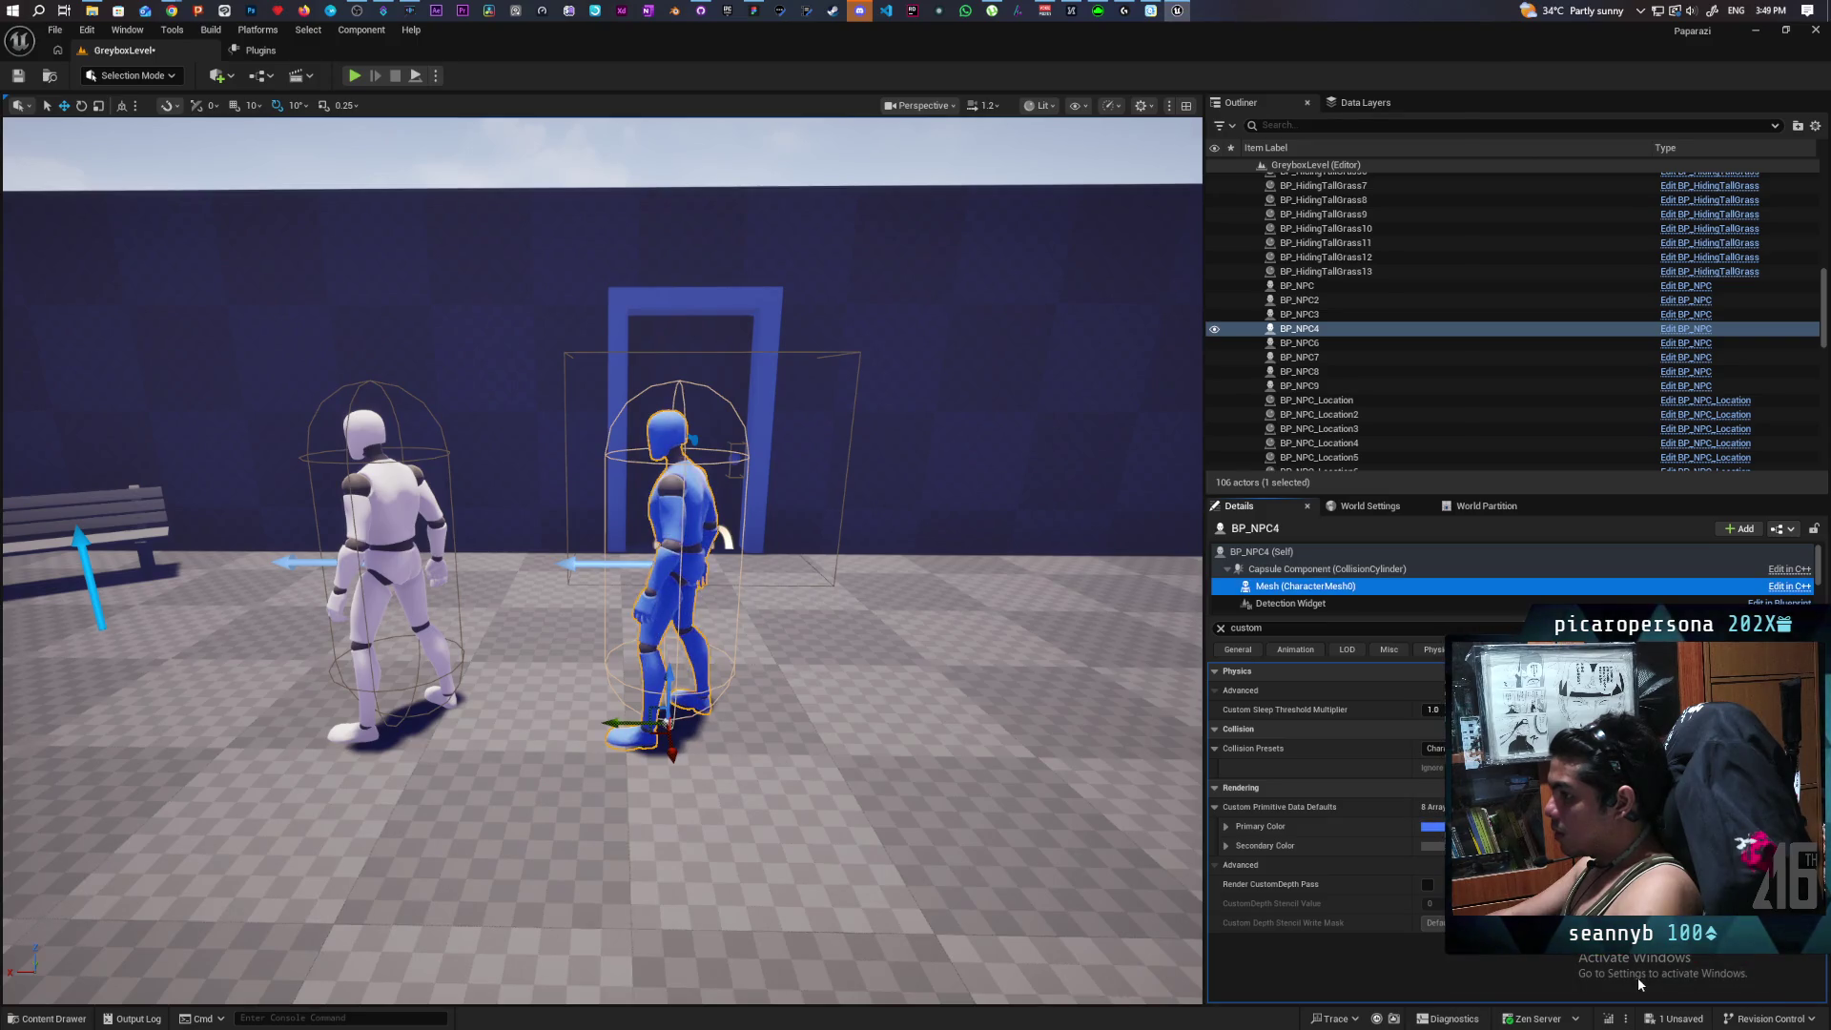
key("ctrl+s")
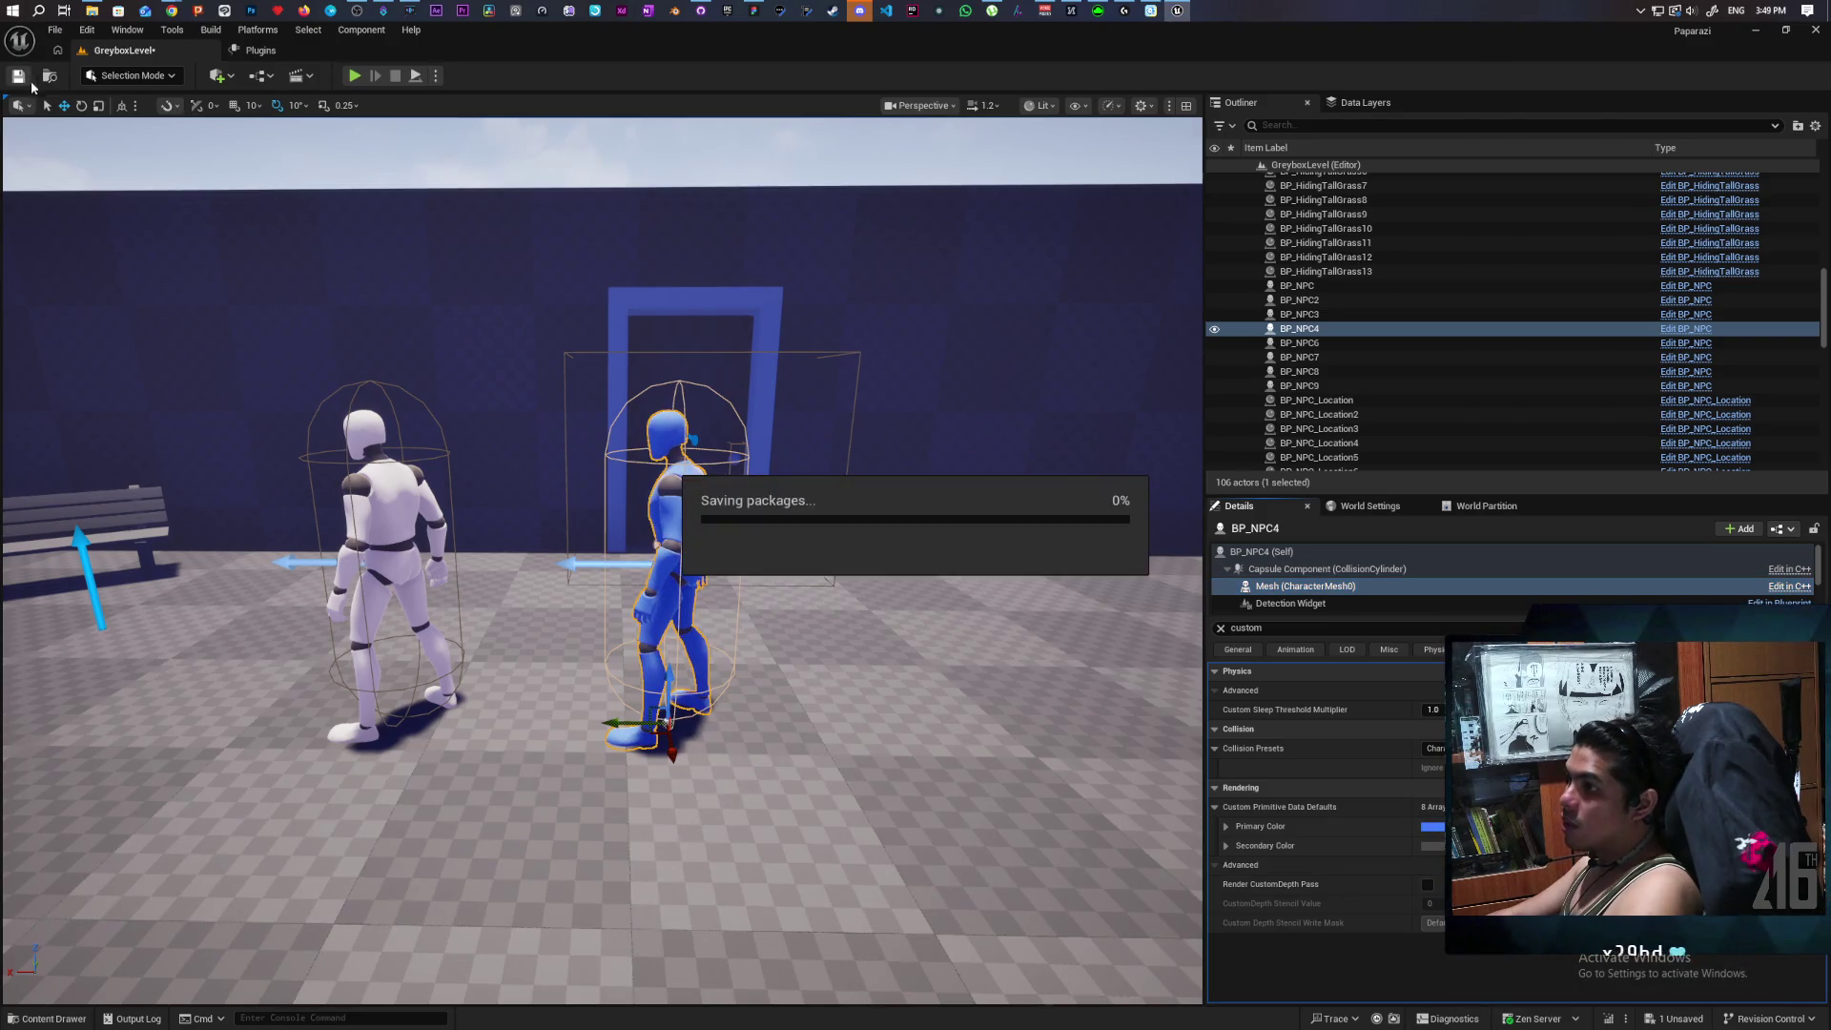
Start a Play-in-Editor playtest of the saved GreyboxLevel.
scroll(601, 563, "down", 5)
scroll(601, 563, "up", 6)
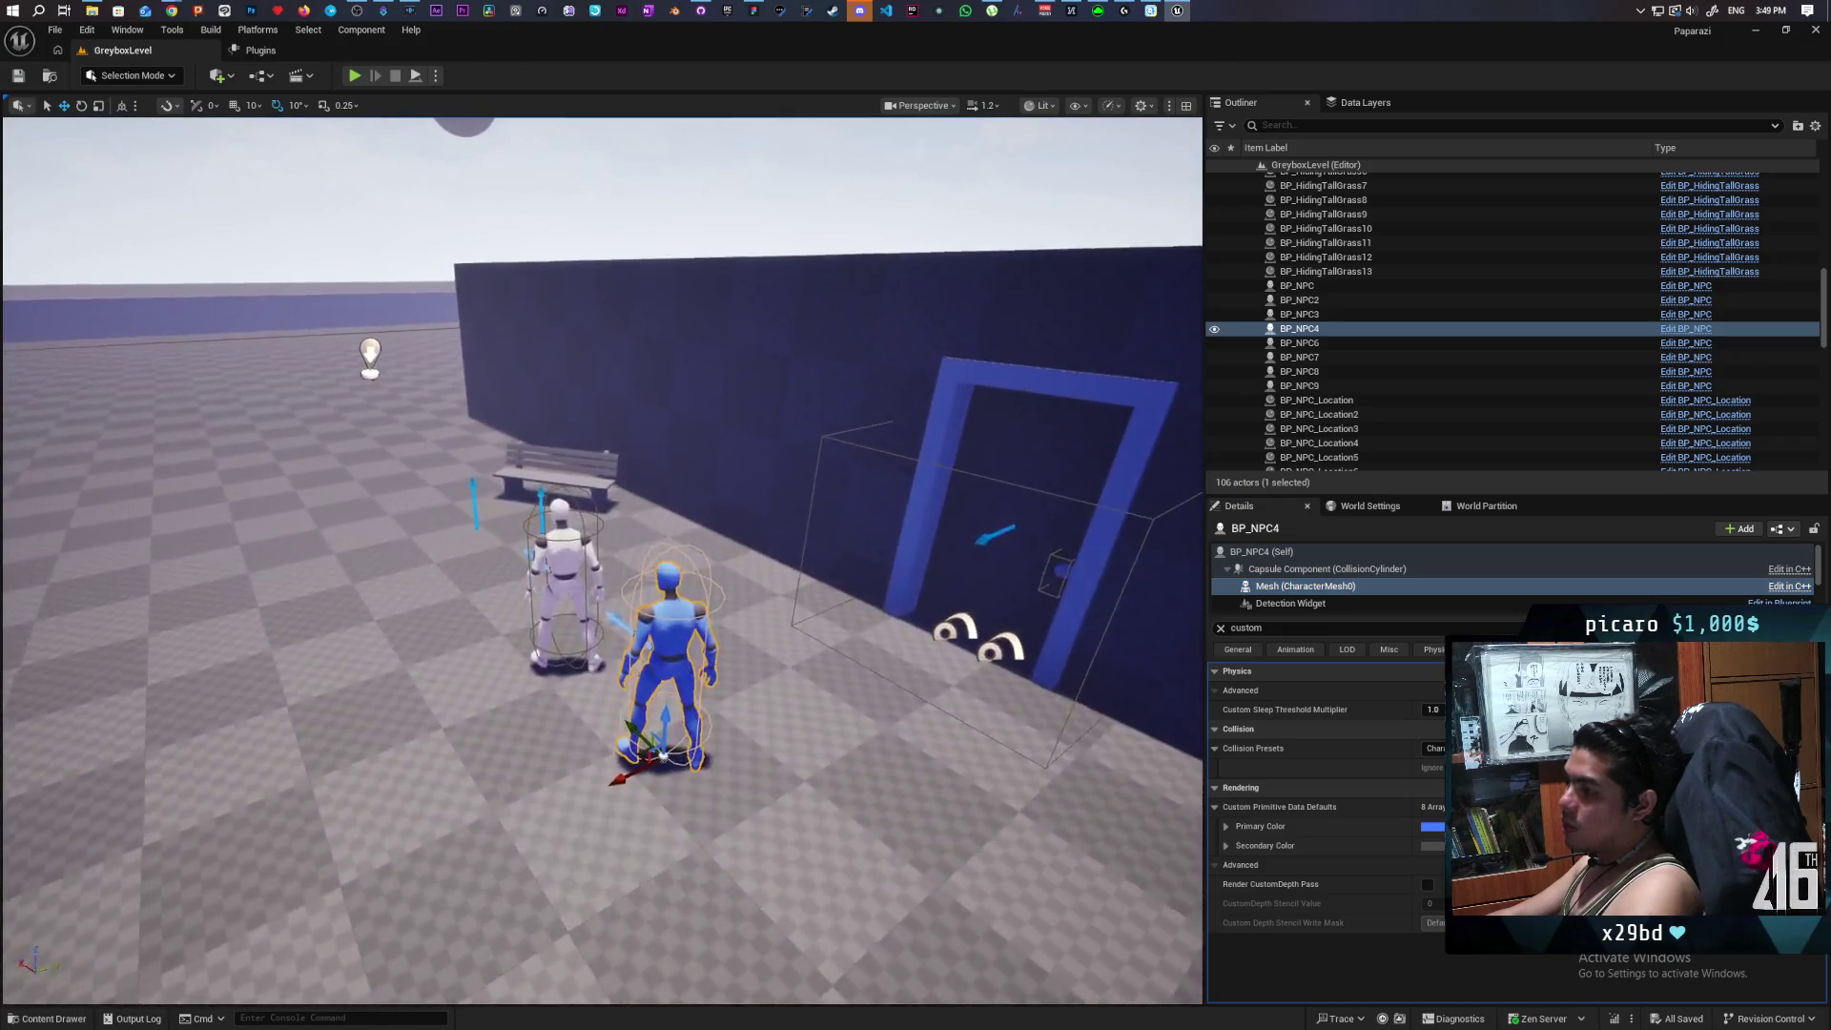
scroll(444, 313, "up", 2)
scroll(443, 312, "down", 5)
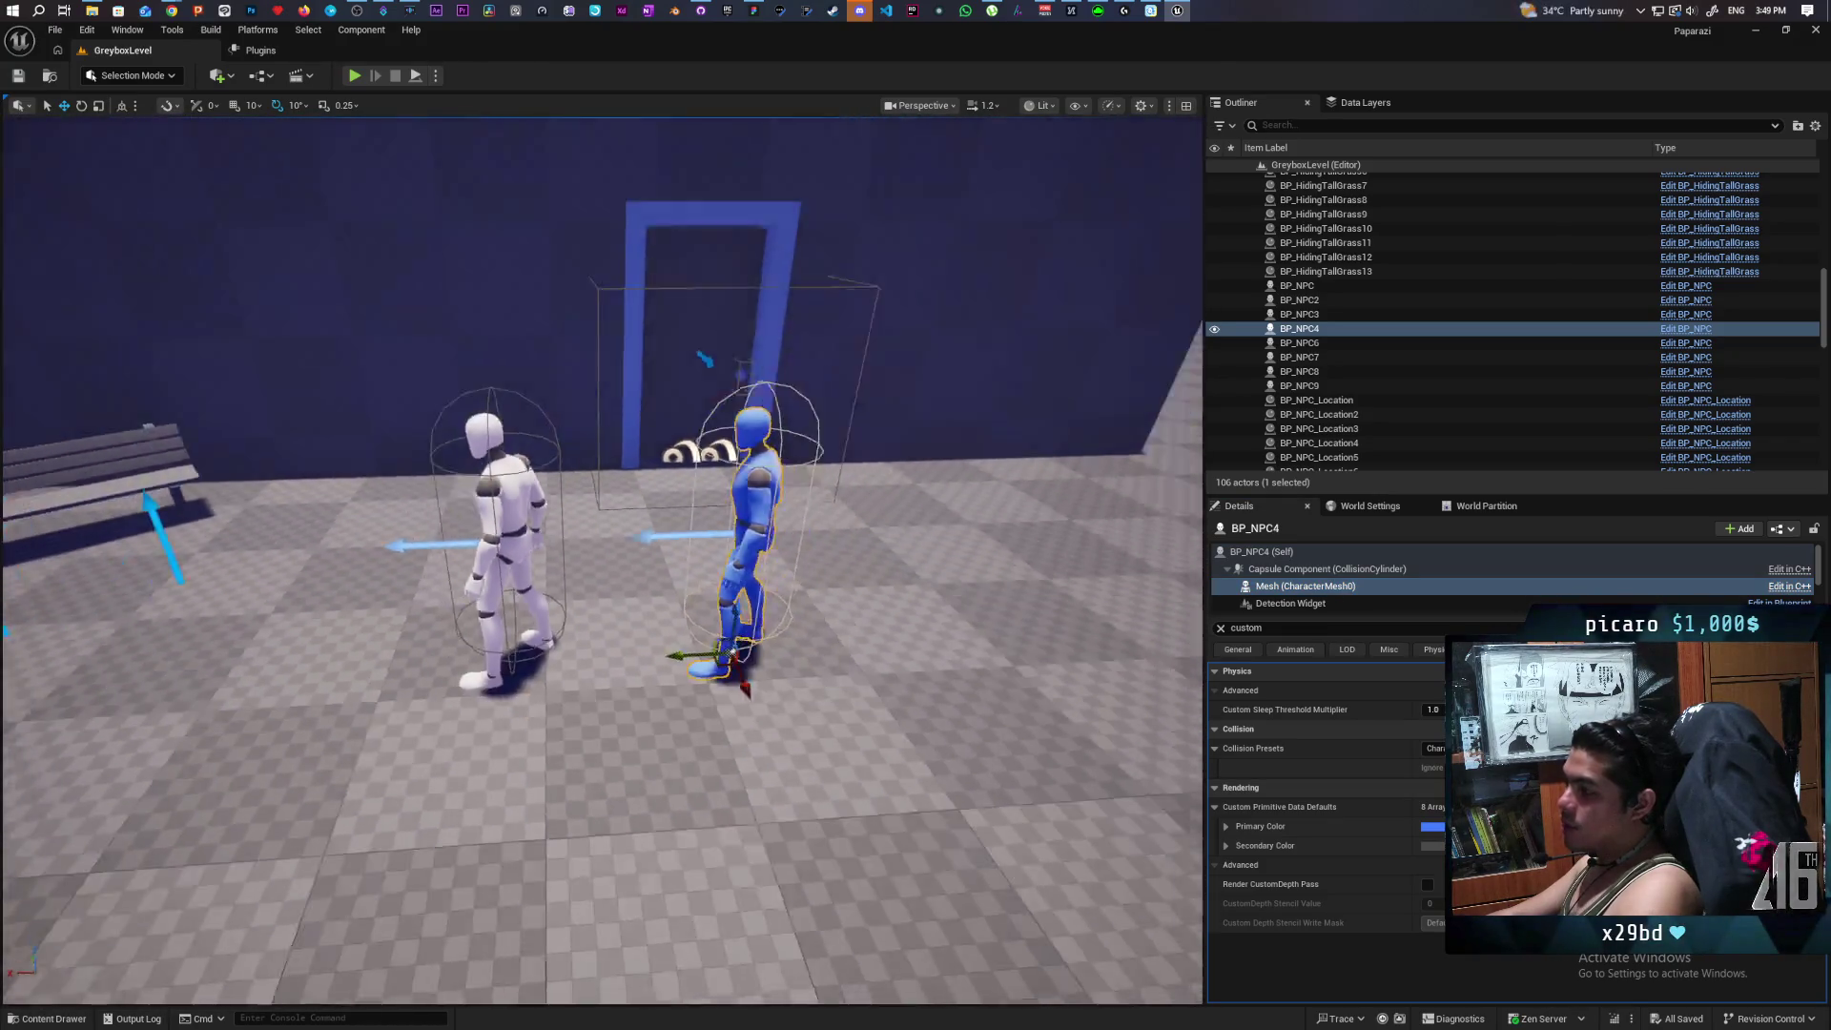
left_click(354, 75)
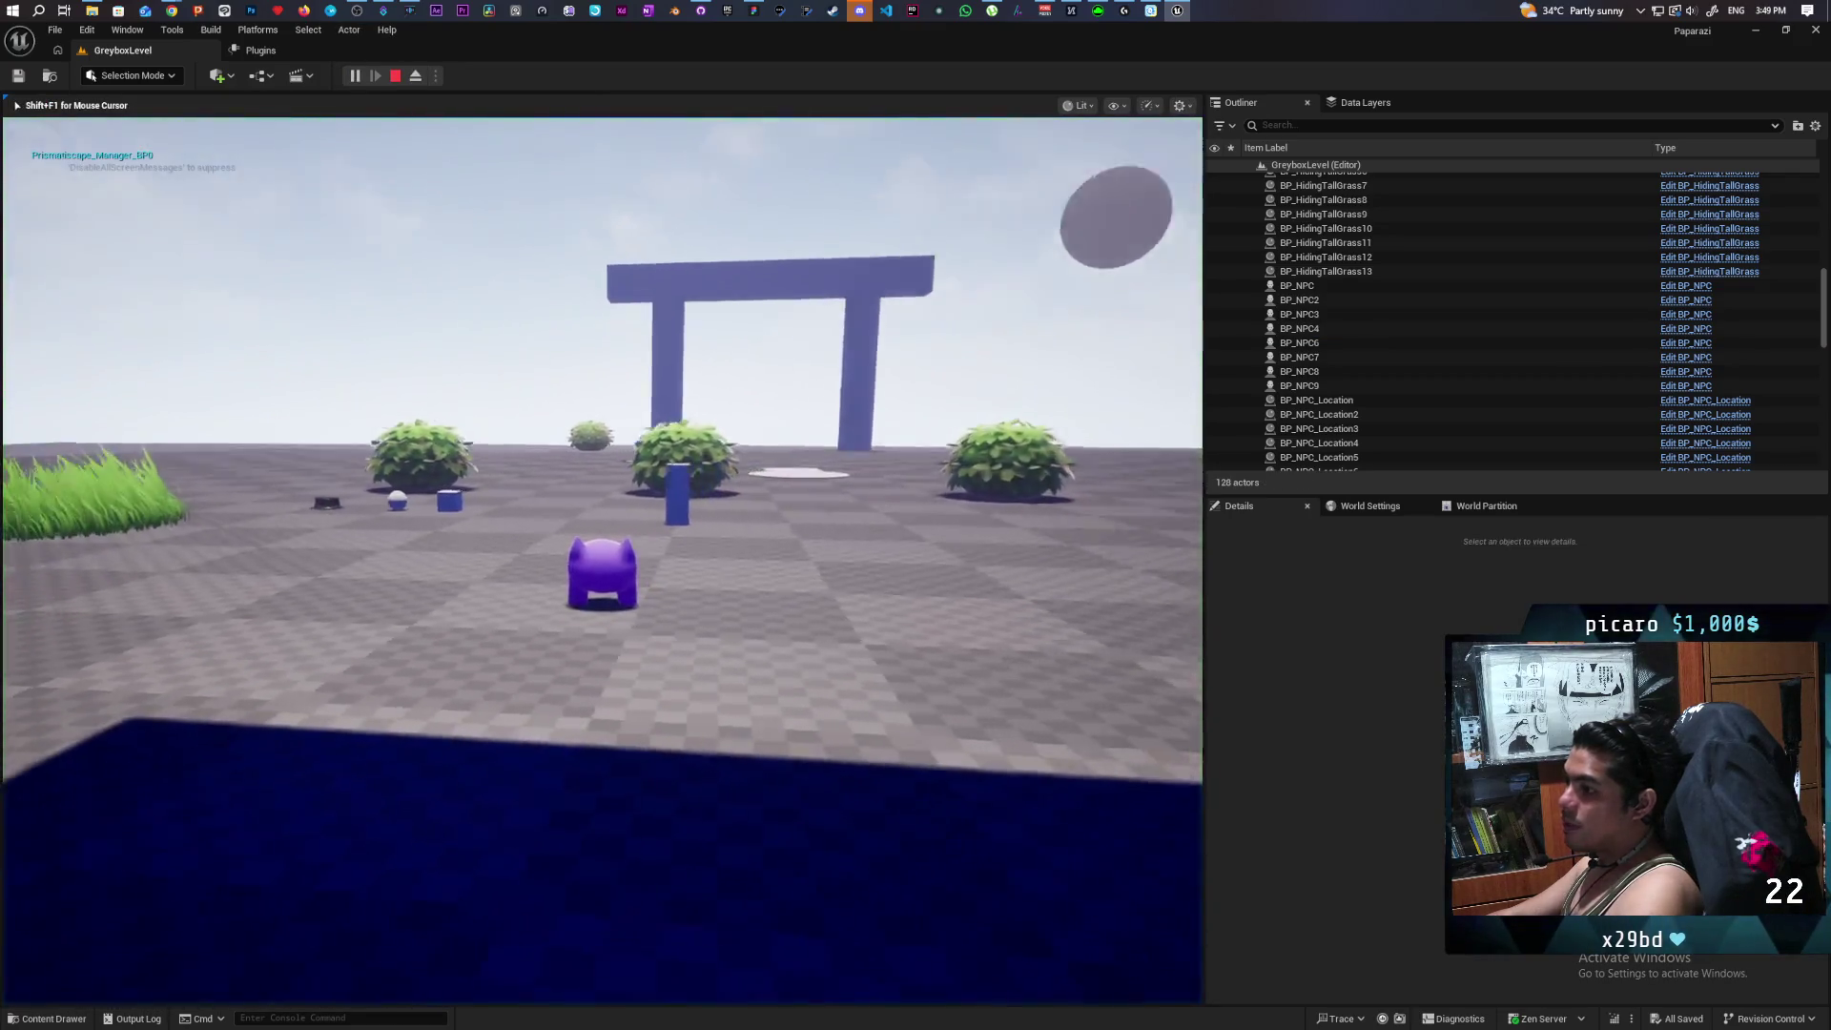
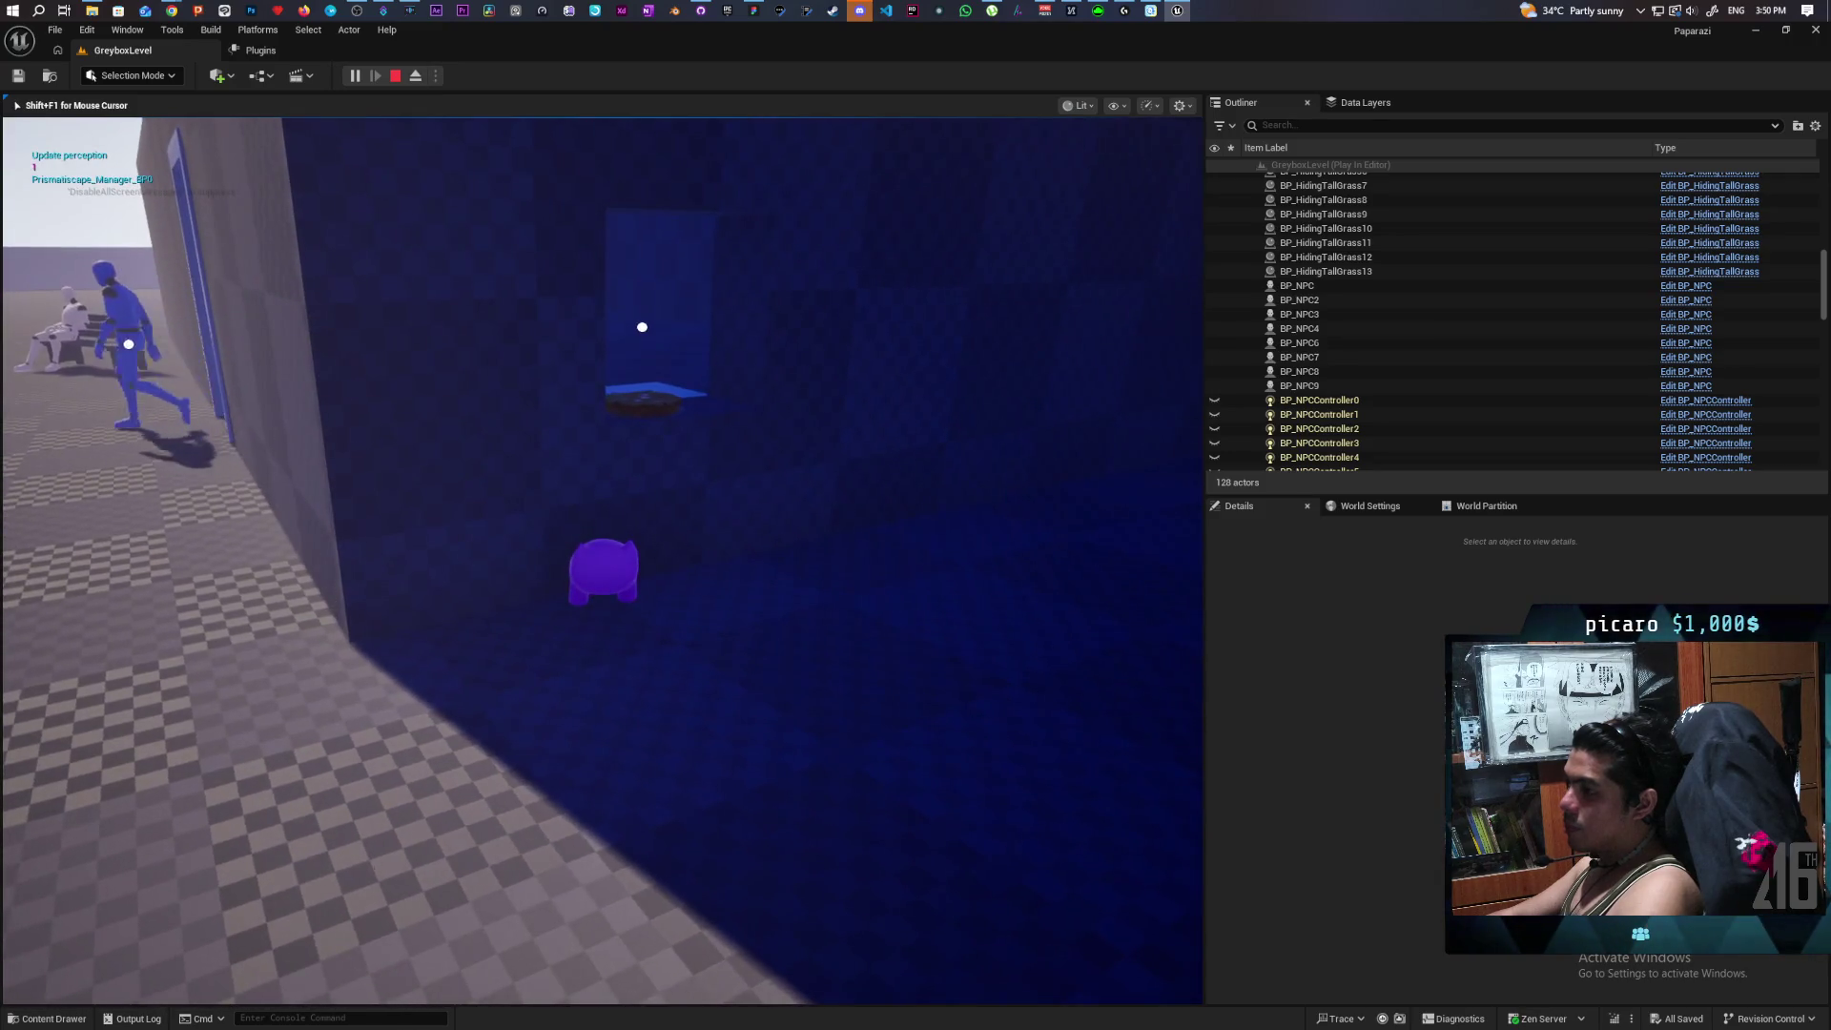
Walk the character through the blue zone toward the tall wall, hear the NPC's food request, then stop.
key("d")
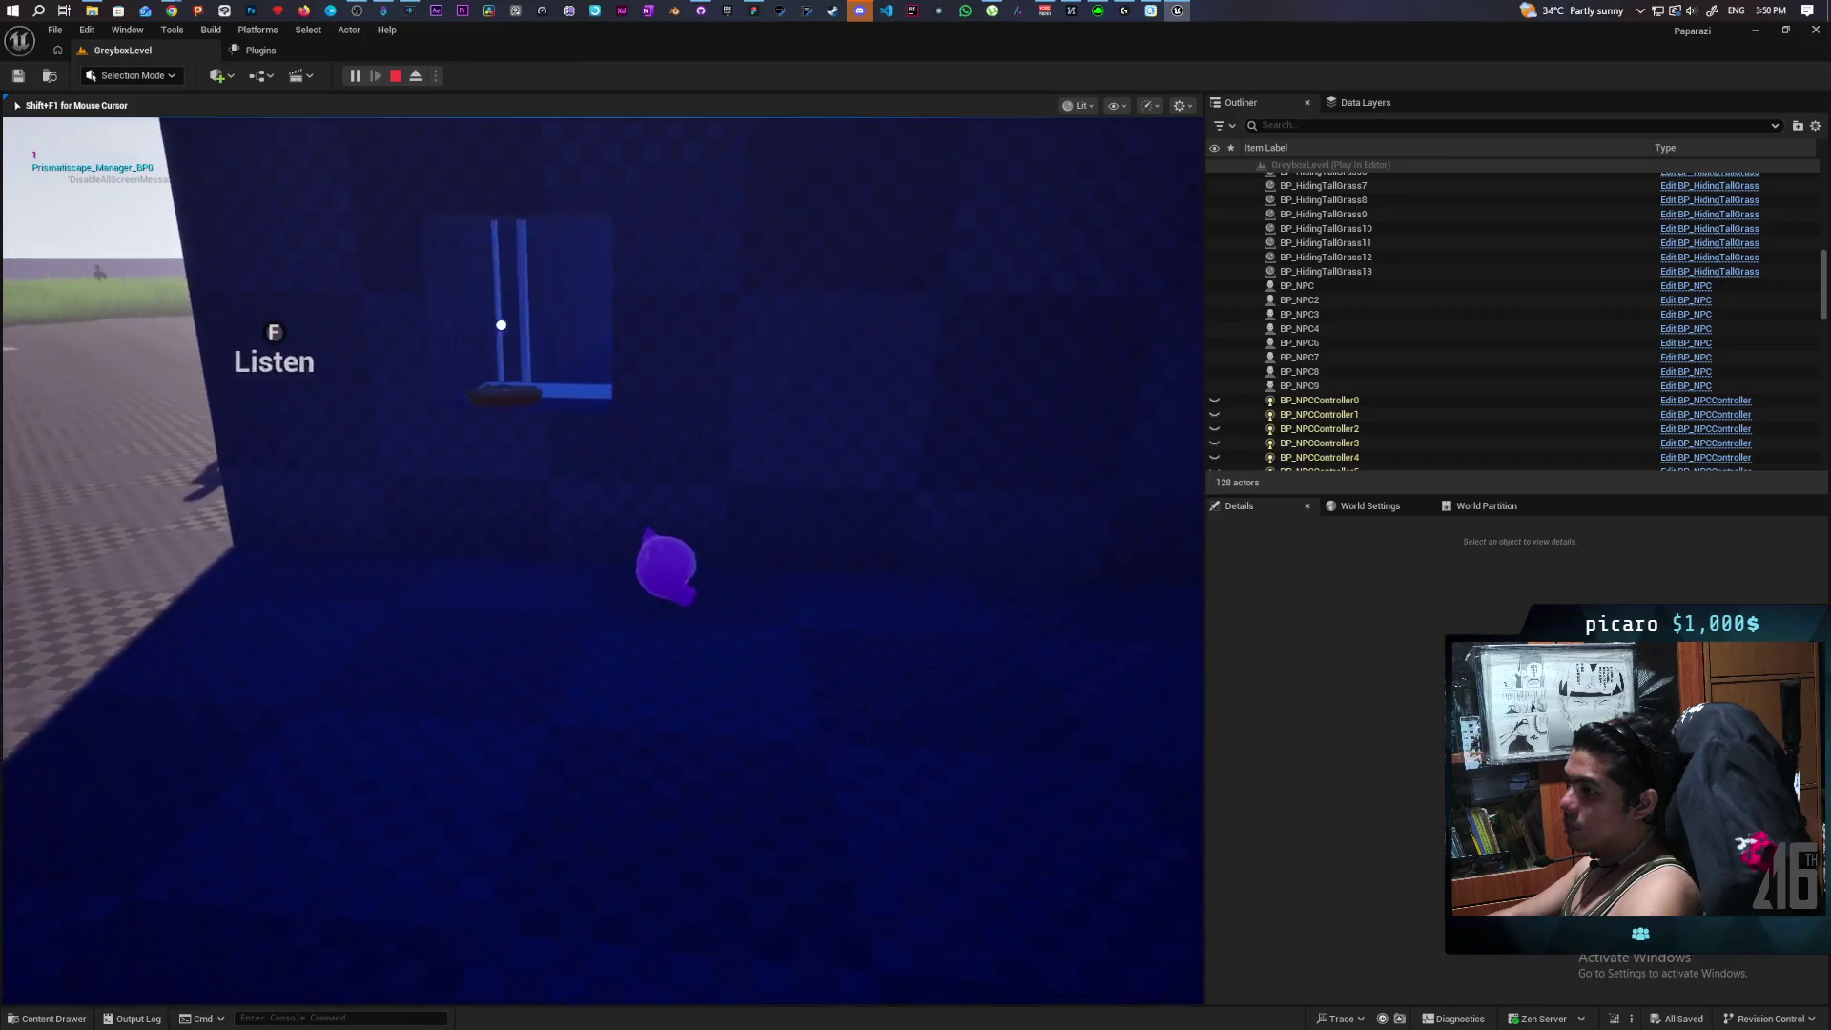
key("a")
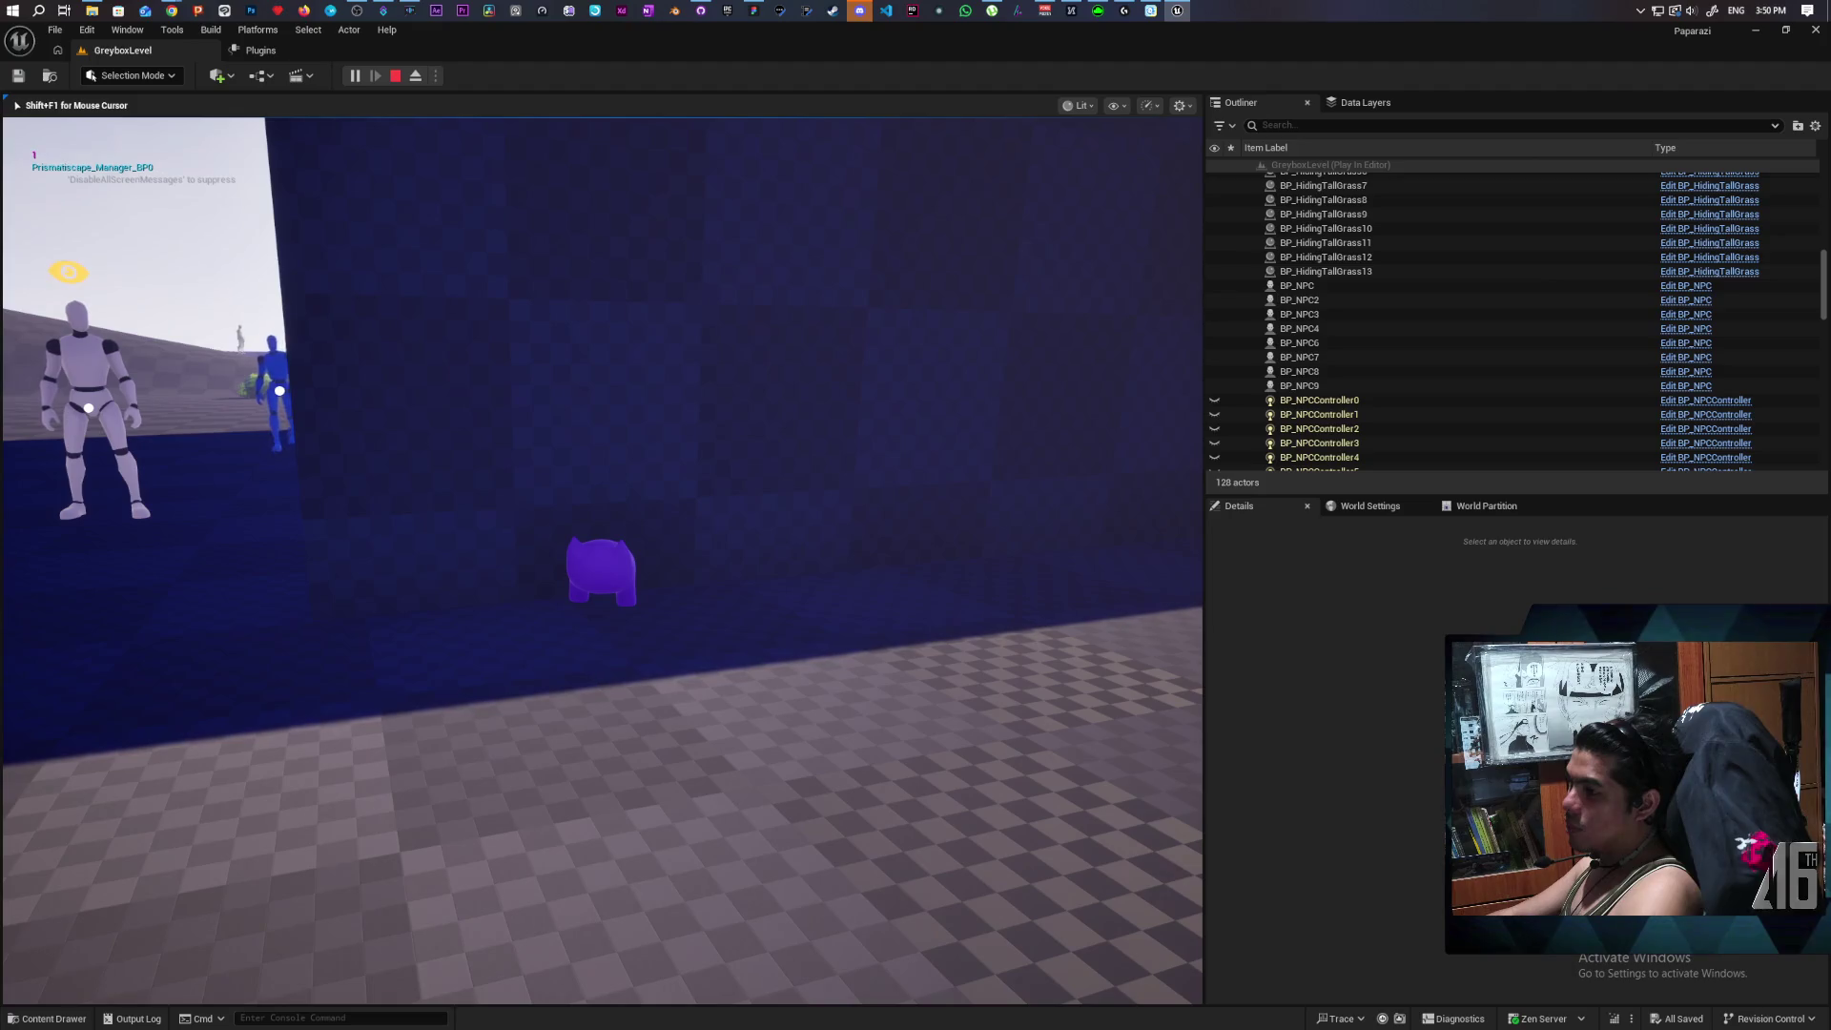
key("d")
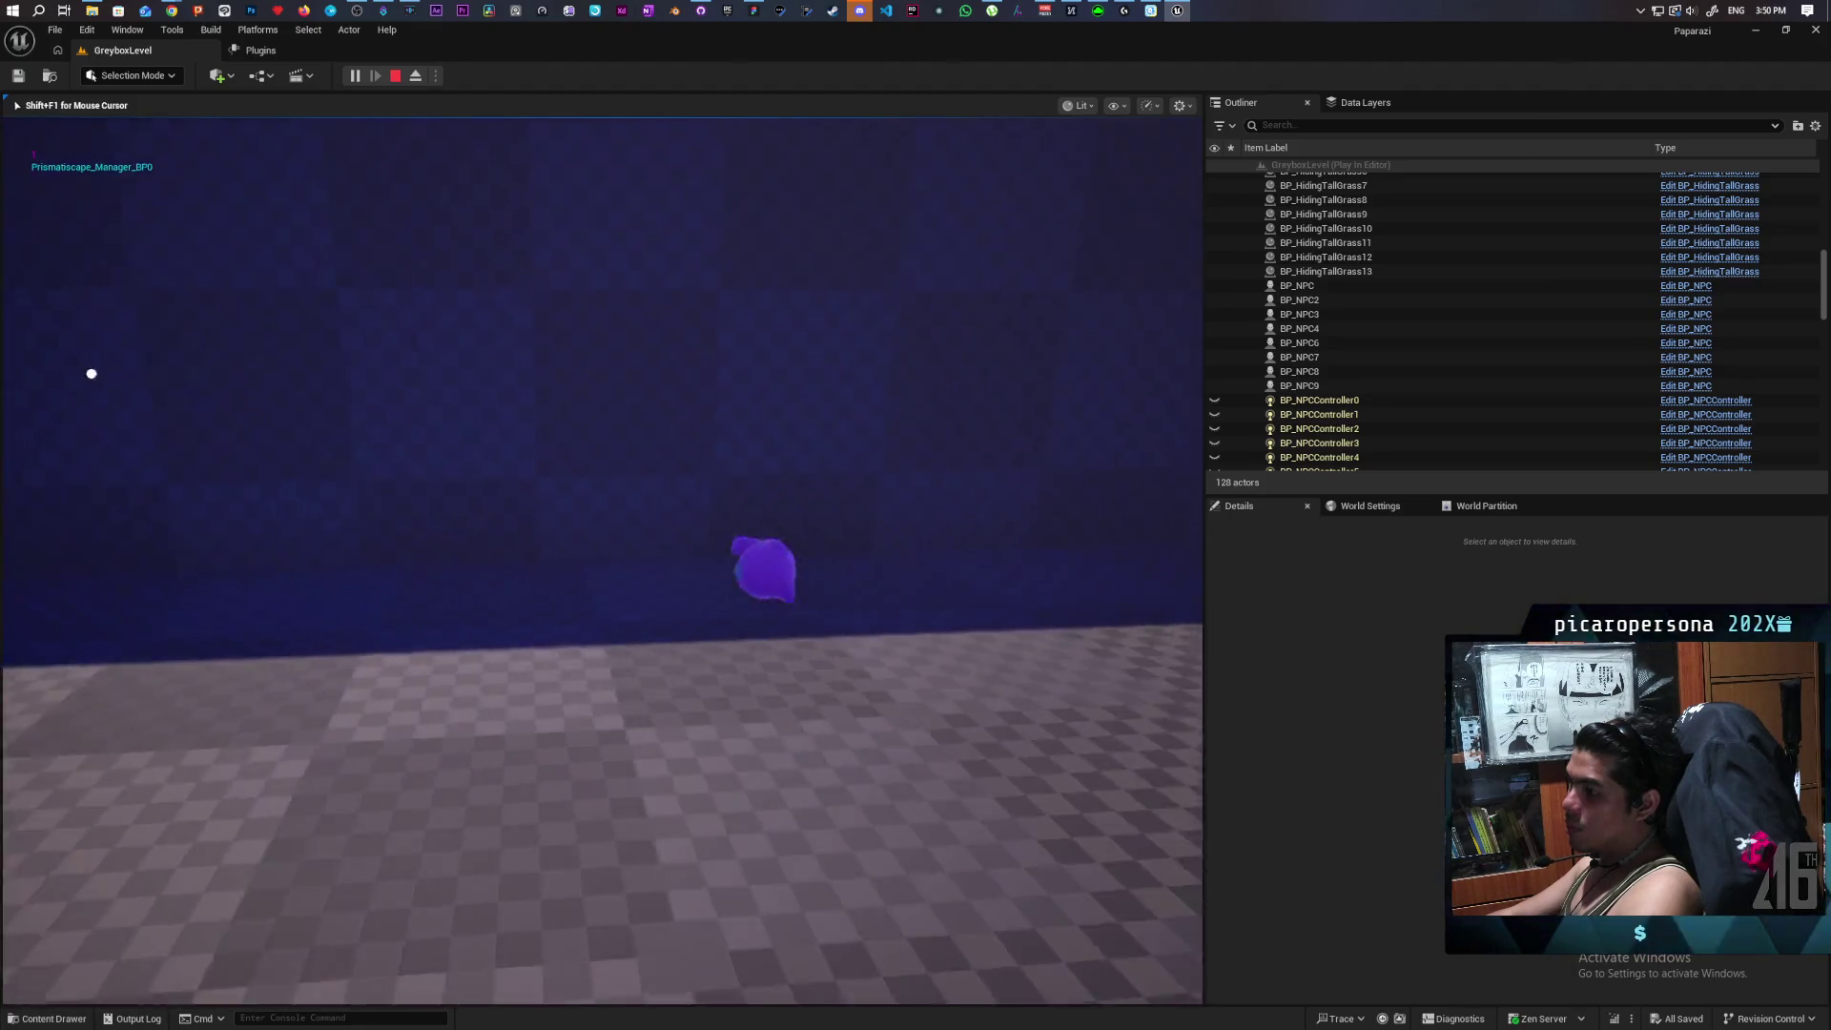
key("a")
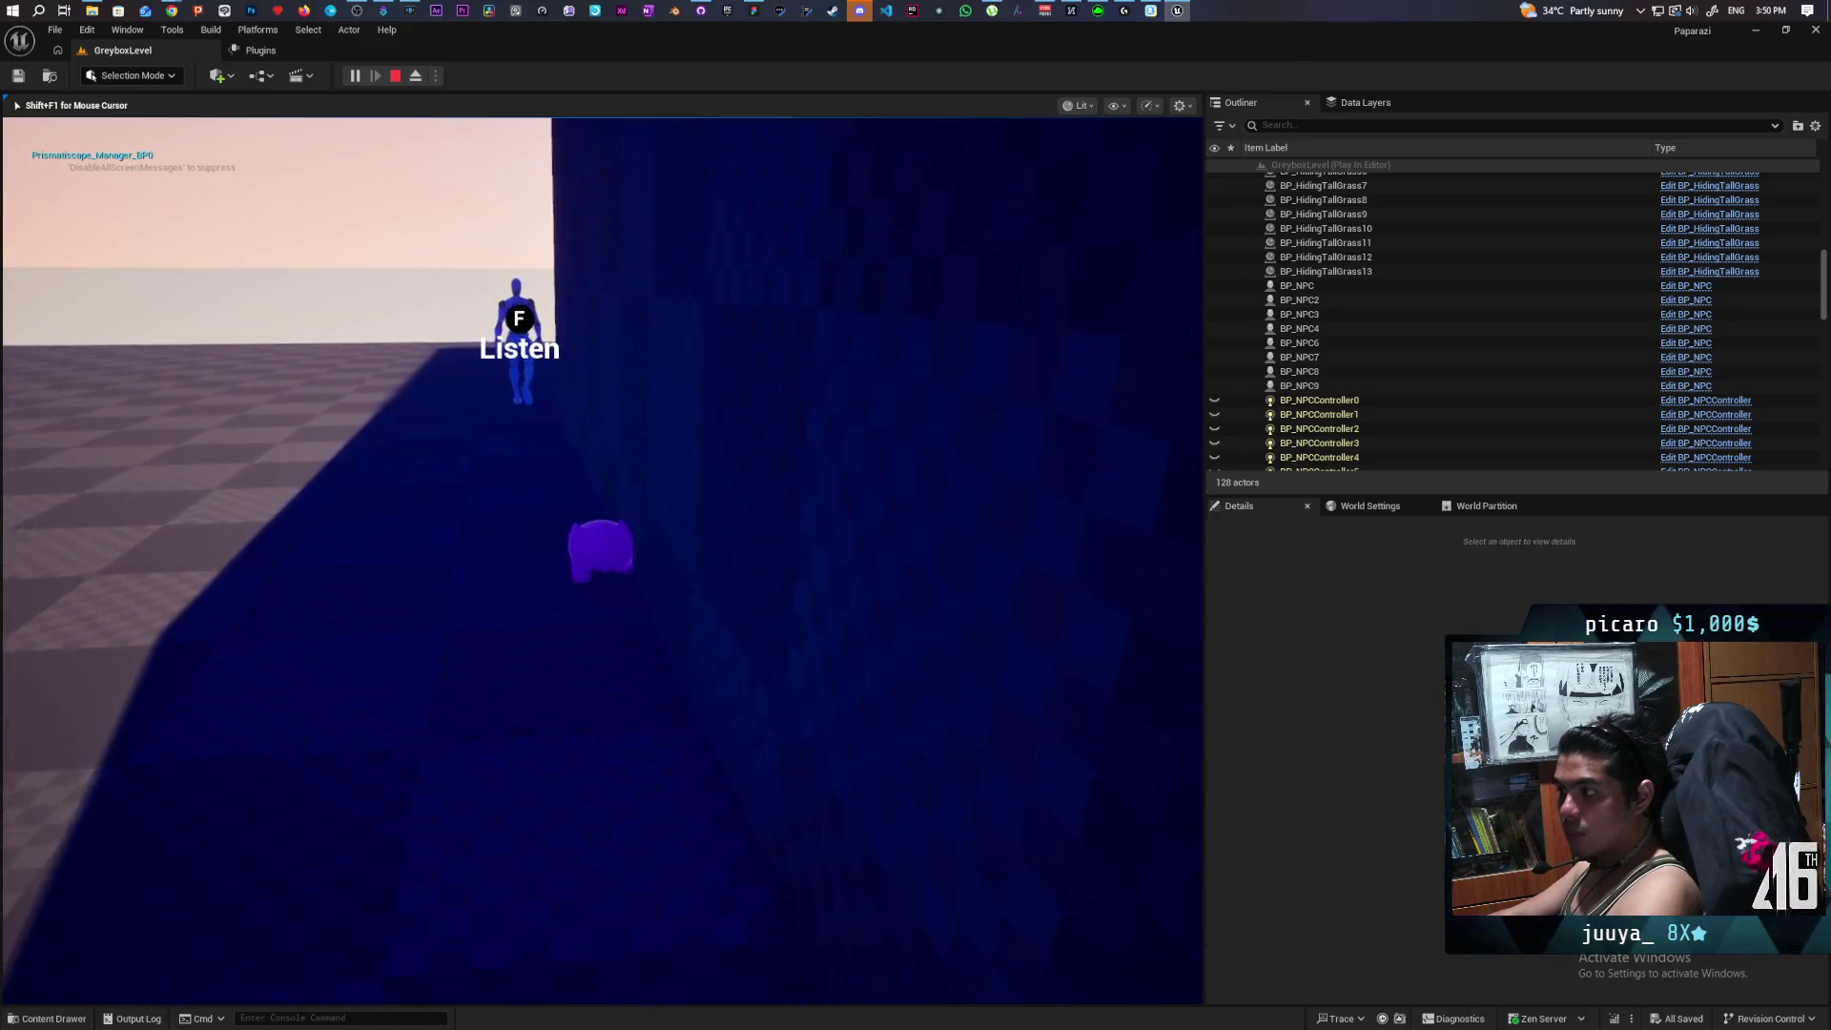
key("f")
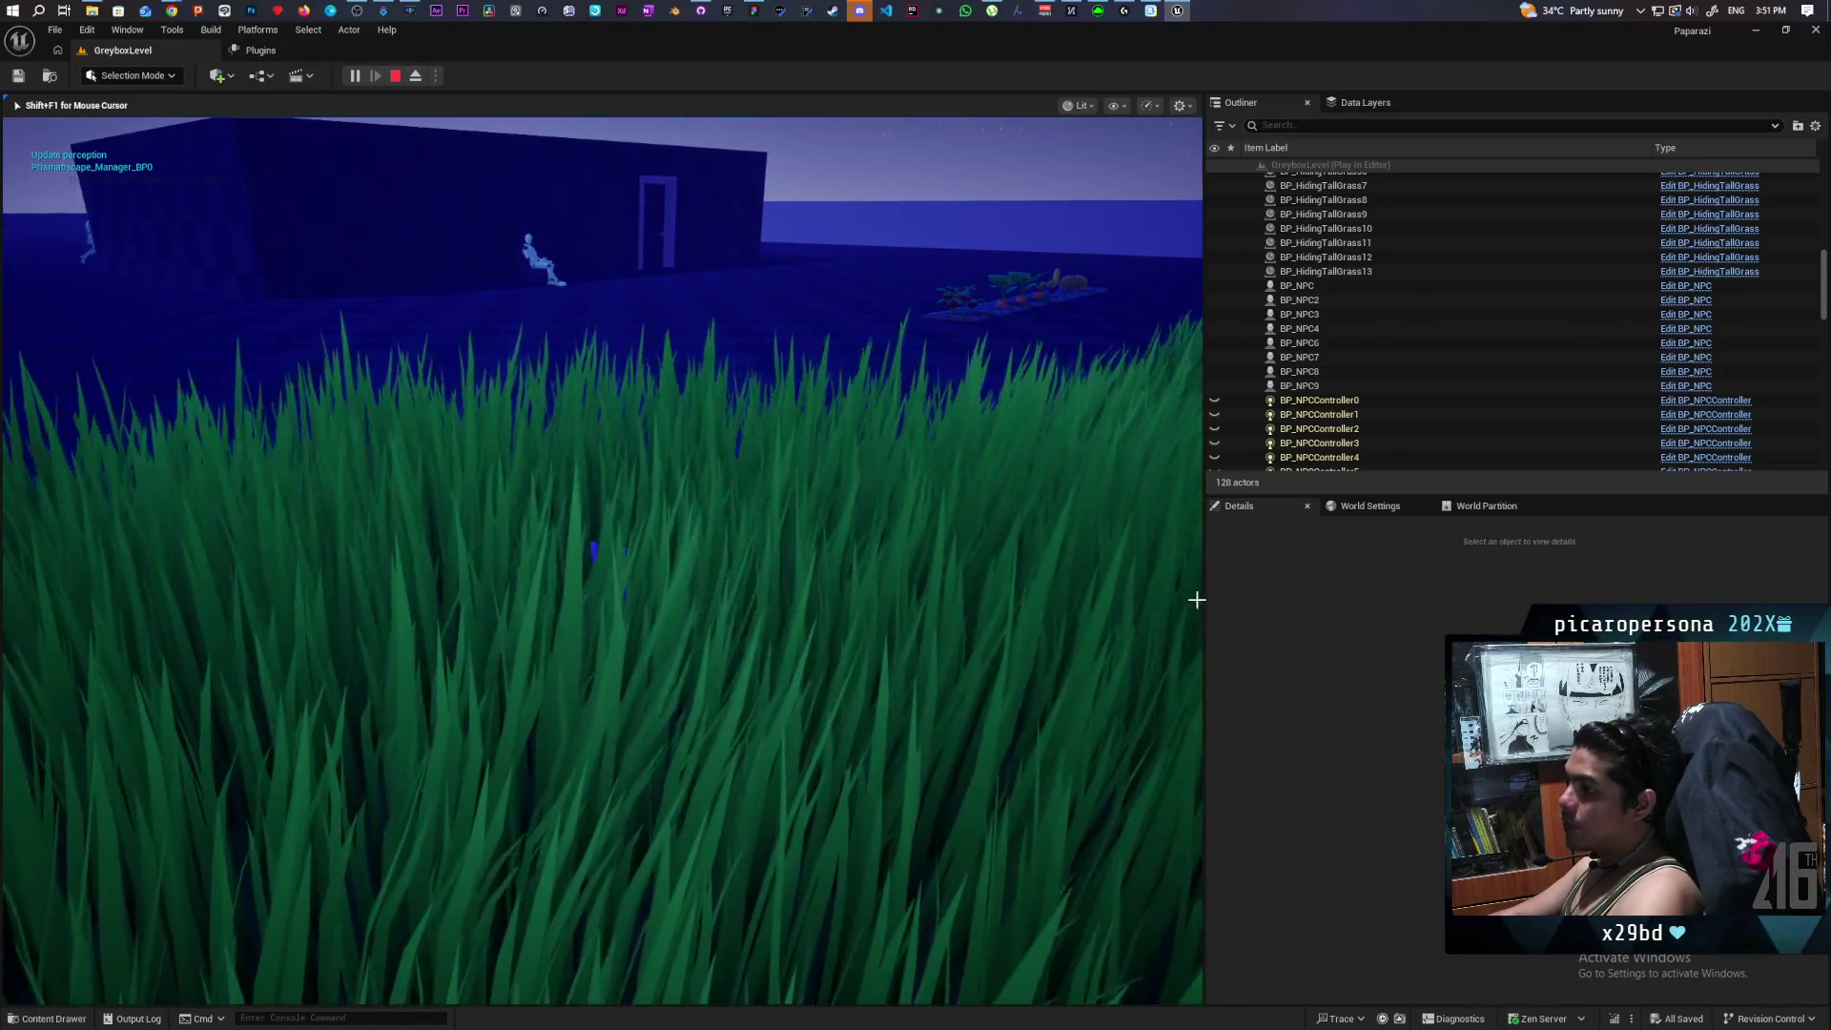
key("Escape")
Frame BP_NPC4, select the leafy food plant and browse to its BP_Food asset with Ctrl+B.
key("f")
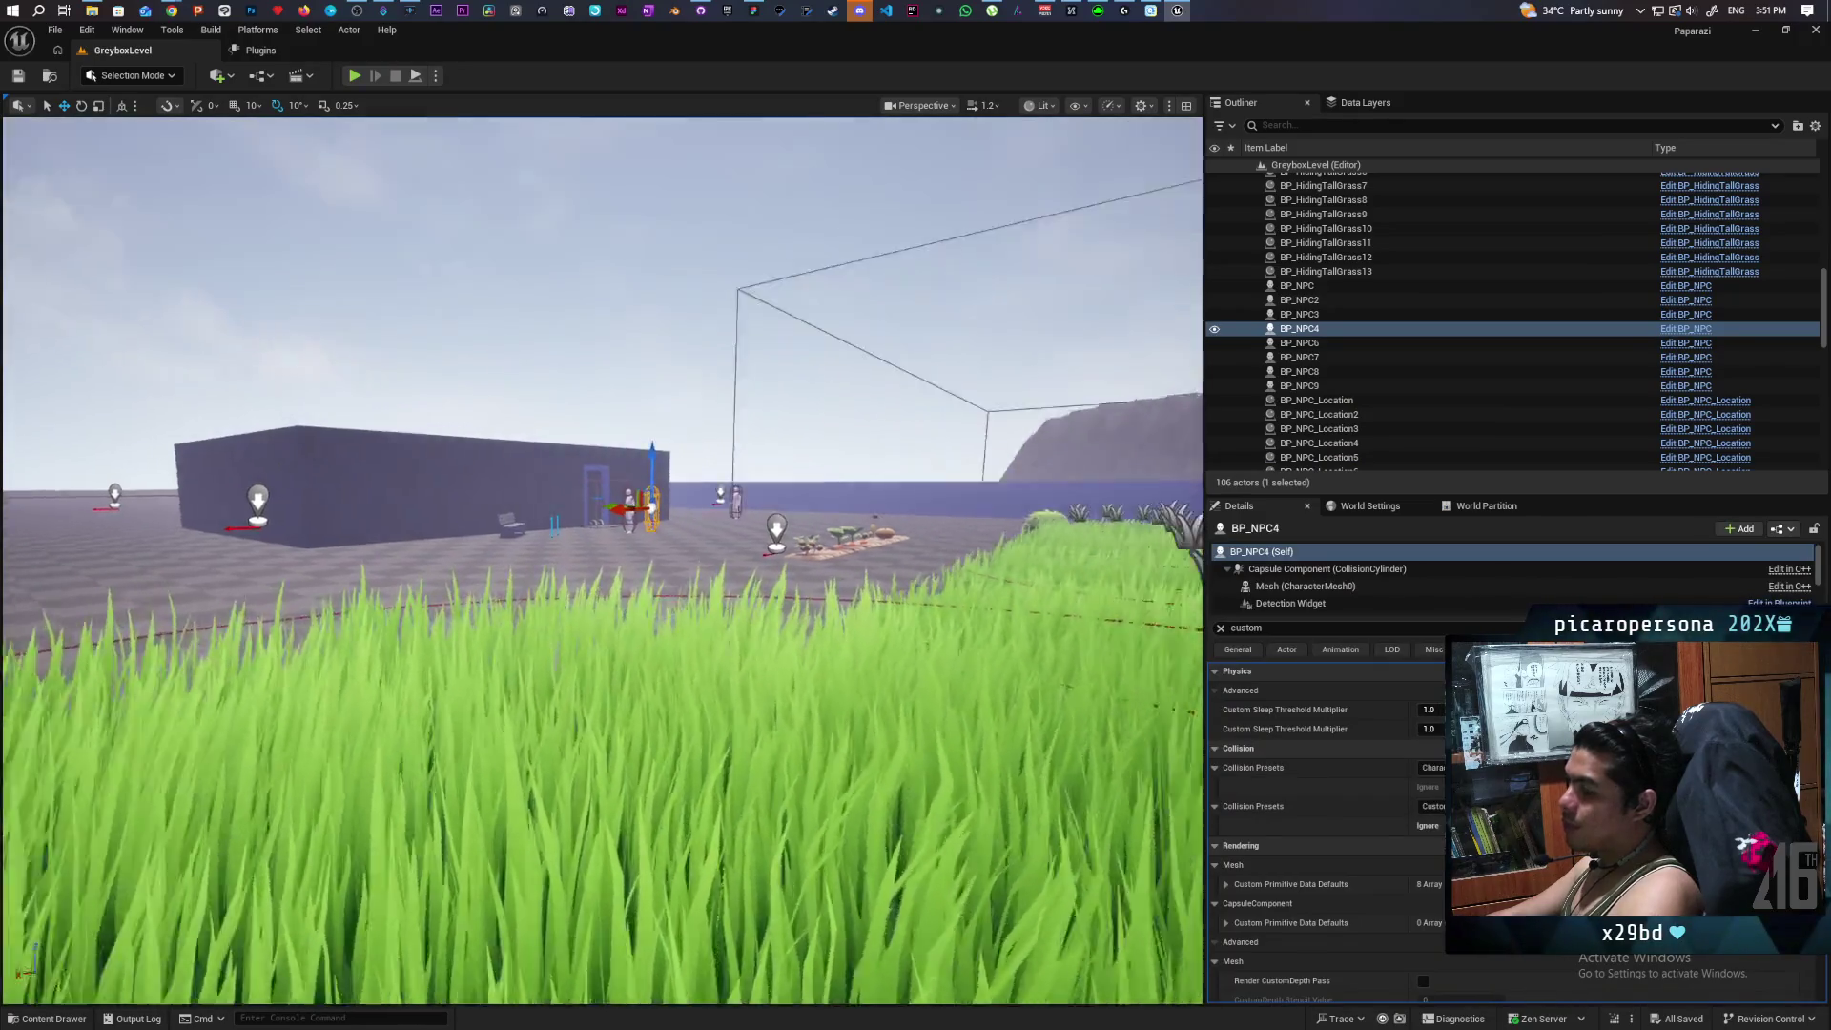
scroll(603, 560, "down", 5)
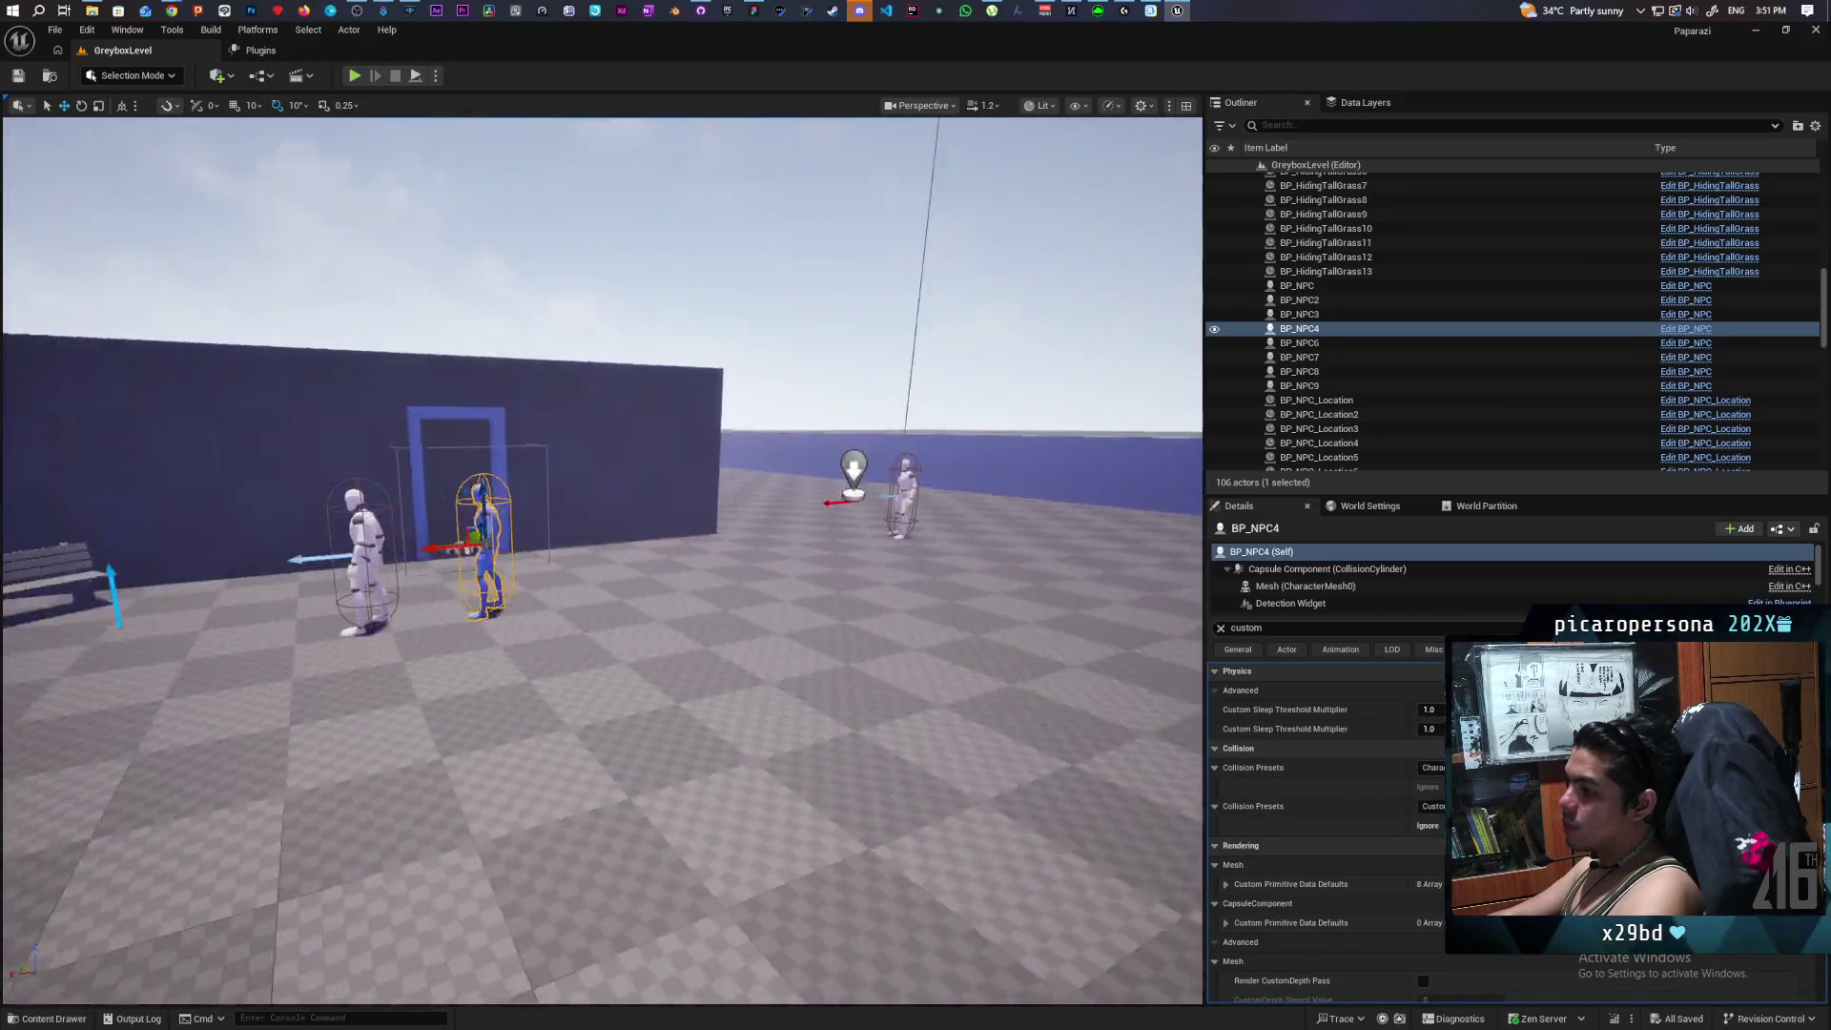
scroll(603, 561, "up", 10)
scroll(602, 561, "down", 5)
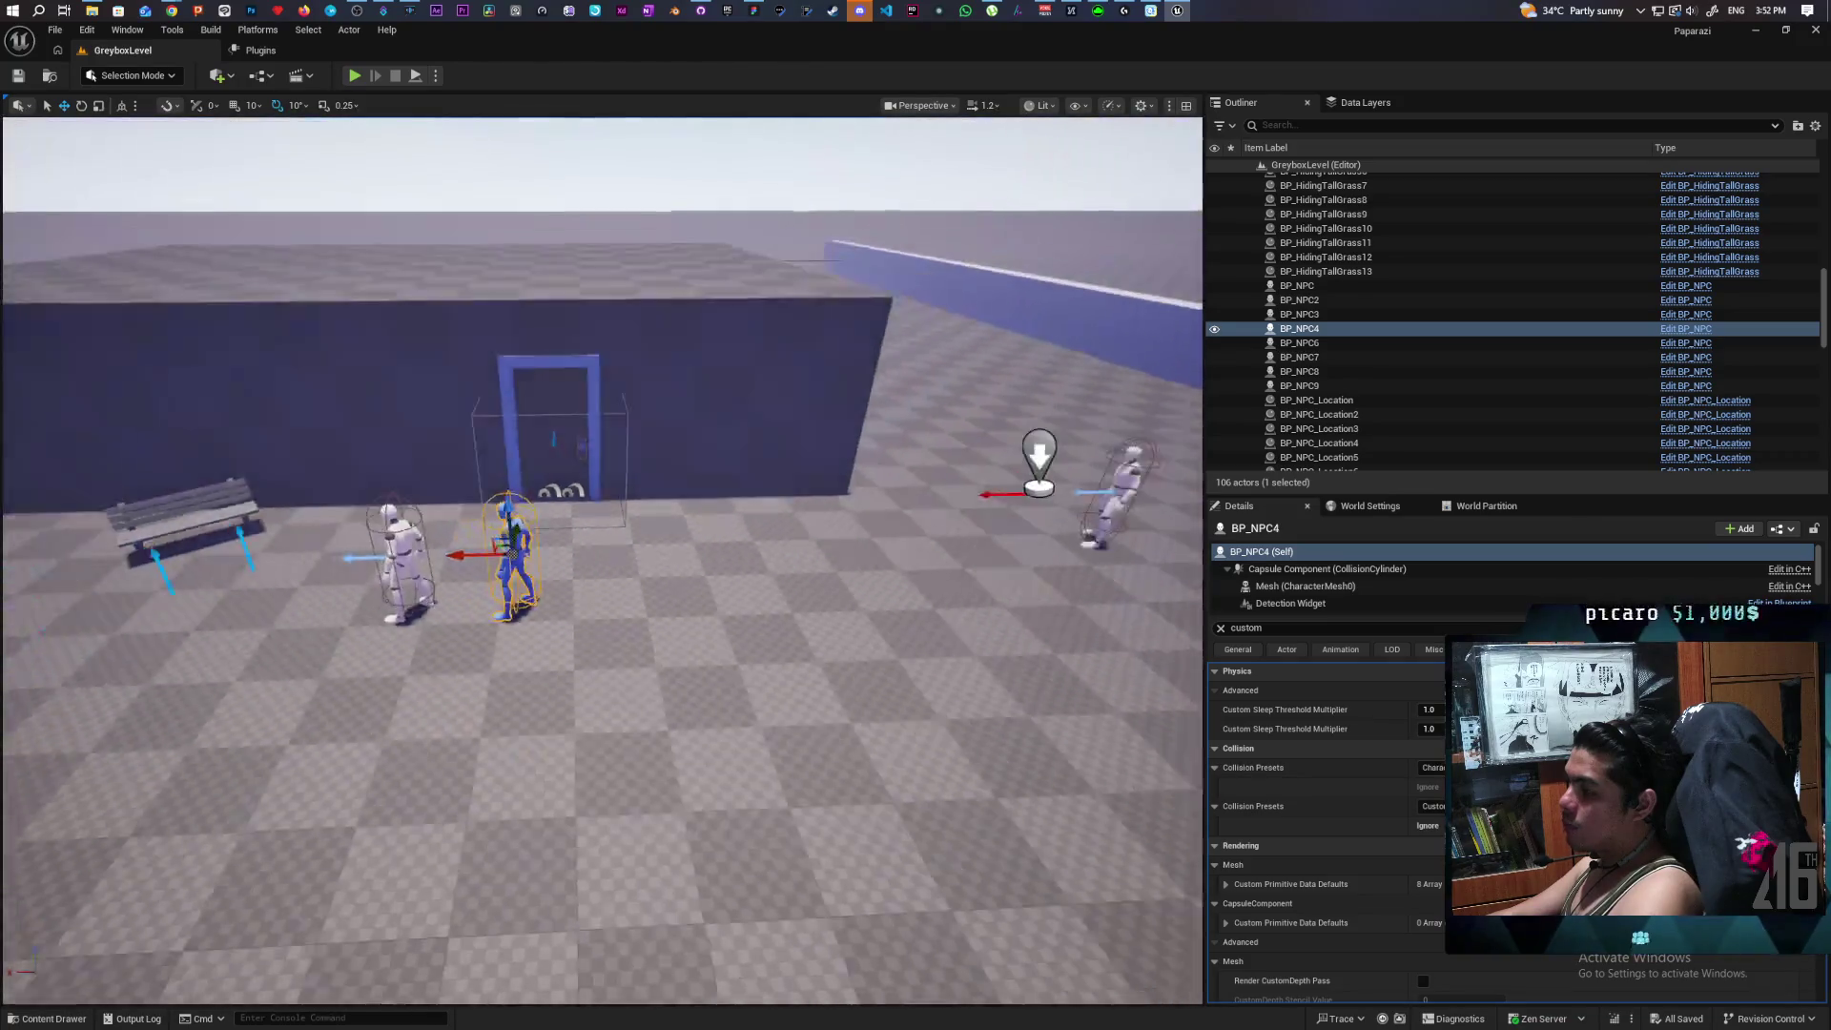
scroll(602, 561, "up", 4)
scroll(602, 561, "down", 5)
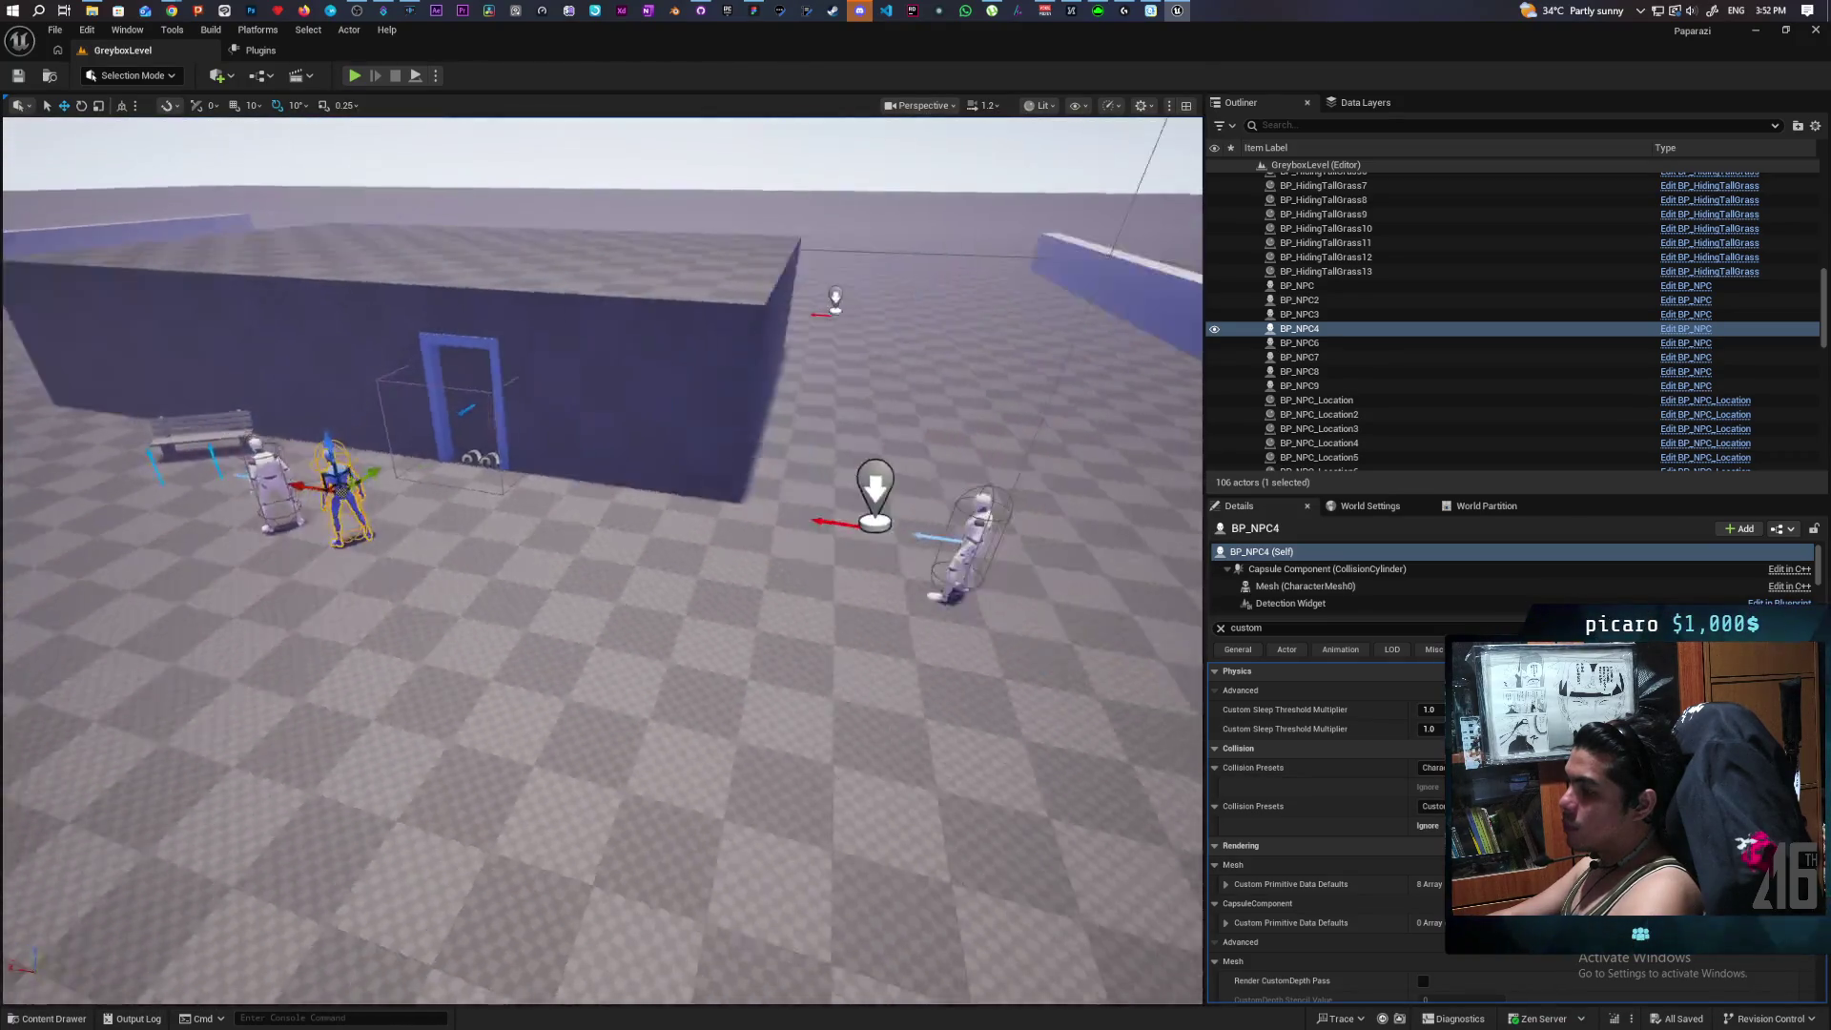
scroll(603, 560, "up", 3)
scroll(603, 560, "down", 5)
scroll(603, 560, "up", 4)
scroll(603, 561, "down", 6)
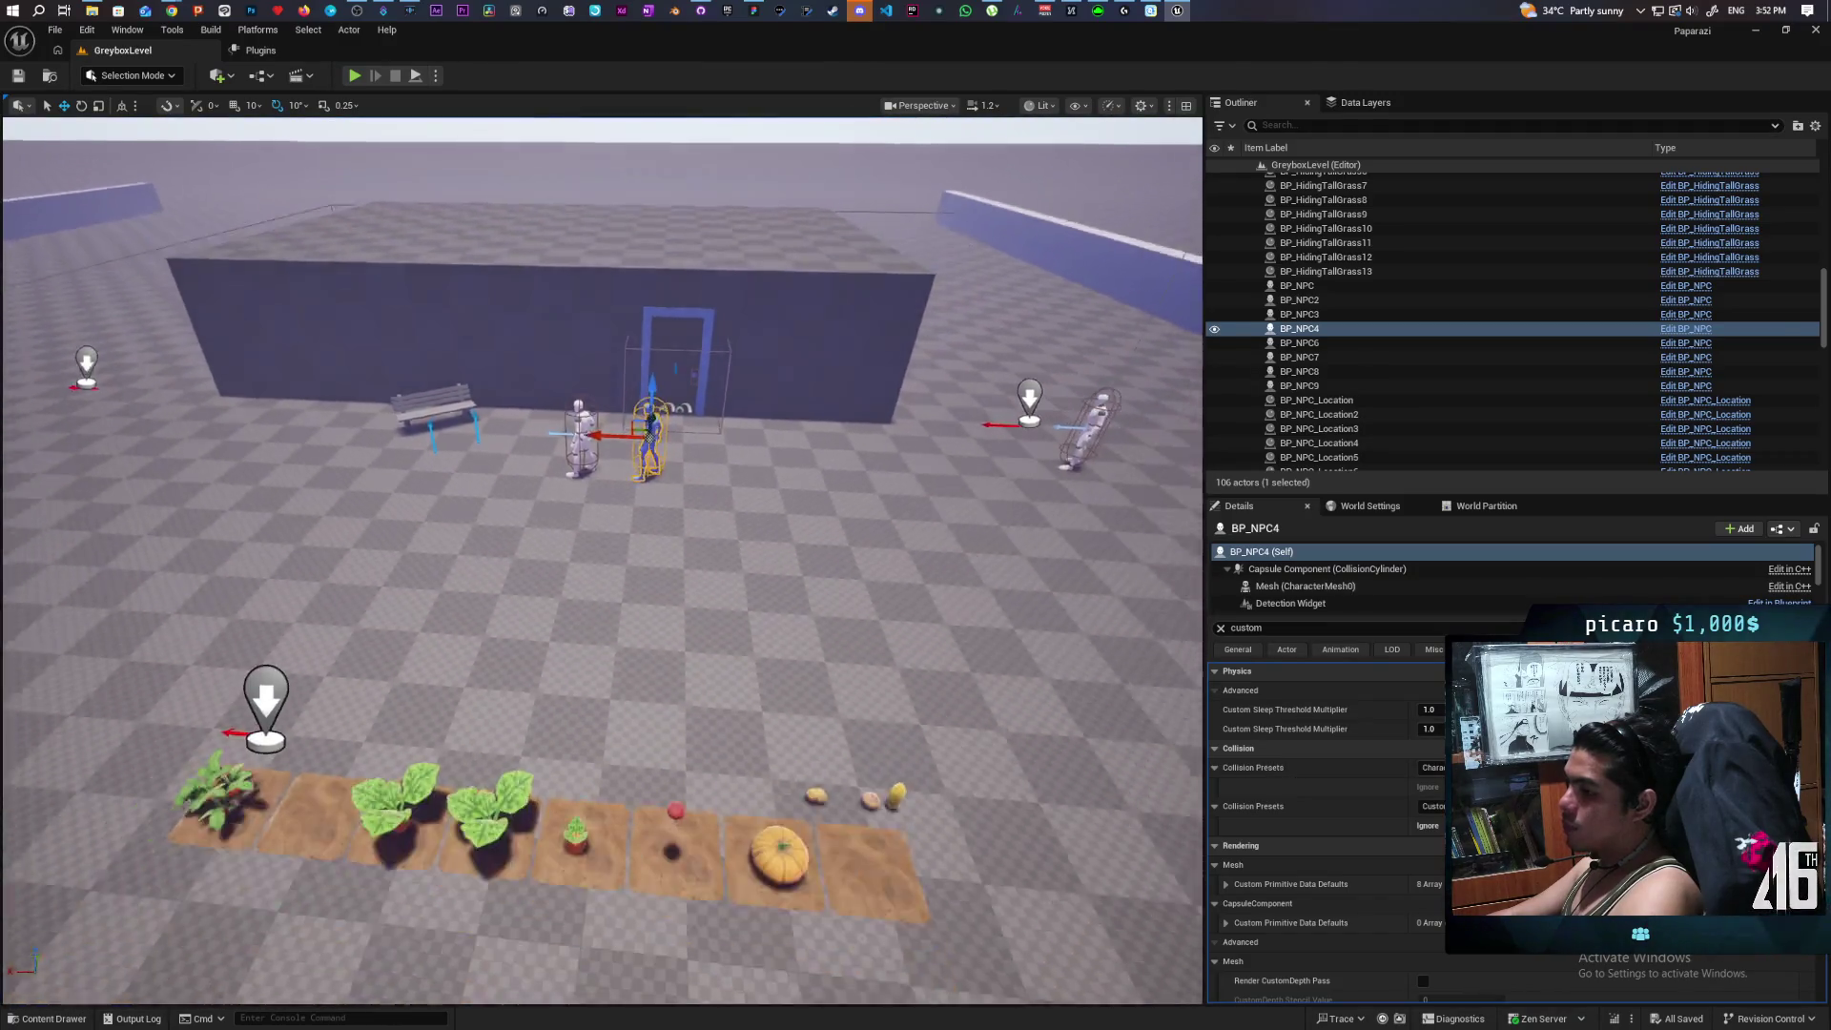
scroll(602, 560, "up", 2)
scroll(448, 822, "up", 2)
left_click(448, 822)
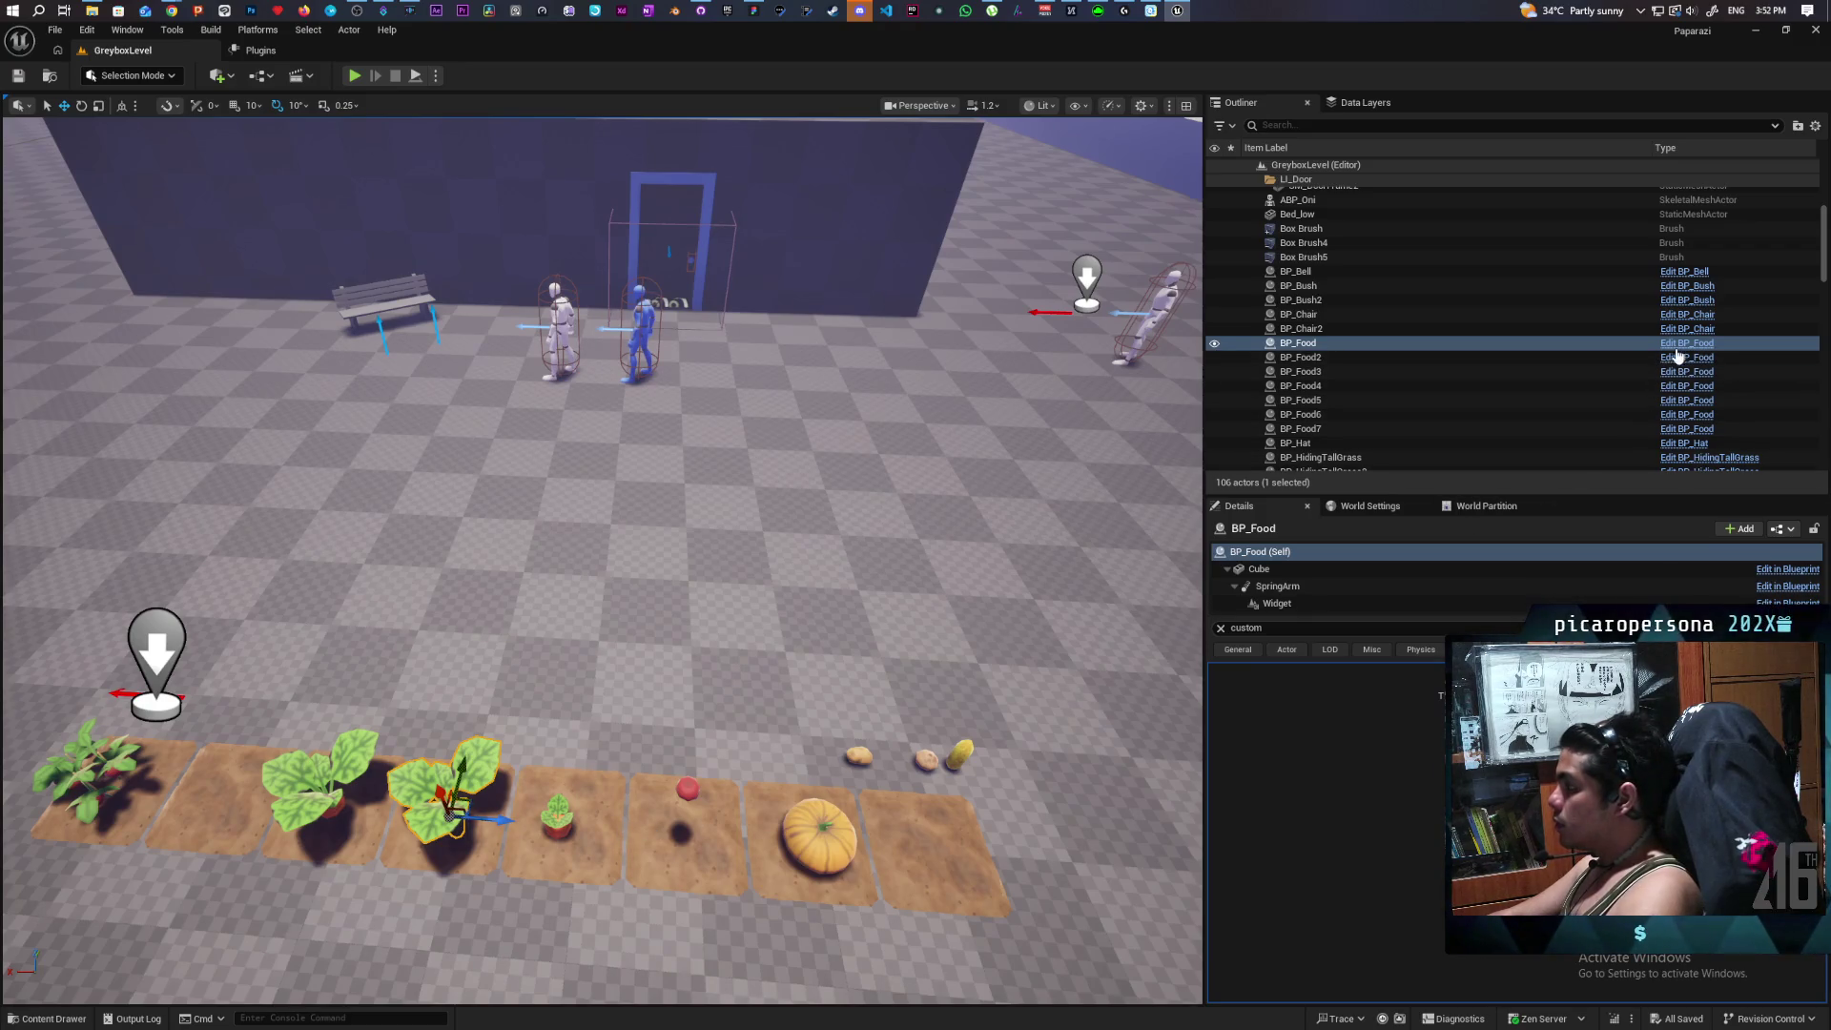
key("ctrl+b")
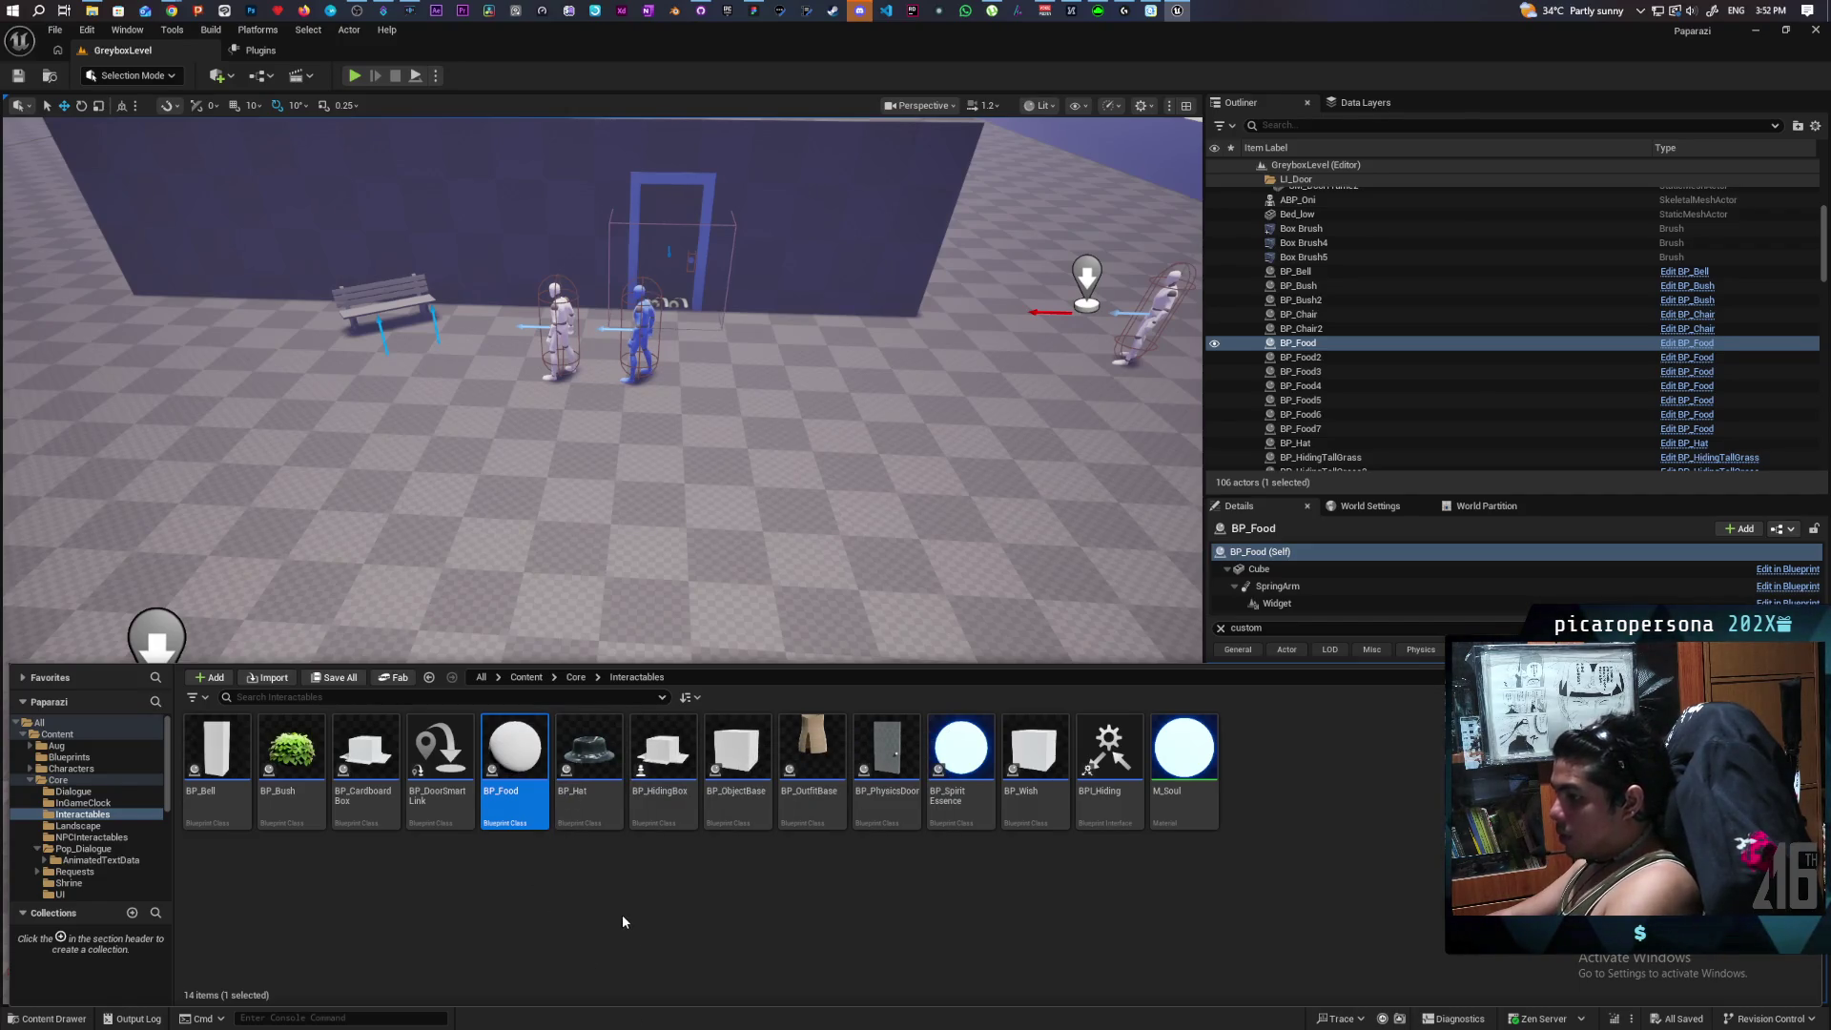
Drag a BP_ObjectBase cube from the Interactables folder into the level near the NPCs.
mouse_move(516, 801)
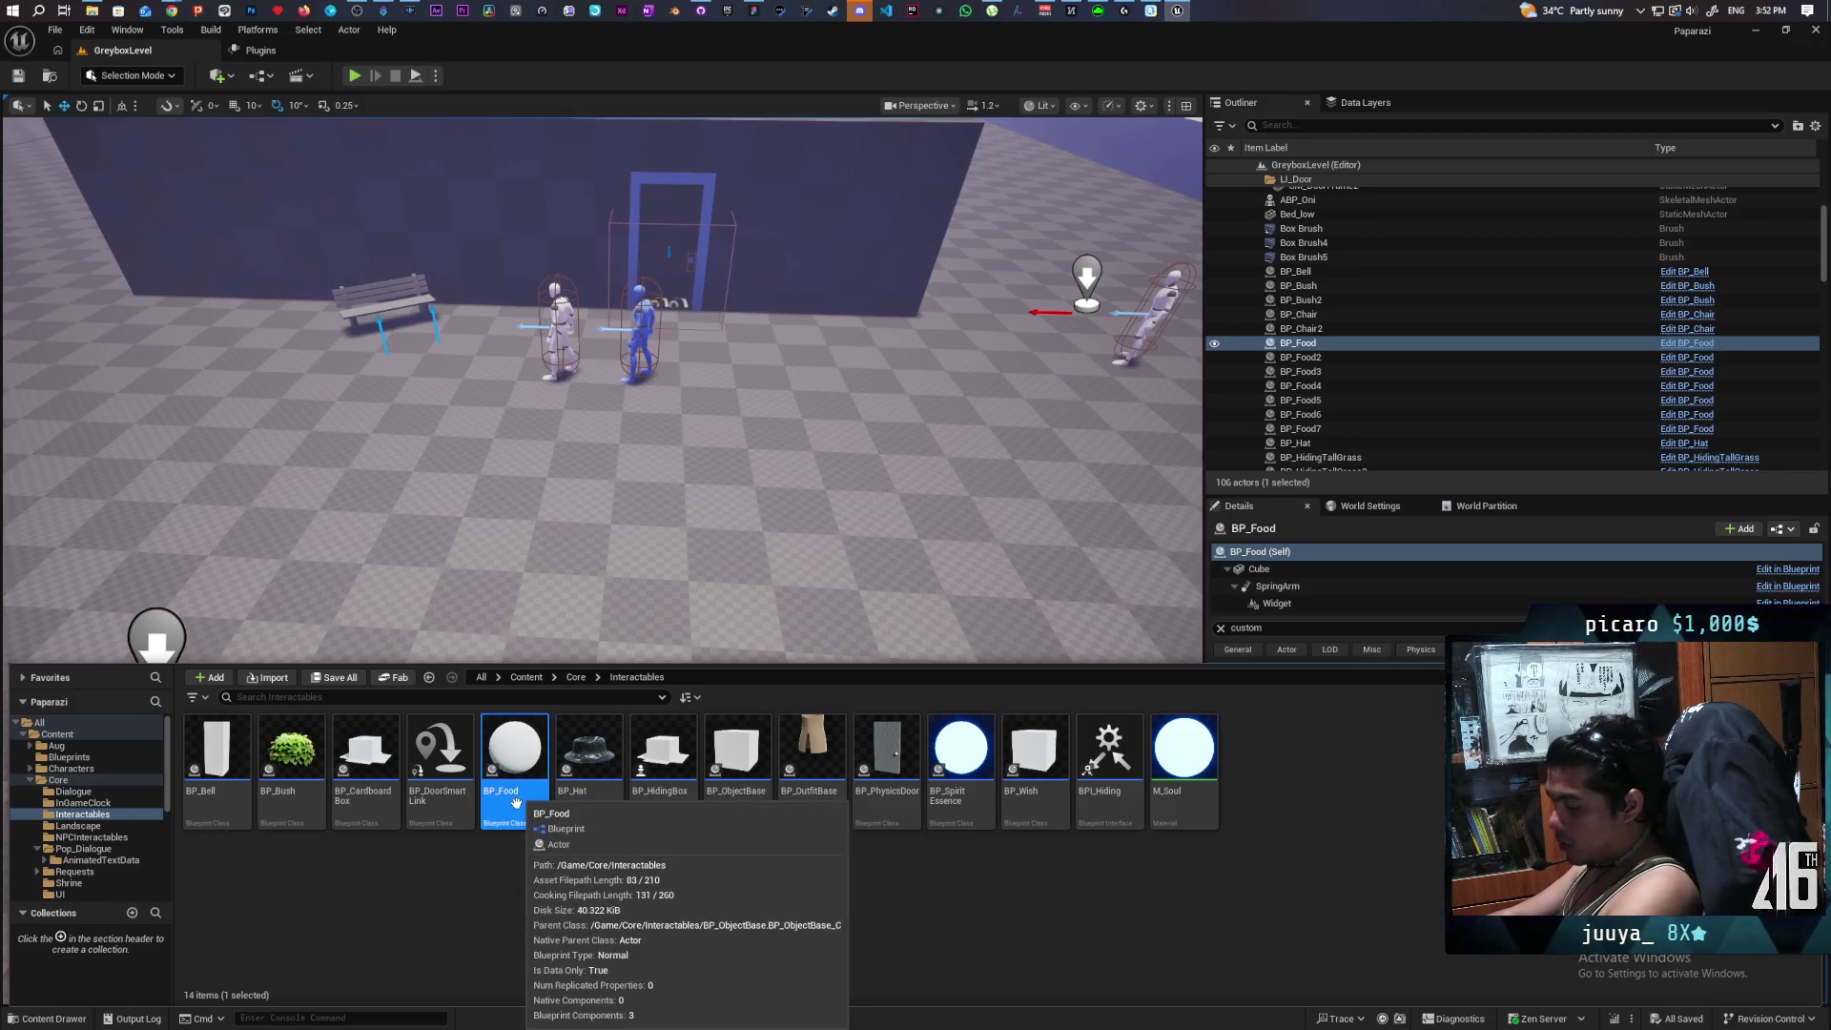
mouse_move(741, 762)
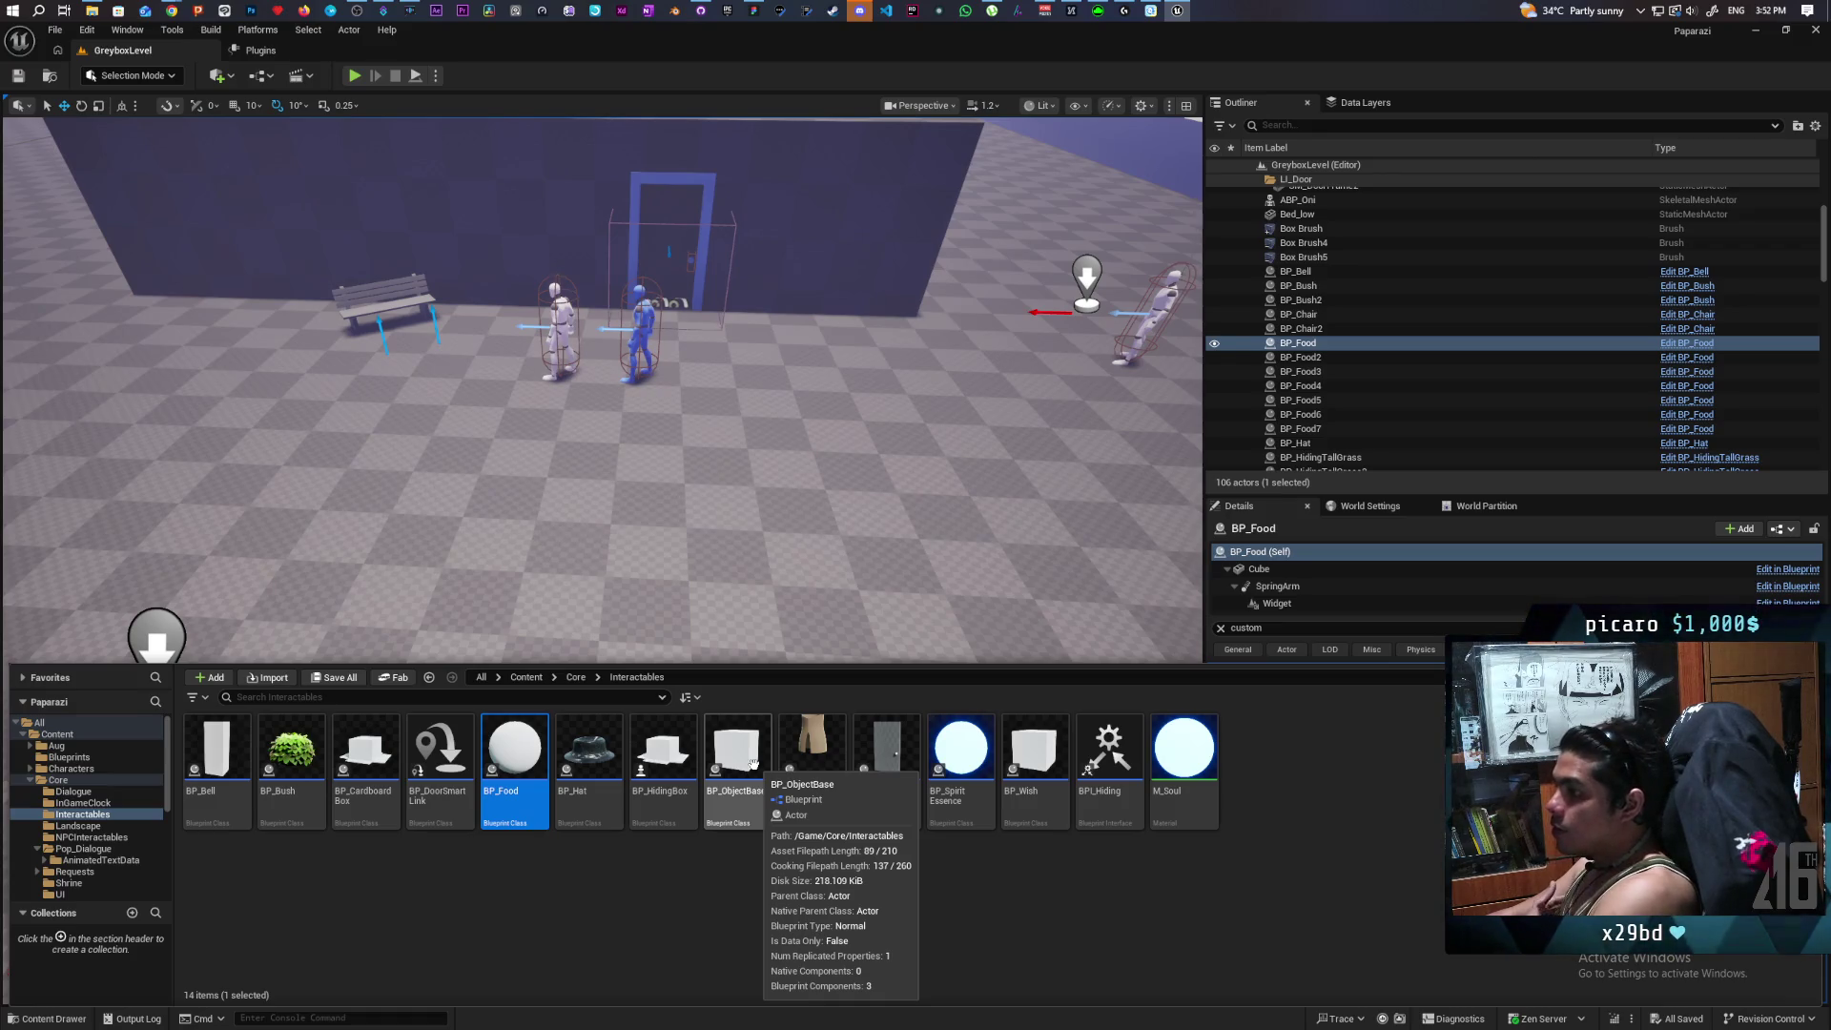
left_click_drag(752, 763, 524, 505)
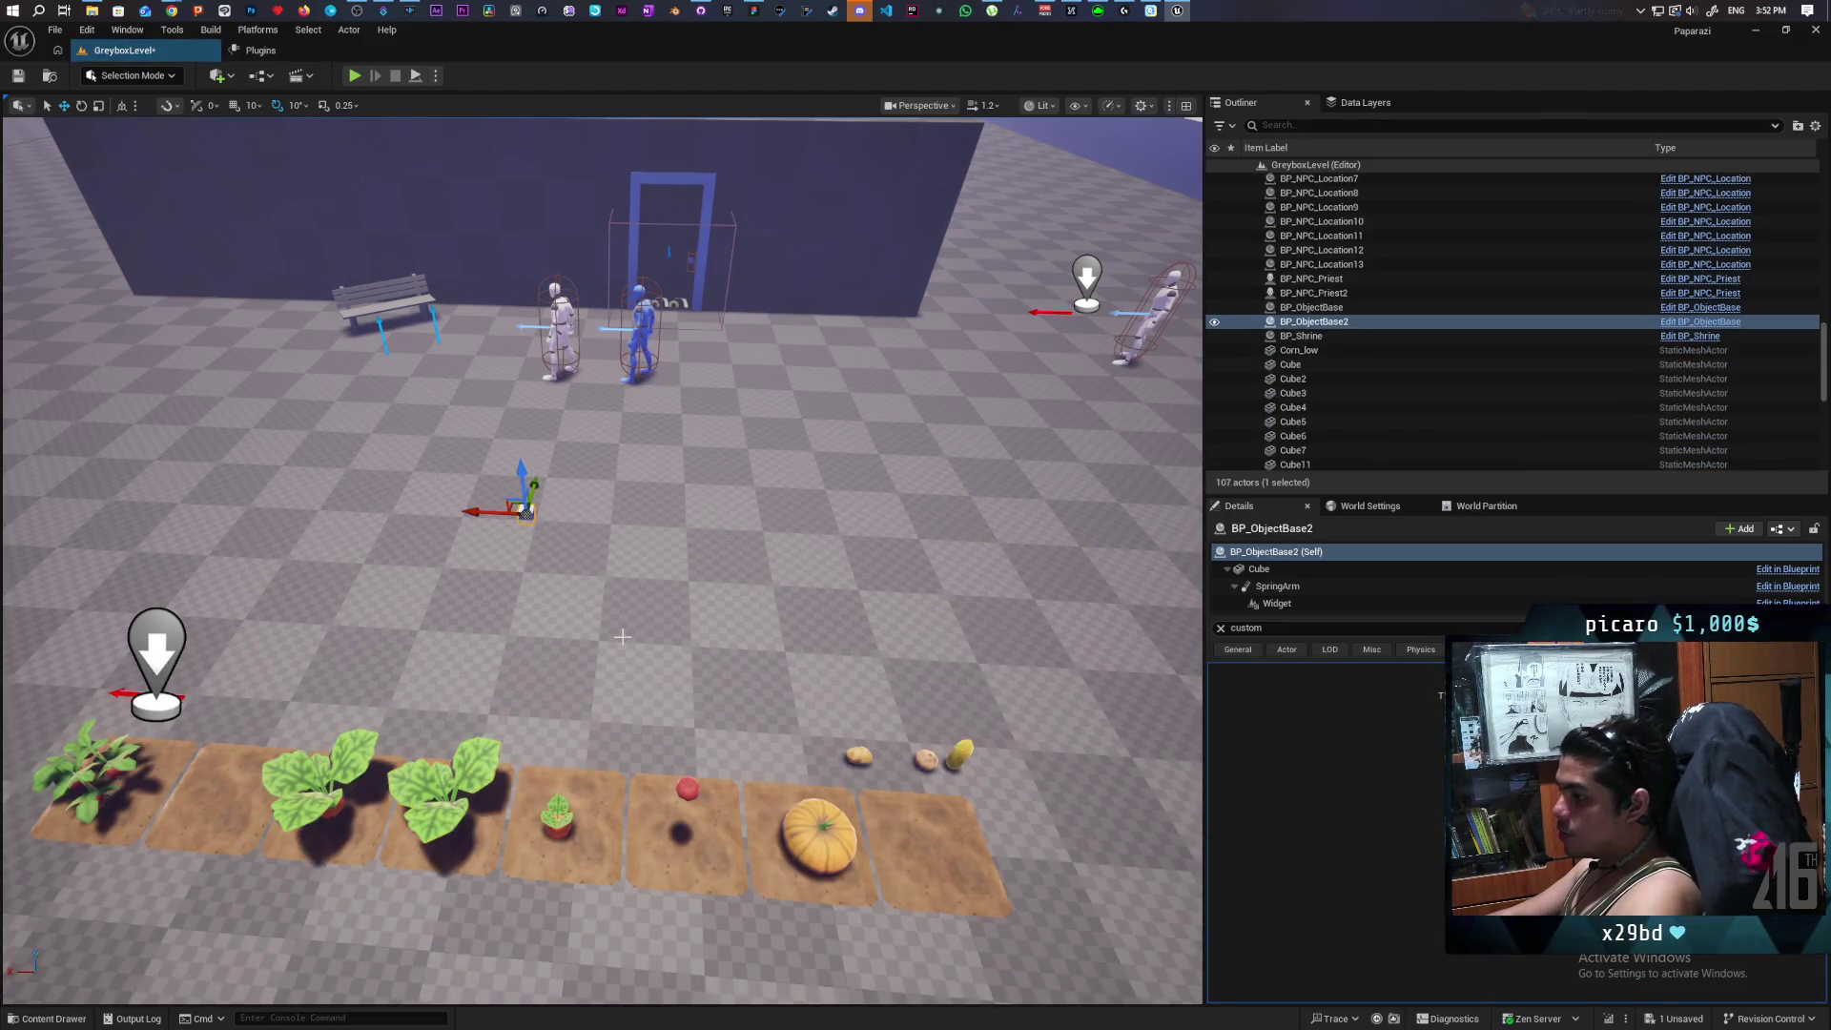
Zoom in on the new cube, snap it to the floor with End, show all its properties, then go to the Paparazi board.
mouse_move(620, 644)
left_mouse_down()
mouse_move(610, 610)
mouse_move(611, 687)
mouse_move(572, 553)
mouse_move(558, 658)
mouse_move(567, 573)
mouse_move(495, 420)
left_mouse_up()
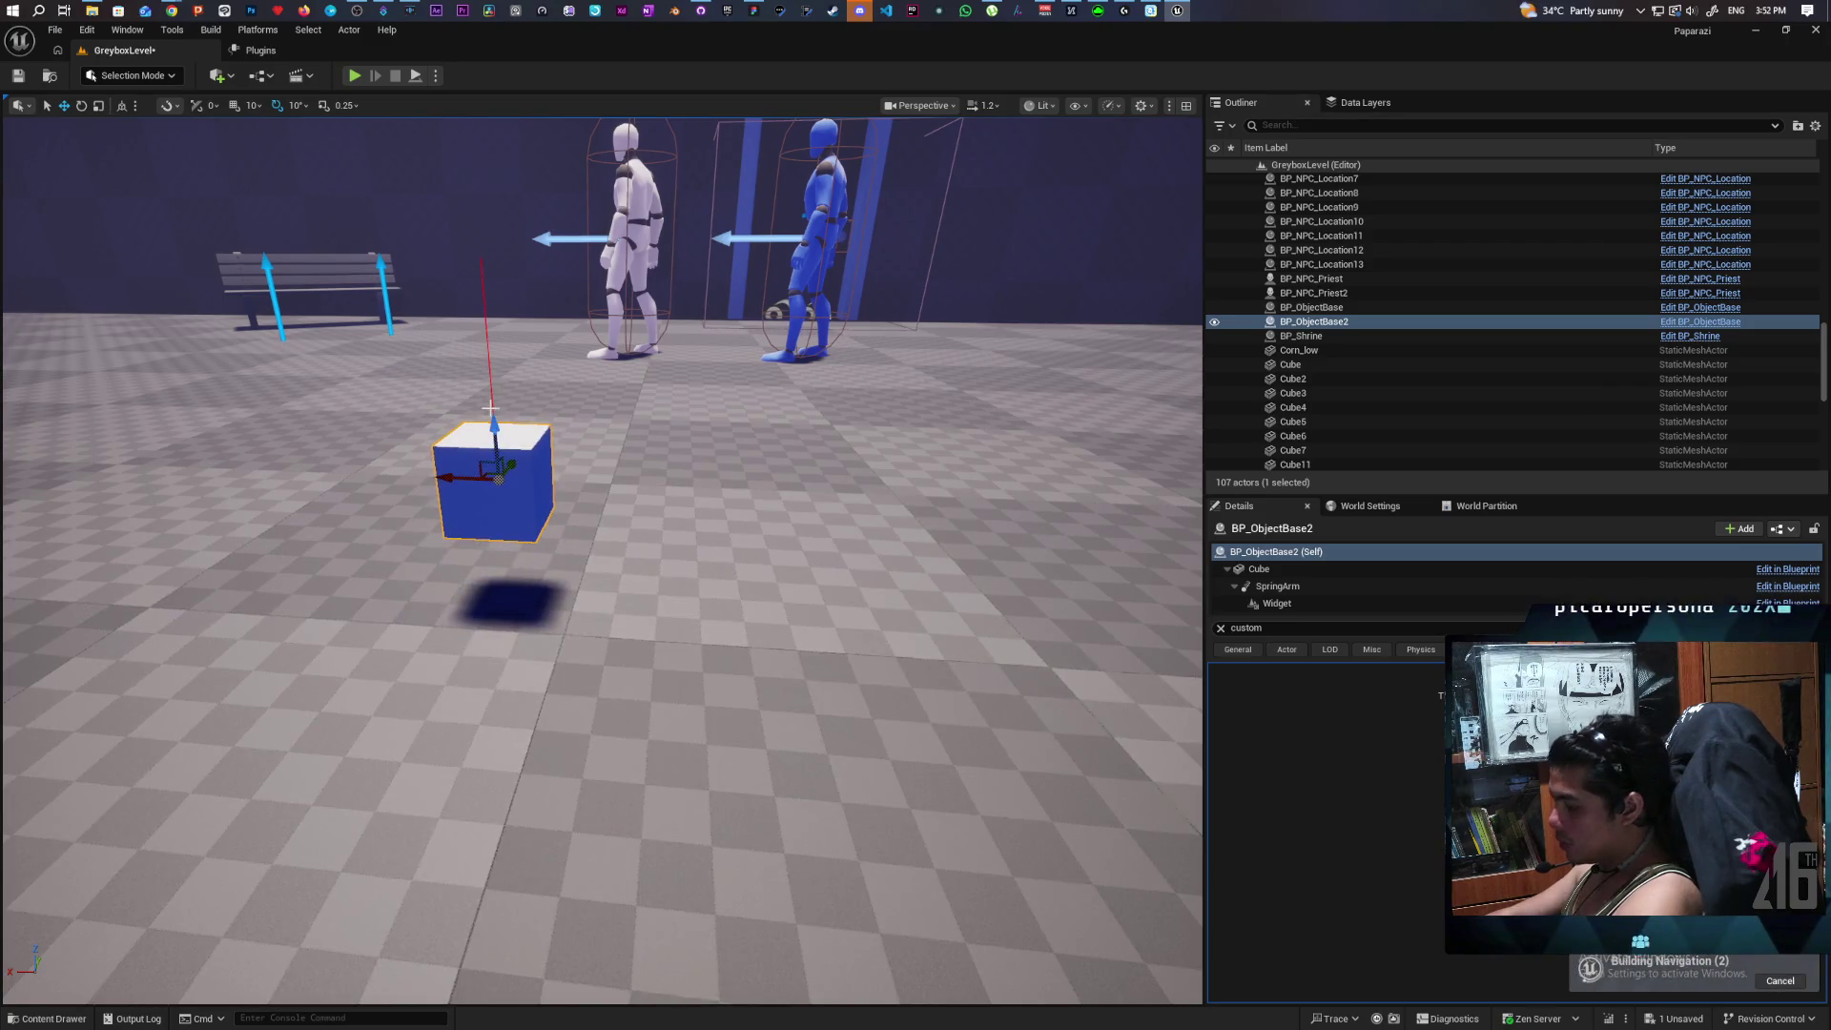
key("End")
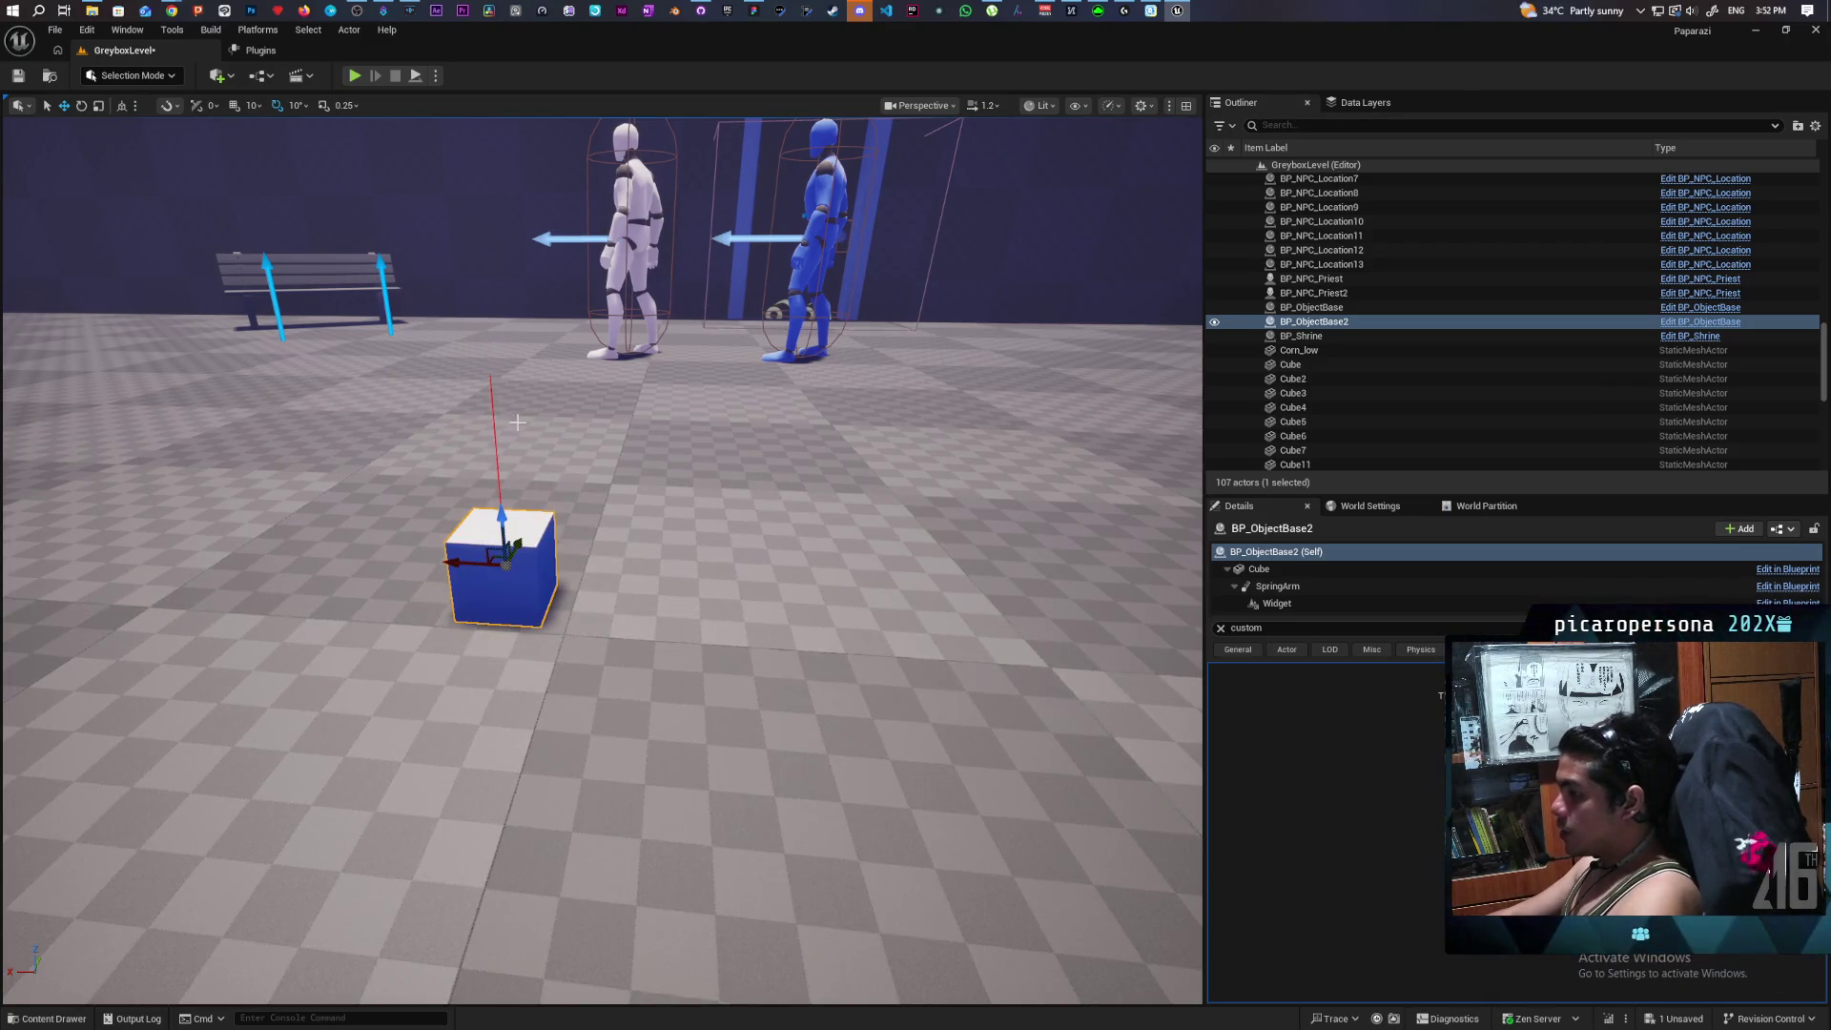
left_click(1221, 628)
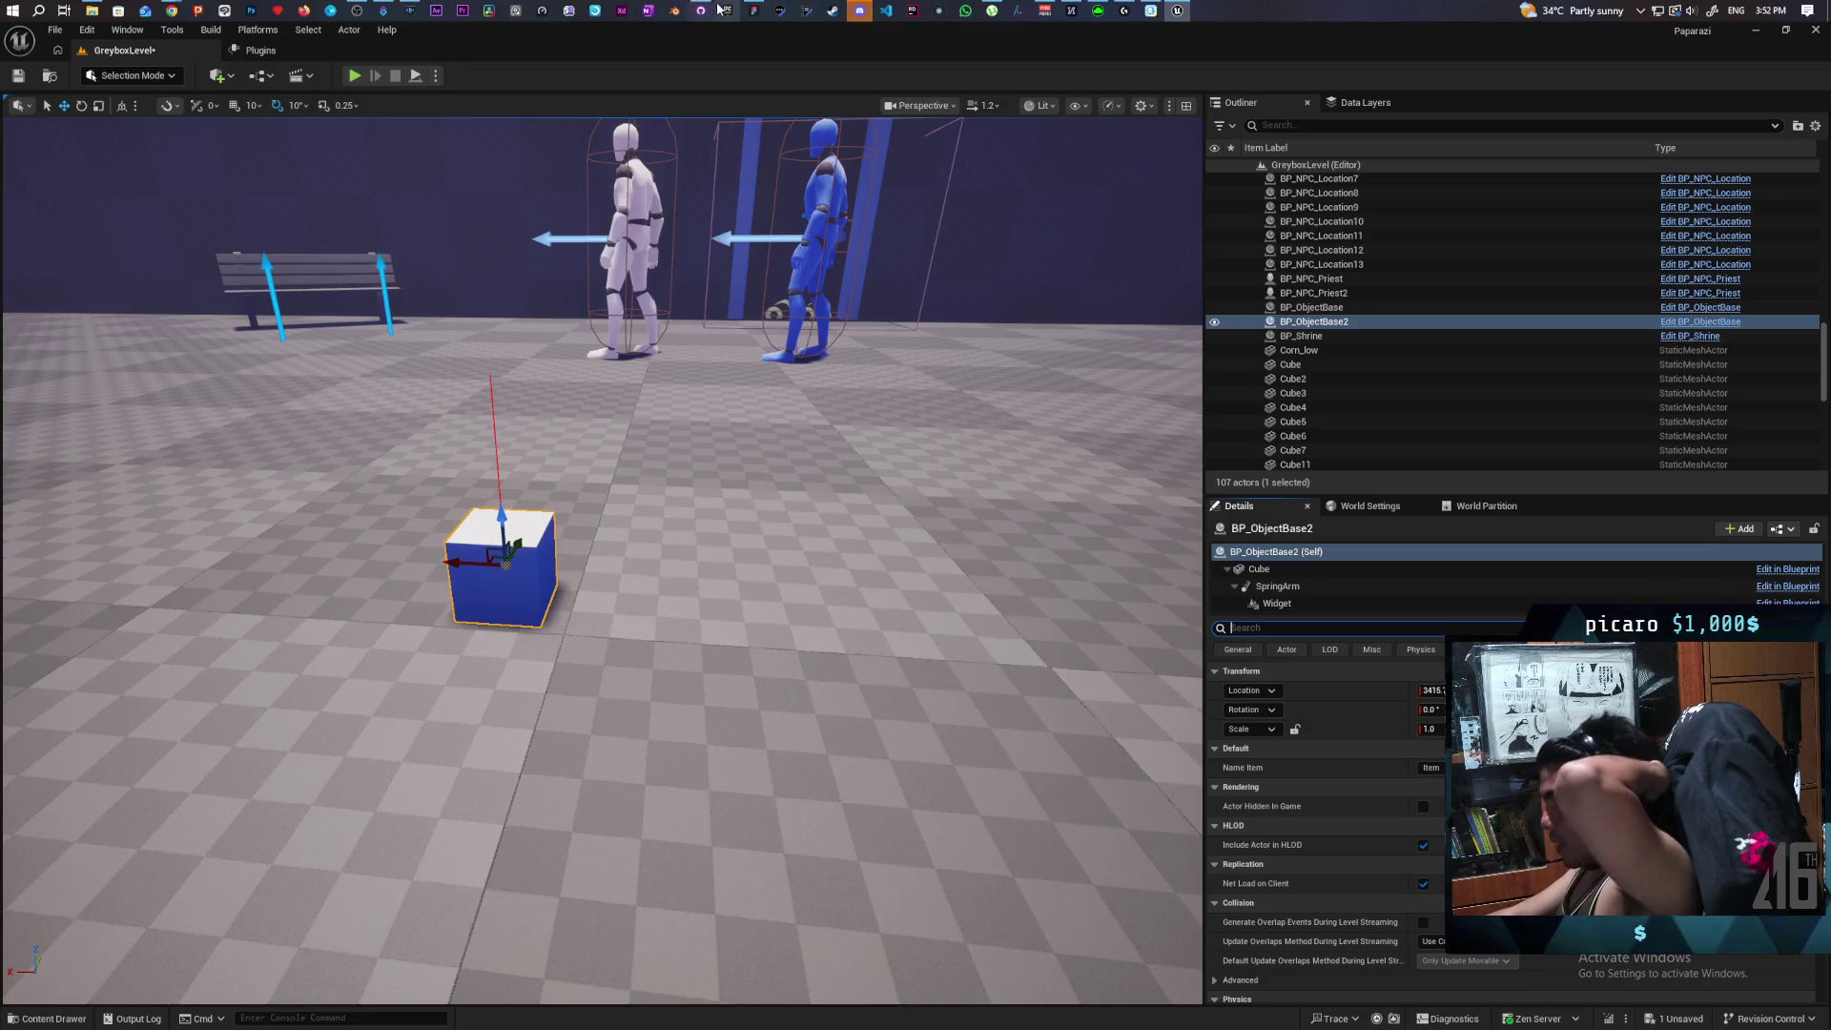
left_click(752, 10)
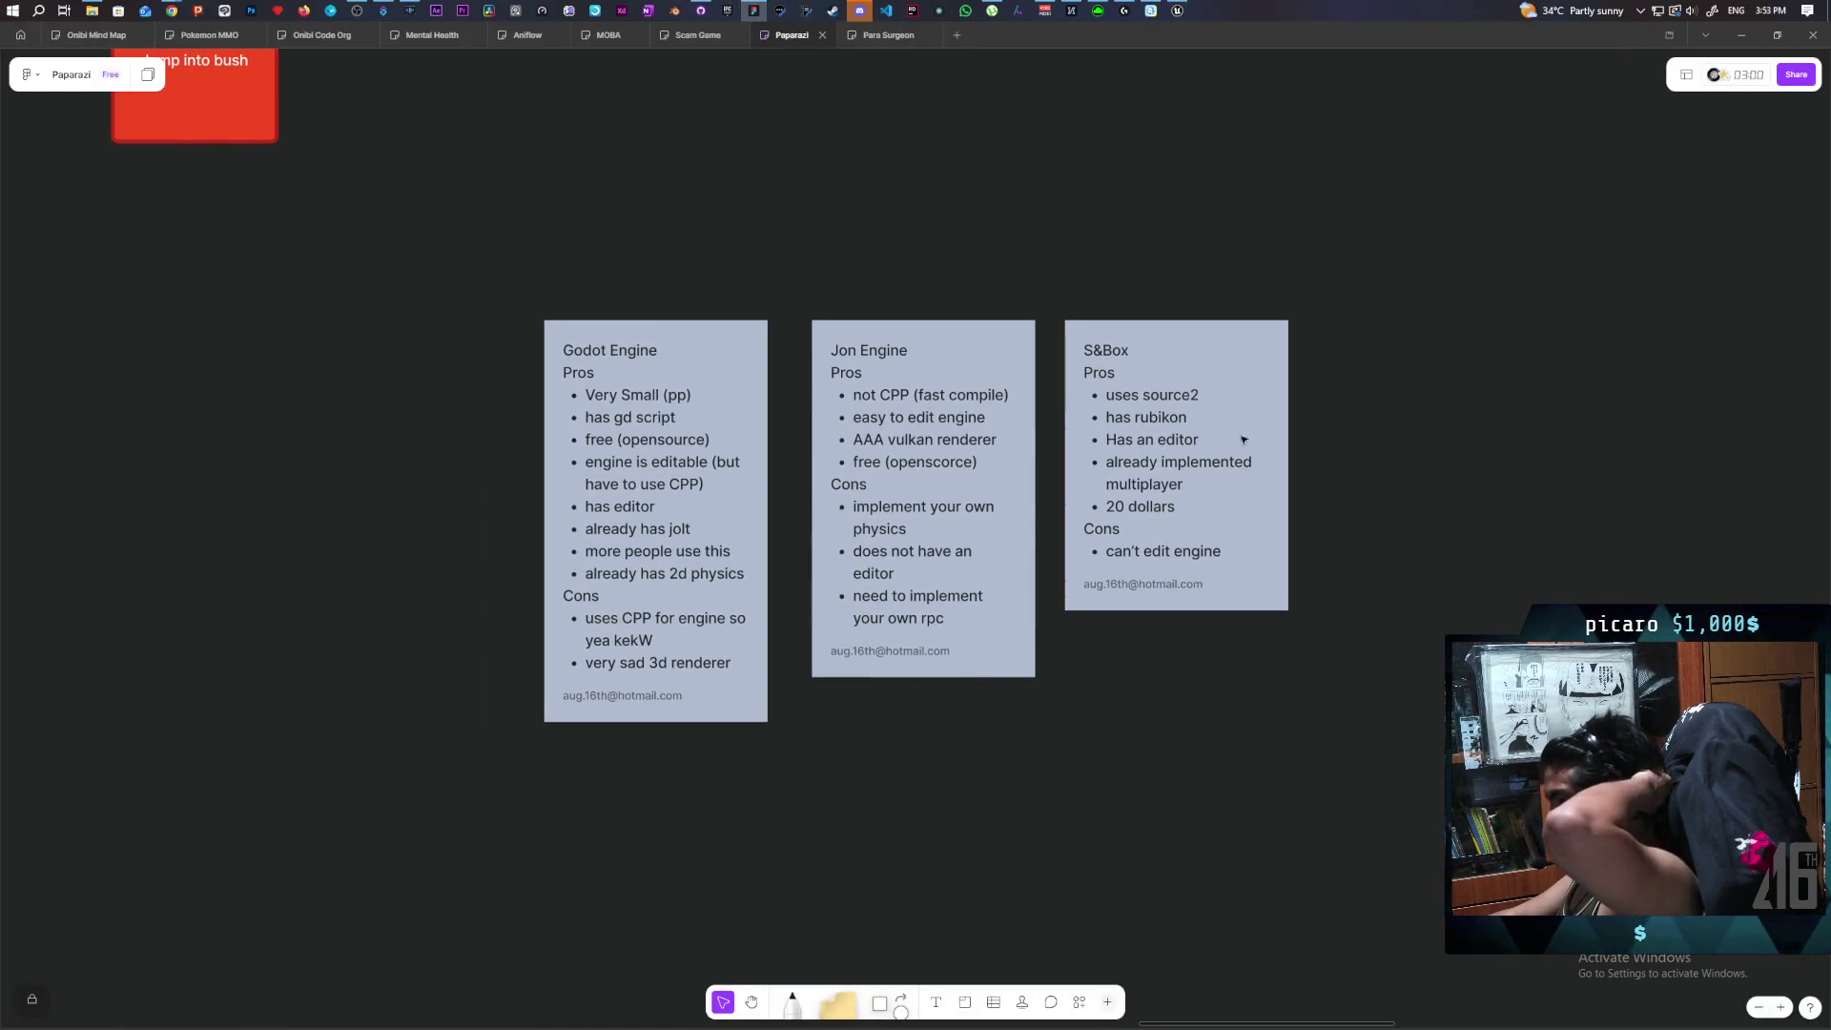
left_click_drag(852, 267, 1021, 851)
left_click(1179, 472)
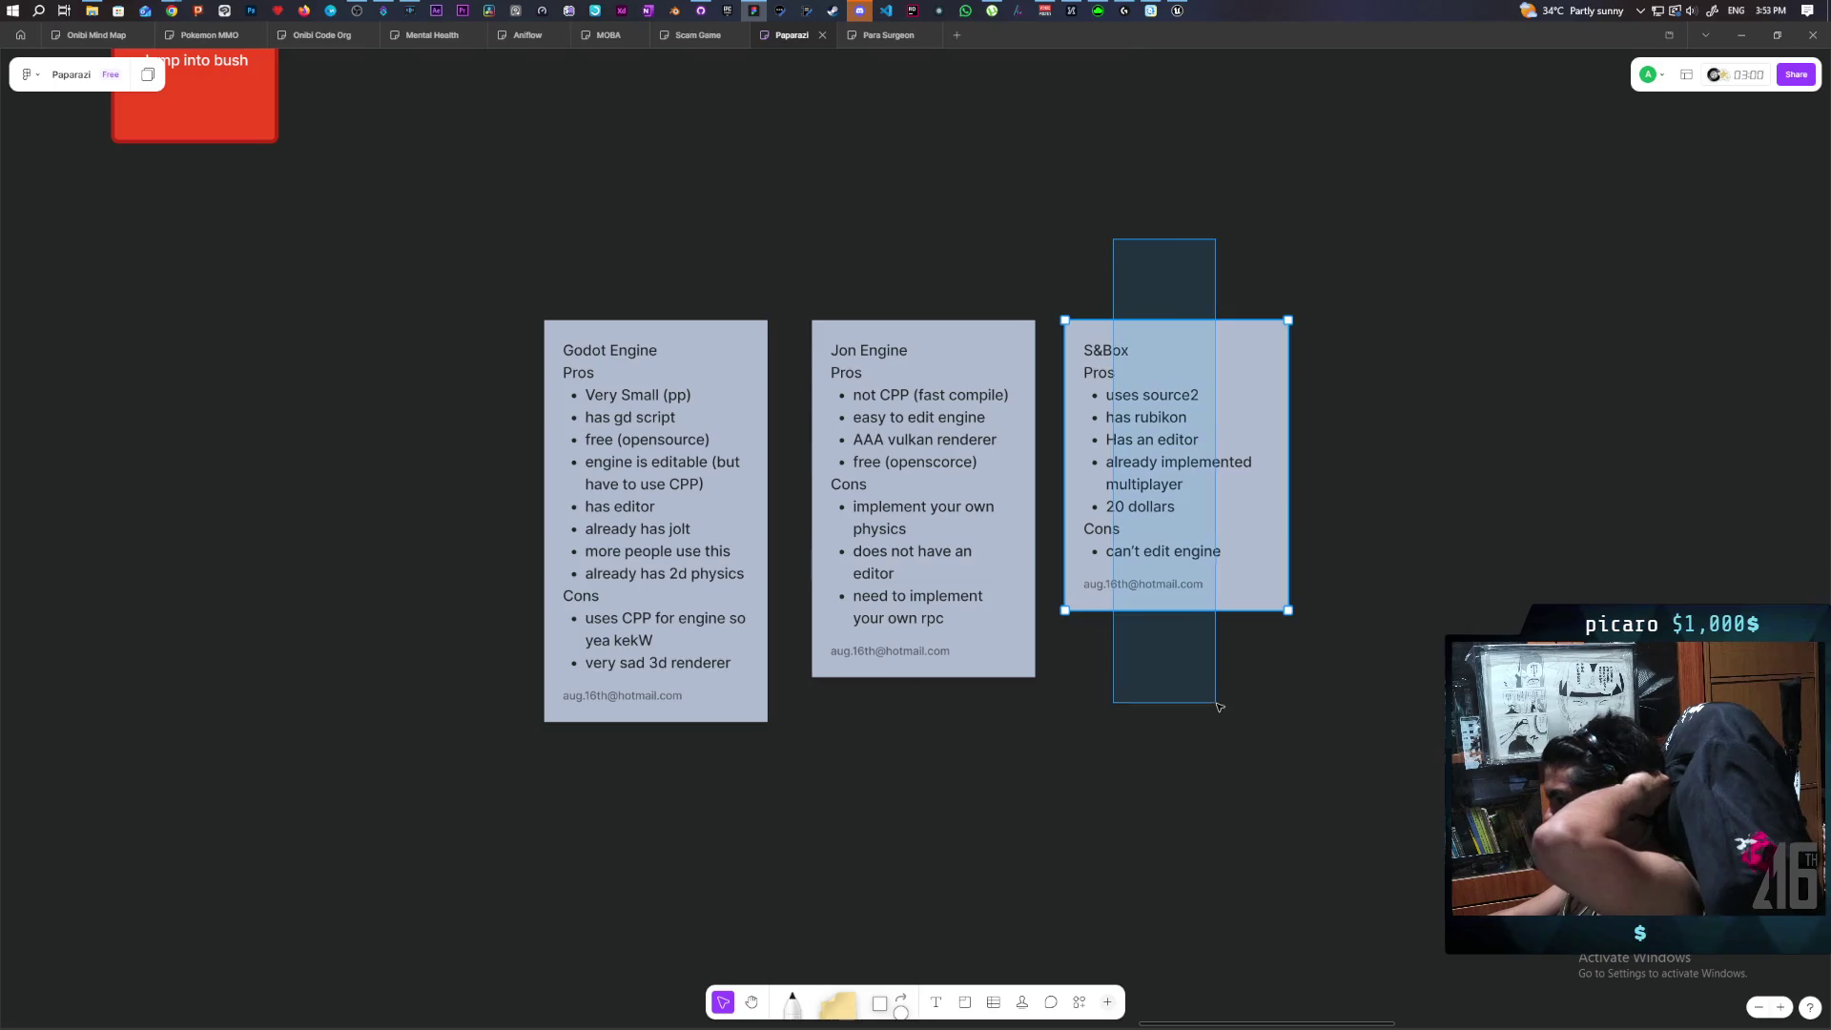
left_click(1246, 768)
left_click_drag(1448, 301, 801, 767)
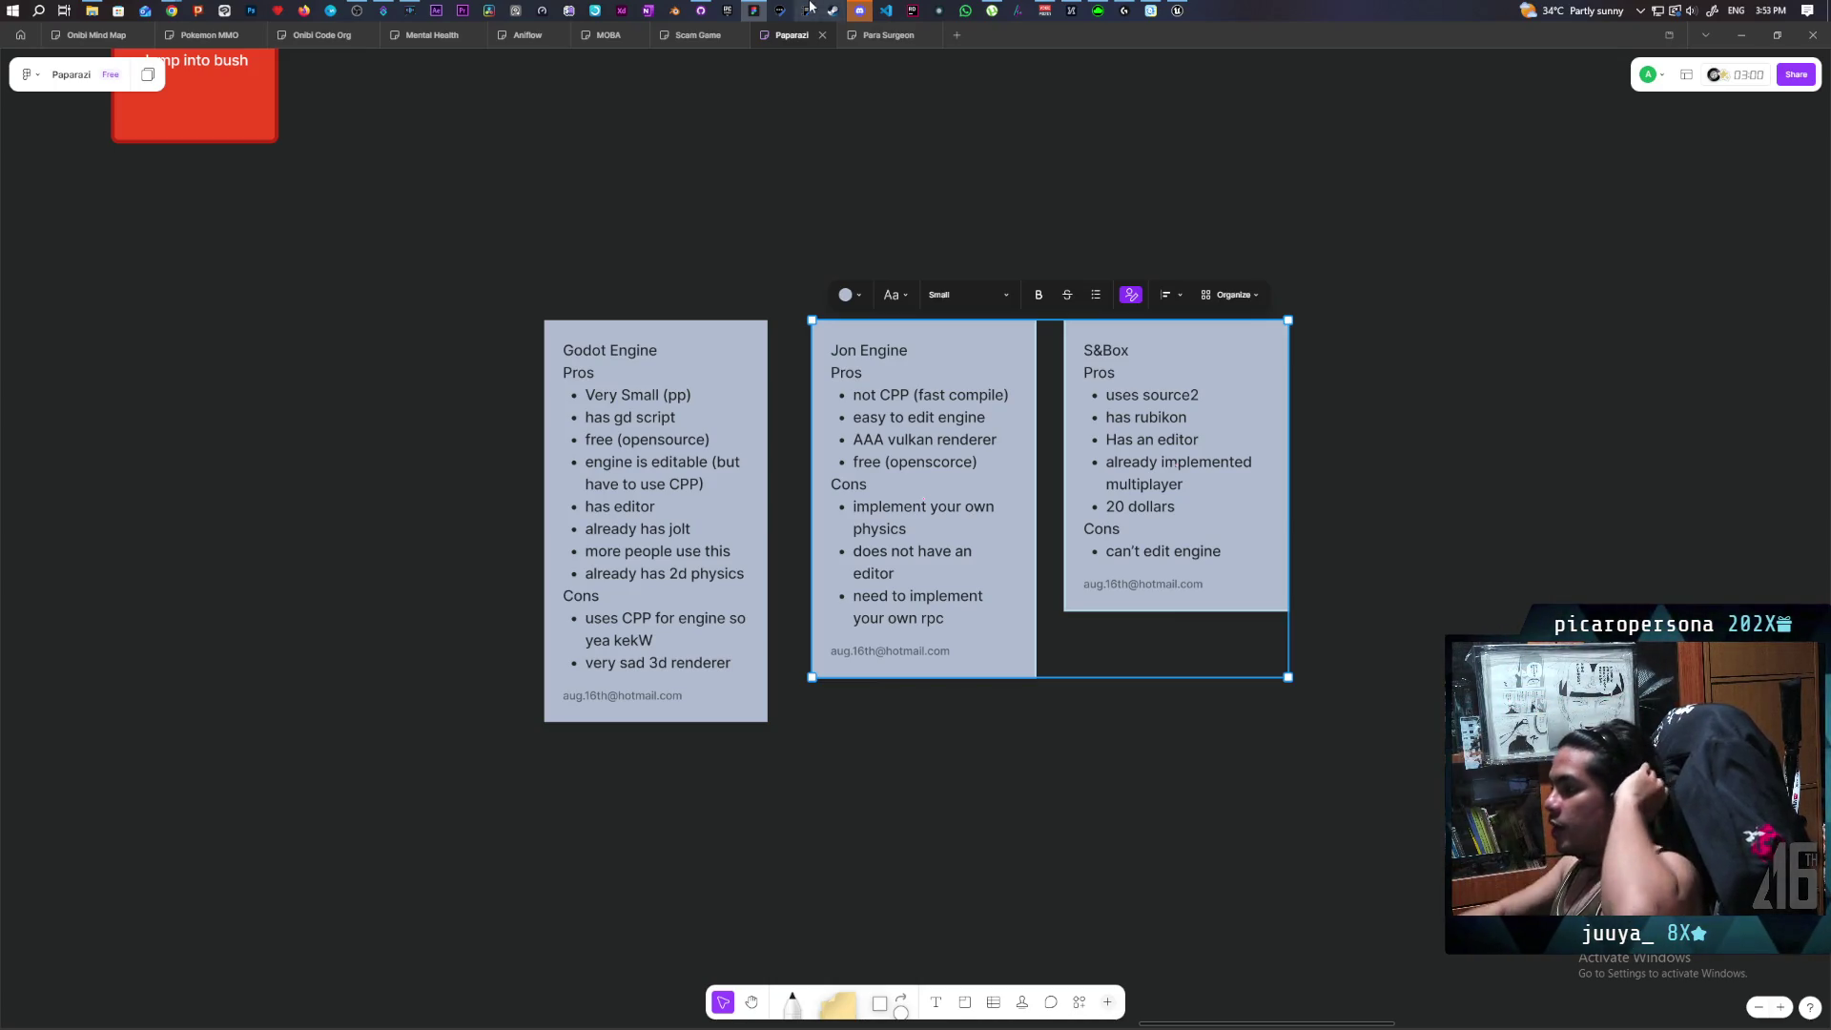
left_click(861, 506)
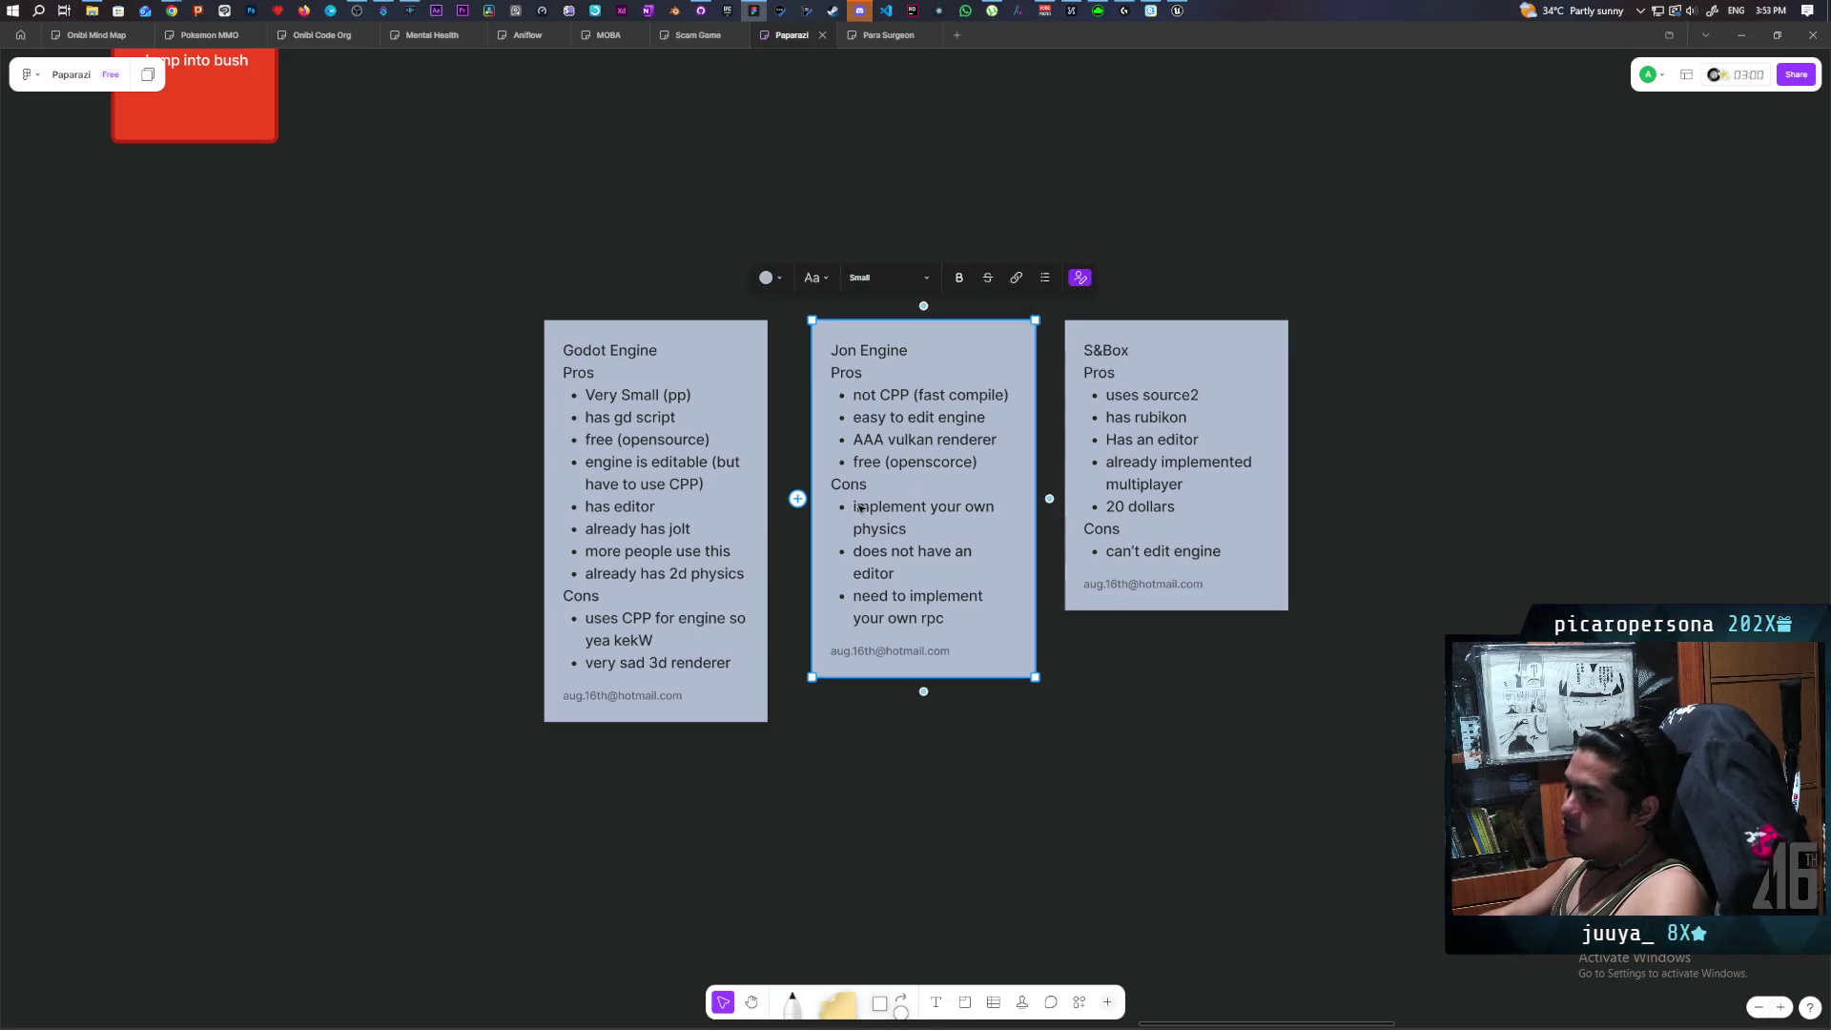
left_click(861, 506)
left_click_drag(861, 507, 944, 618)
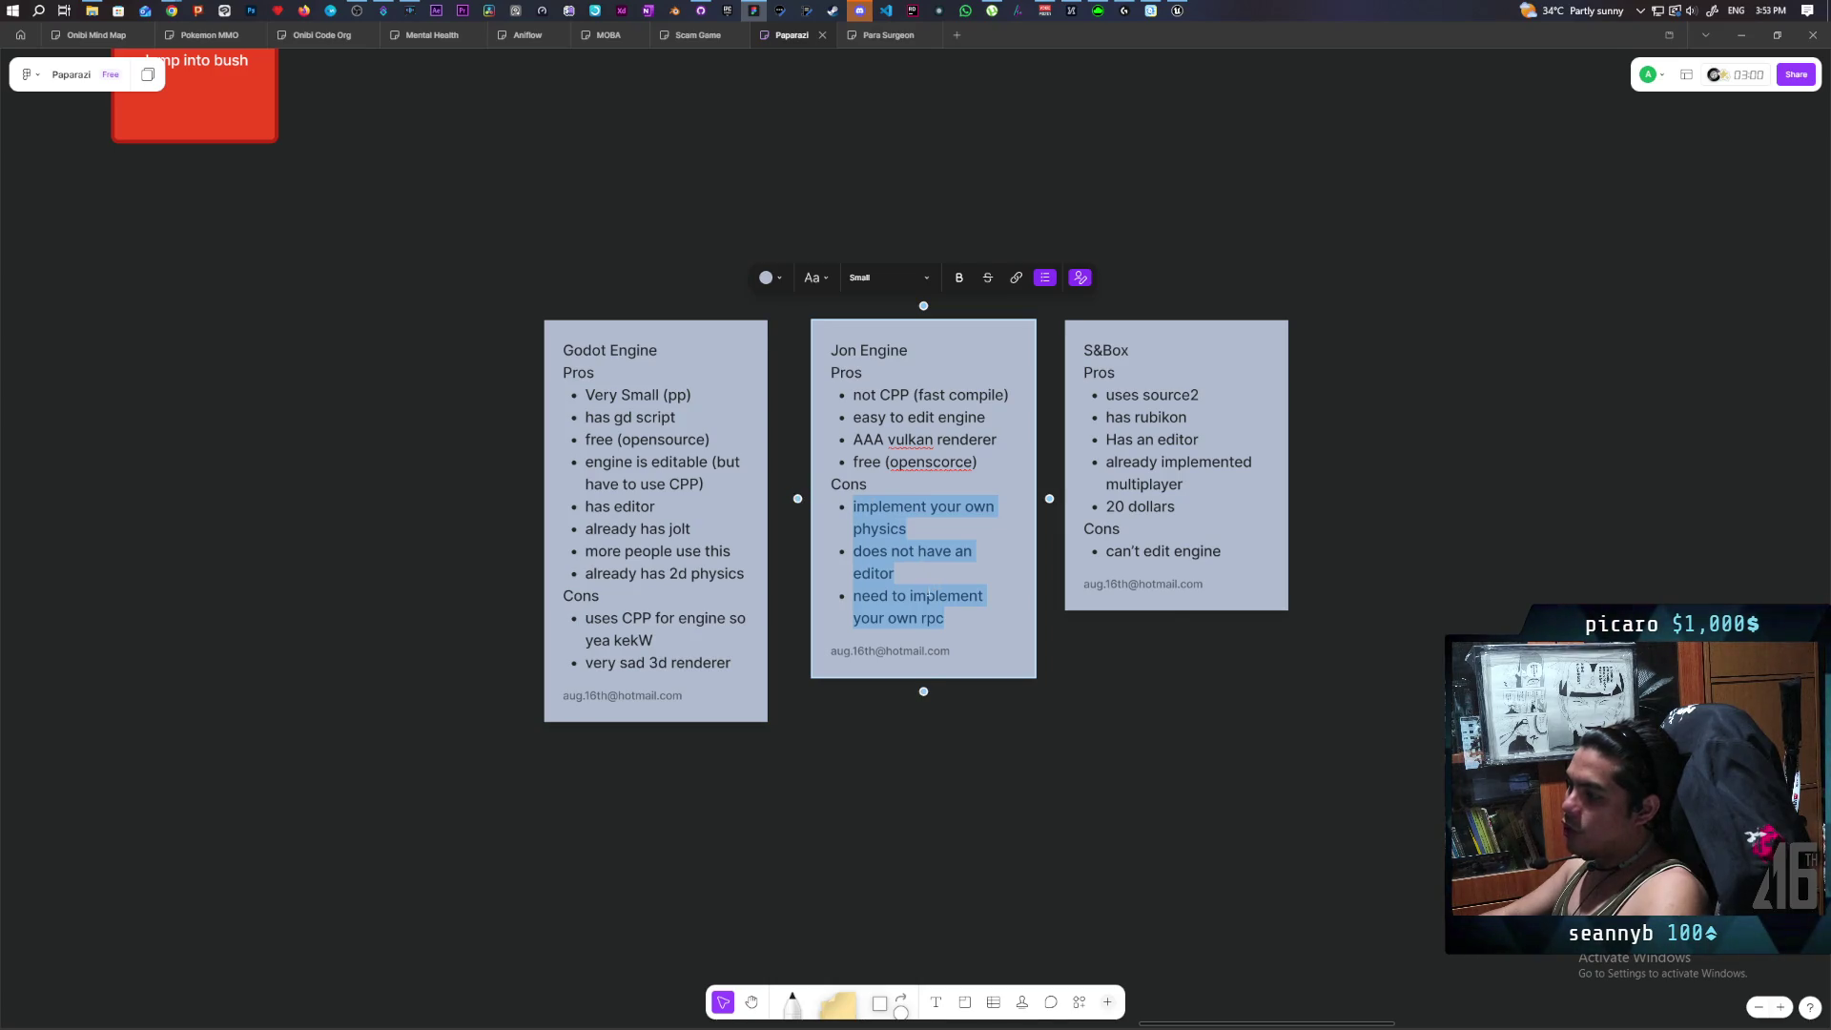
left_click_drag(1106, 551, 1221, 551)
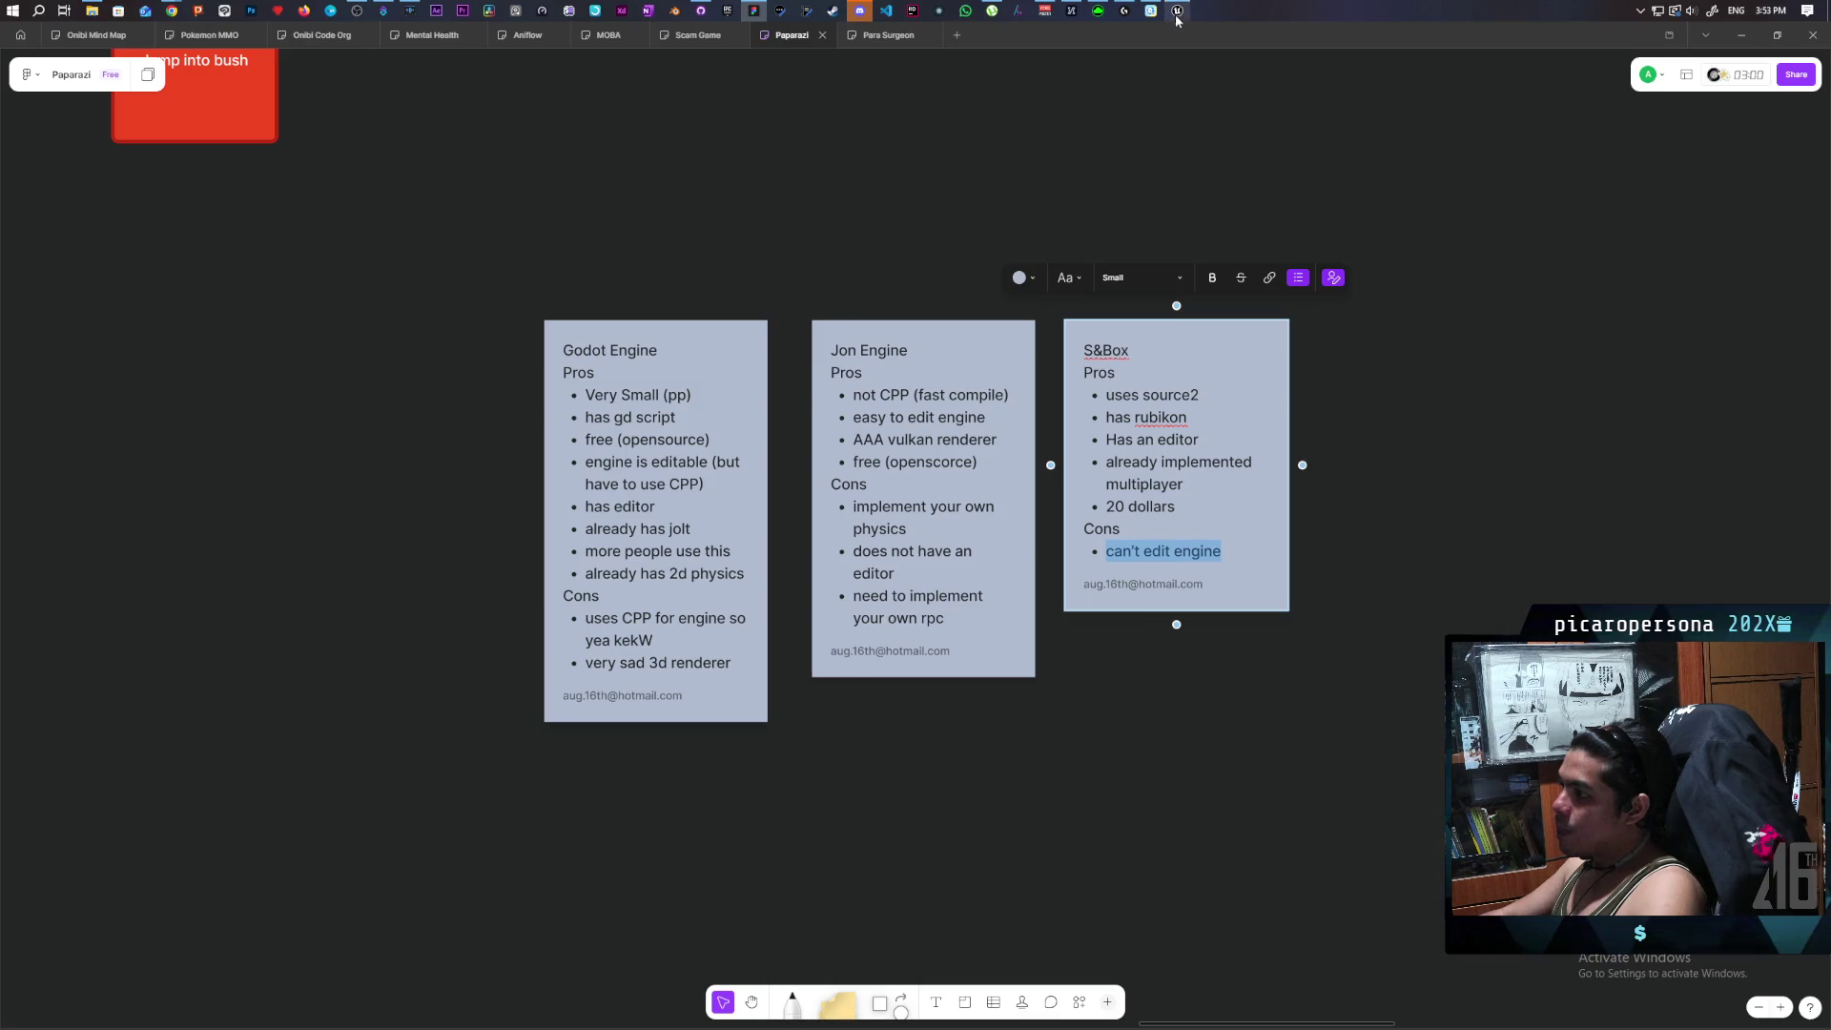
mouse_move(1180, 13)
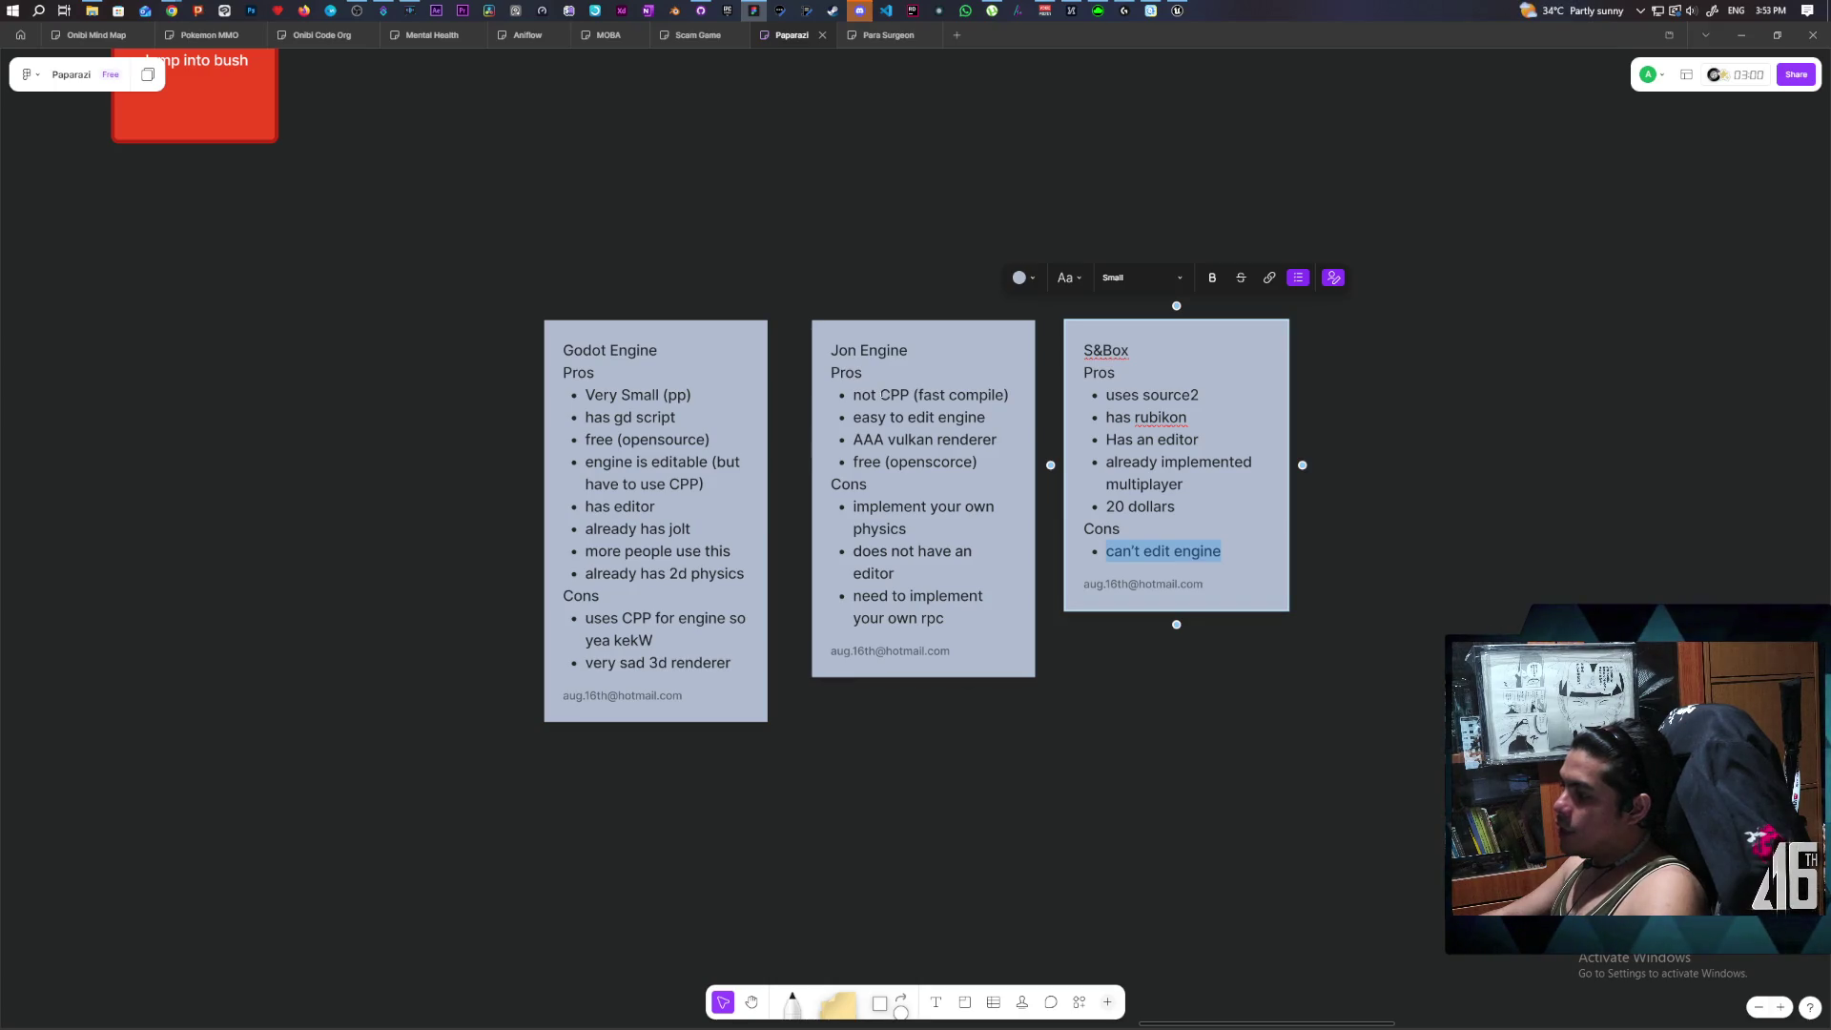
left_click(882, 393)
triple_click(882, 394)
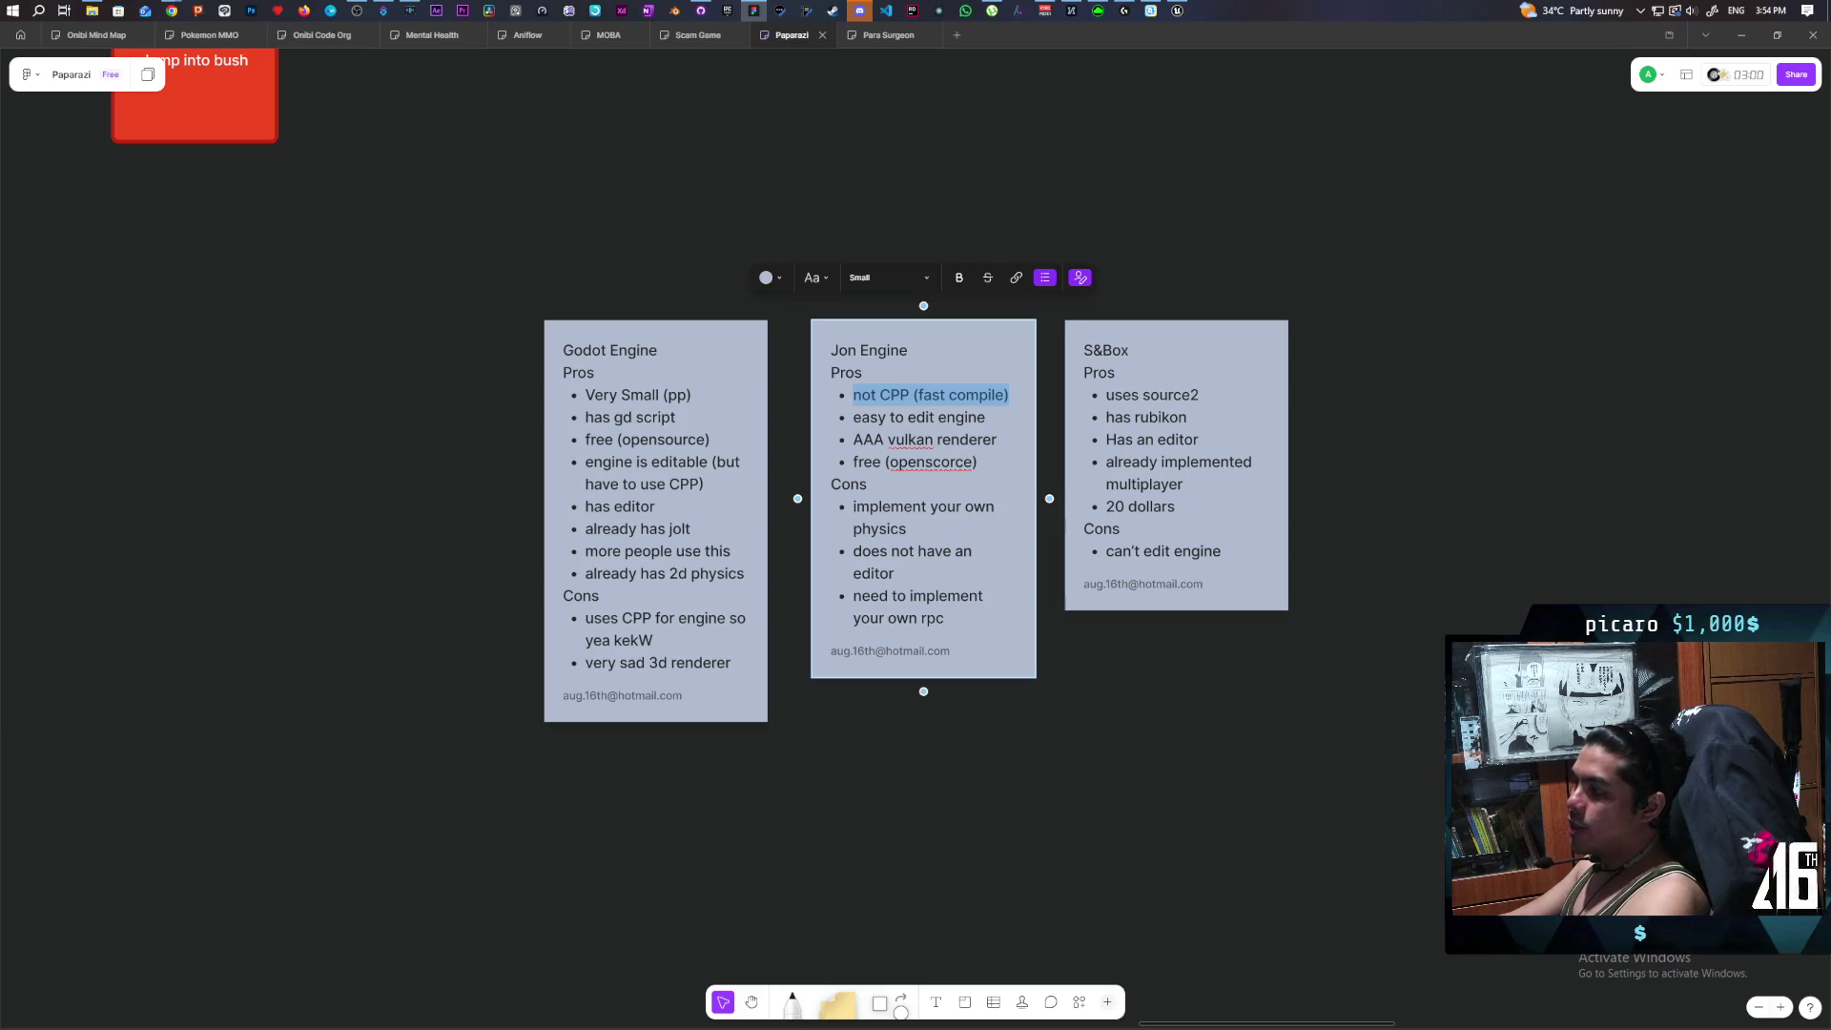
Review the S&Box card's 'rubikon' and 'already implemented multiplayer' pros and its 'can't edit engine' con.
left_click(1161, 417)
double_click(1161, 416)
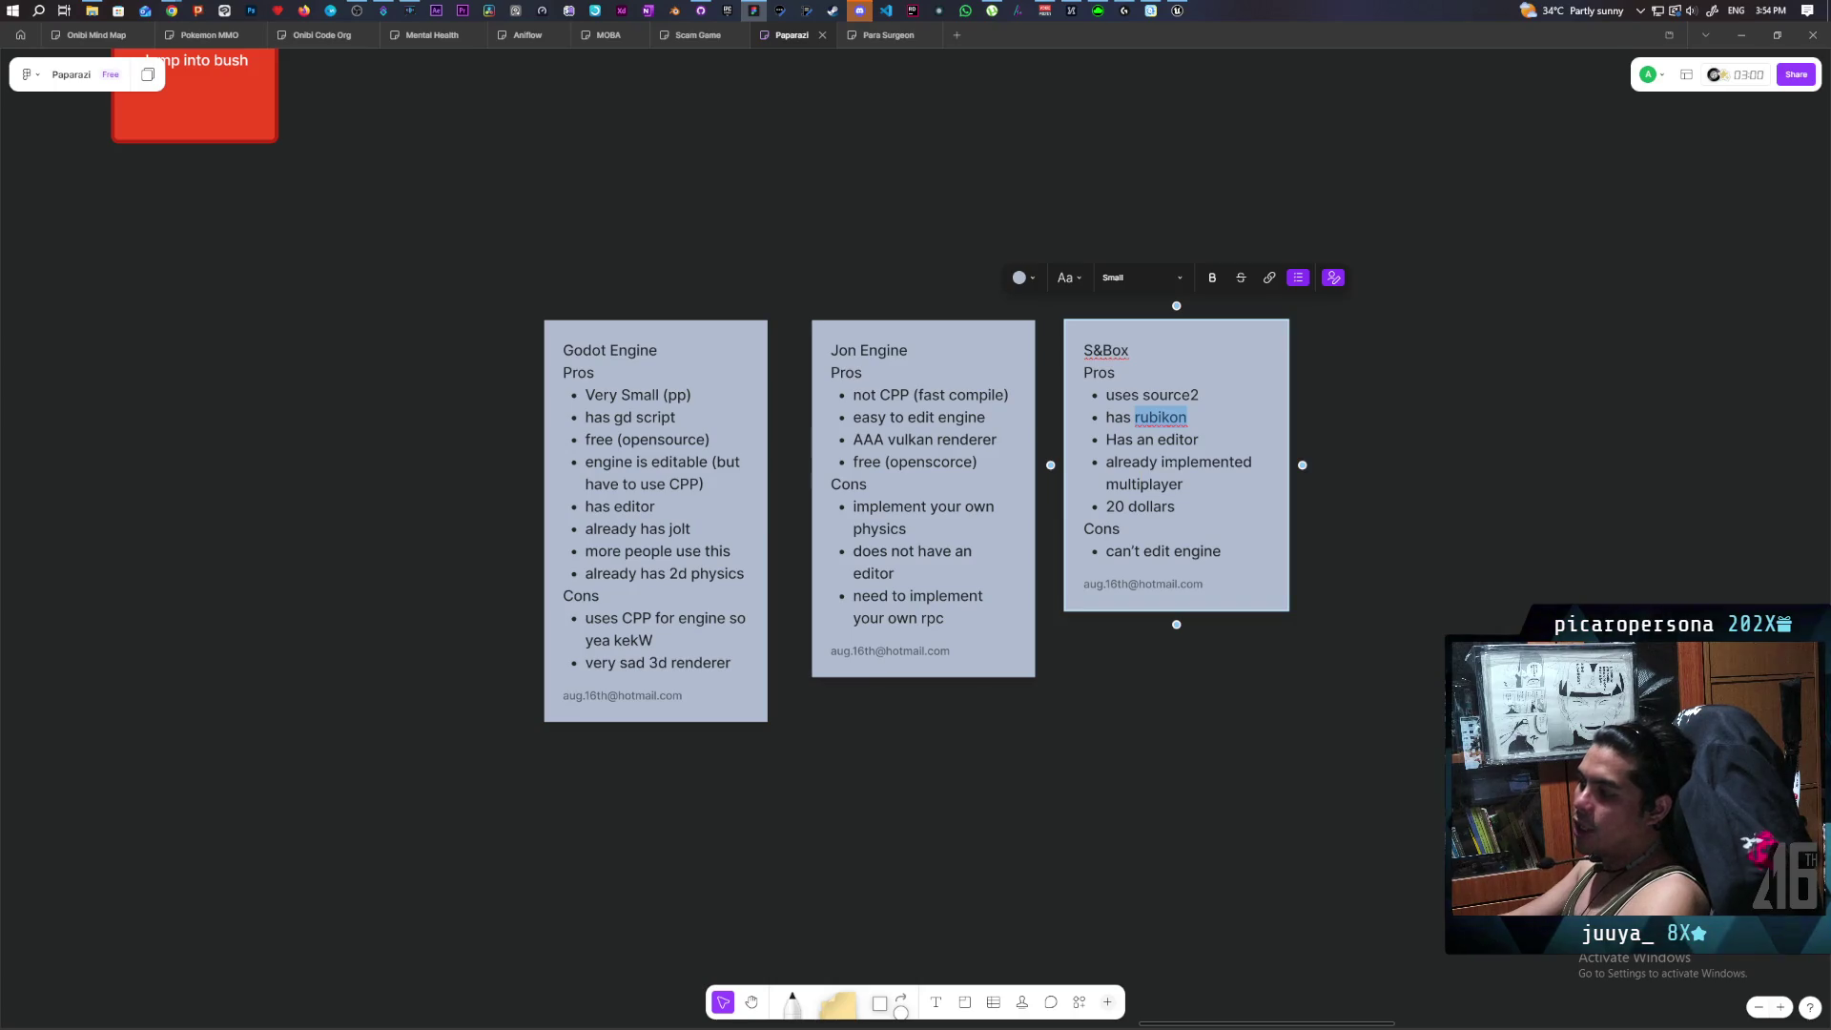
triple_click(1206, 462)
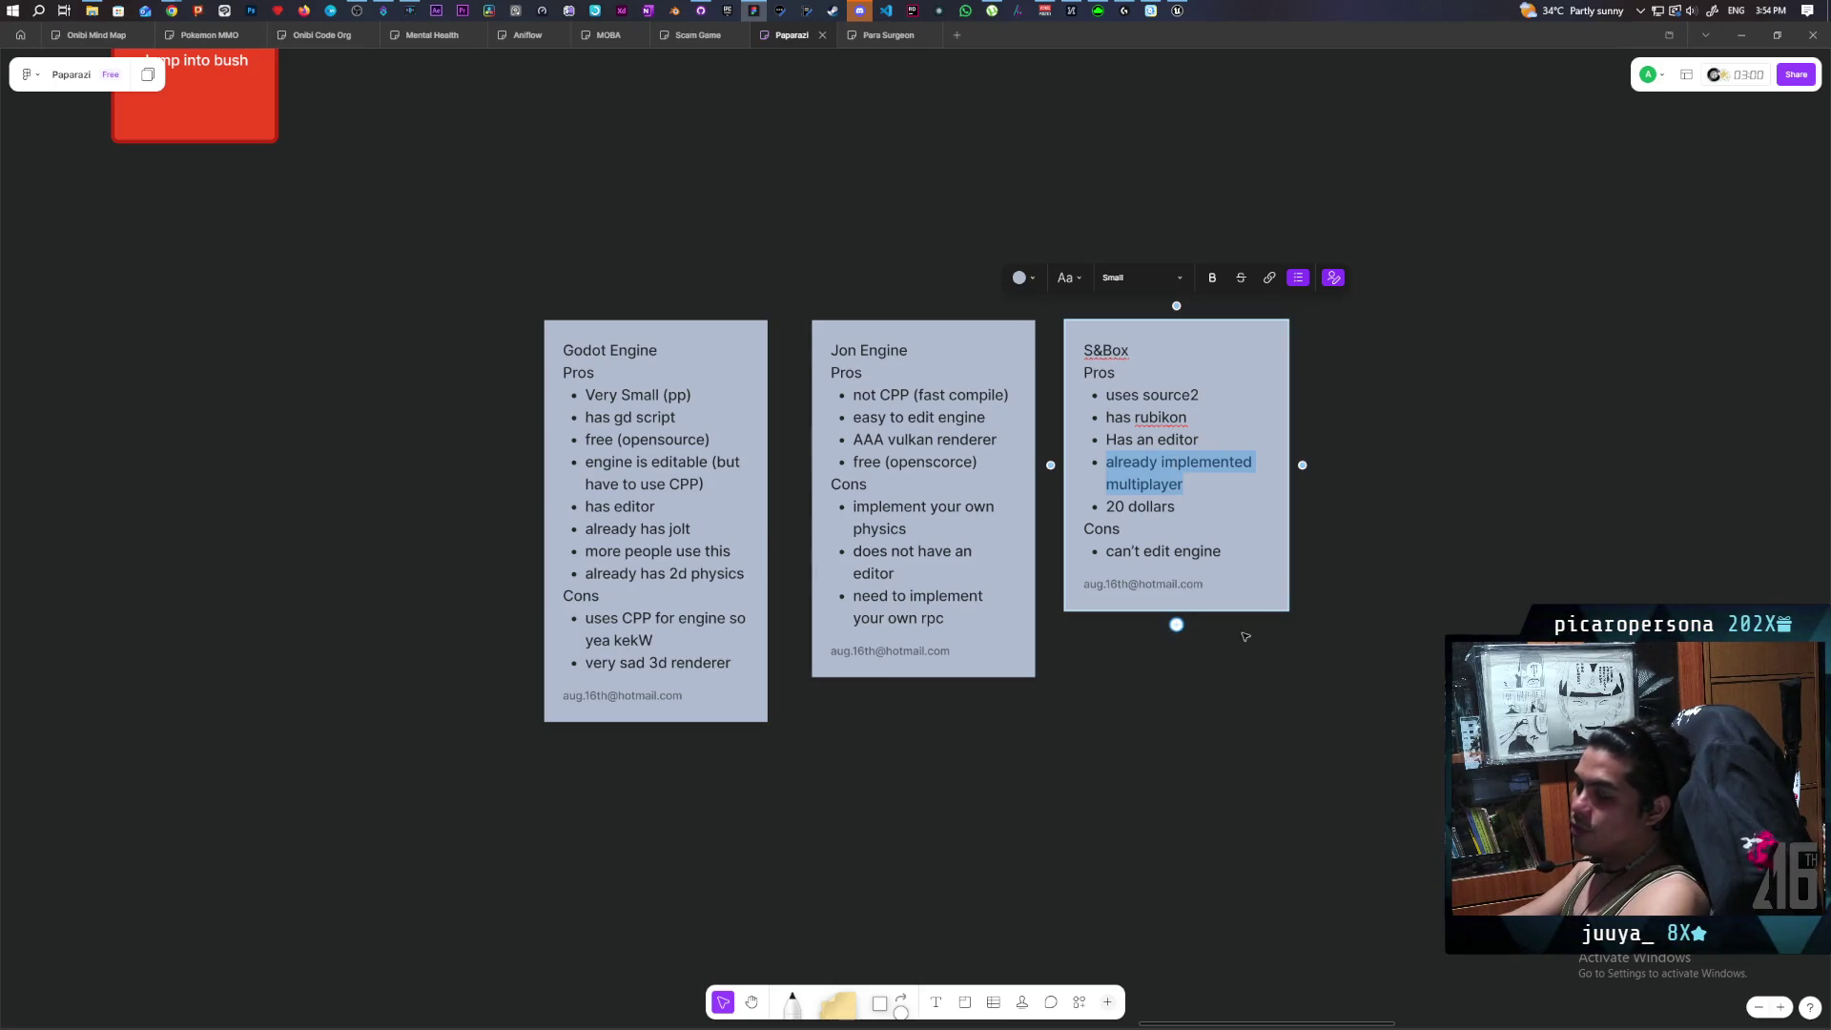
triple_click(1168, 551)
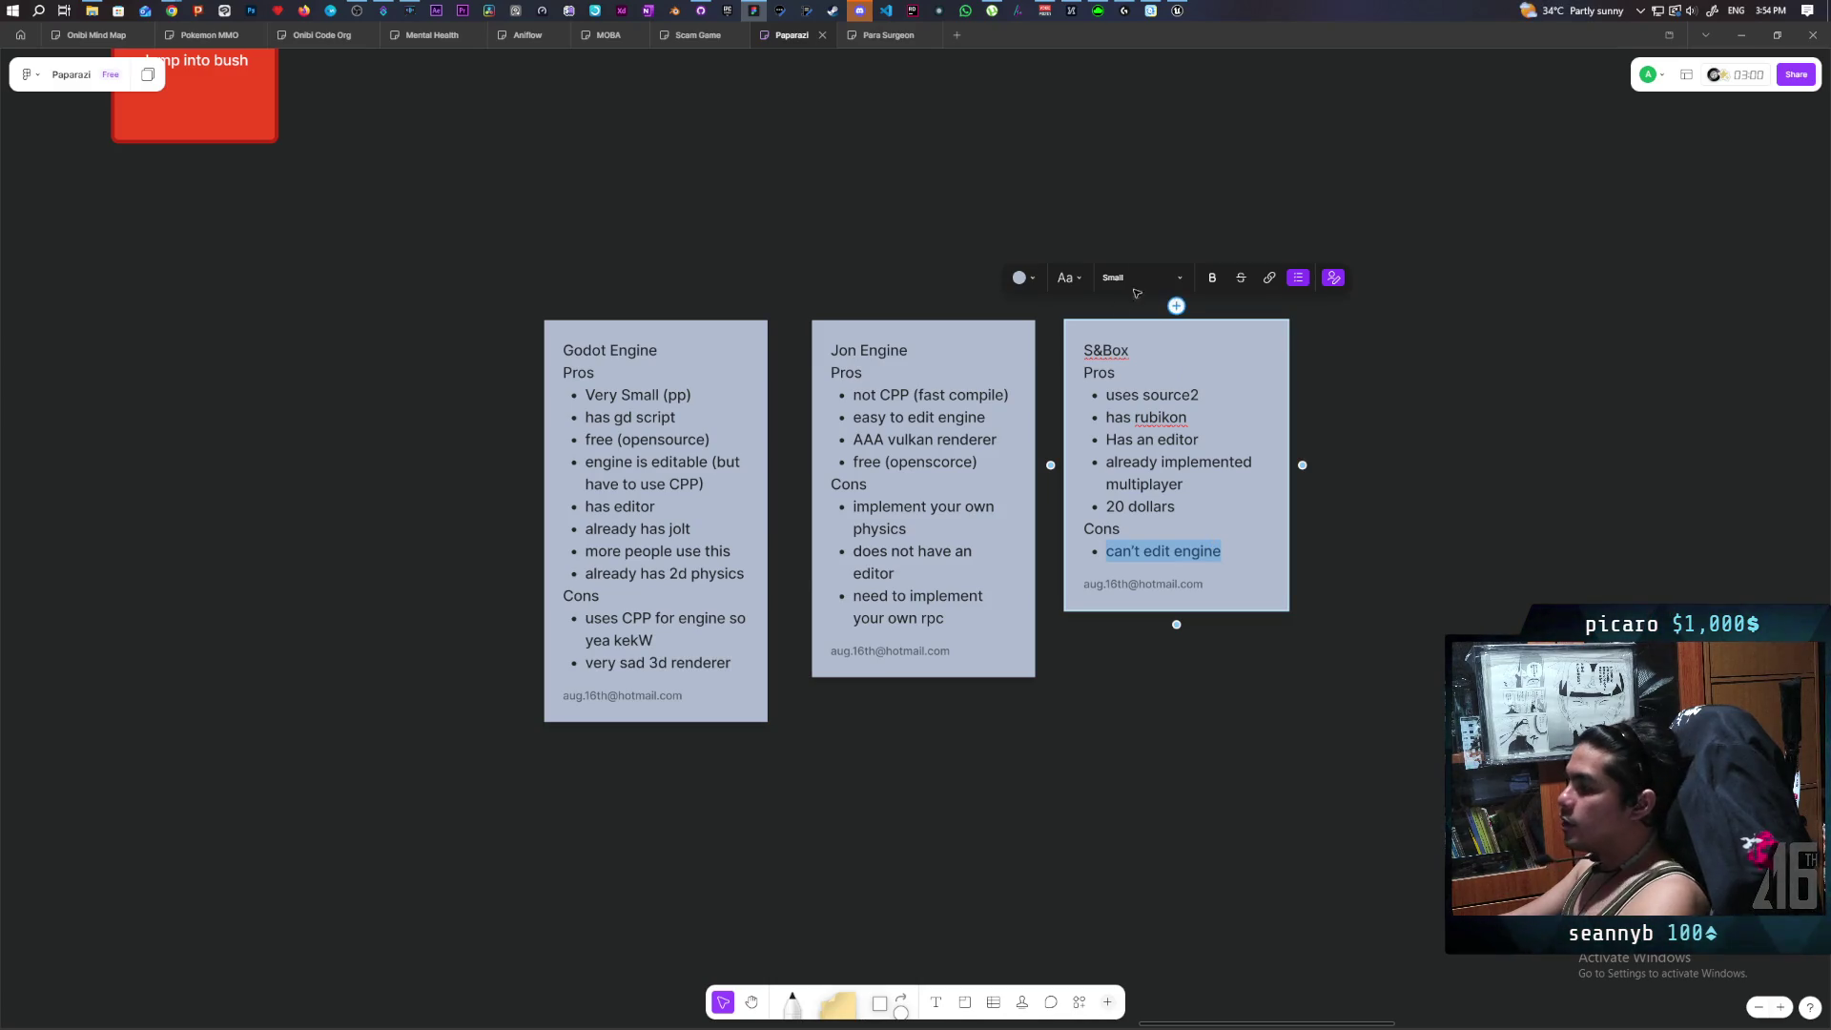
mouse_move(1179, 18)
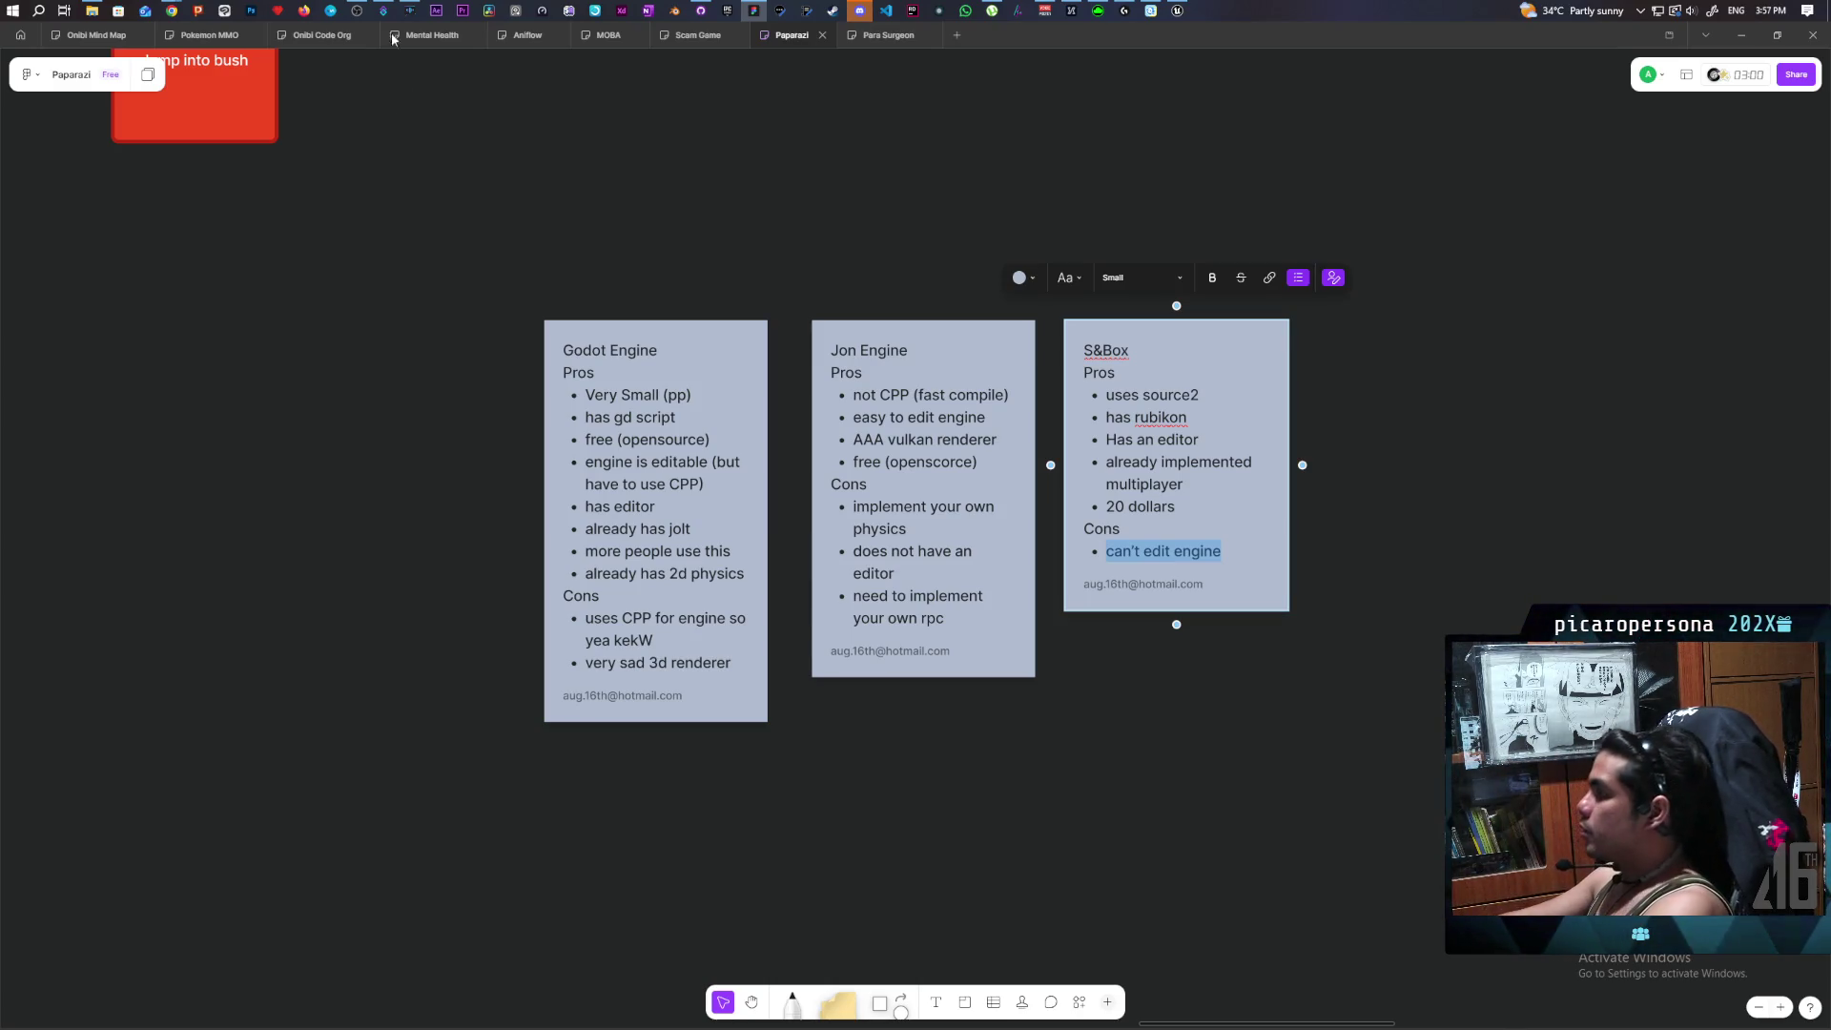
Set the BP_ObjectBase2 cube's Name Item to Shovel, save GreyboxLevel and start Play.
mouse_move(1176, 11)
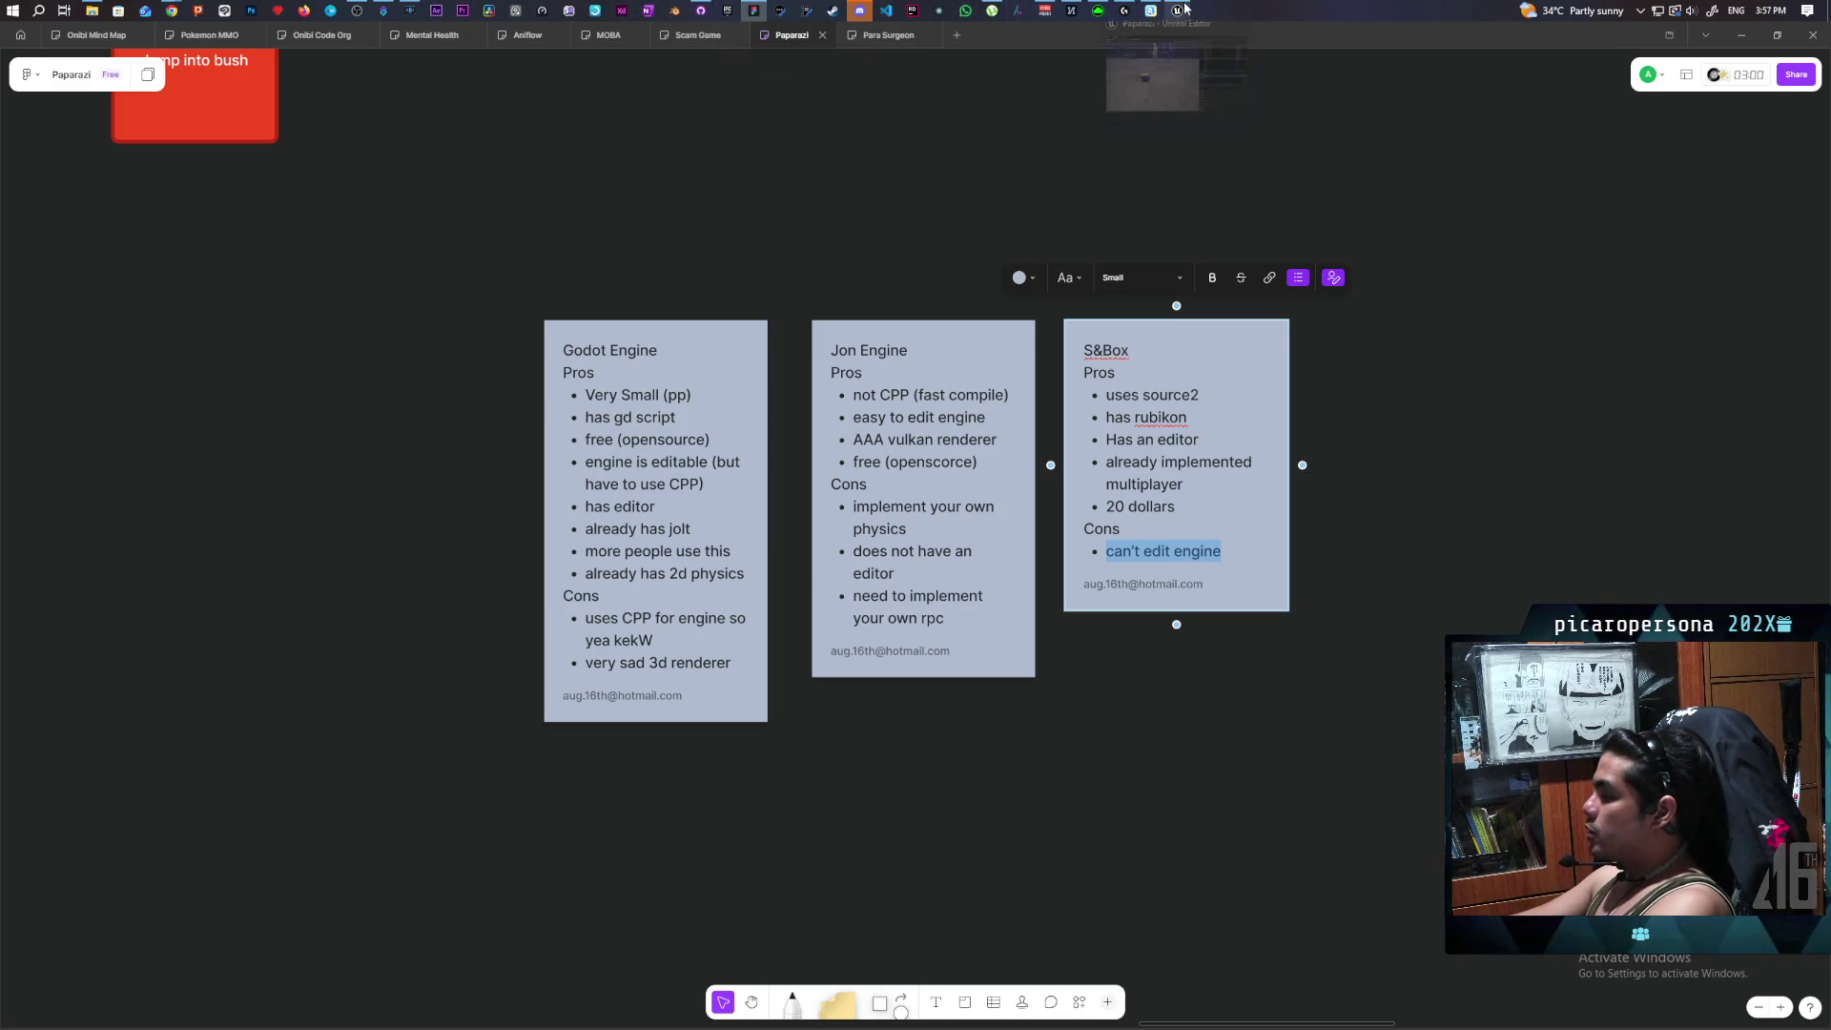
left_click(1157, 79)
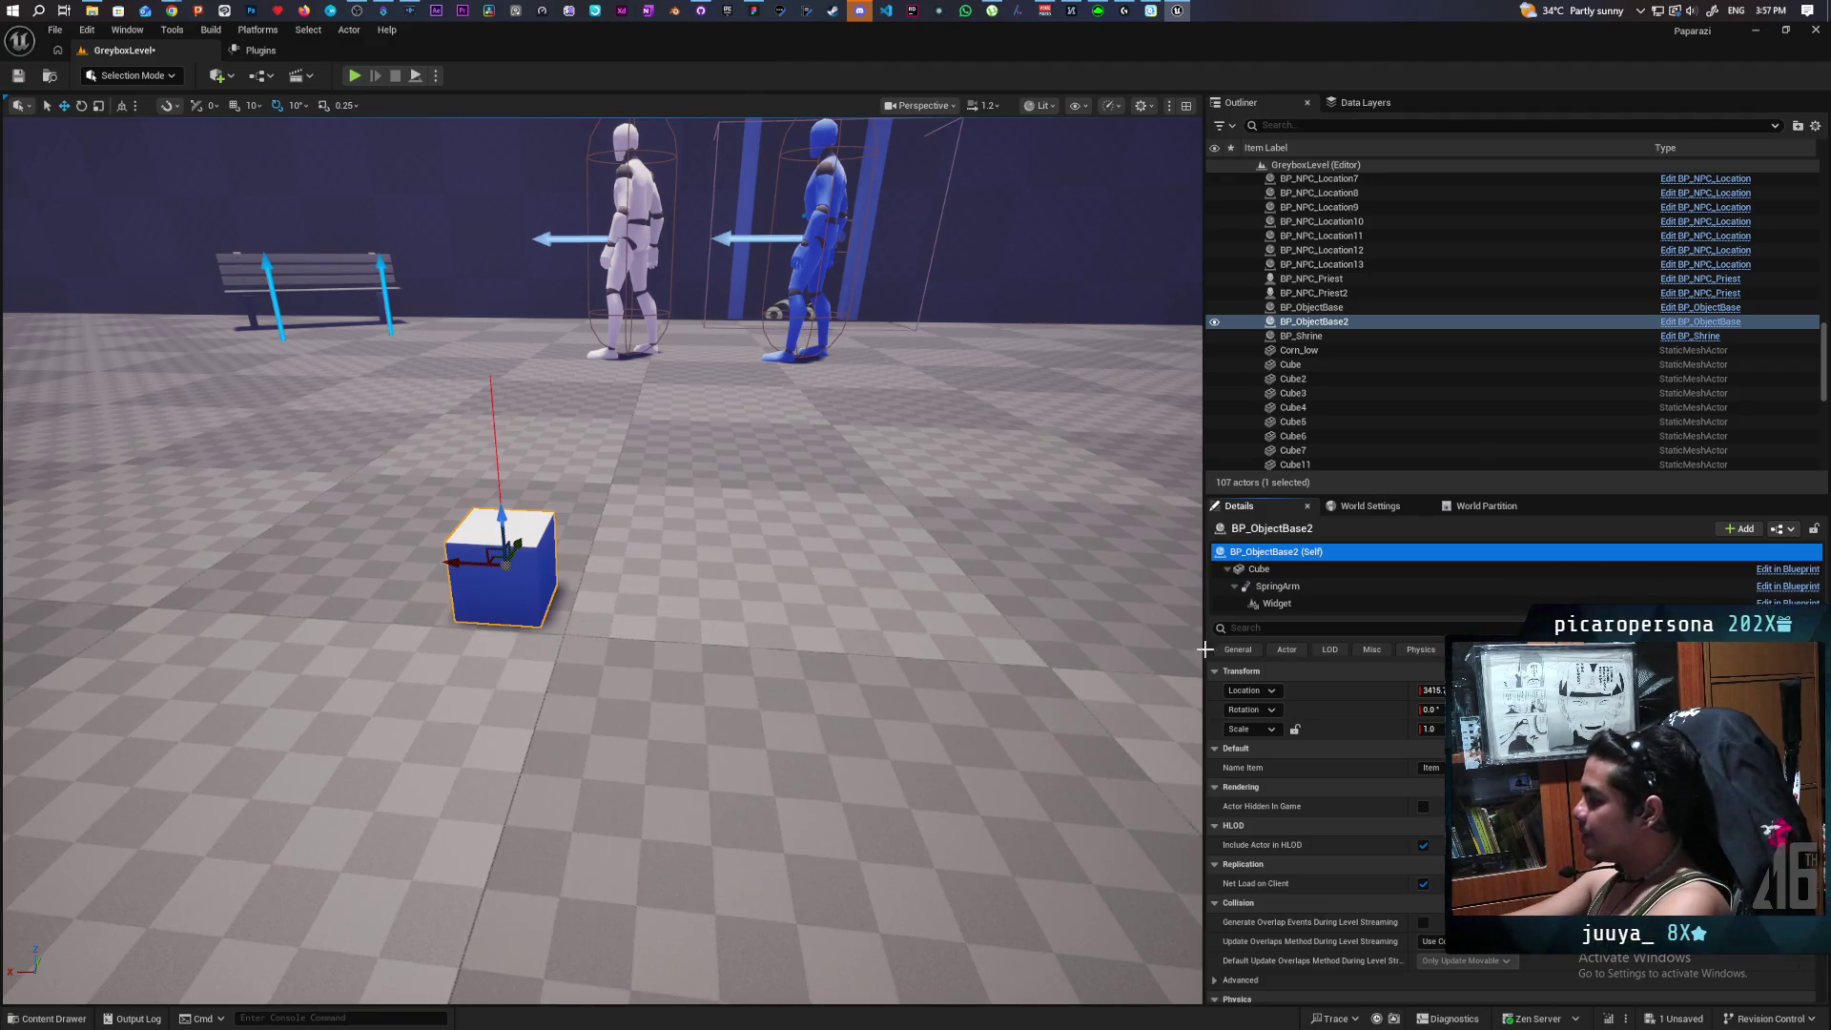
left_click(1429, 768)
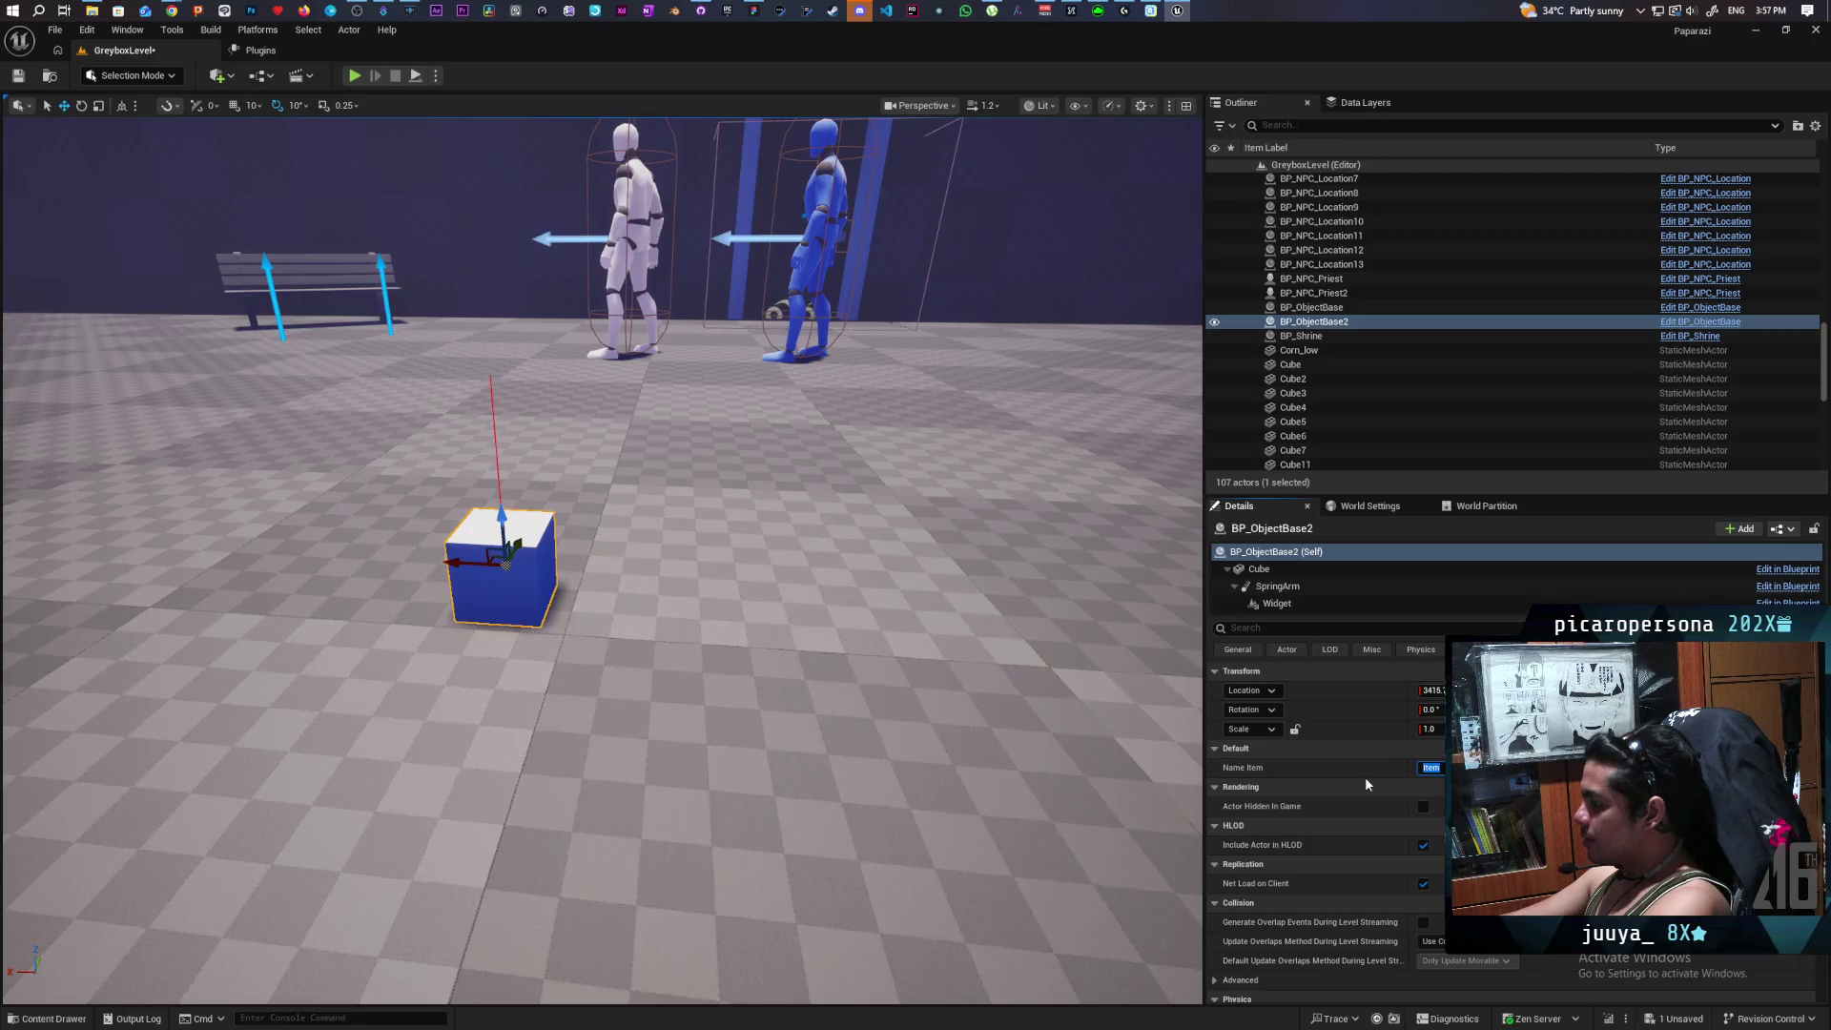
type("Shoo")
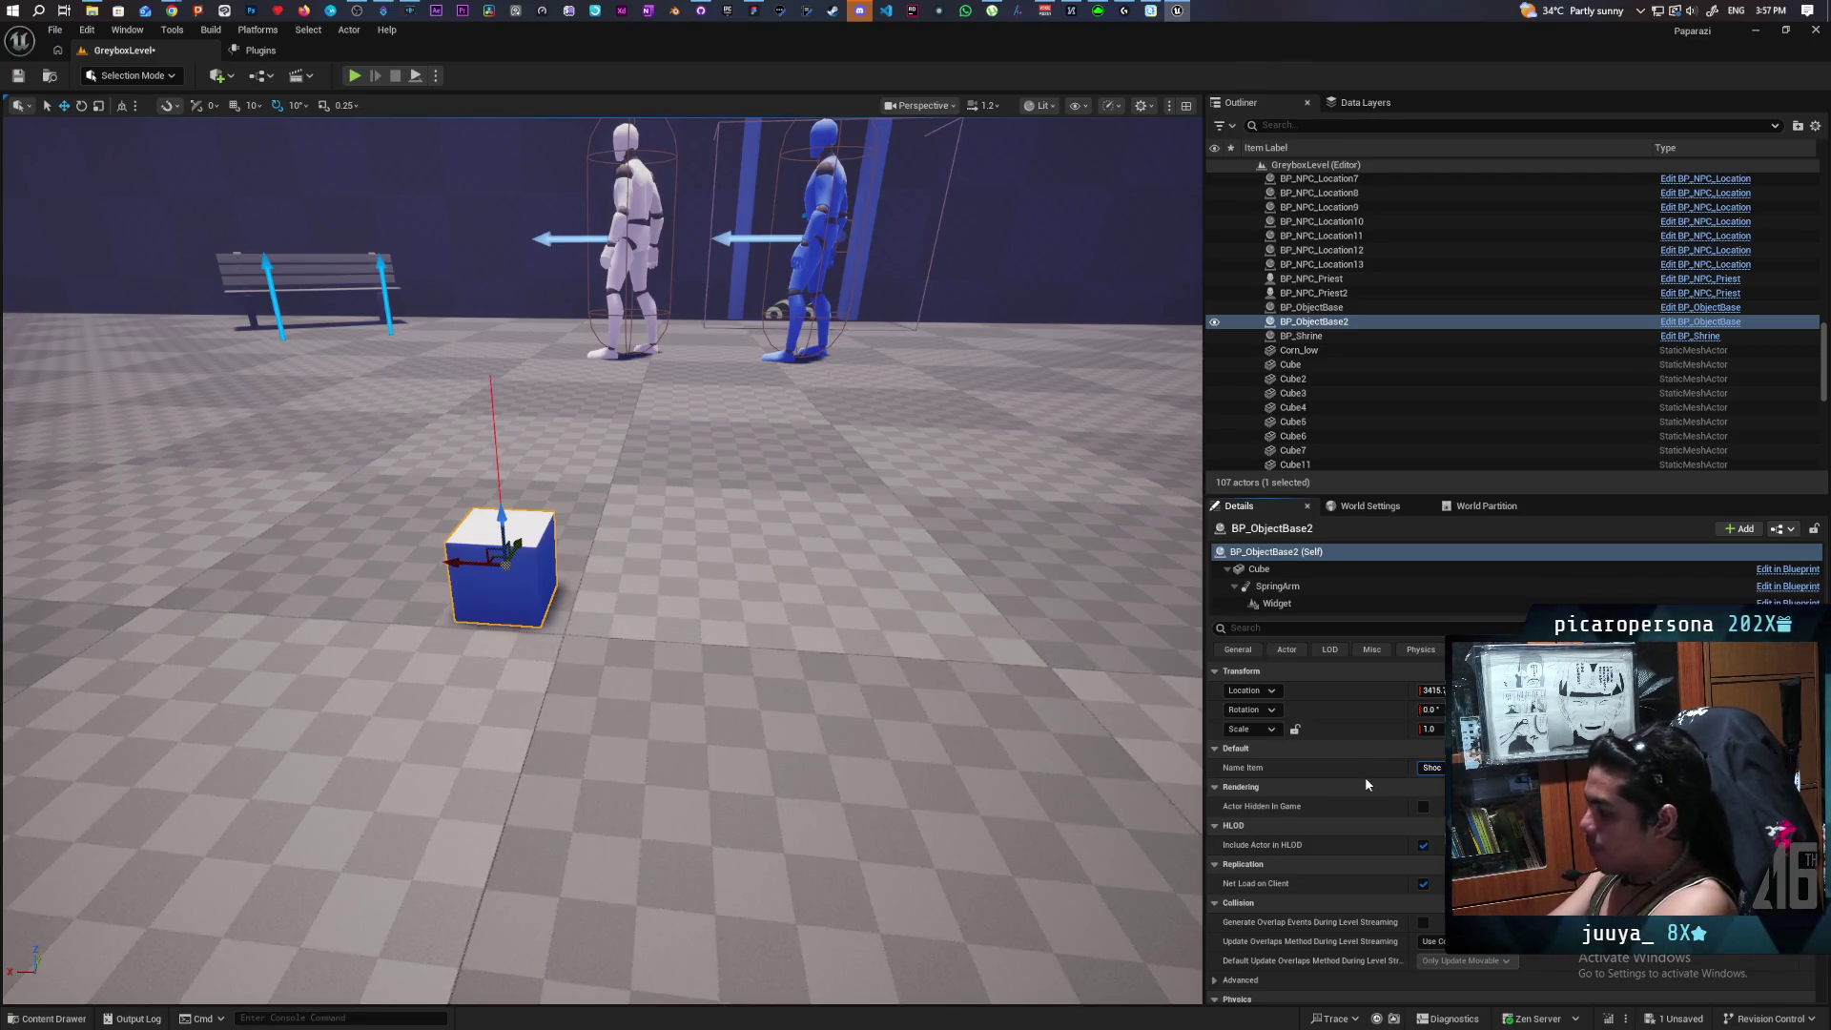
type("ve")
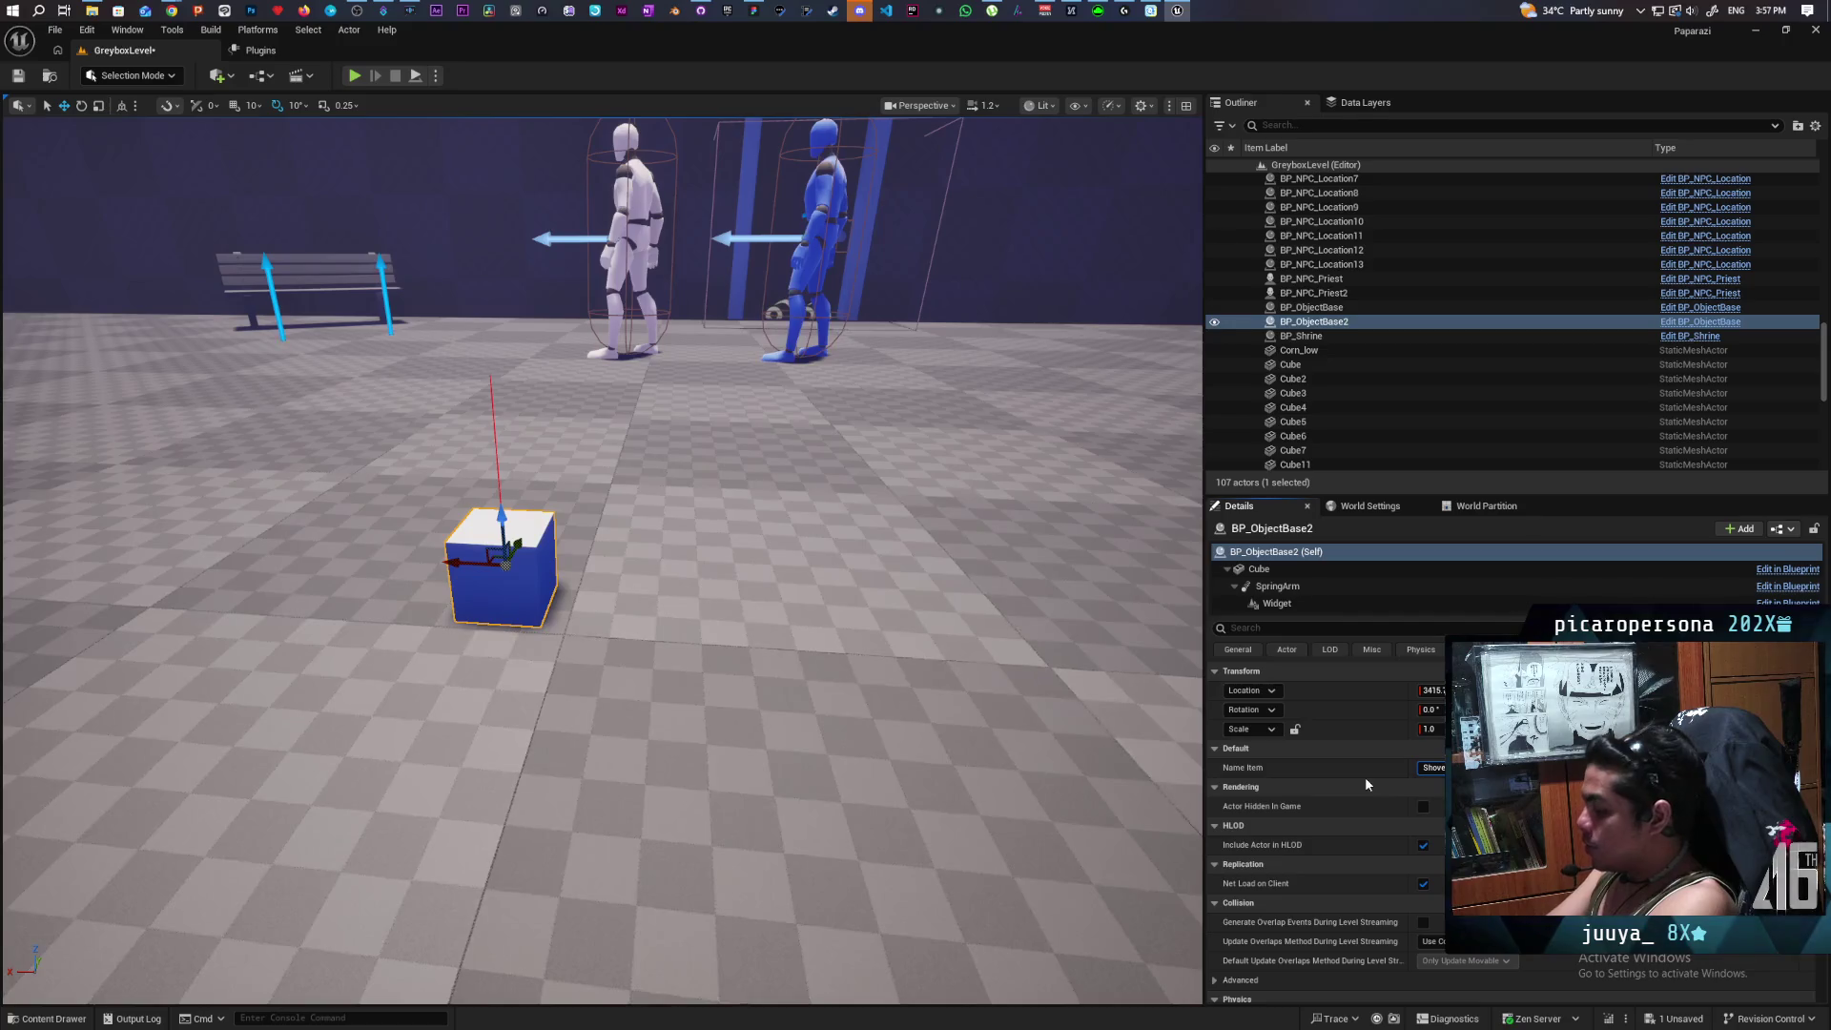
left_click(1364, 780)
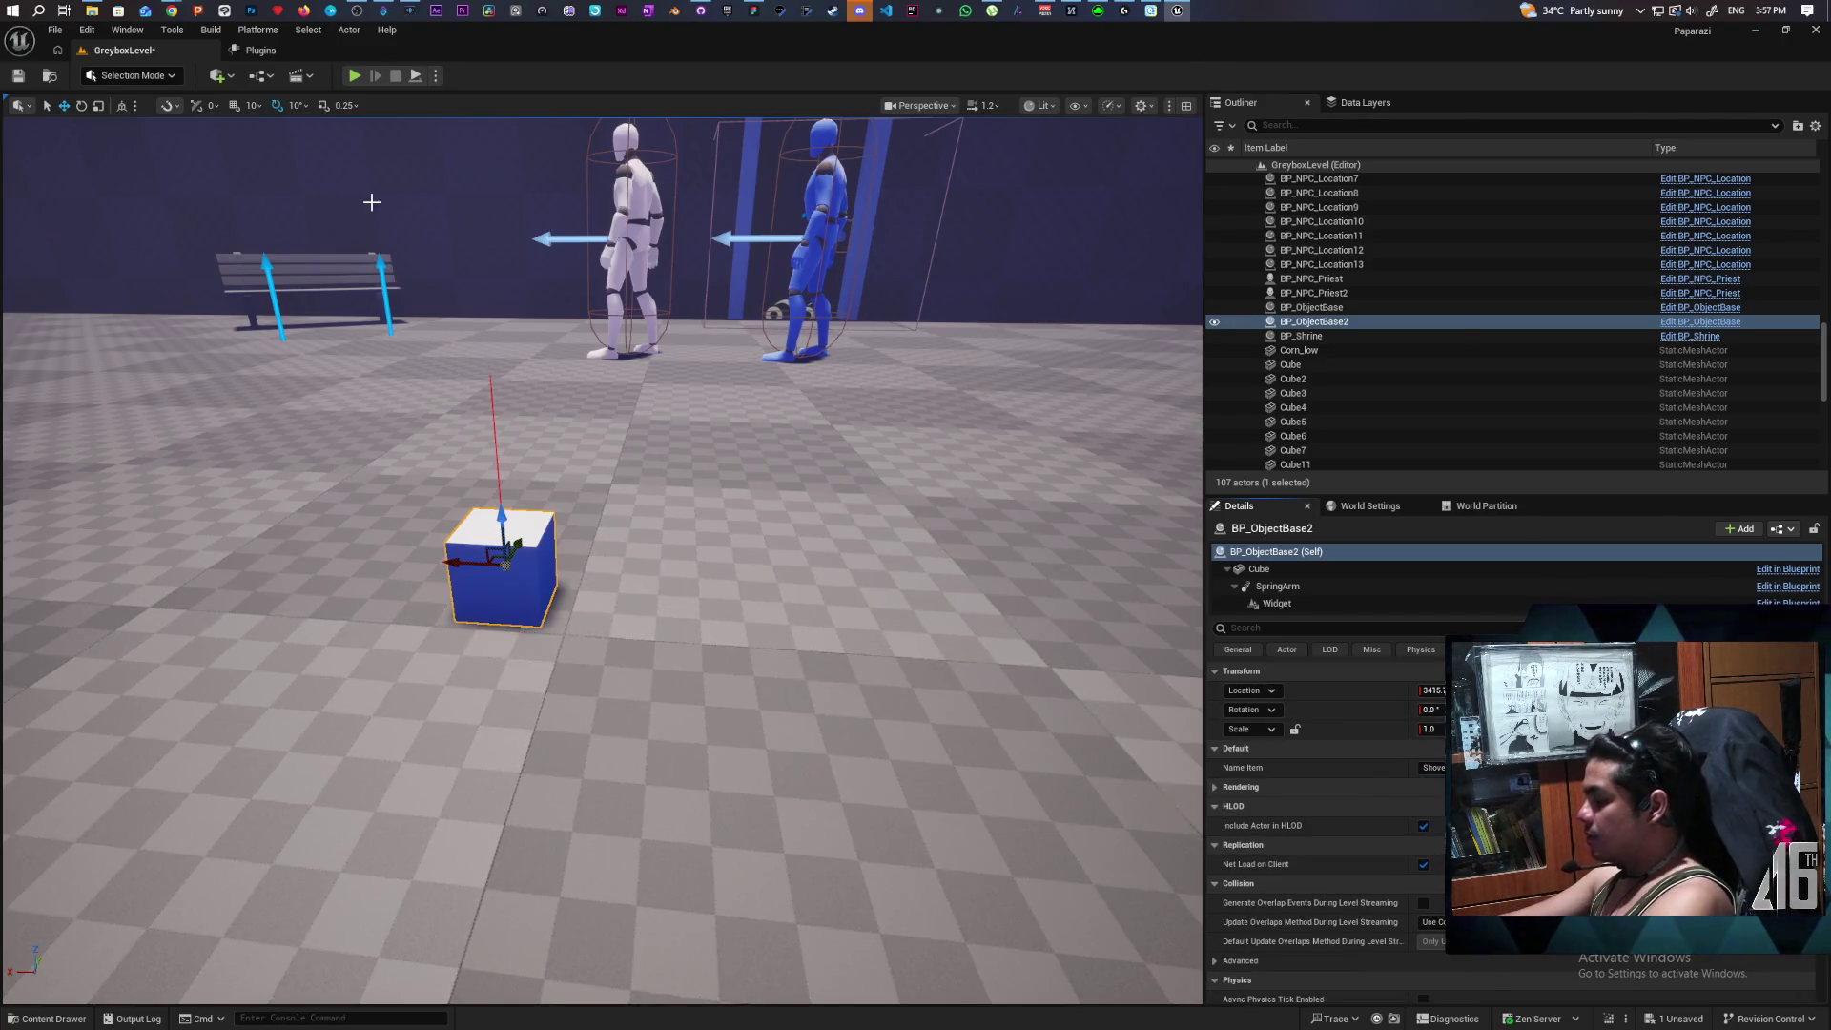
left_click(19, 76)
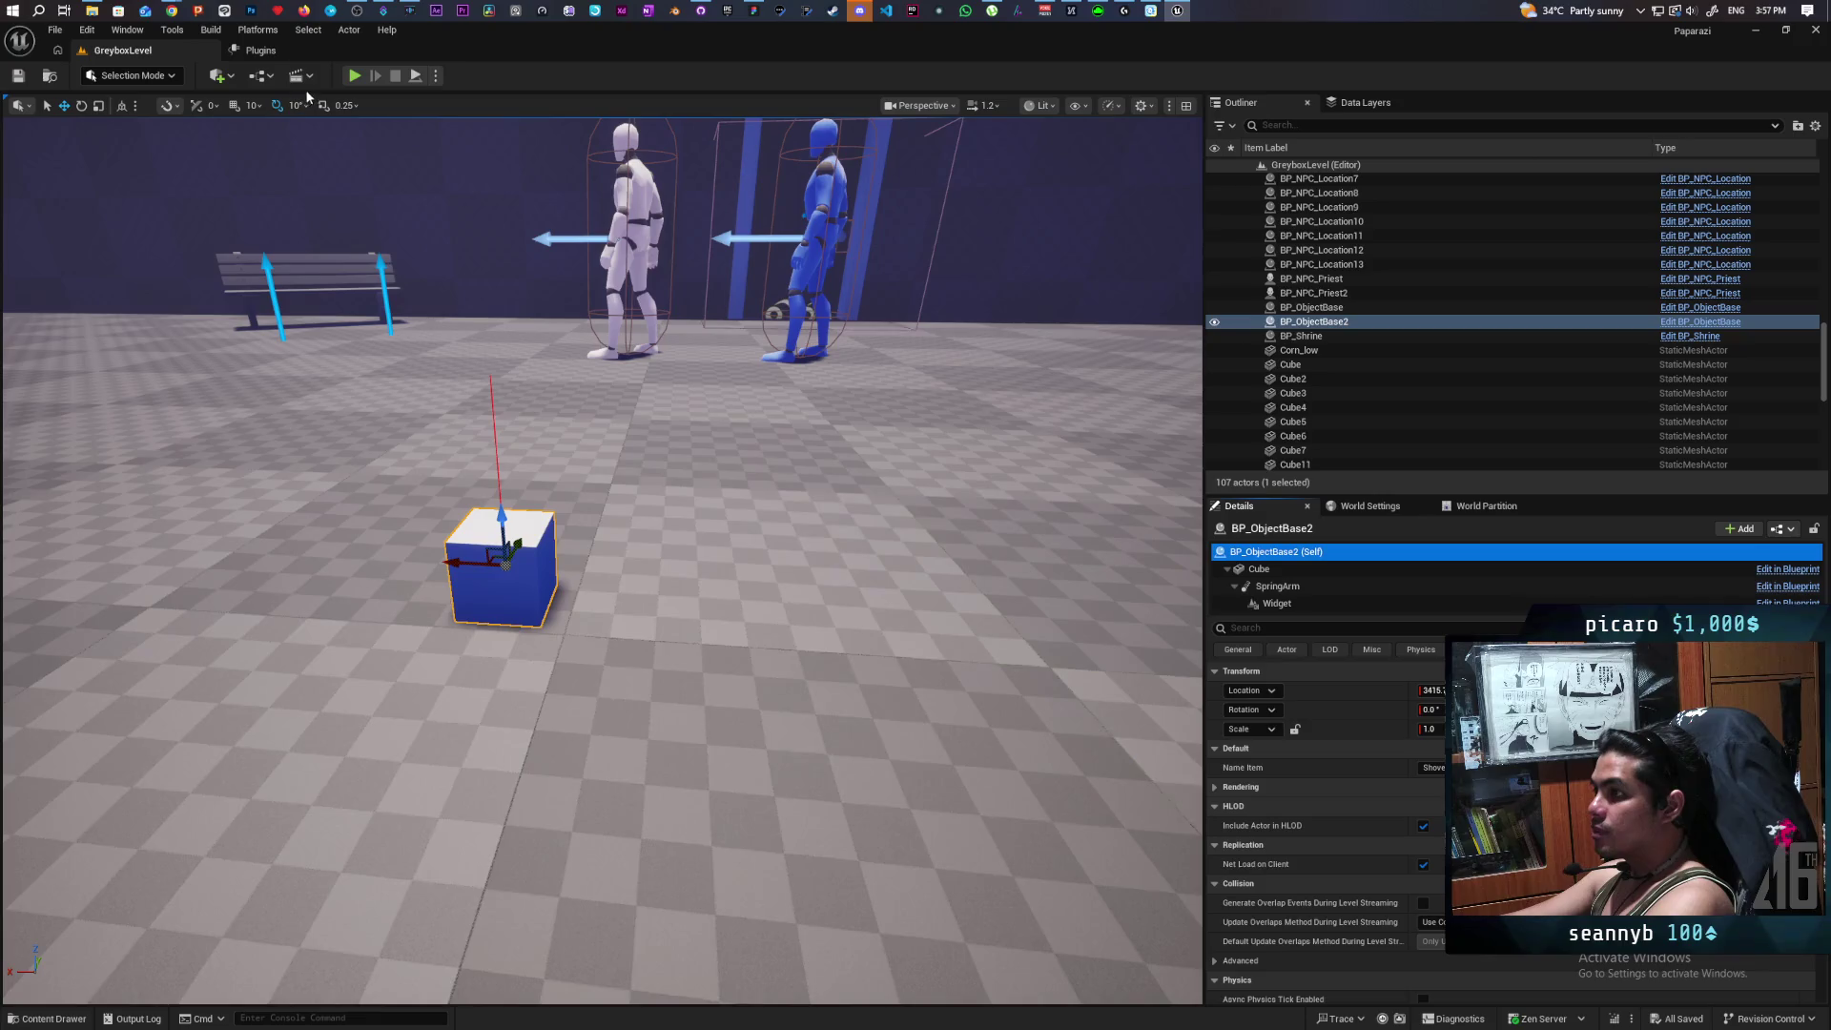
left_click(354, 76)
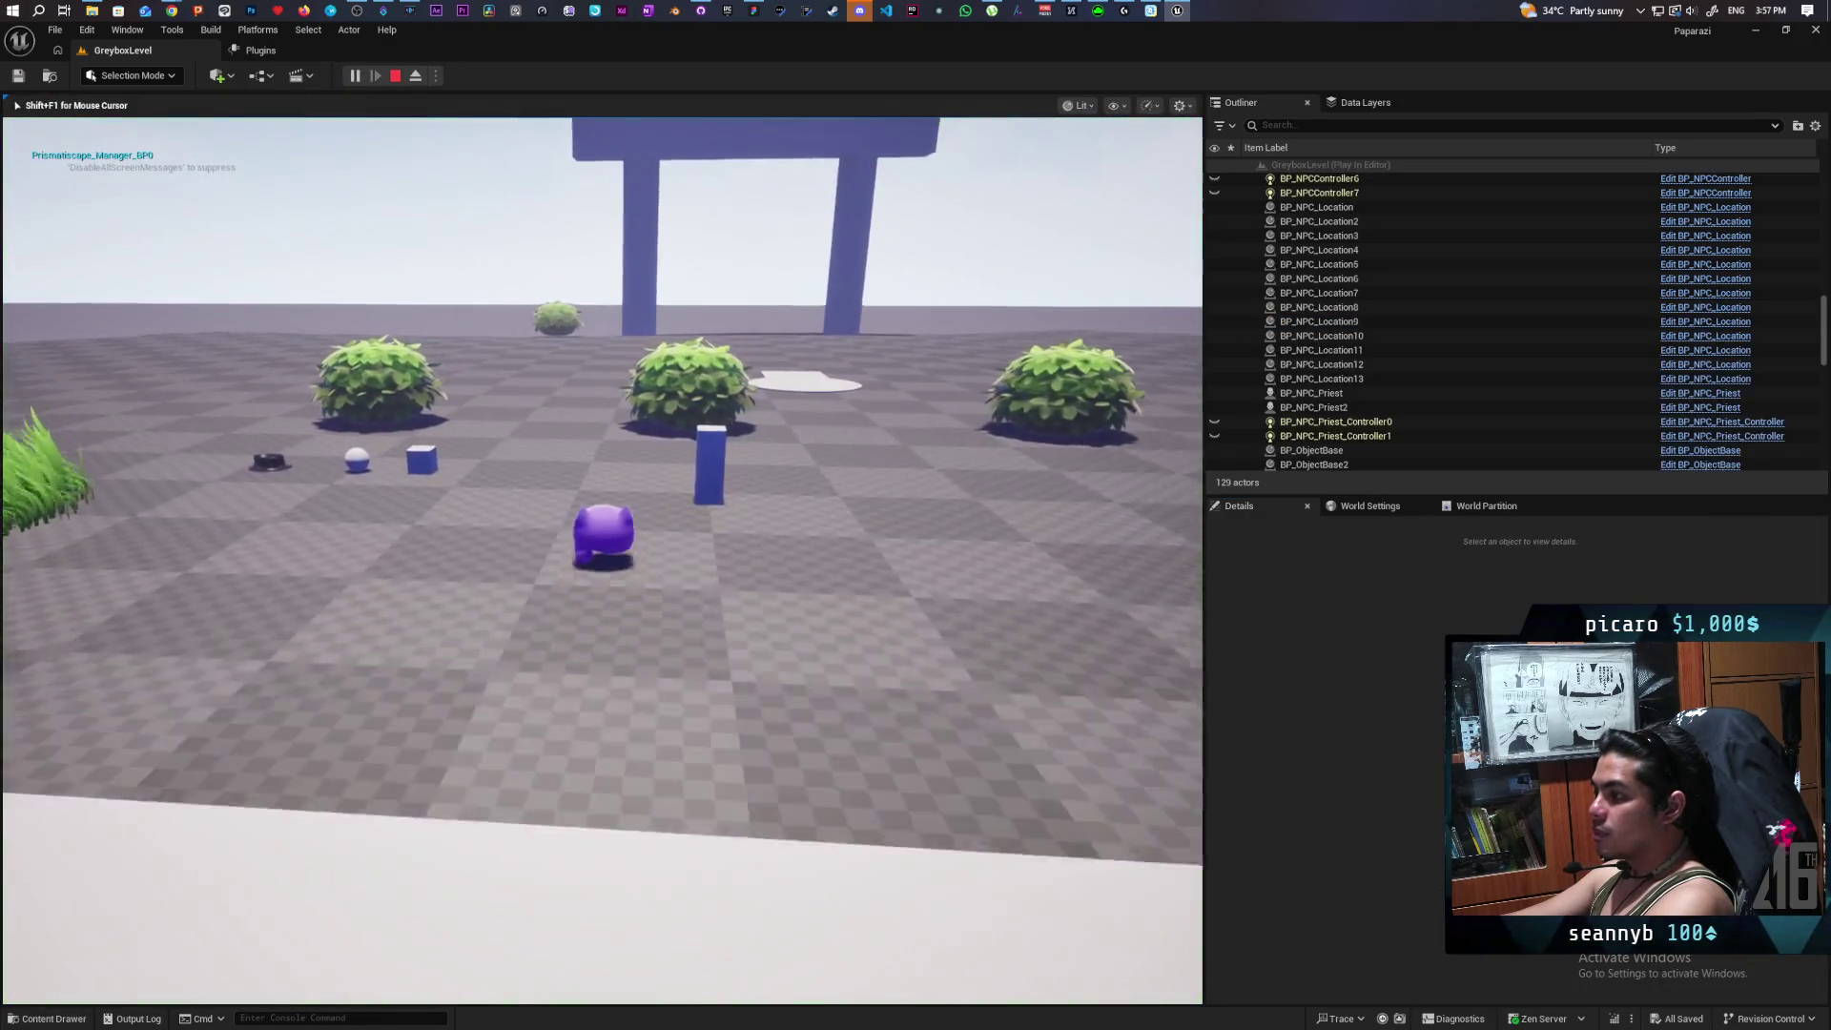
Run through the grass and past the crops to the Shovel pickup, jump toward the gated hill, then exit.
key("w")
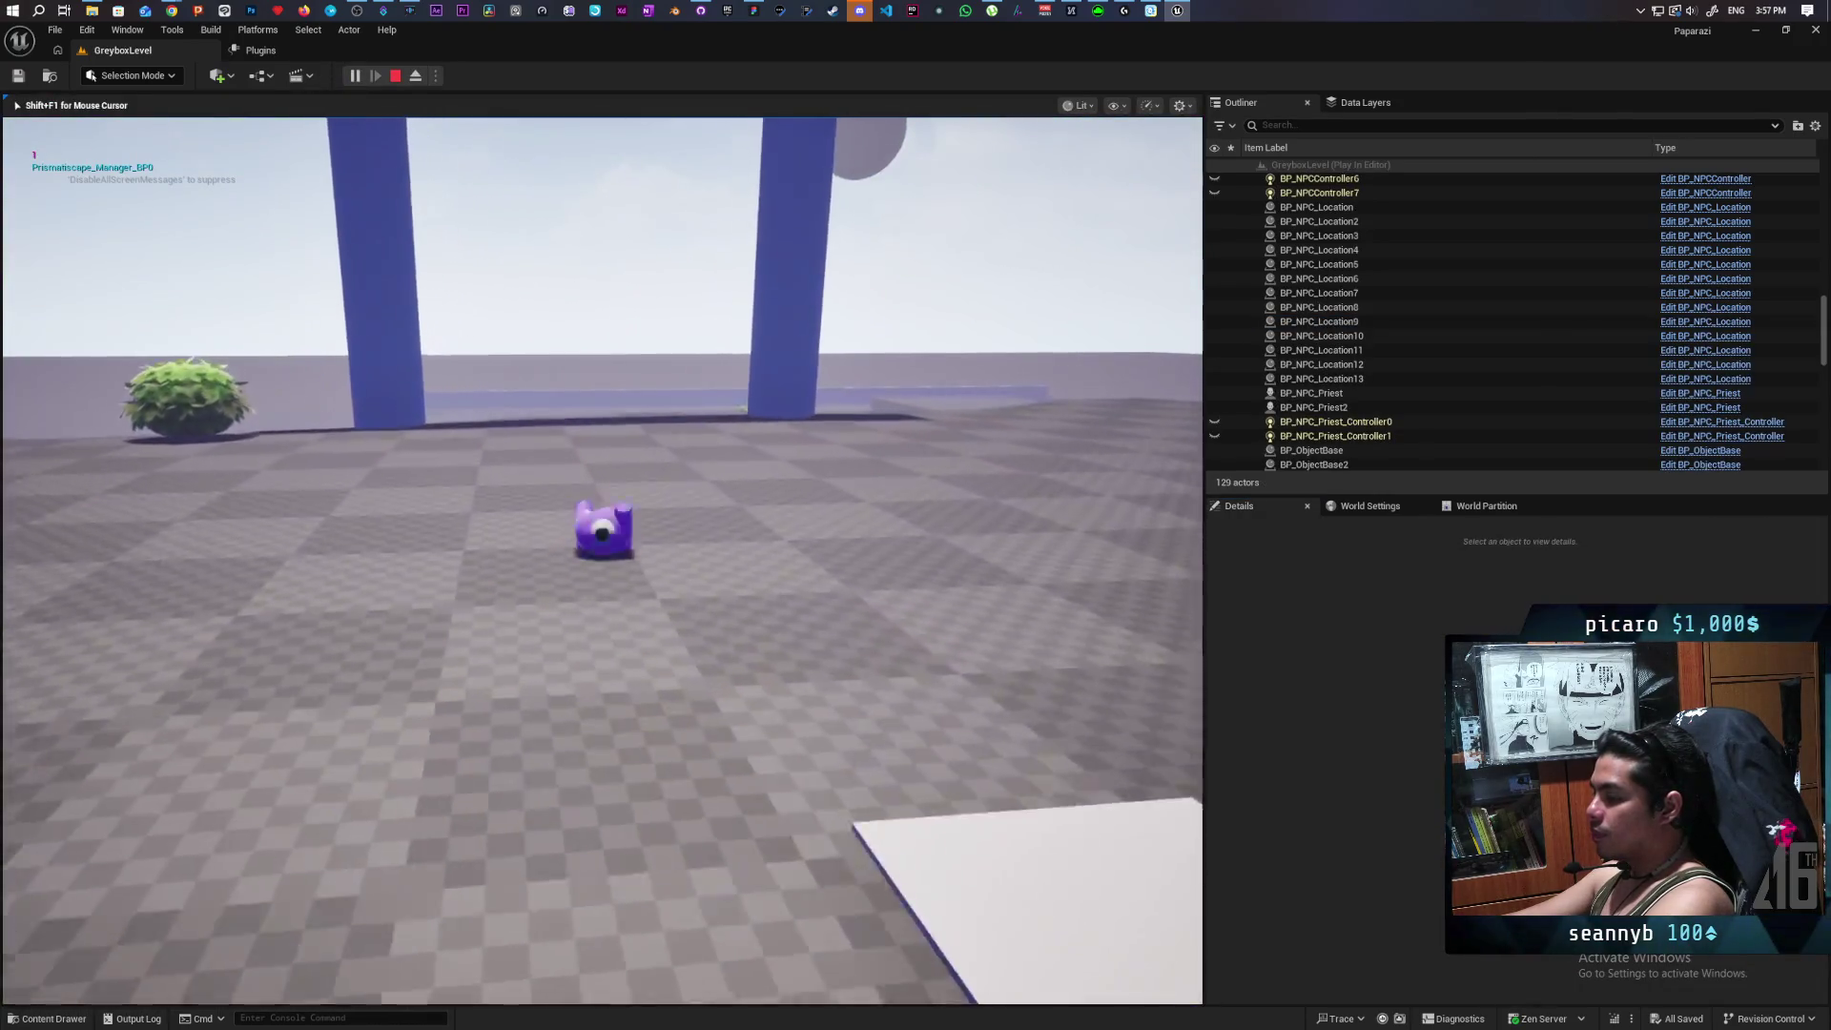
key("w")
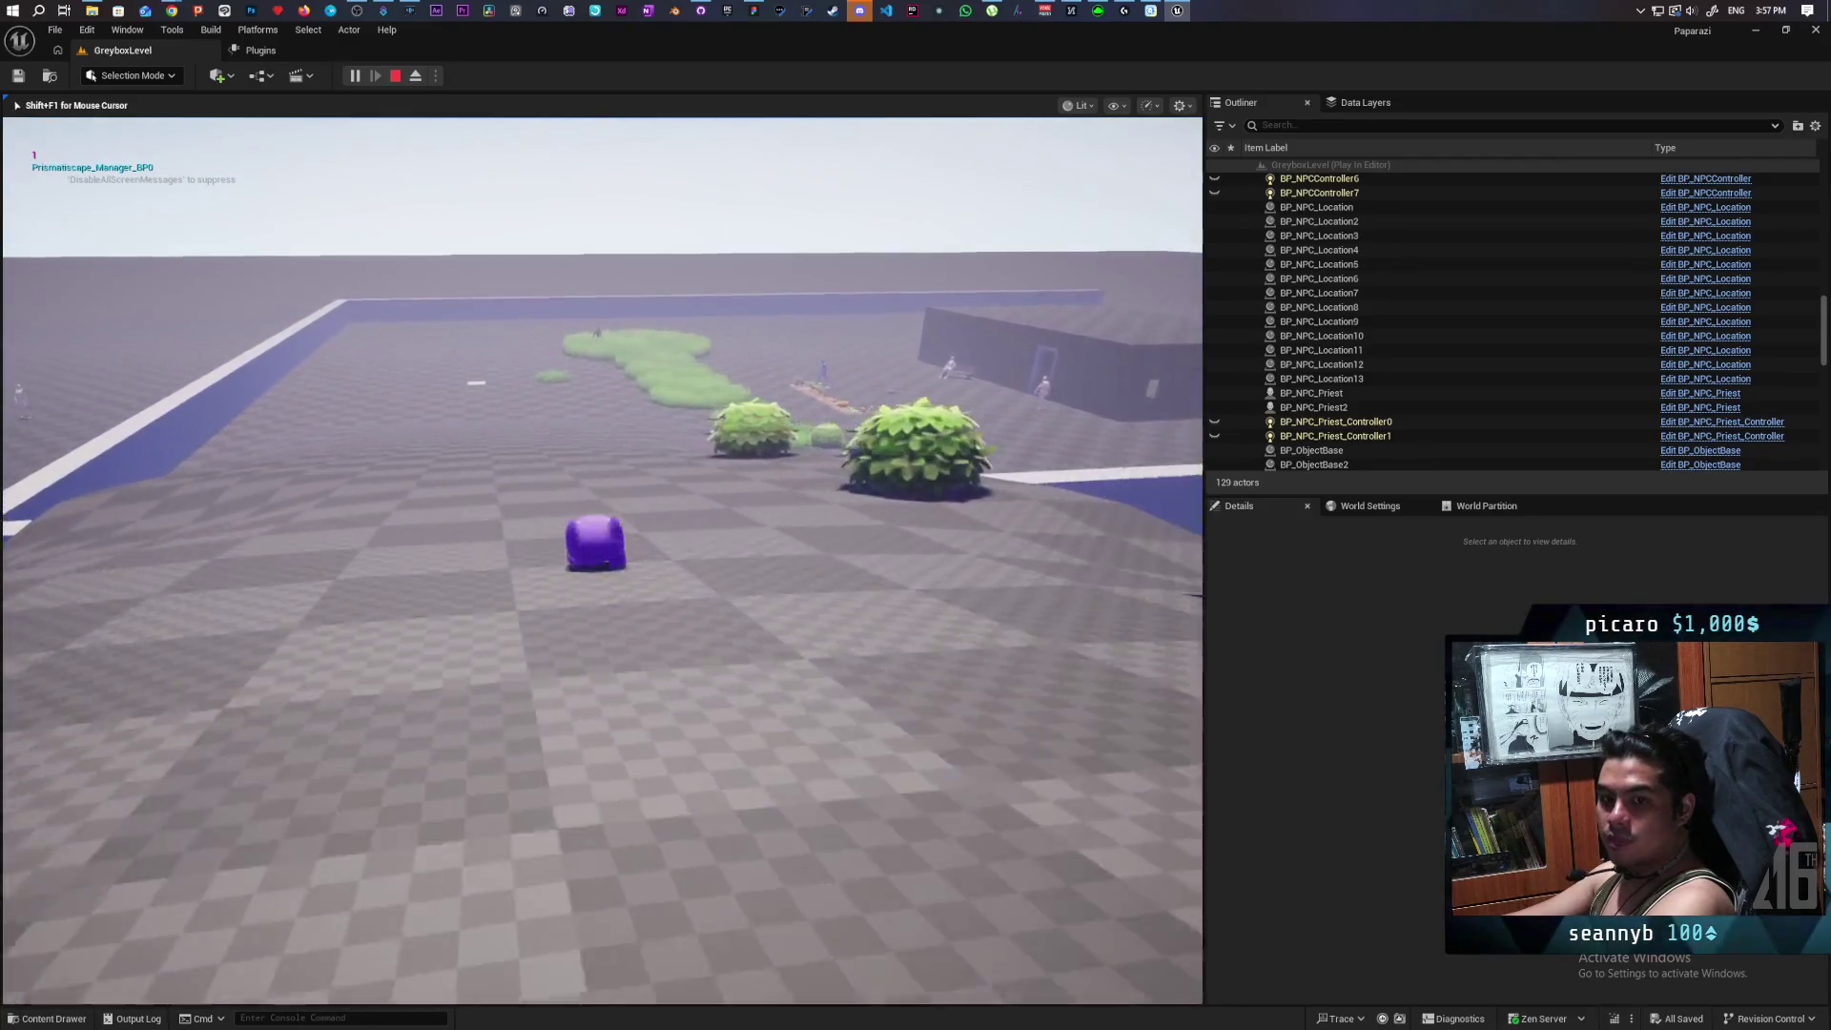
key("w")
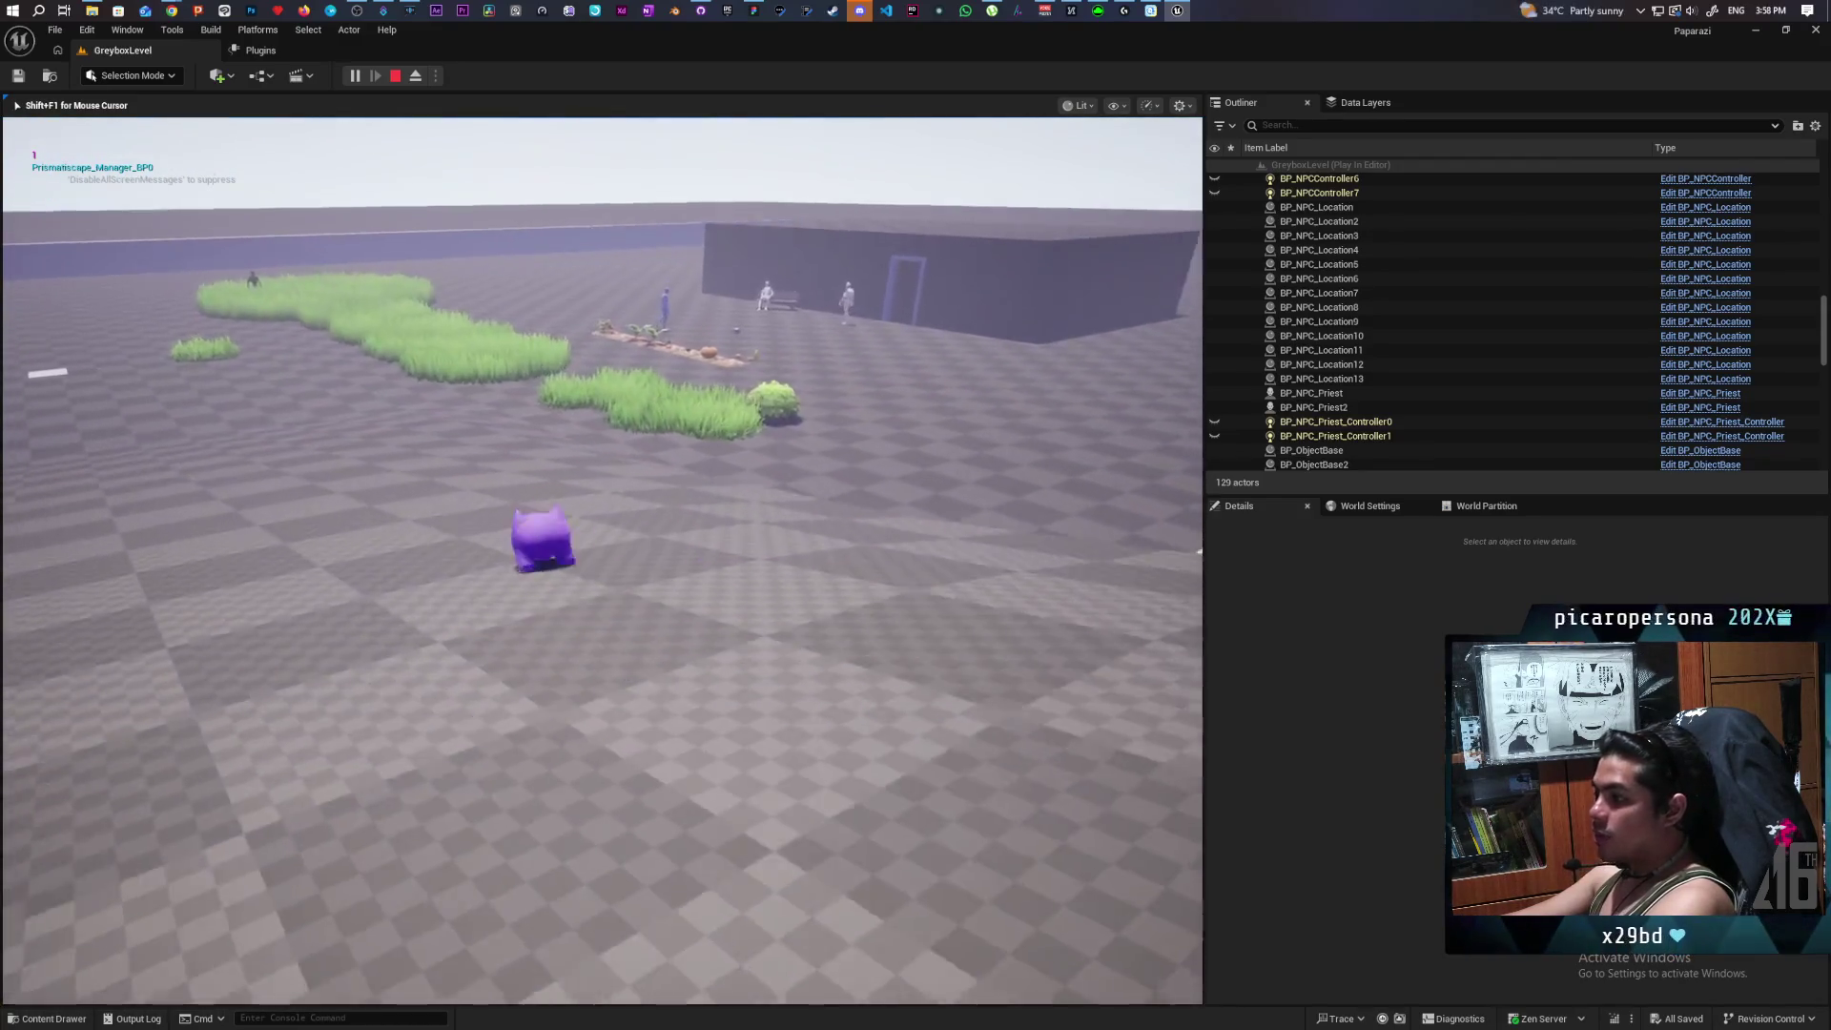
key("w")
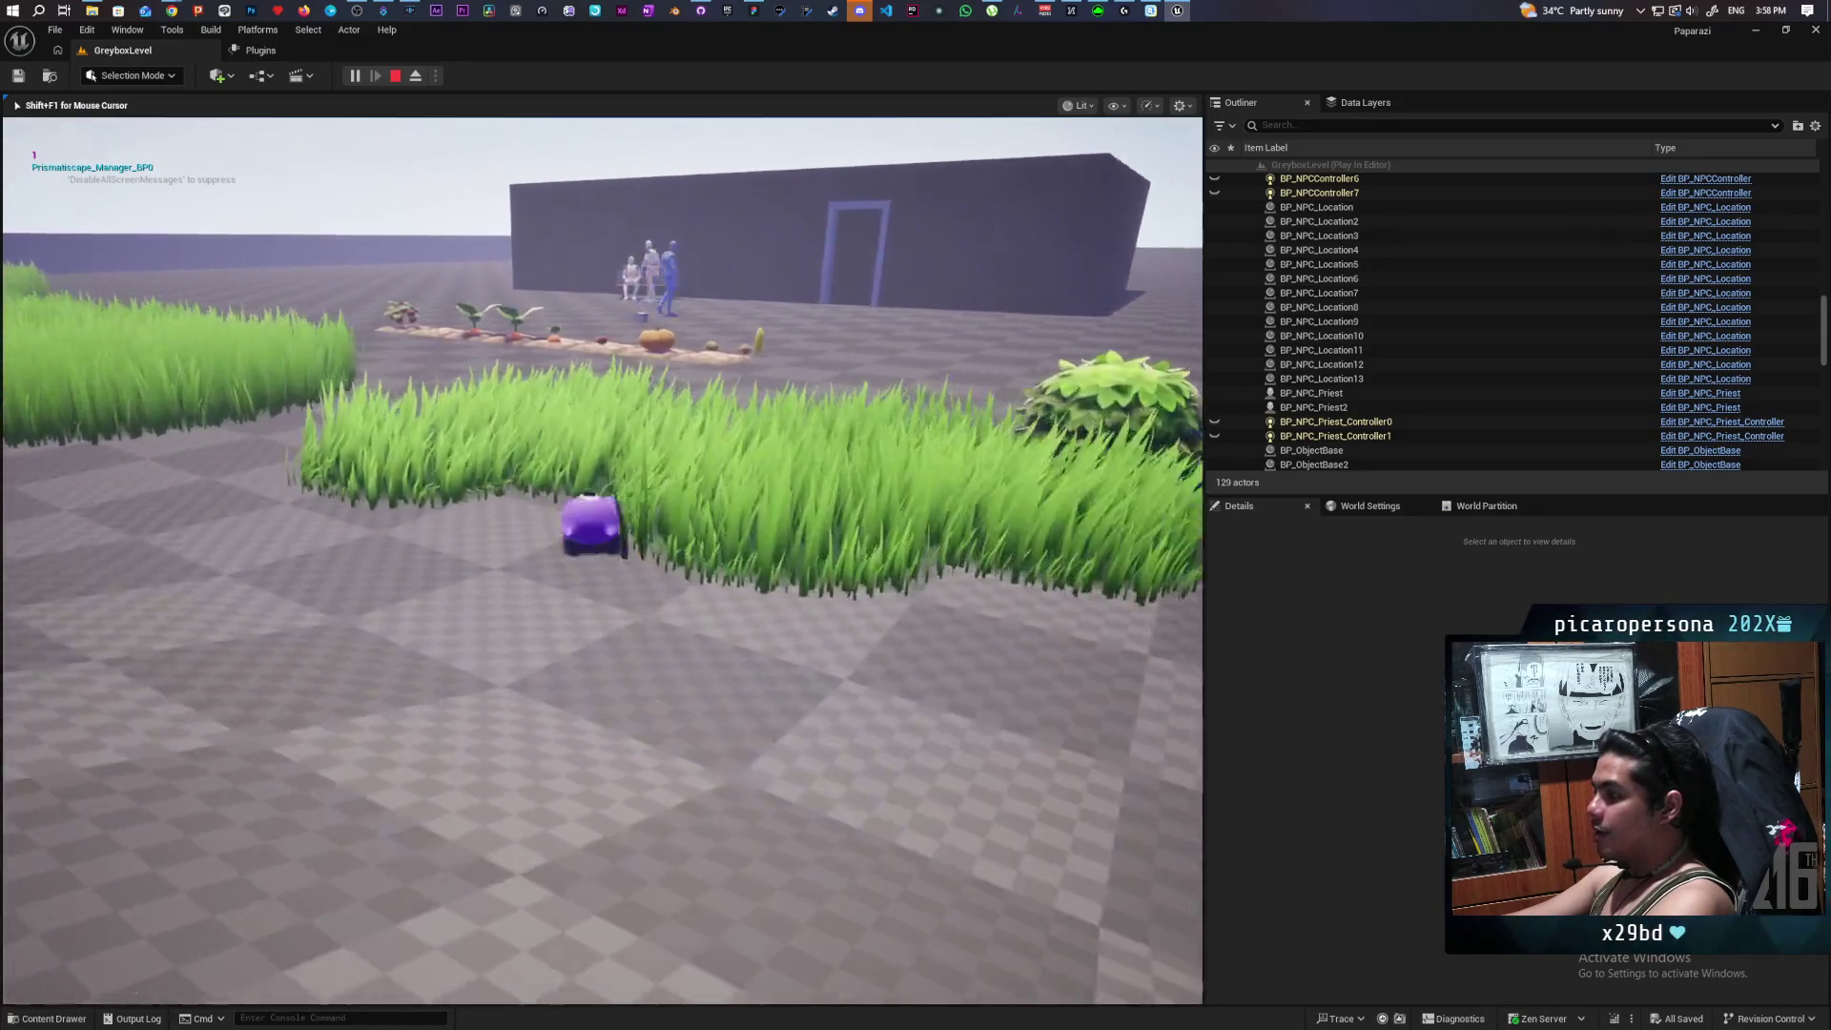
key("w")
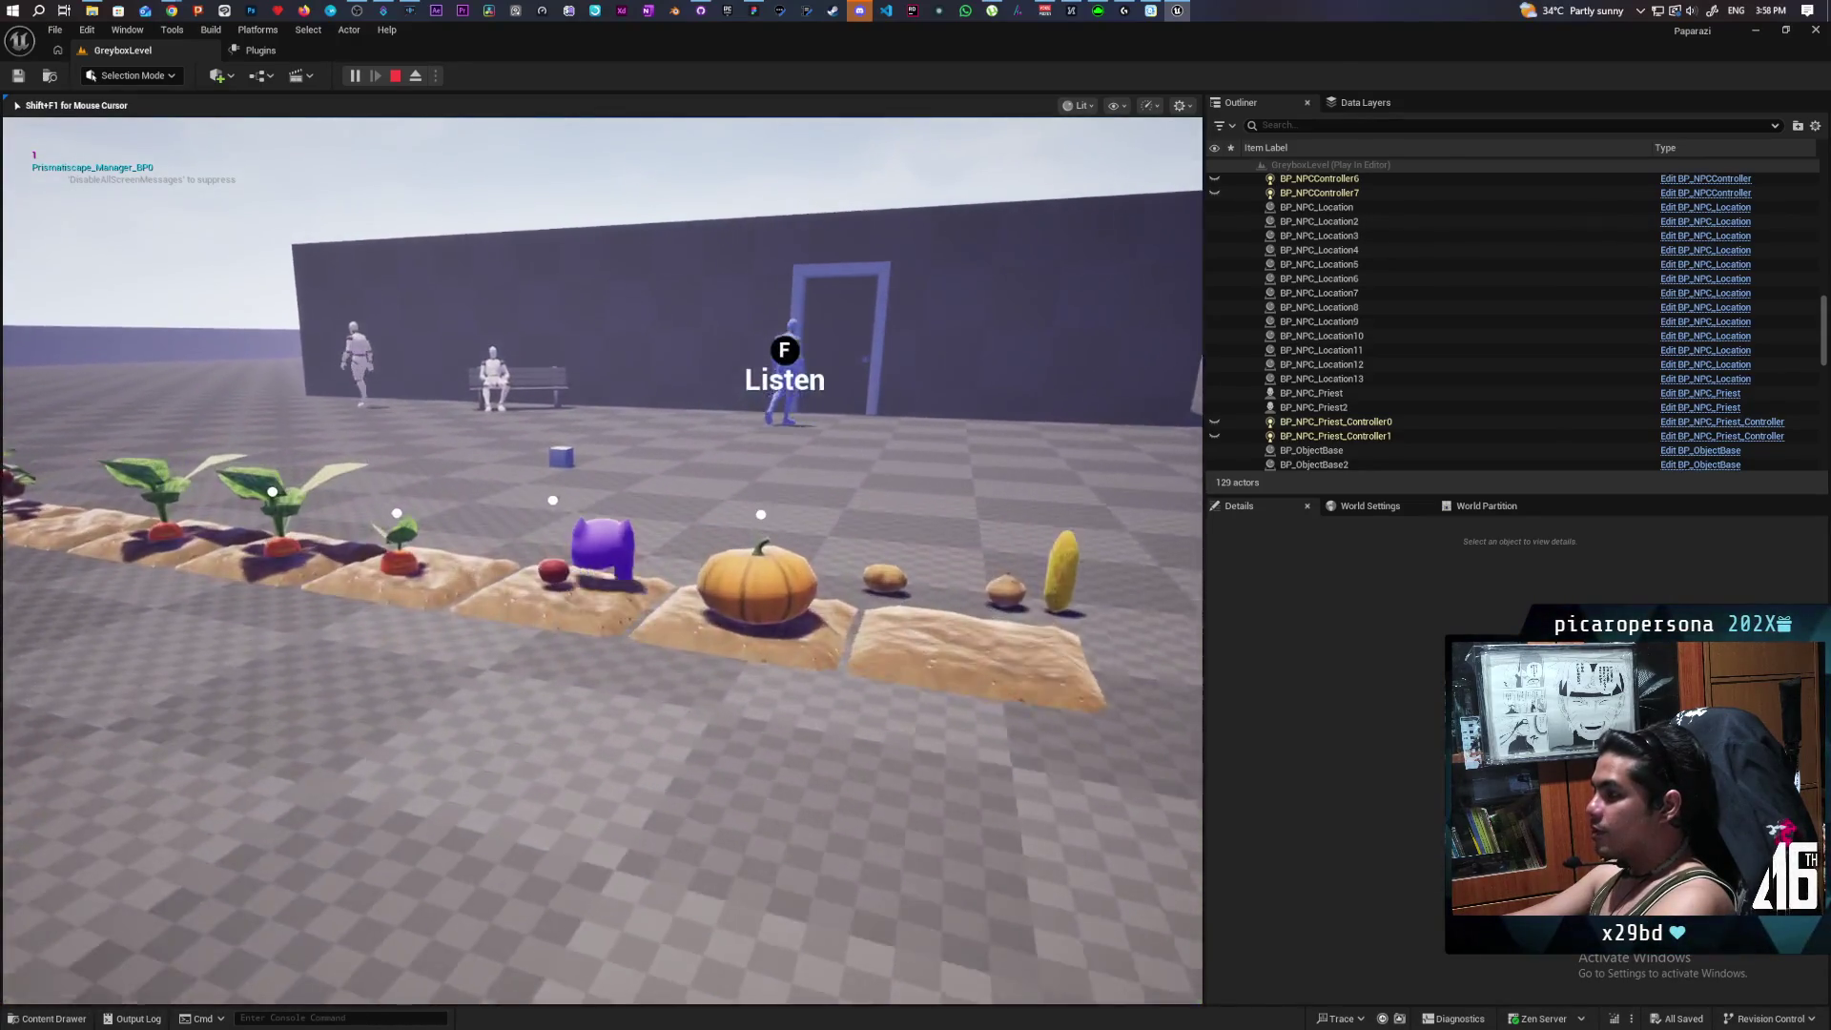
key("w")
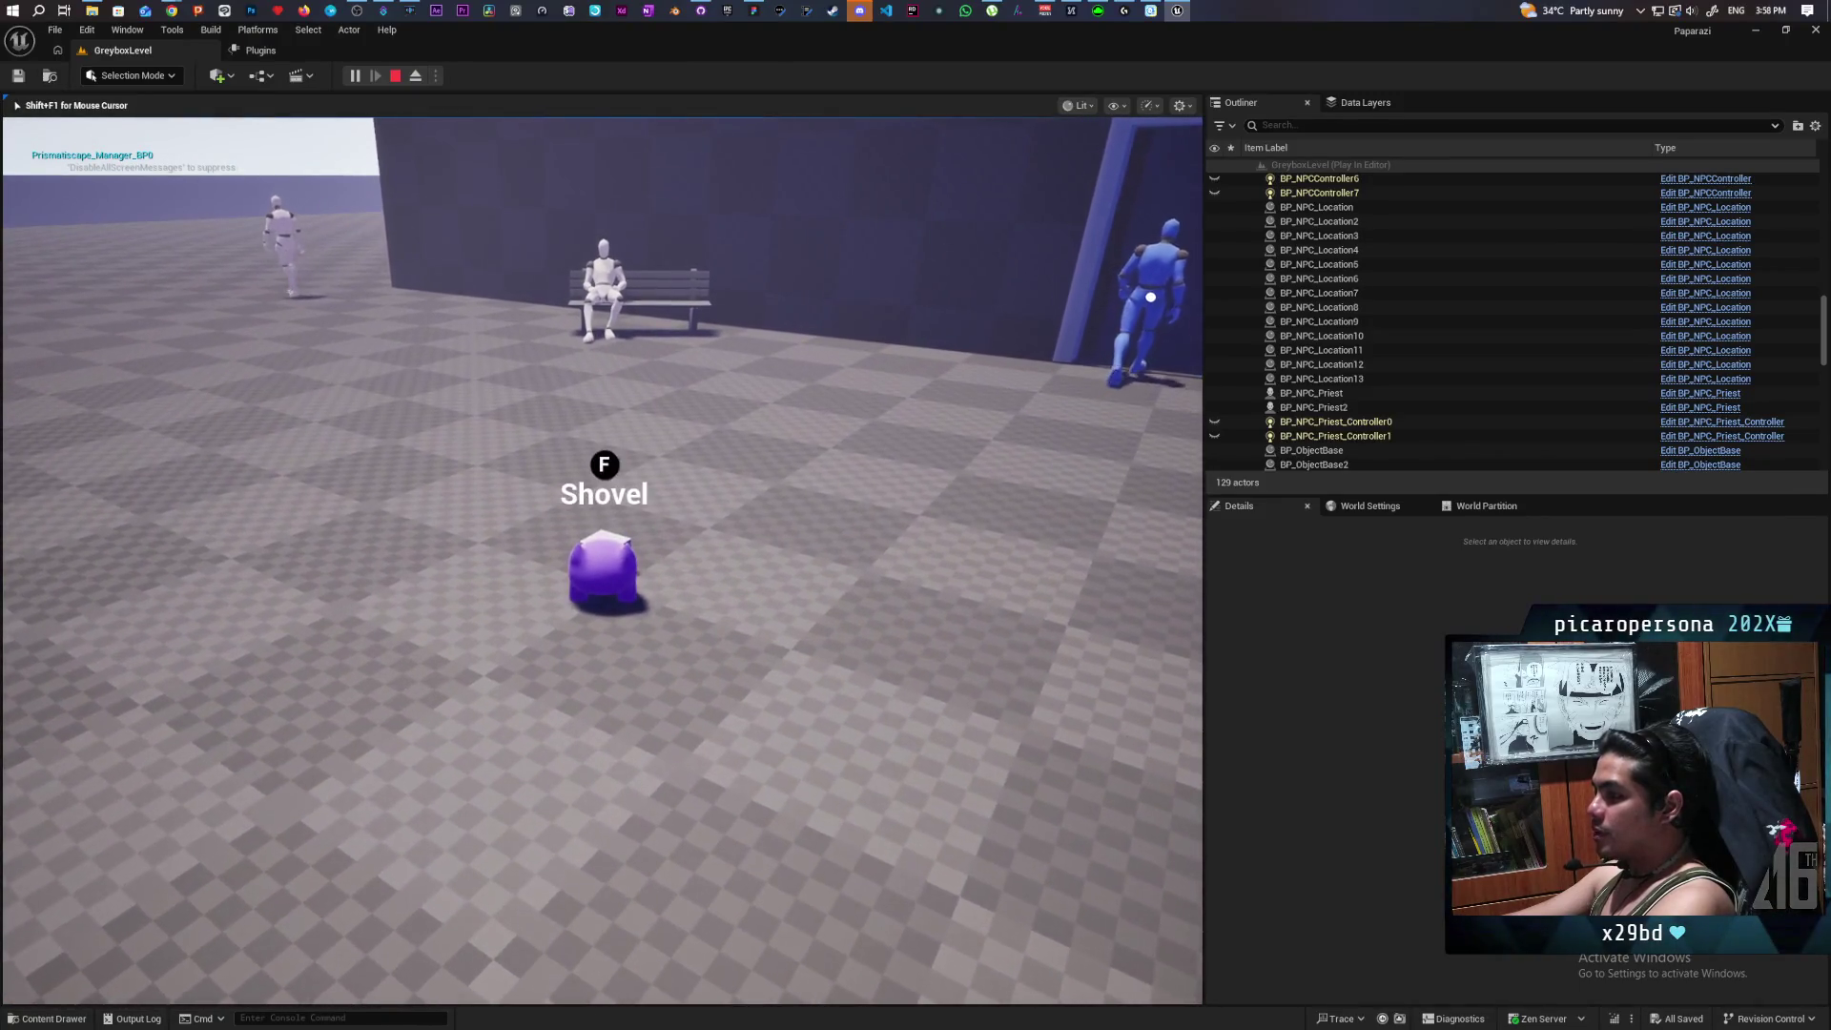
key("w")
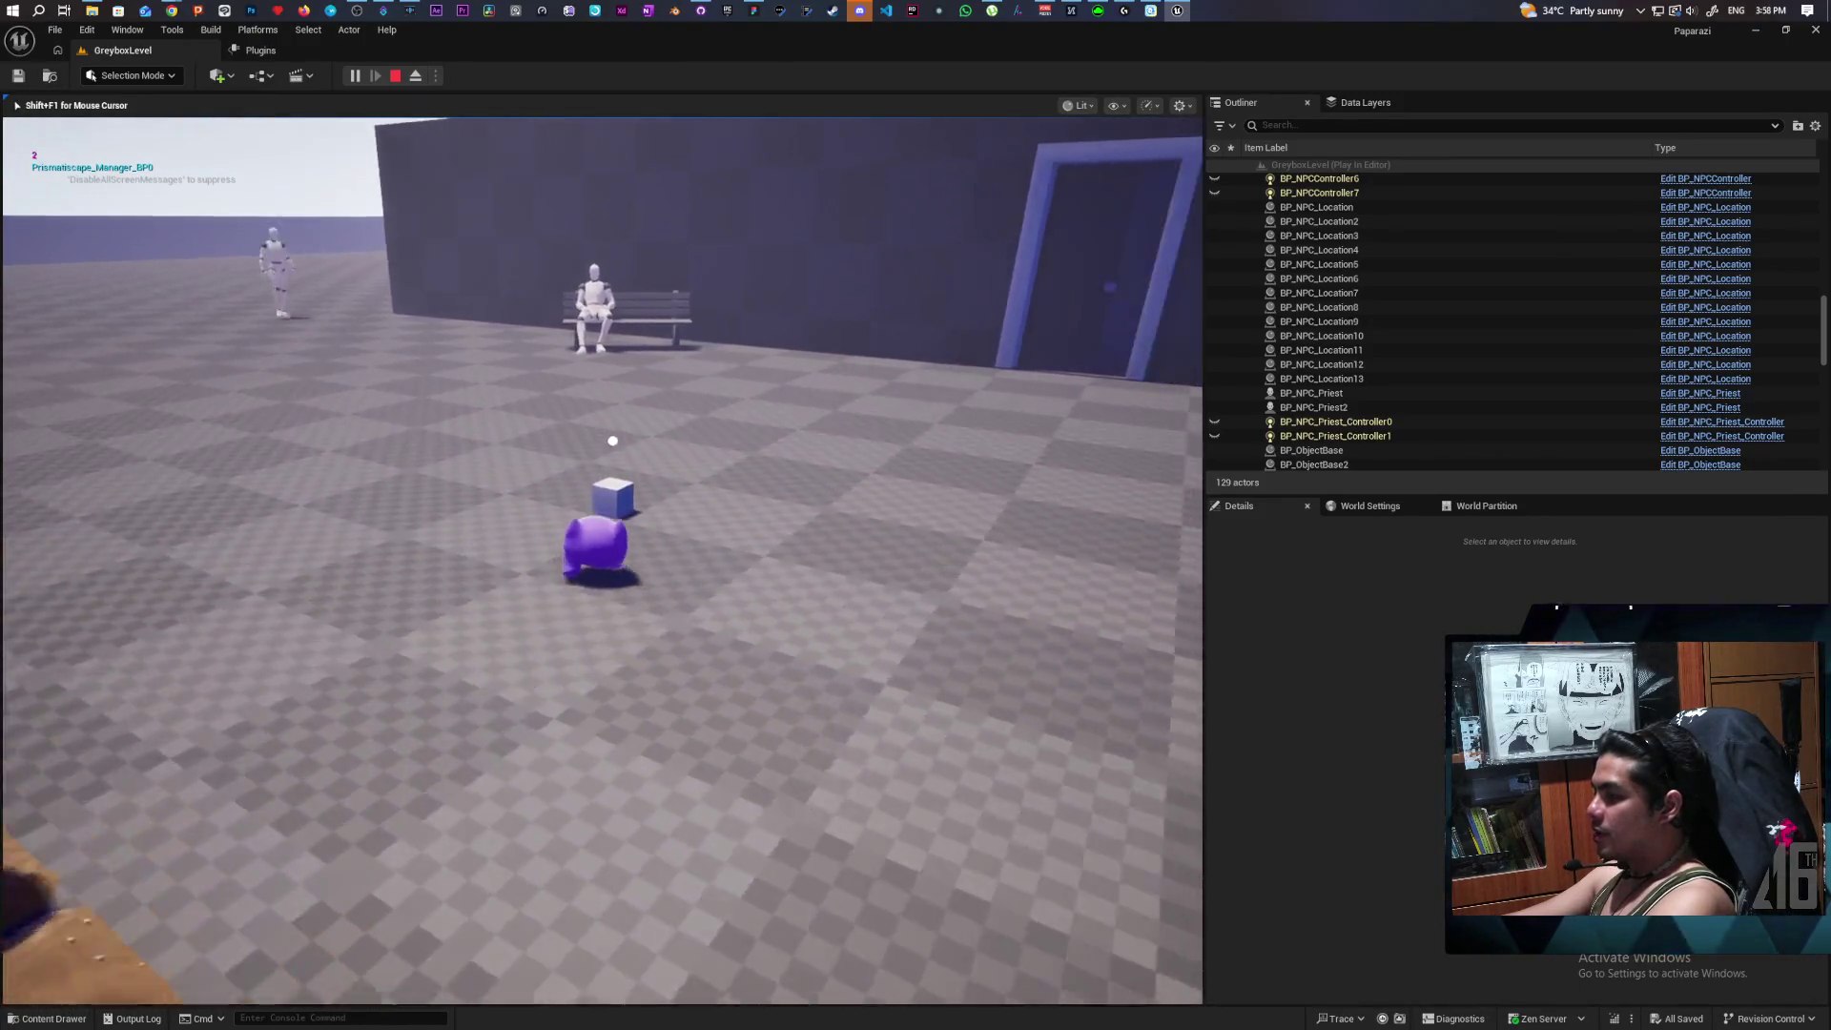
key("w")
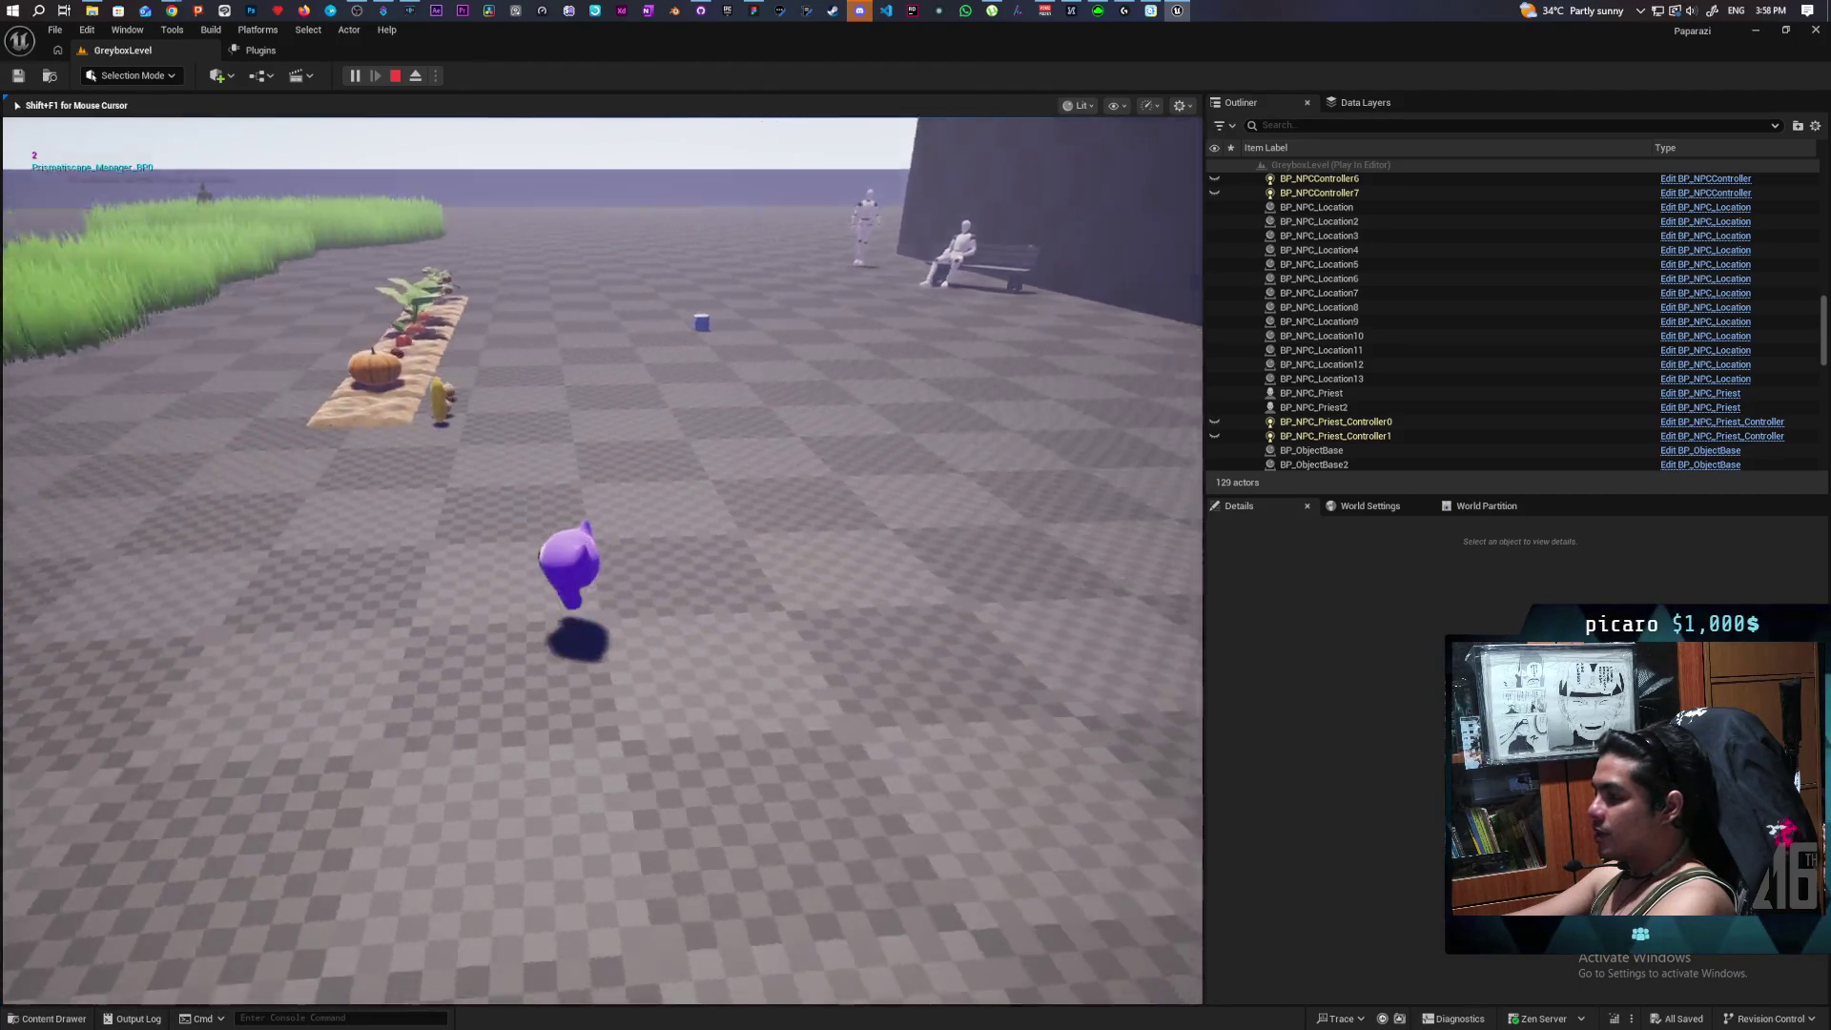
key("w")
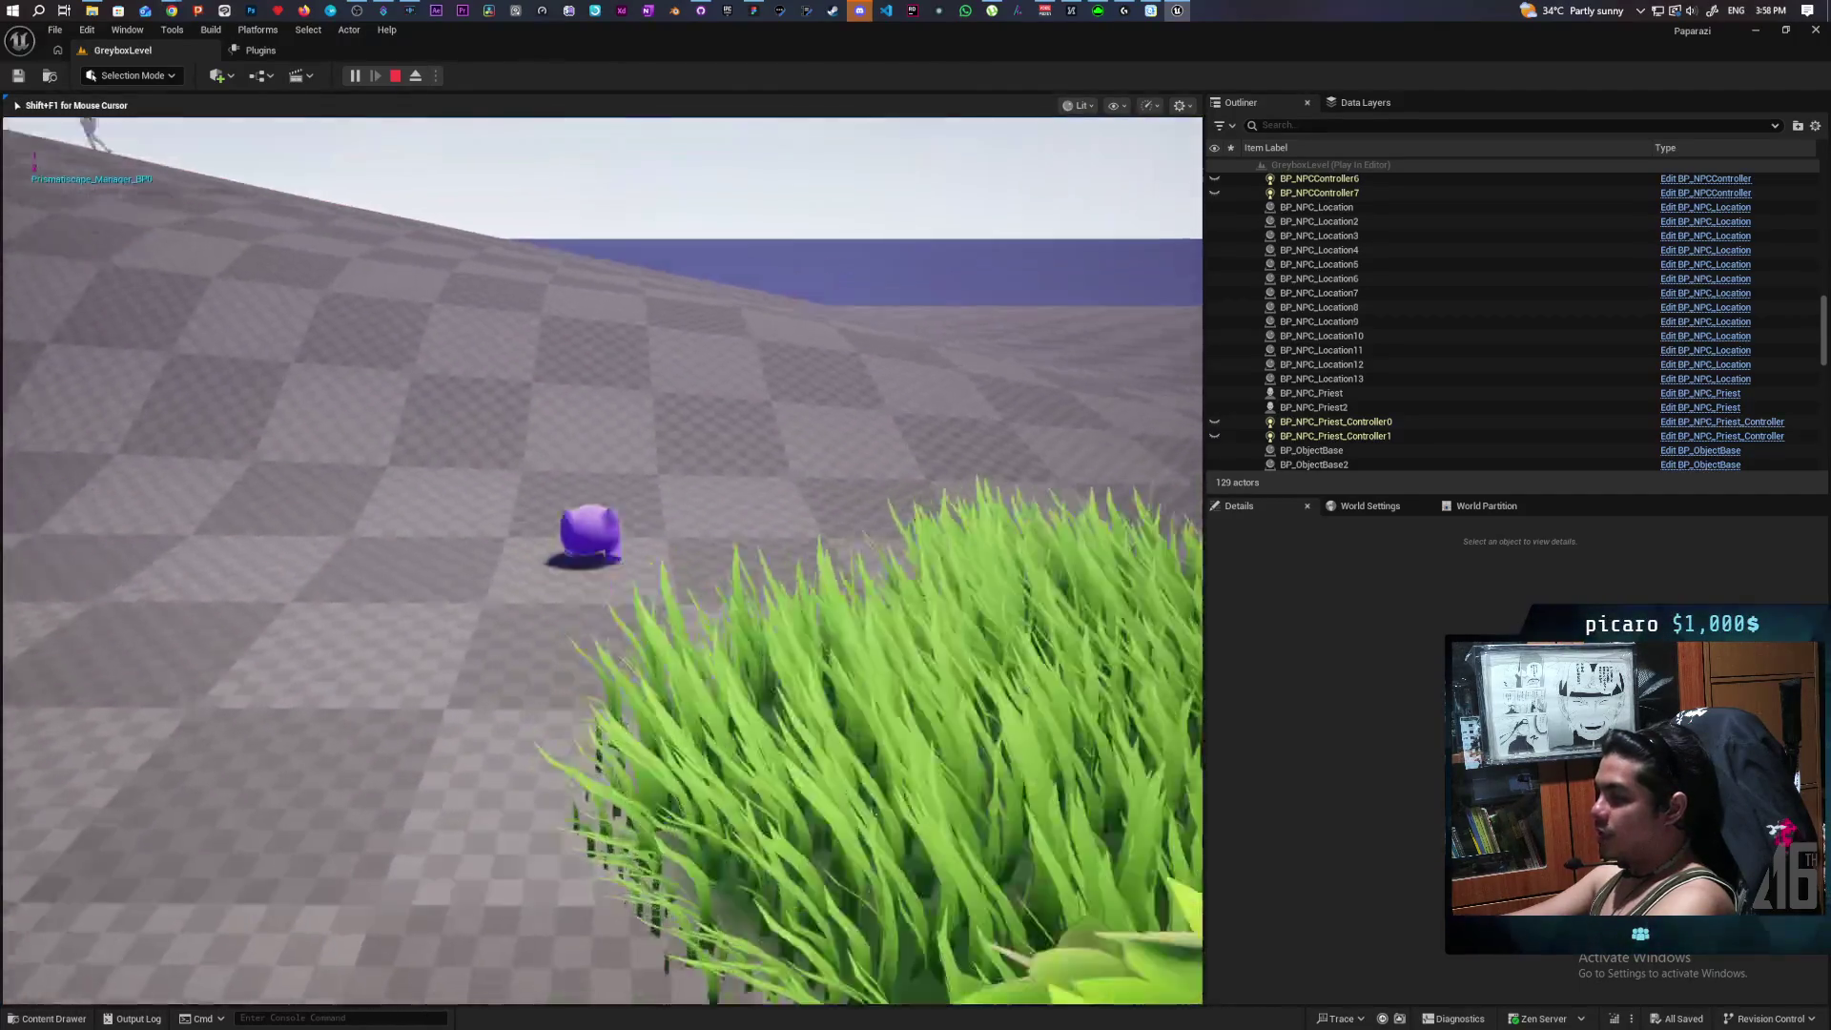
key("space")
key("w")
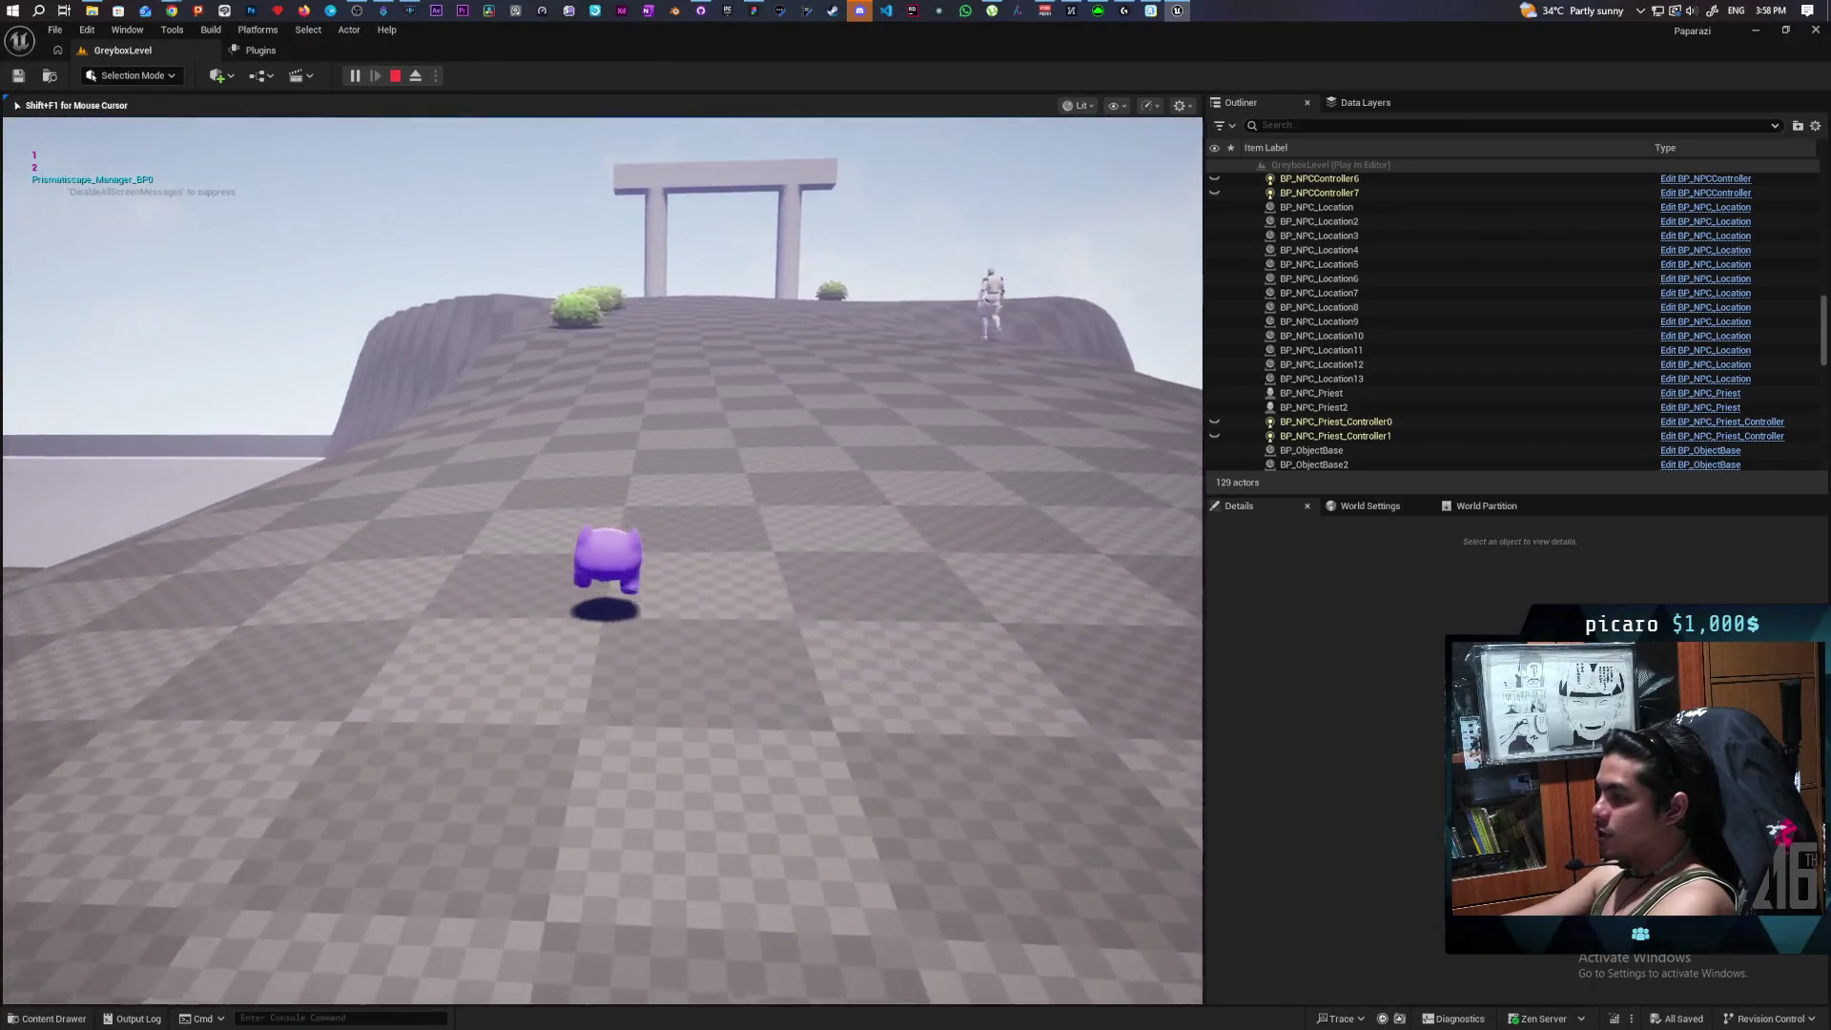
key("Escape")
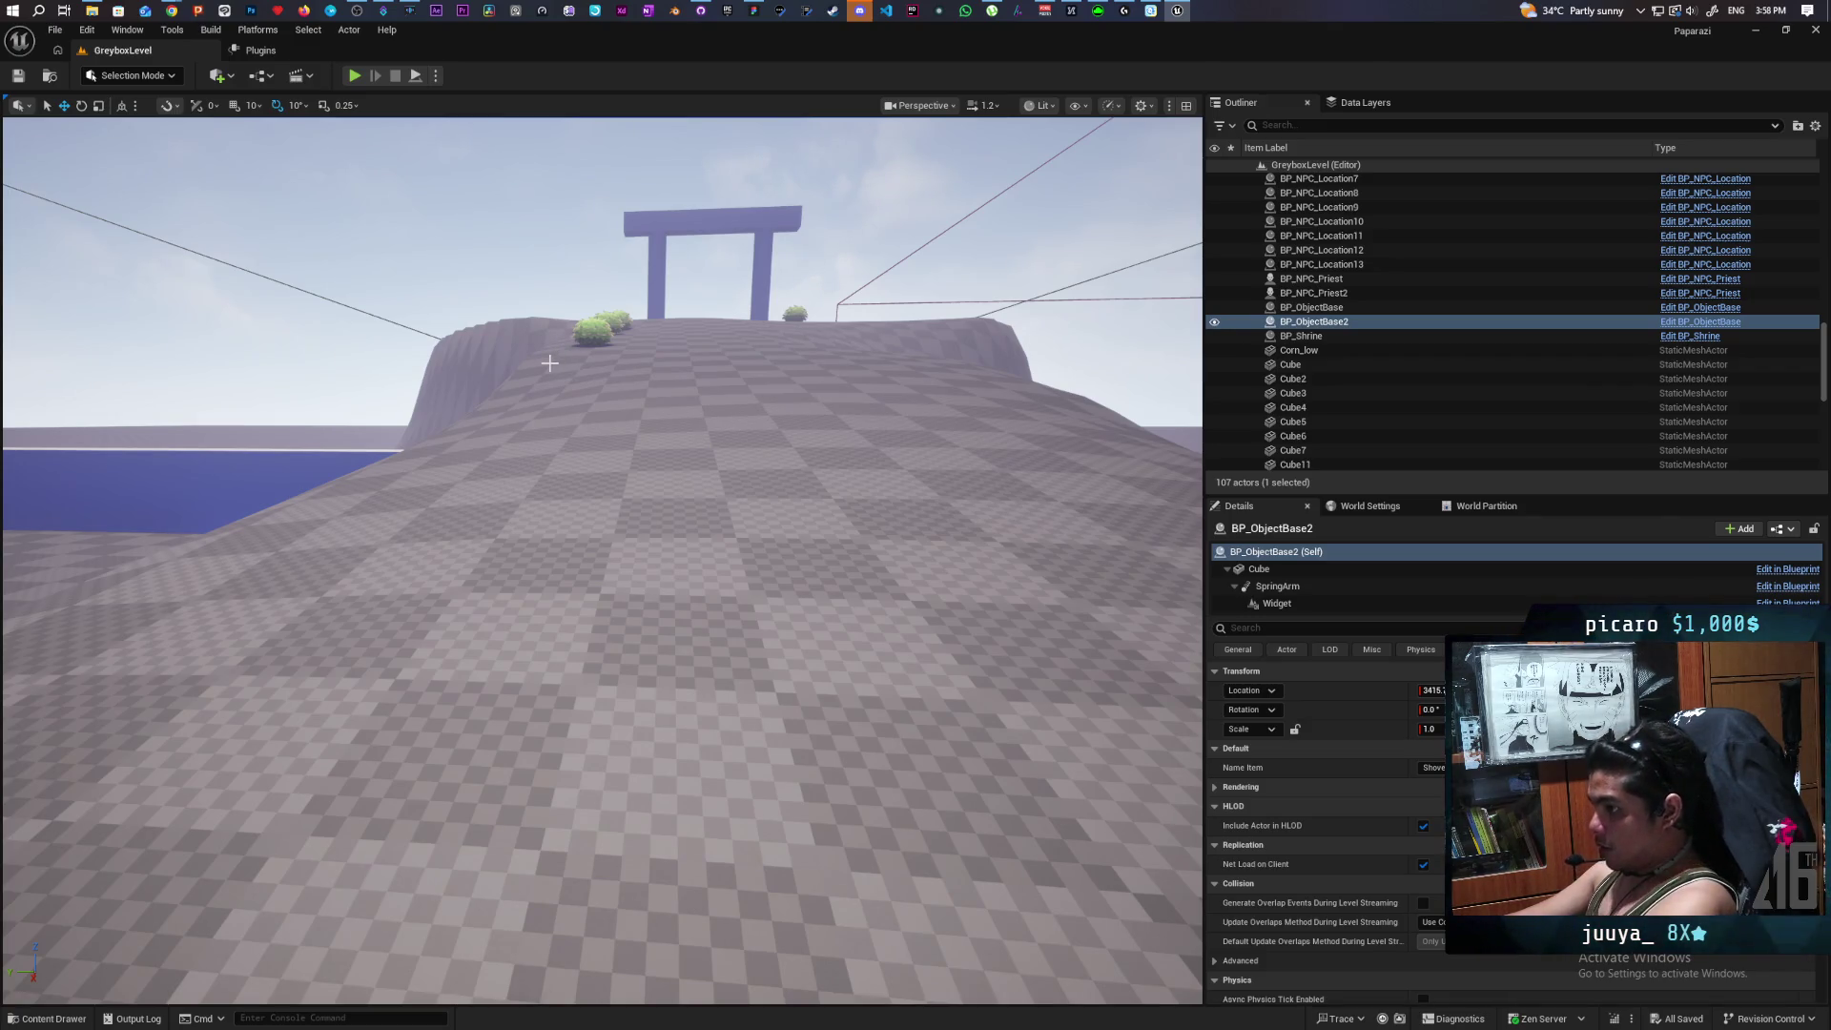
Fly the camera over the grass patches and crops, then switch to the tldraw whiteboard.
mouse_move(634, 524)
left_mouse_down()
mouse_move(439, 542)
mouse_move(419, 515)
mouse_move(918, 340)
left_mouse_up()
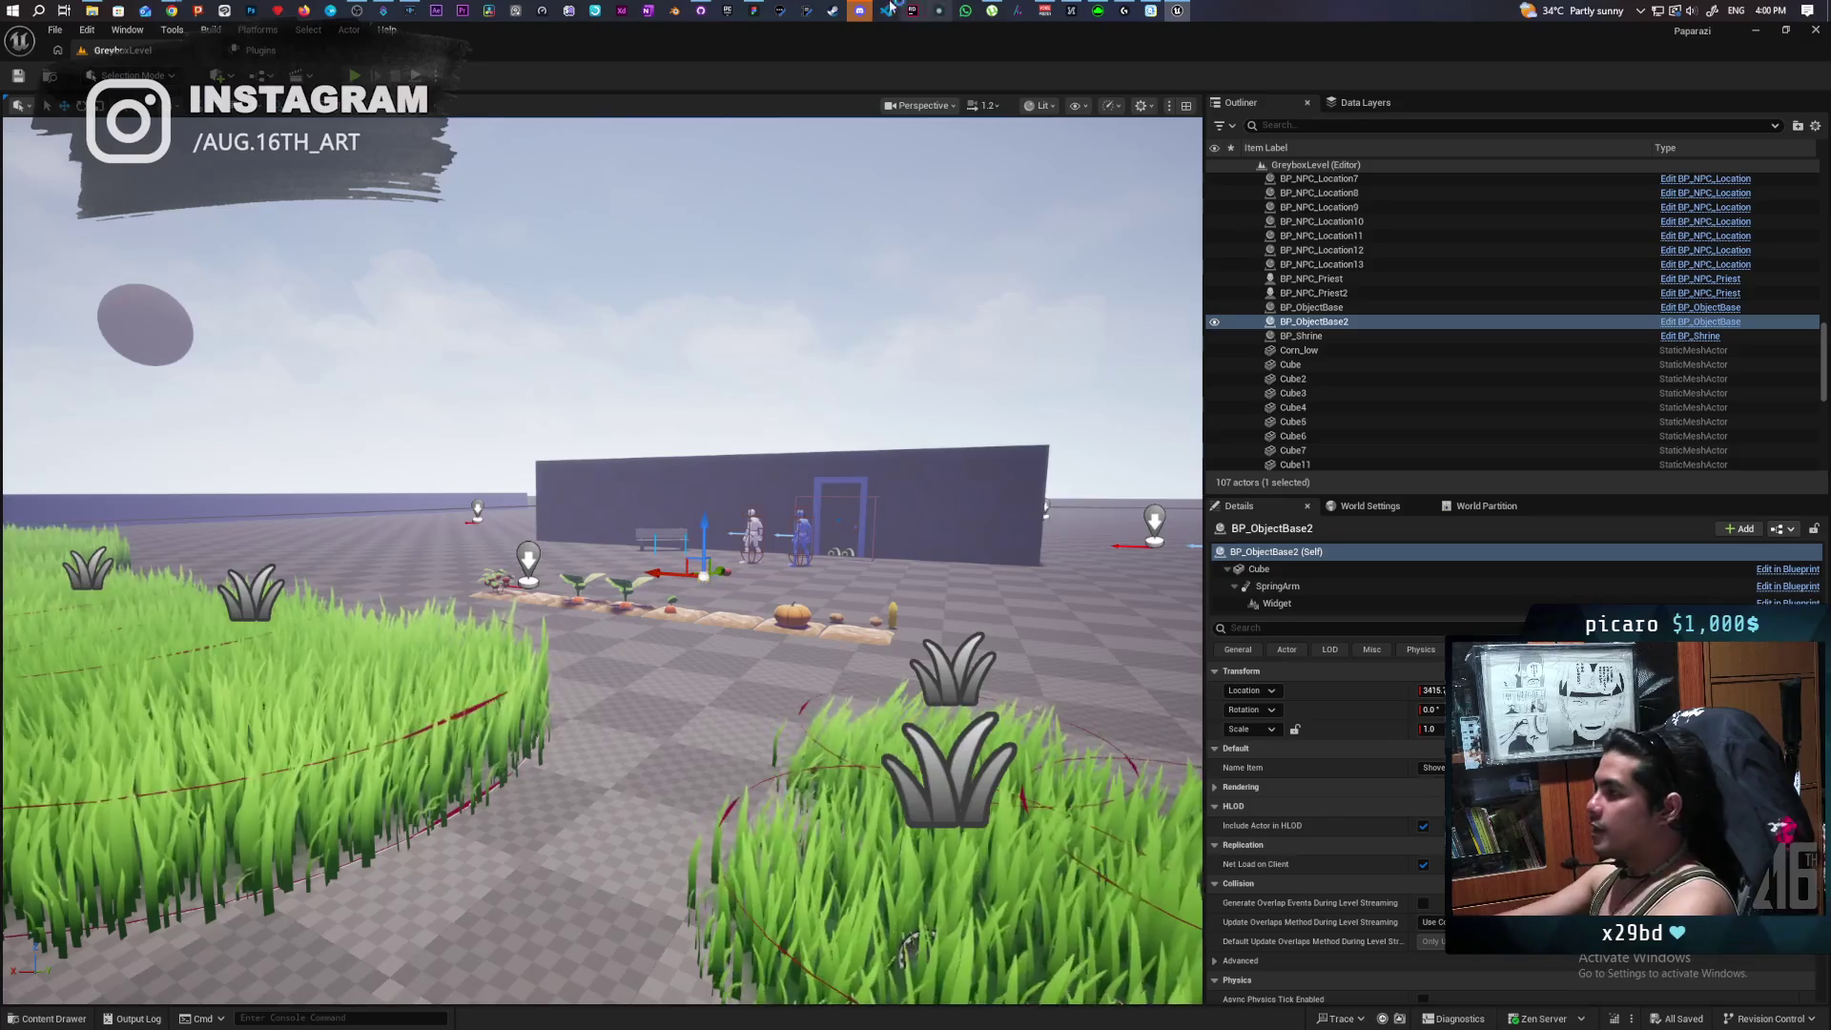
left_click(754, 11)
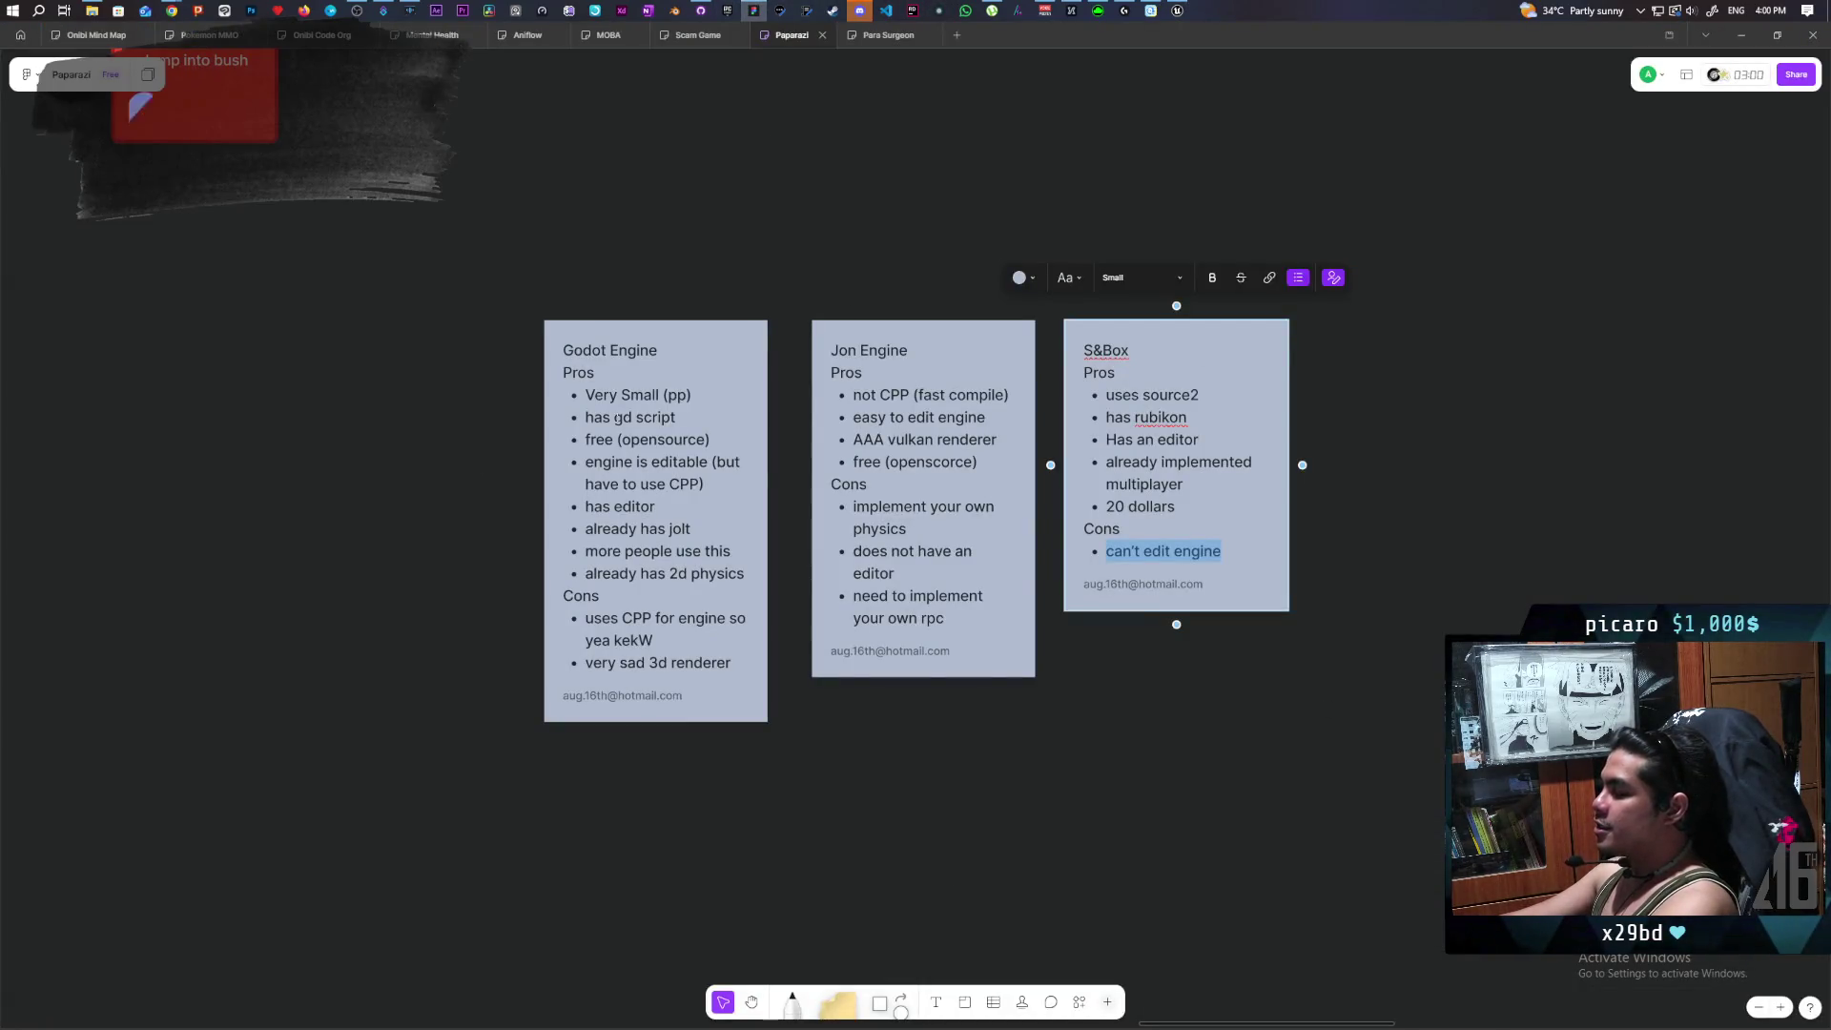
left_click(1362, 522)
mouse_move(1430, 391)
left_mouse_down()
mouse_move(253, 715)
mouse_move(241, 744)
left_mouse_up()
key("Escape")
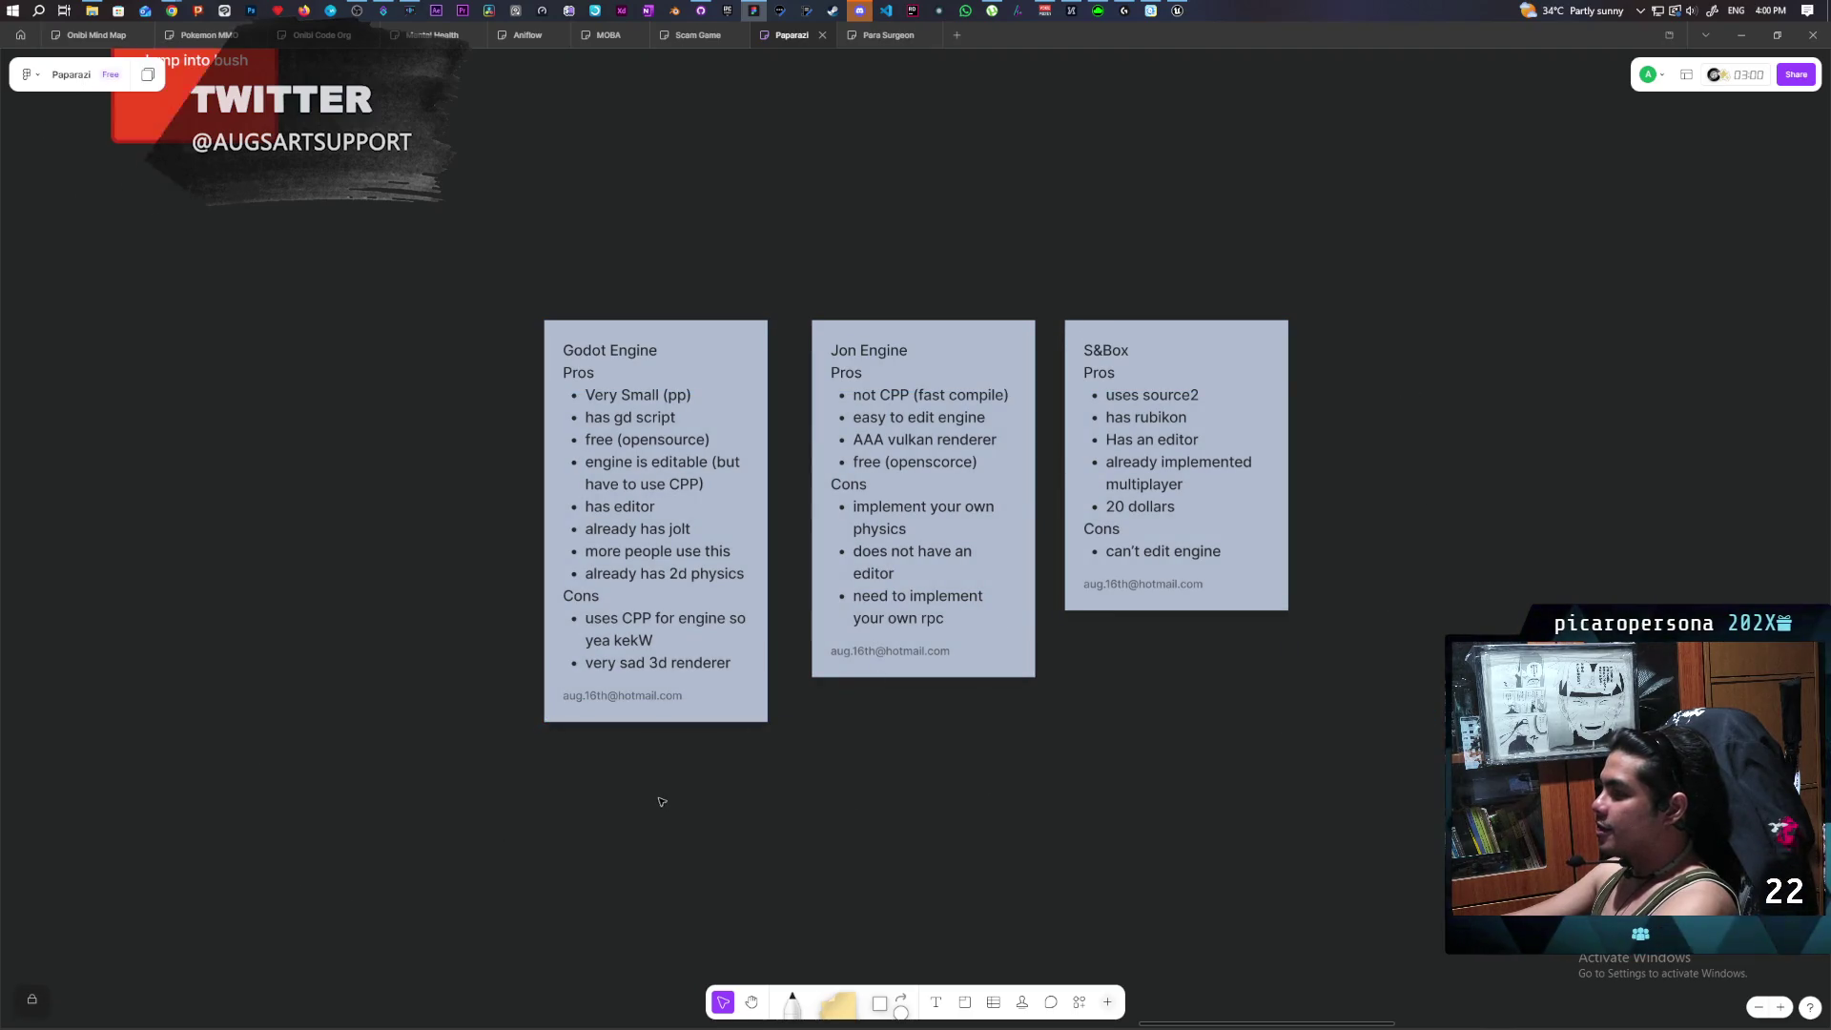
left_click(886, 413)
left_click(895, 396)
key("ctrl+a")
triple_click(903, 396)
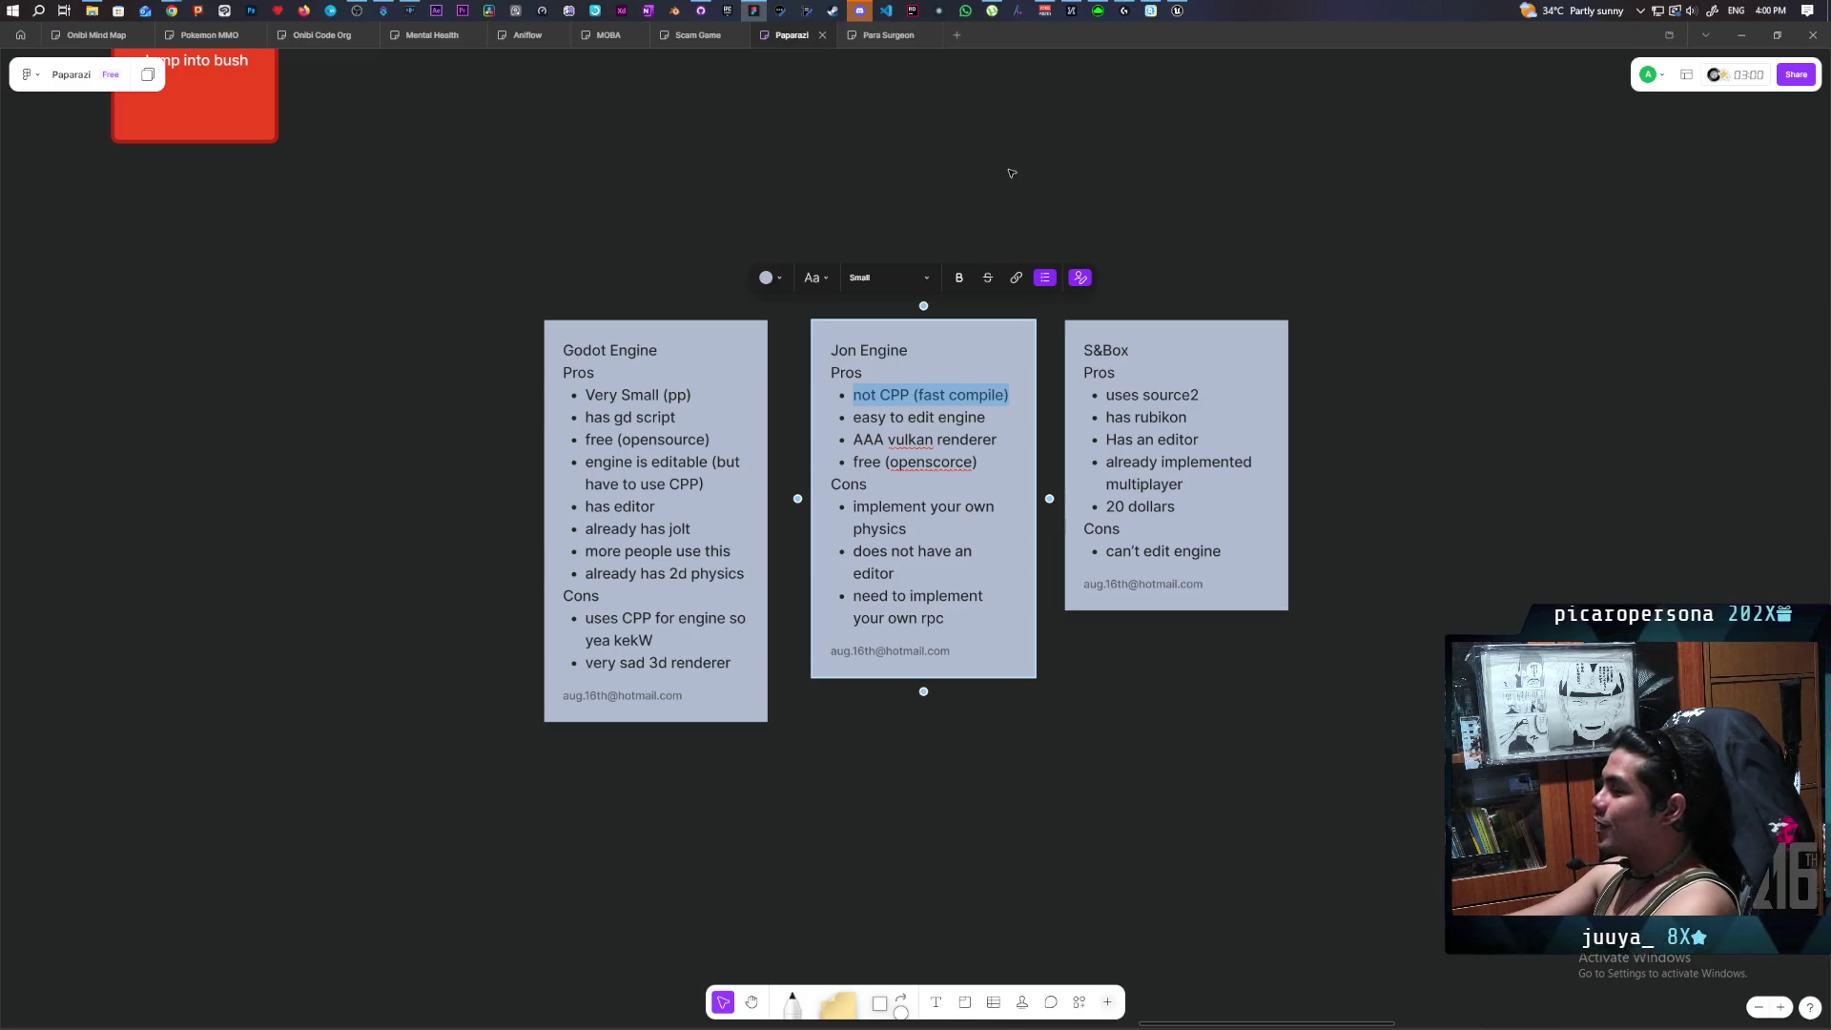
mouse_move(1179, 11)
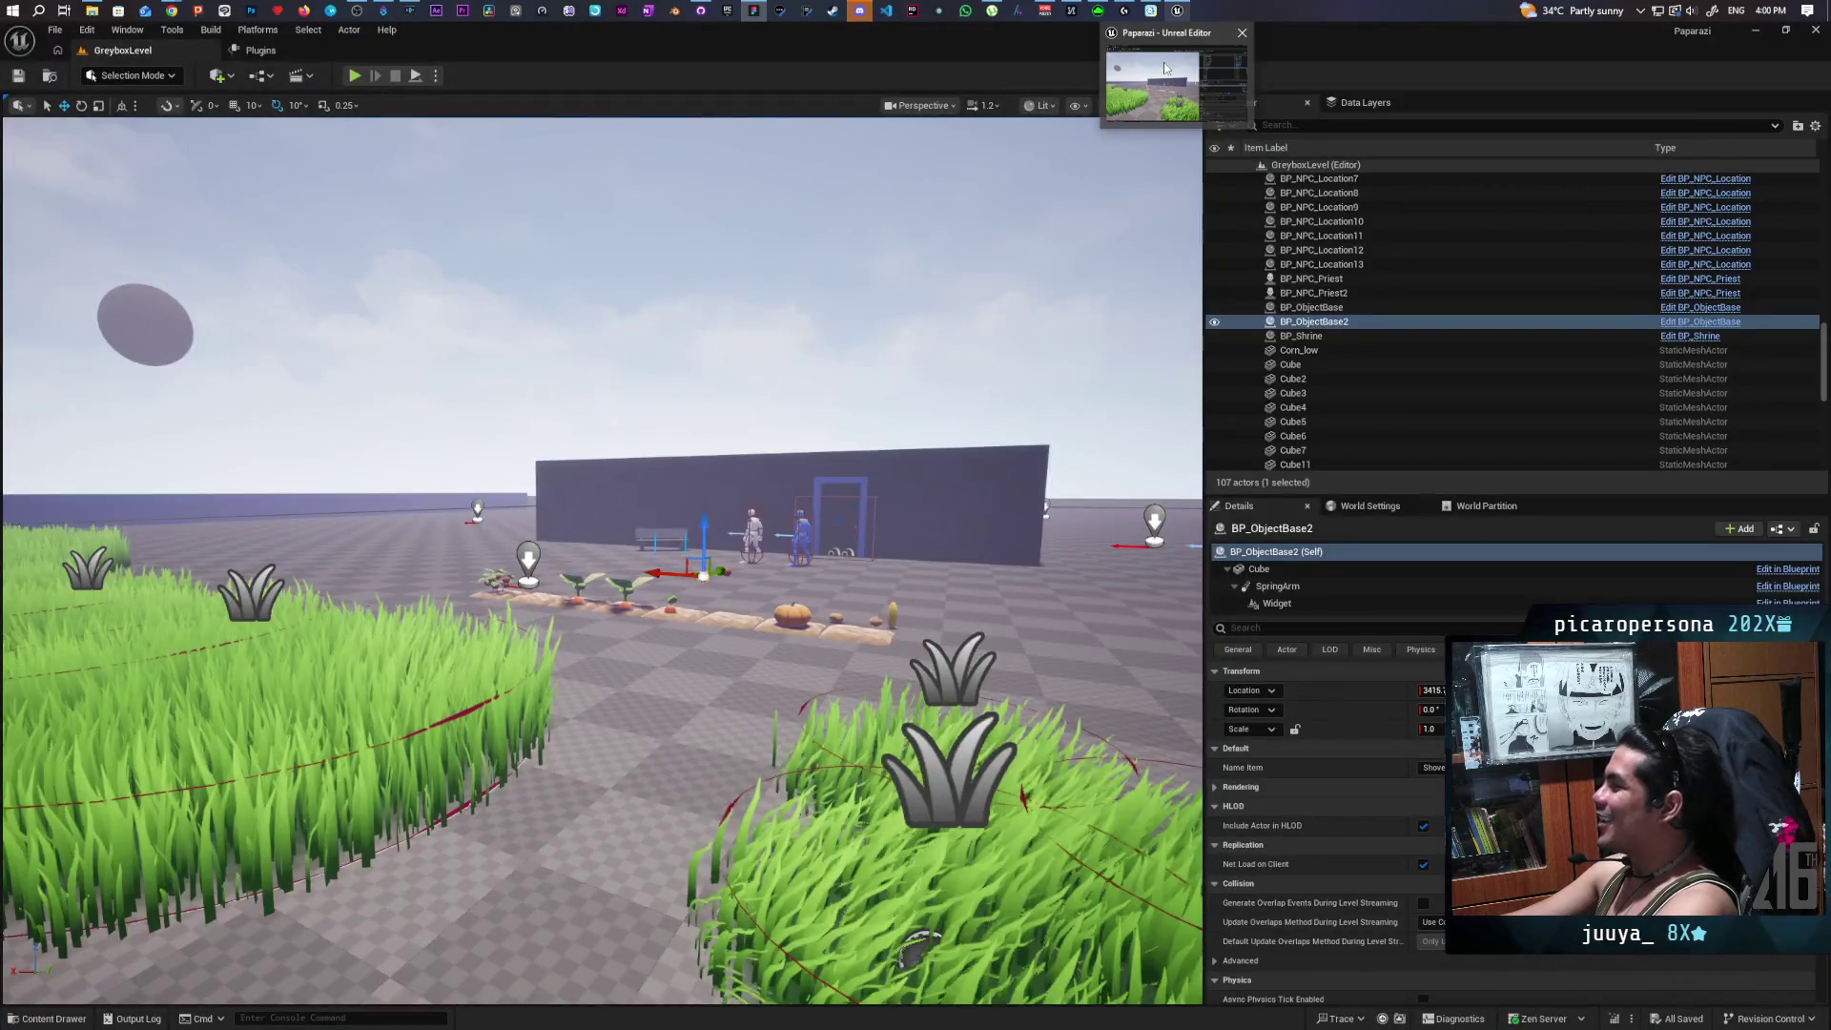
Return to Unreal and open the Content Drawer on Core > Interactables.
left_click(1166, 69)
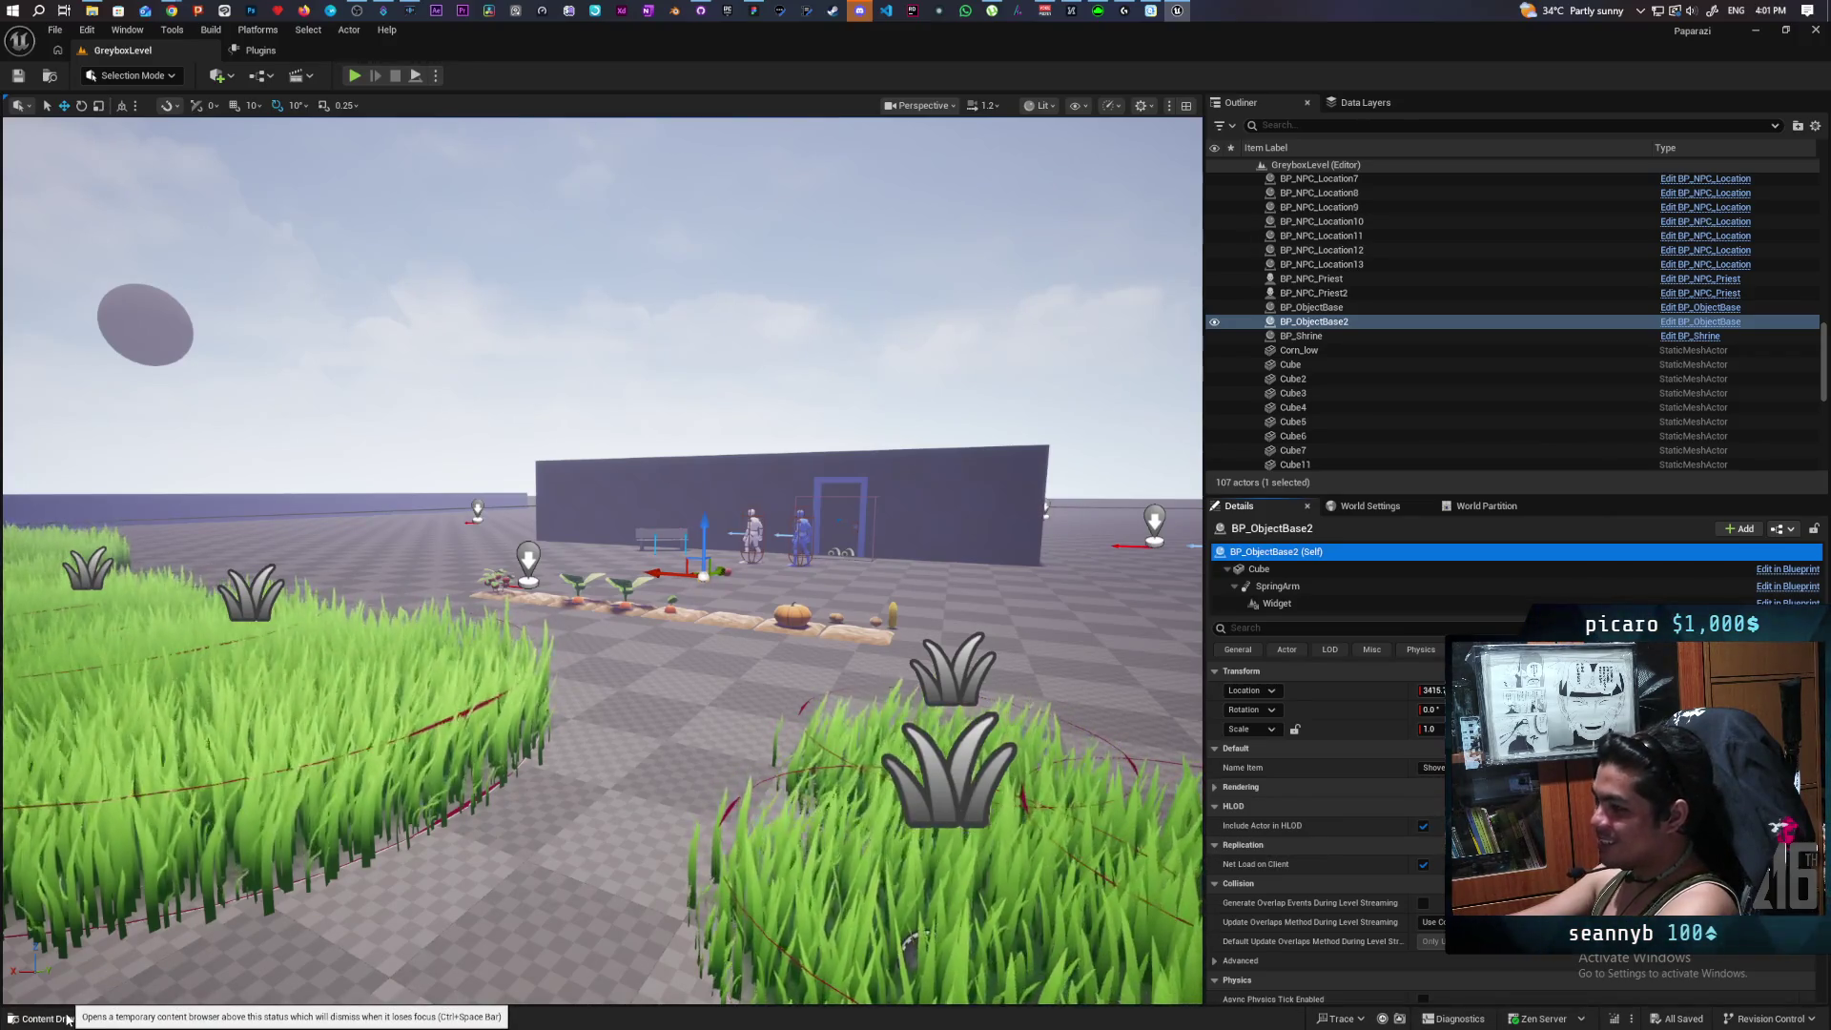
left_click(66, 1018)
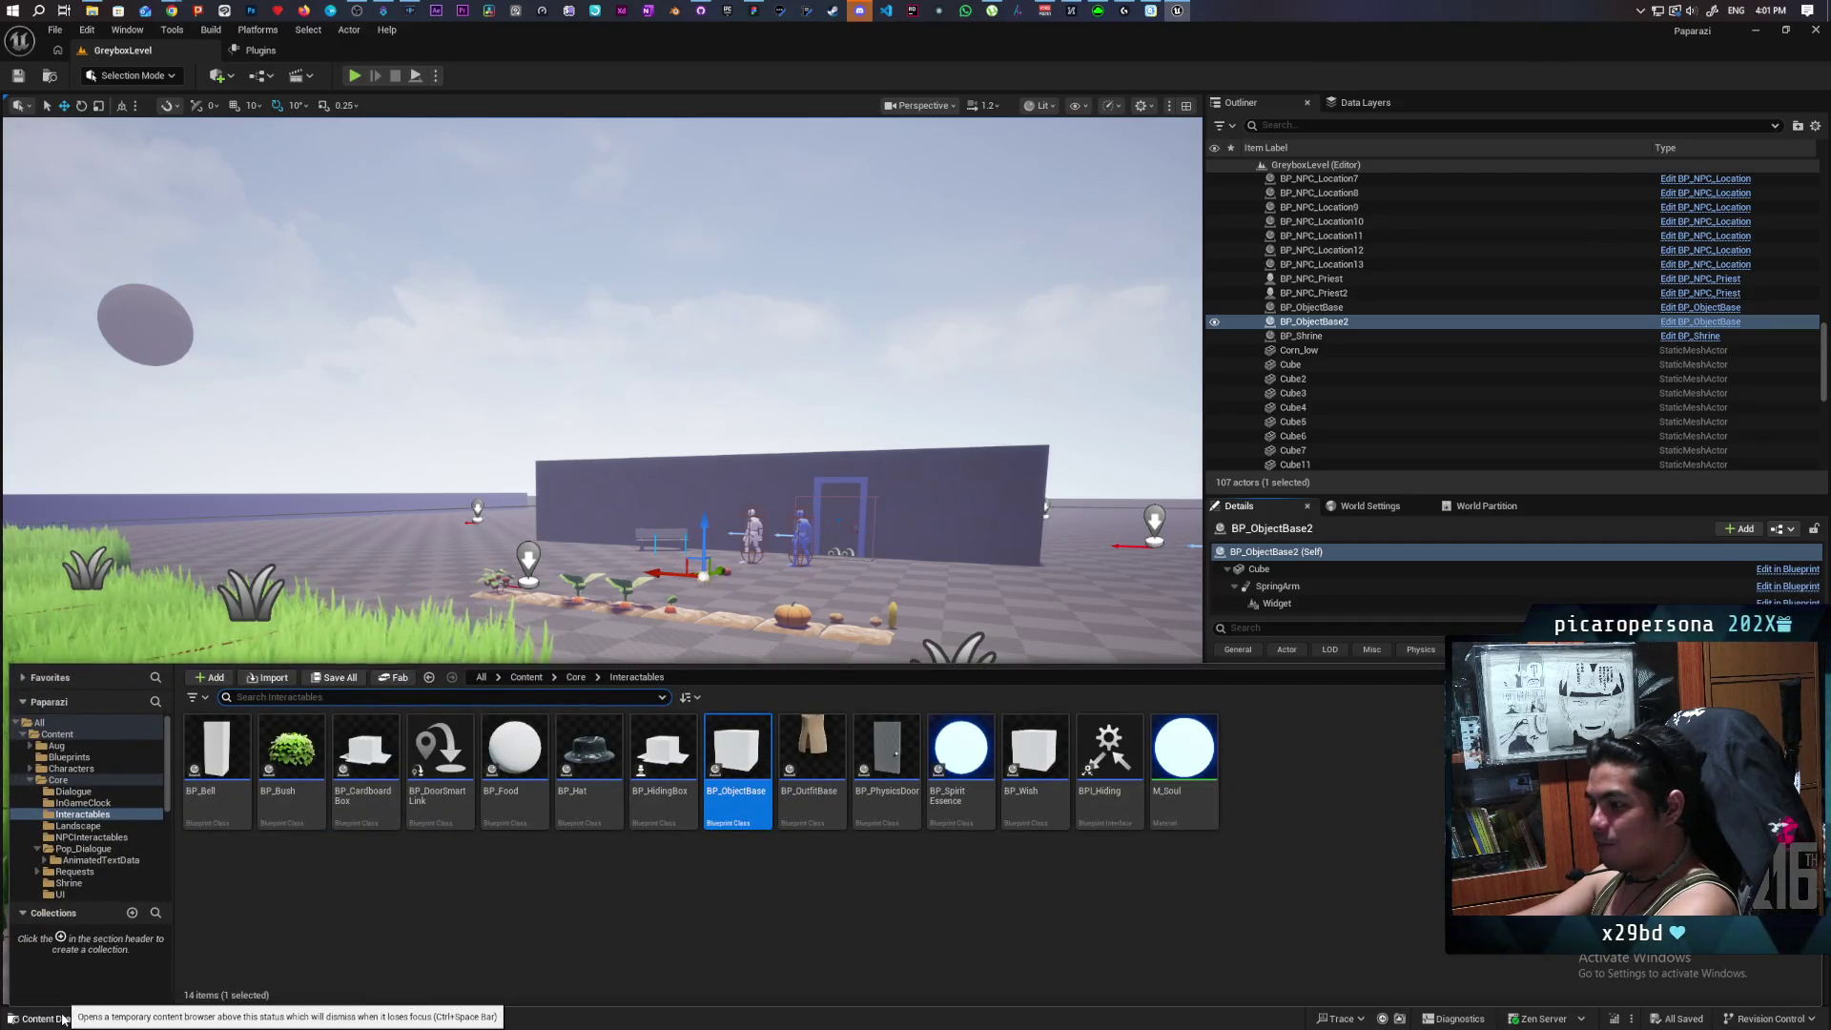
left_click(689, 912)
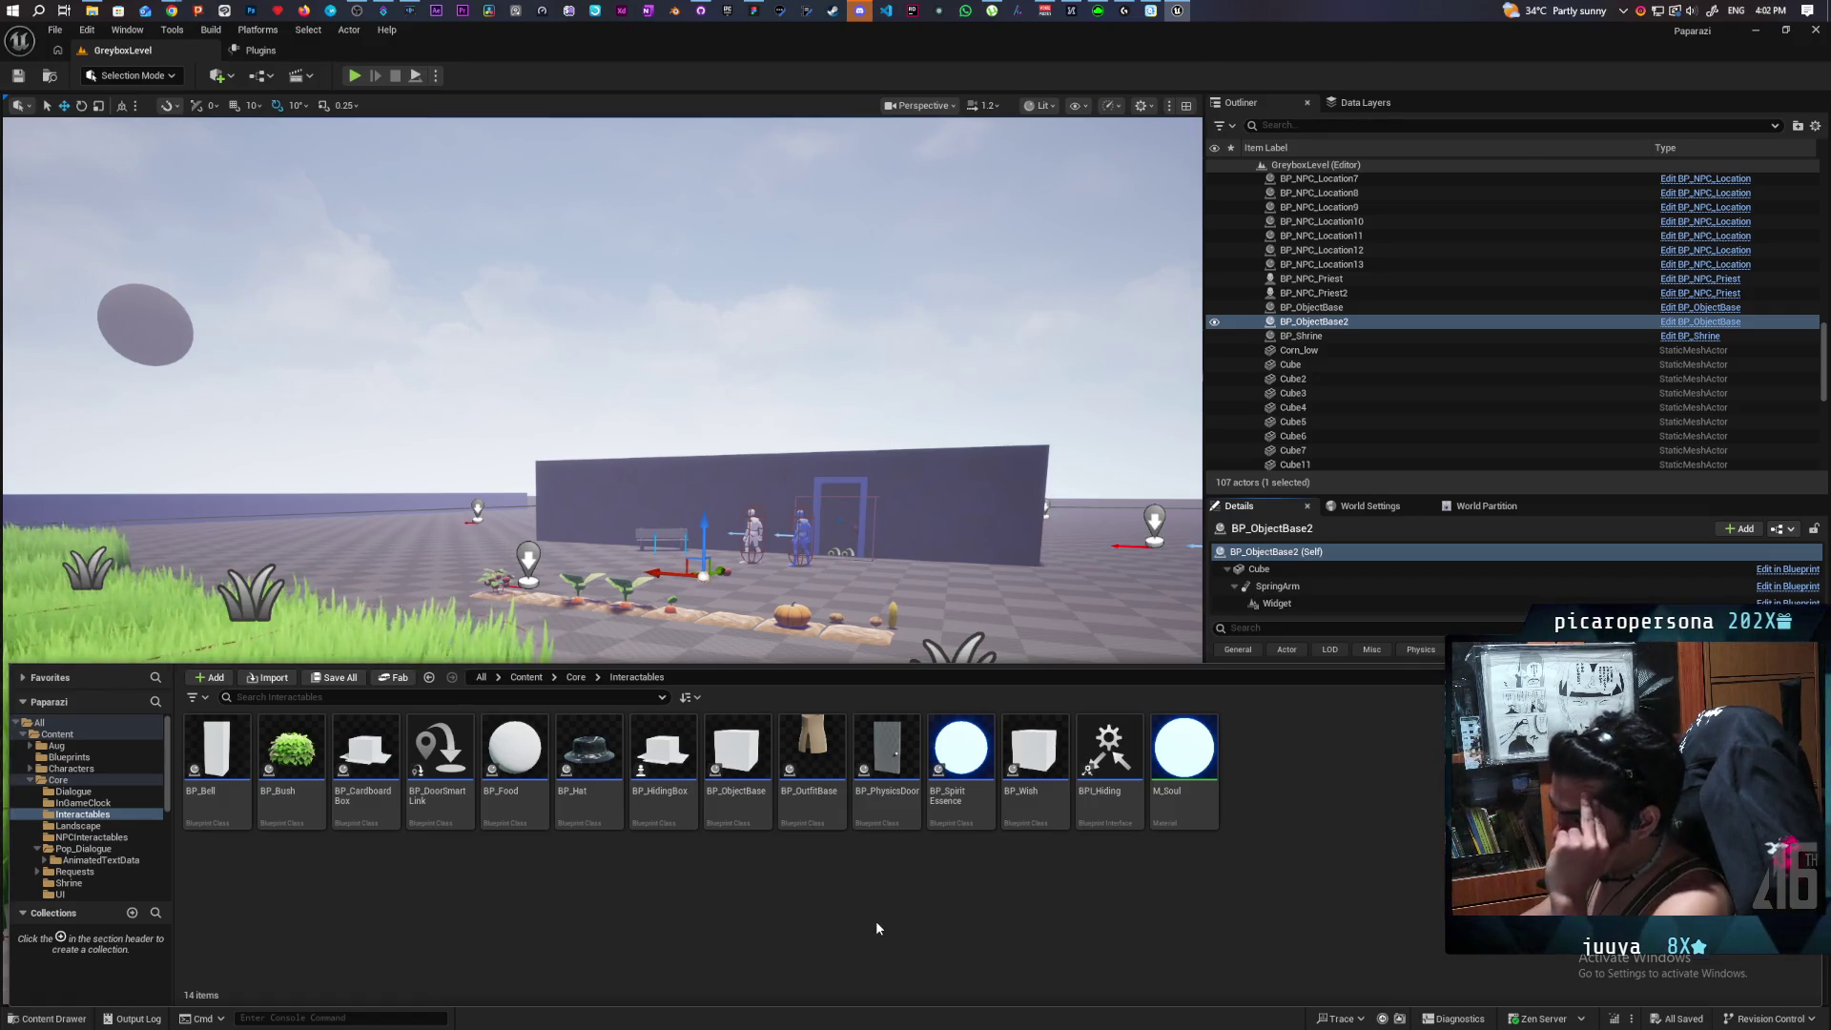
left_click(525, 677)
left_click(494, 696)
type("shovcel")
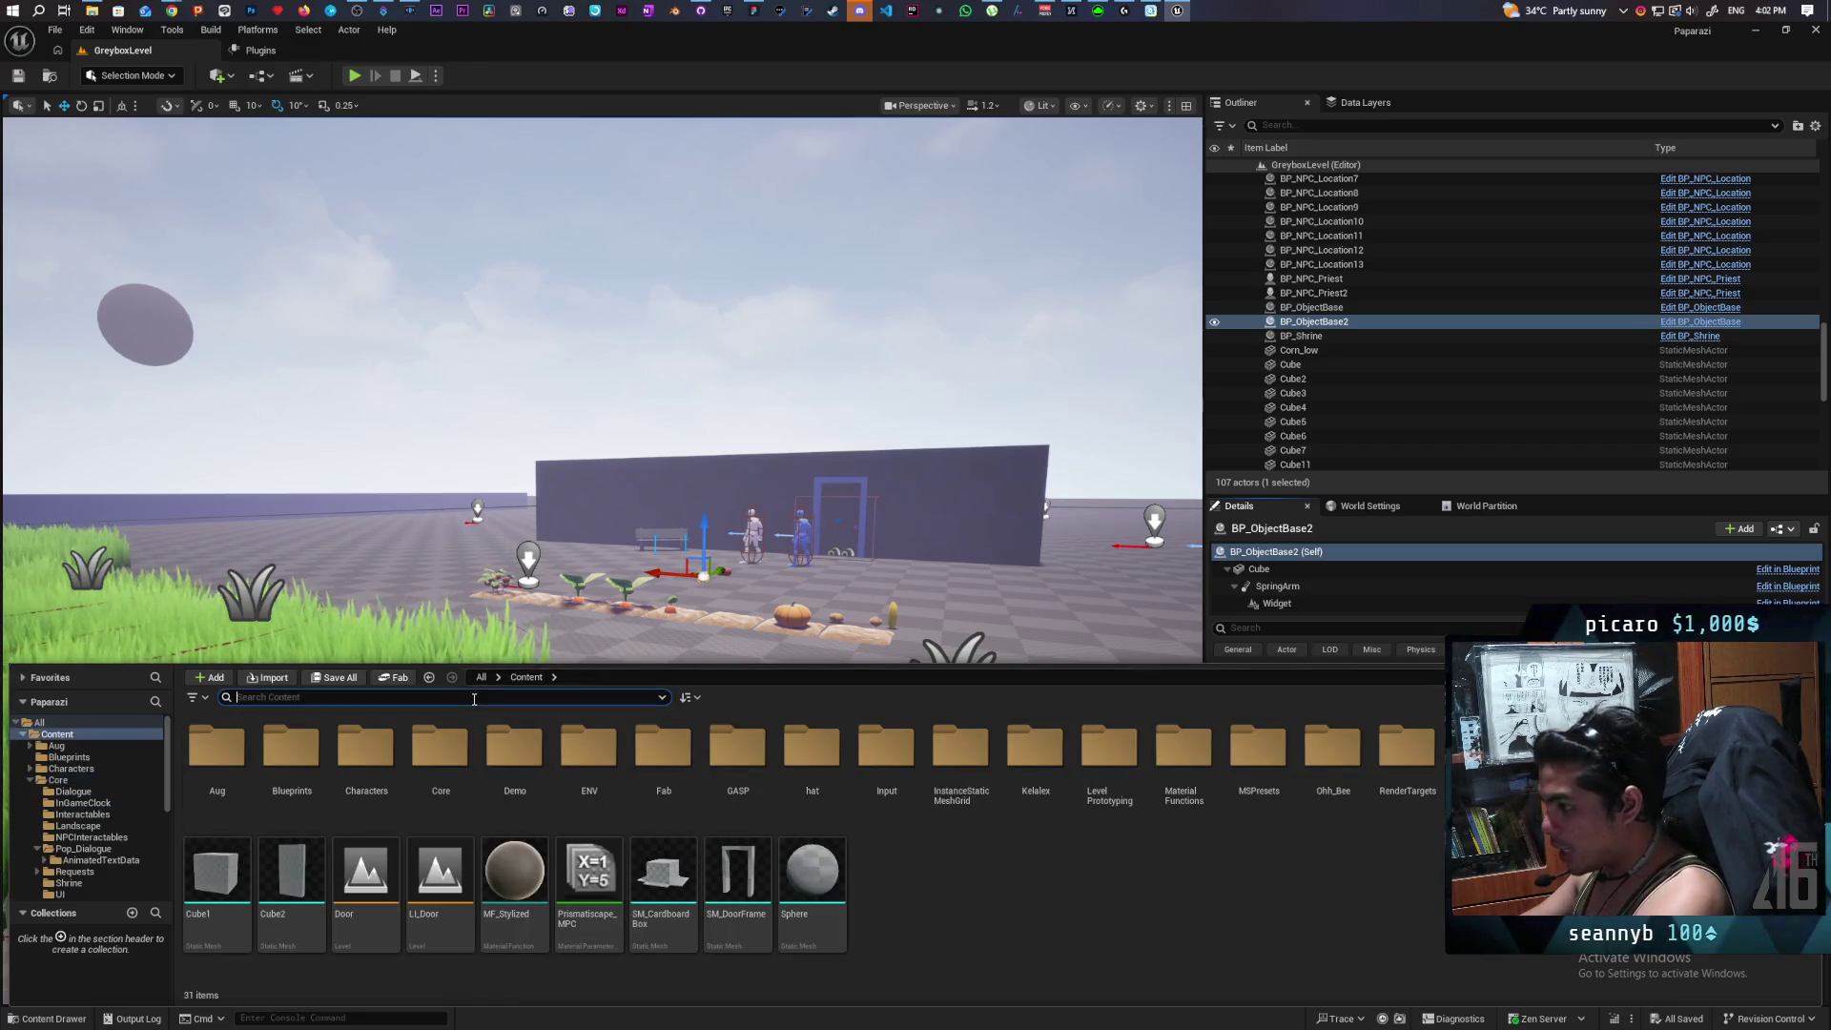
key("BackSpace")
key("BackSpace")
key("BackSpace")
type("el")
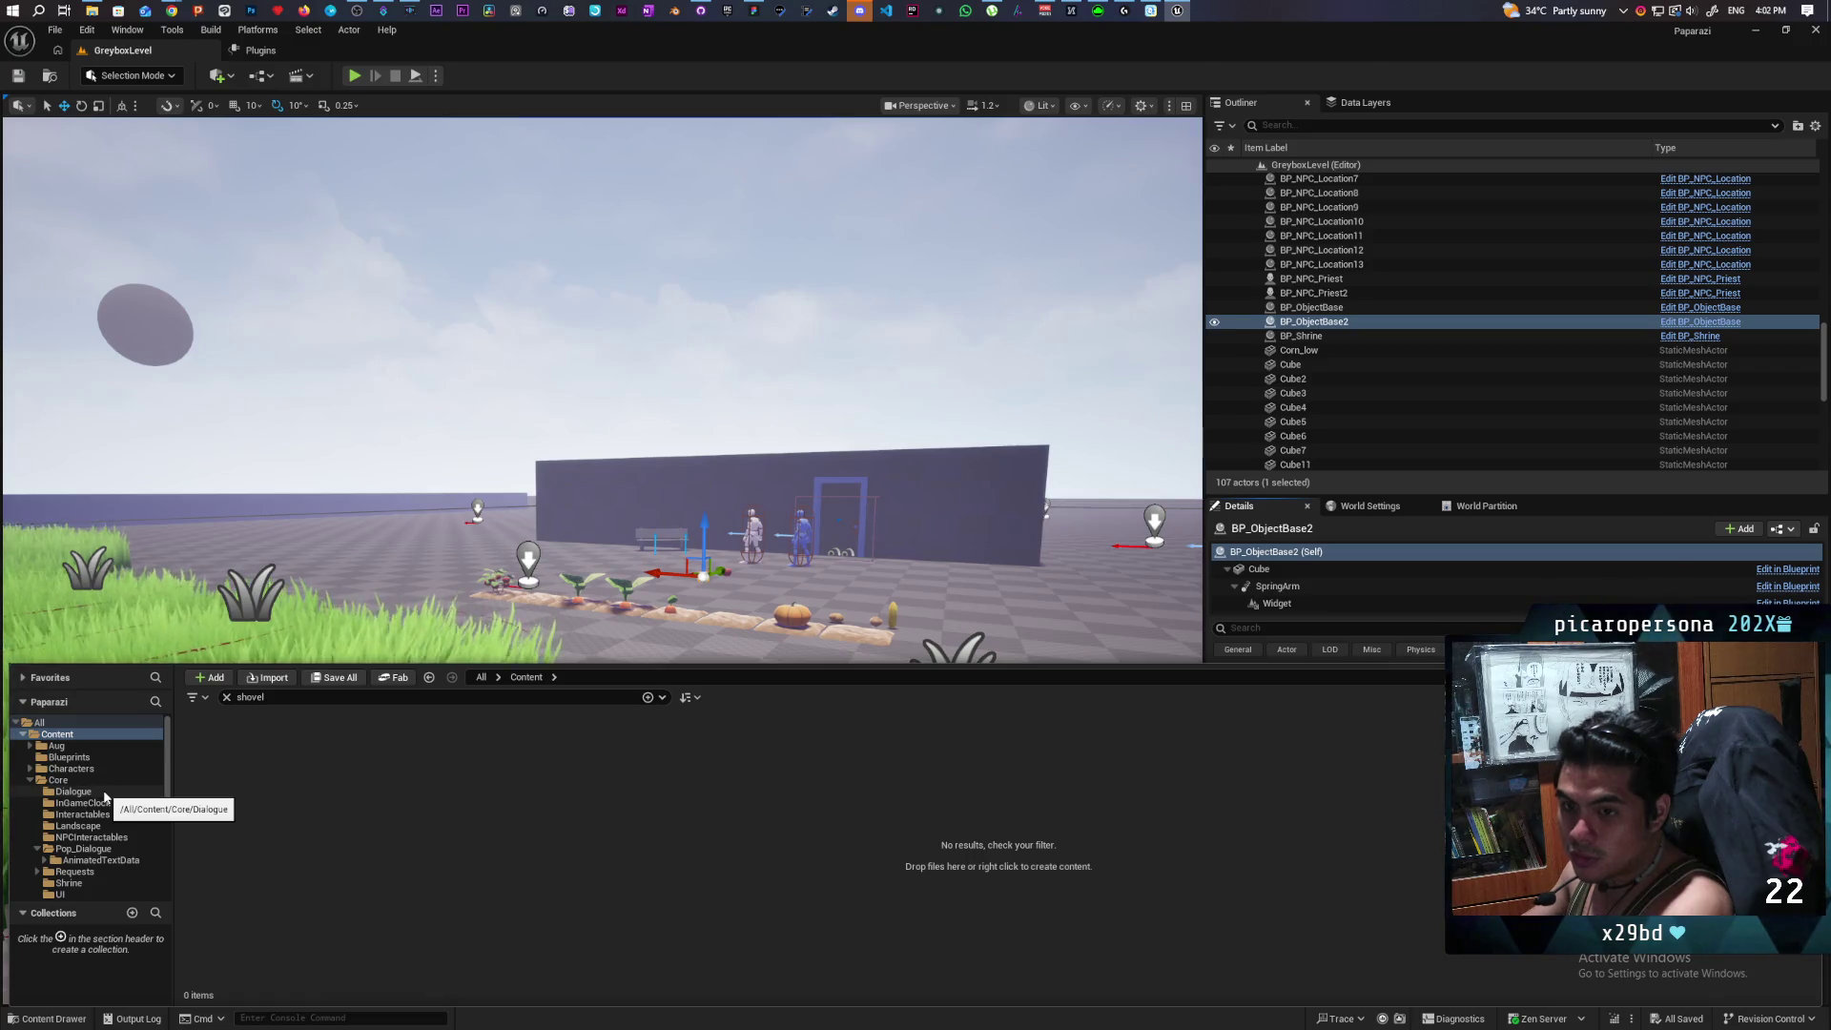
left_click(227, 697)
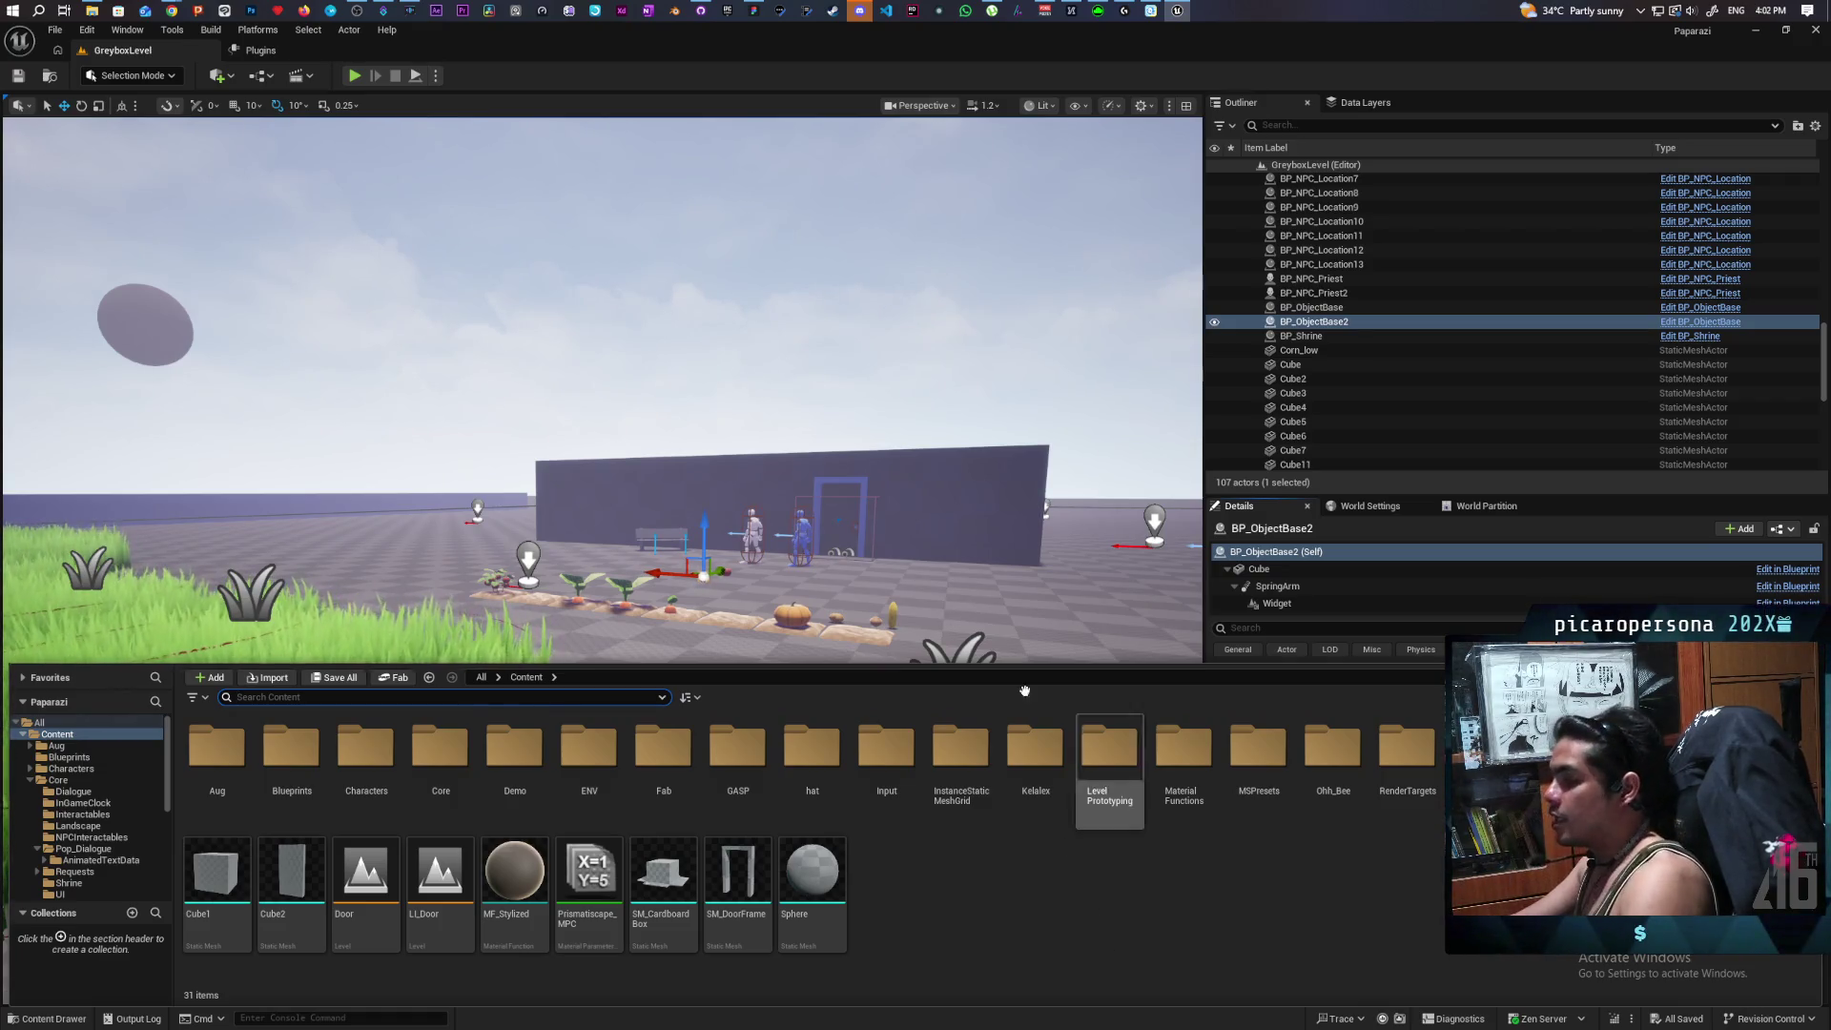
mouse_move(168, 7)
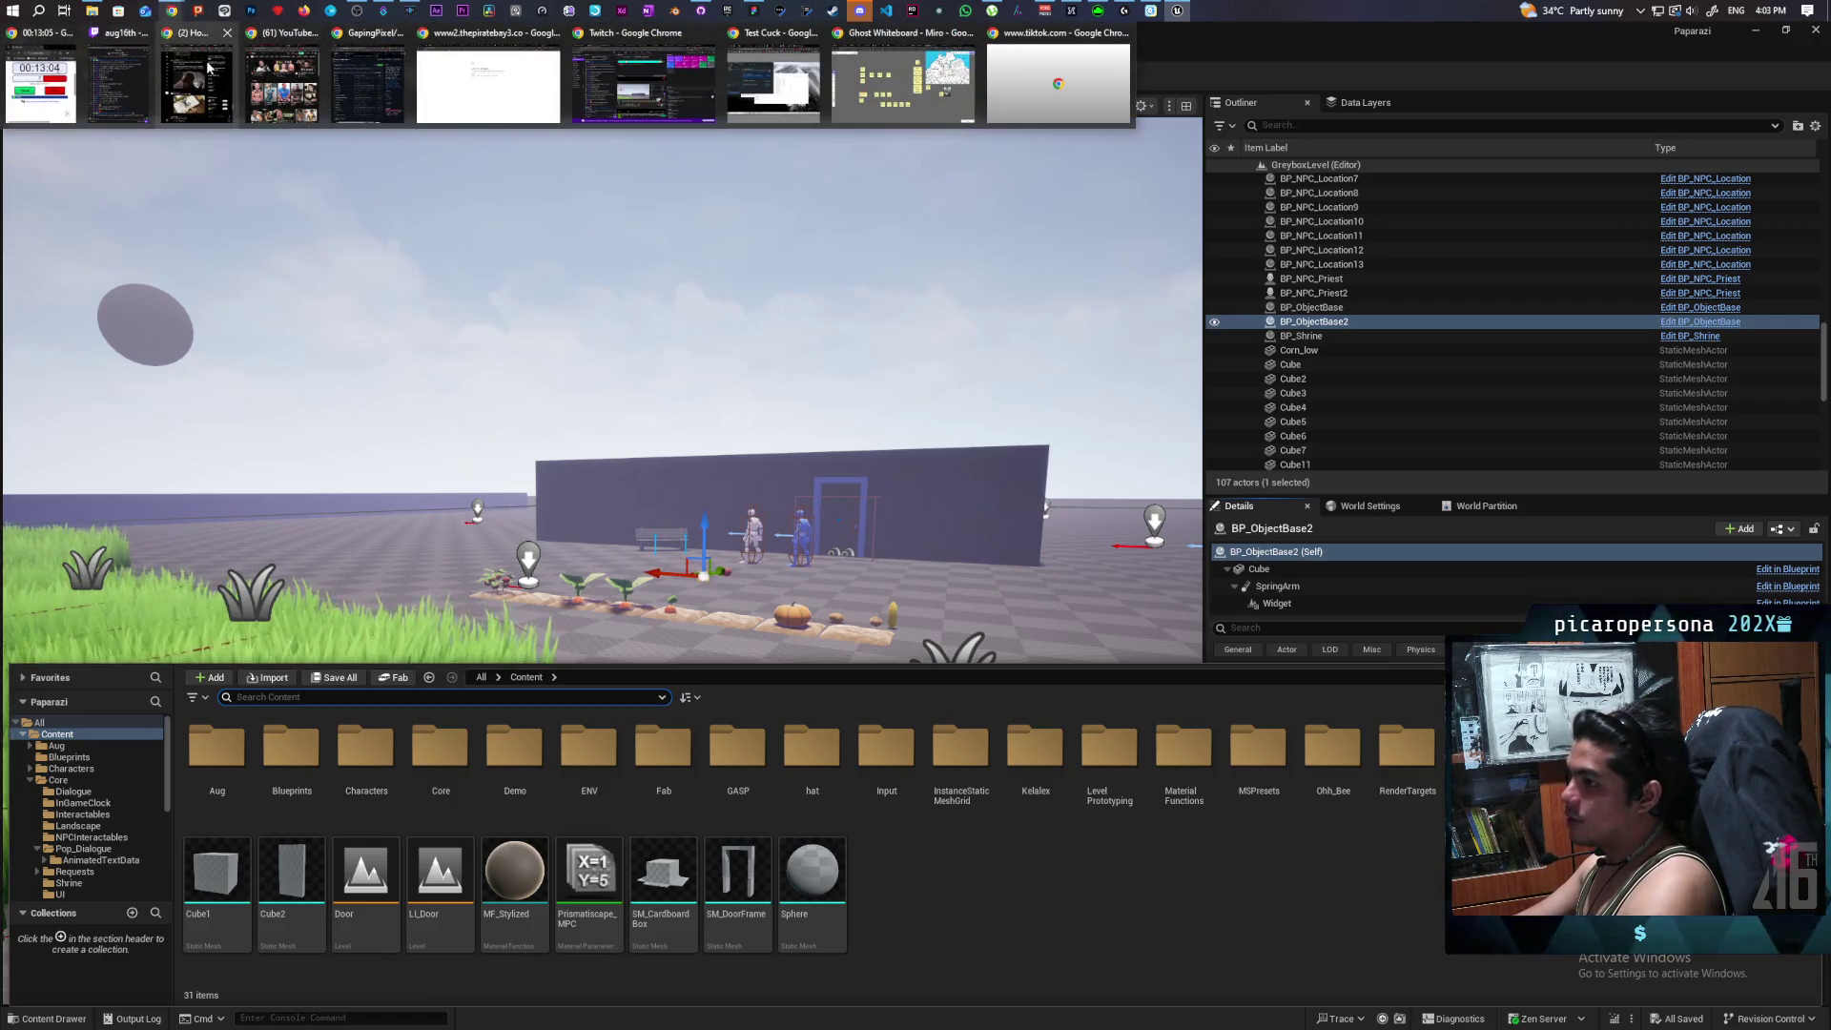
mouse_move(208, 87)
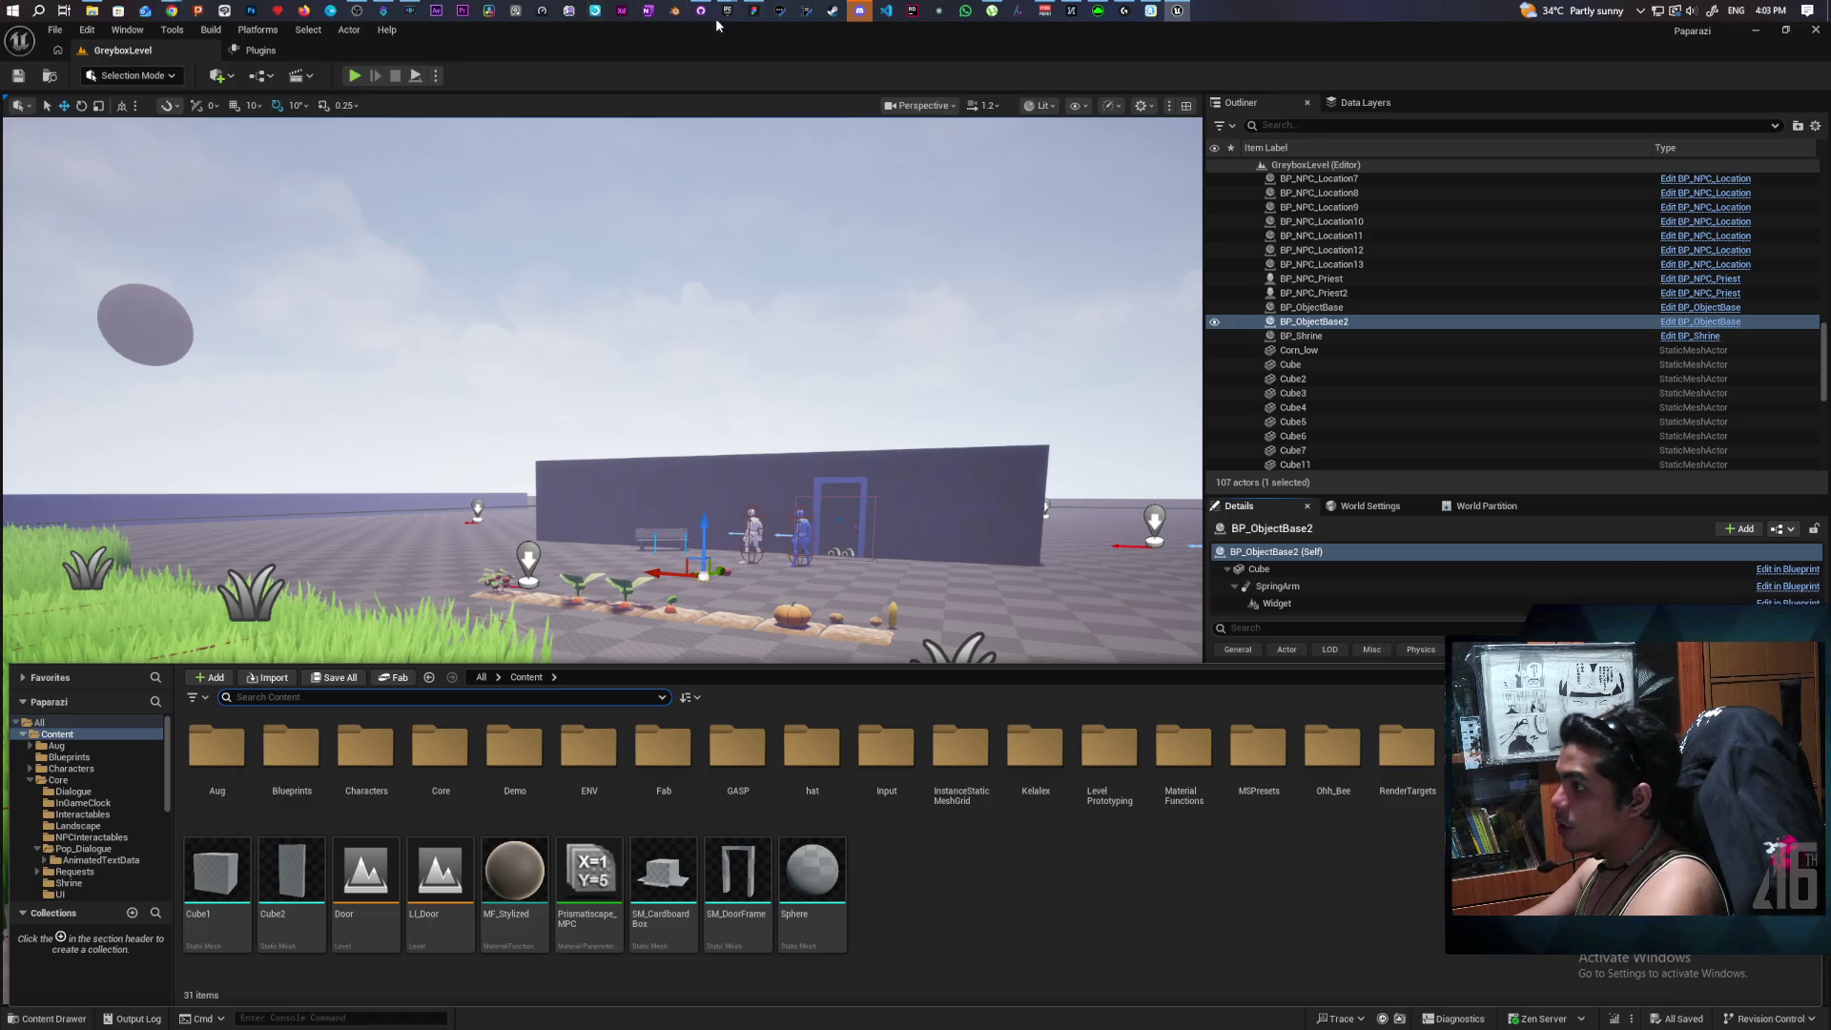
mouse_move(727, 12)
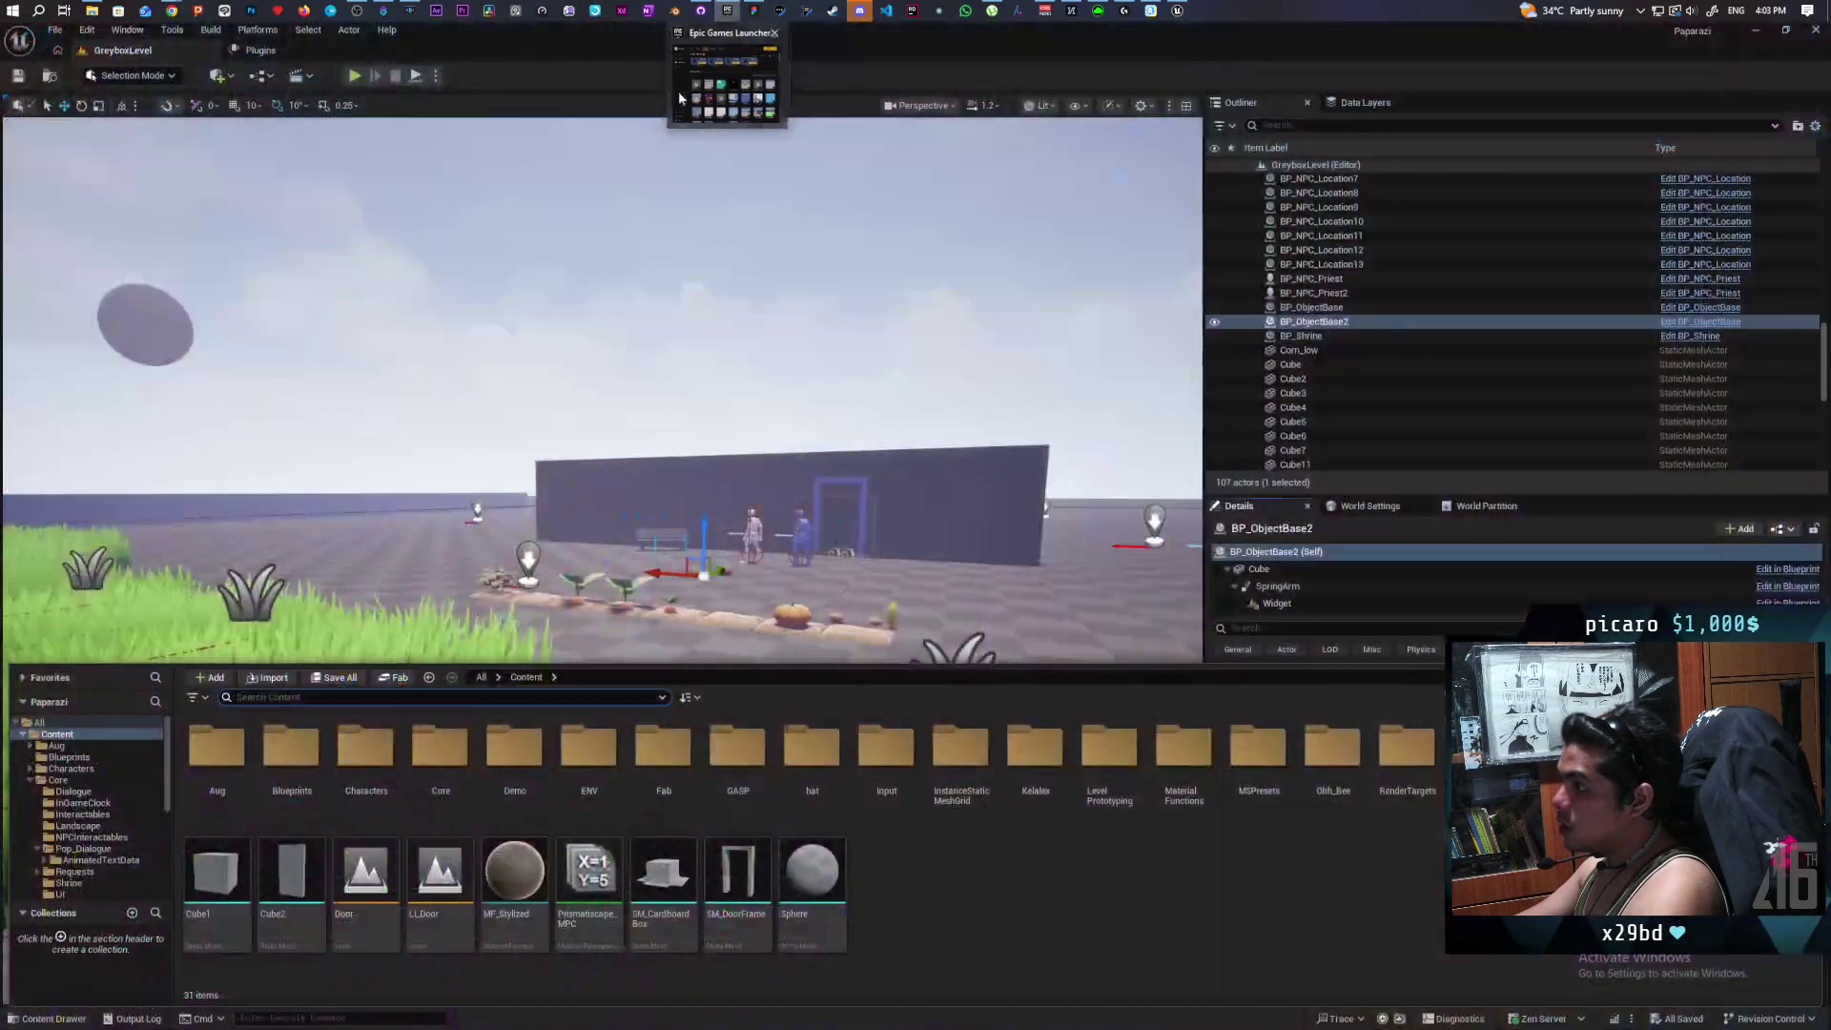
Open Fab in the Epic Games Launcher and search for 'shovel'.
left_click(664, 81)
left_click(343, 305)
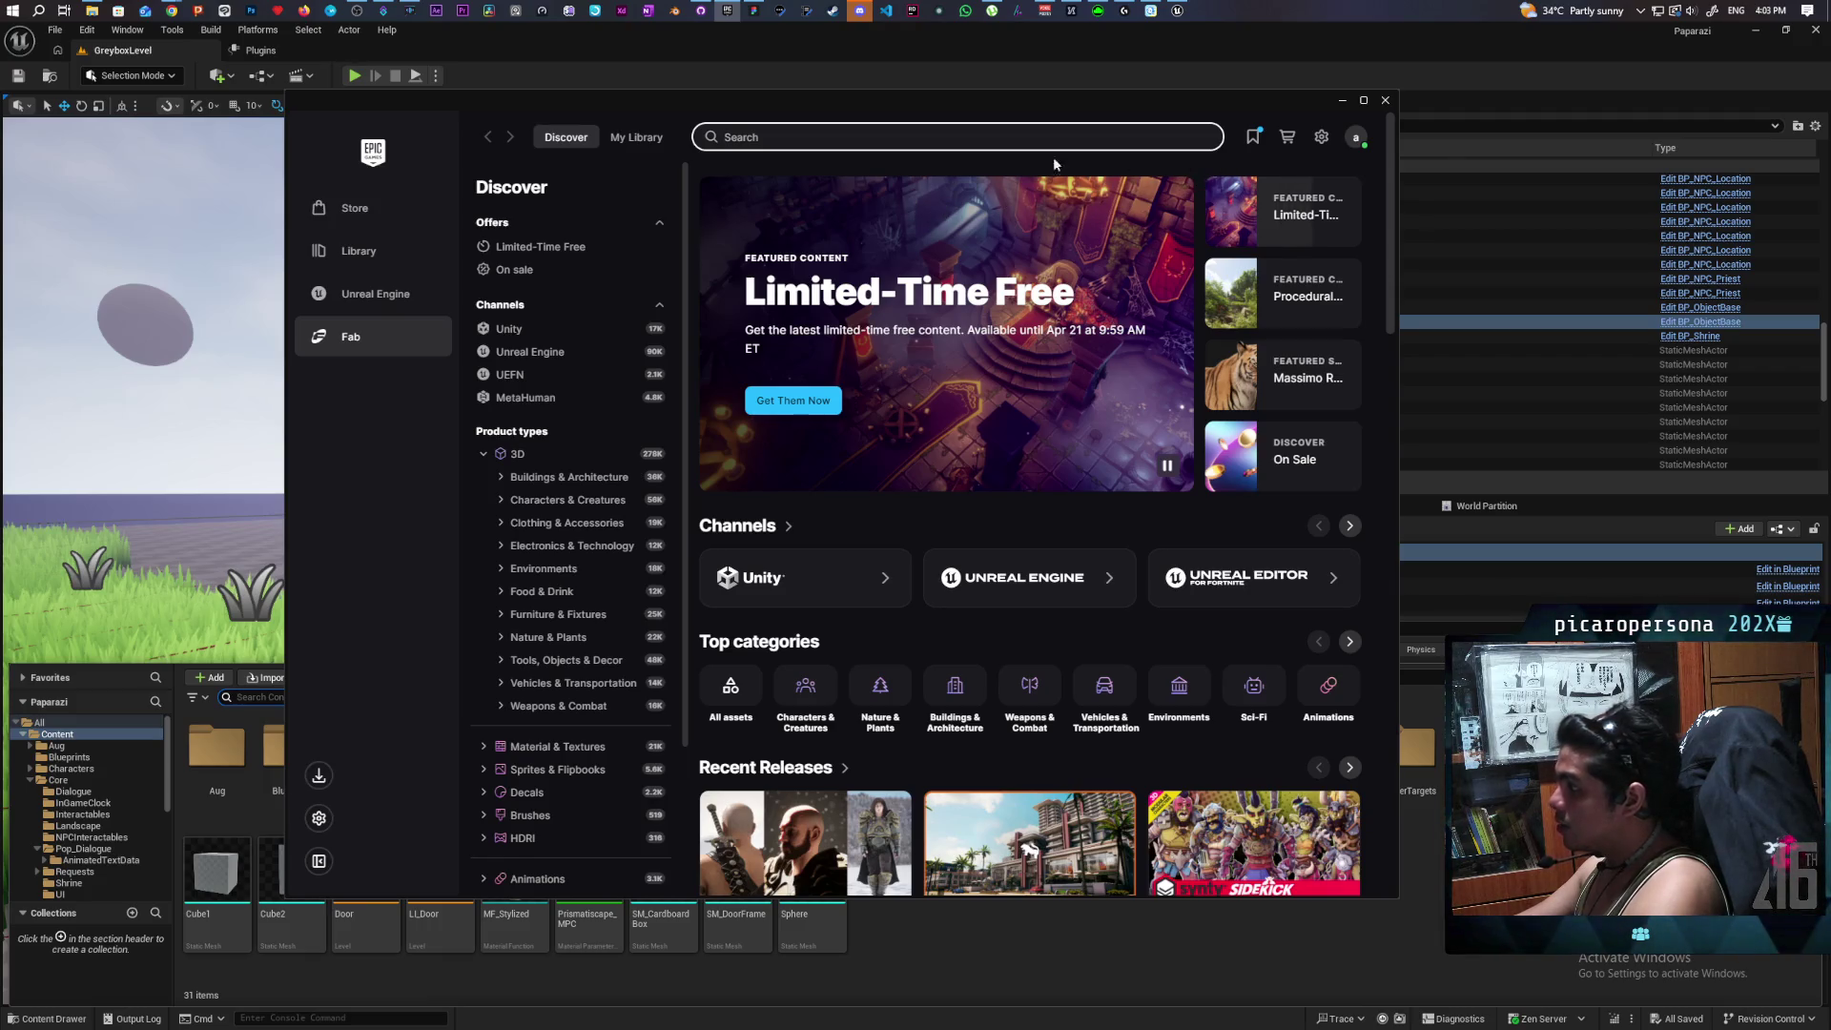
type("shovel")
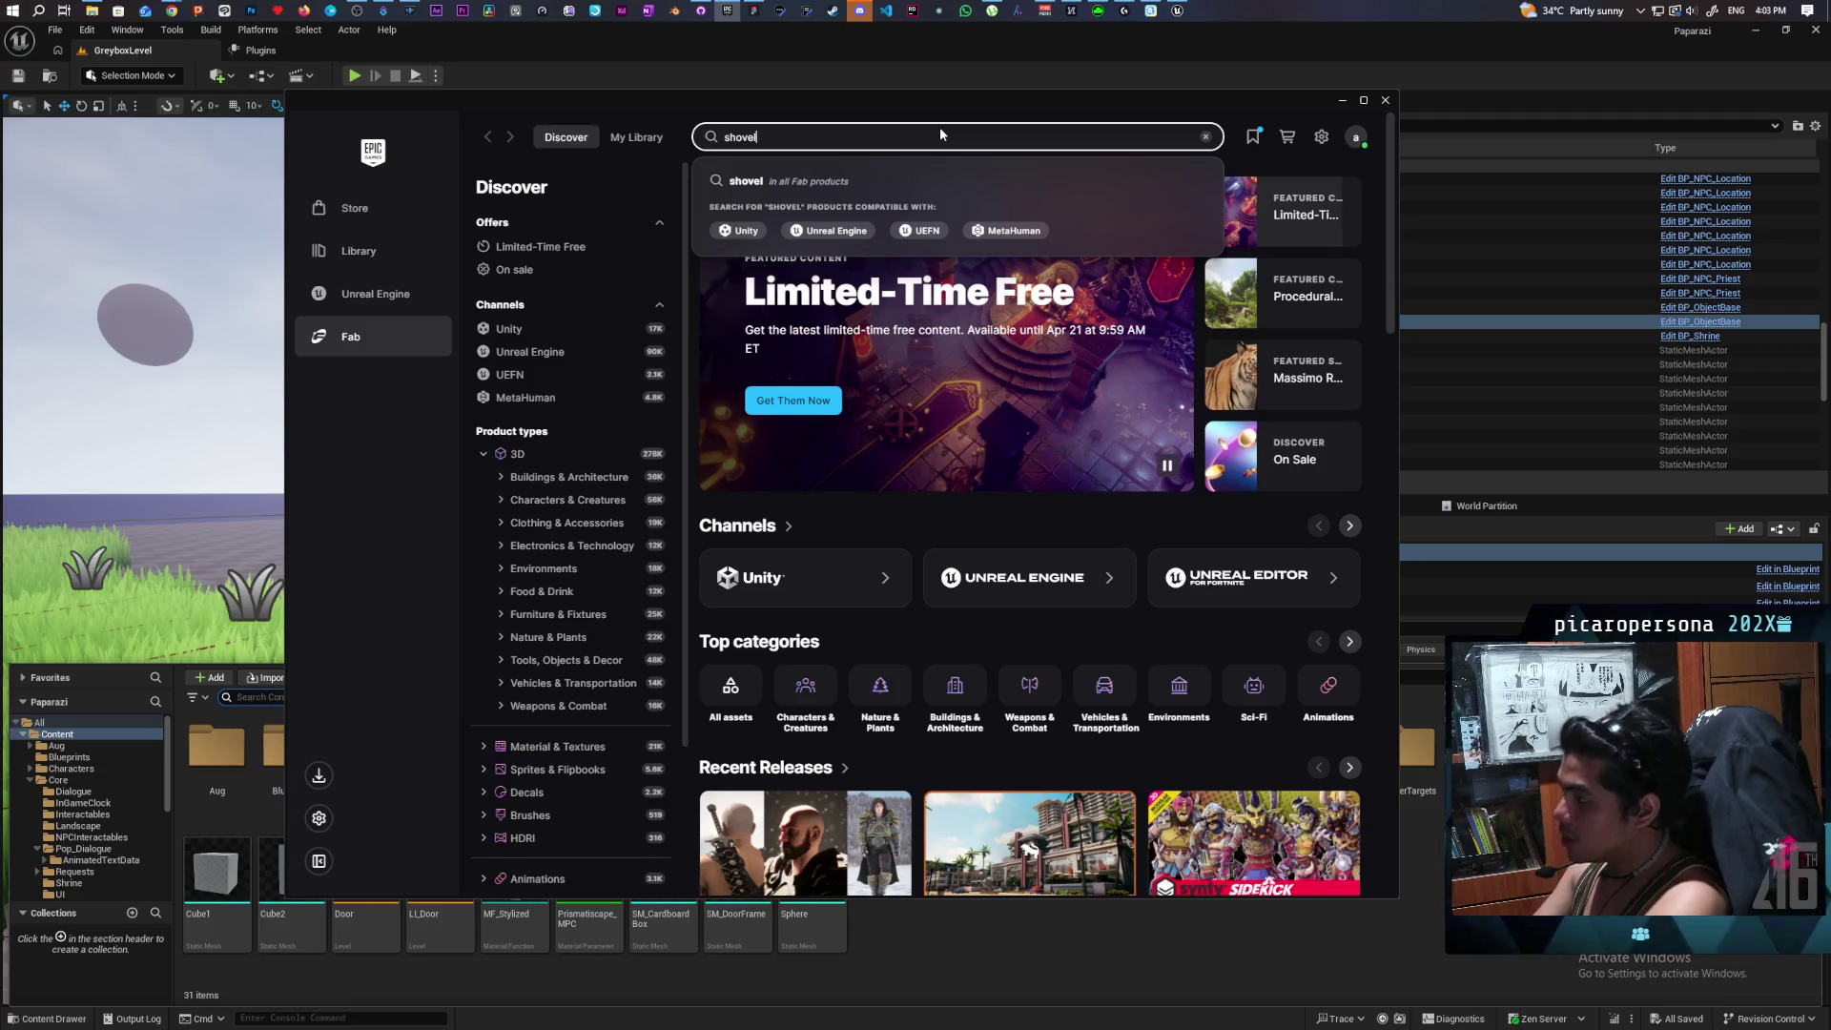
key("Return")
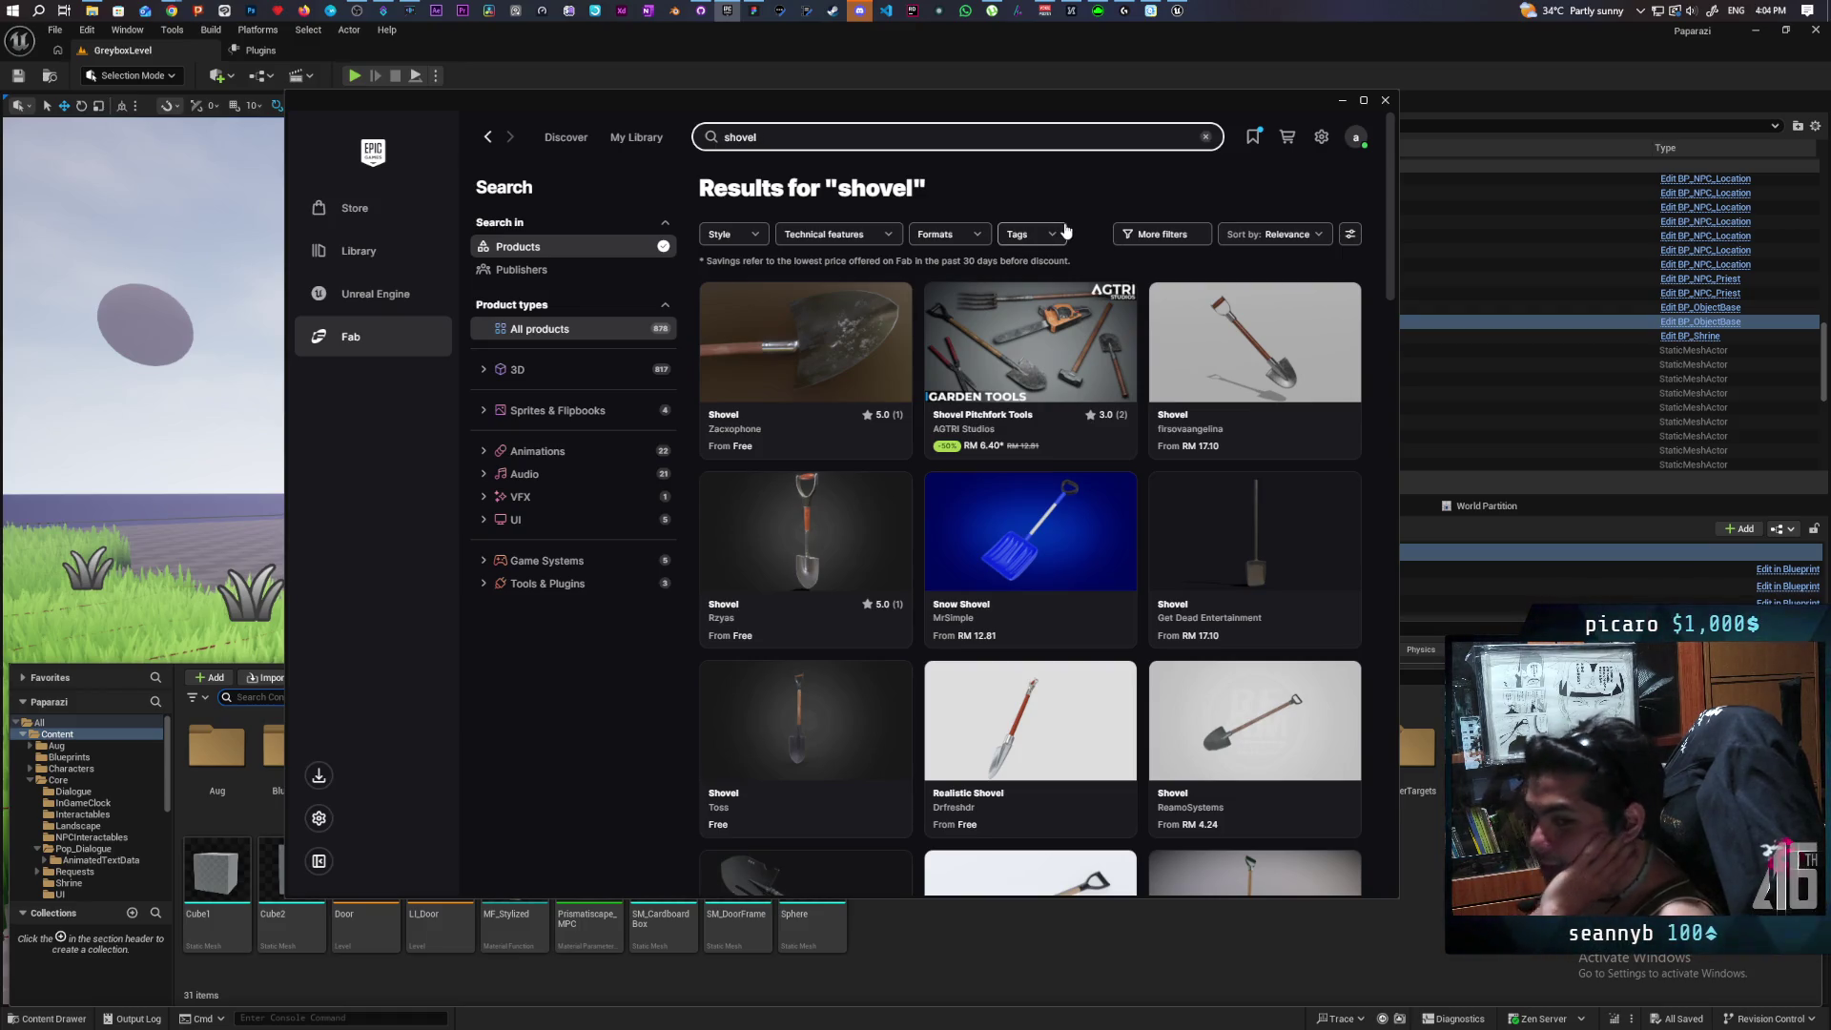
Browse the shovel results, then clear the search and go to My Library.
scroll(1072, 220, "down", 2)
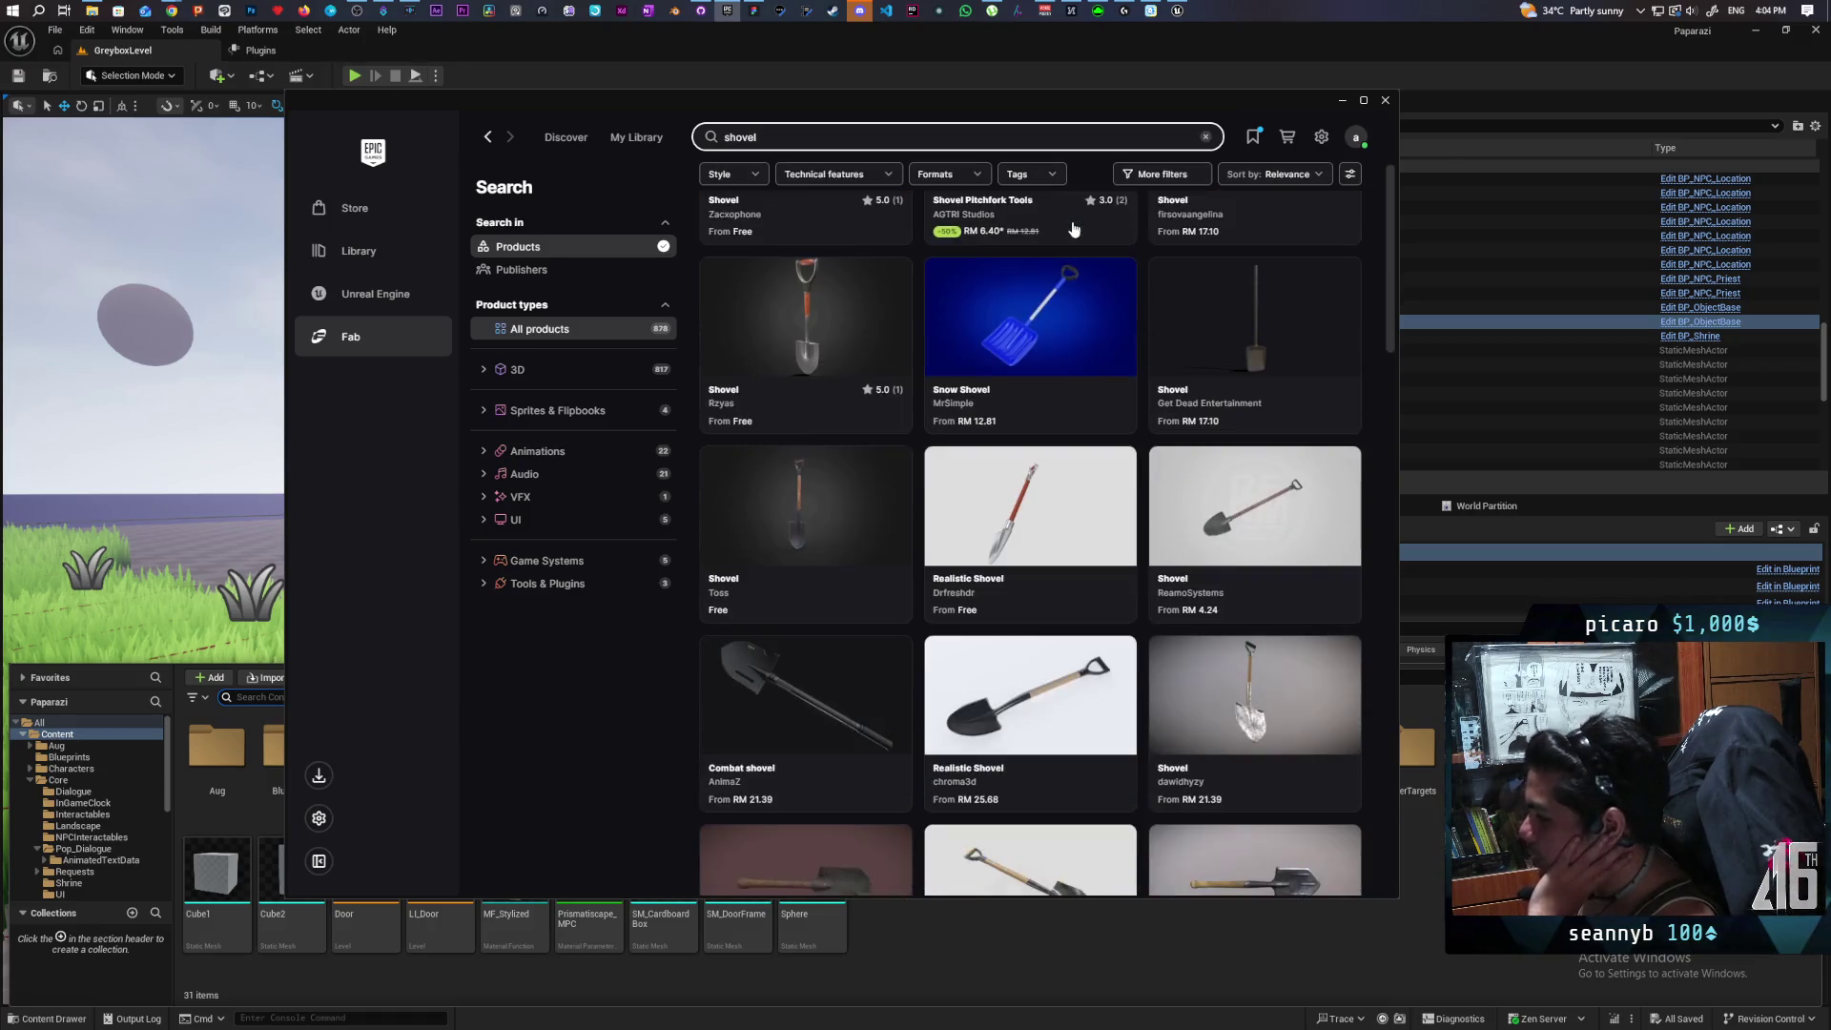
scroll(1074, 228, "down", 3)
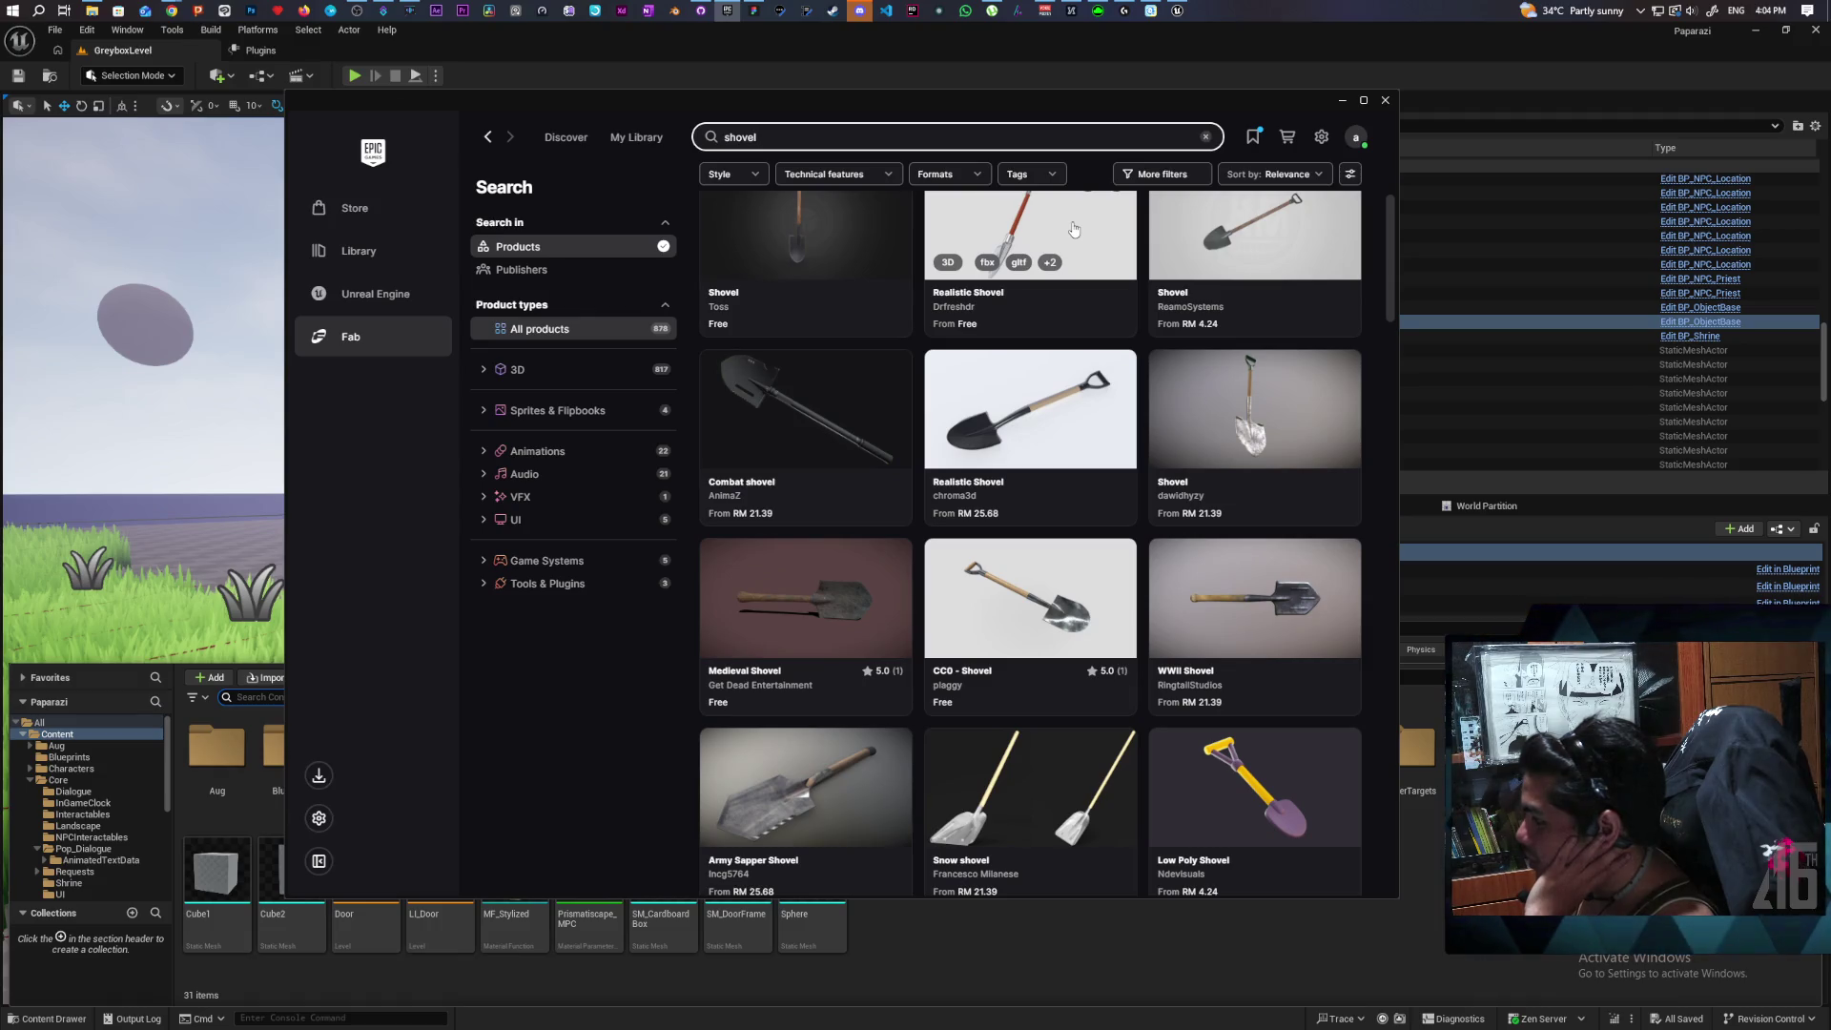
scroll(1073, 229, "up", 3)
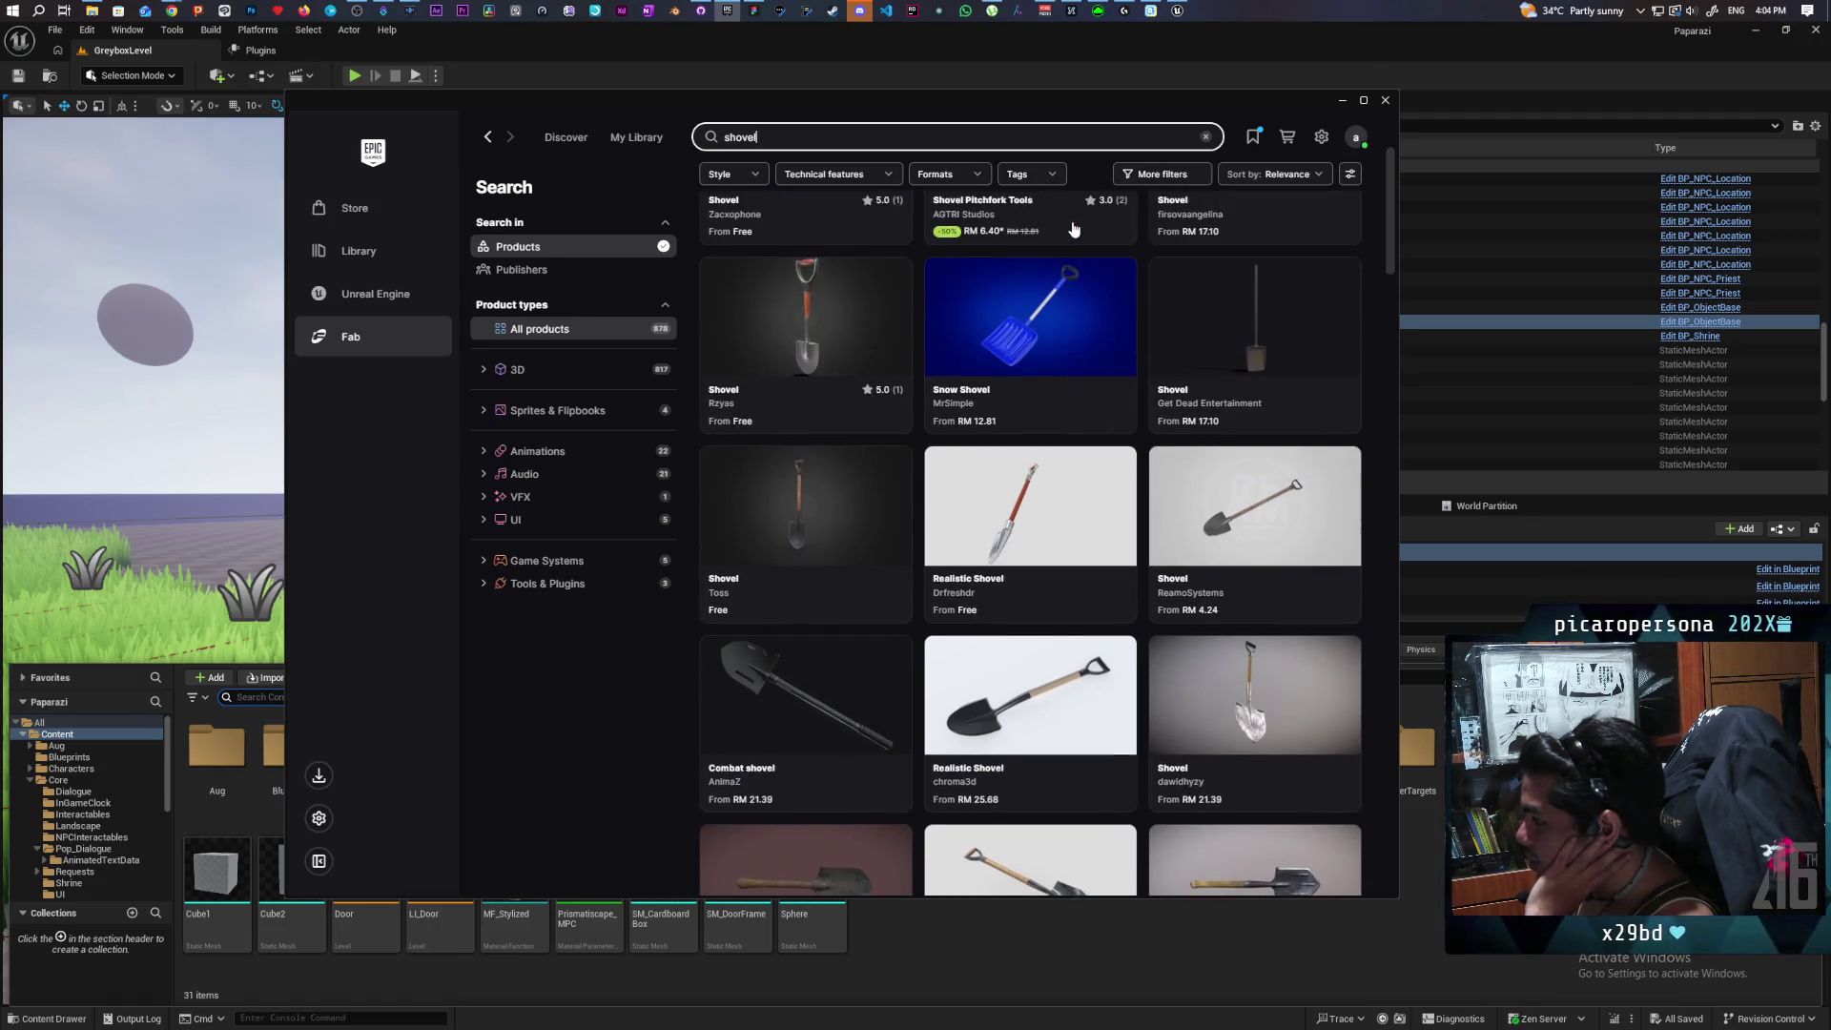
scroll(1074, 229, "down", 4)
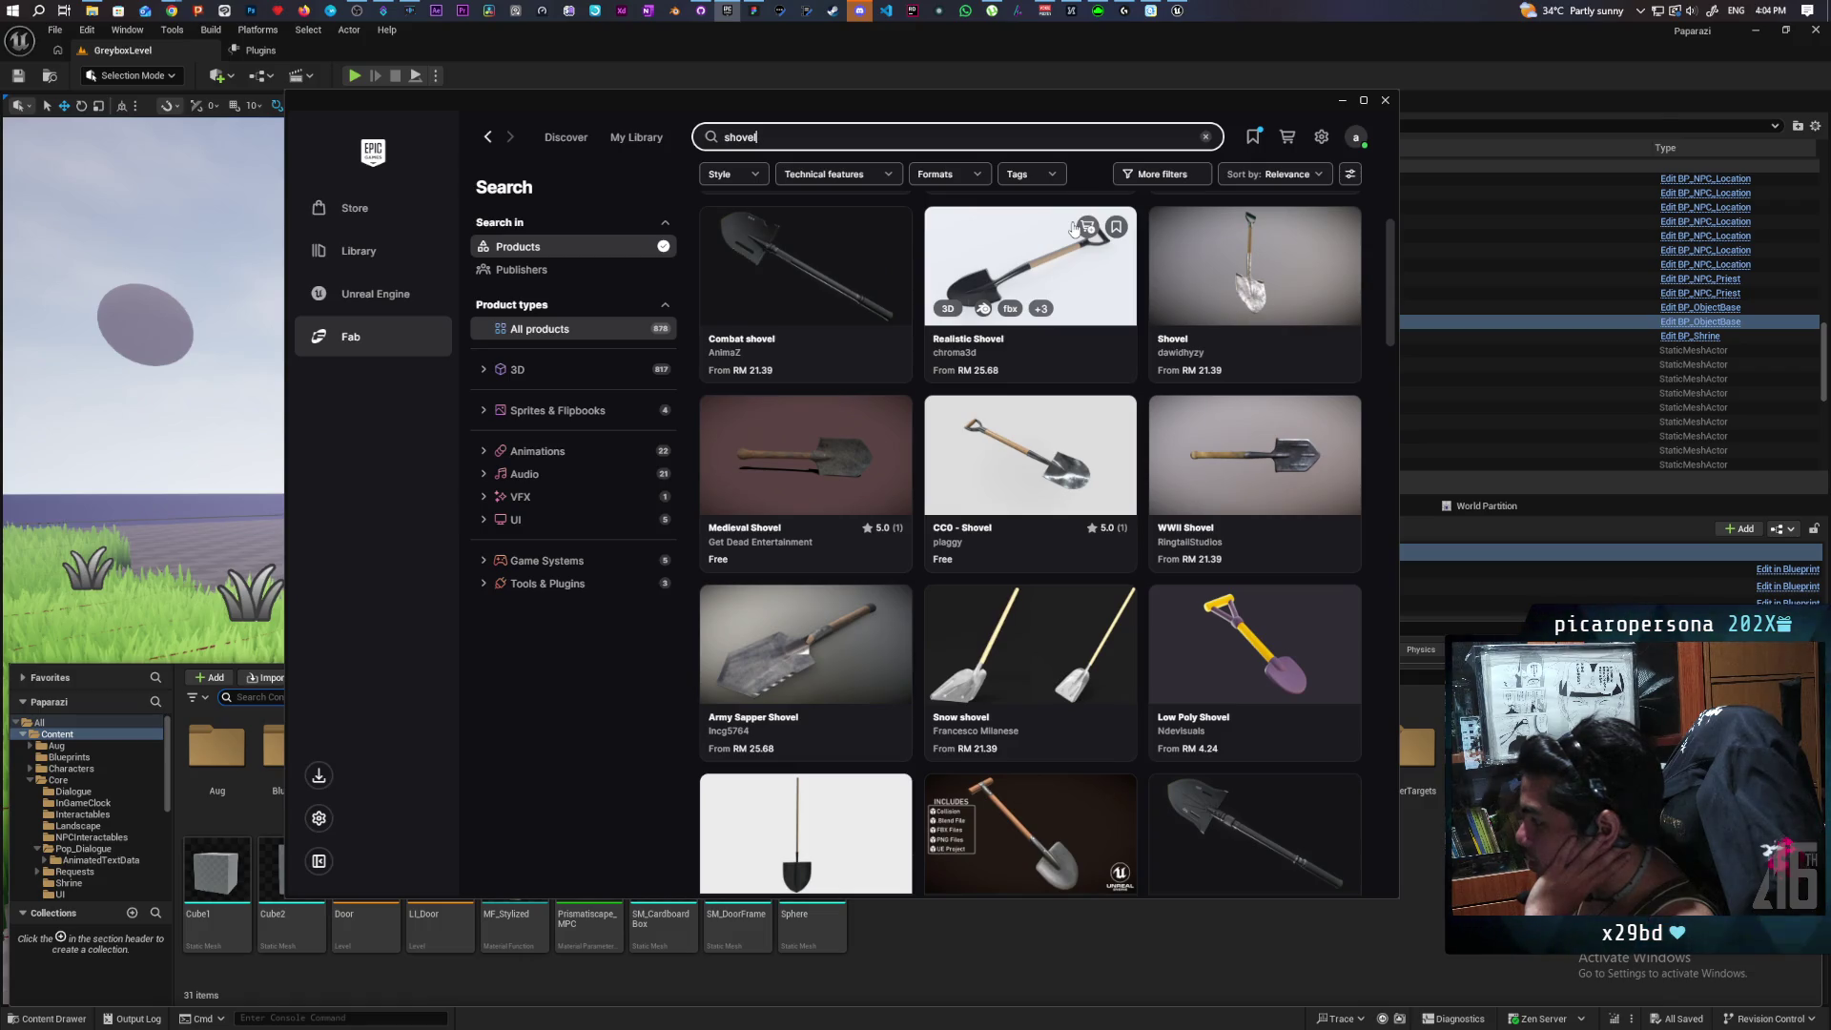
scroll(1074, 229, "down", 2)
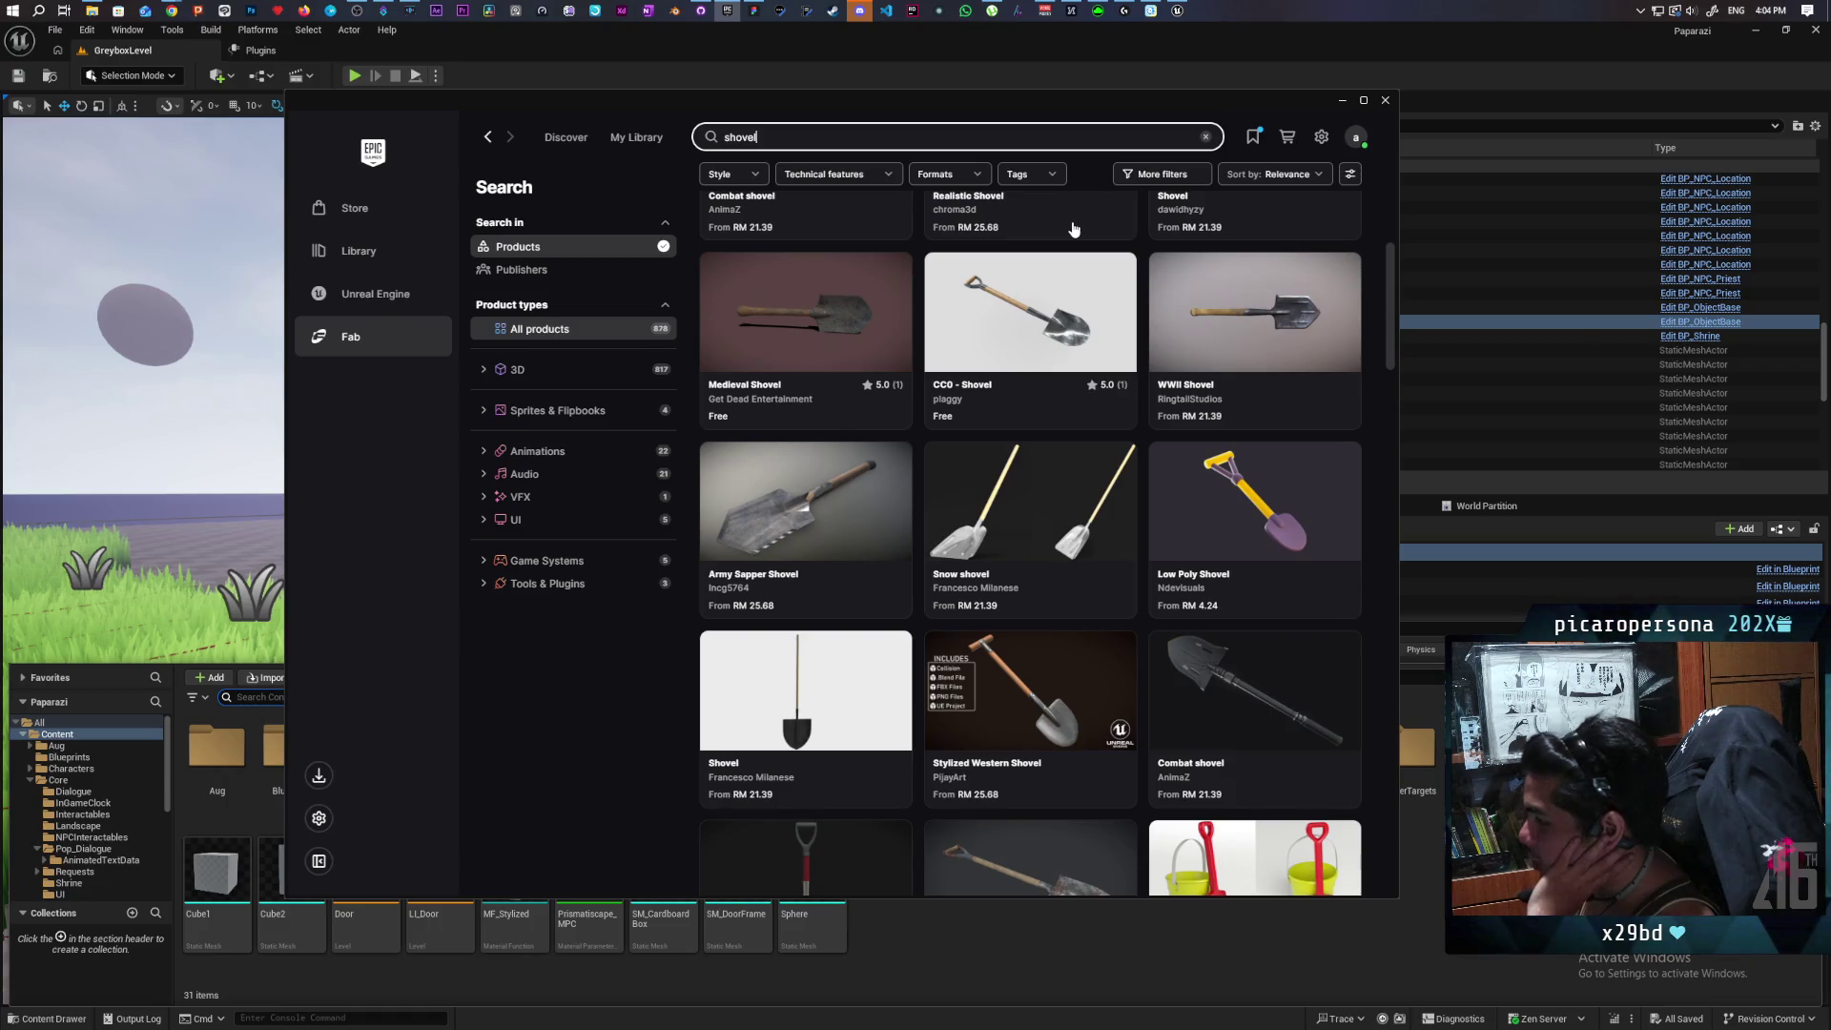
scroll(1074, 229, "down", 3)
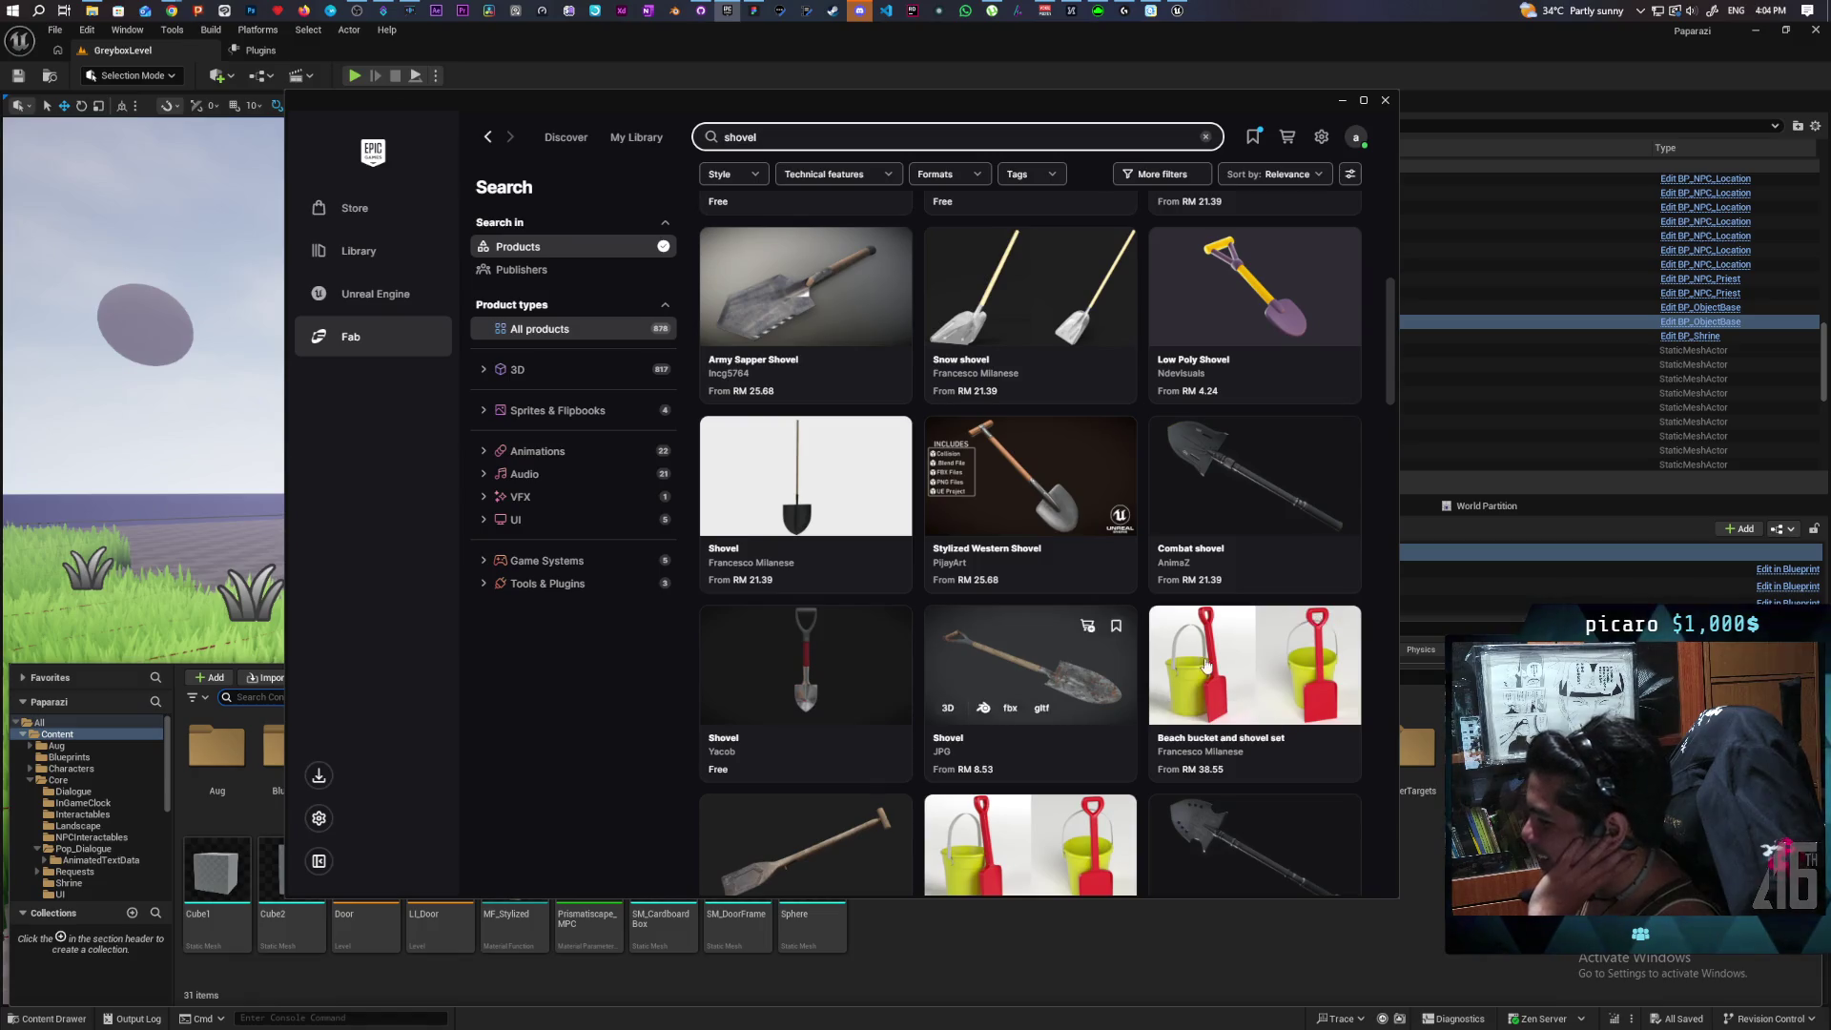
scroll(1192, 629, "down", 3)
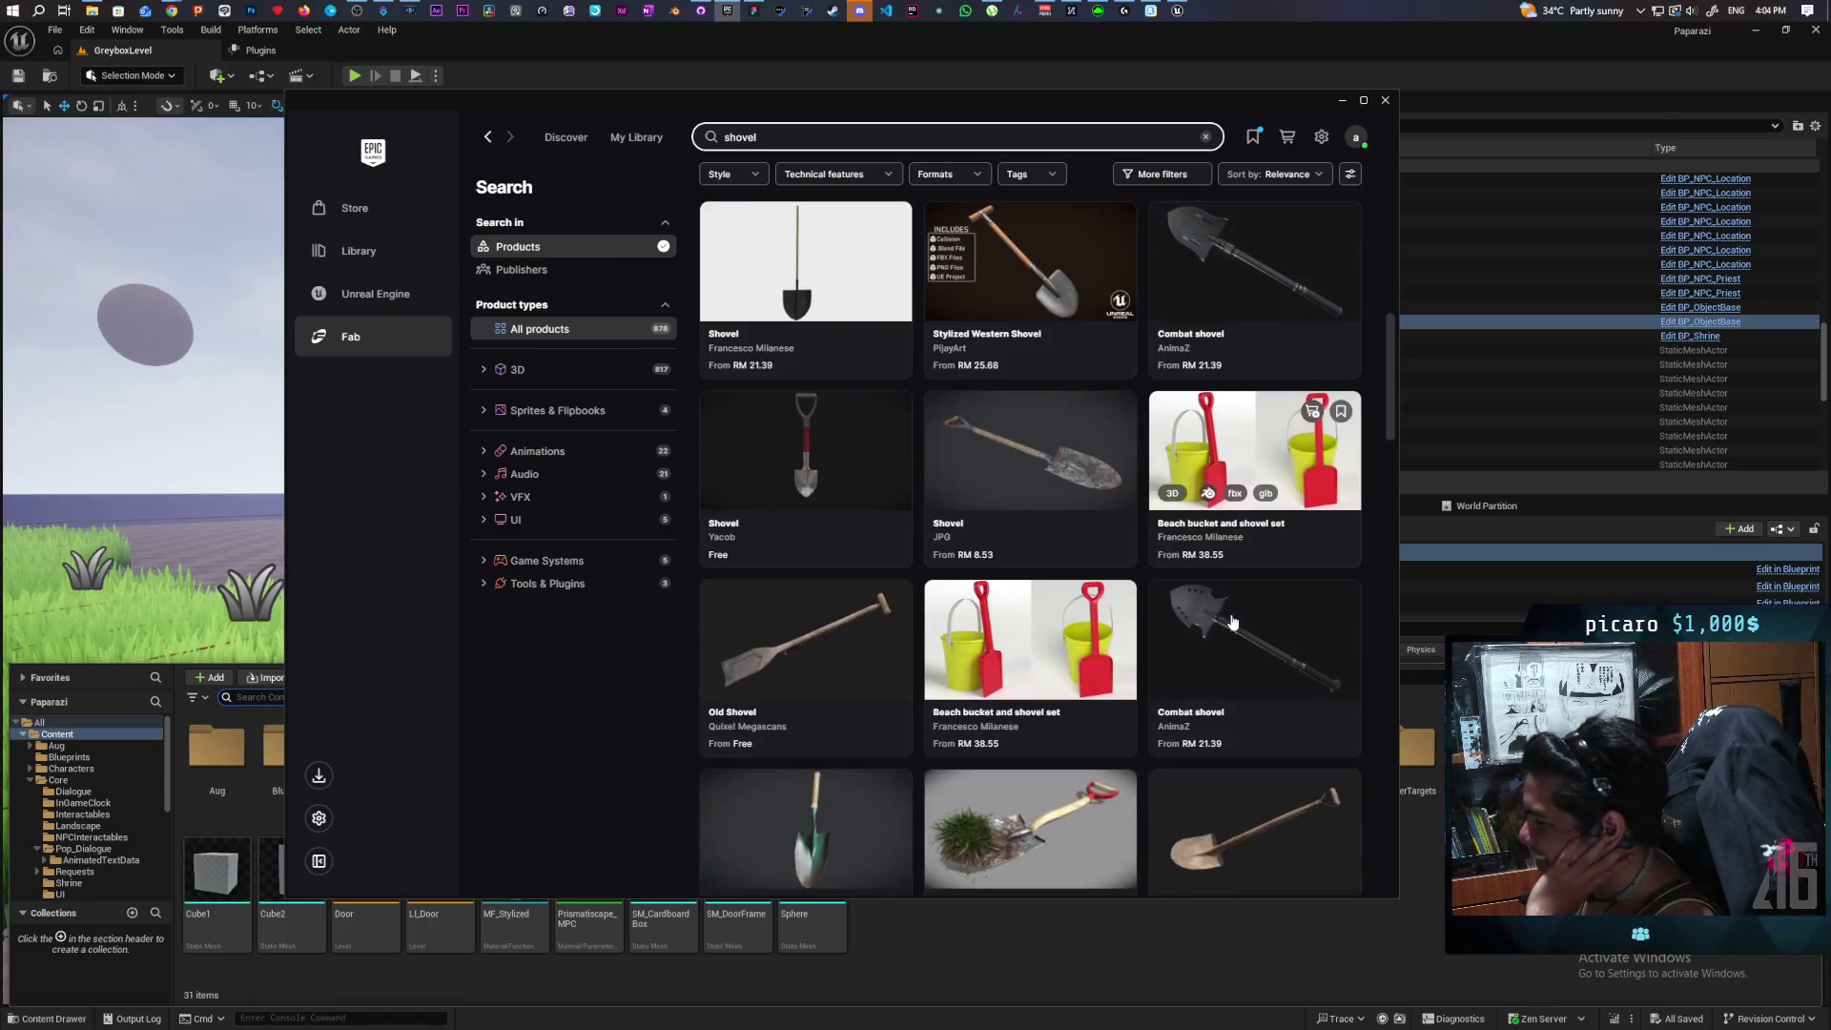
scroll(1232, 621, "up", 7)
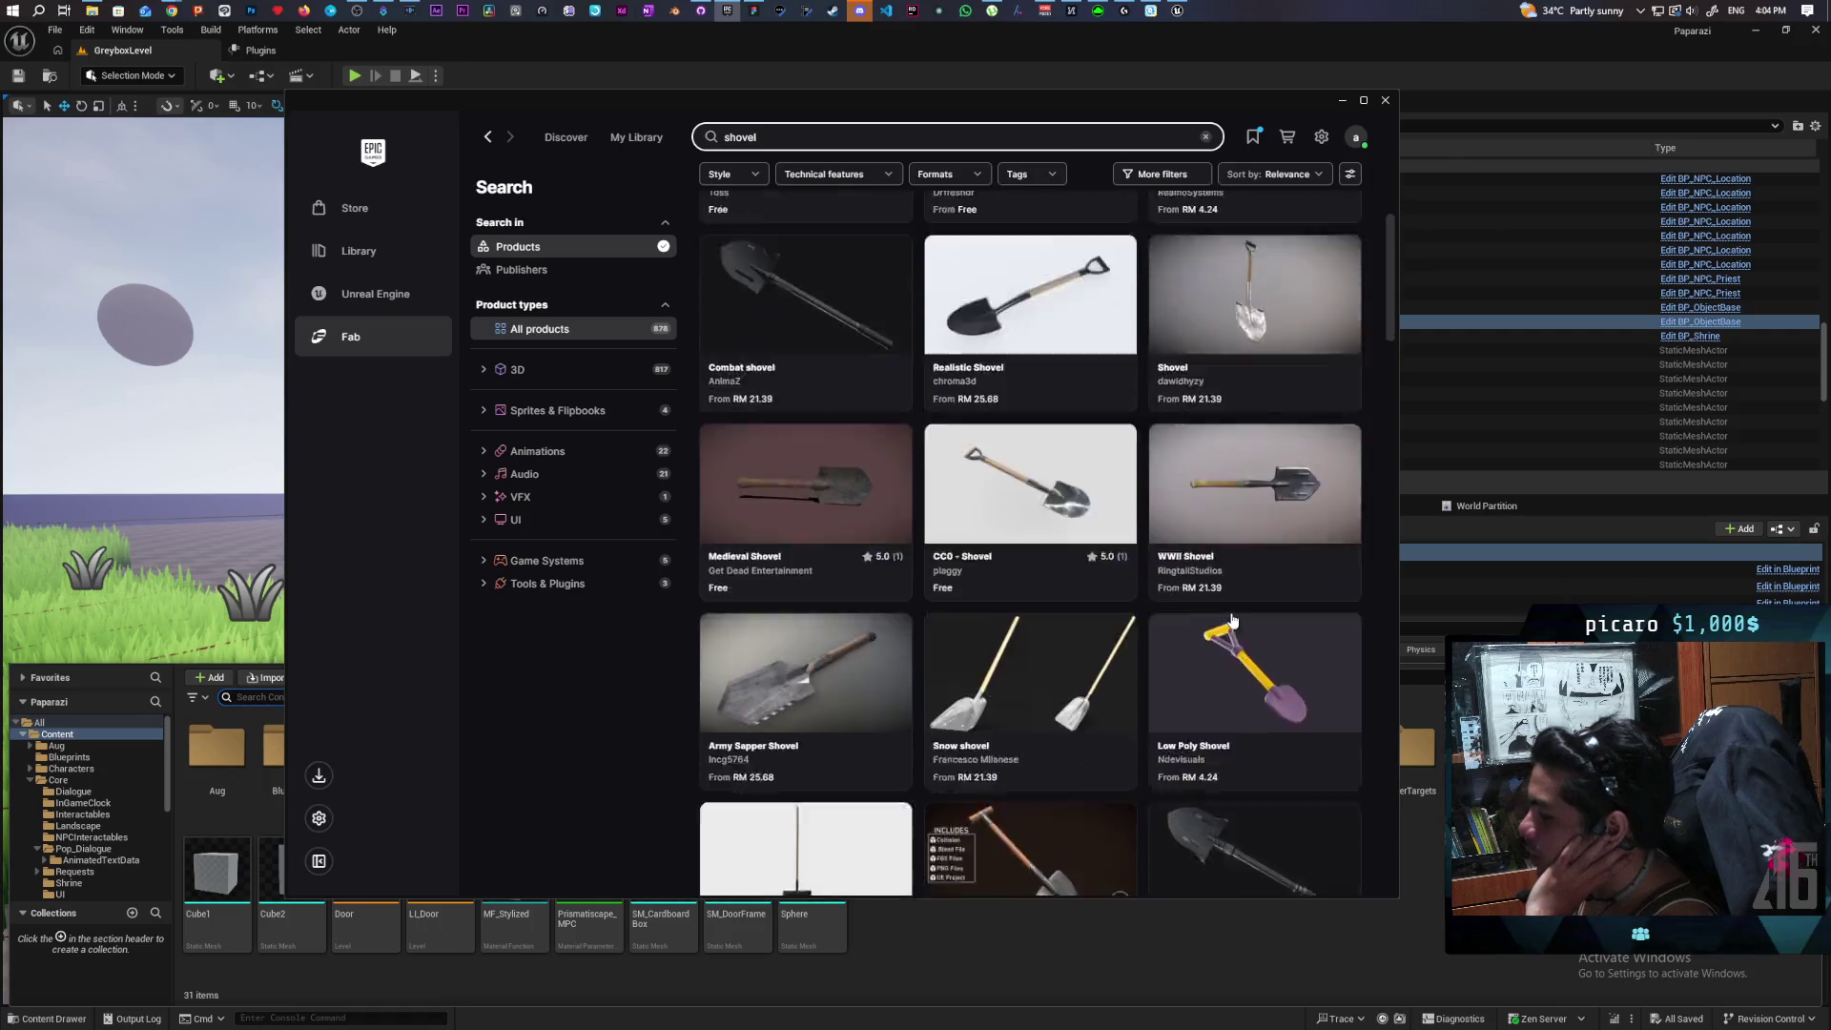
scroll(1232, 620, "down", 9)
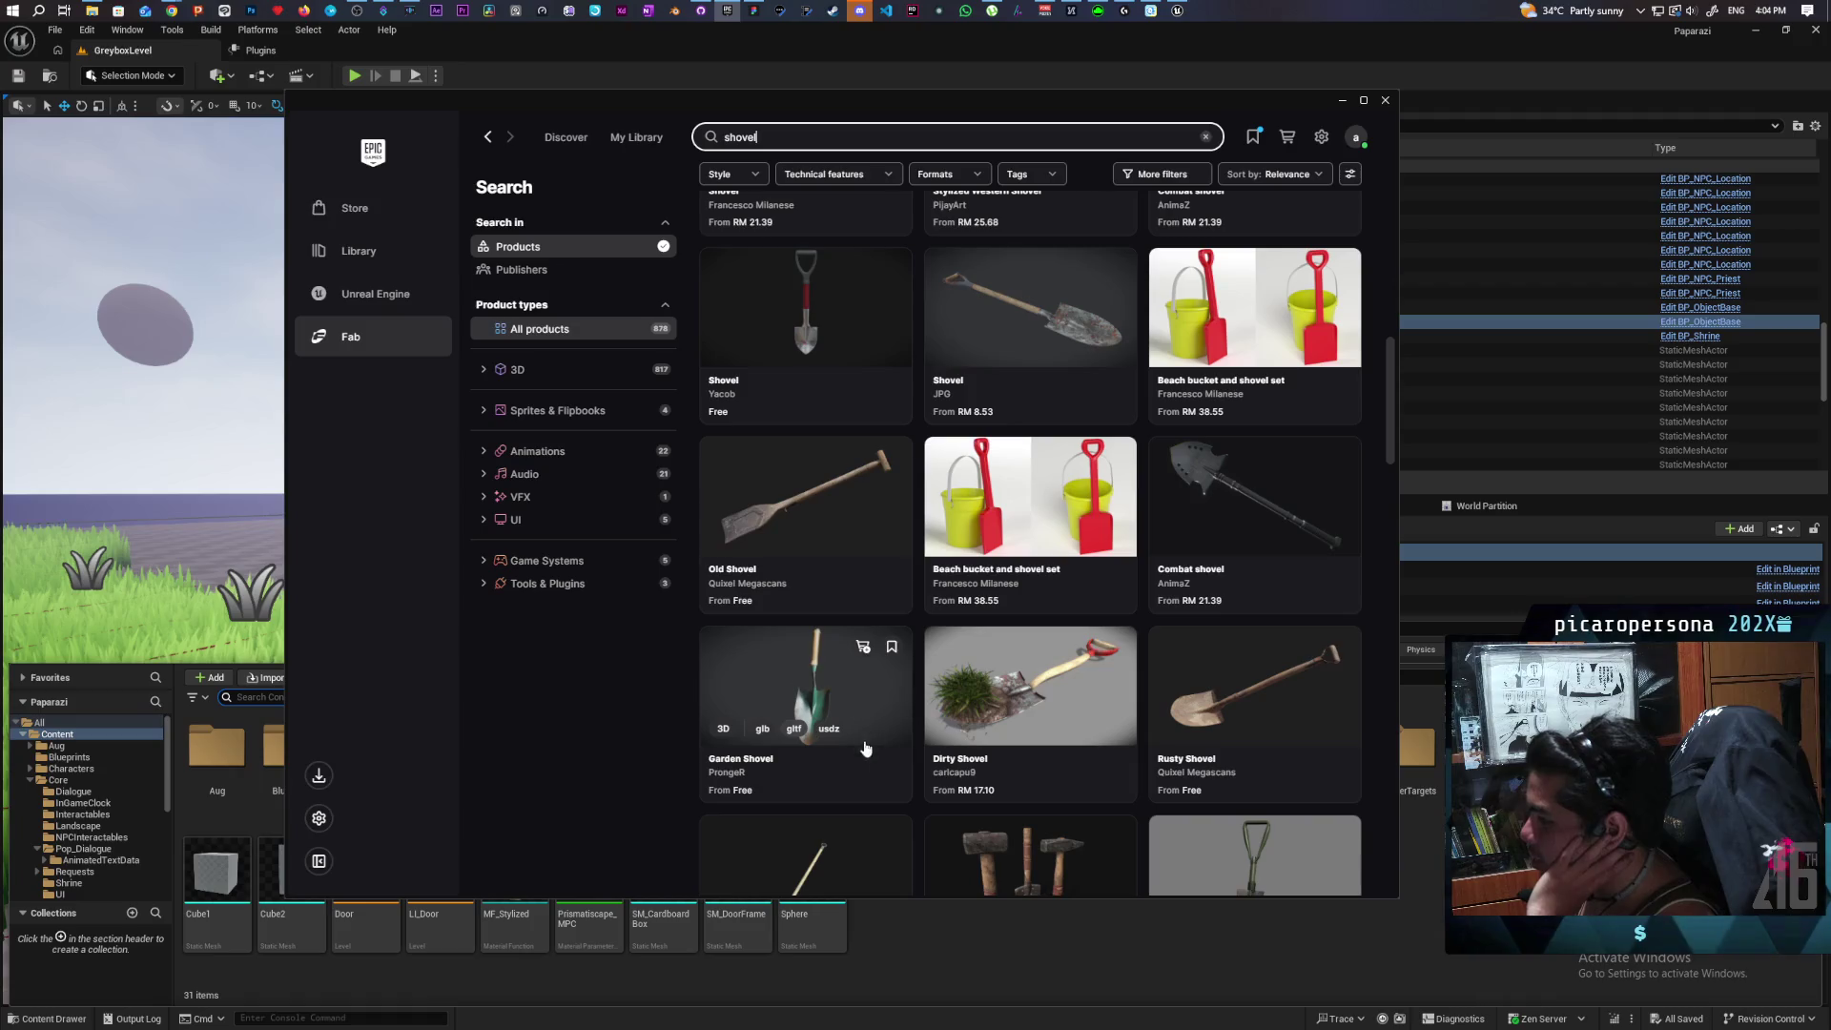
scroll(763, 790, "down", 3)
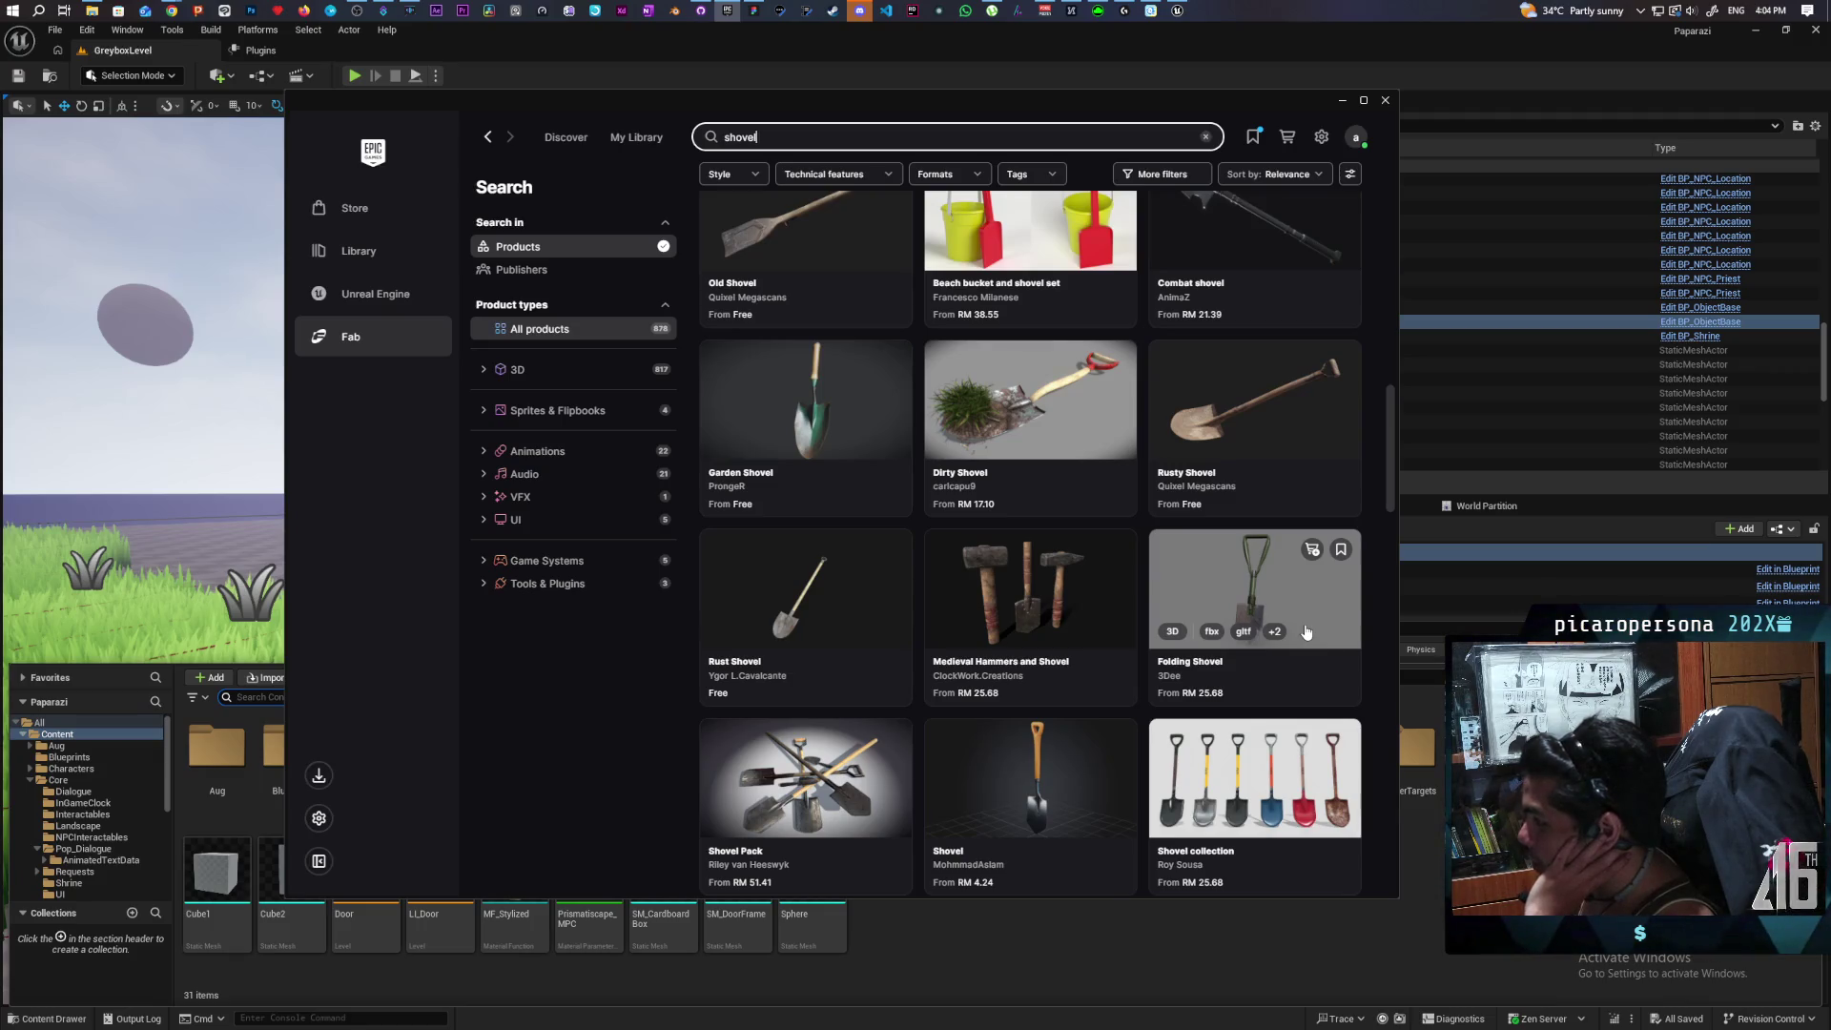
scroll(1306, 633, "up", 6)
scroll(1306, 632, "up", 3)
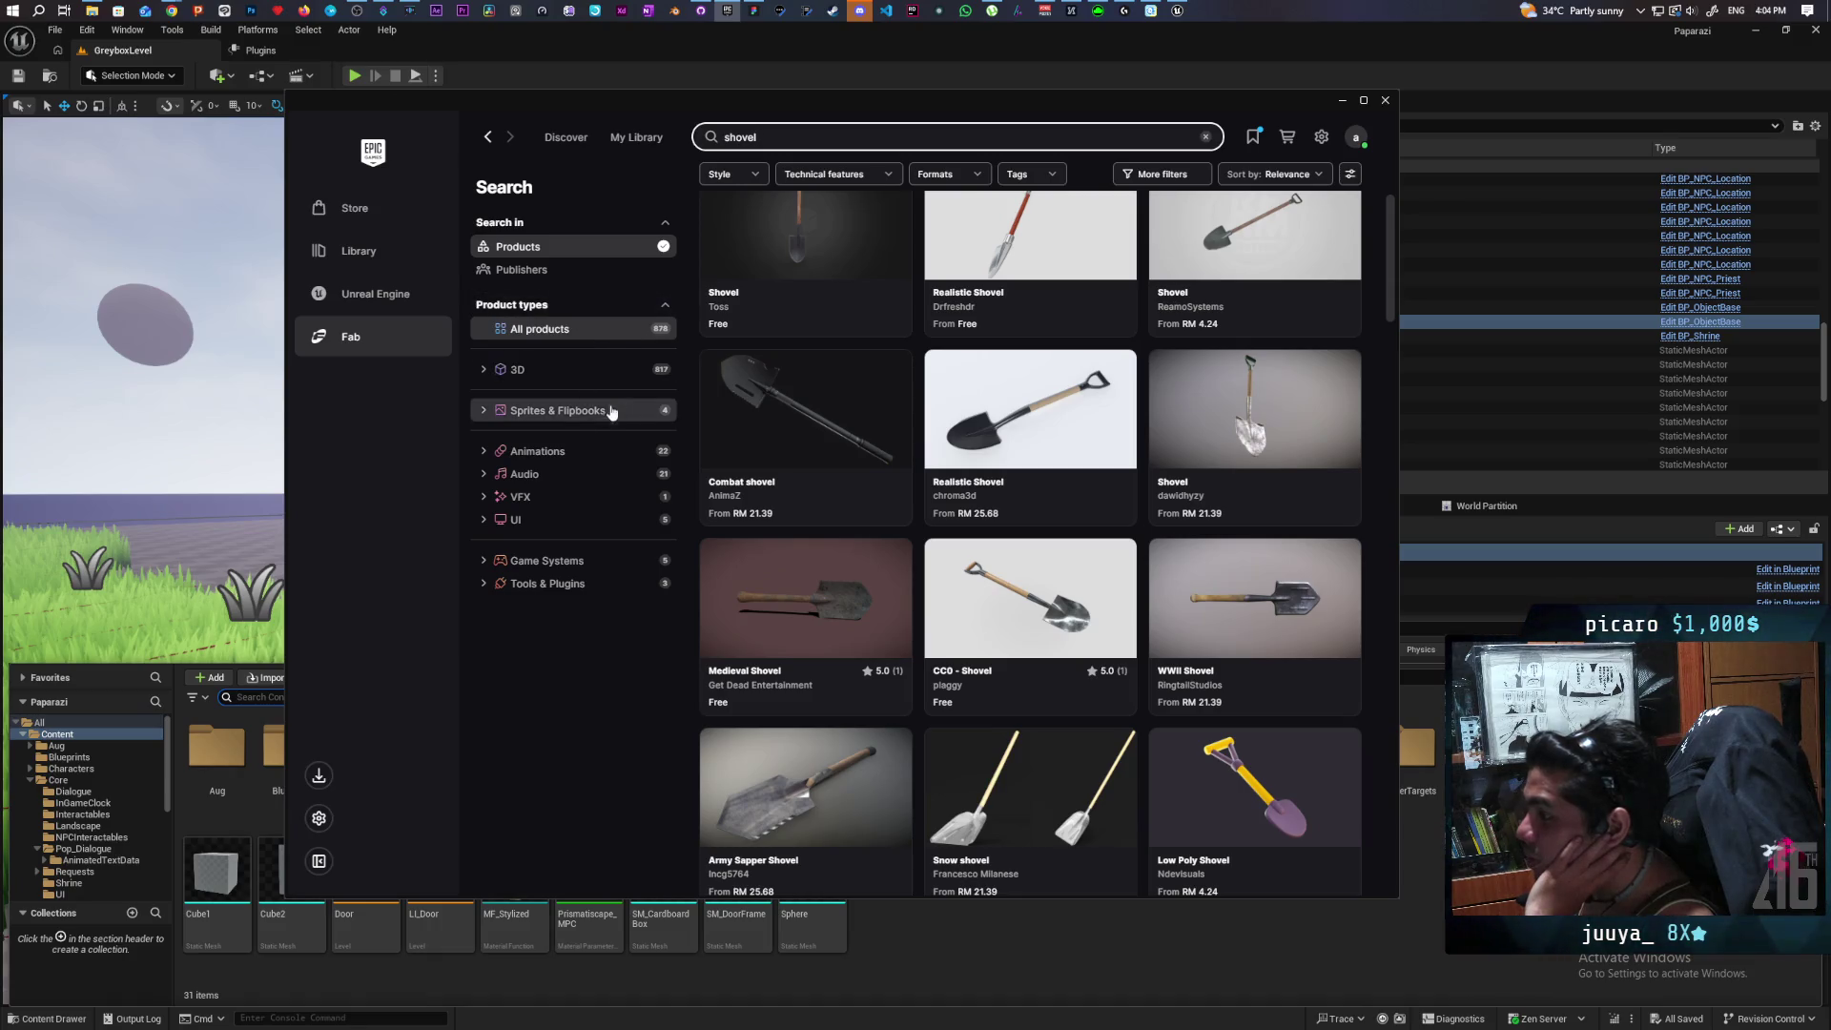
left_click(1206, 137)
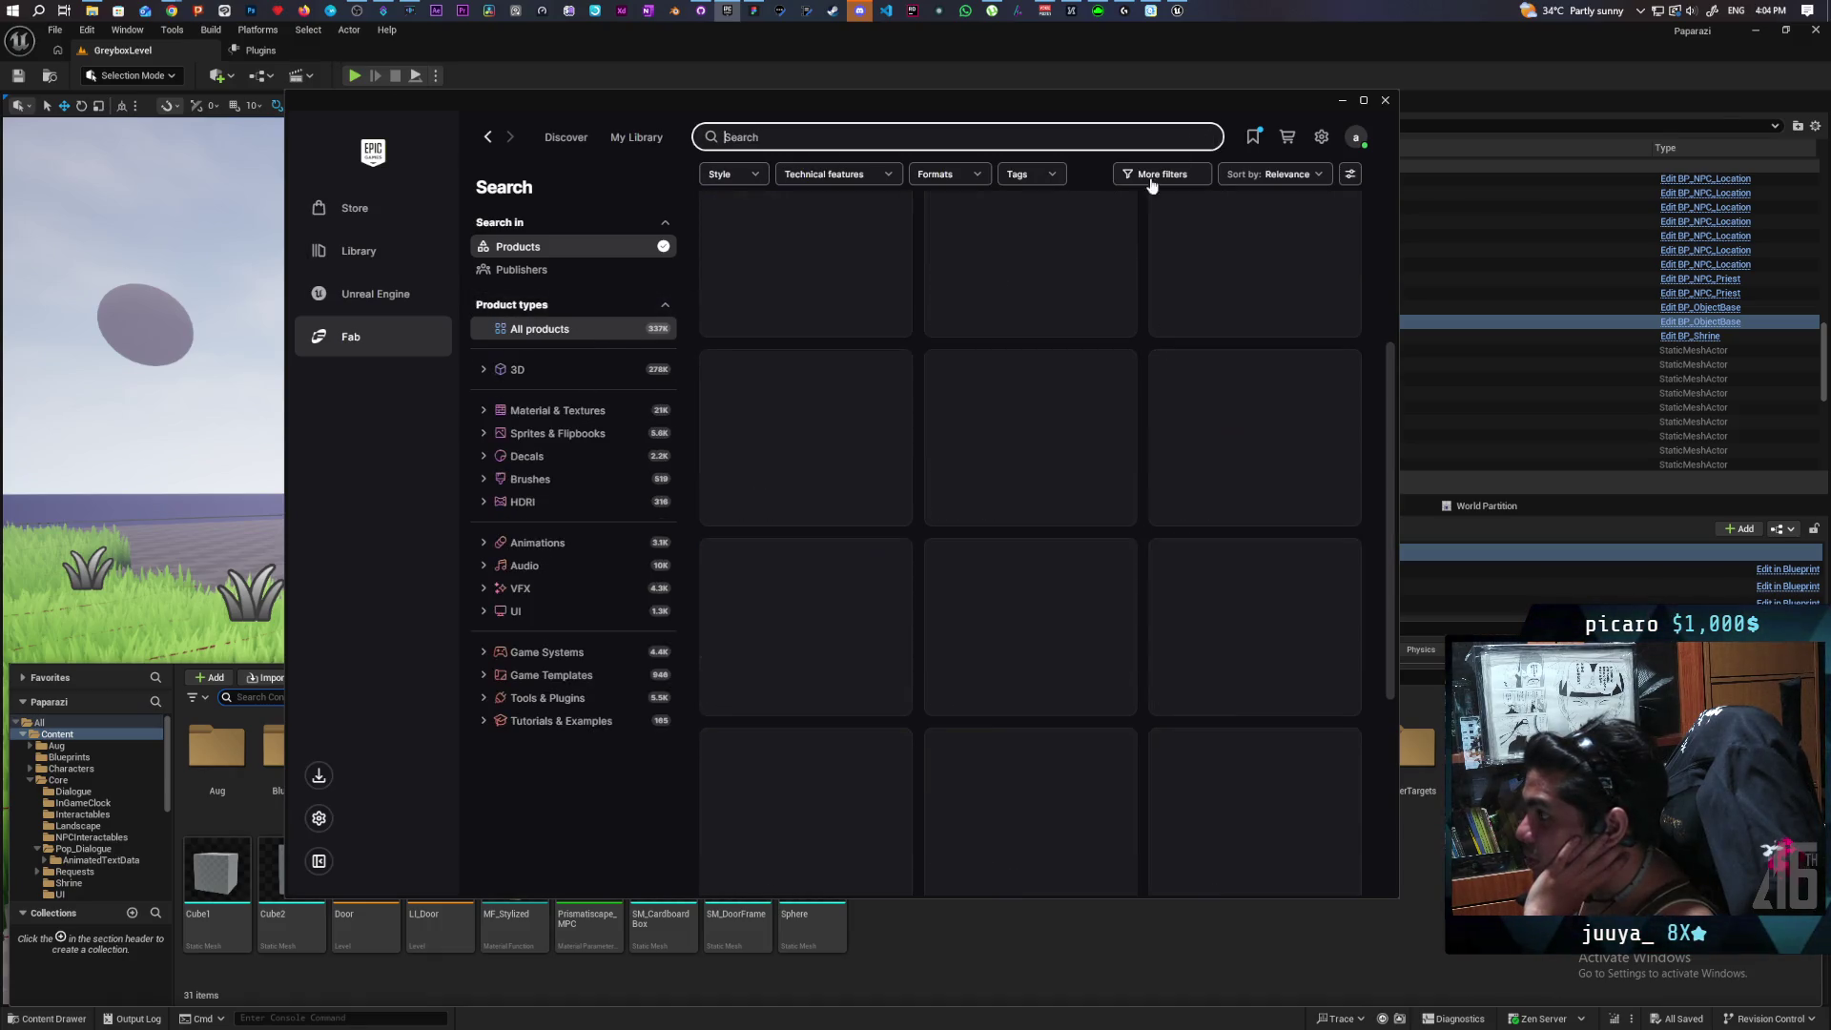
left_click(647, 143)
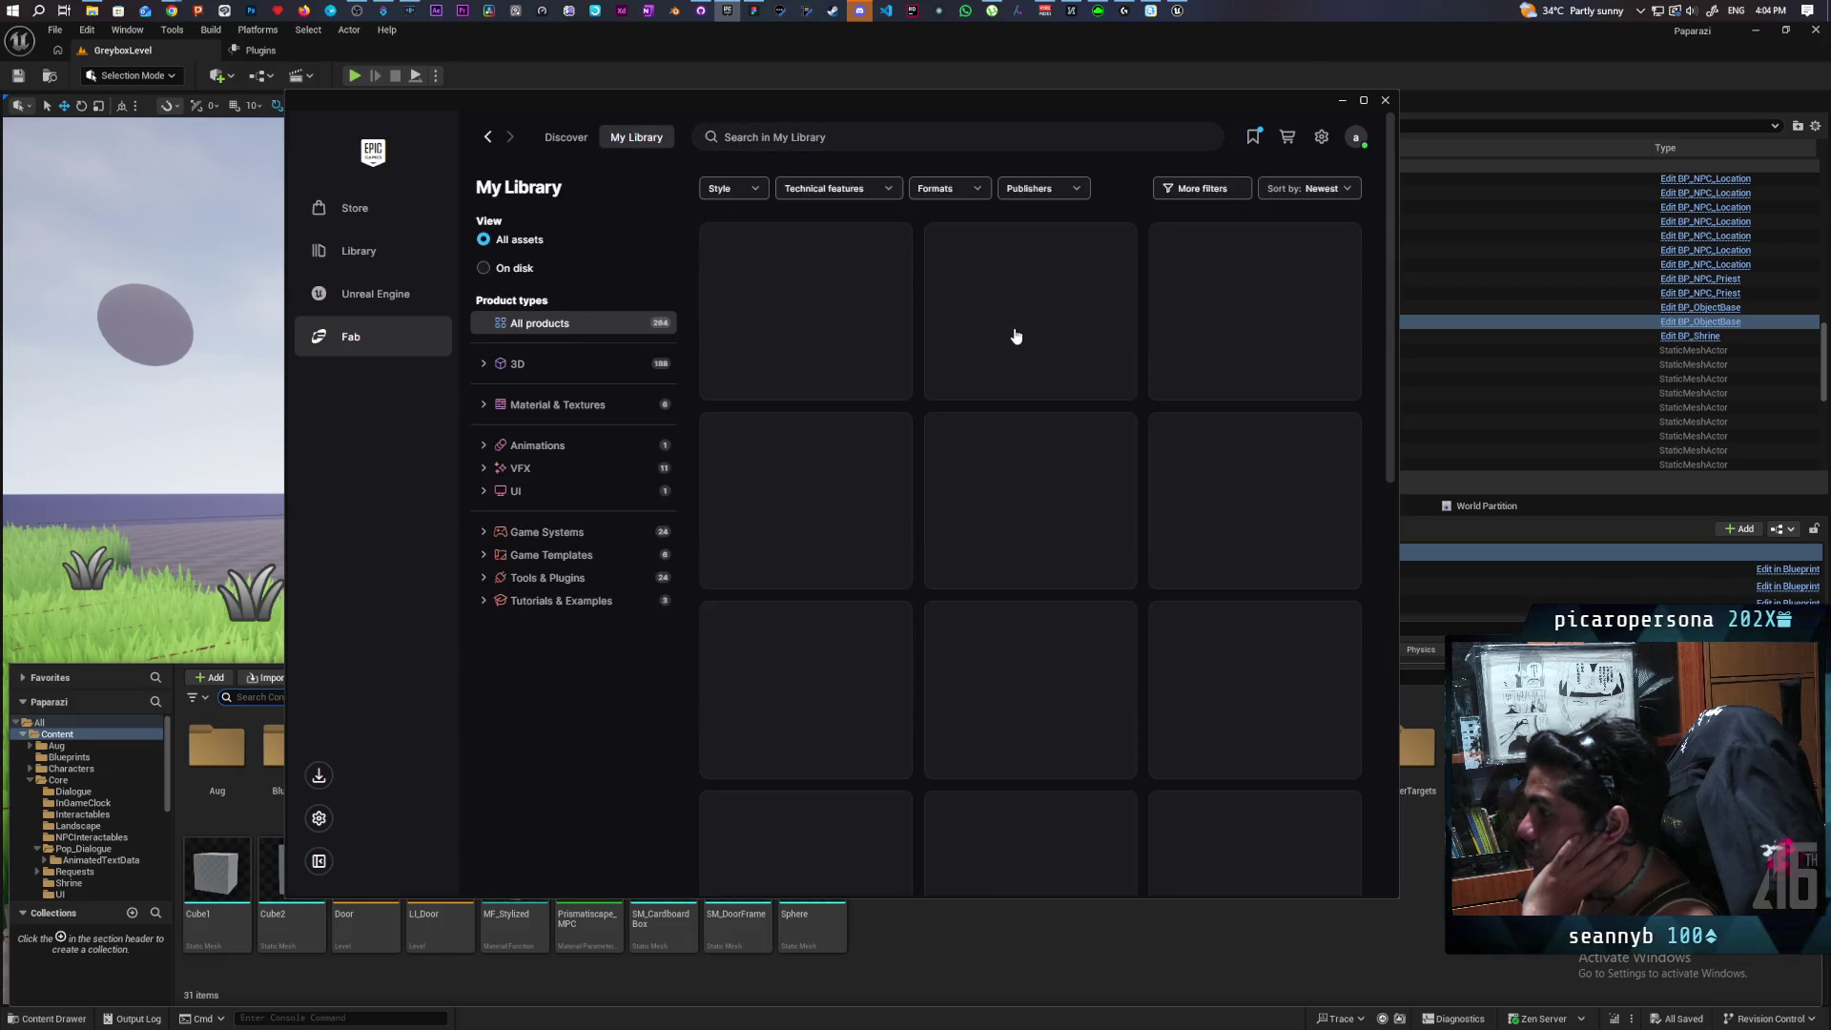
Search My Library for 'shovel', which finds nothing, then search for 'farm' instead.
left_click(845, 140)
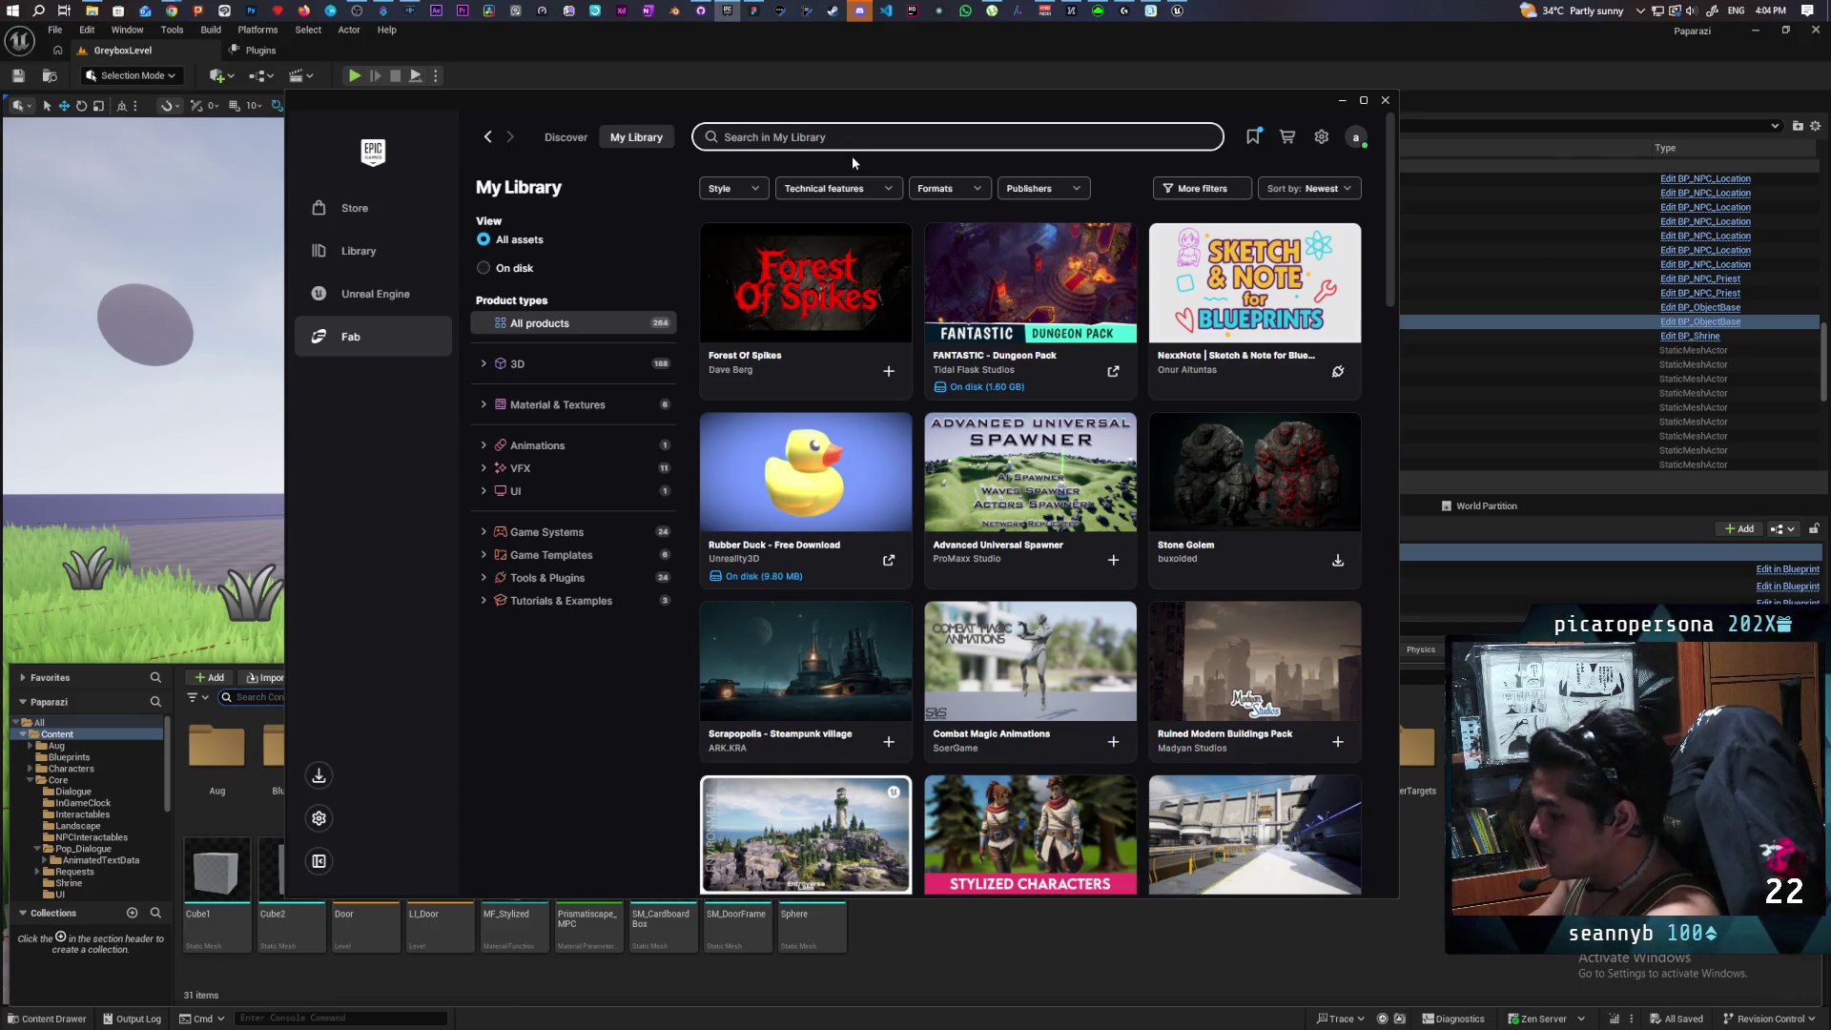
type("shovel")
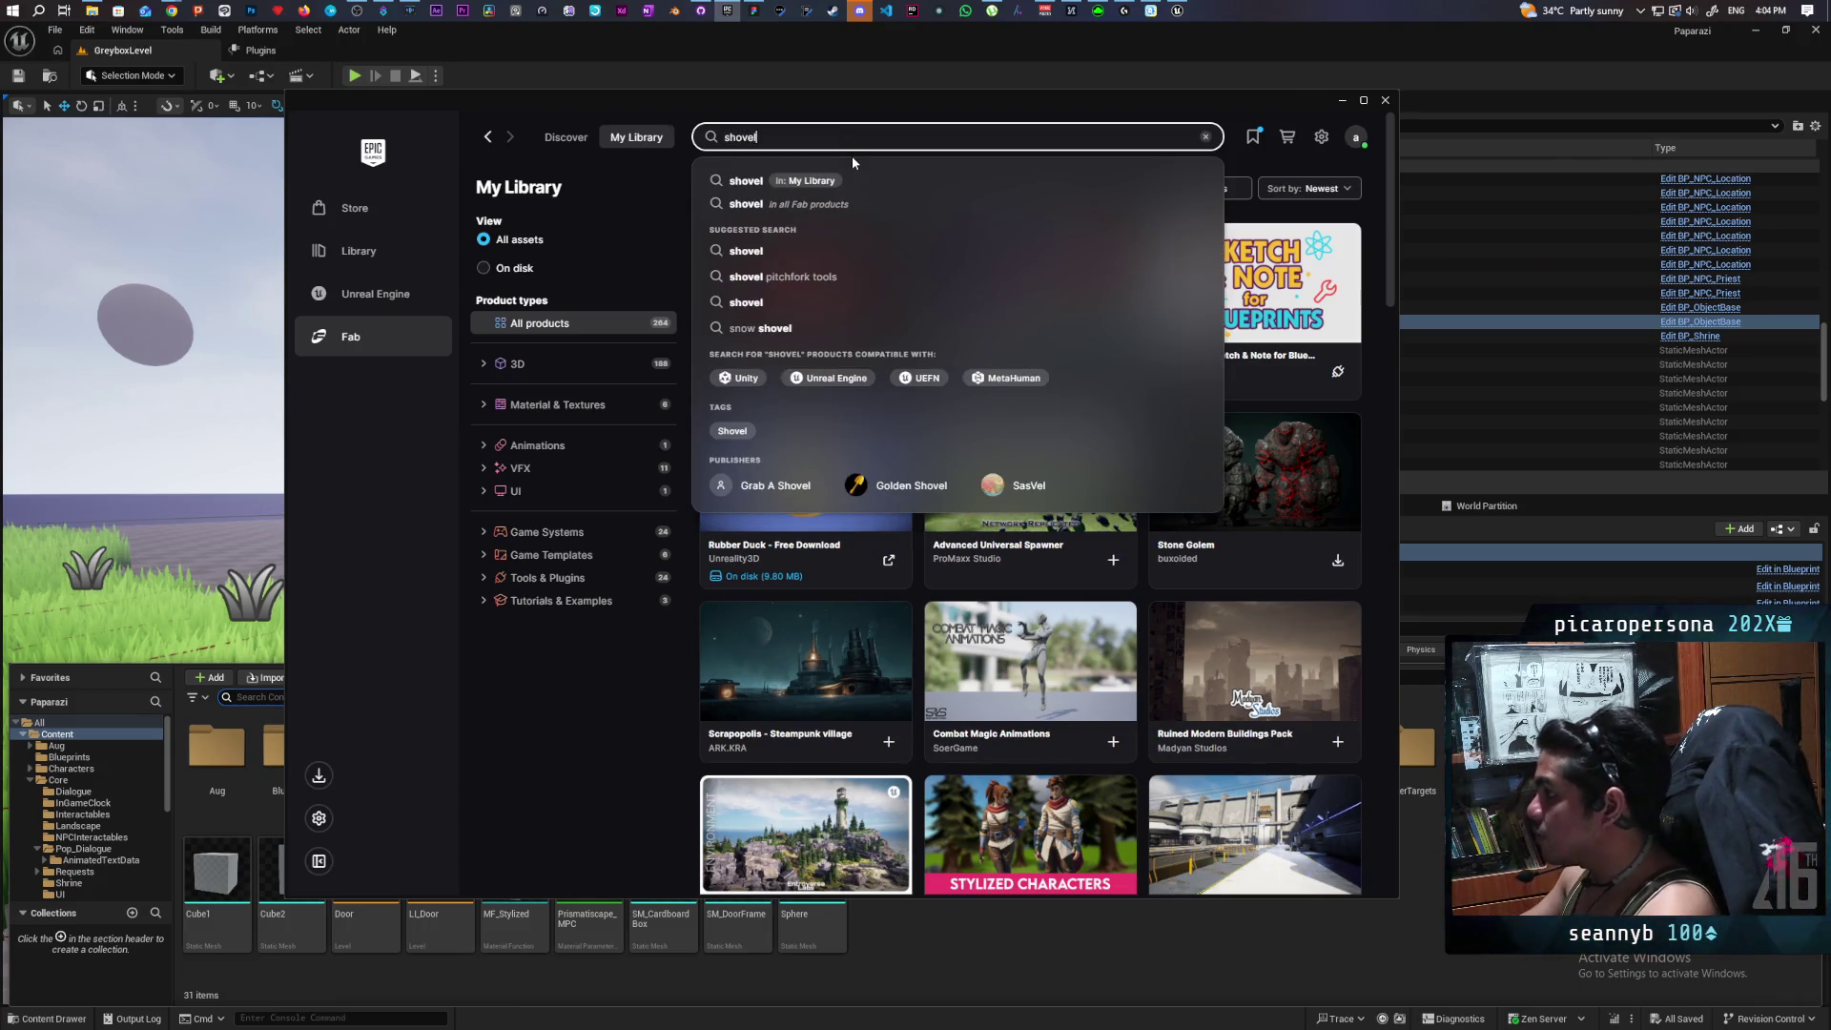
key("Return")
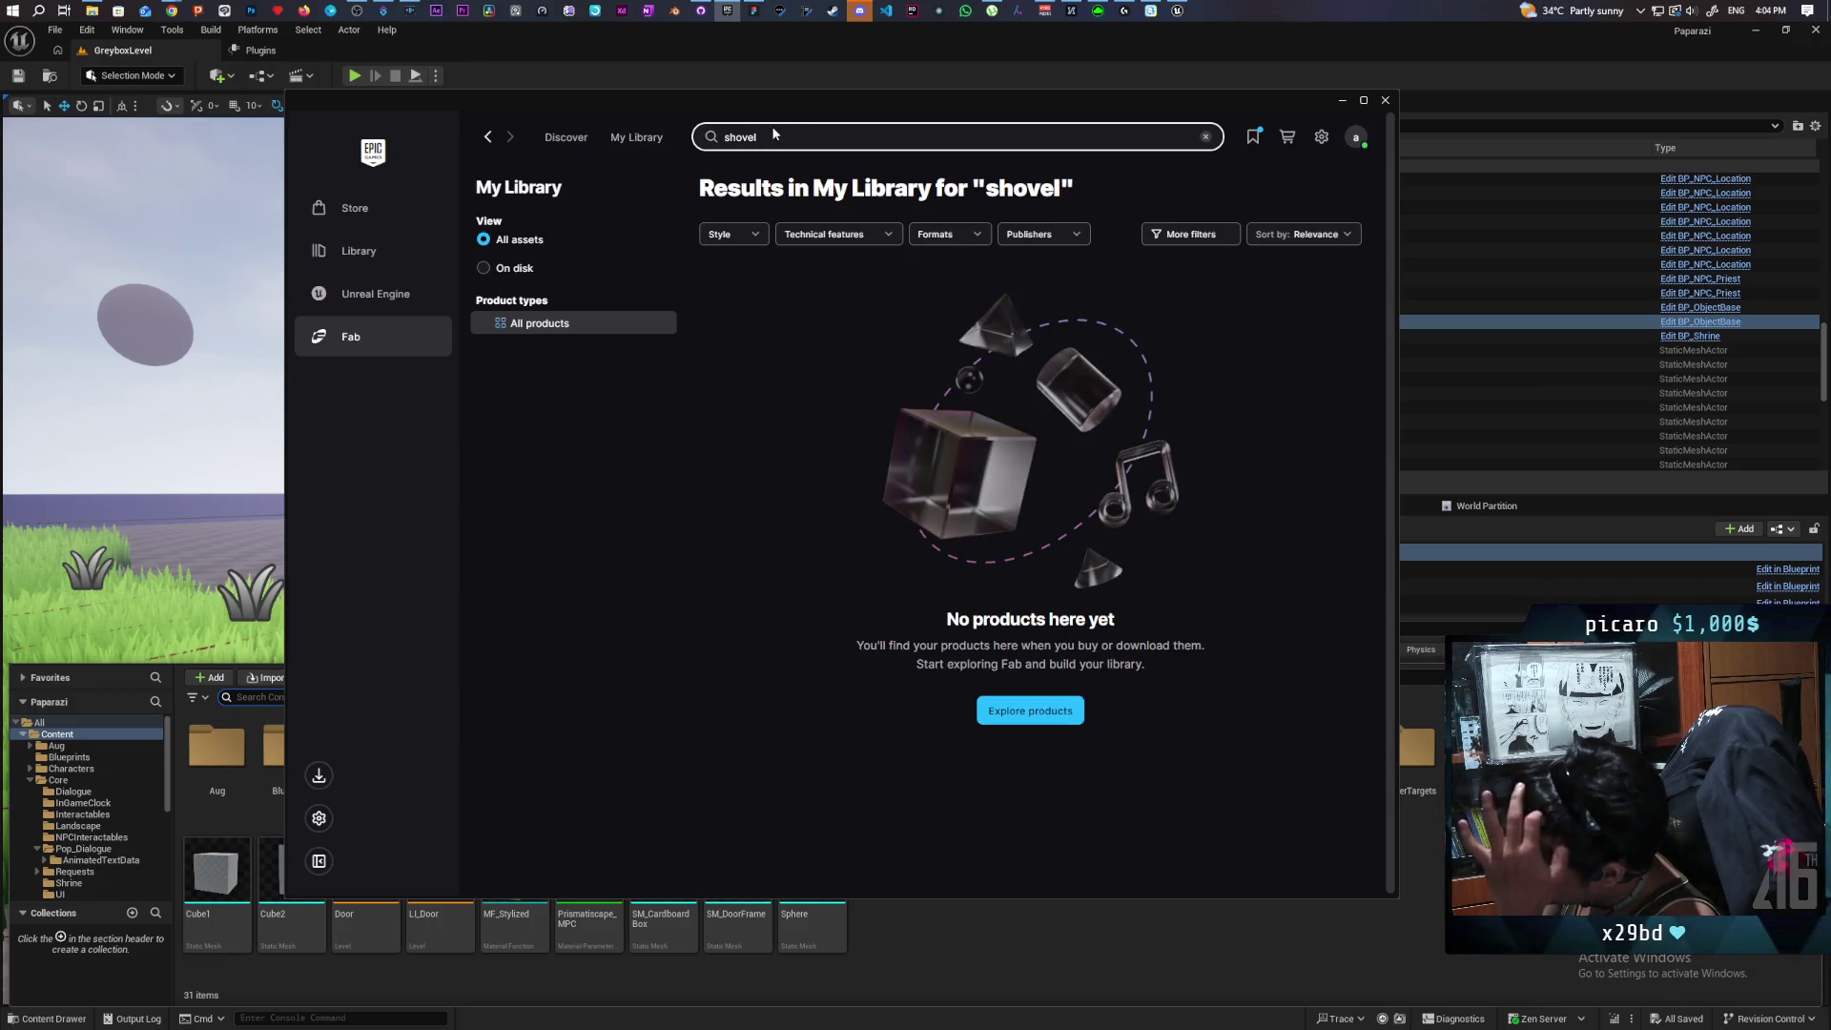
type("farm")
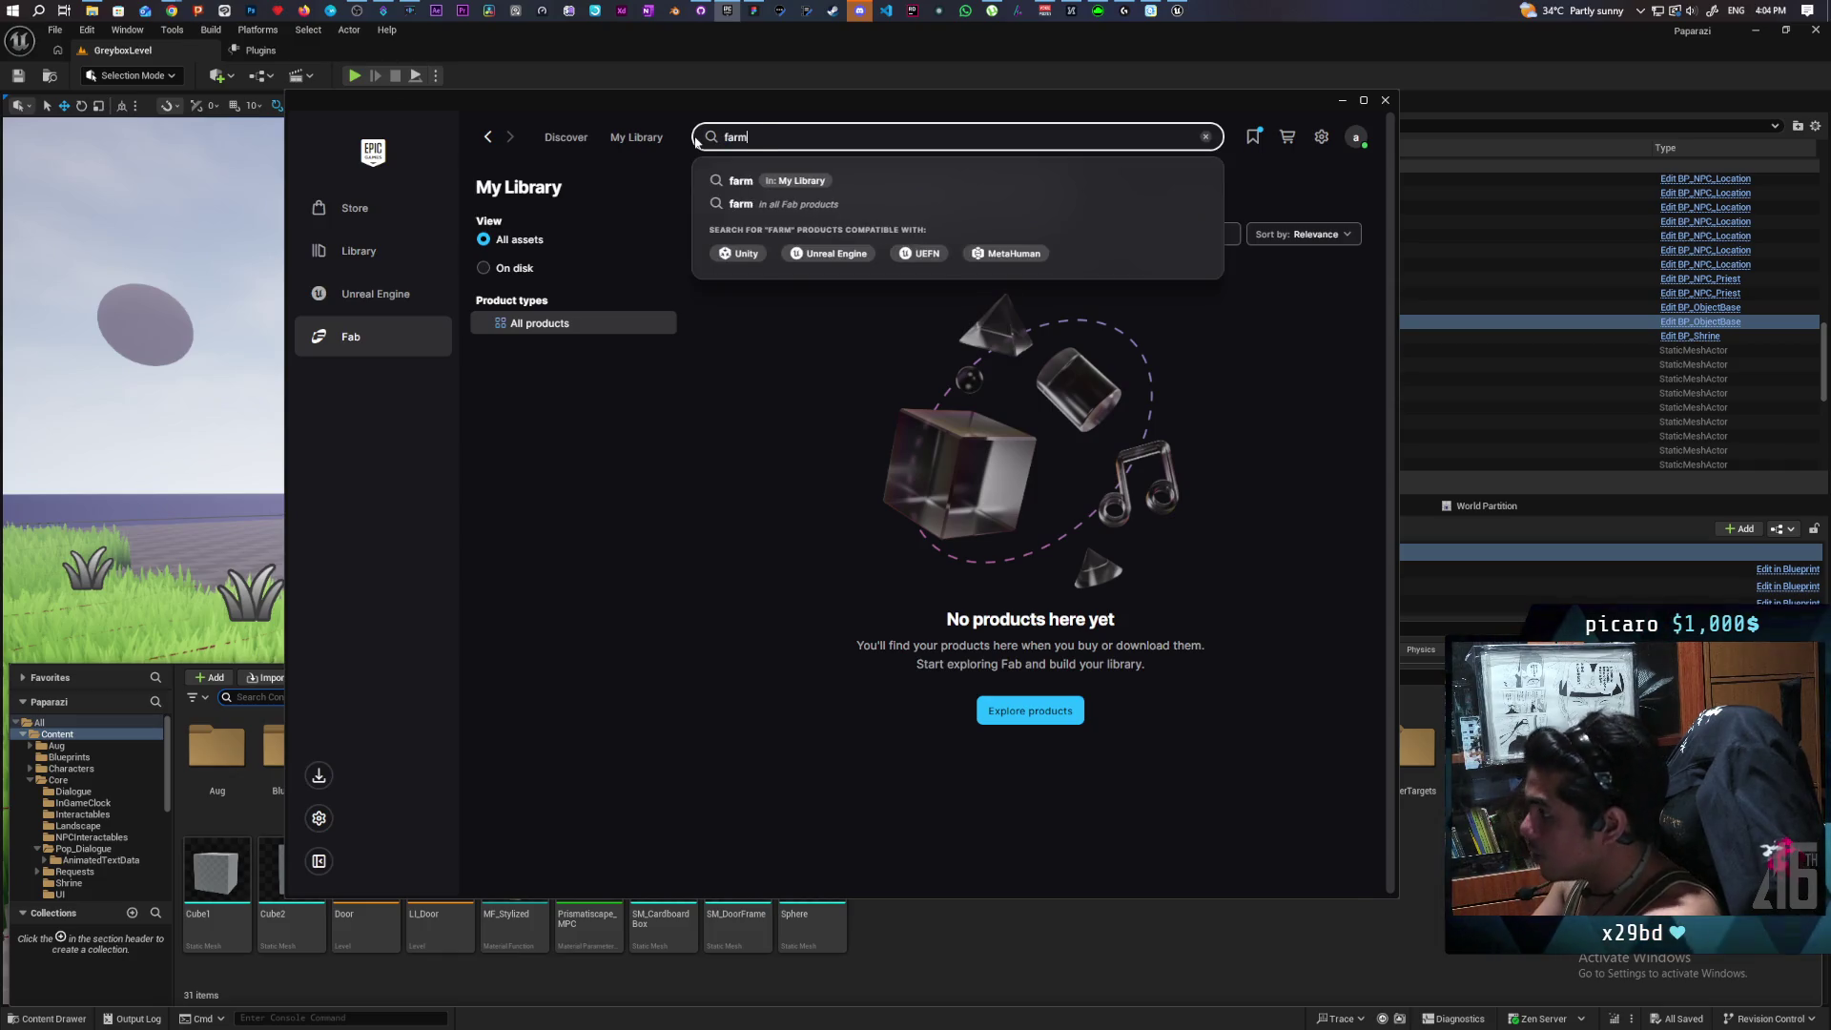
key("Return")
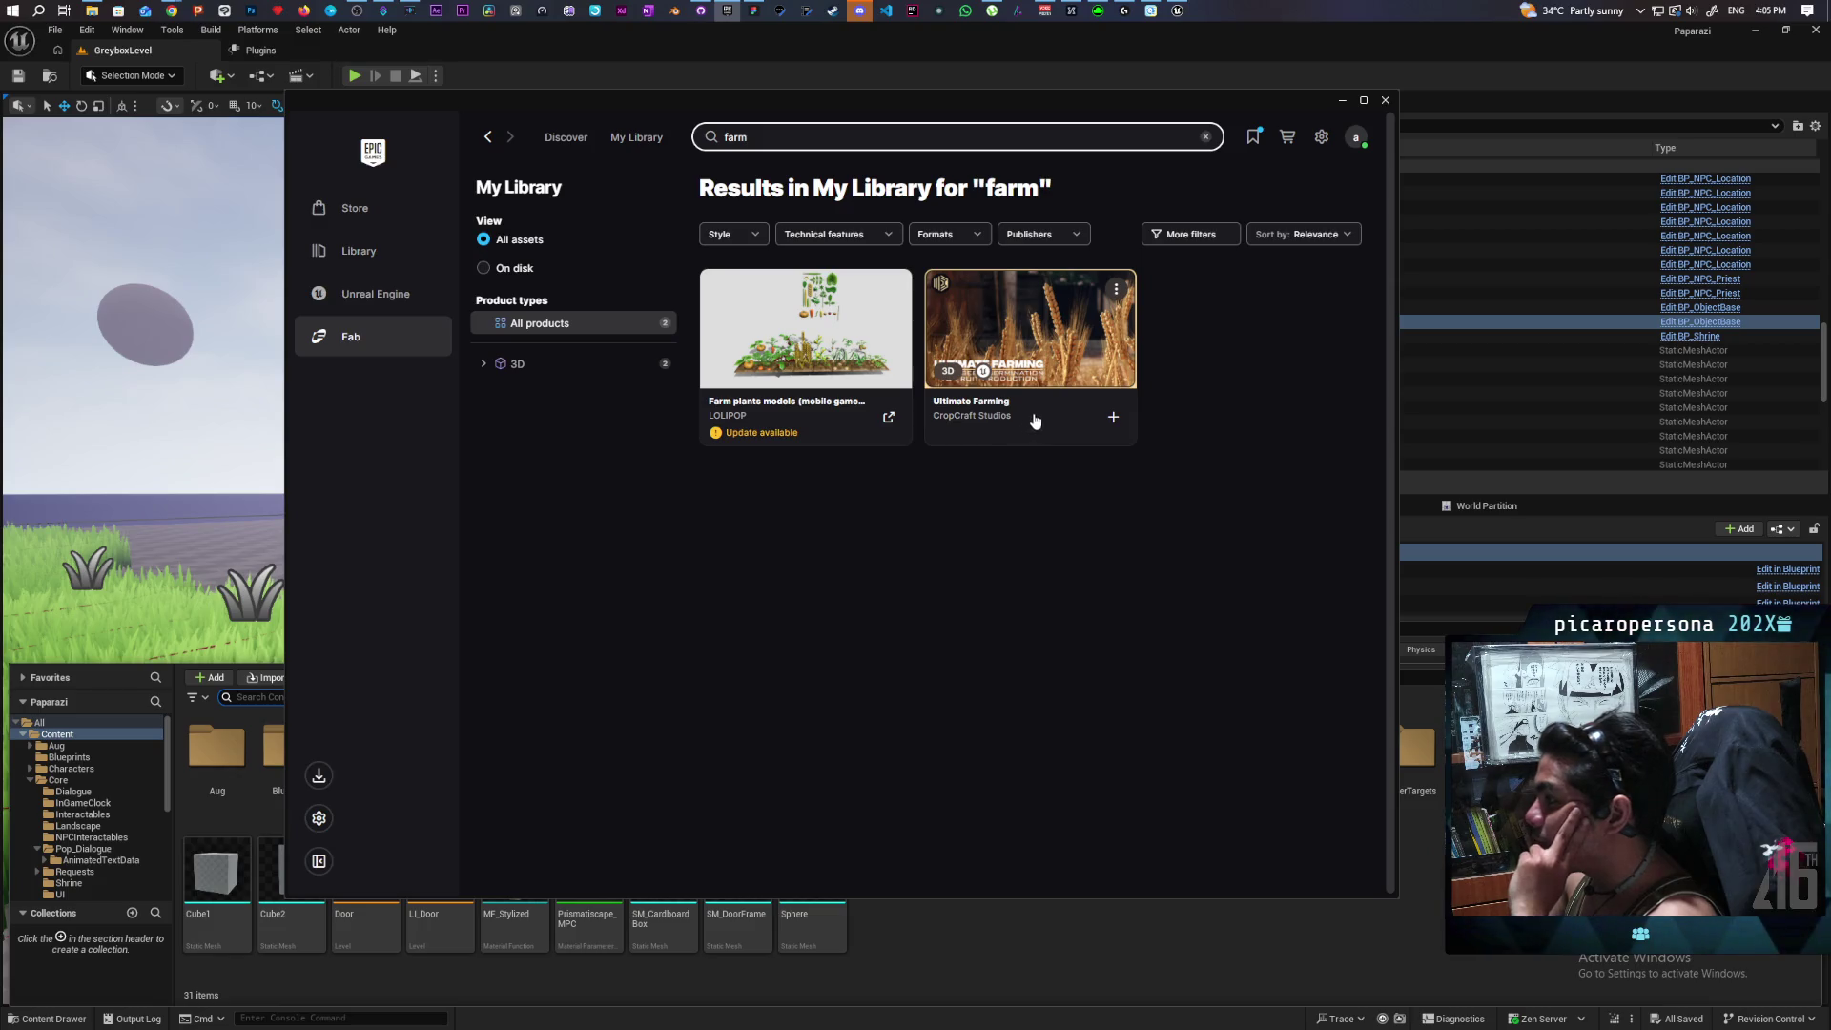
left_click(1049, 322)
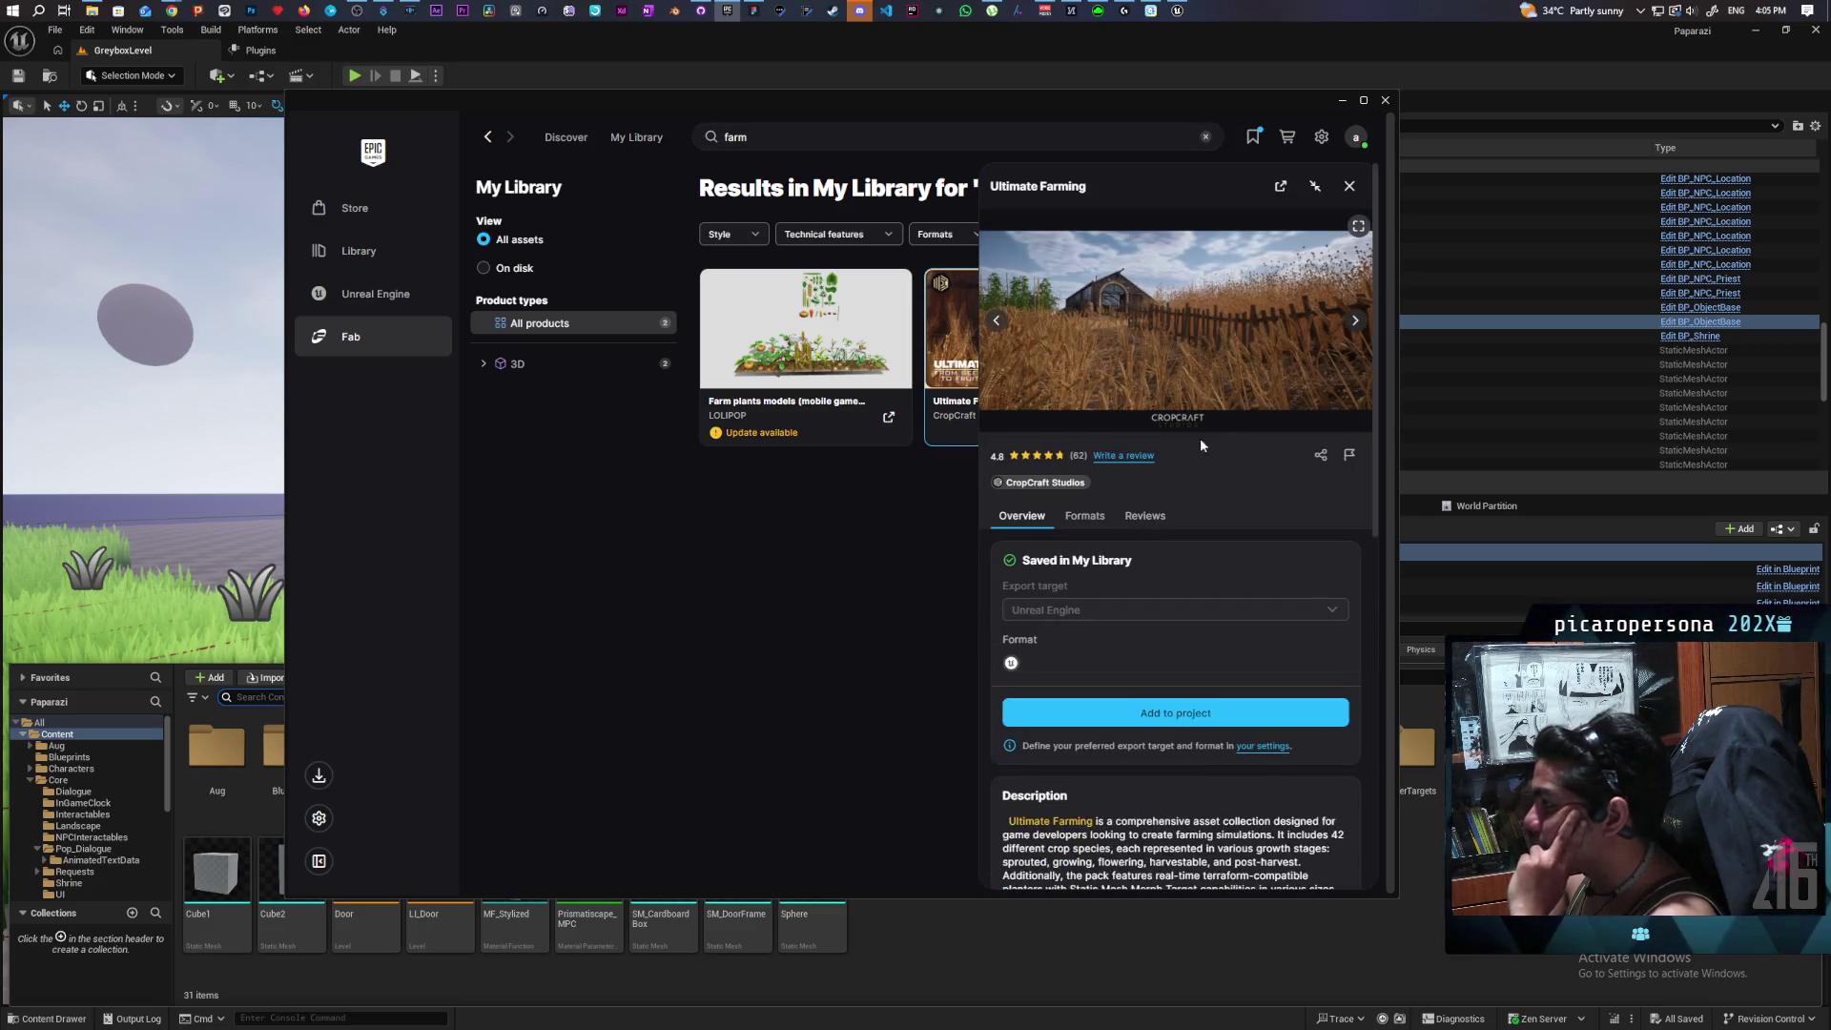
left_click(1355, 322)
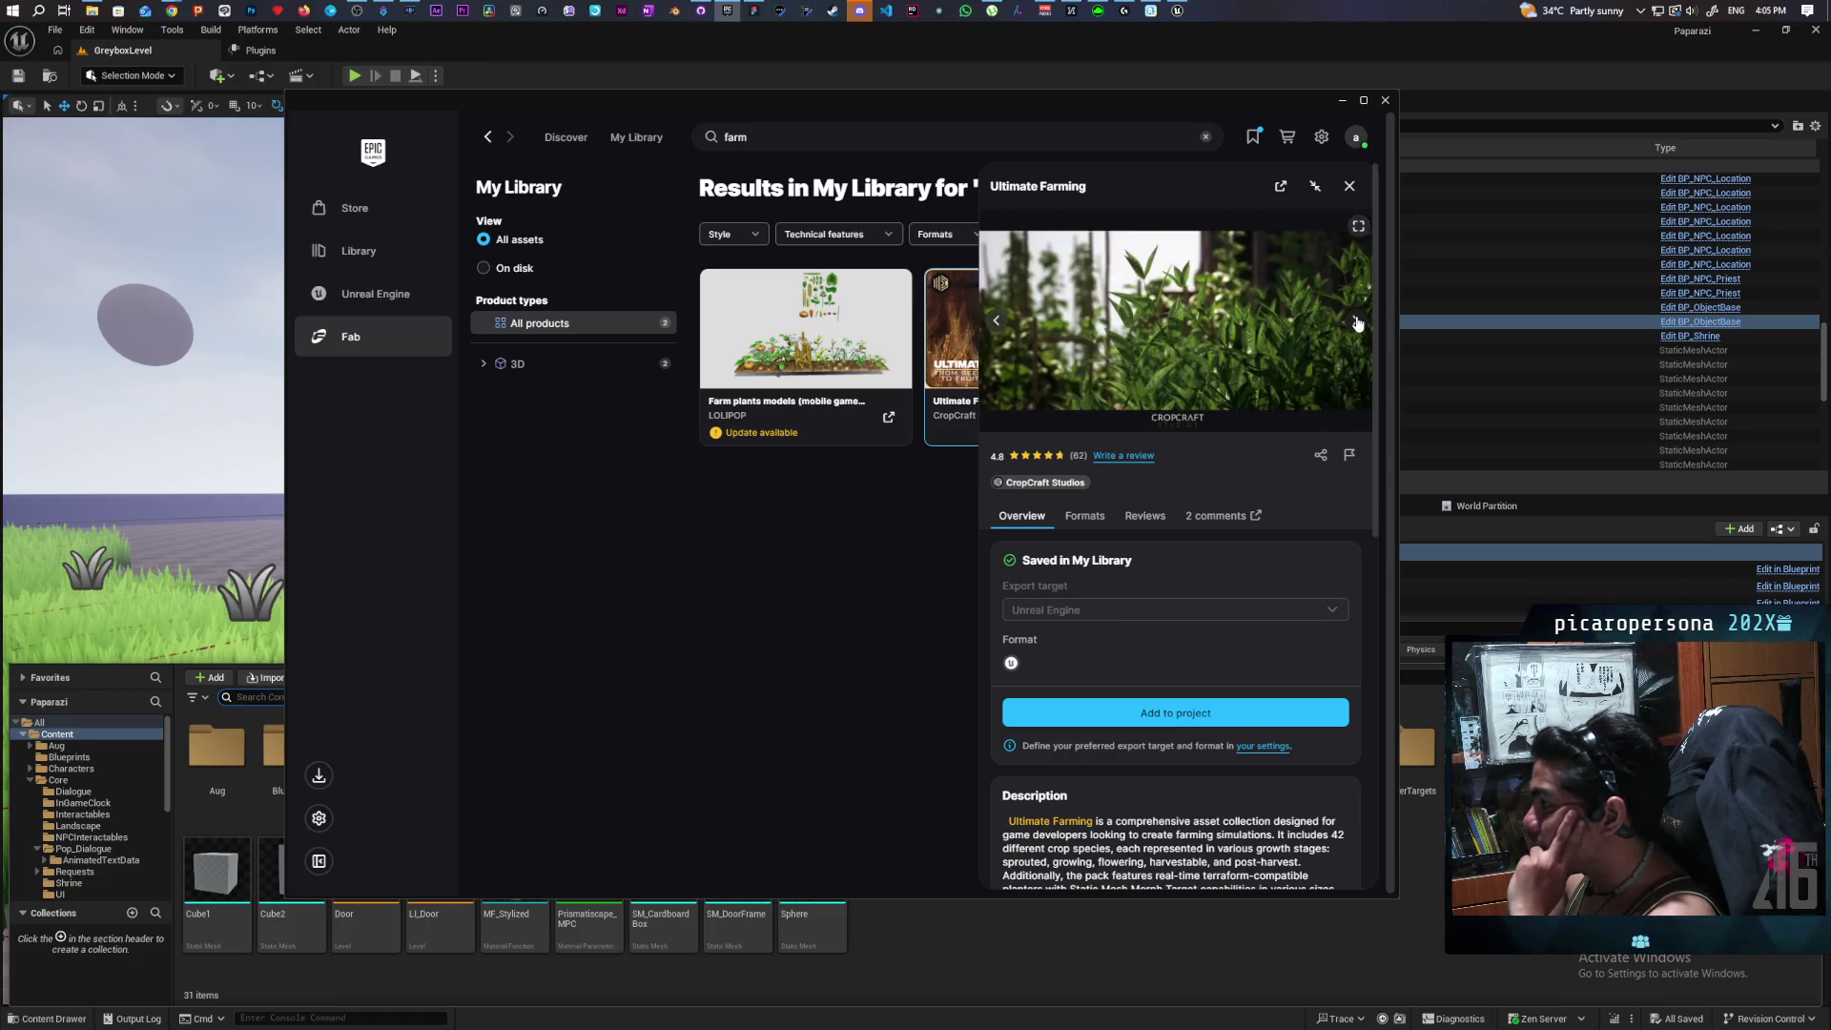
left_click(1350, 186)
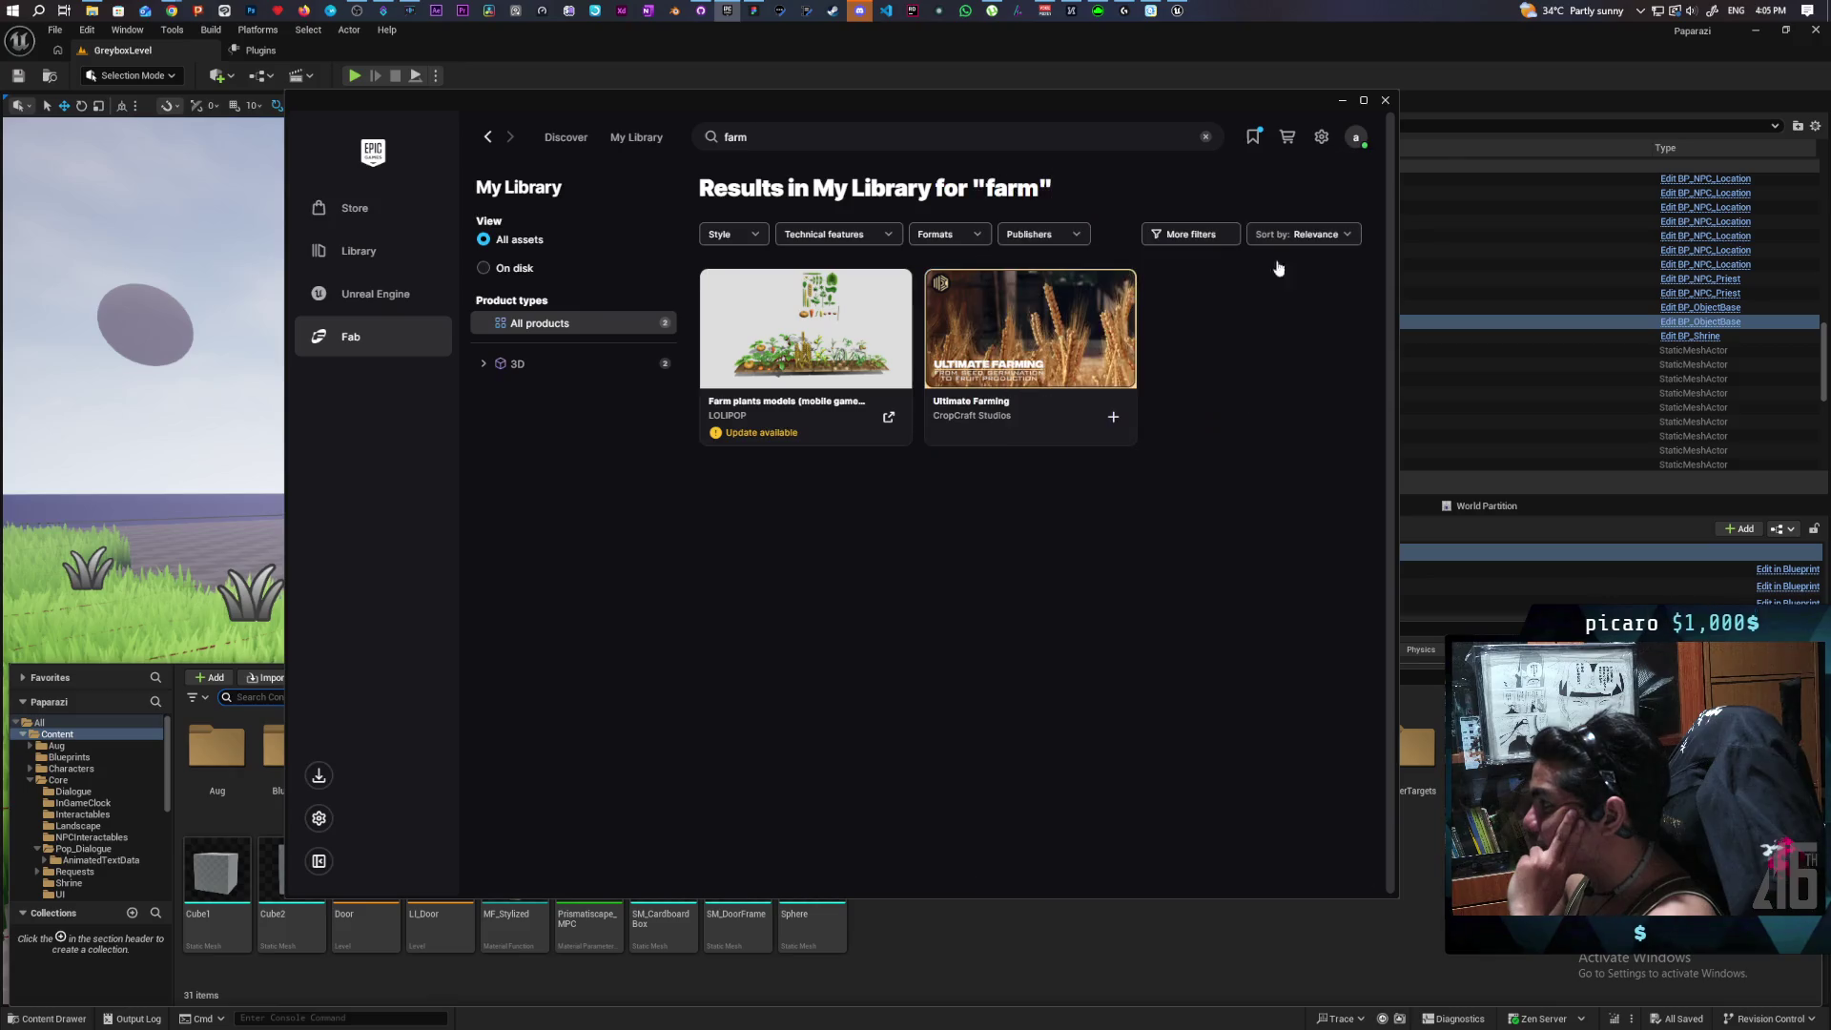
left_click(806, 334)
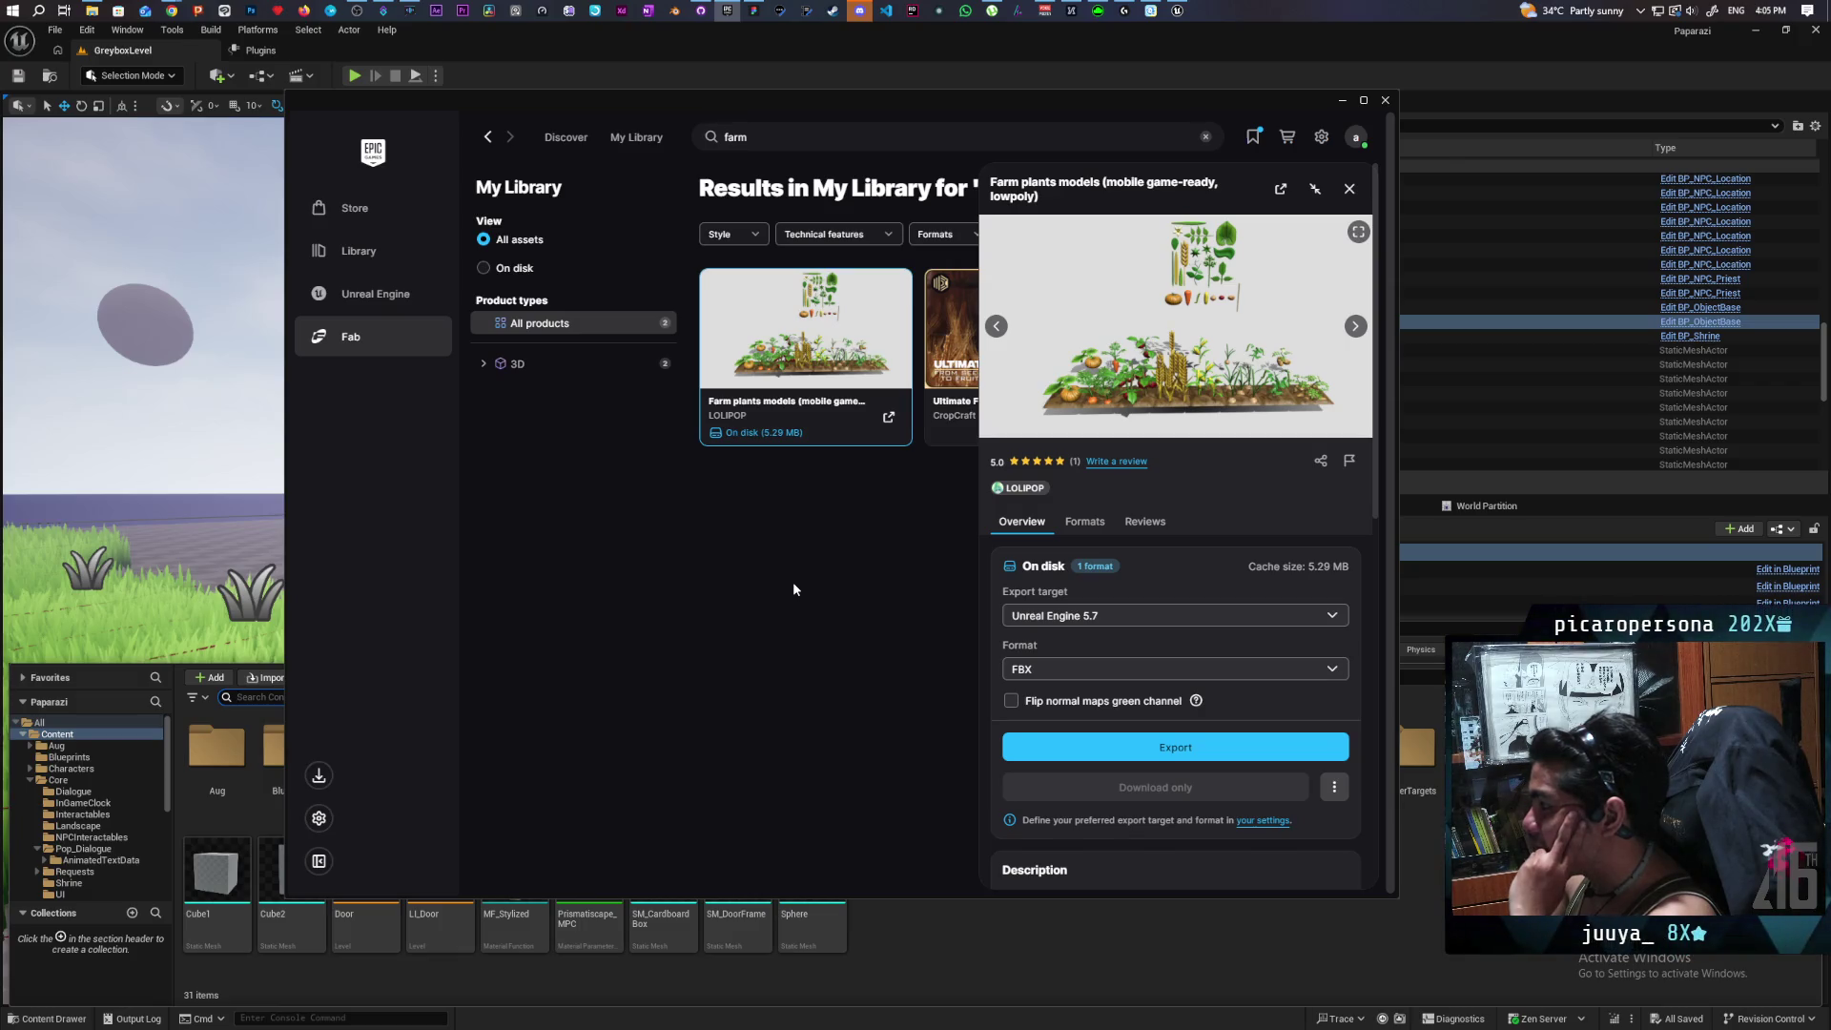
left_click(1349, 188)
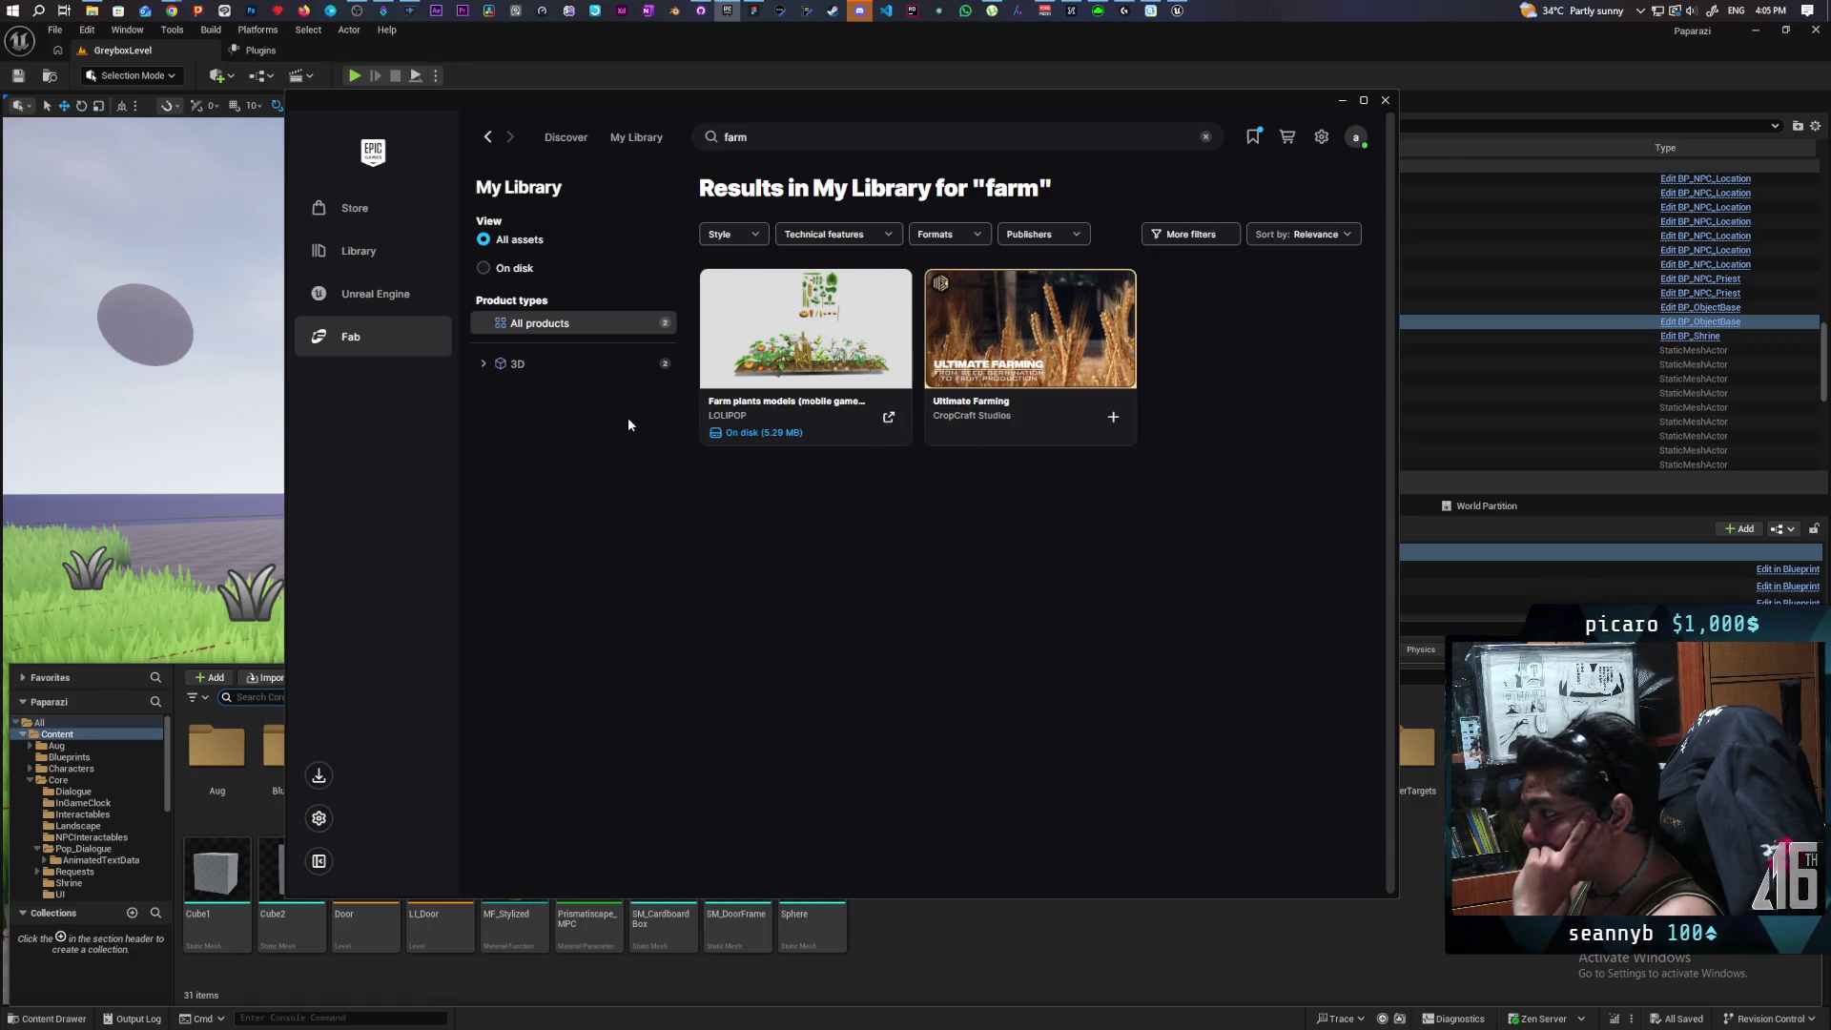
left_click(1207, 138)
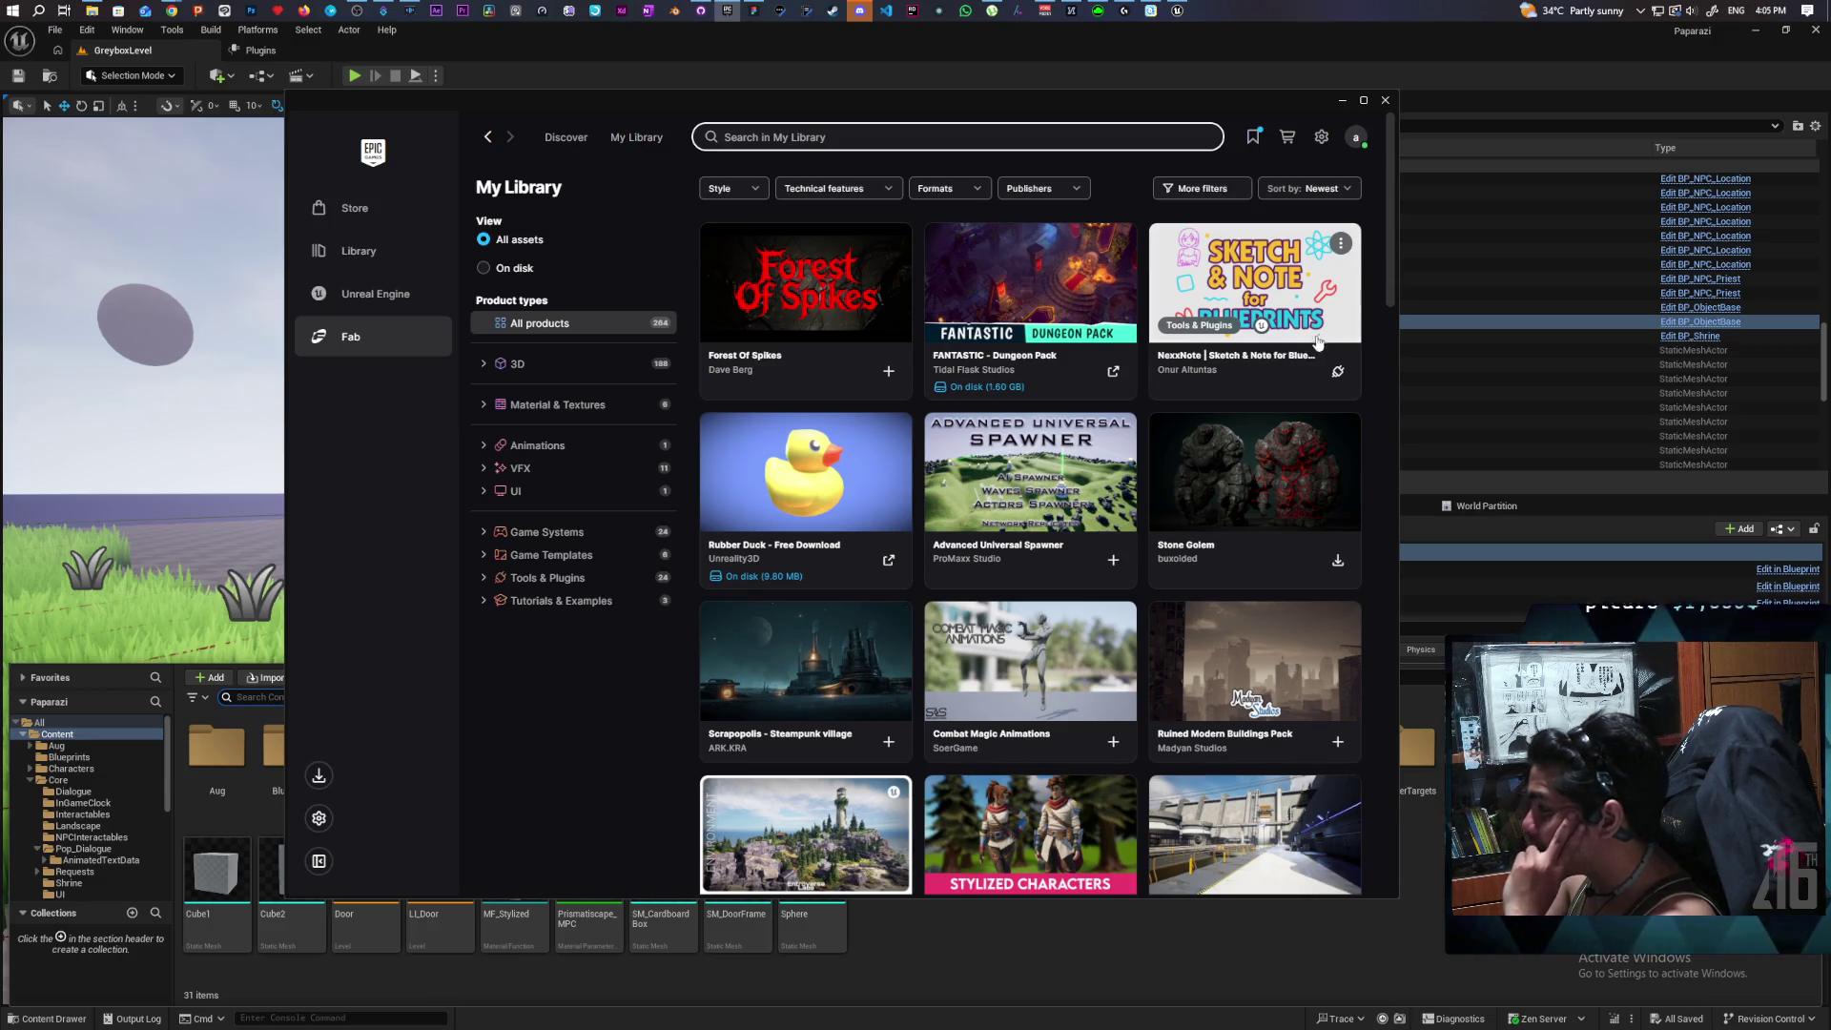
scroll(1383, 351, "down", 3)
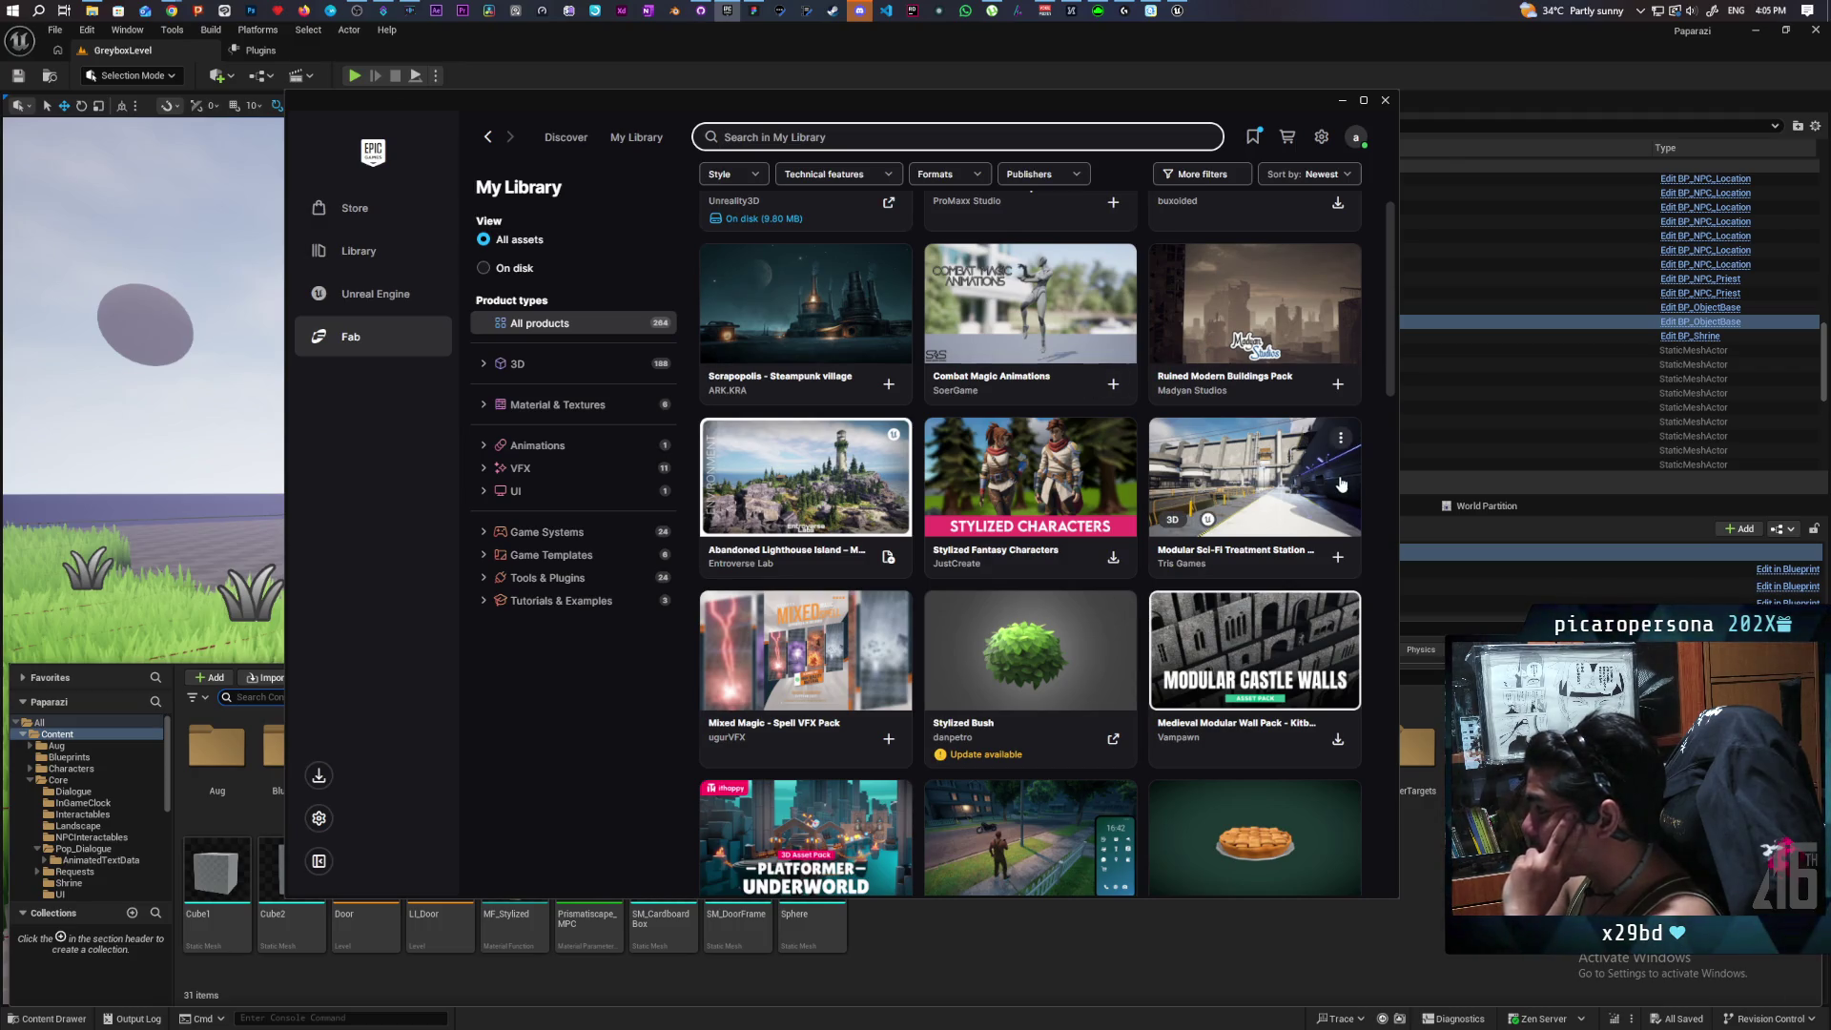
scroll(1327, 468, "down", 2)
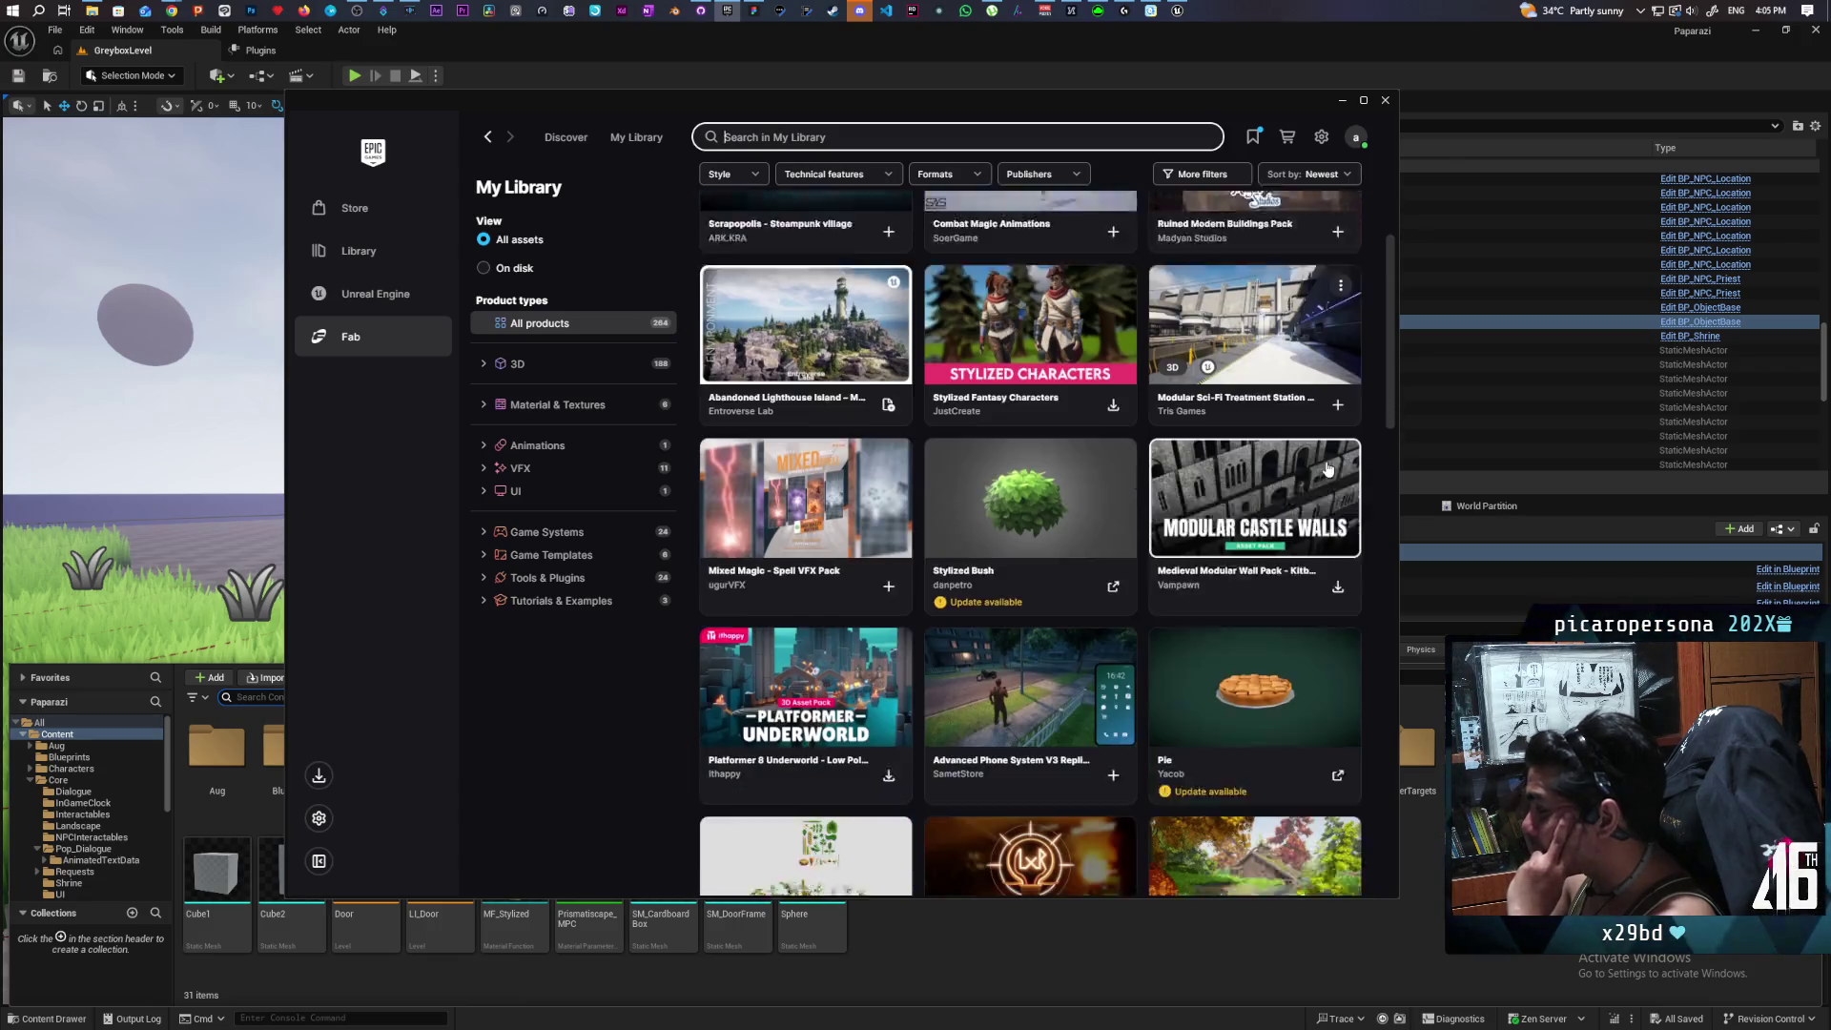
scroll(1282, 432, "down", 1)
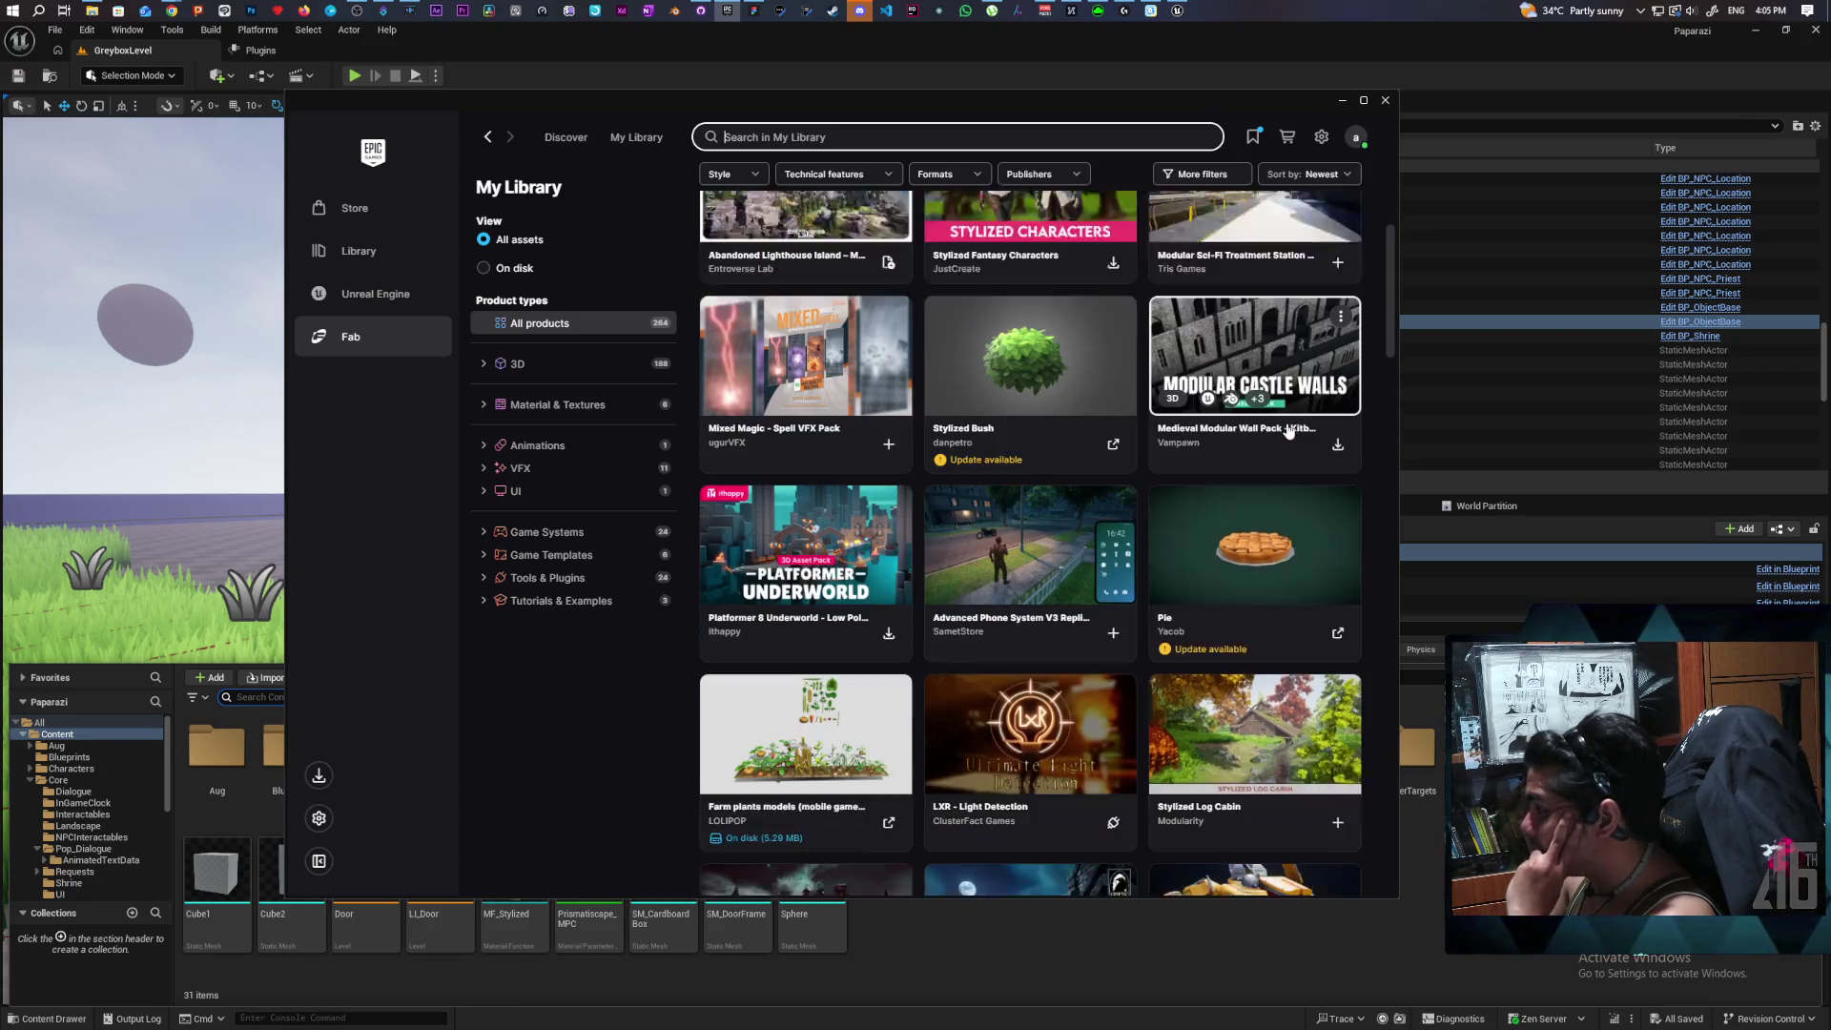
scroll(1288, 431, "down", 2)
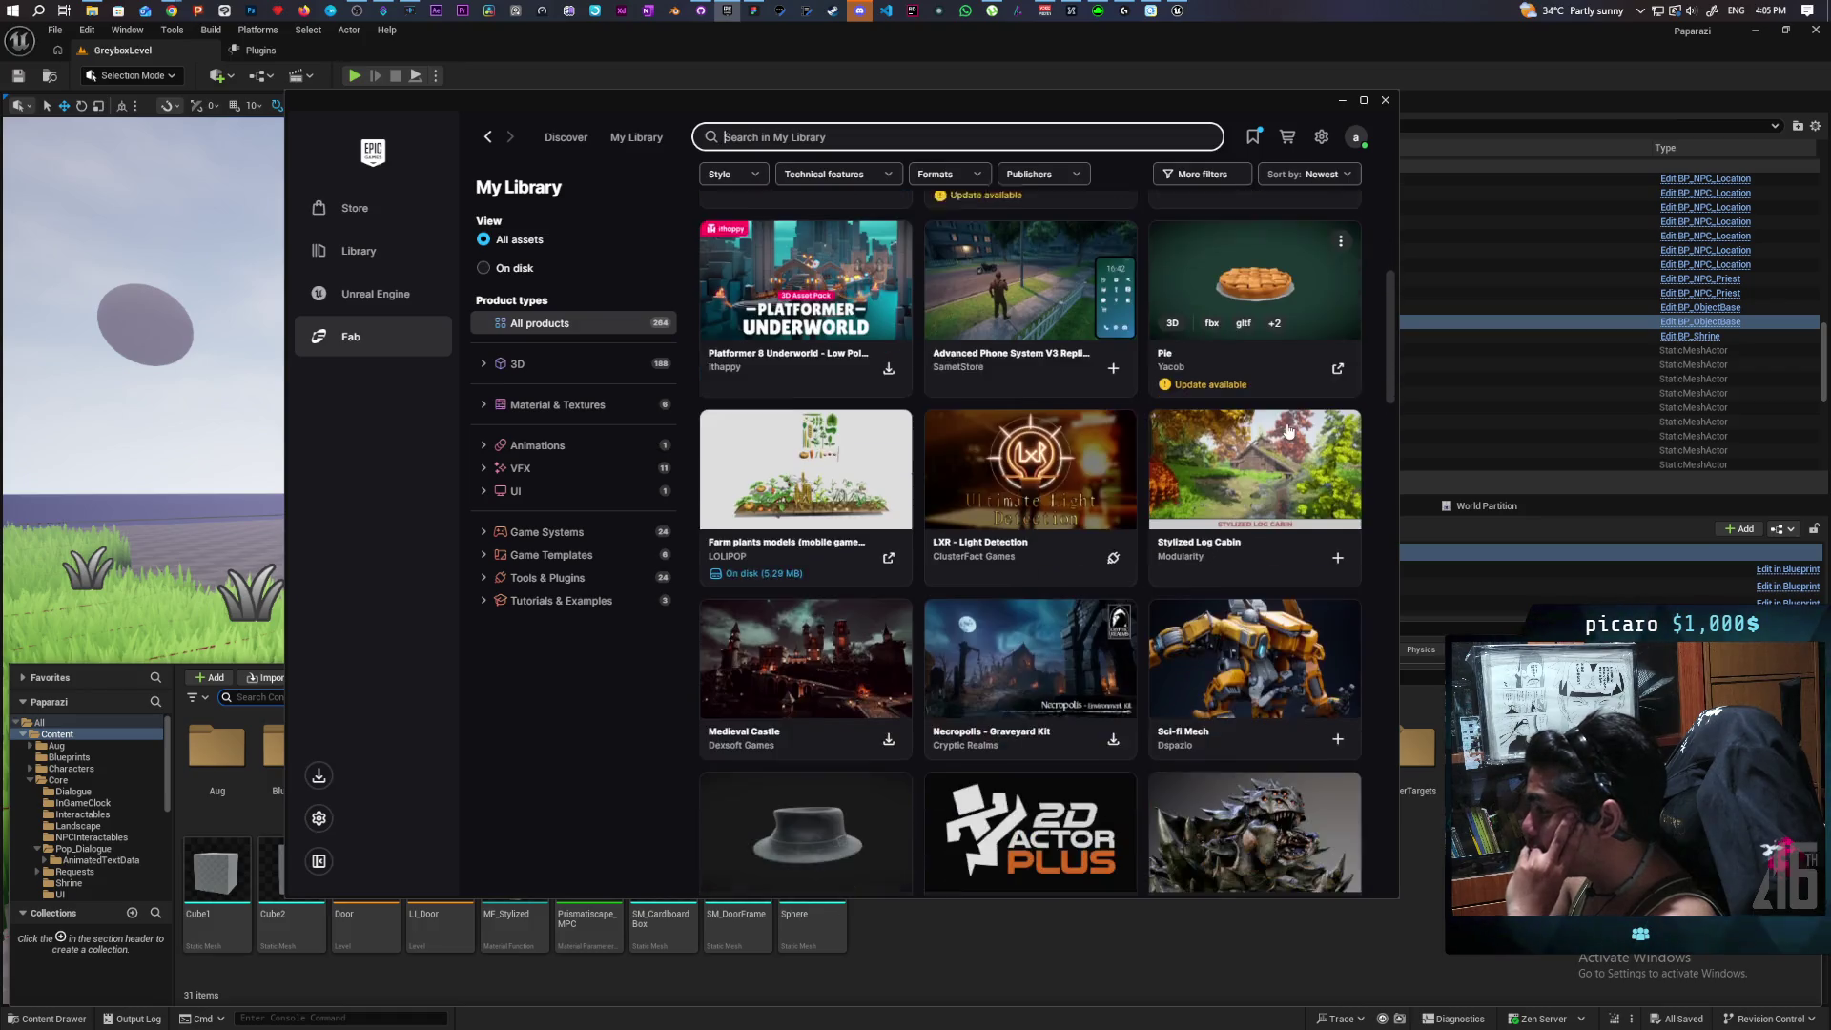
scroll(1288, 431, "down", 2)
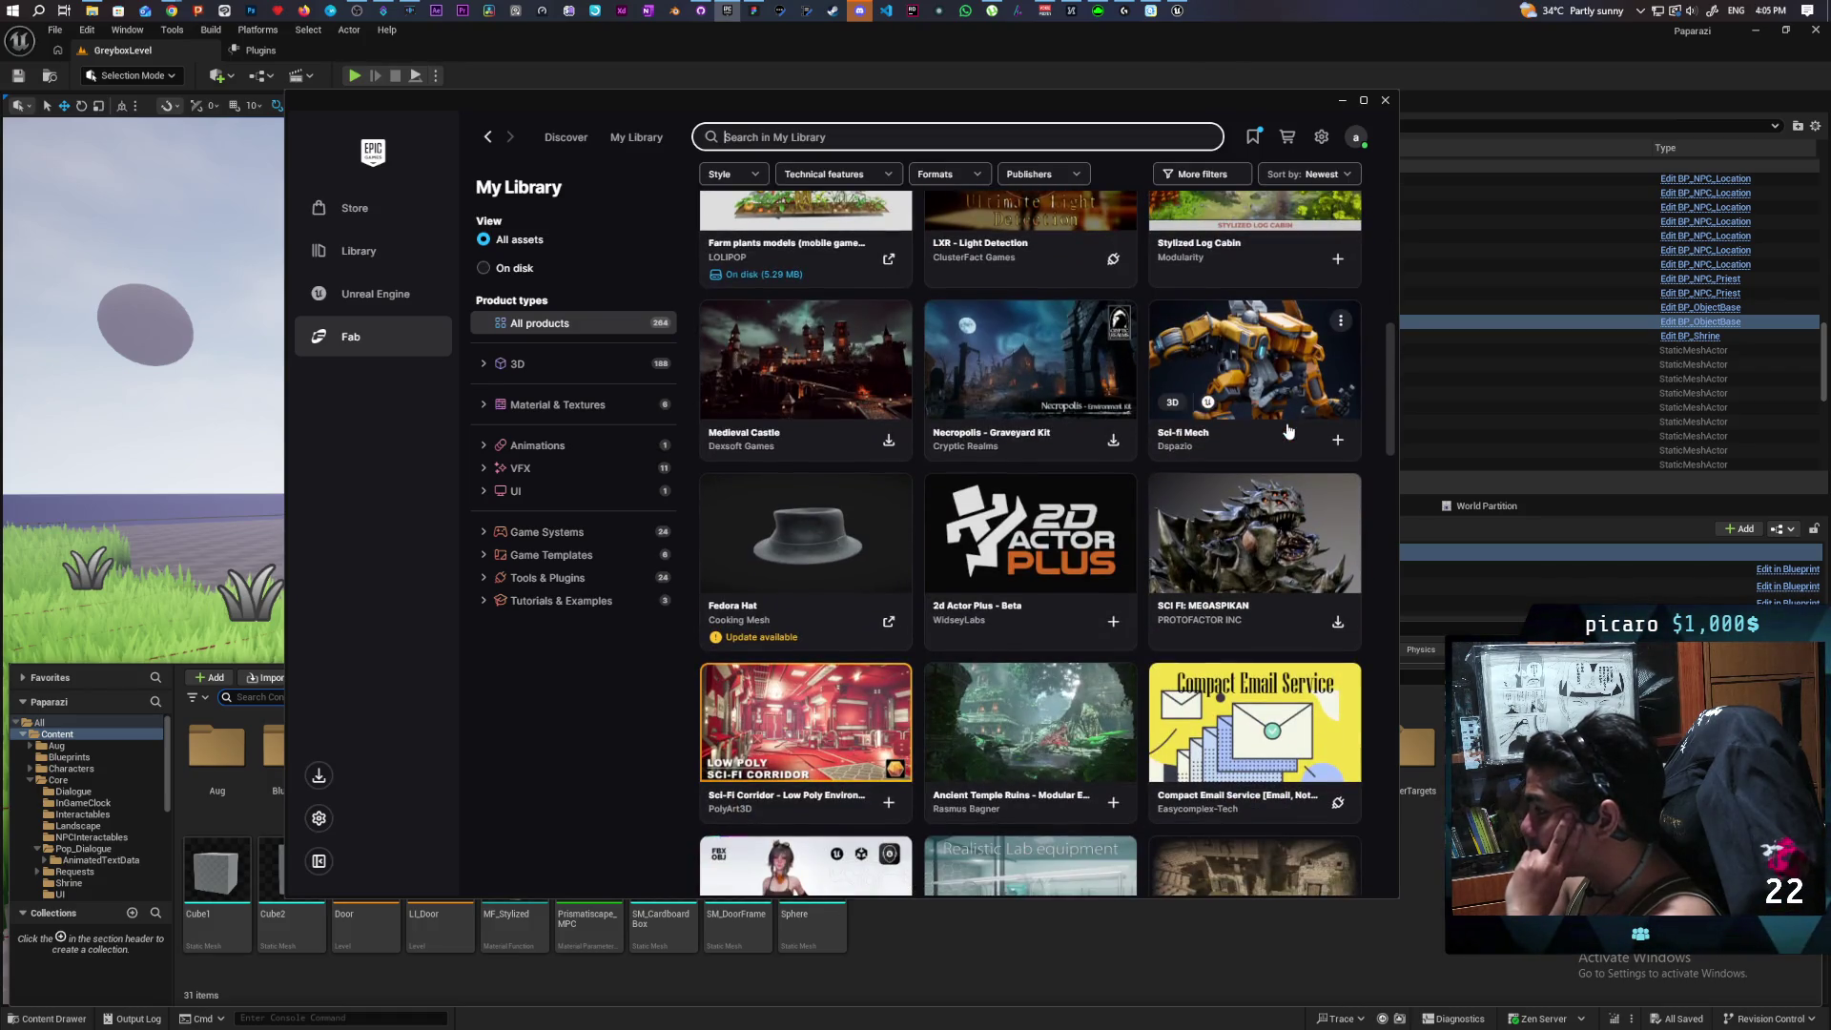
scroll(1288, 431, "down", 1)
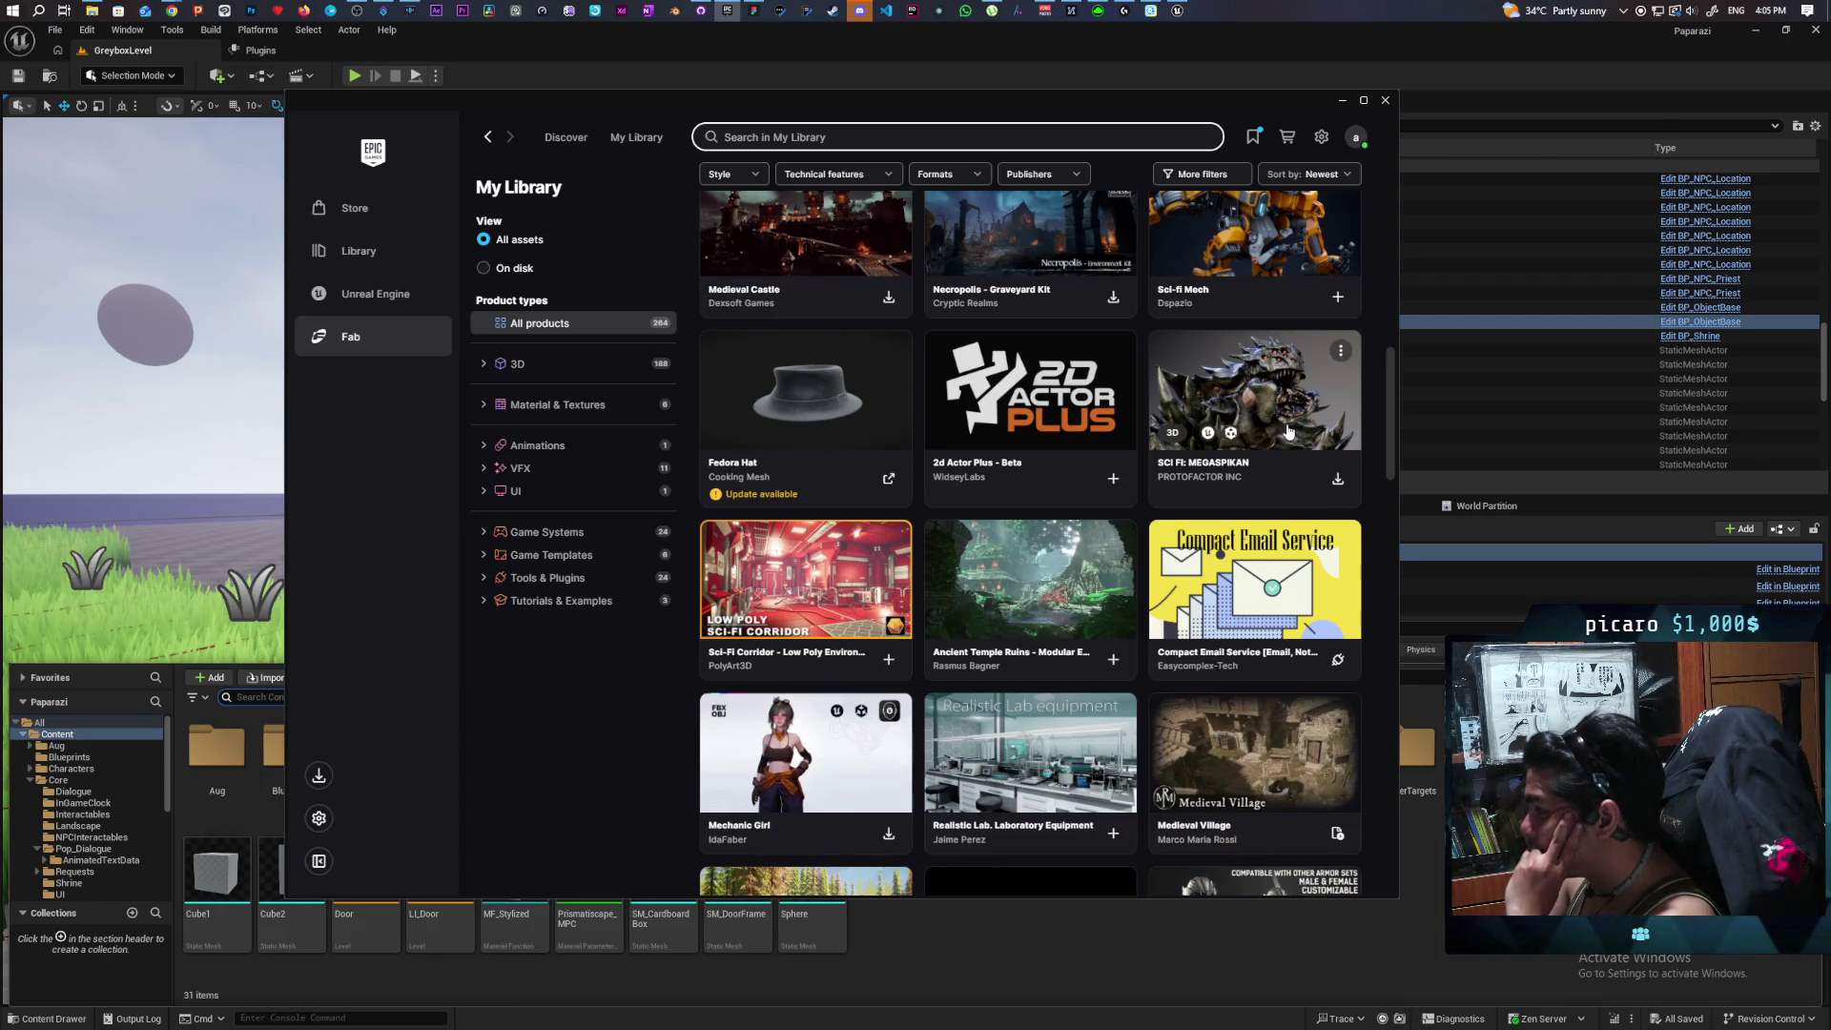
scroll(1139, 467, "down", 5)
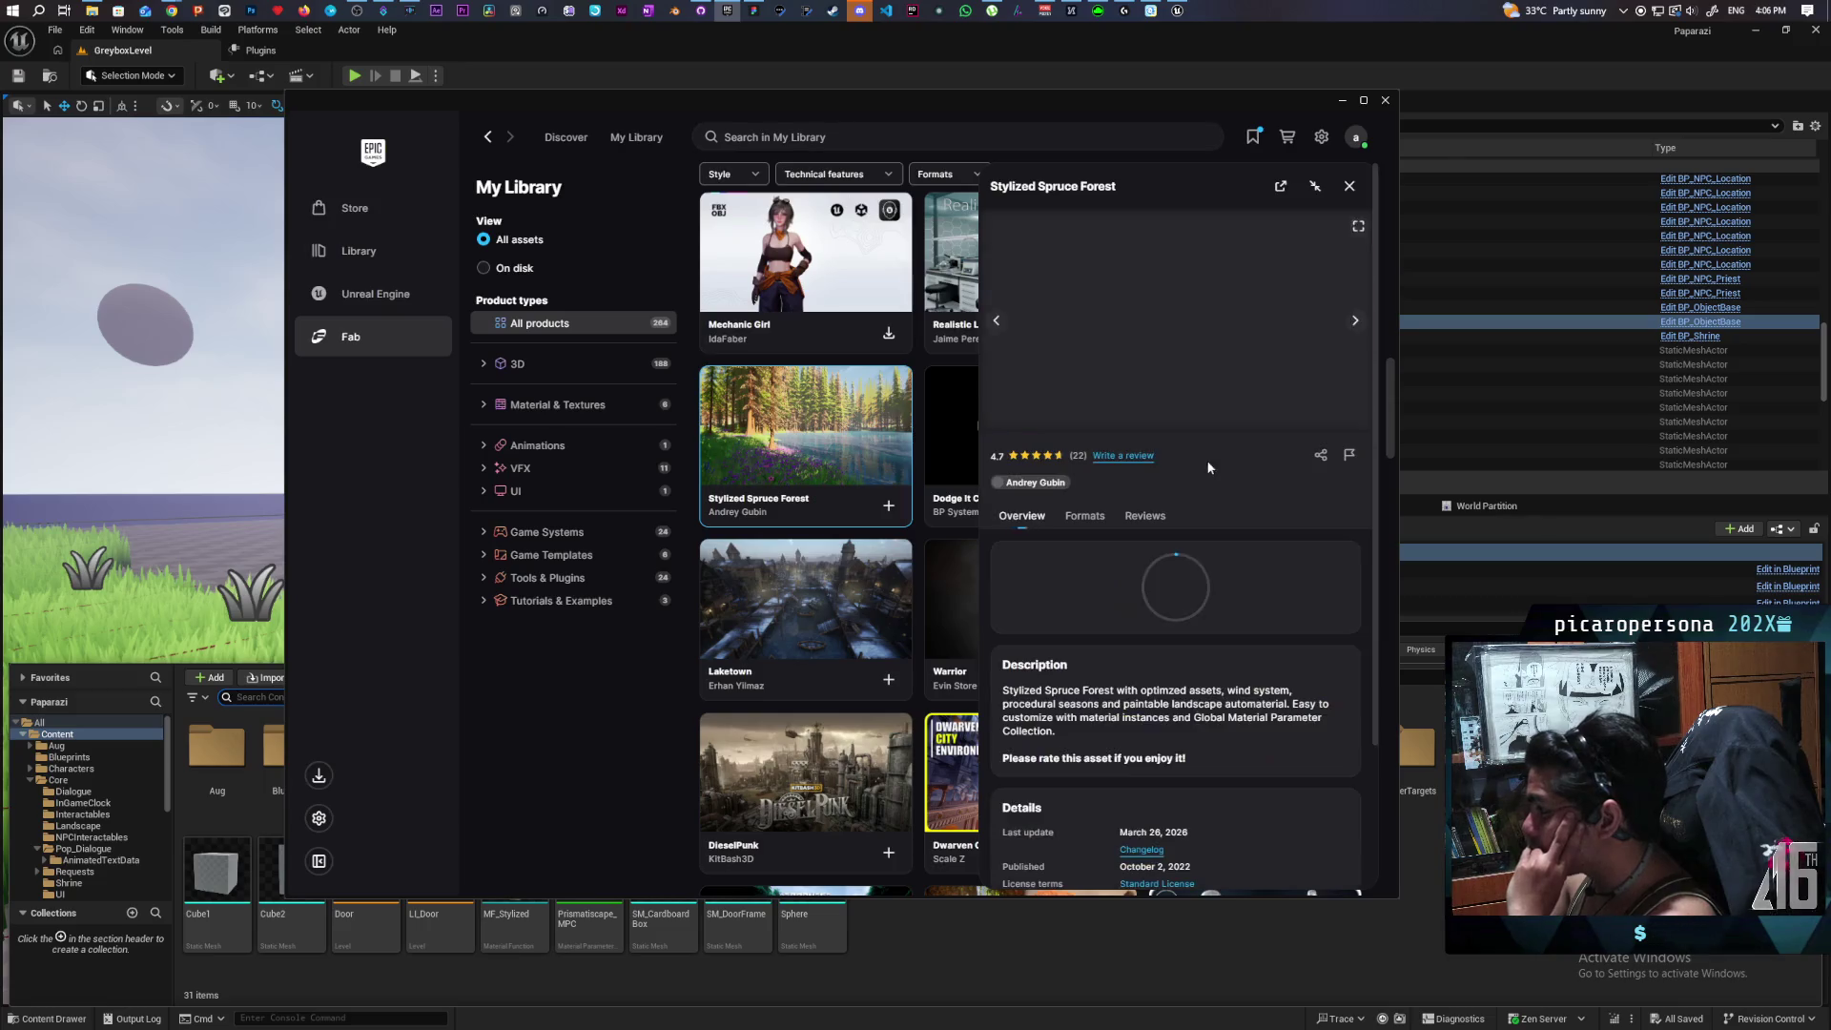
left_click(1356, 321)
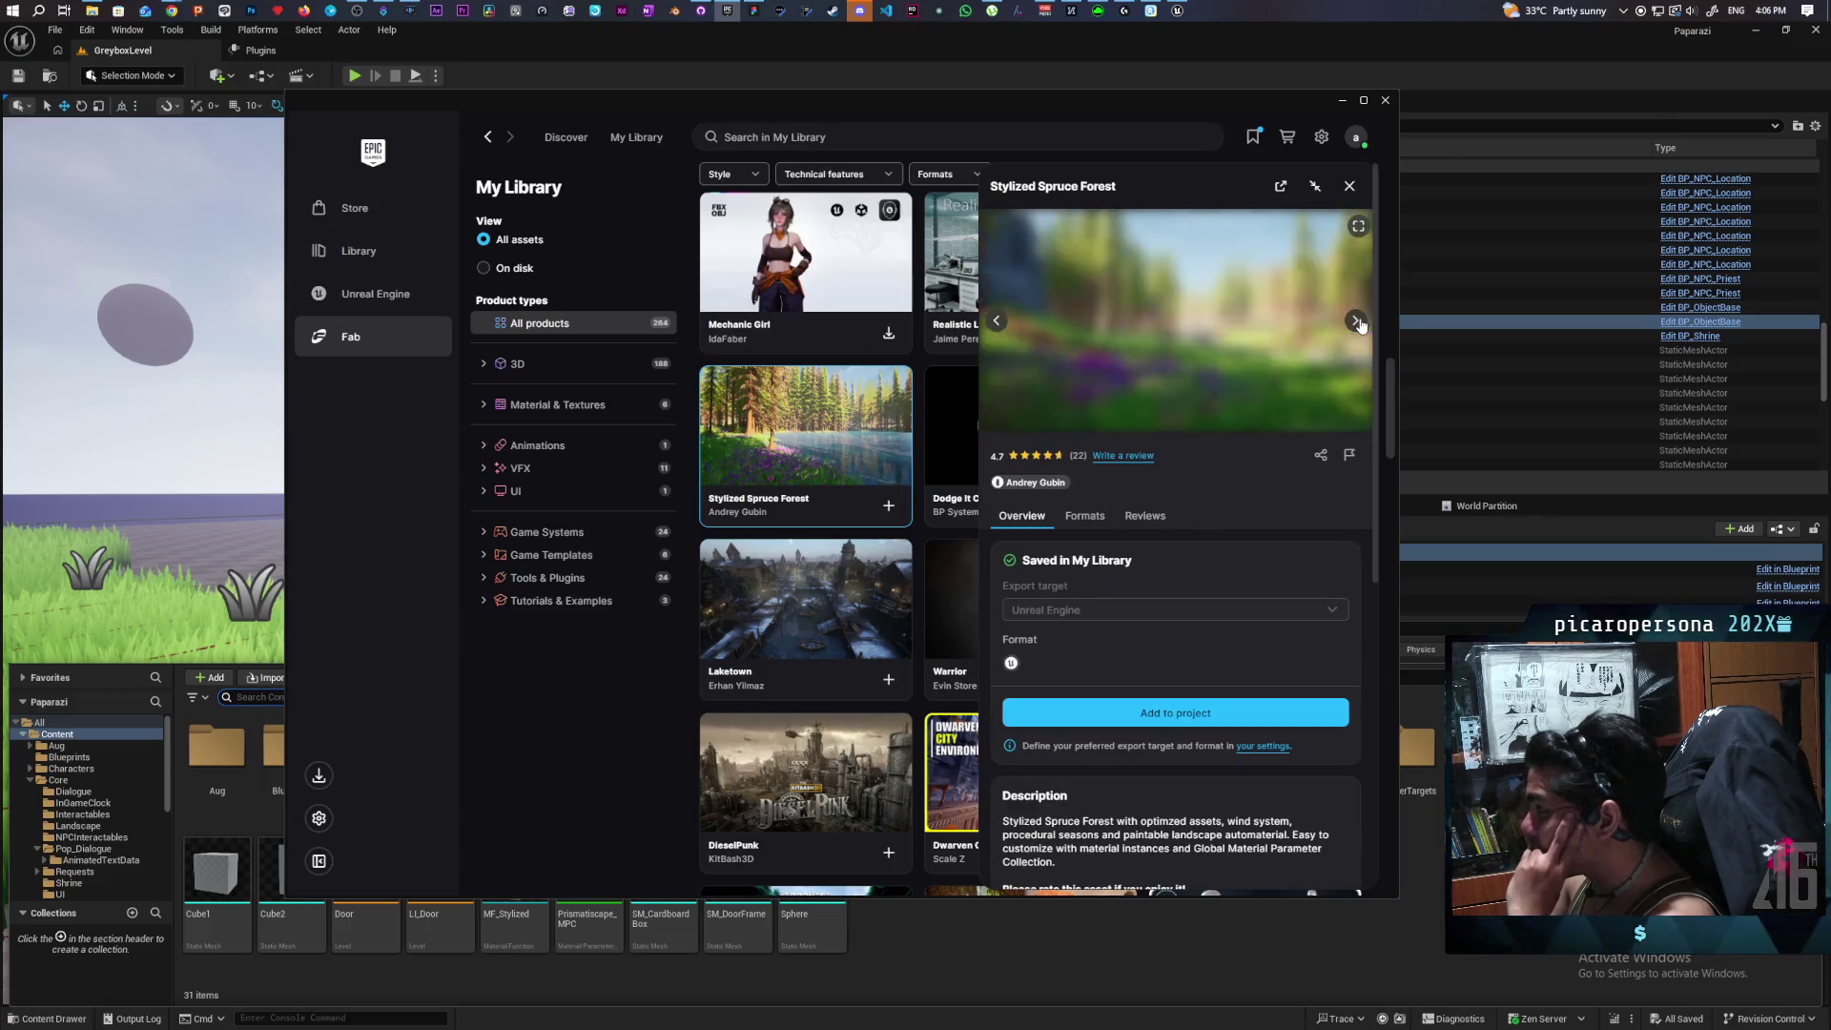
left_click(1356, 321)
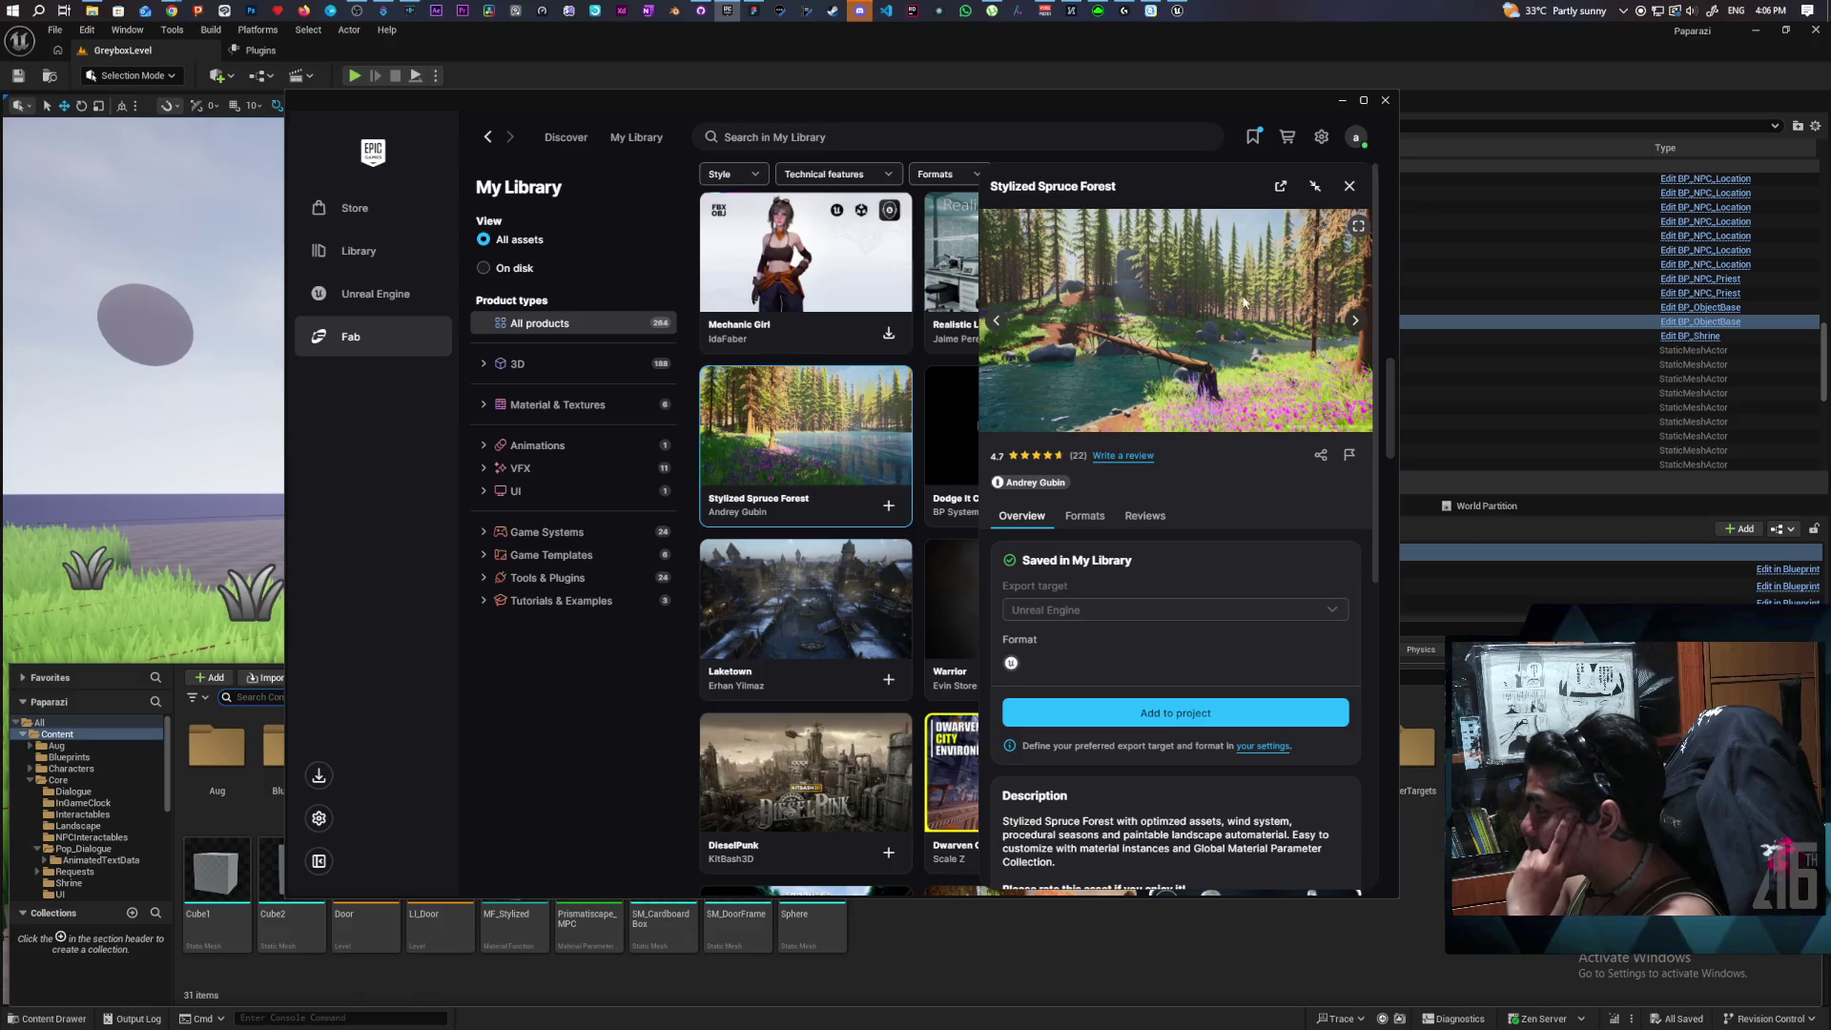
left_click(1325, 189)
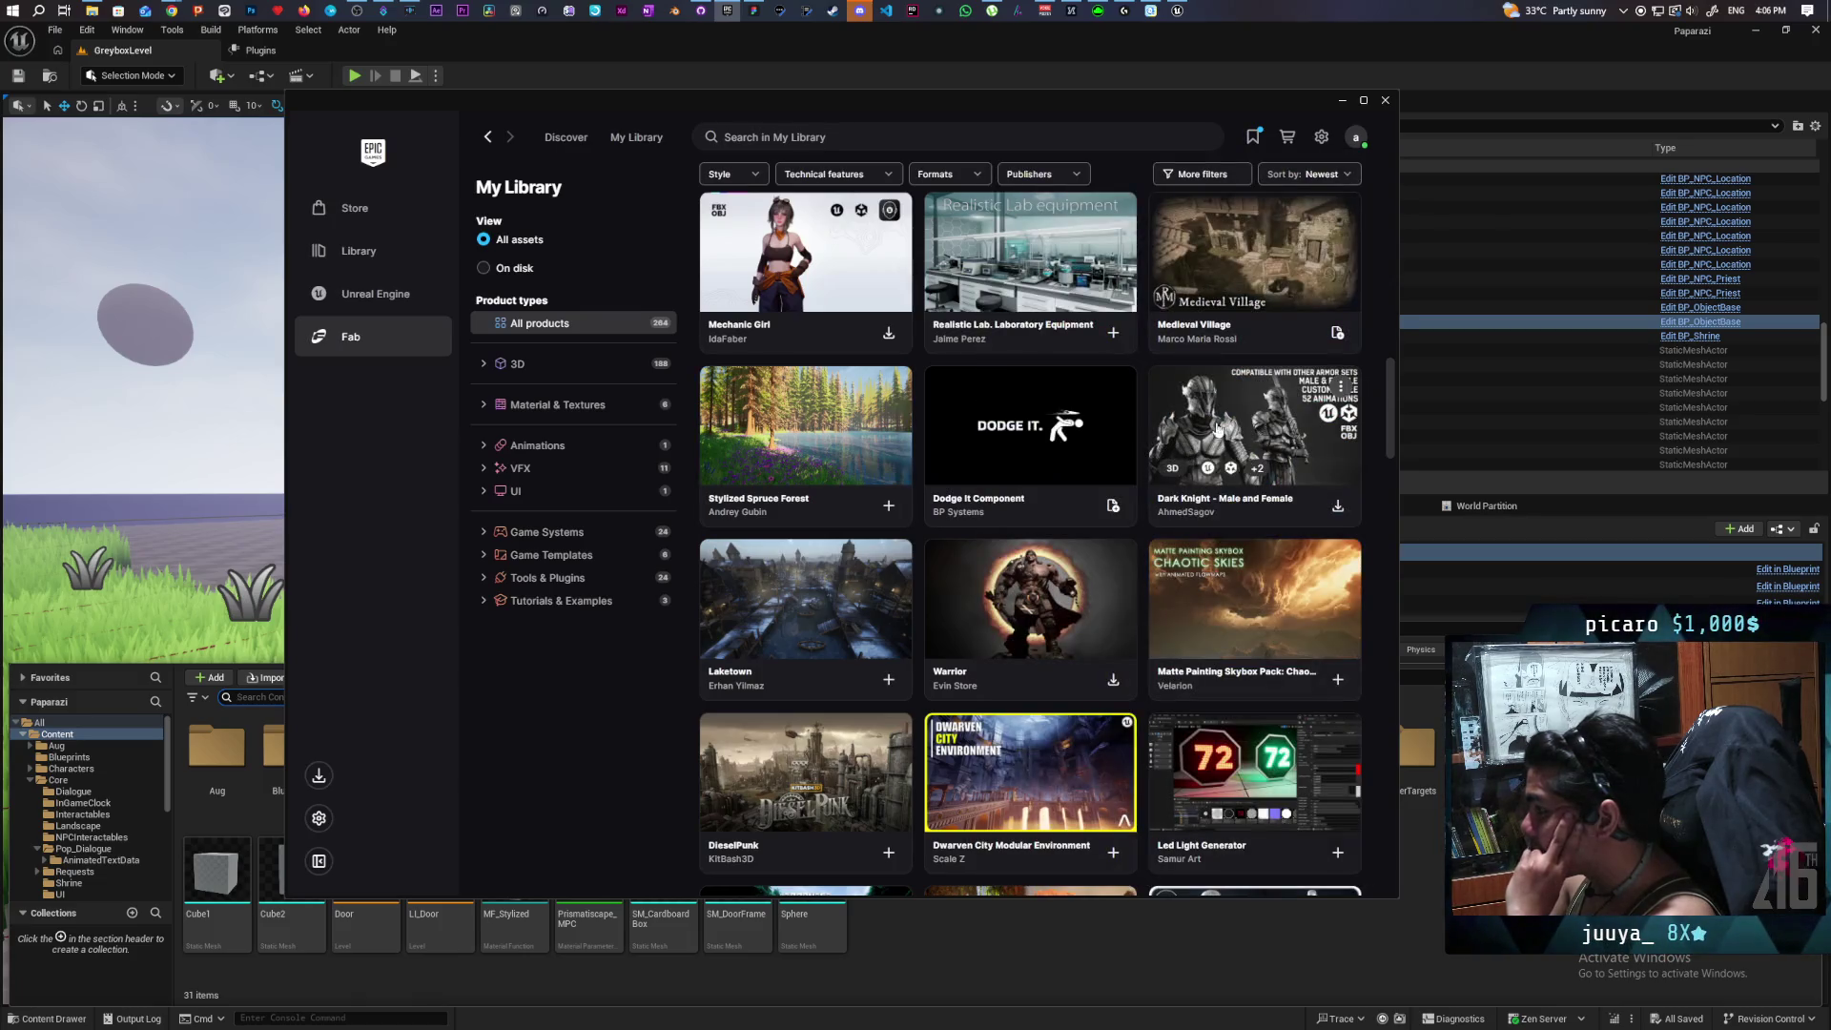
scroll(1254, 401, "down", 3)
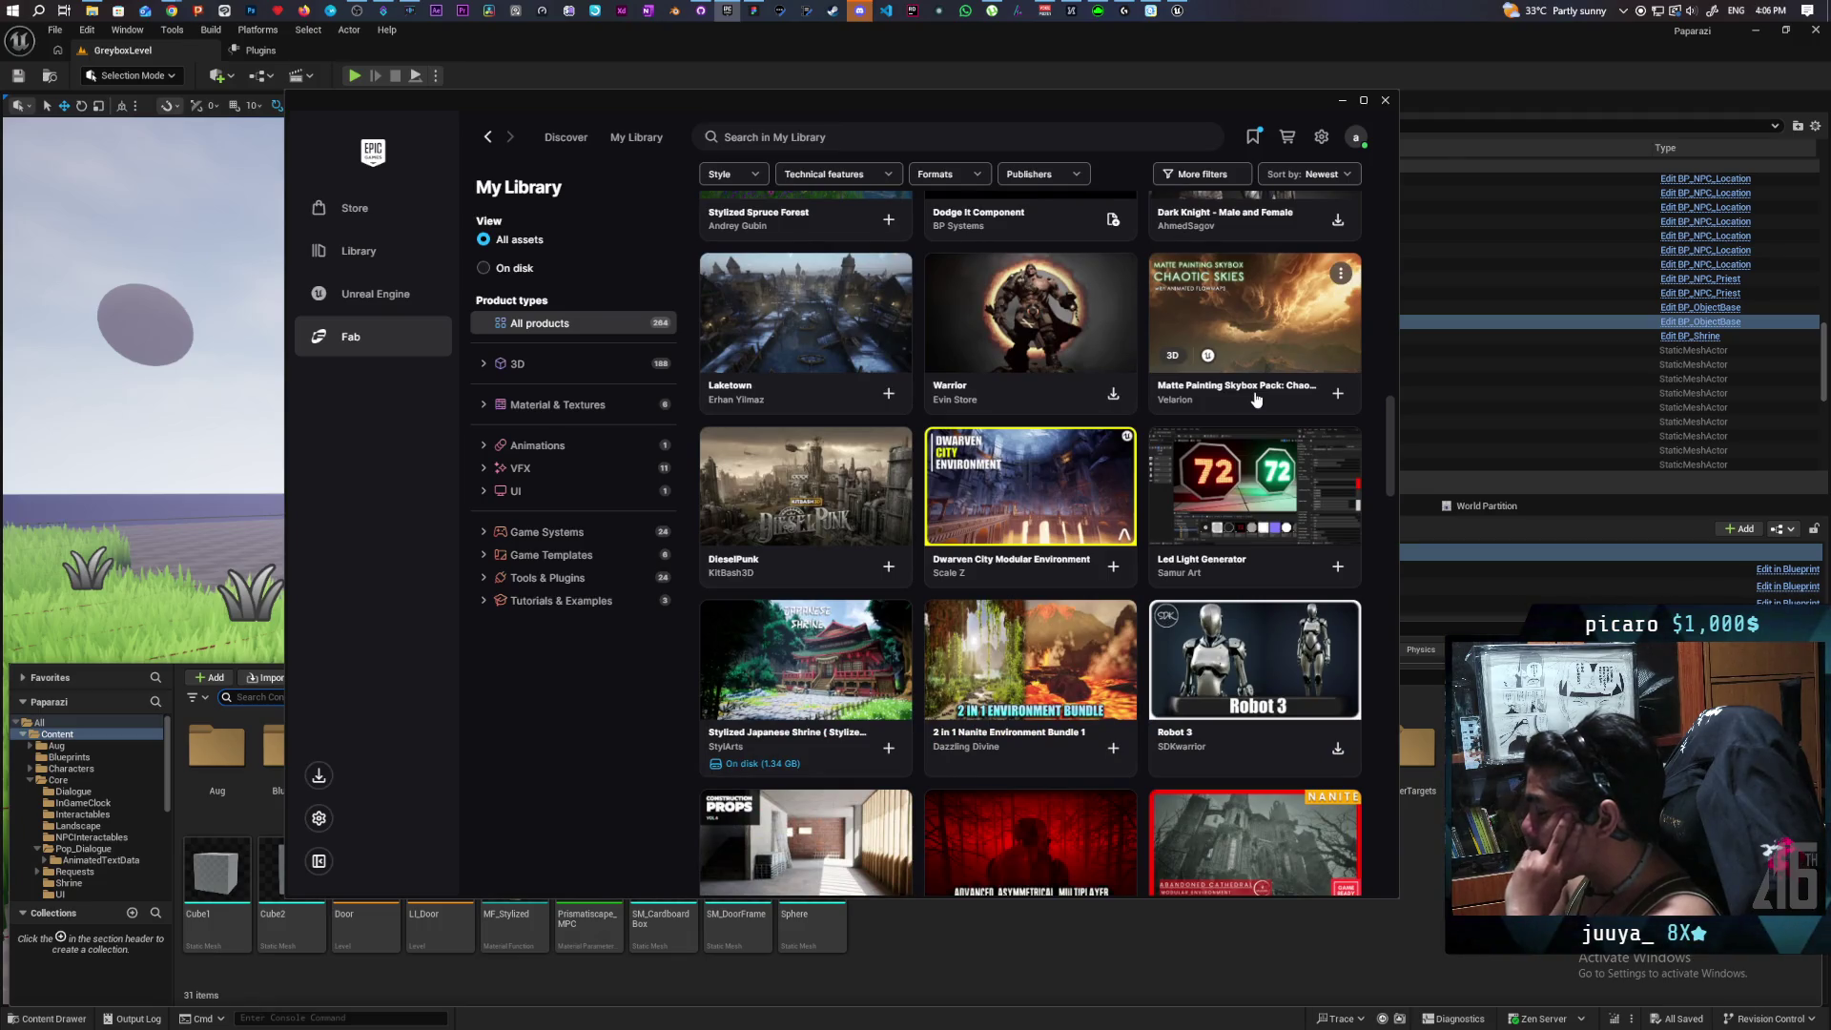
scroll(1257, 398, "down", 2)
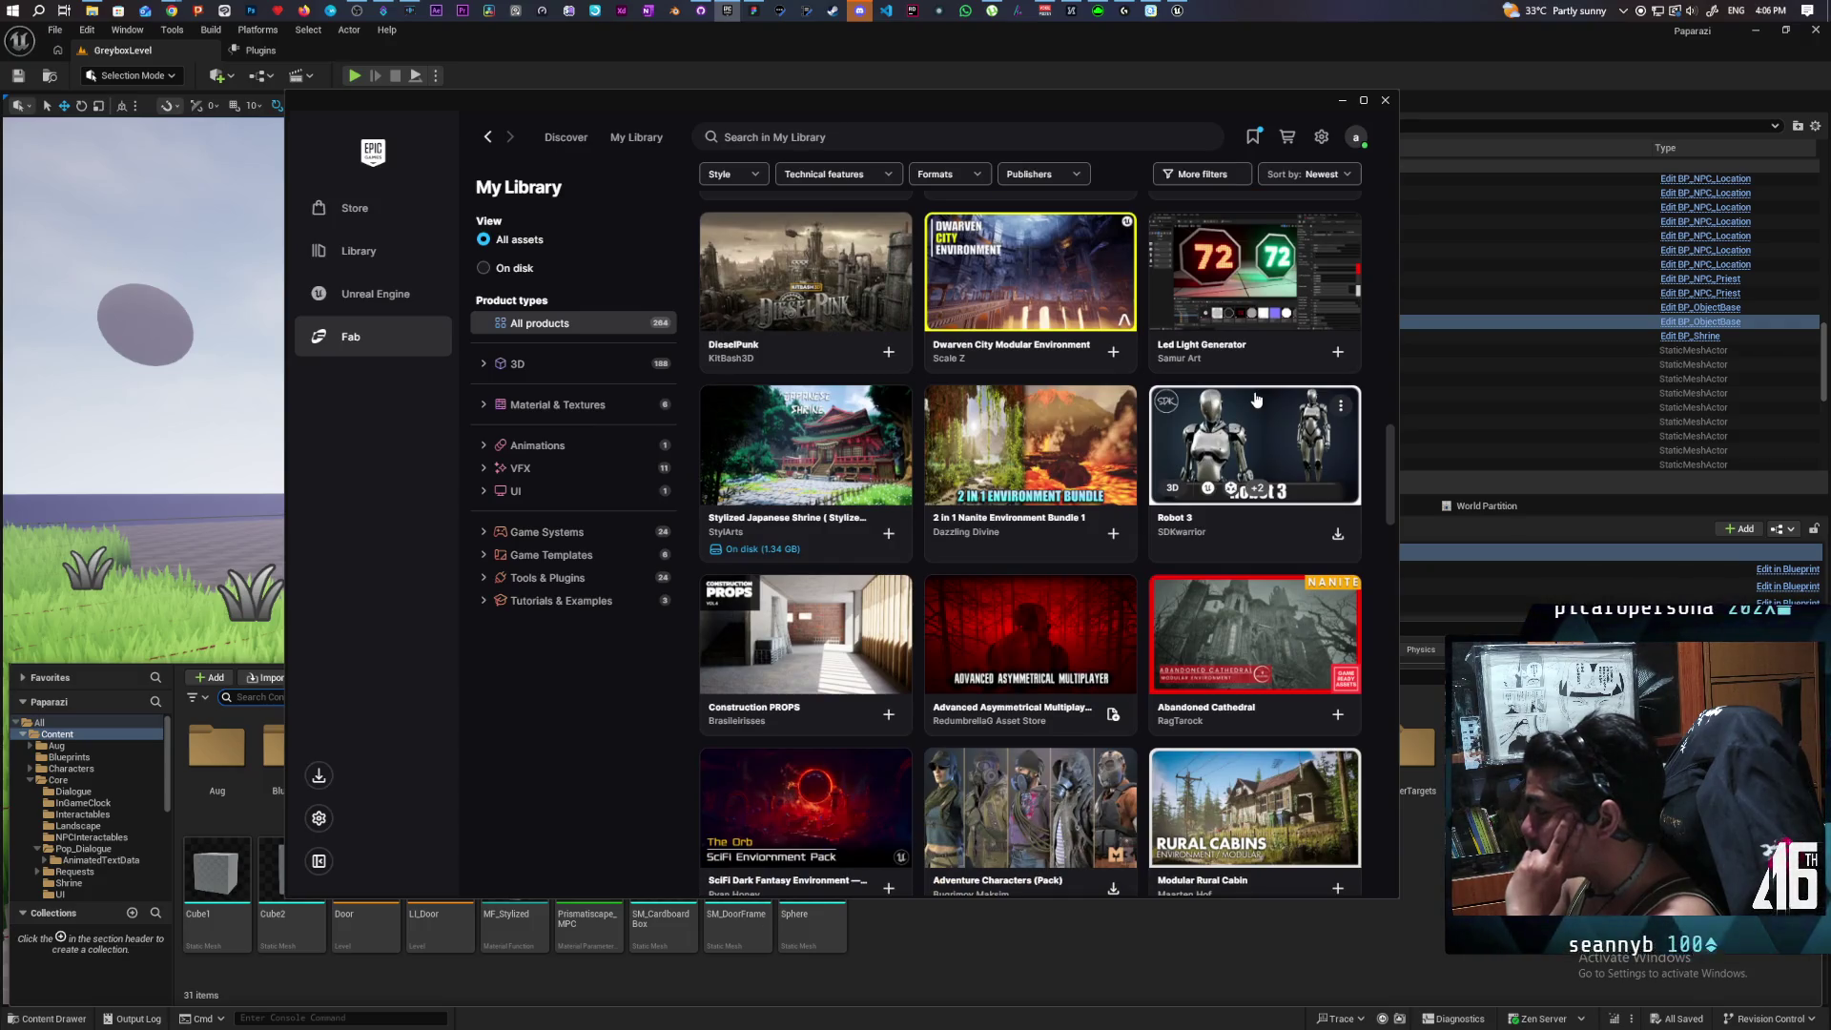
scroll(1257, 399, "down", 3)
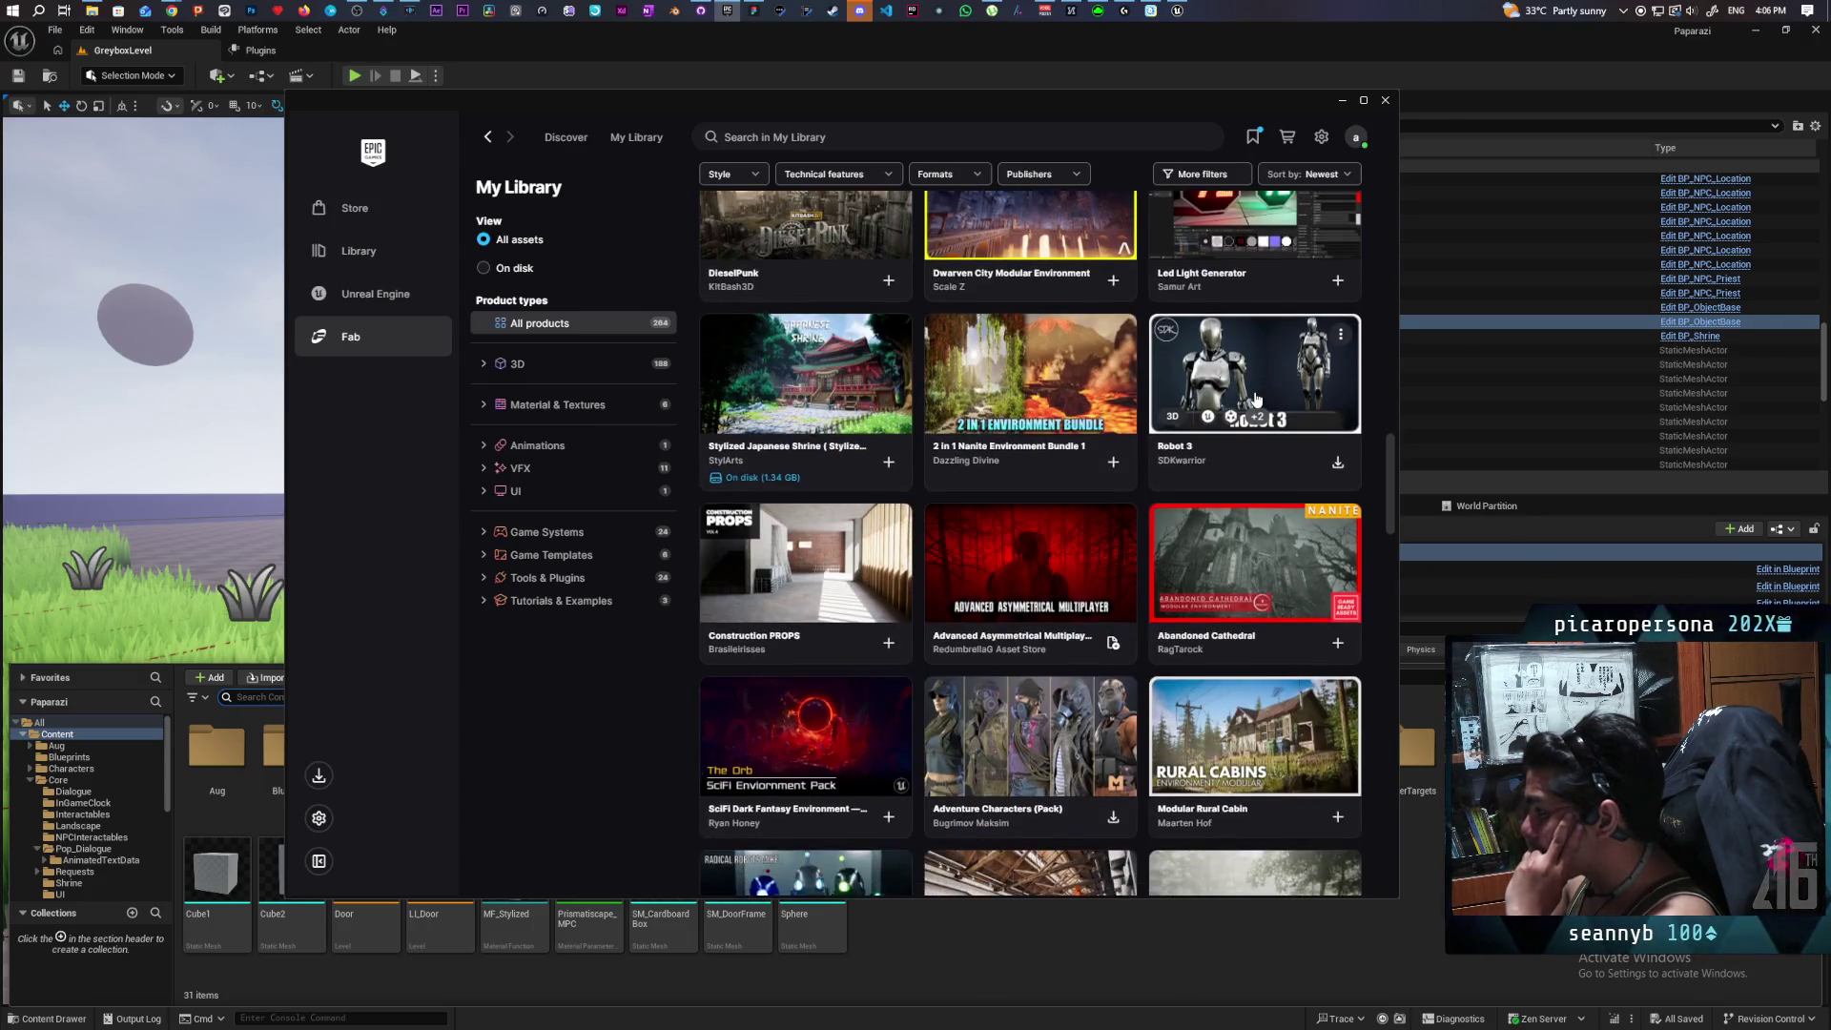
scroll(1257, 398, "down", 2)
scroll(1257, 398, "down", 2)
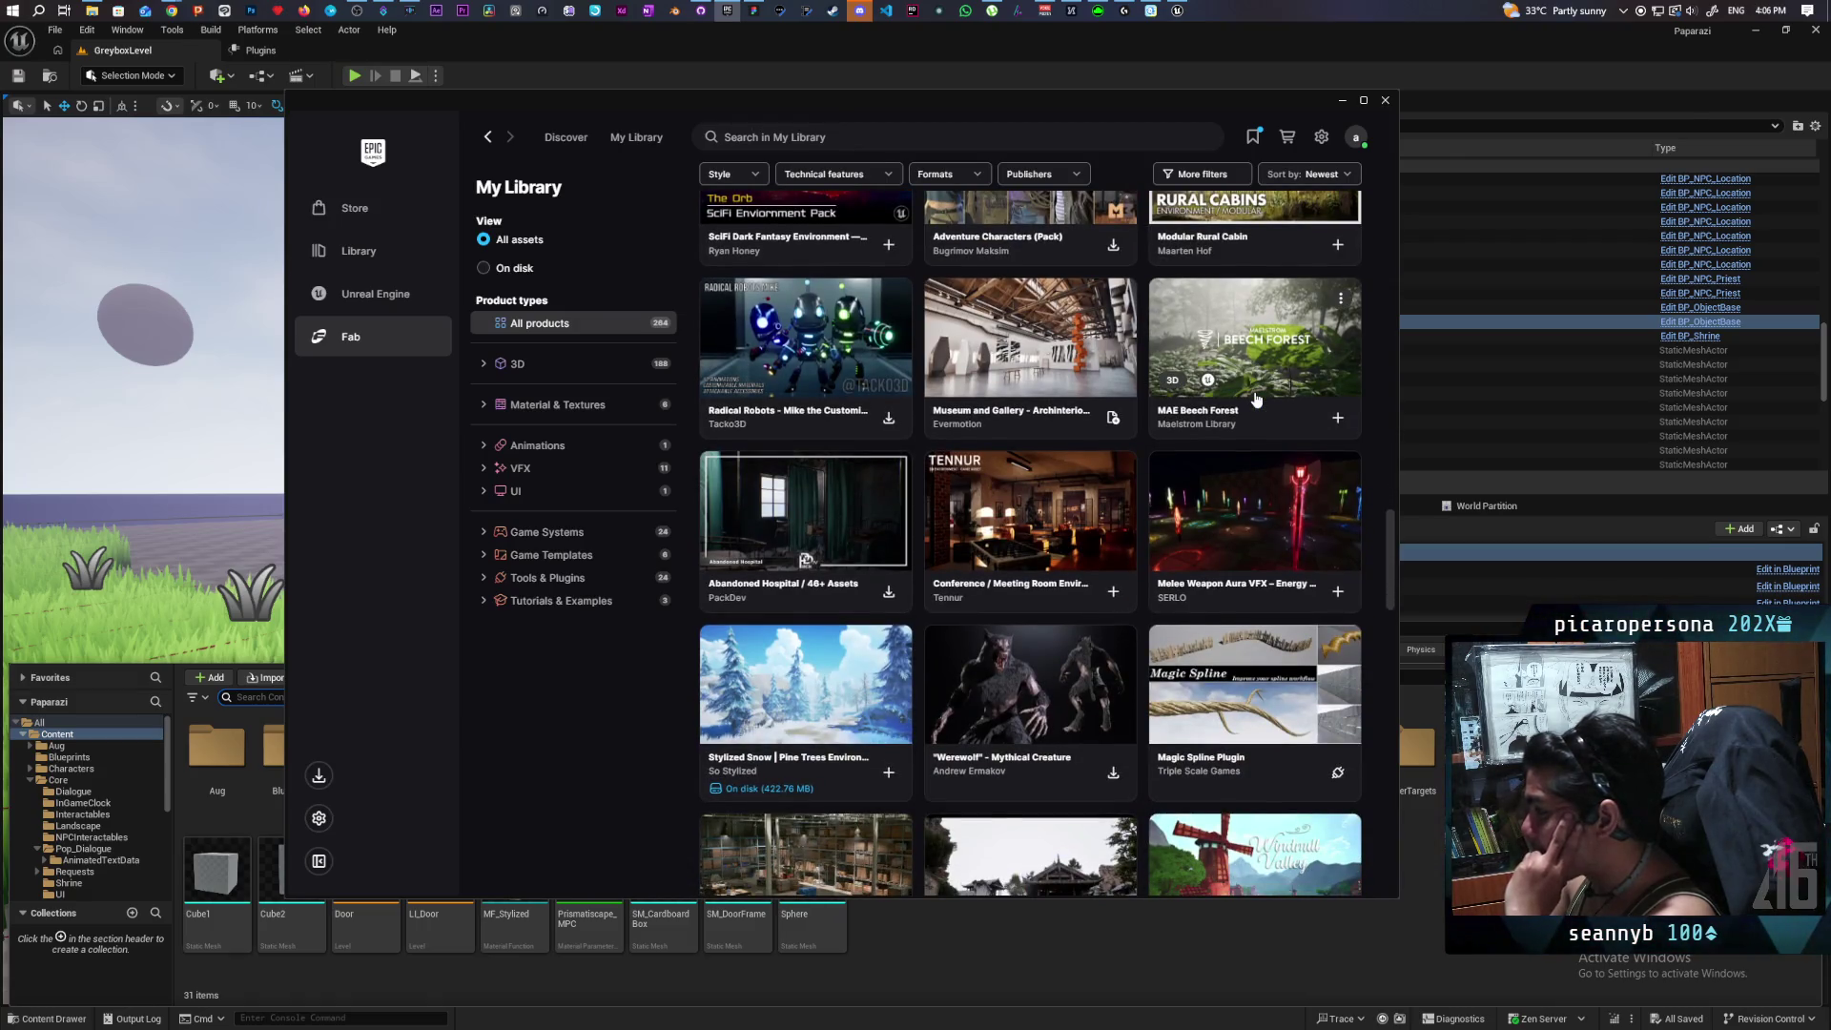
scroll(1257, 399, "down", 3)
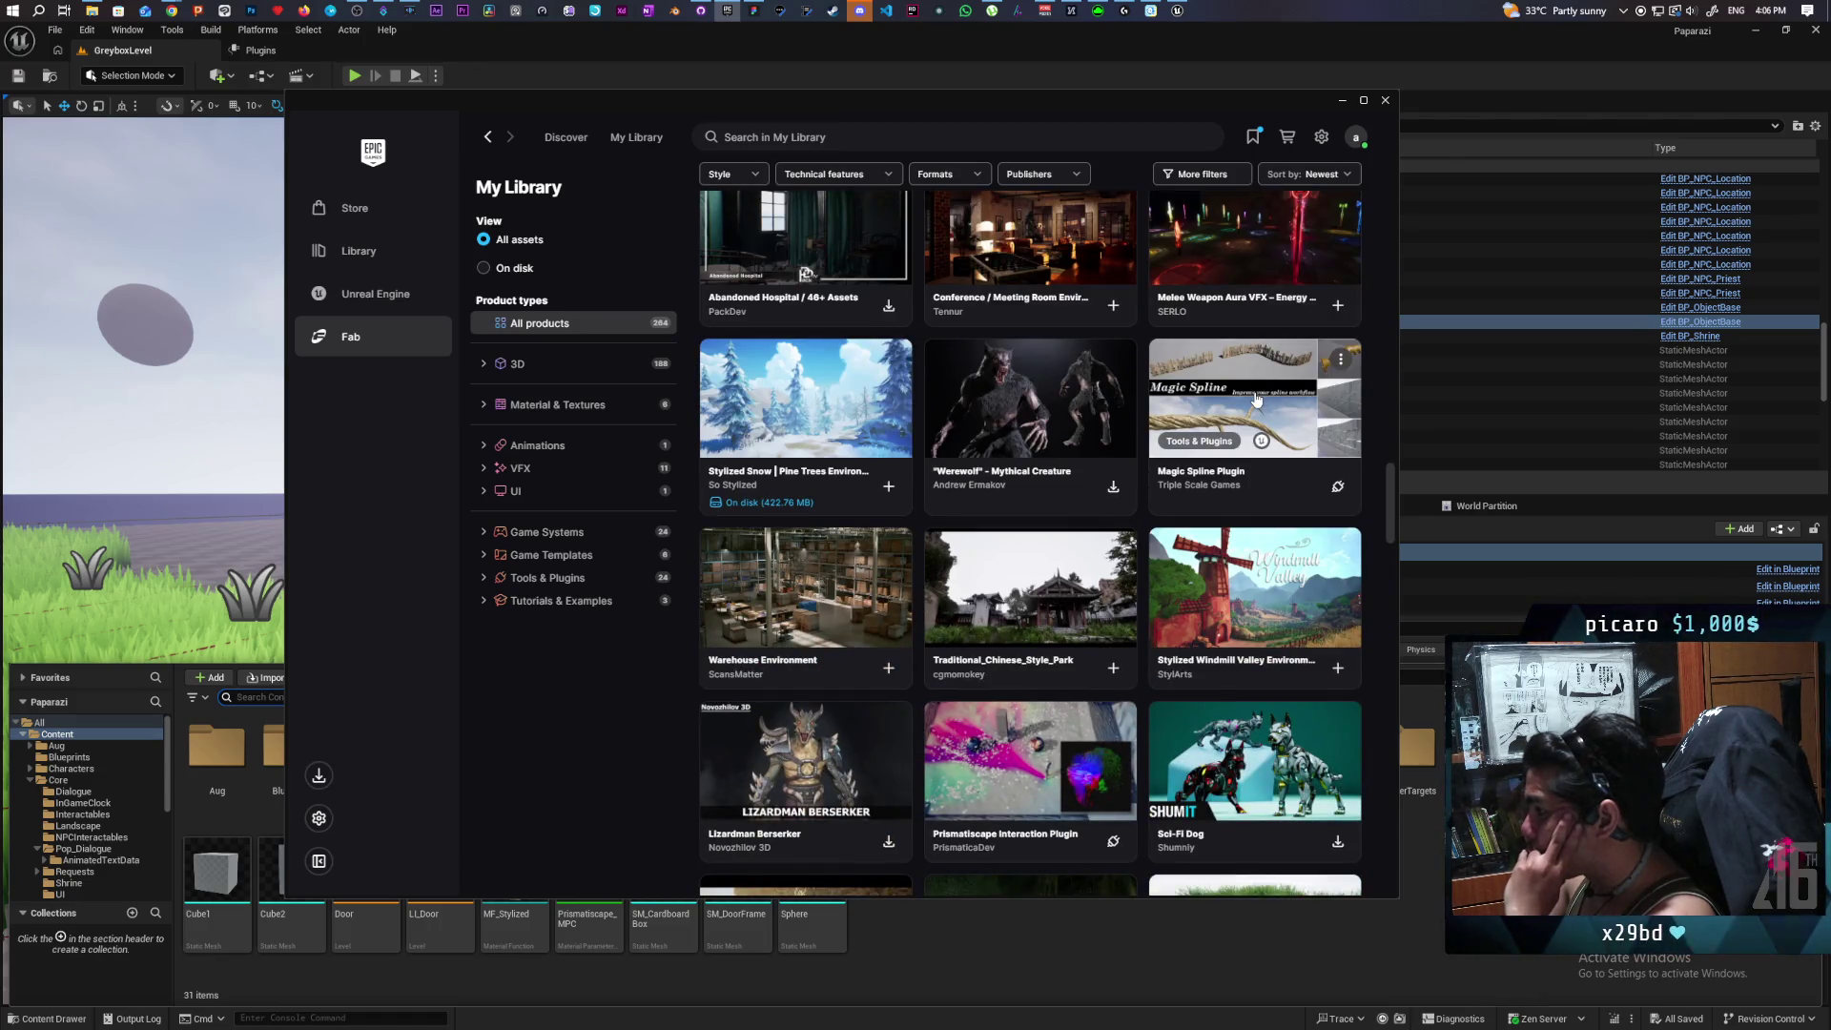
scroll(1257, 399, "down", 1)
scroll(1257, 399, "down", 7)
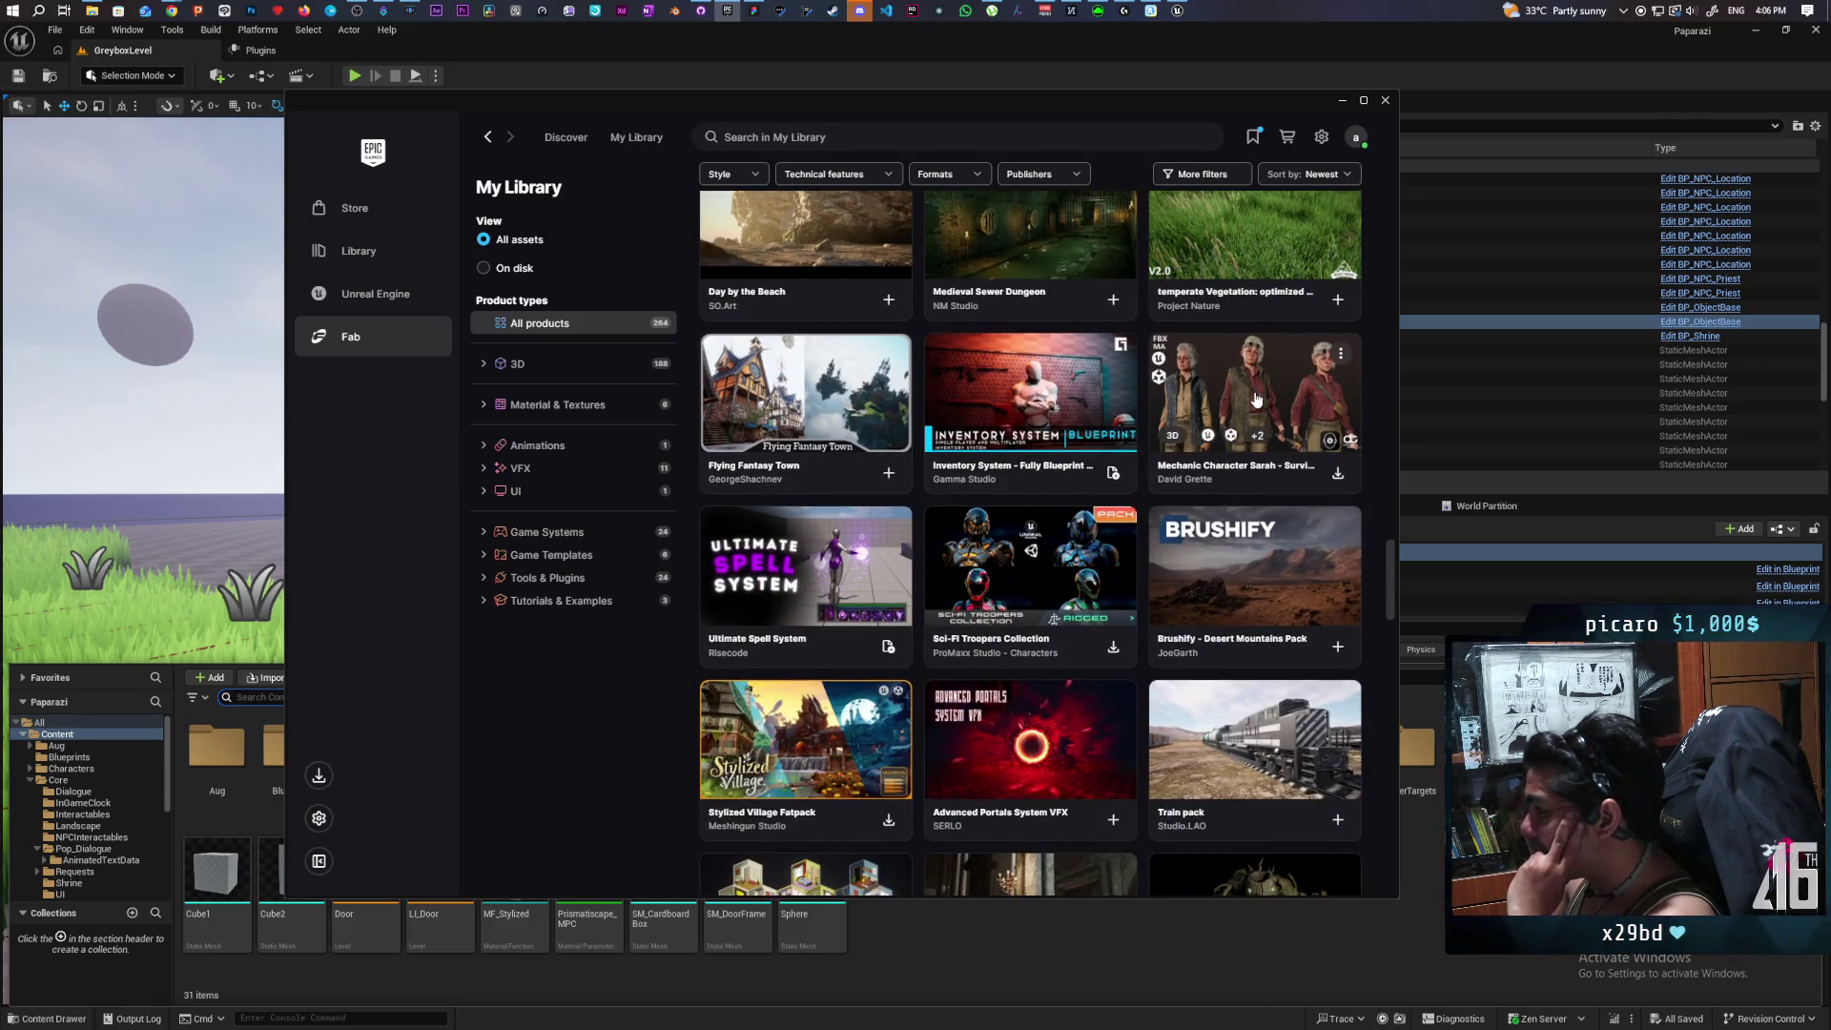
scroll(1257, 399, "down", 3)
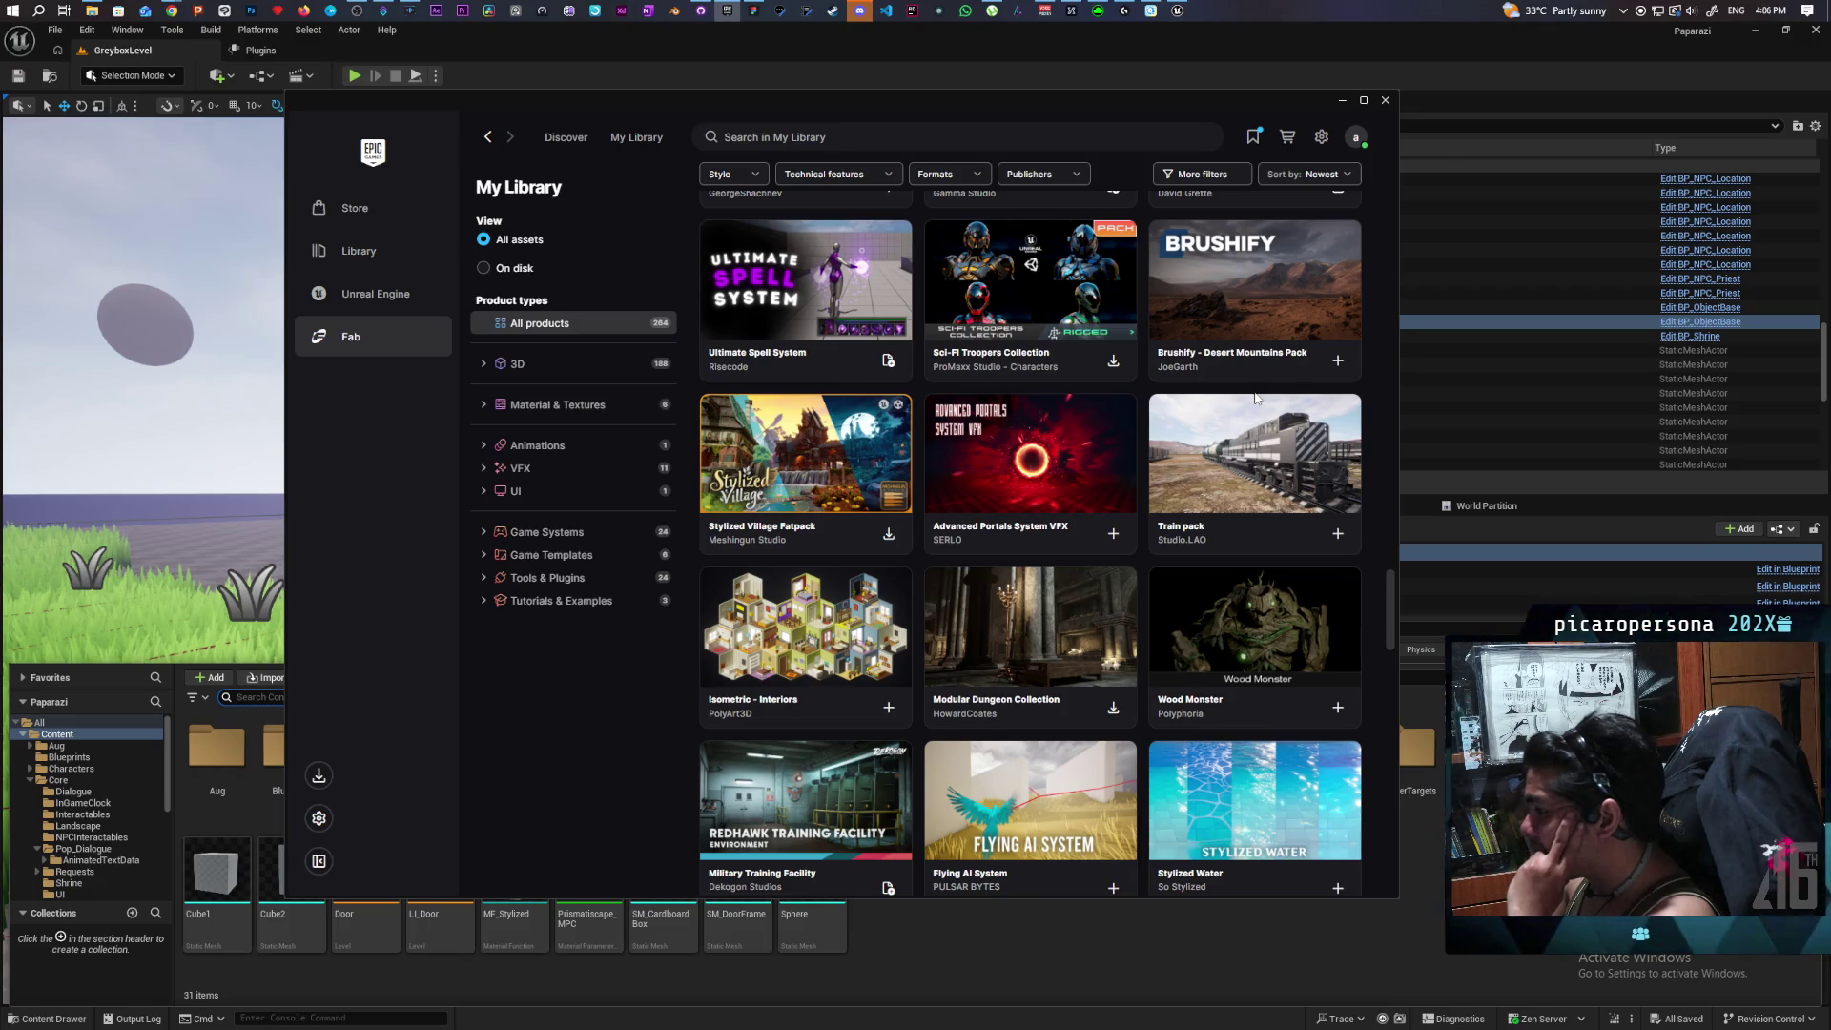
Look through the Stylized Village Fatpack preview slides in My Library, then close its details.
left_click(848, 429)
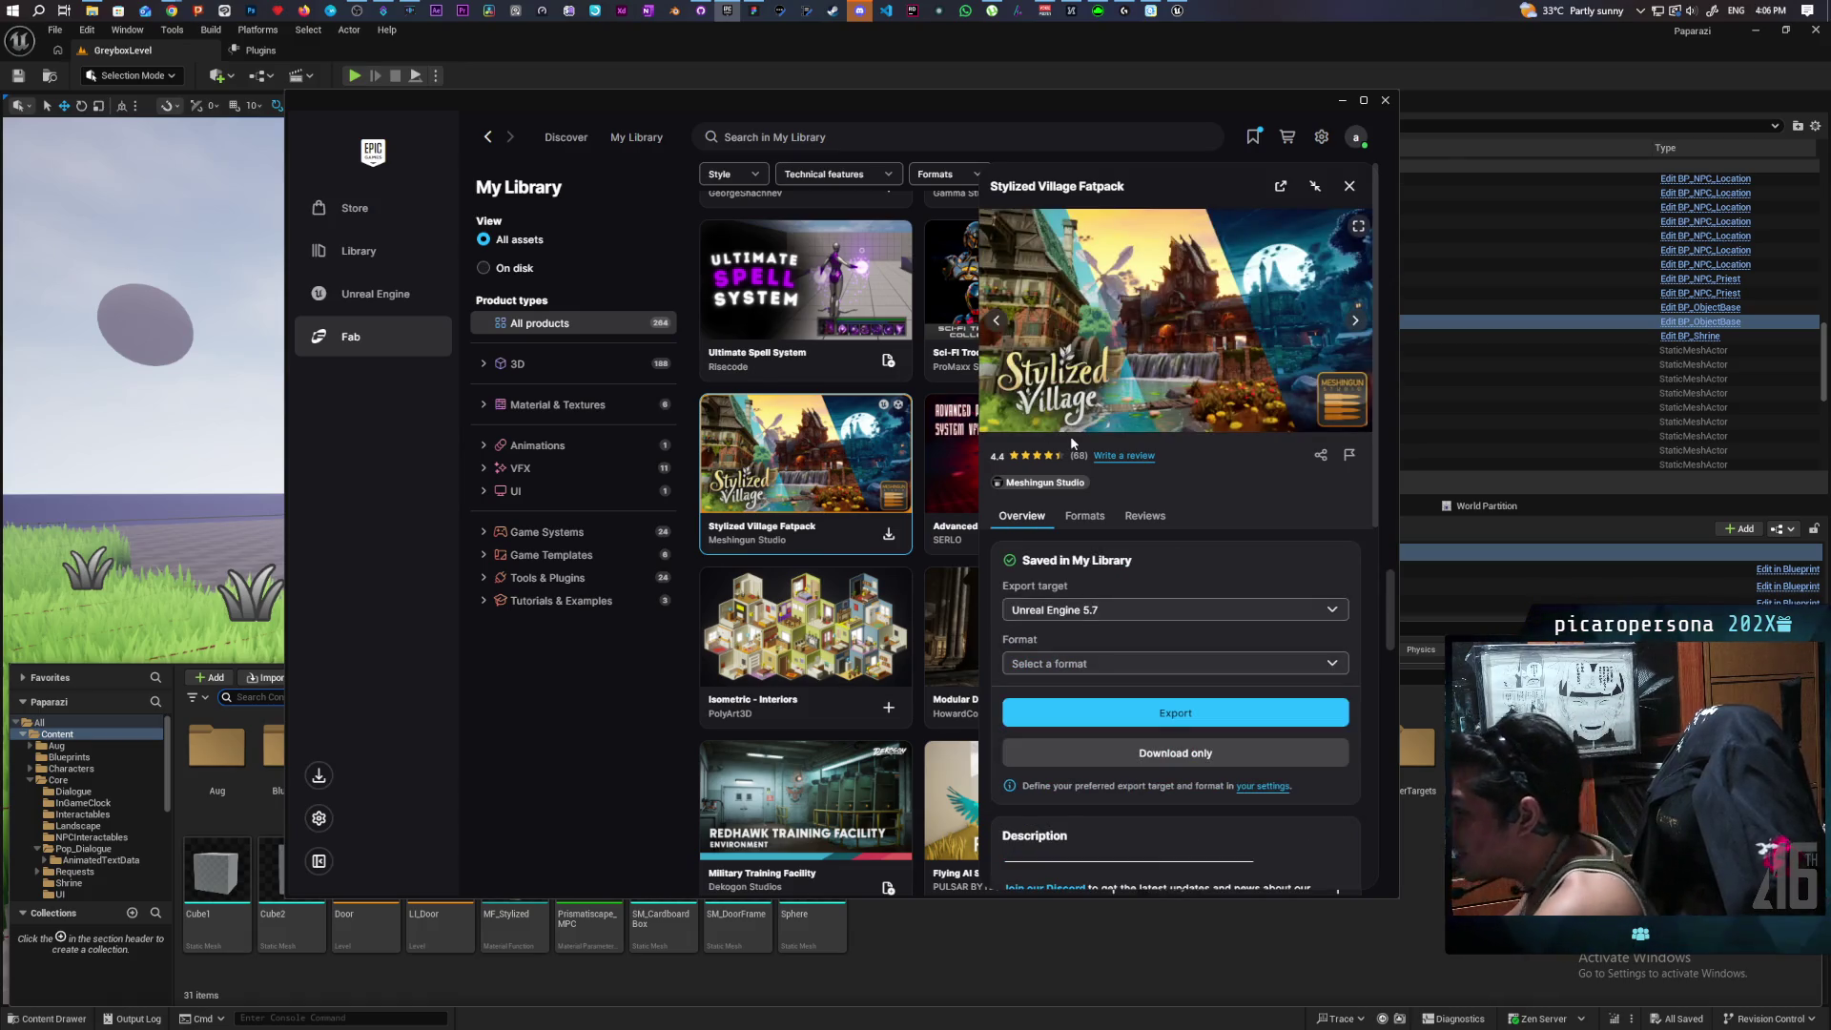
left_click(1352, 321)
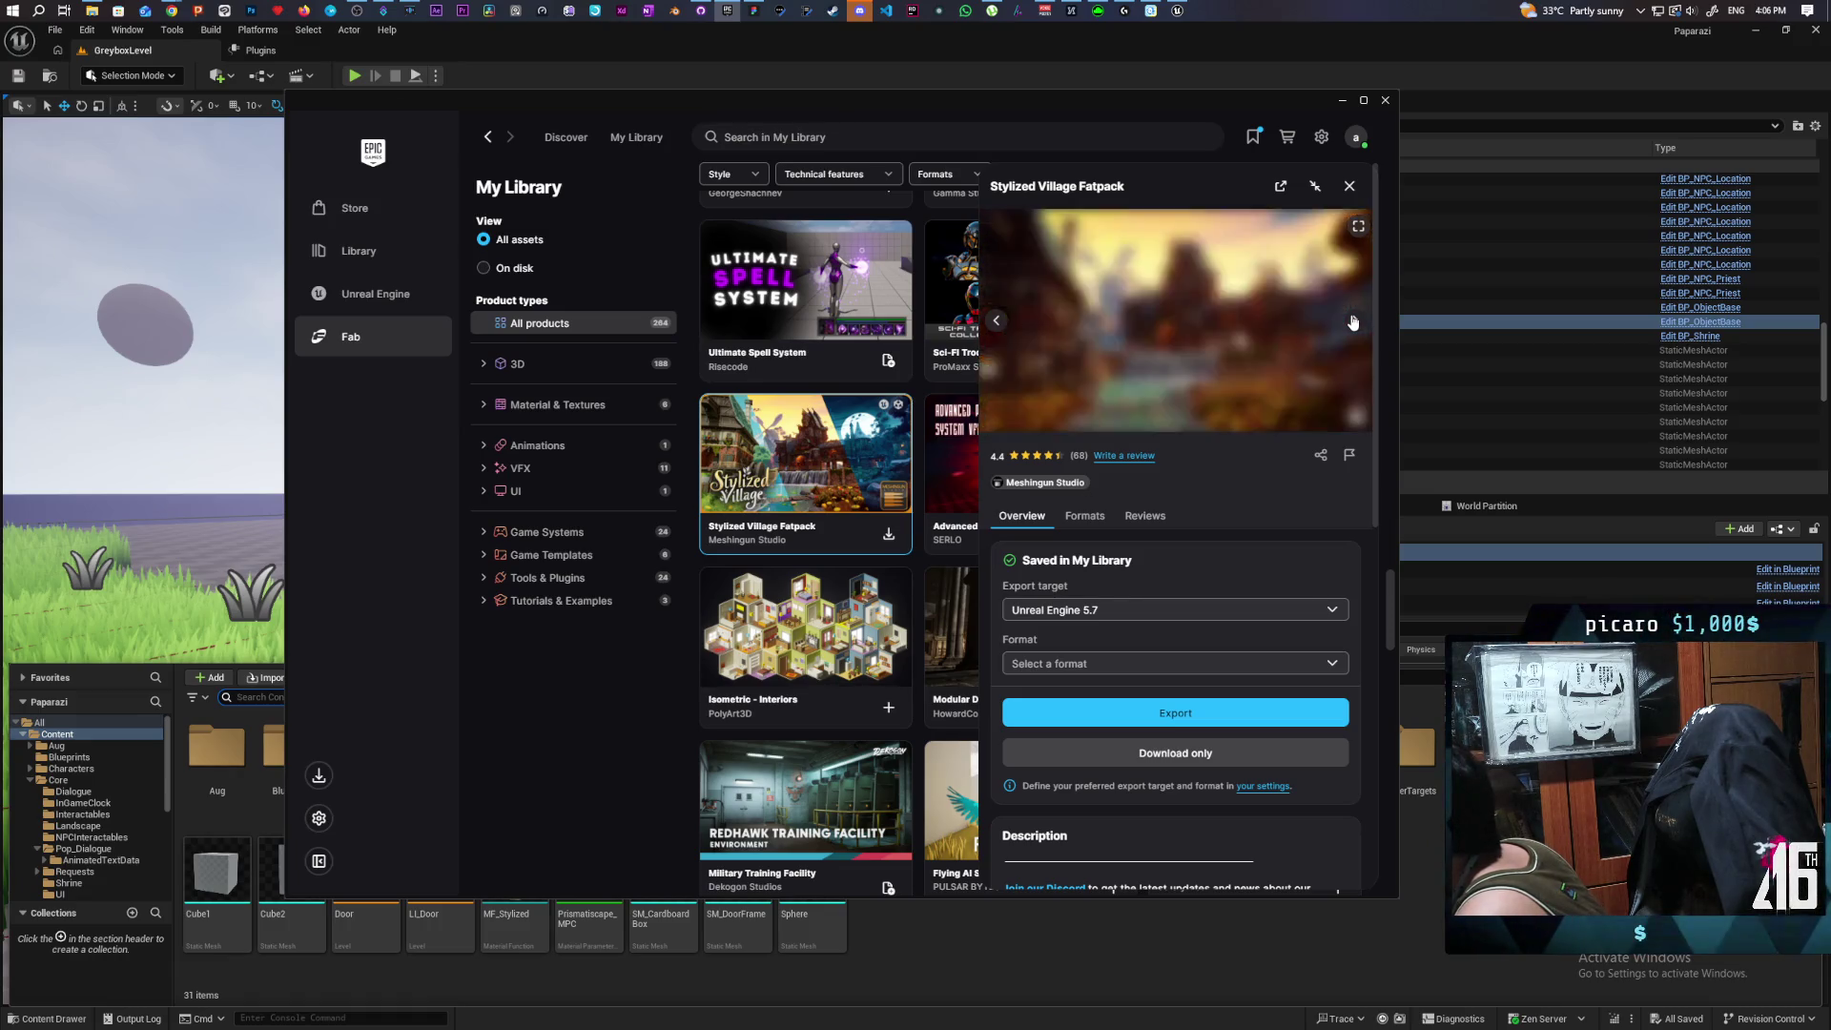
left_click(1353, 321)
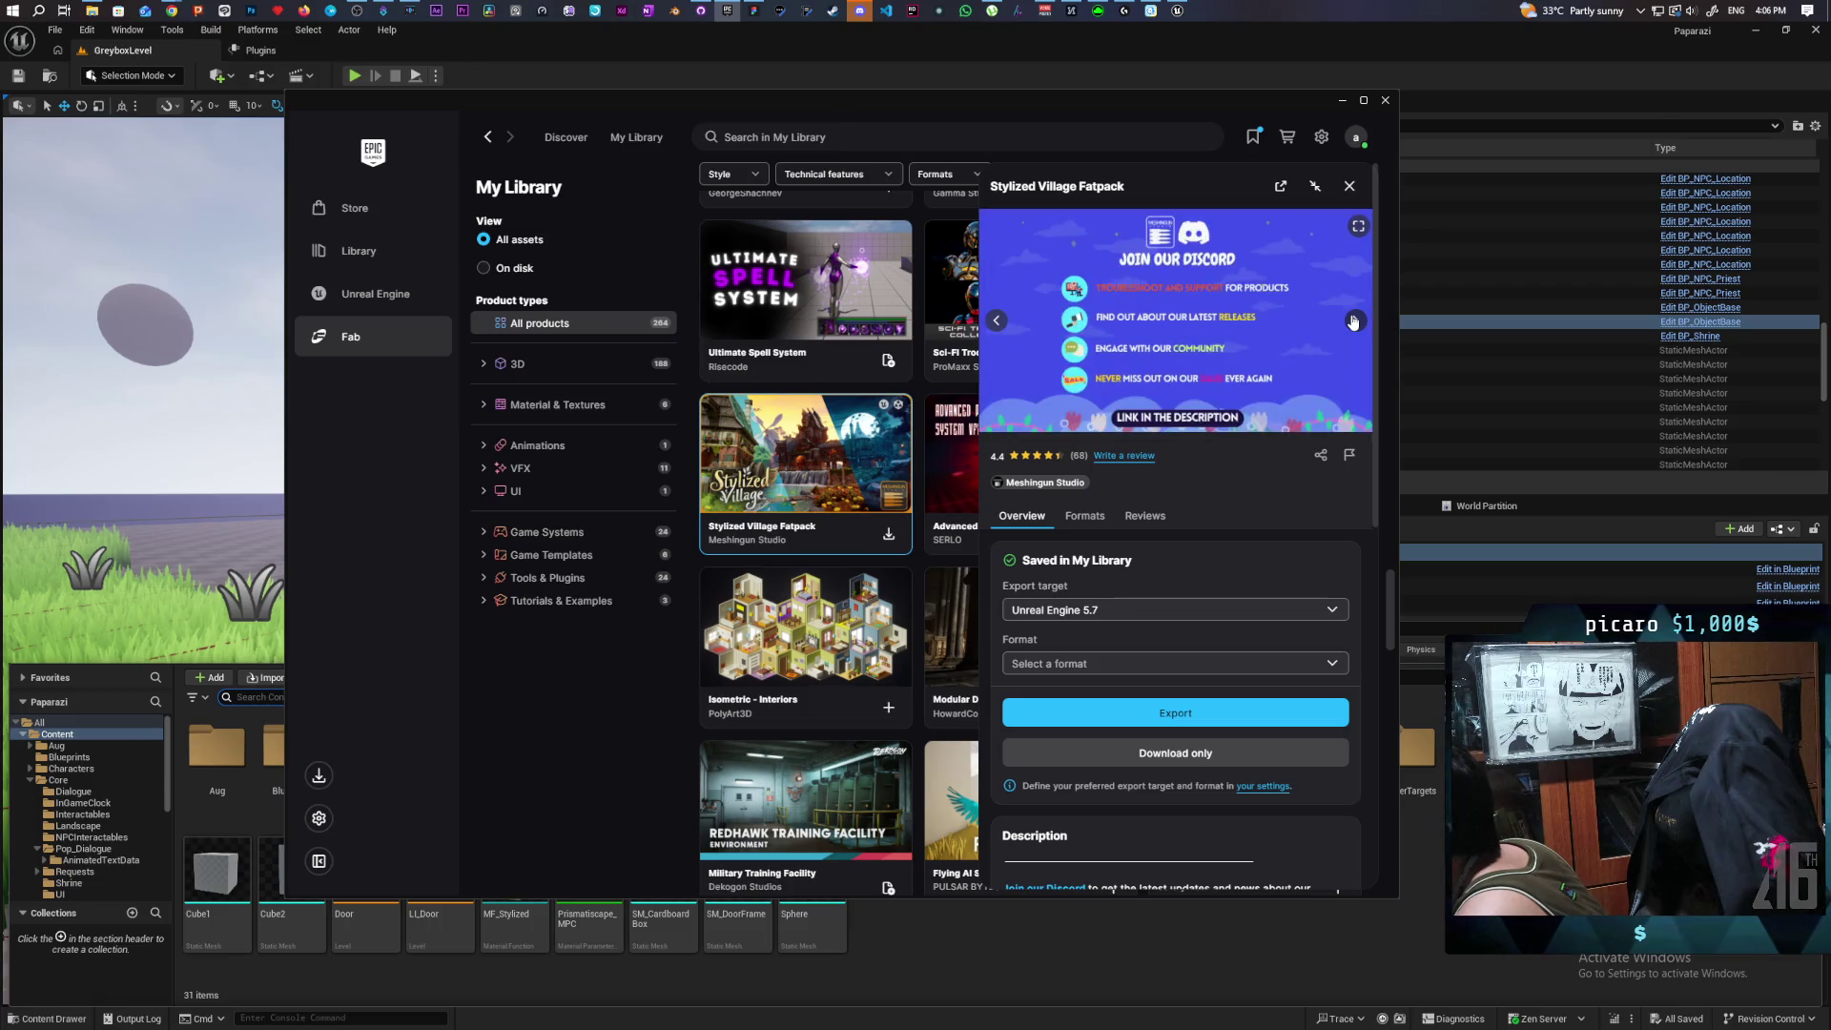
left_click(1352, 321)
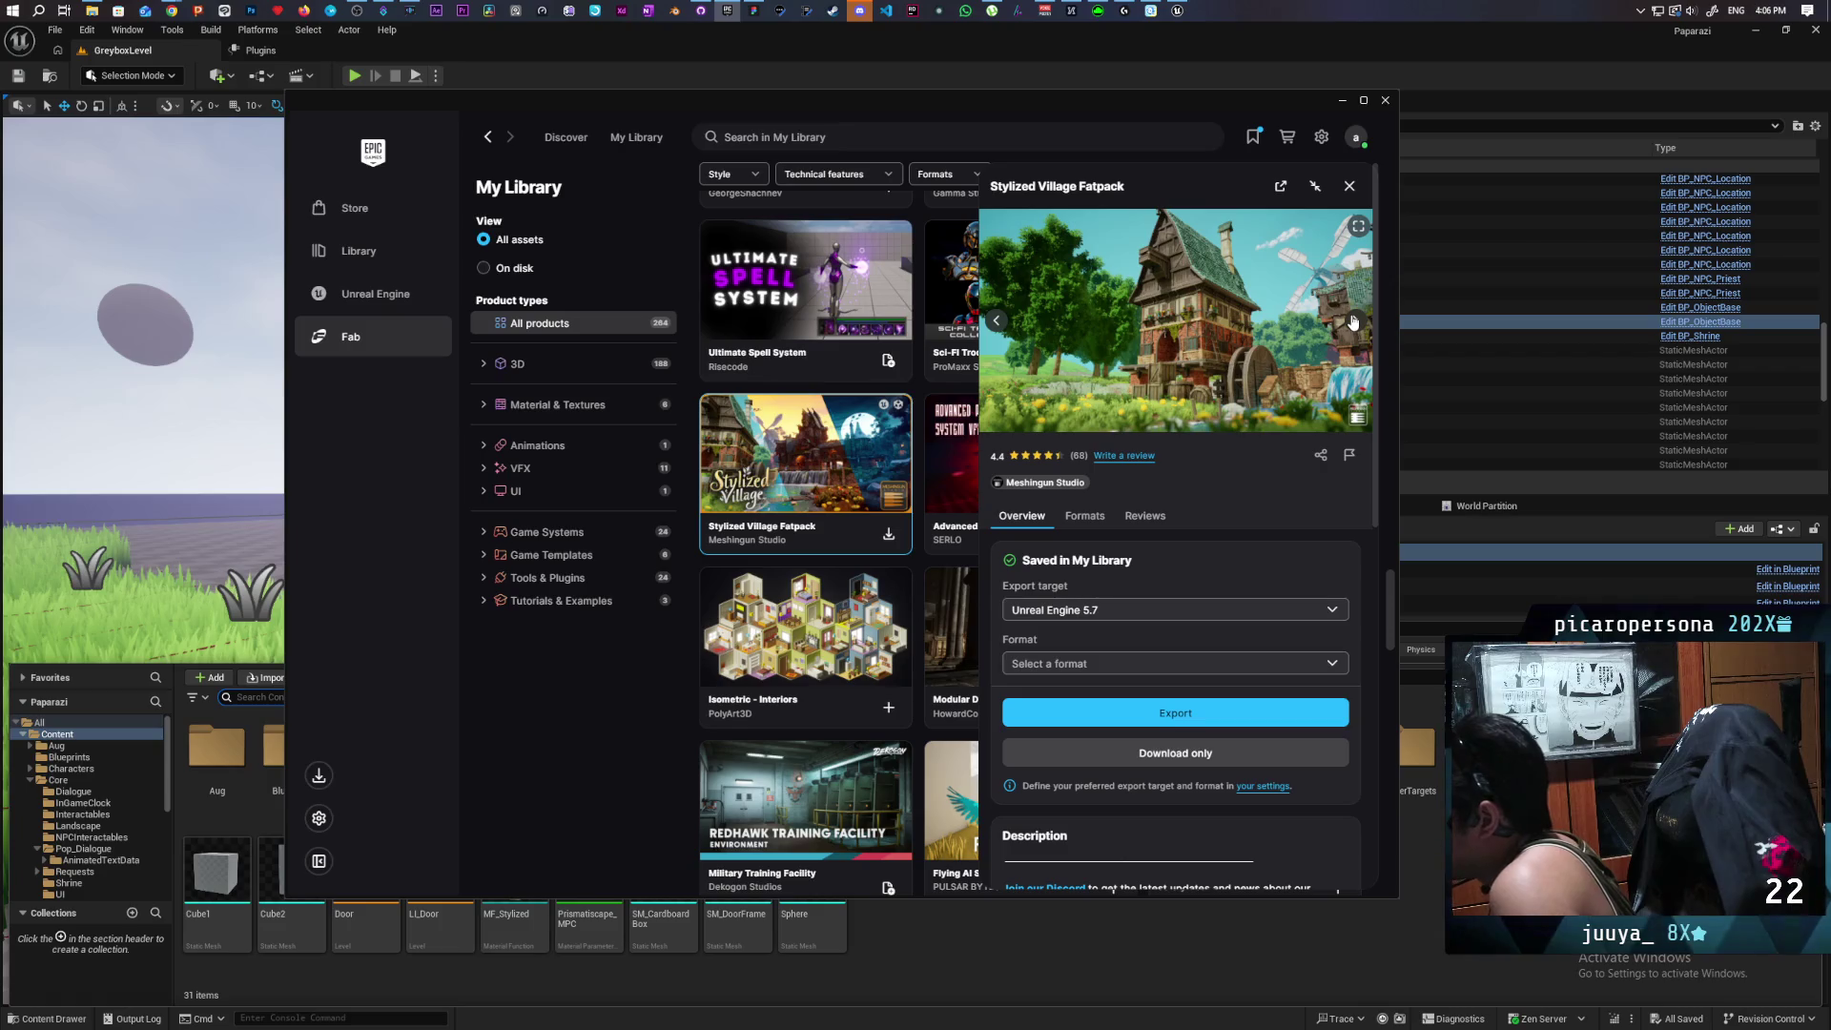
scroll(1238, 319, "down", 3)
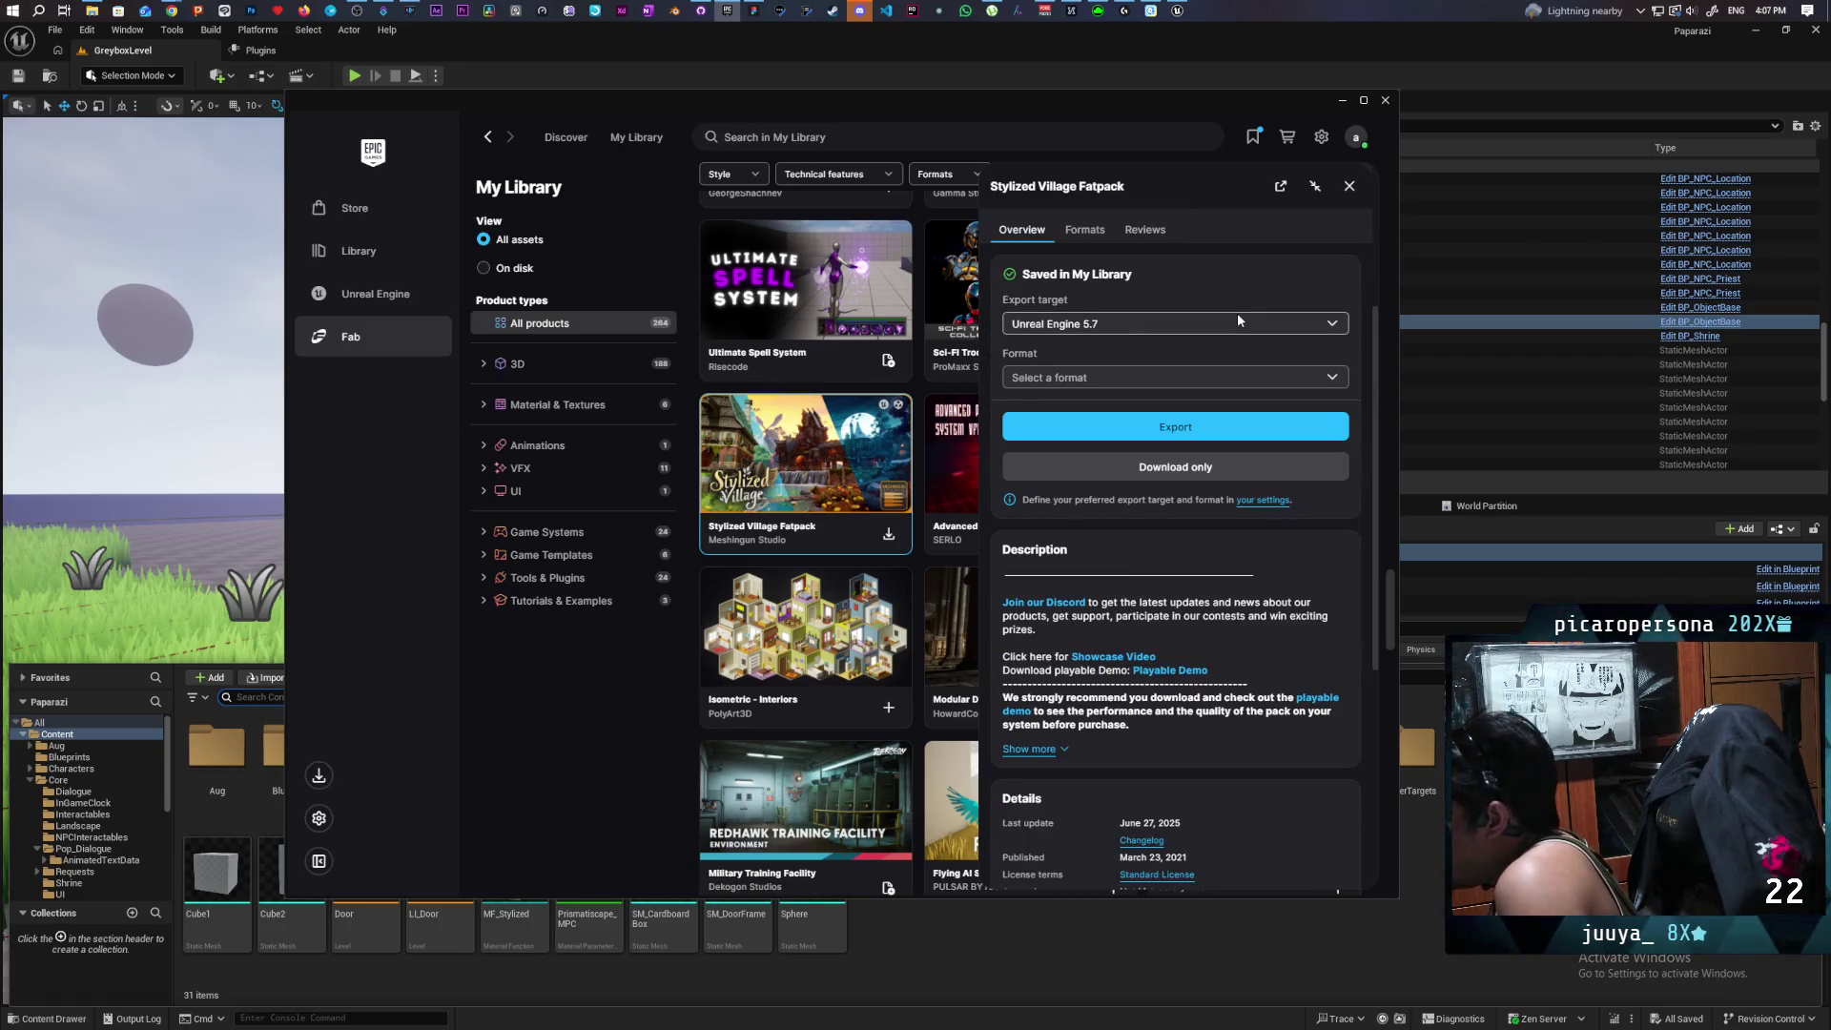
left_click(1350, 187)
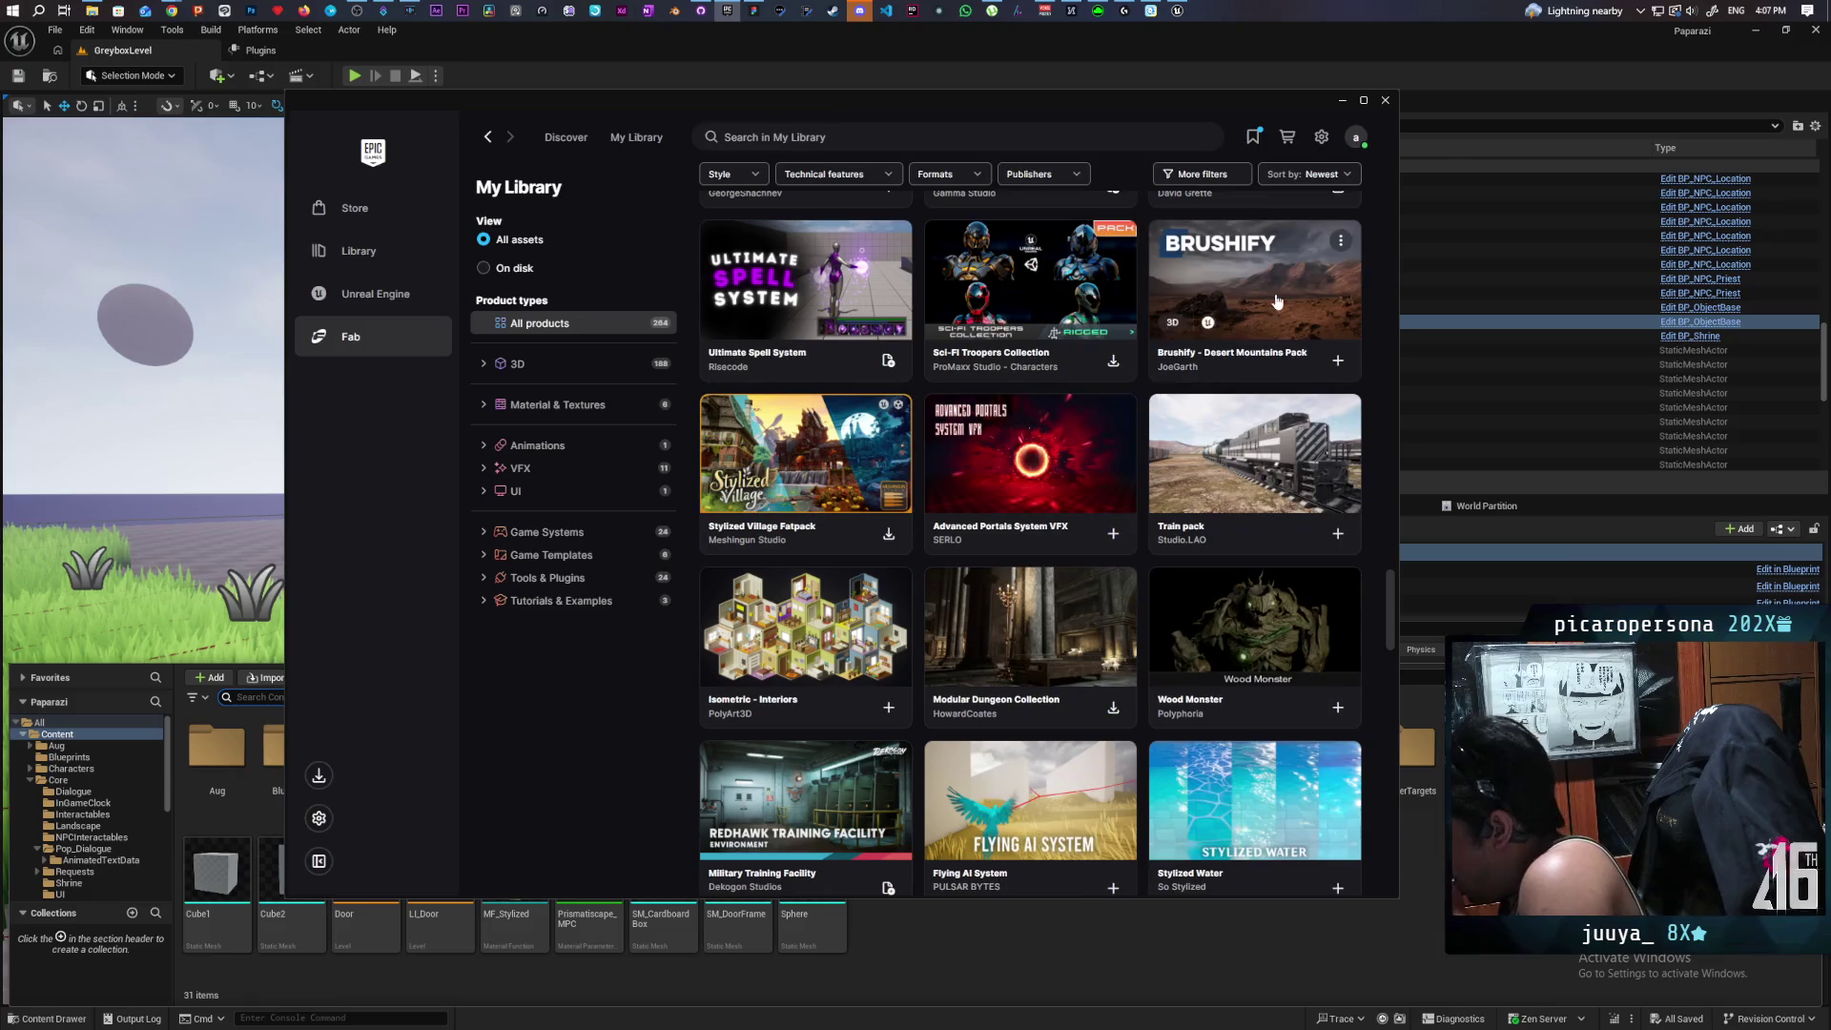
Scroll further down the library and inspect the Stylized Volumetric Clouds Shader details.
scroll(1243, 330, "down", 2)
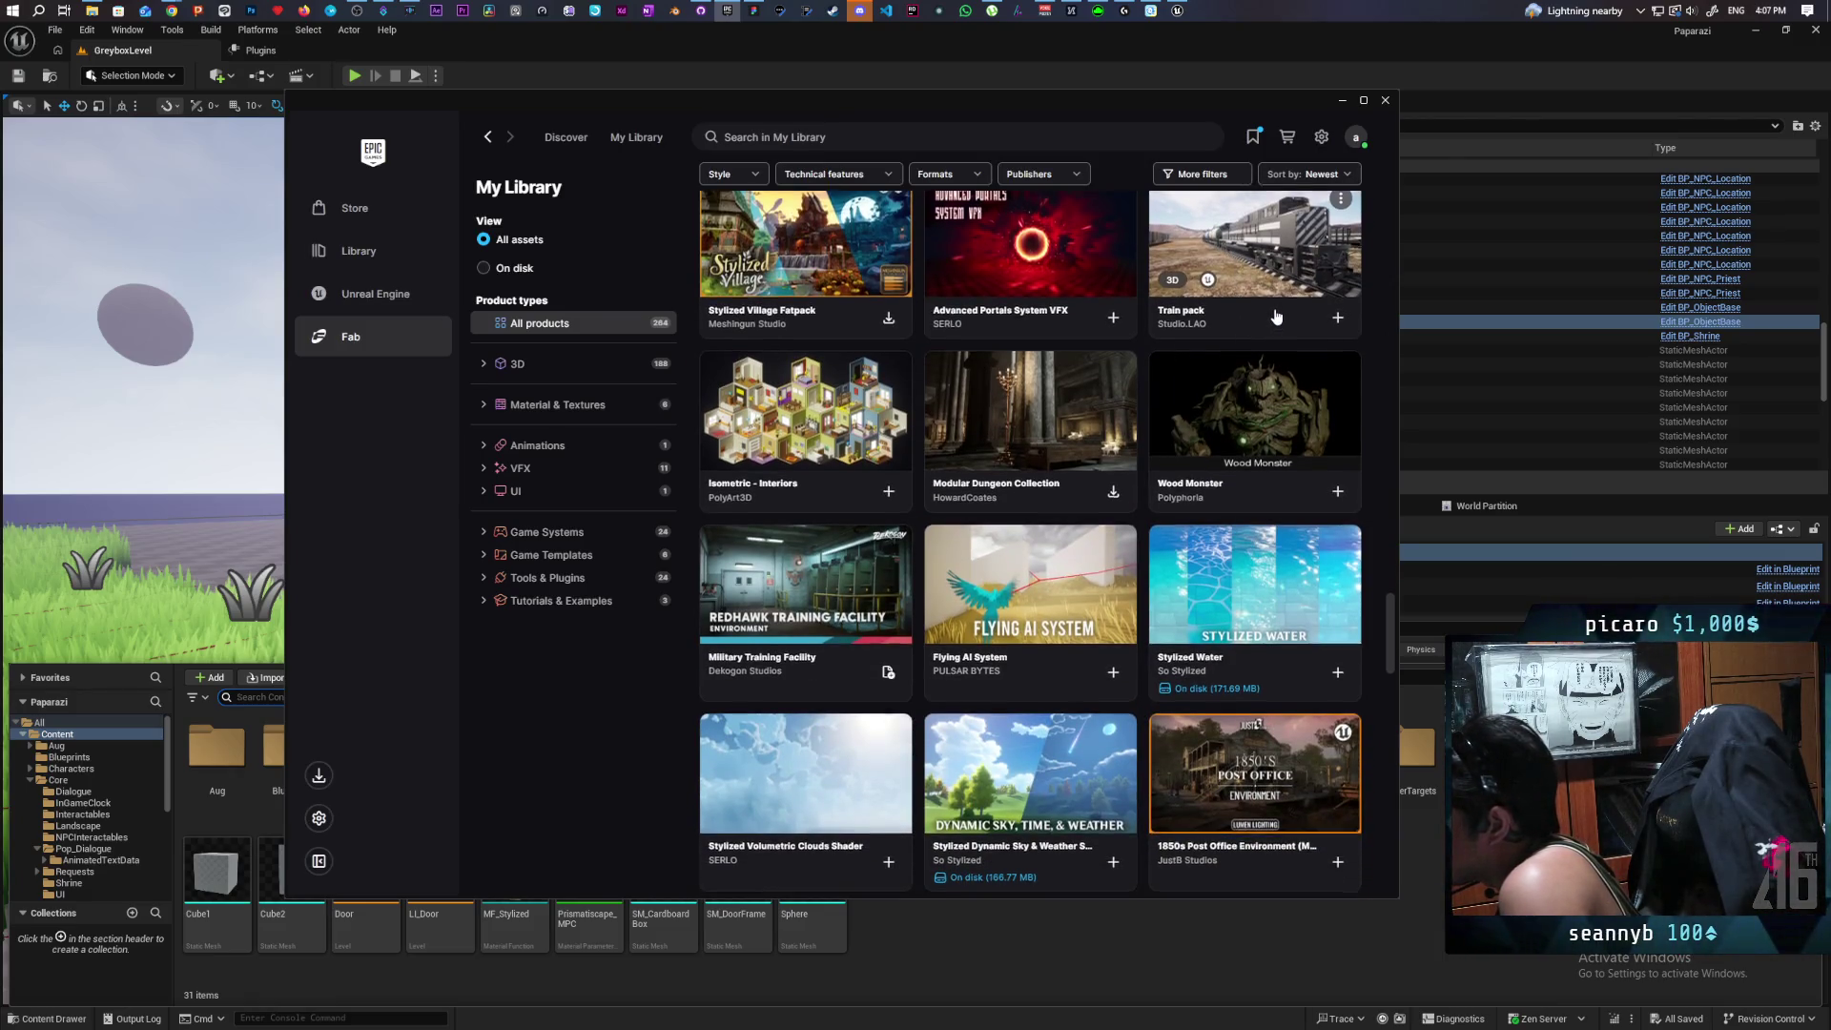
scroll(1275, 315, "down", 2)
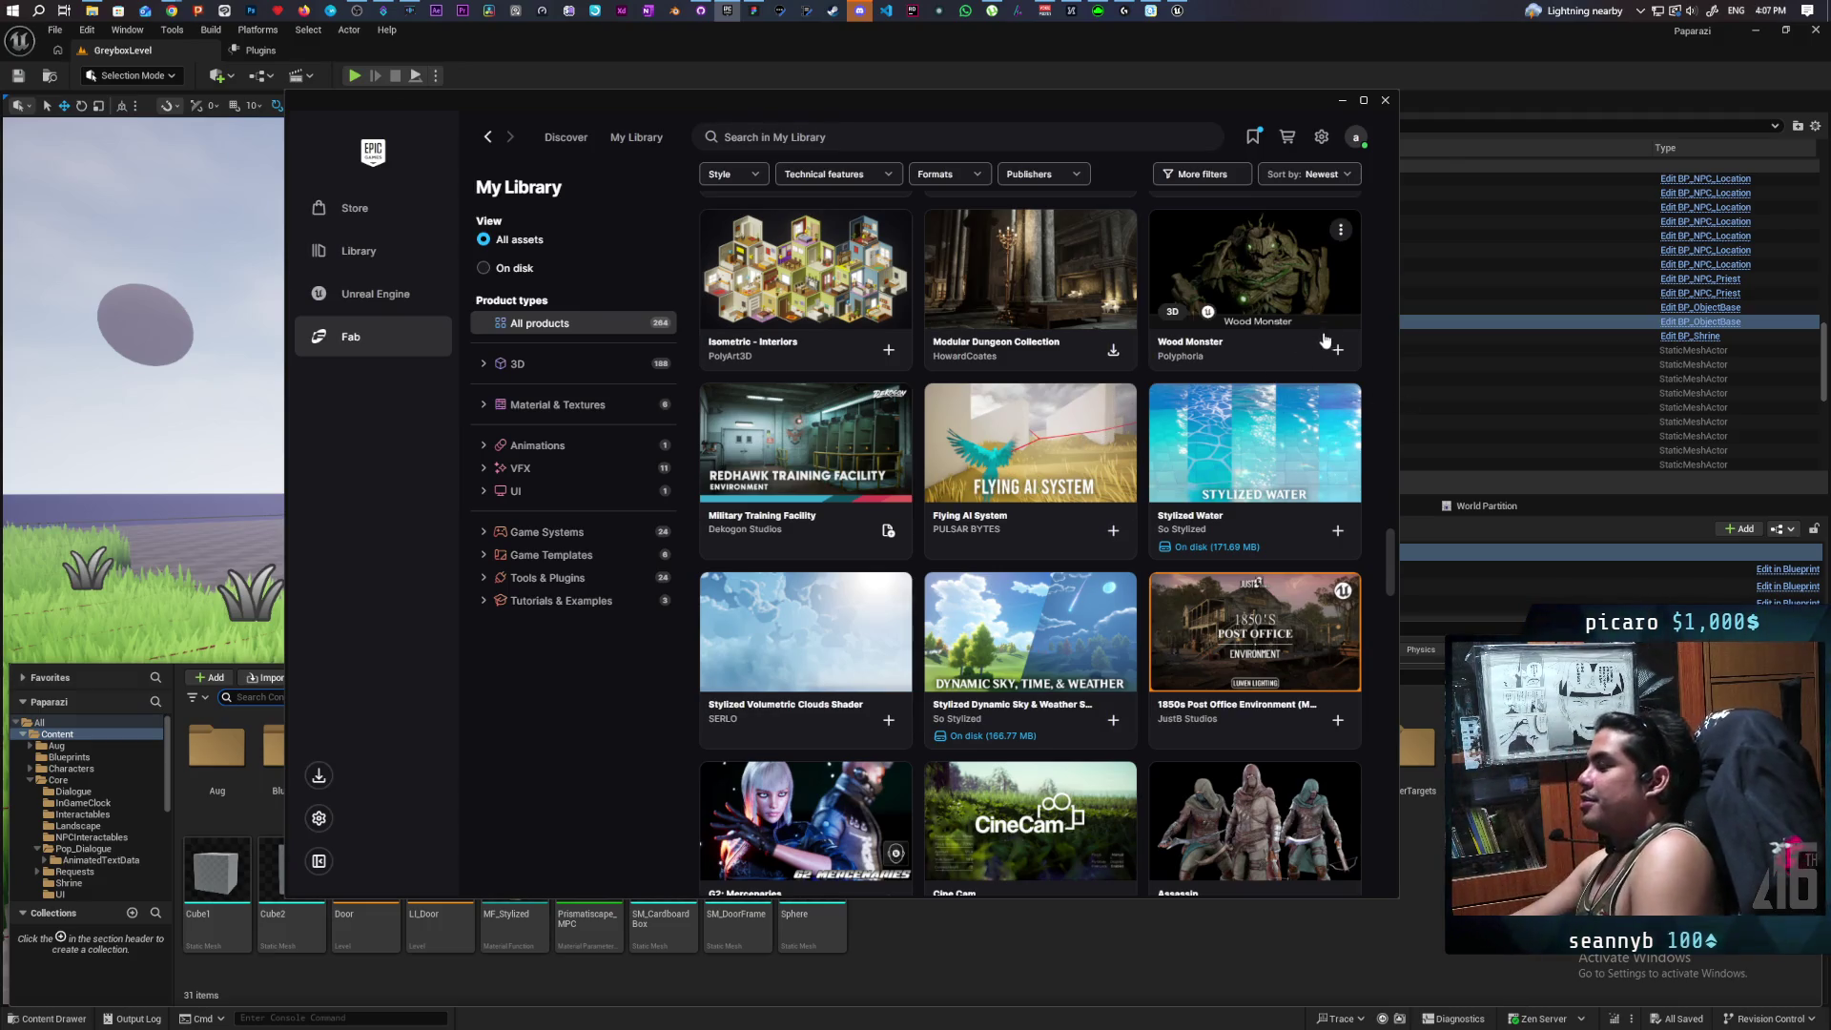
scroll(1099, 393, "down", 2)
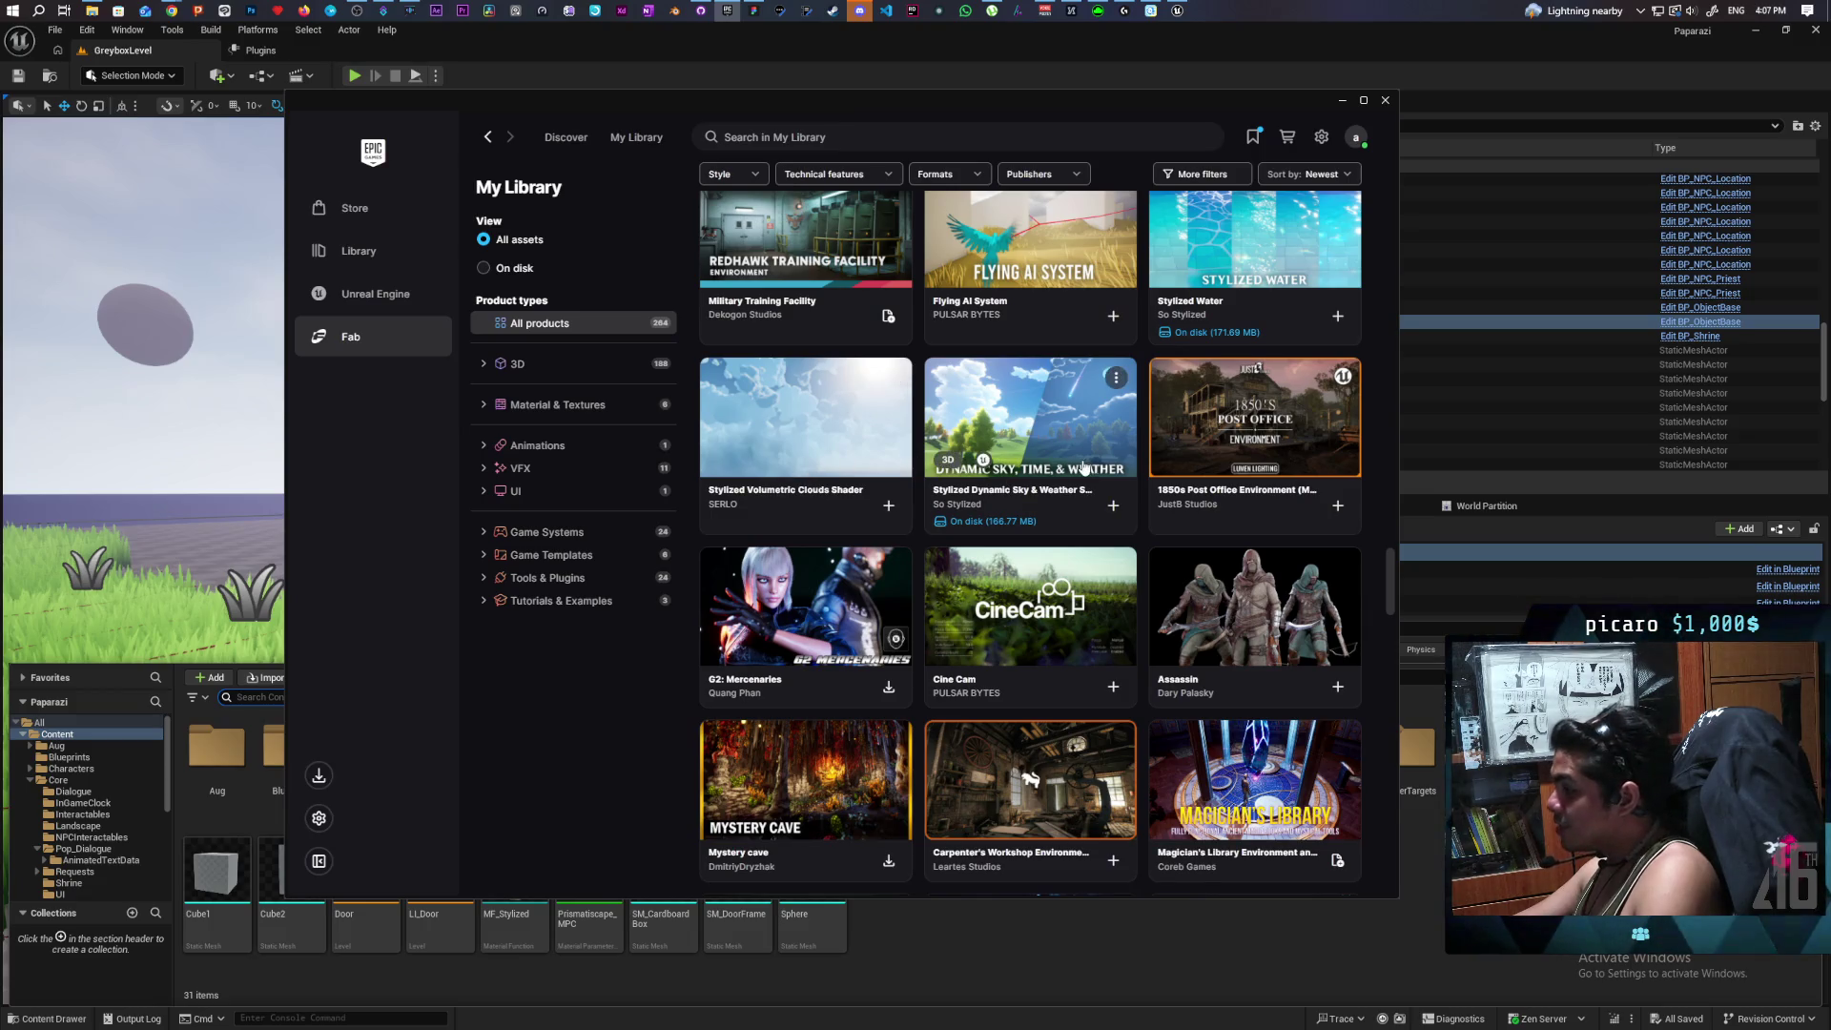
left_click(811, 402)
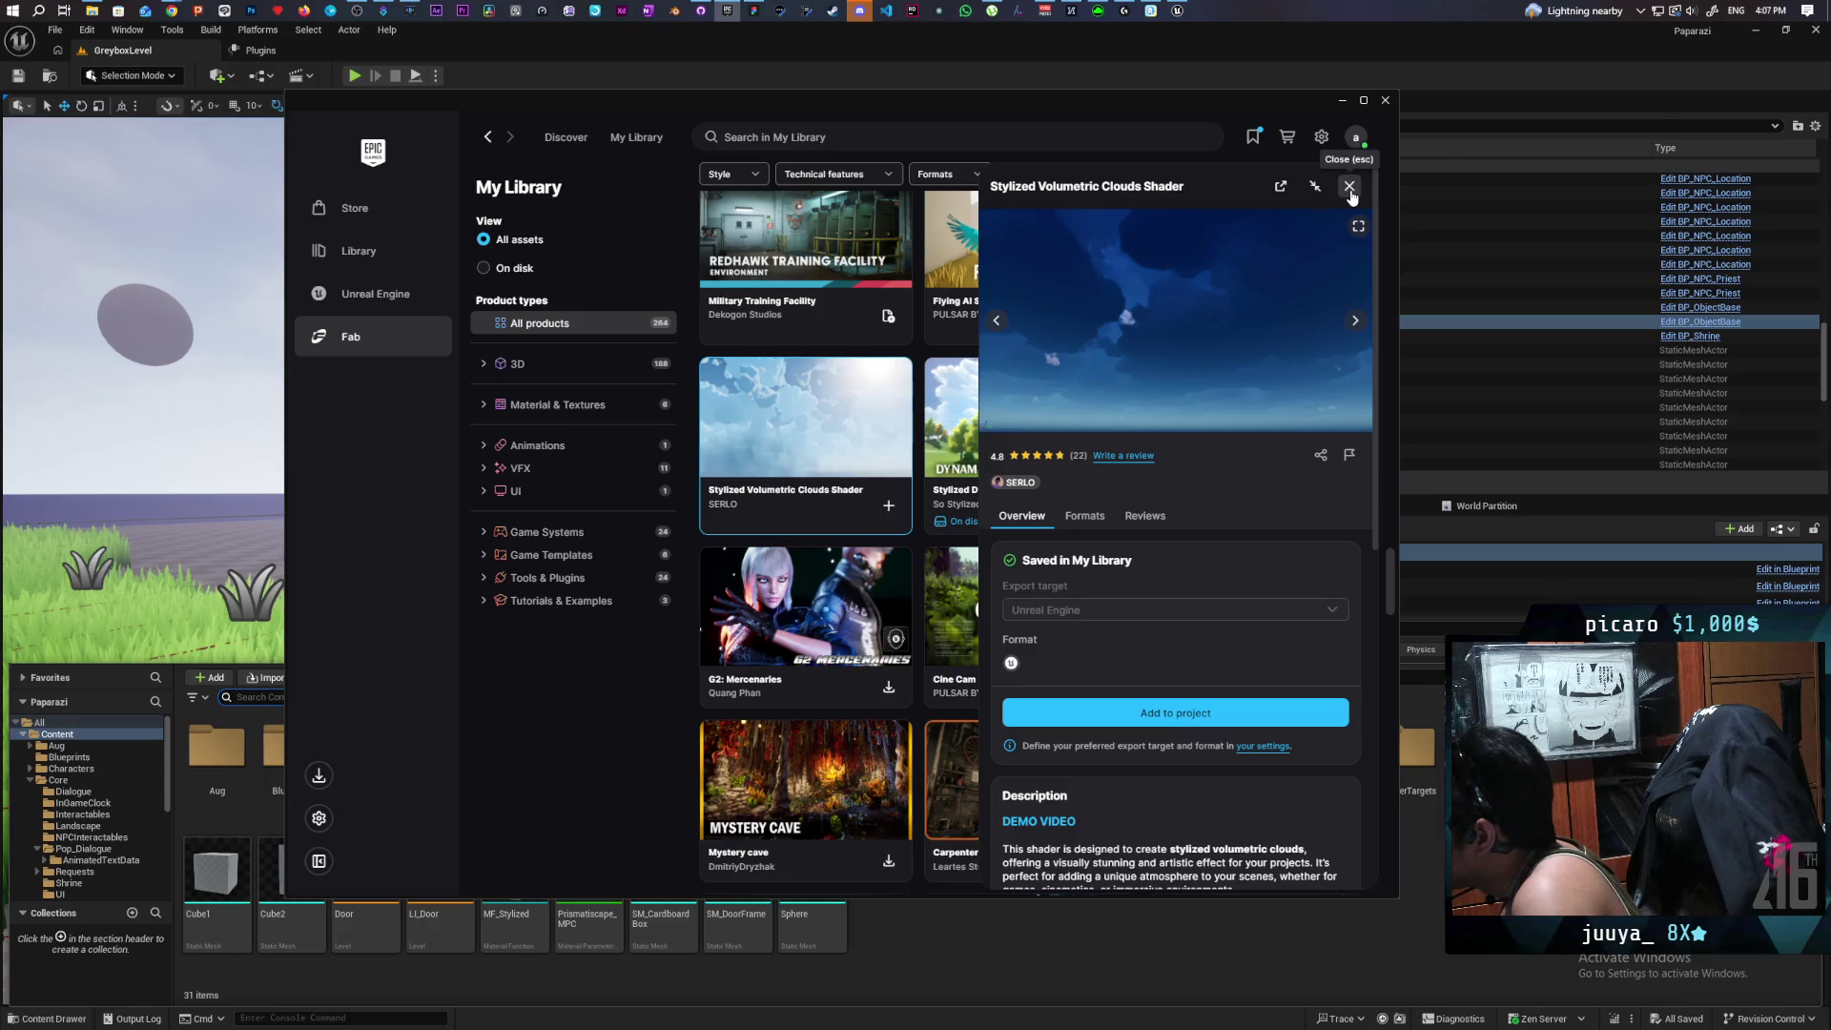
left_click(1349, 188)
Scroll to the end of the library and bring up Fab's Discover product categories menu.
scroll(1105, 381, "down", 10)
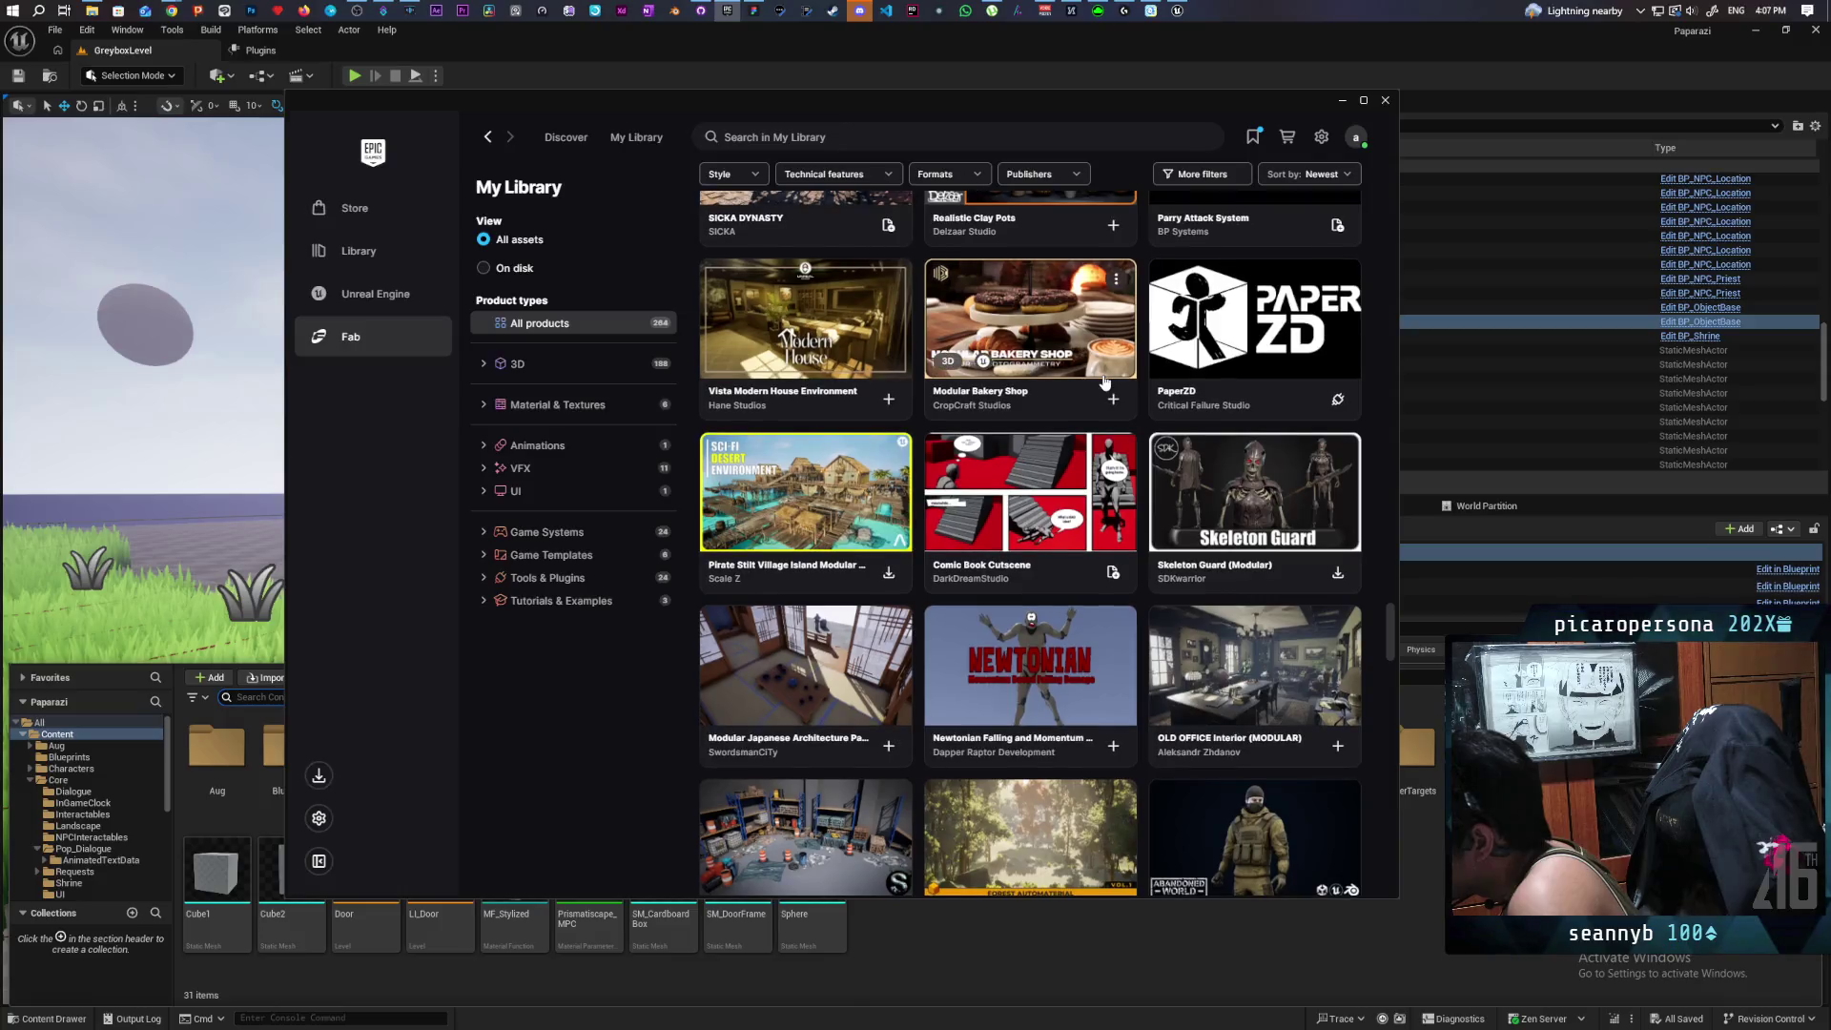
scroll(1104, 381, "down", 2)
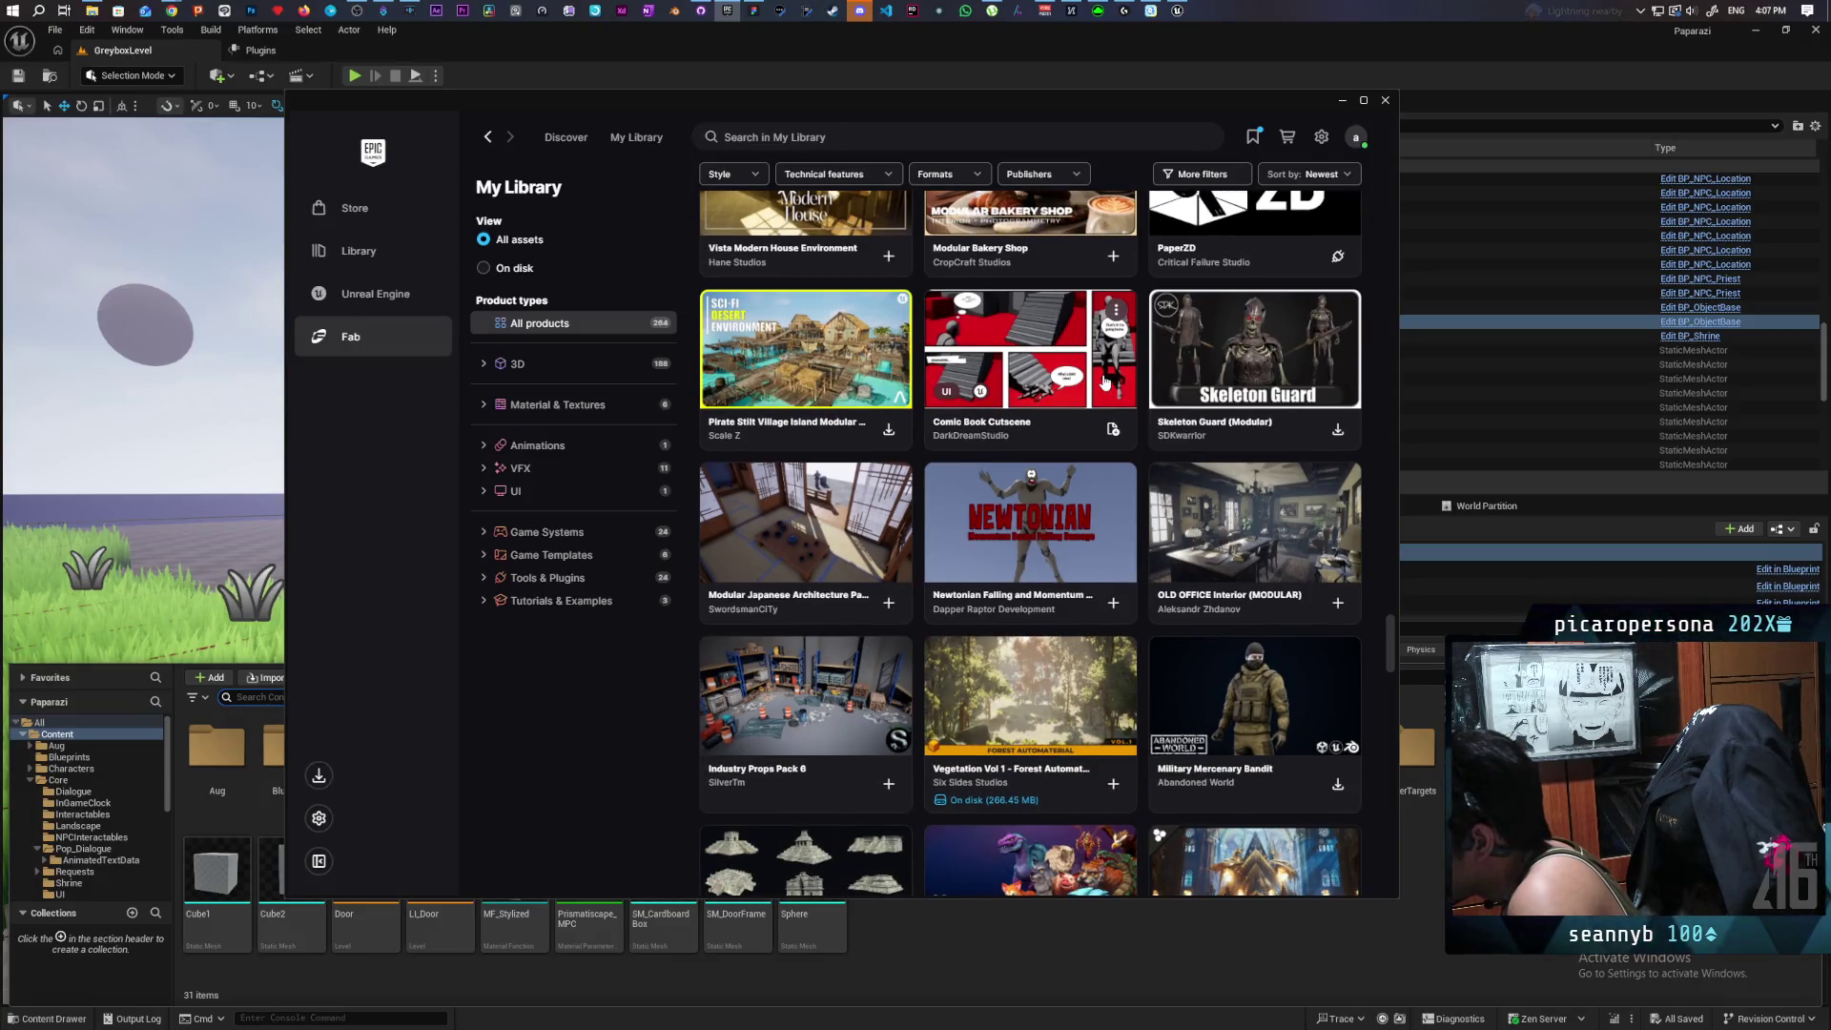
scroll(1104, 382, "down", 4)
scroll(1105, 382, "down", 6)
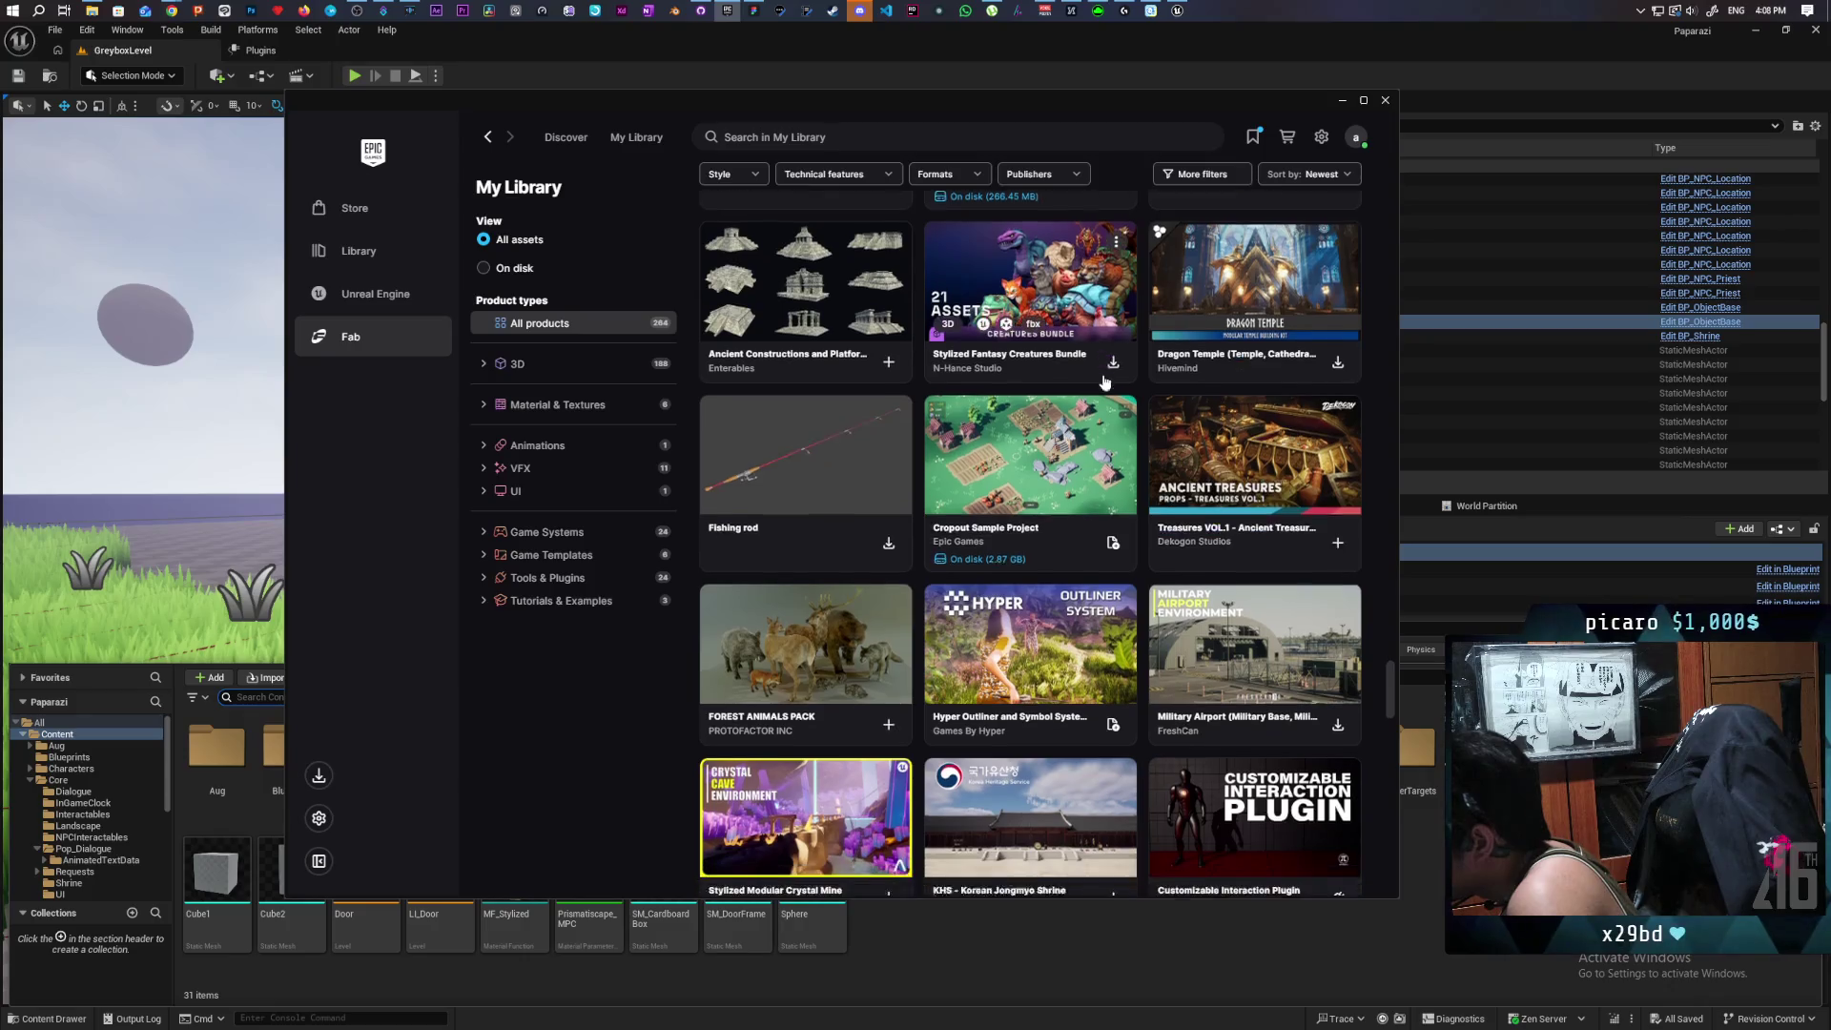
scroll(1105, 382, "down", 2)
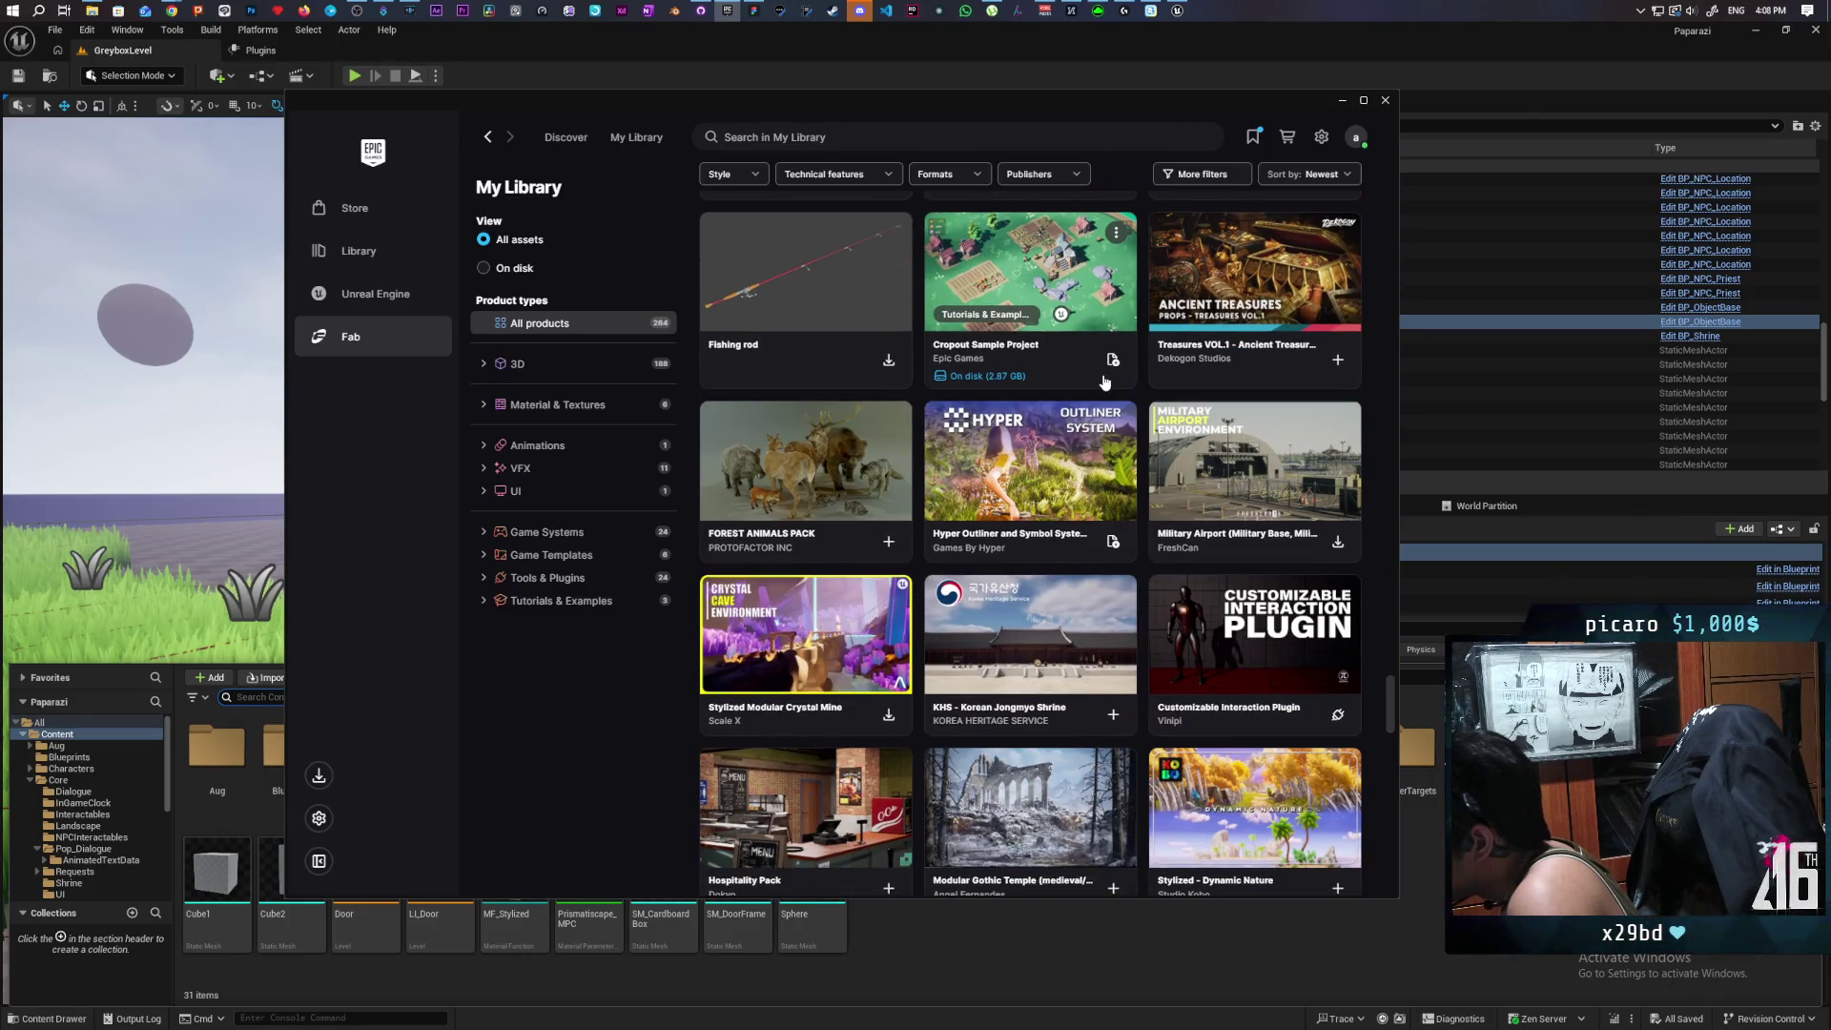
scroll(1104, 382, "down", 2)
scroll(1104, 382, "down", 3)
scroll(1104, 381, "down", 2)
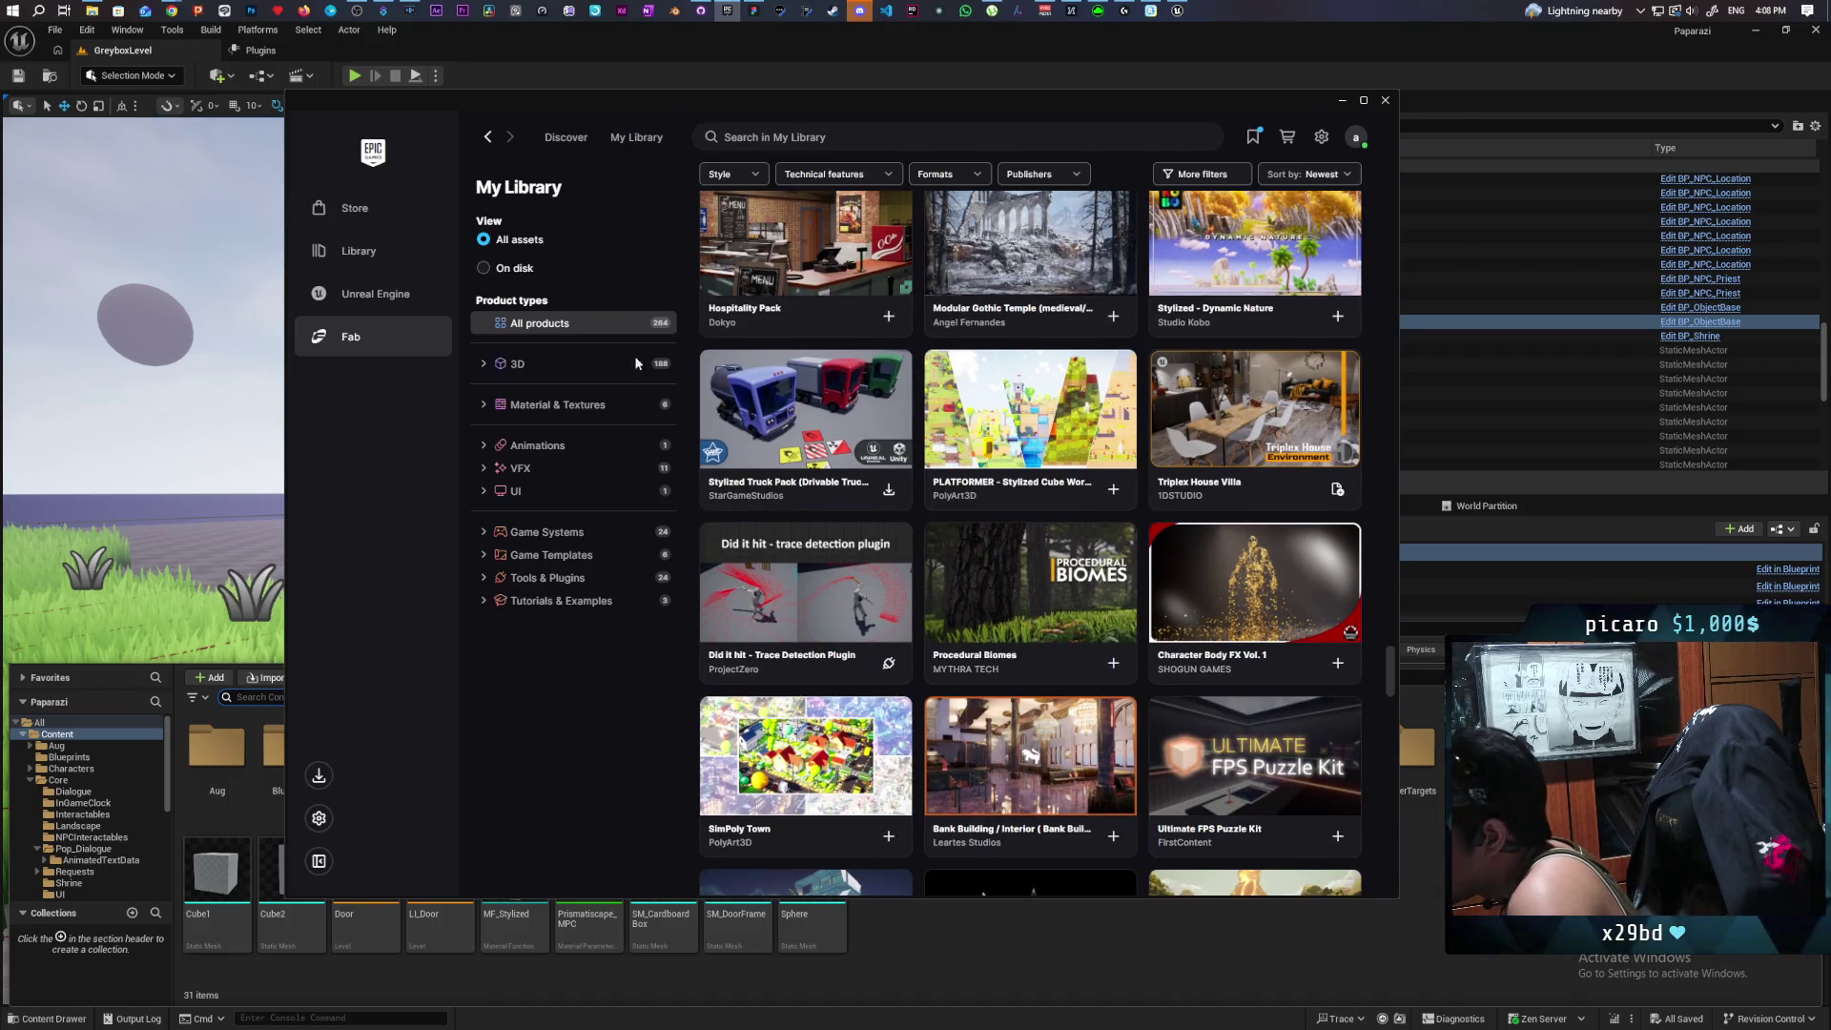
left_click(572, 139)
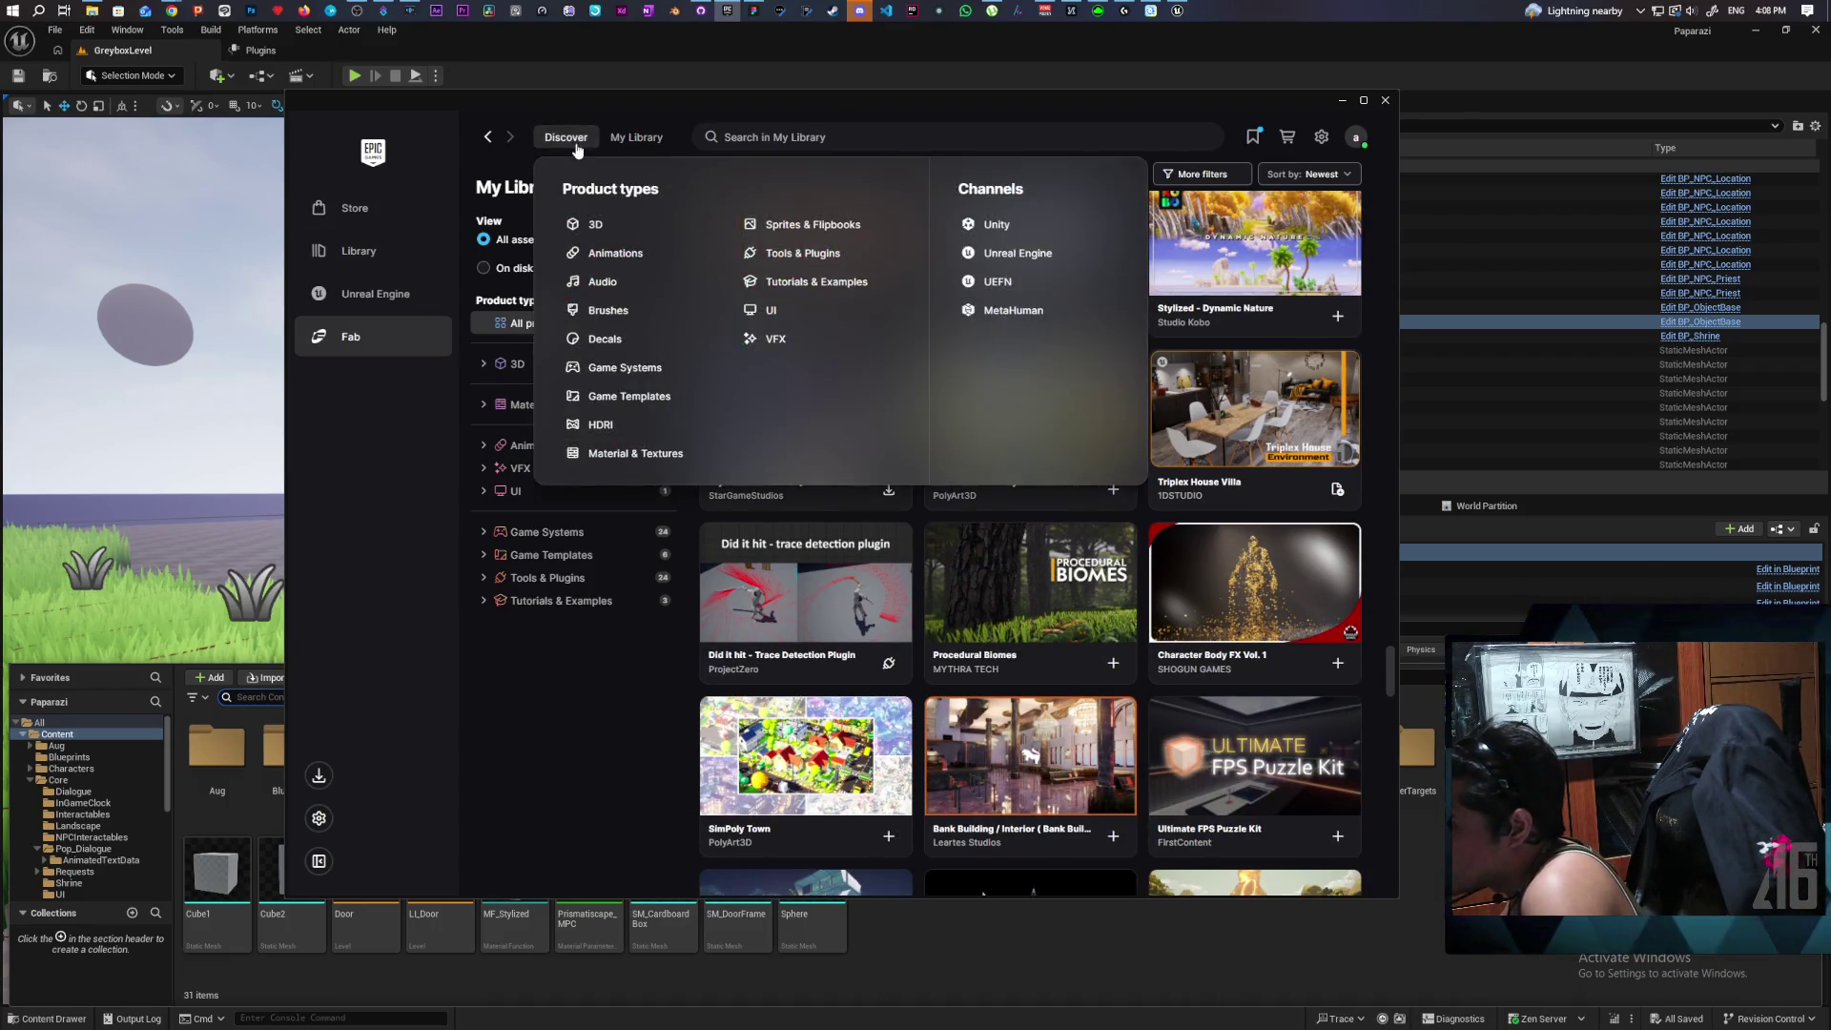
Search Fab for 'shovel'.
left_click(782, 136)
type("shovel")
key("Return")
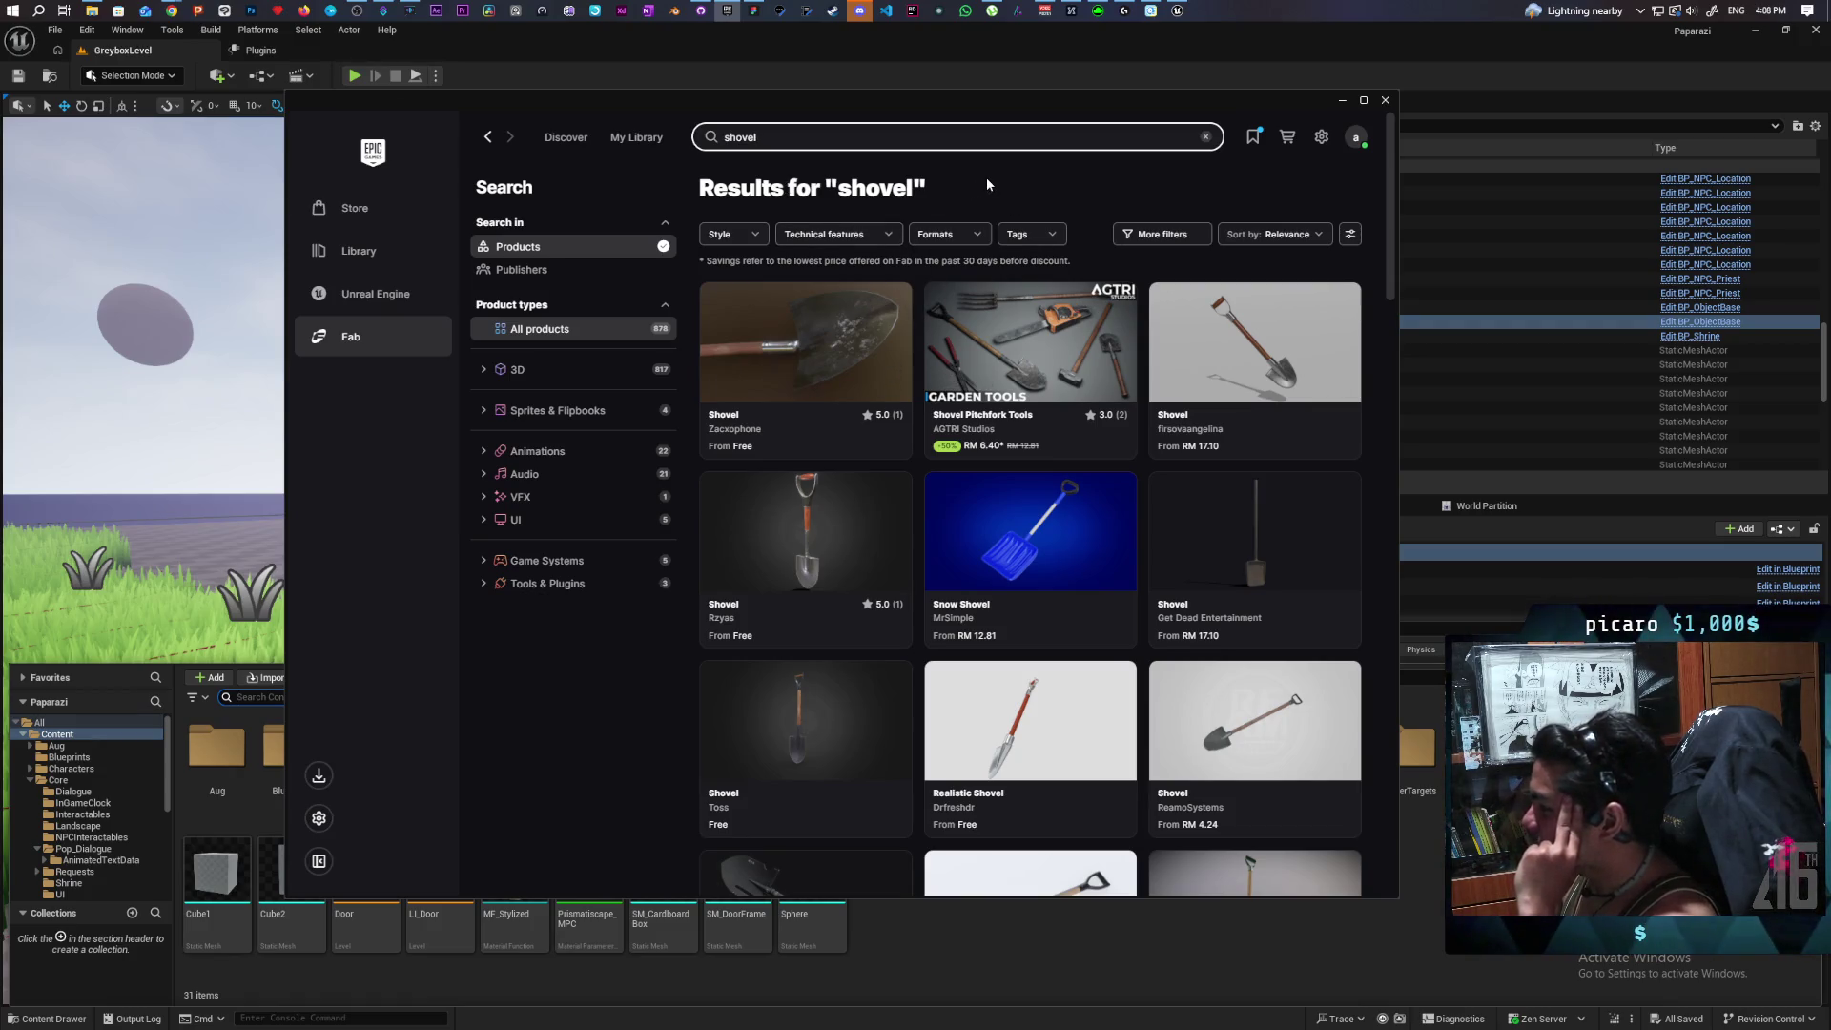
Scroll through the shovel results and open the free Shovel model's details.
scroll(986, 177, "down", 2)
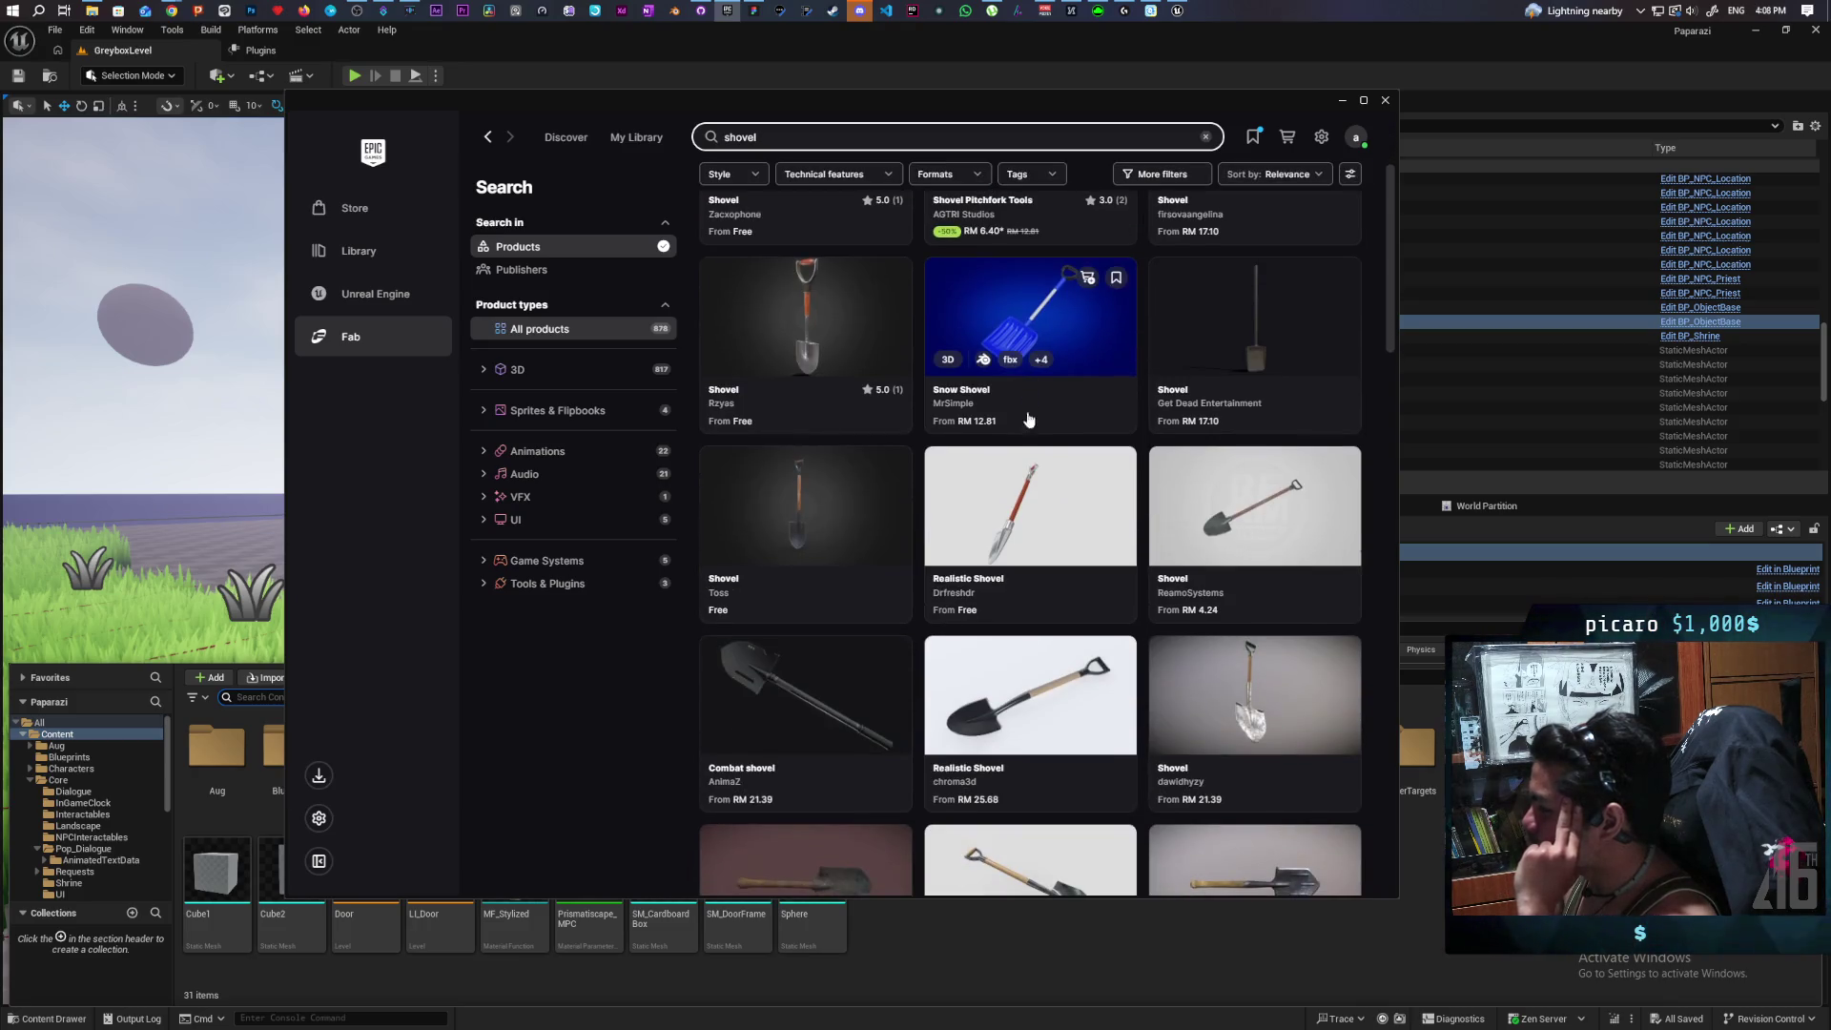
scroll(1041, 408, "up", 2)
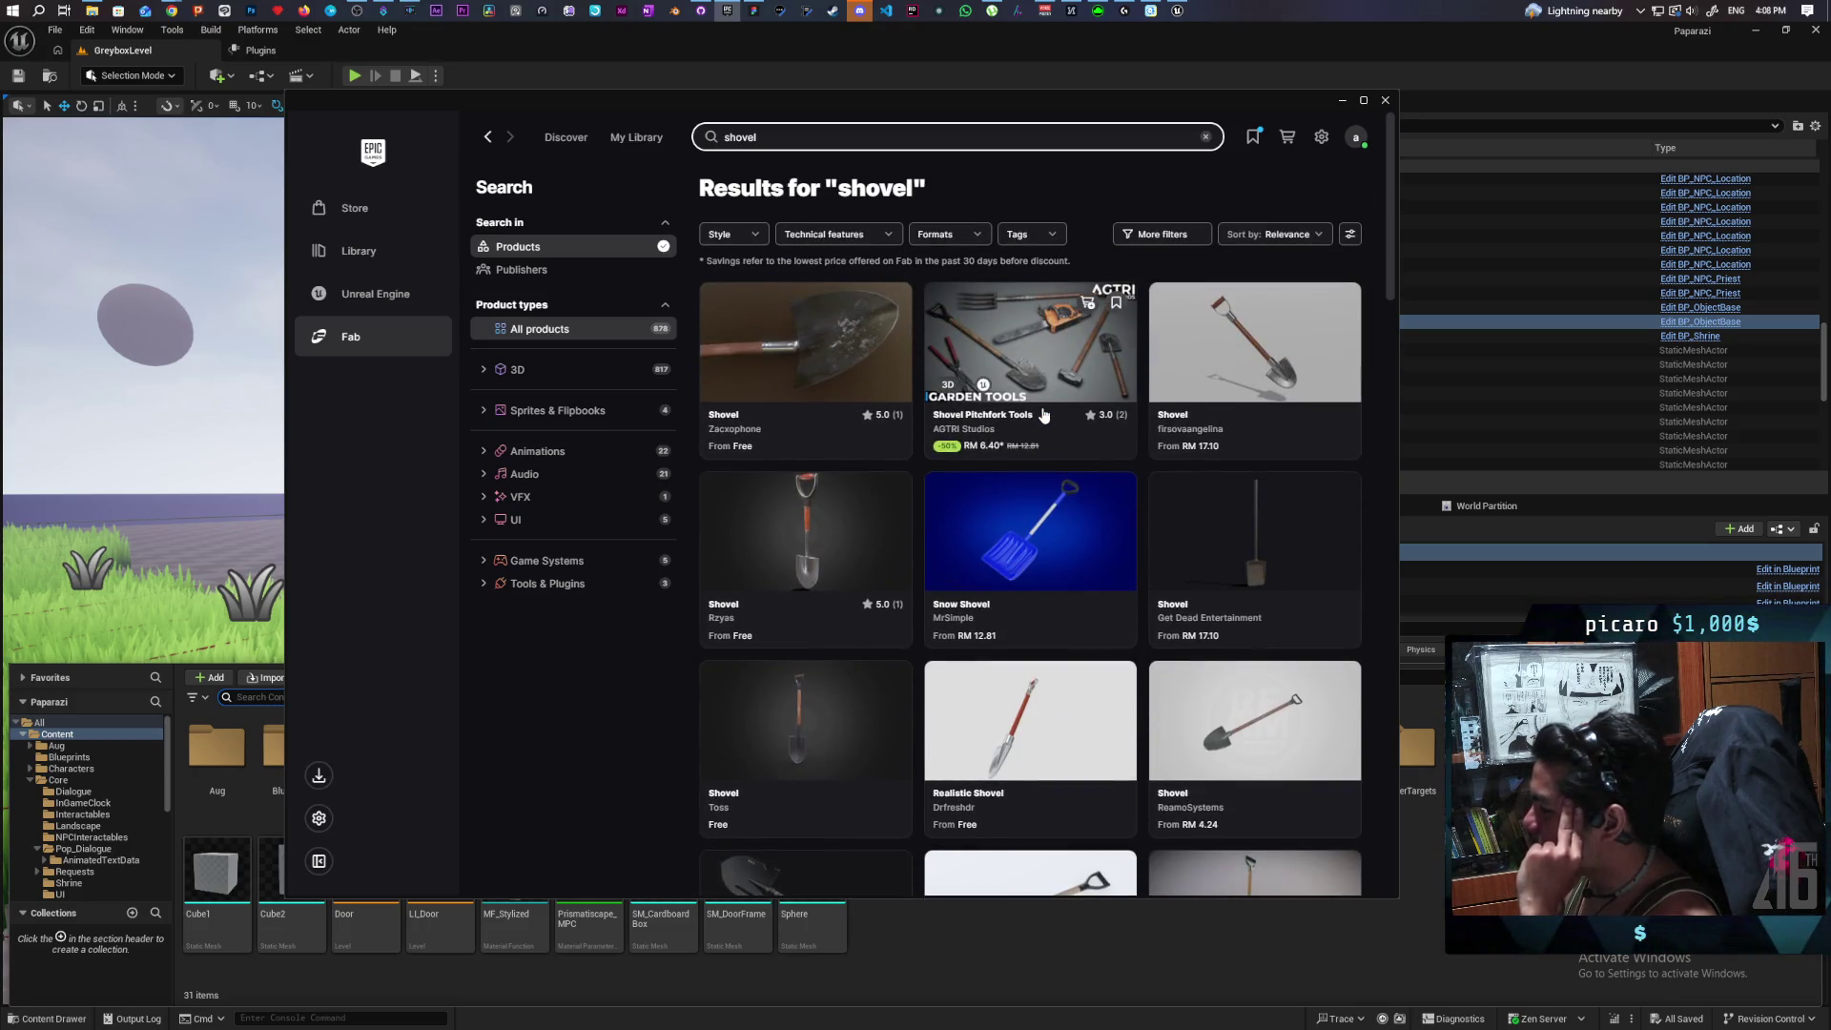
scroll(1039, 380, "down", 10)
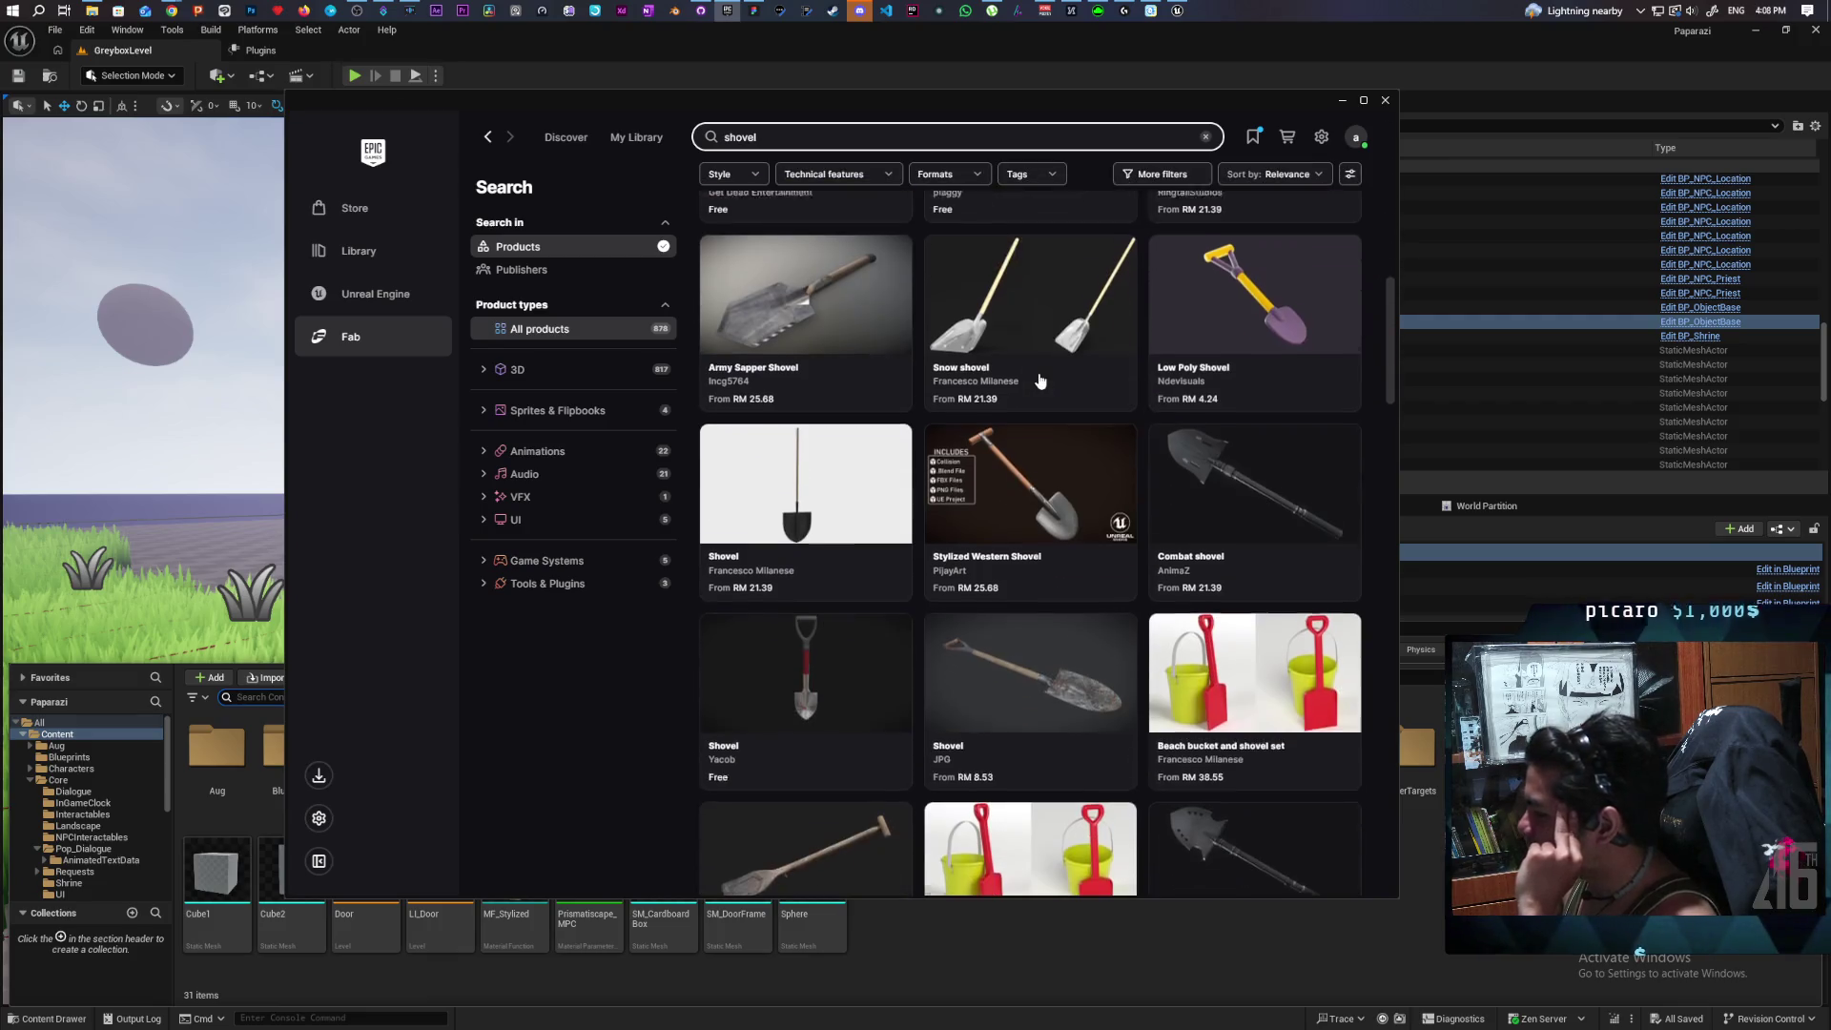
scroll(1039, 380, "down", 4)
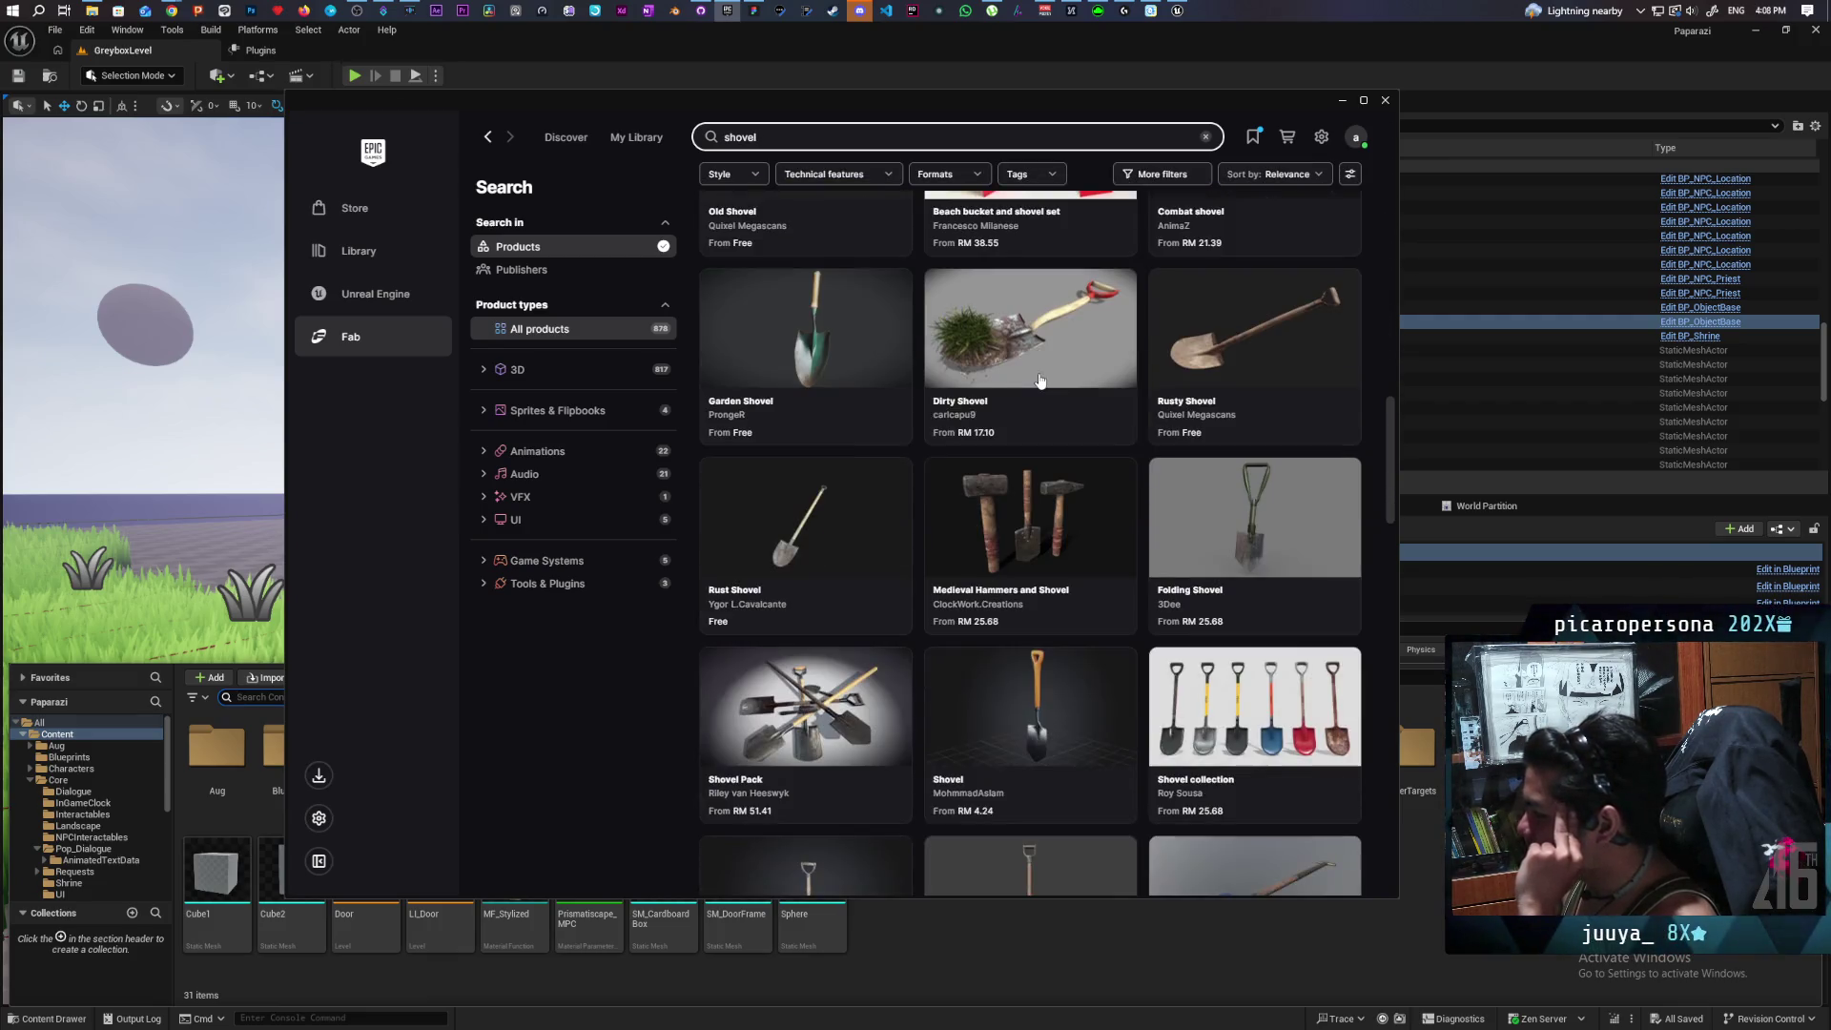
scroll(1040, 380, "down", 4)
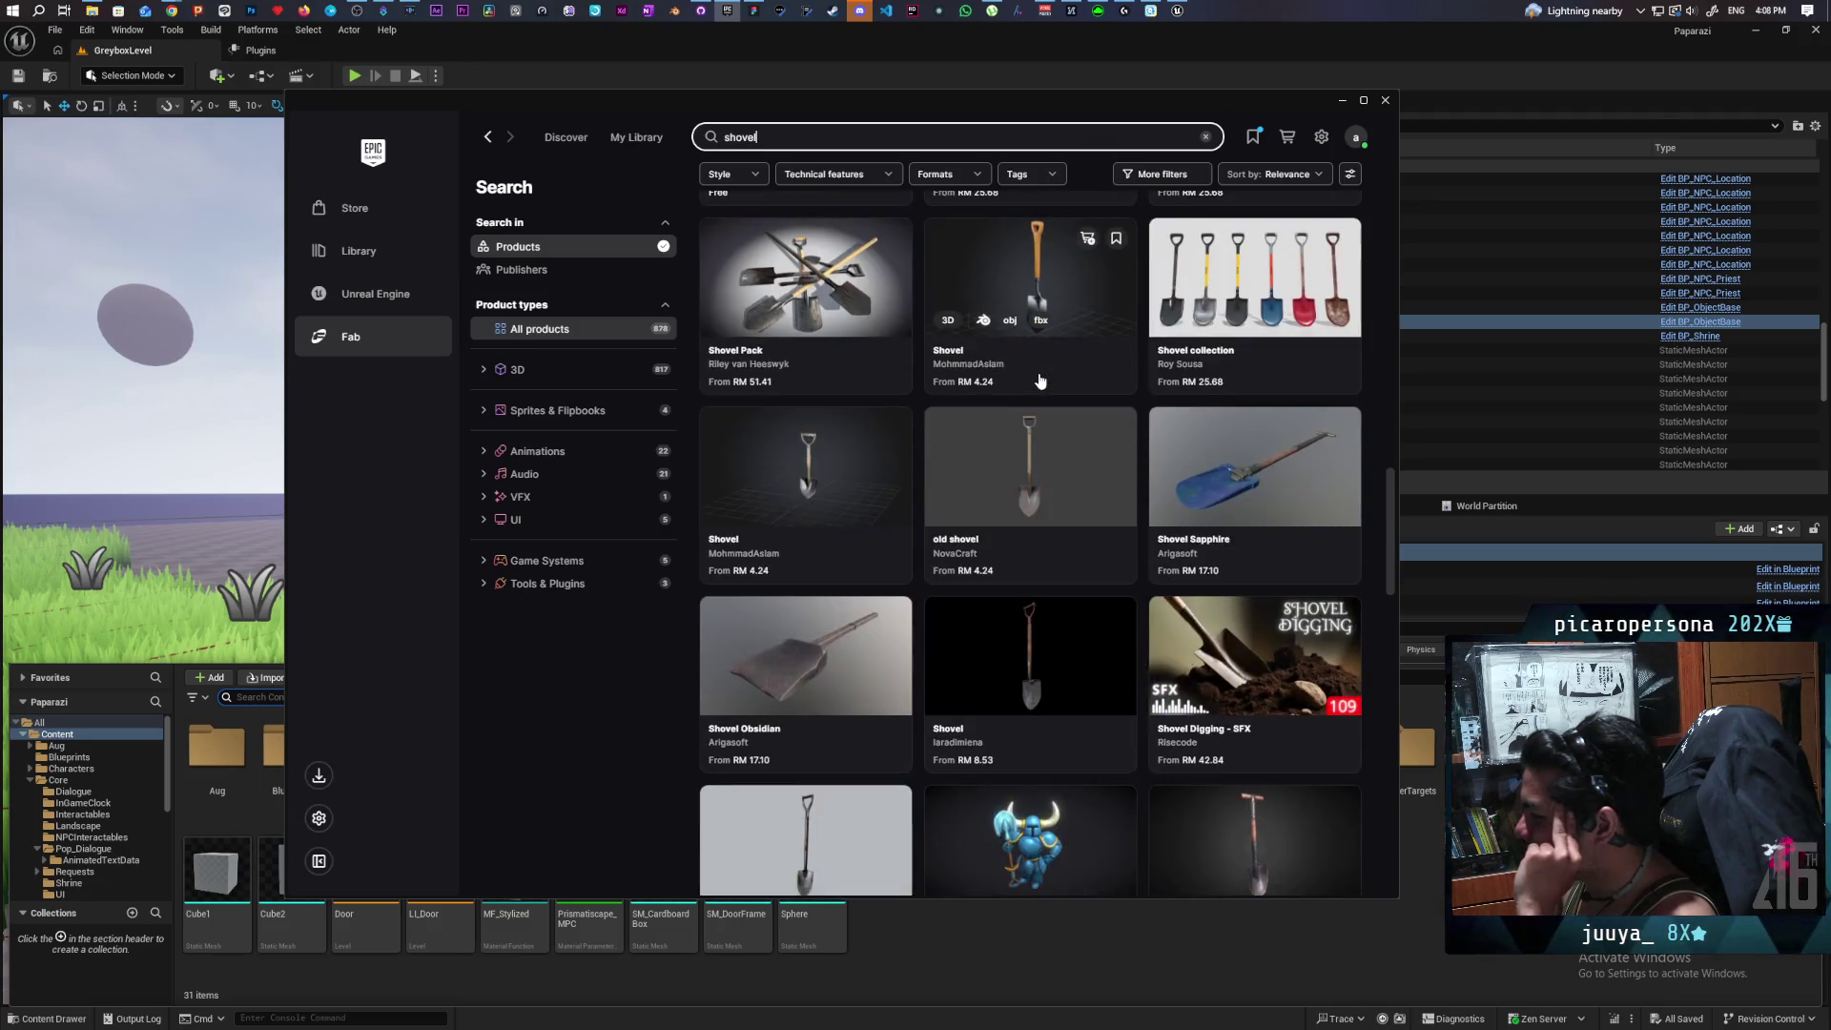
scroll(1068, 561, "down", 3)
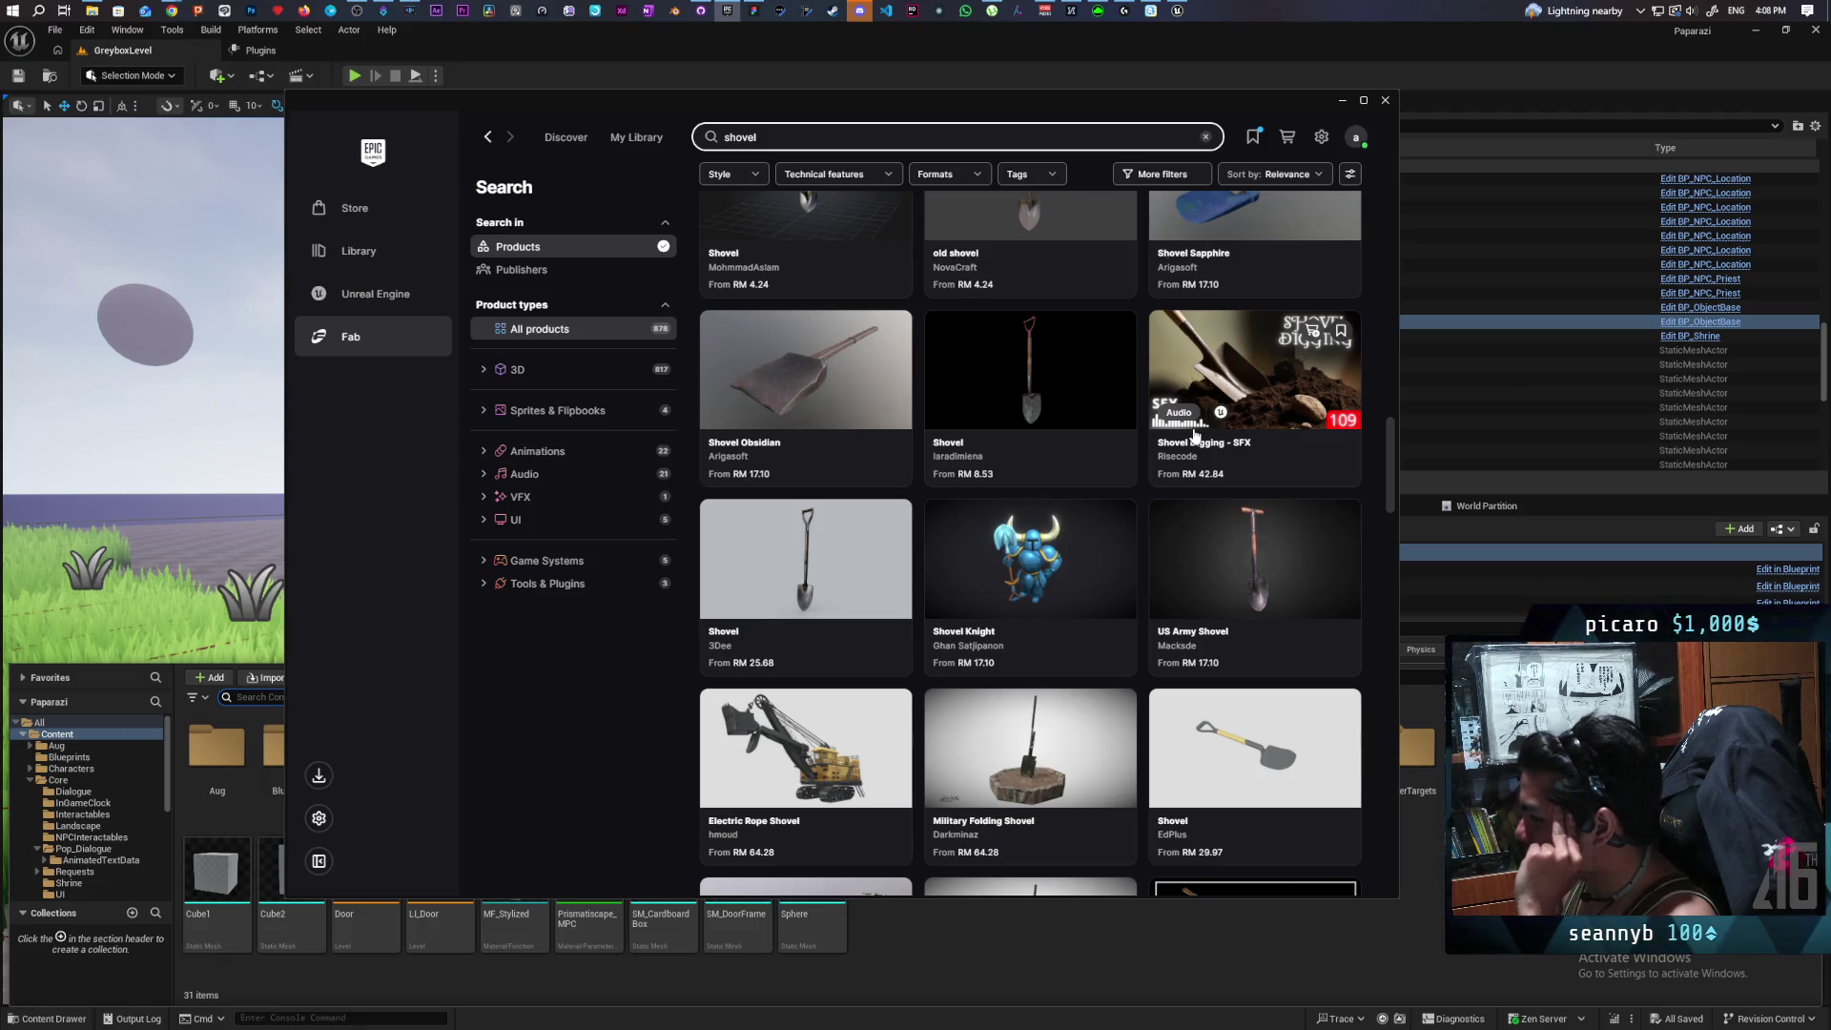
scroll(1195, 434, "down", 10)
scroll(1195, 429, "up", 5)
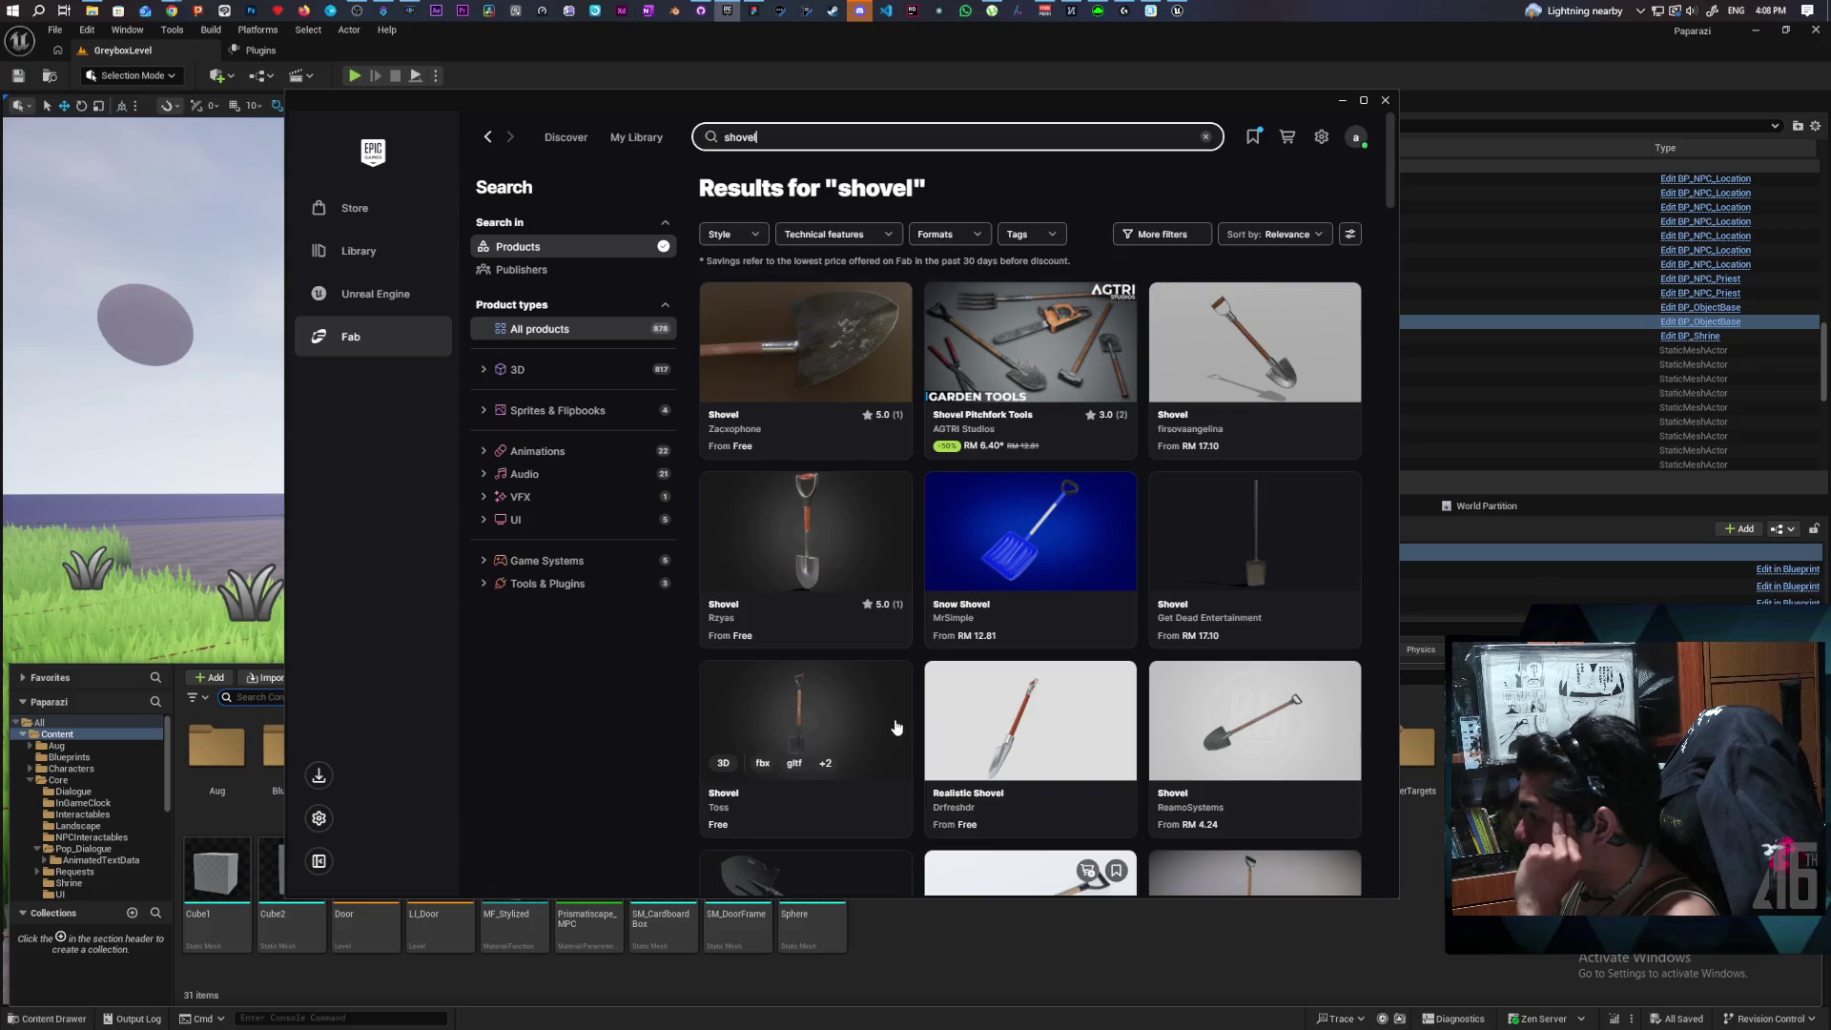
left_click(901, 724)
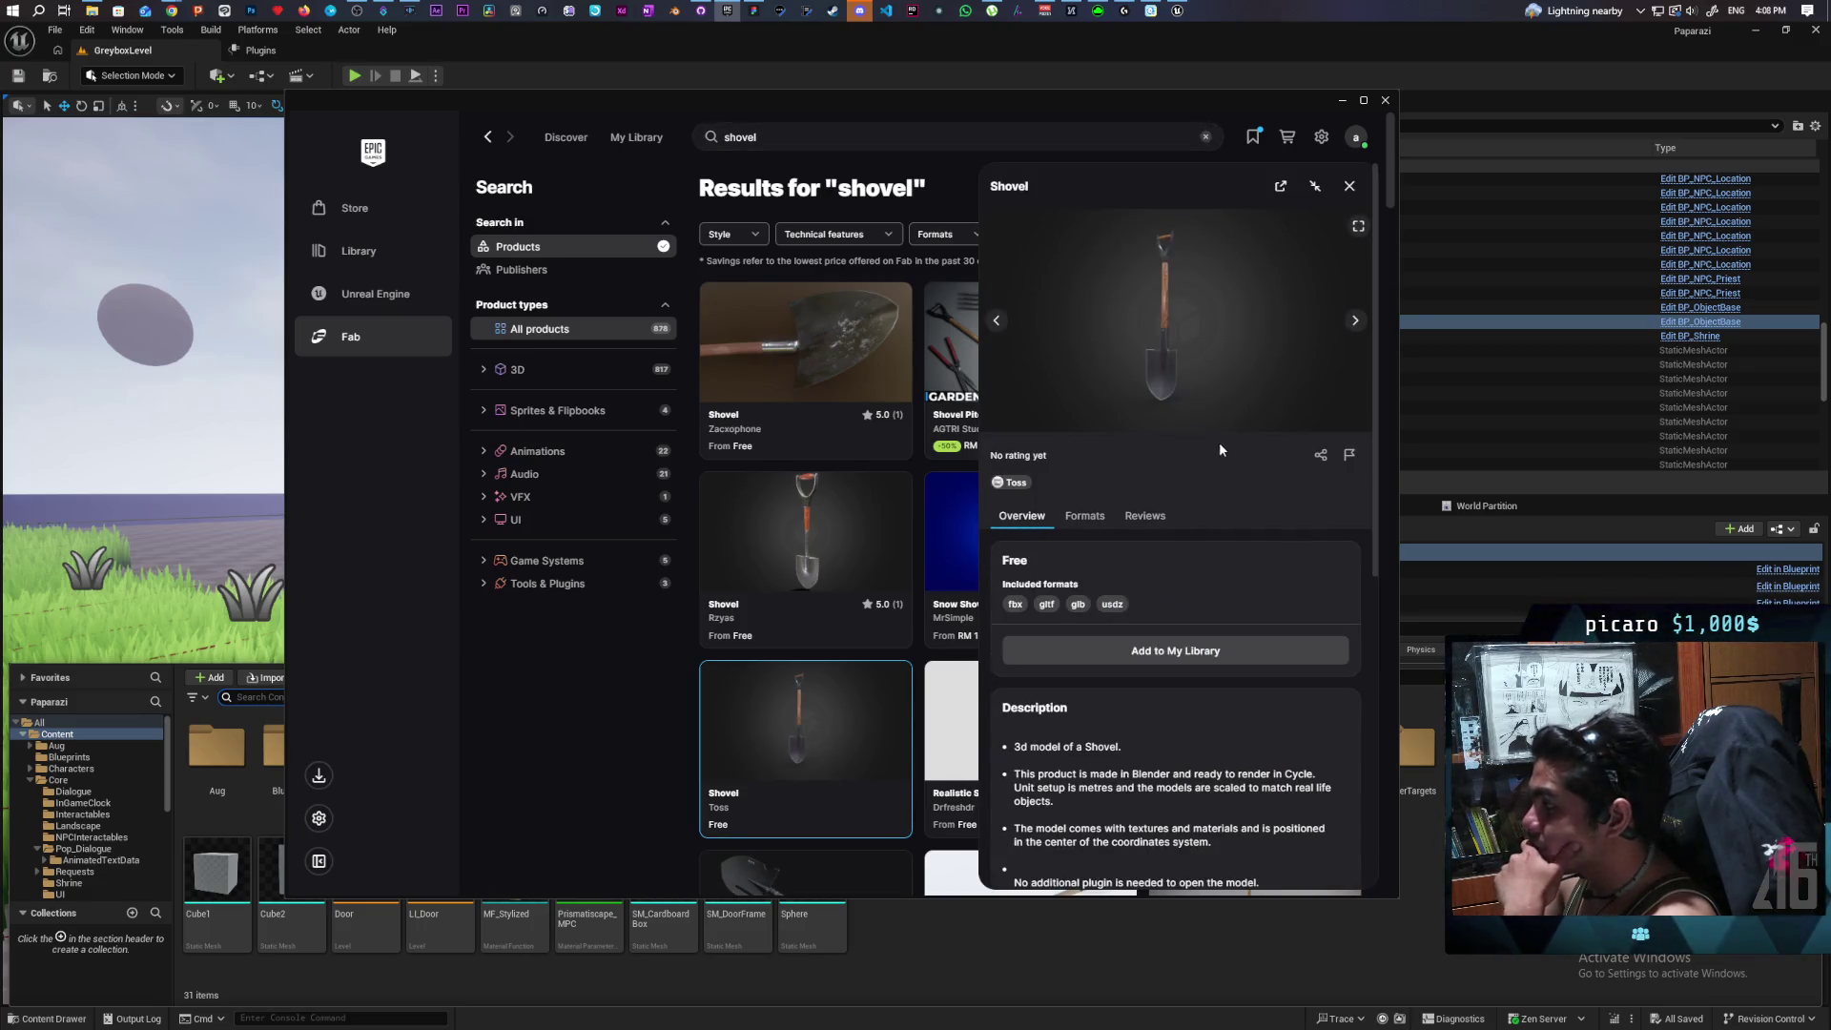
Add the free Shovel model to My Library and pick Unreal Engine 5.7 as export target.
left_click(1243, 650)
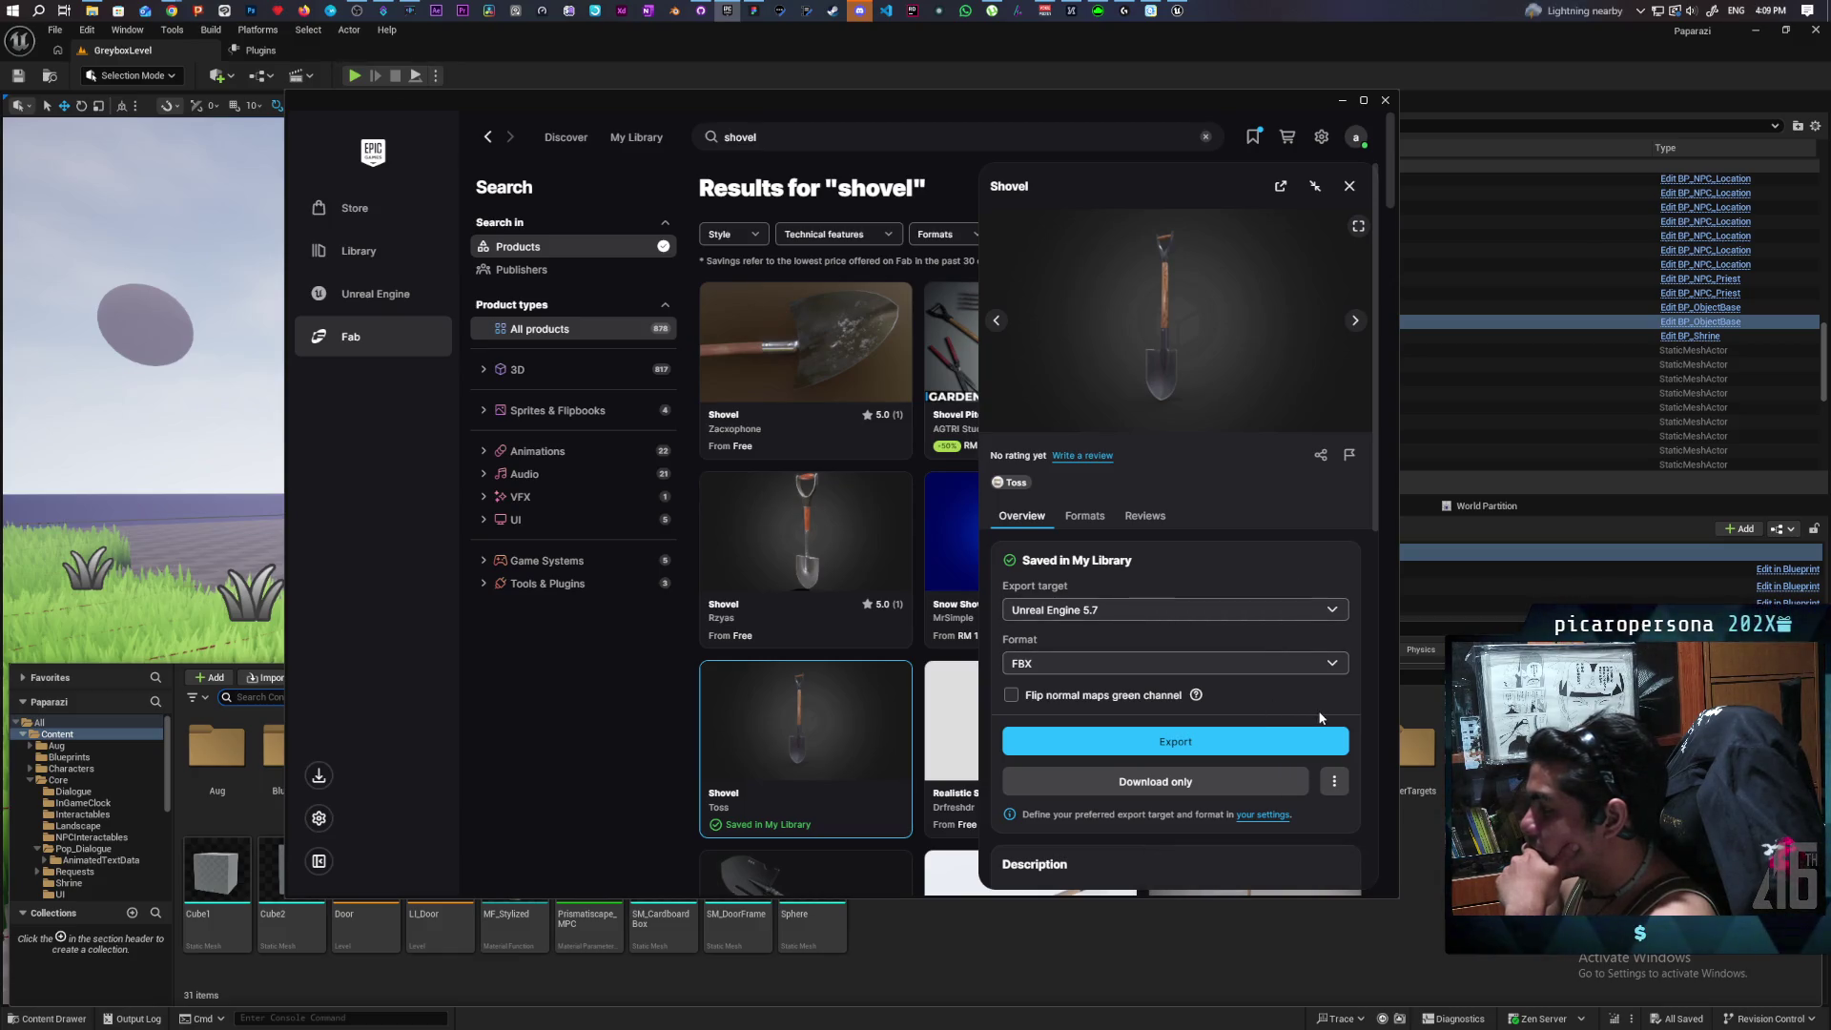
left_click(1338, 613)
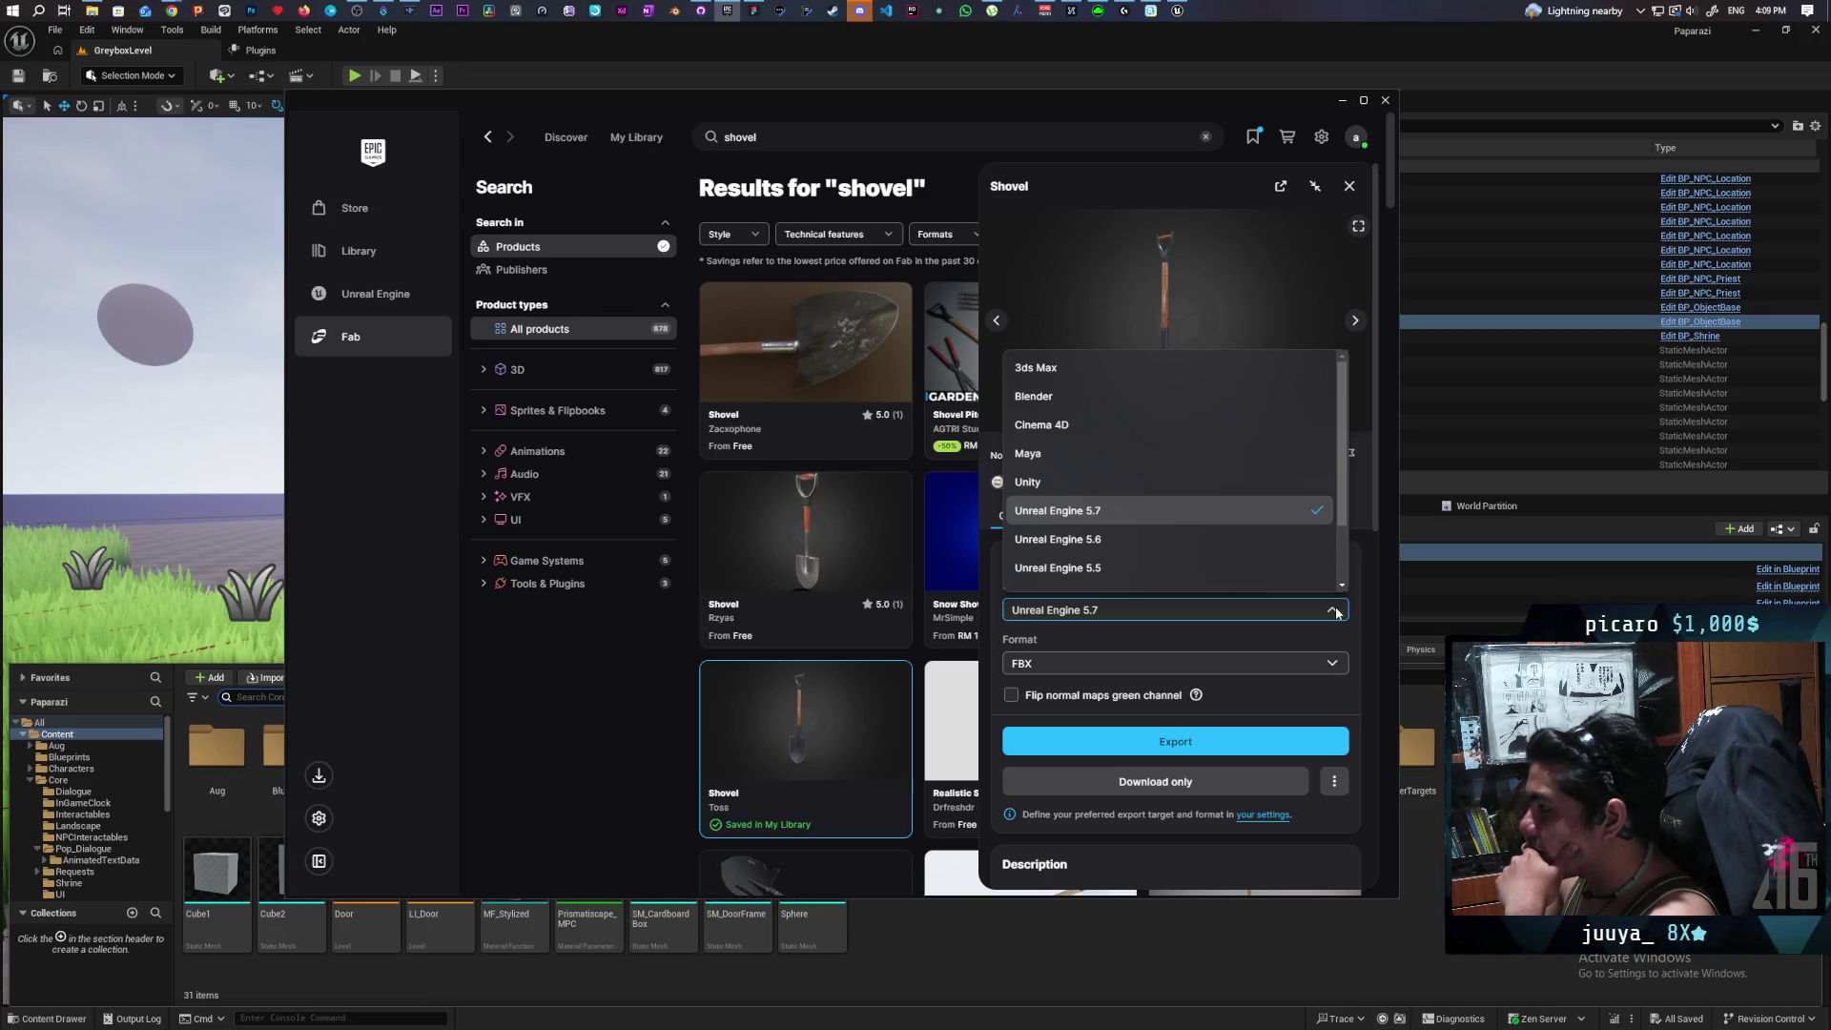
scroll(1245, 549, "down", 2)
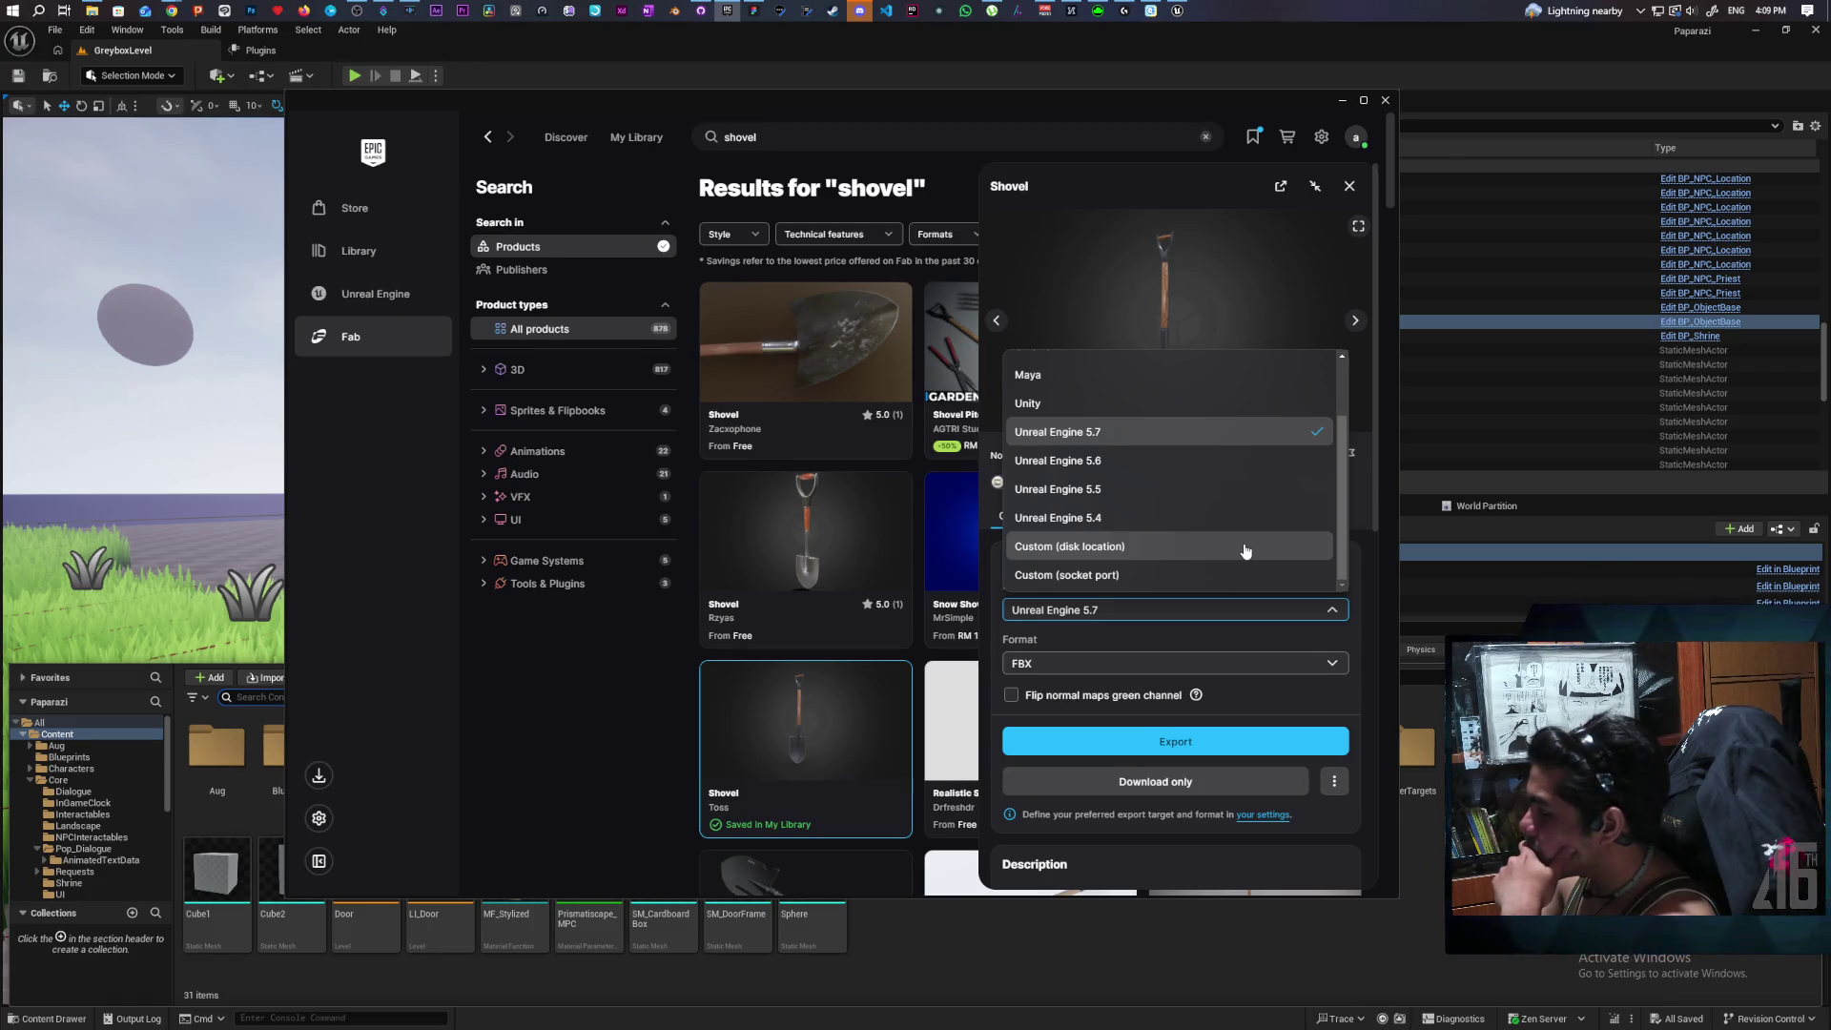
left_click(1097, 431)
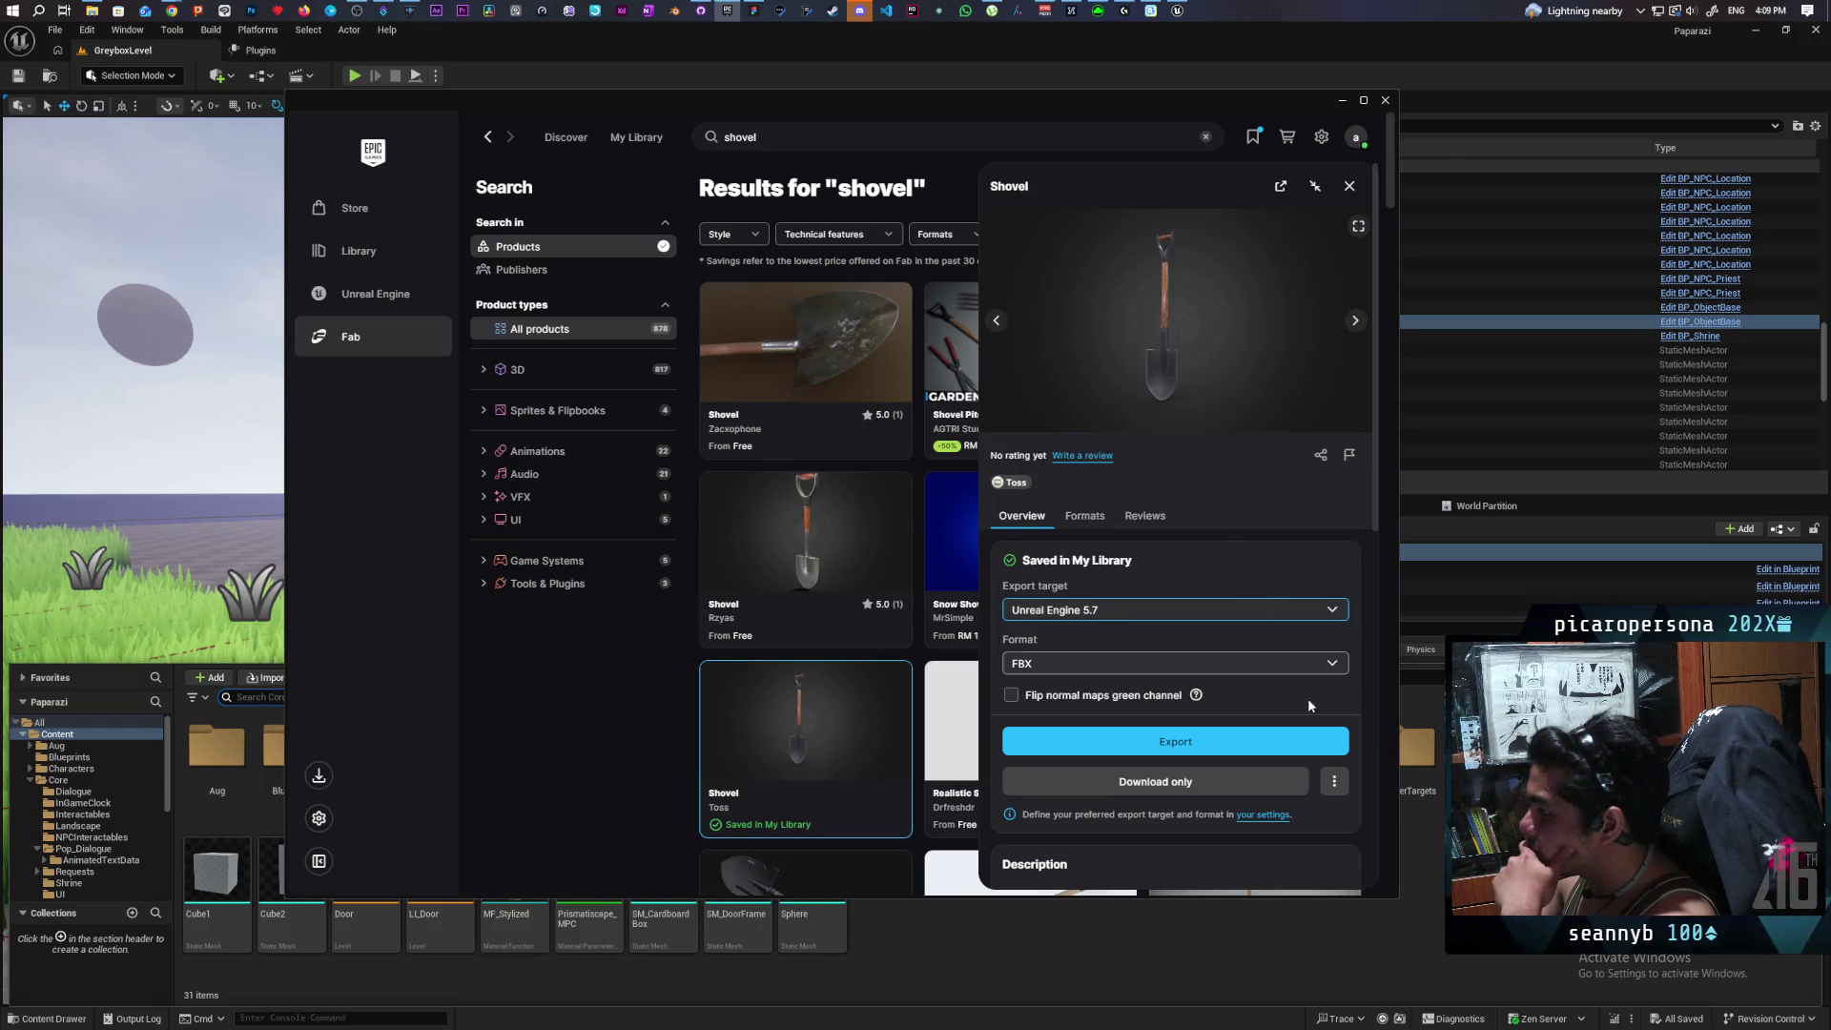
Export the shovel as FBX and select the imported Shovel1 asset in Unreal.
left_click(1242, 745)
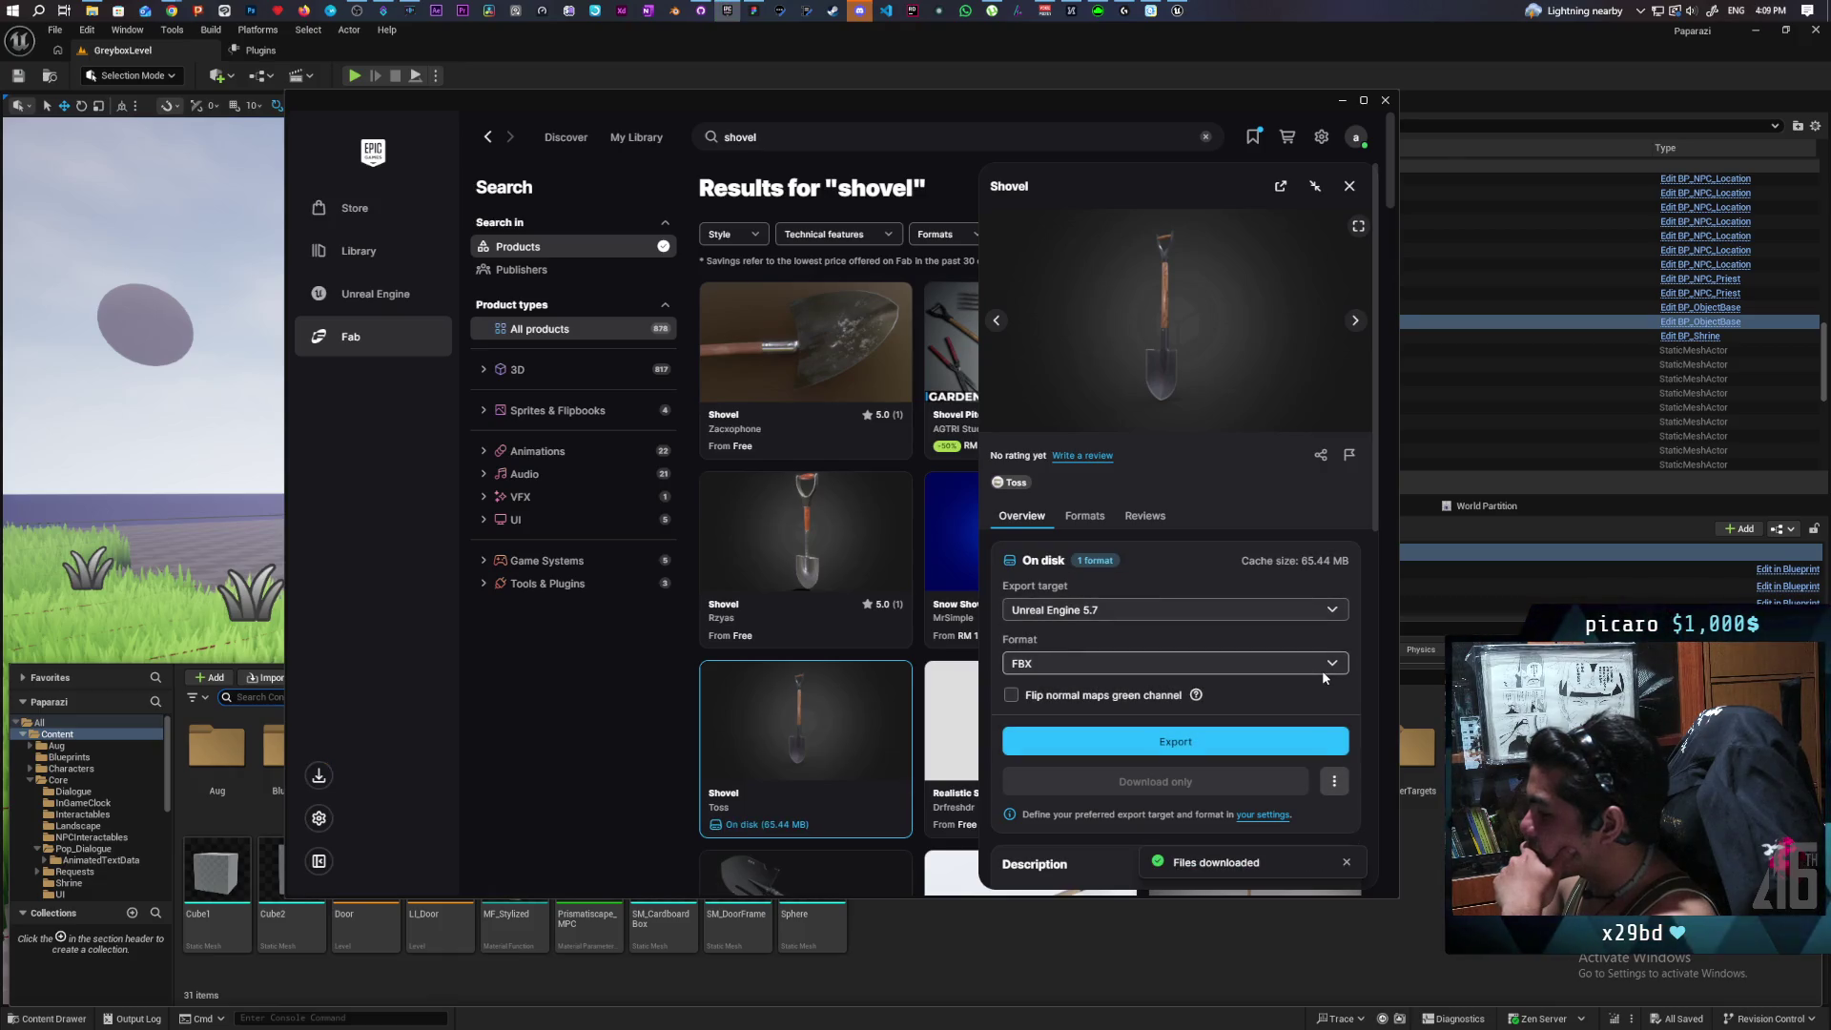
left_click(1332, 664)
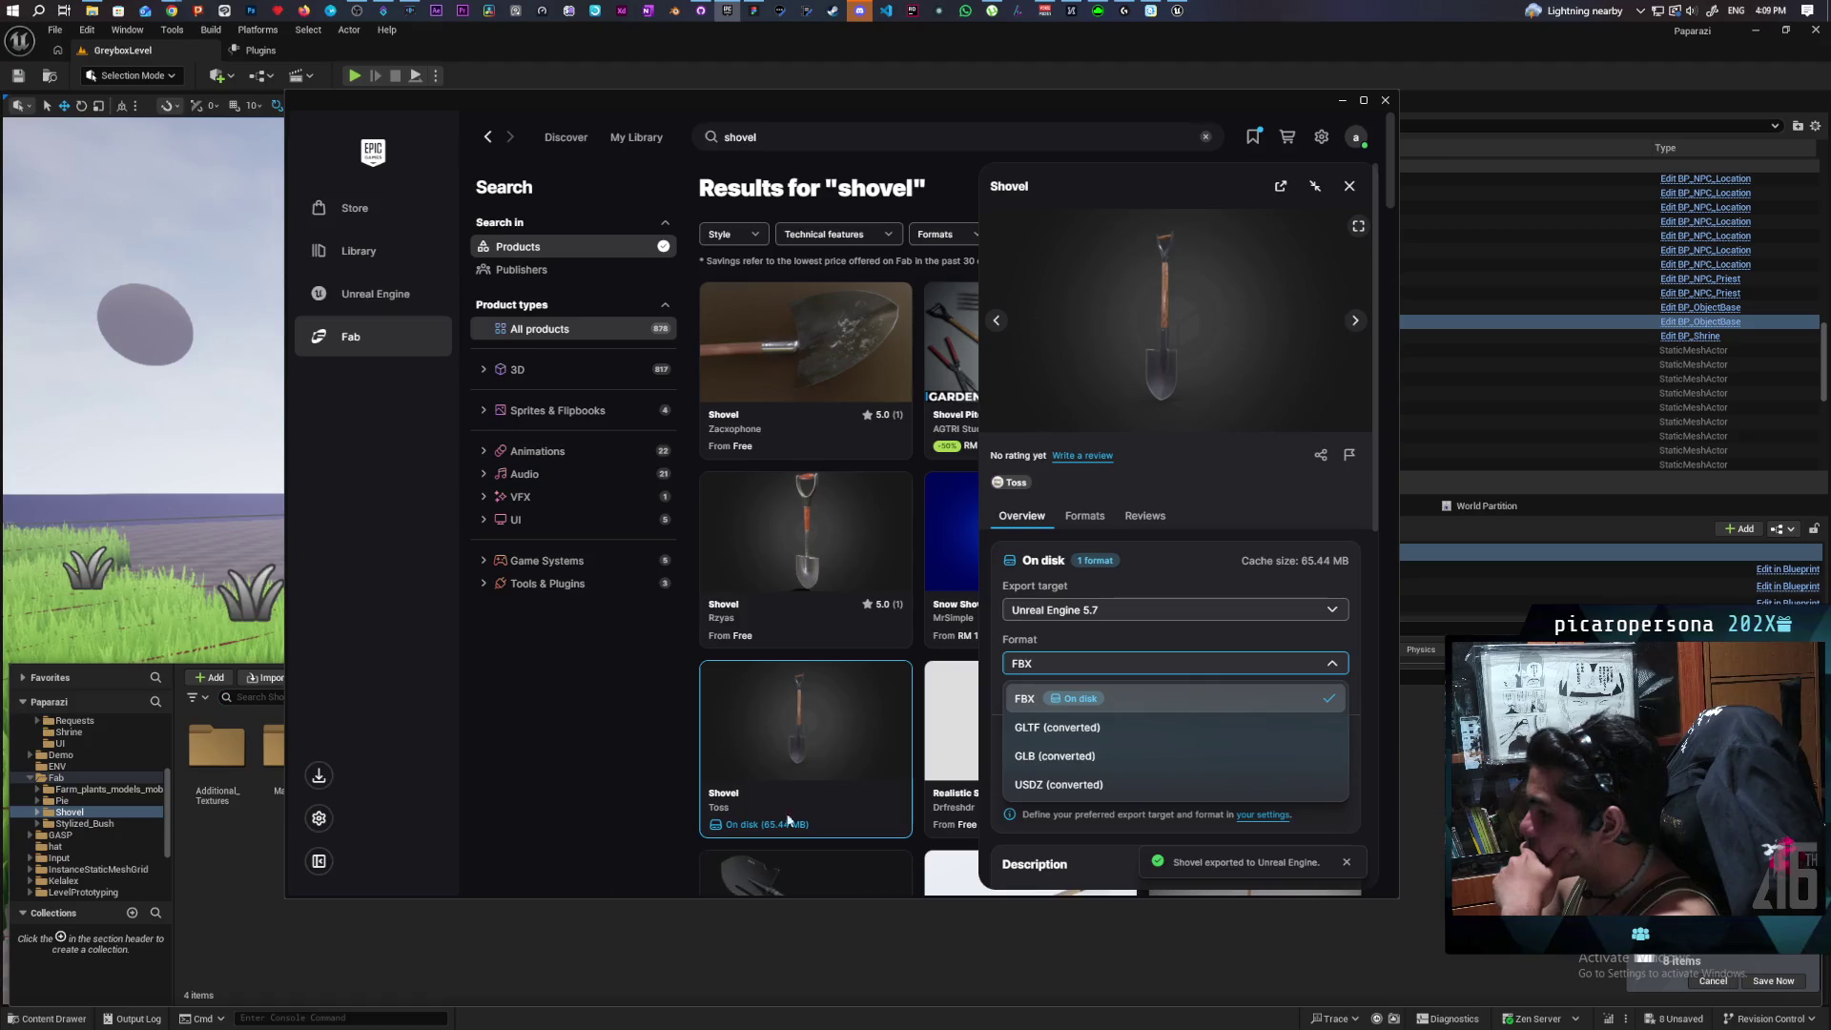
left_click(454, 977)
left_click(450, 728)
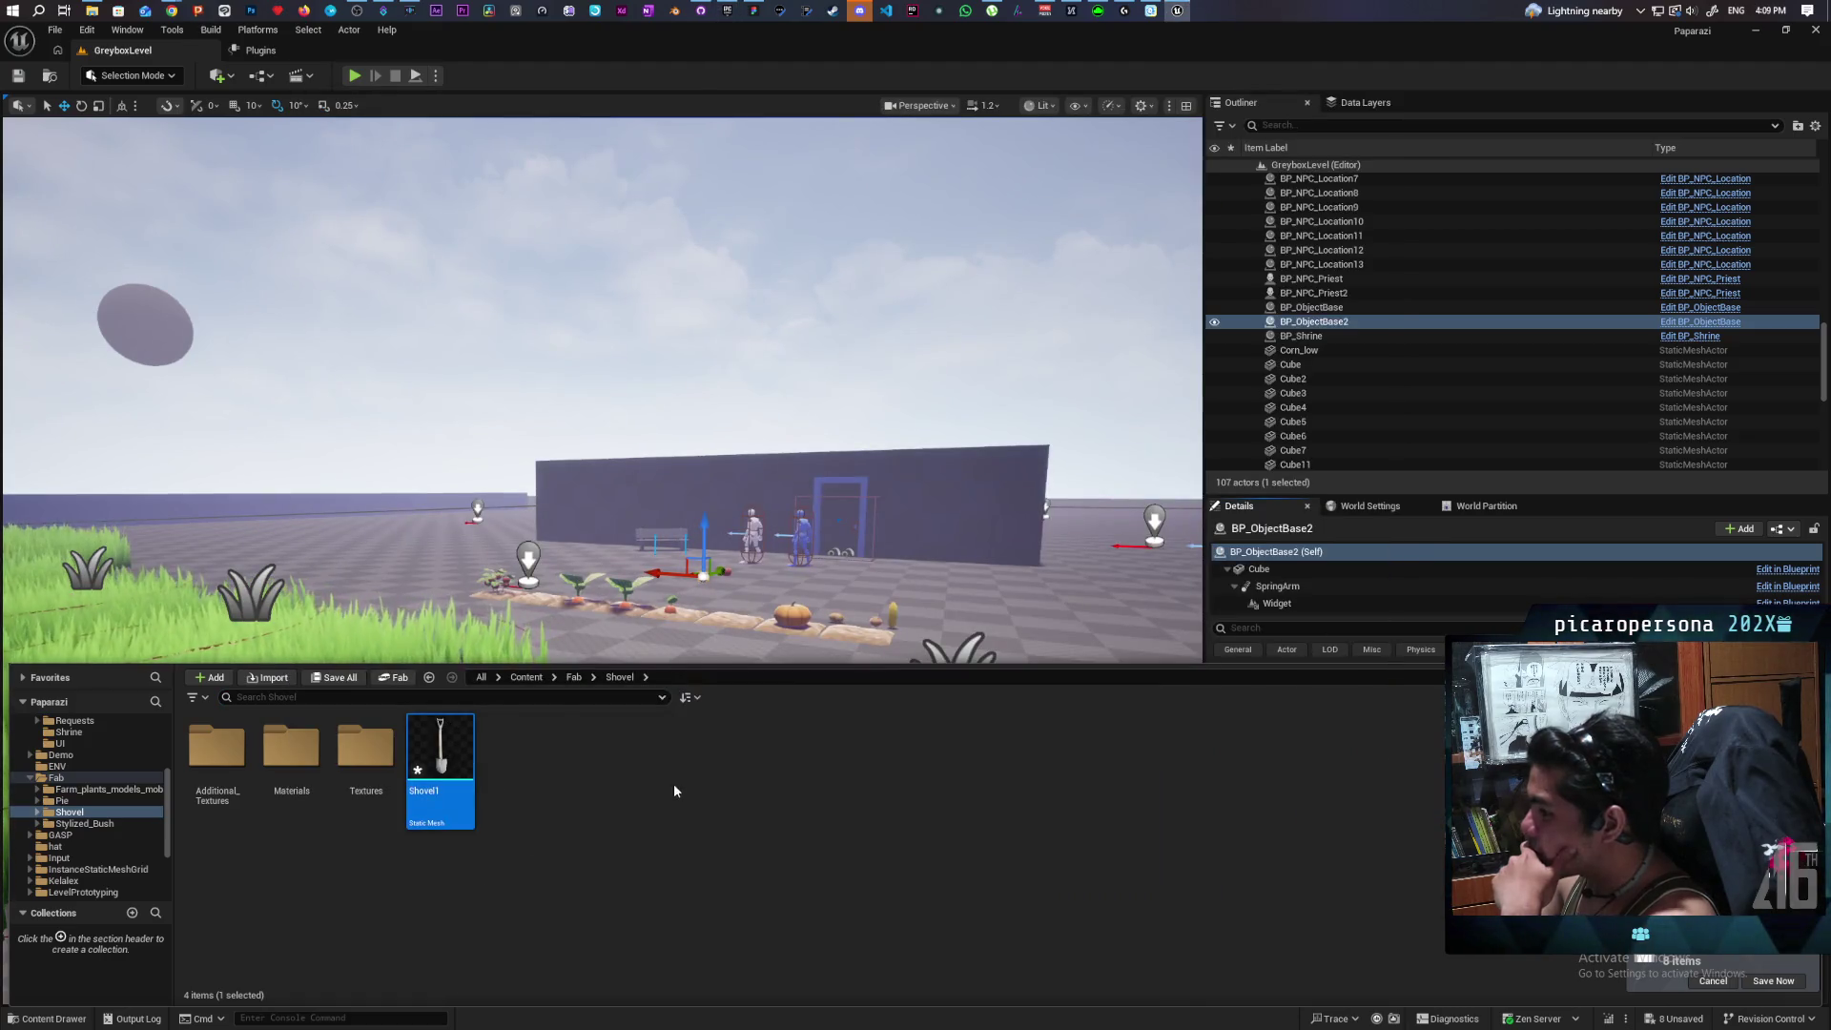
Drag Shovel1 onto the GreyboxLevel floor beside the blue cube and frame it in view.
key("f")
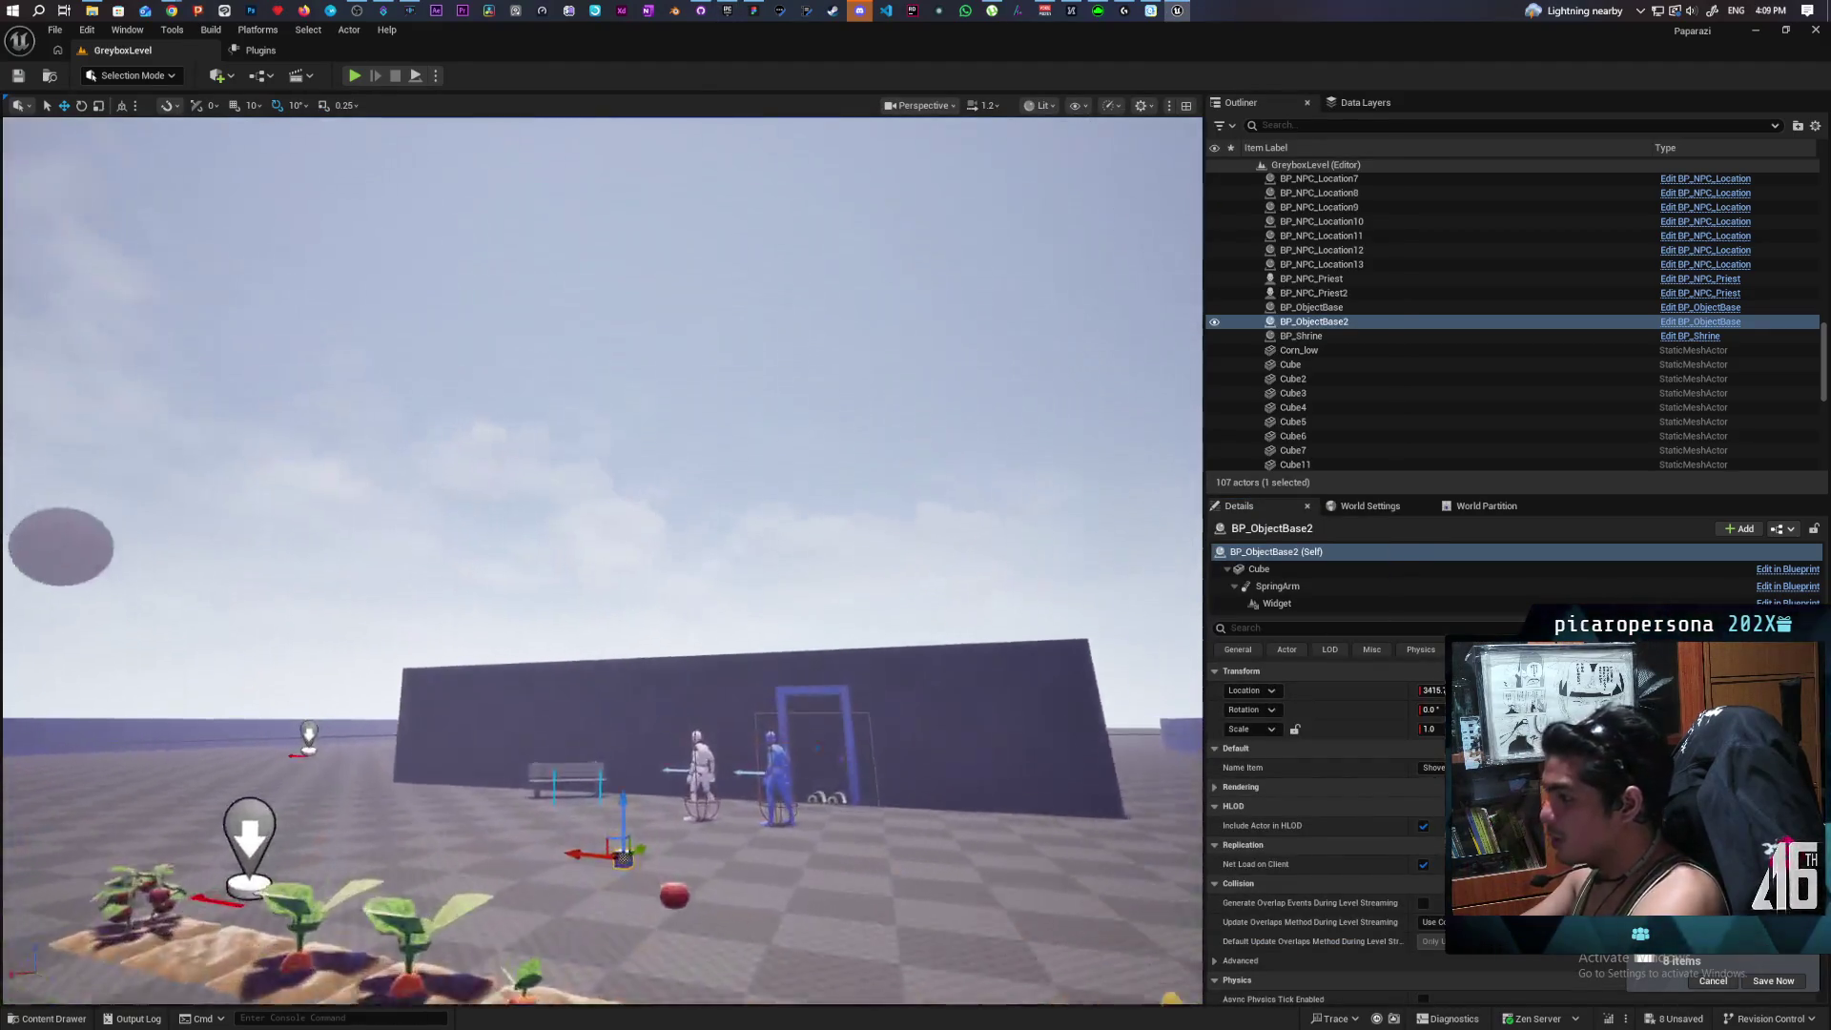
left_click(75, 1019)
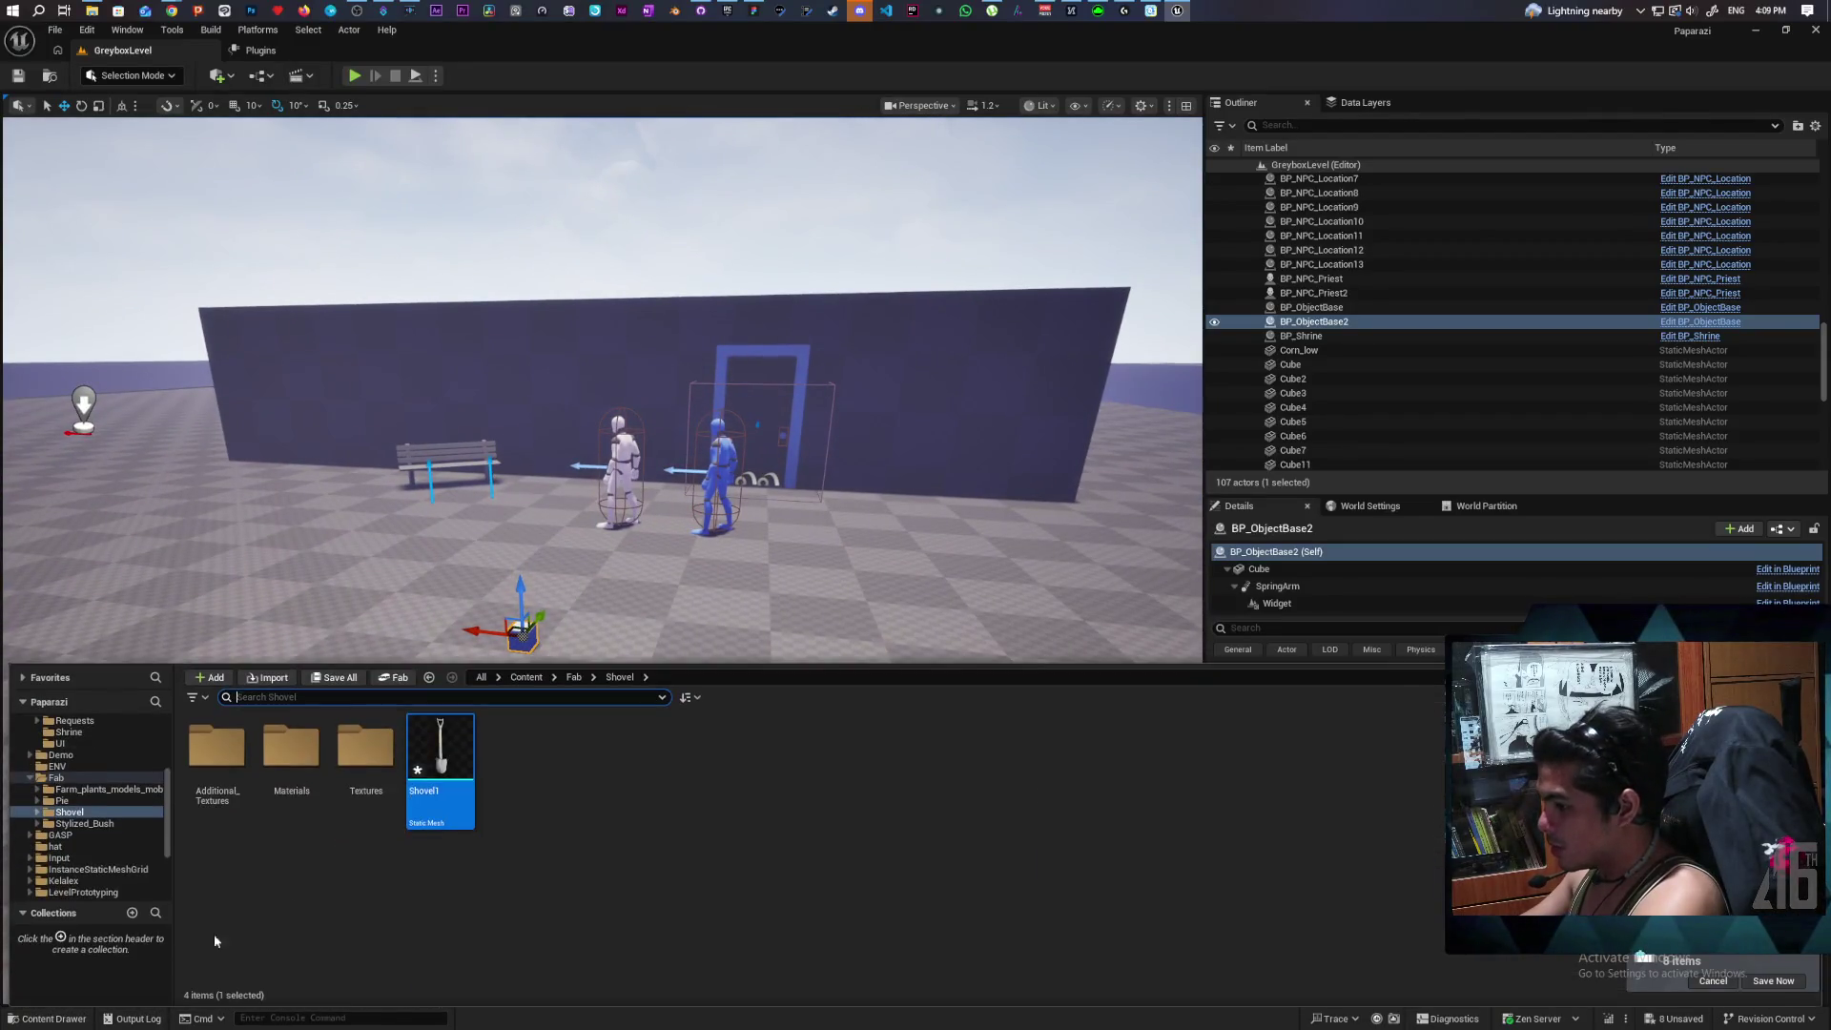
left_click_drag(440, 770, 615, 632)
left_click(573, 629)
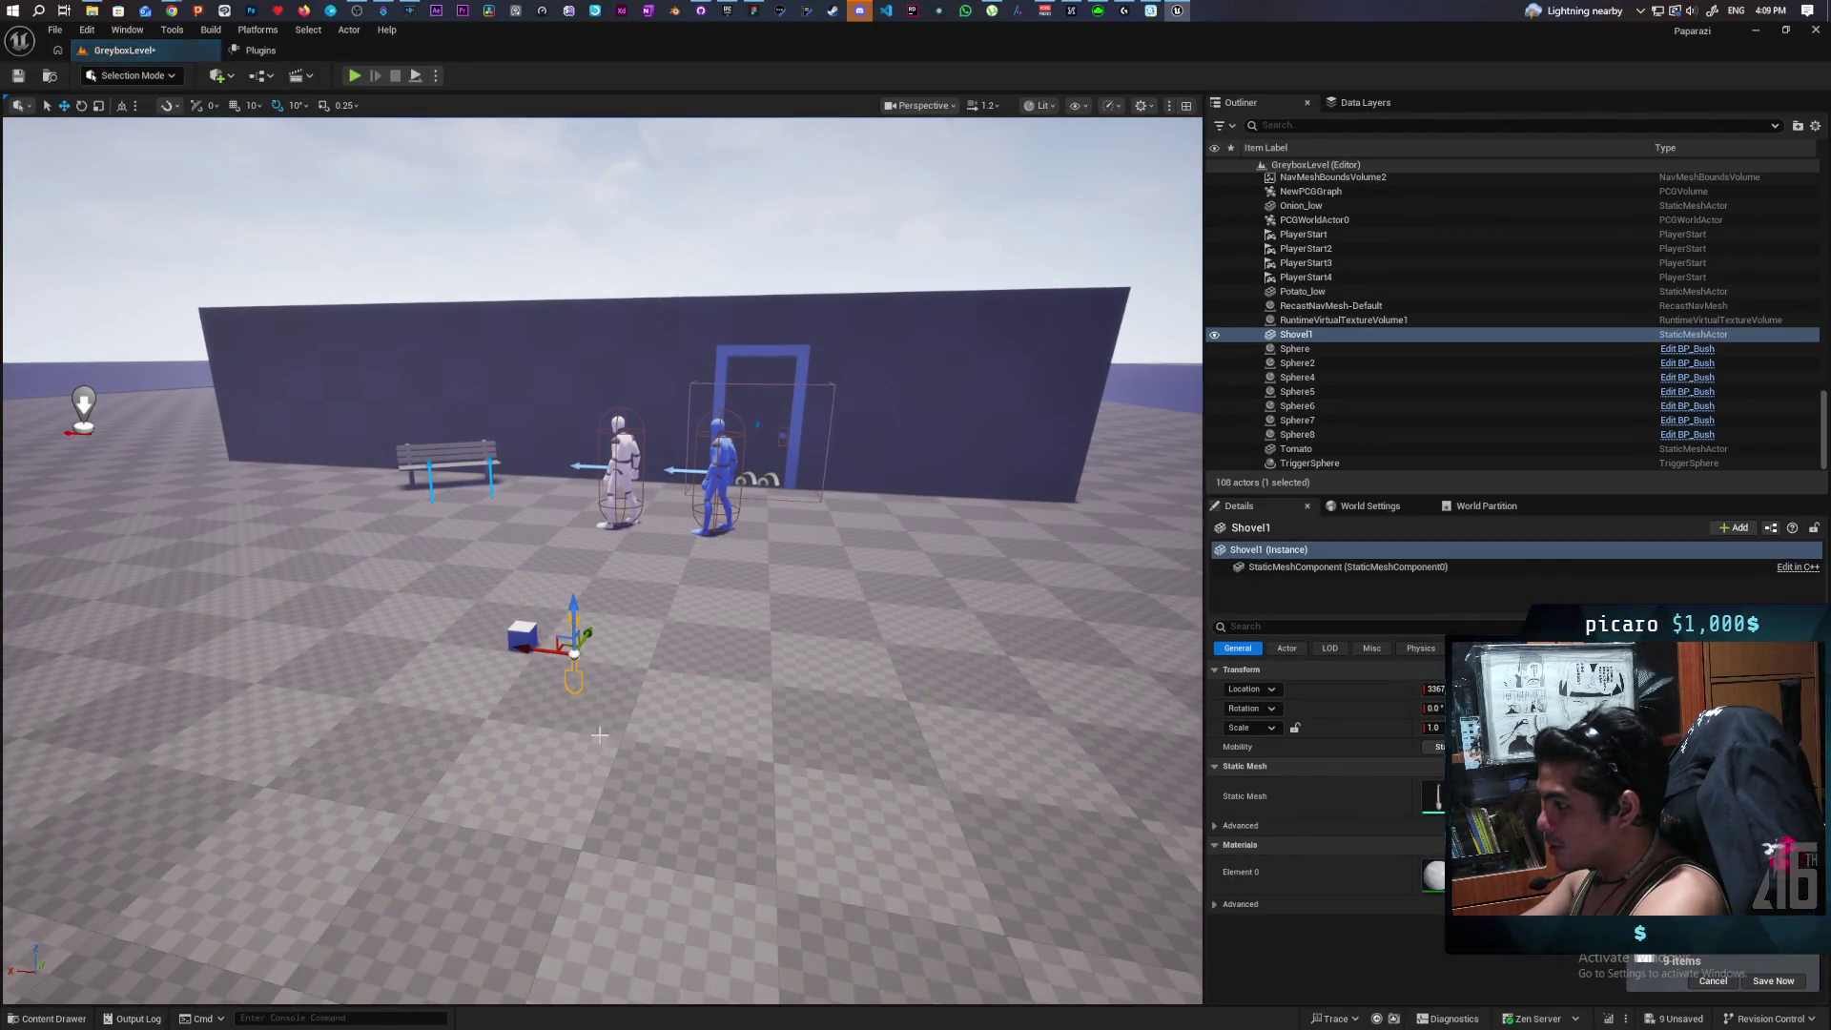
key("f")
scroll(602, 561, "down", 5)
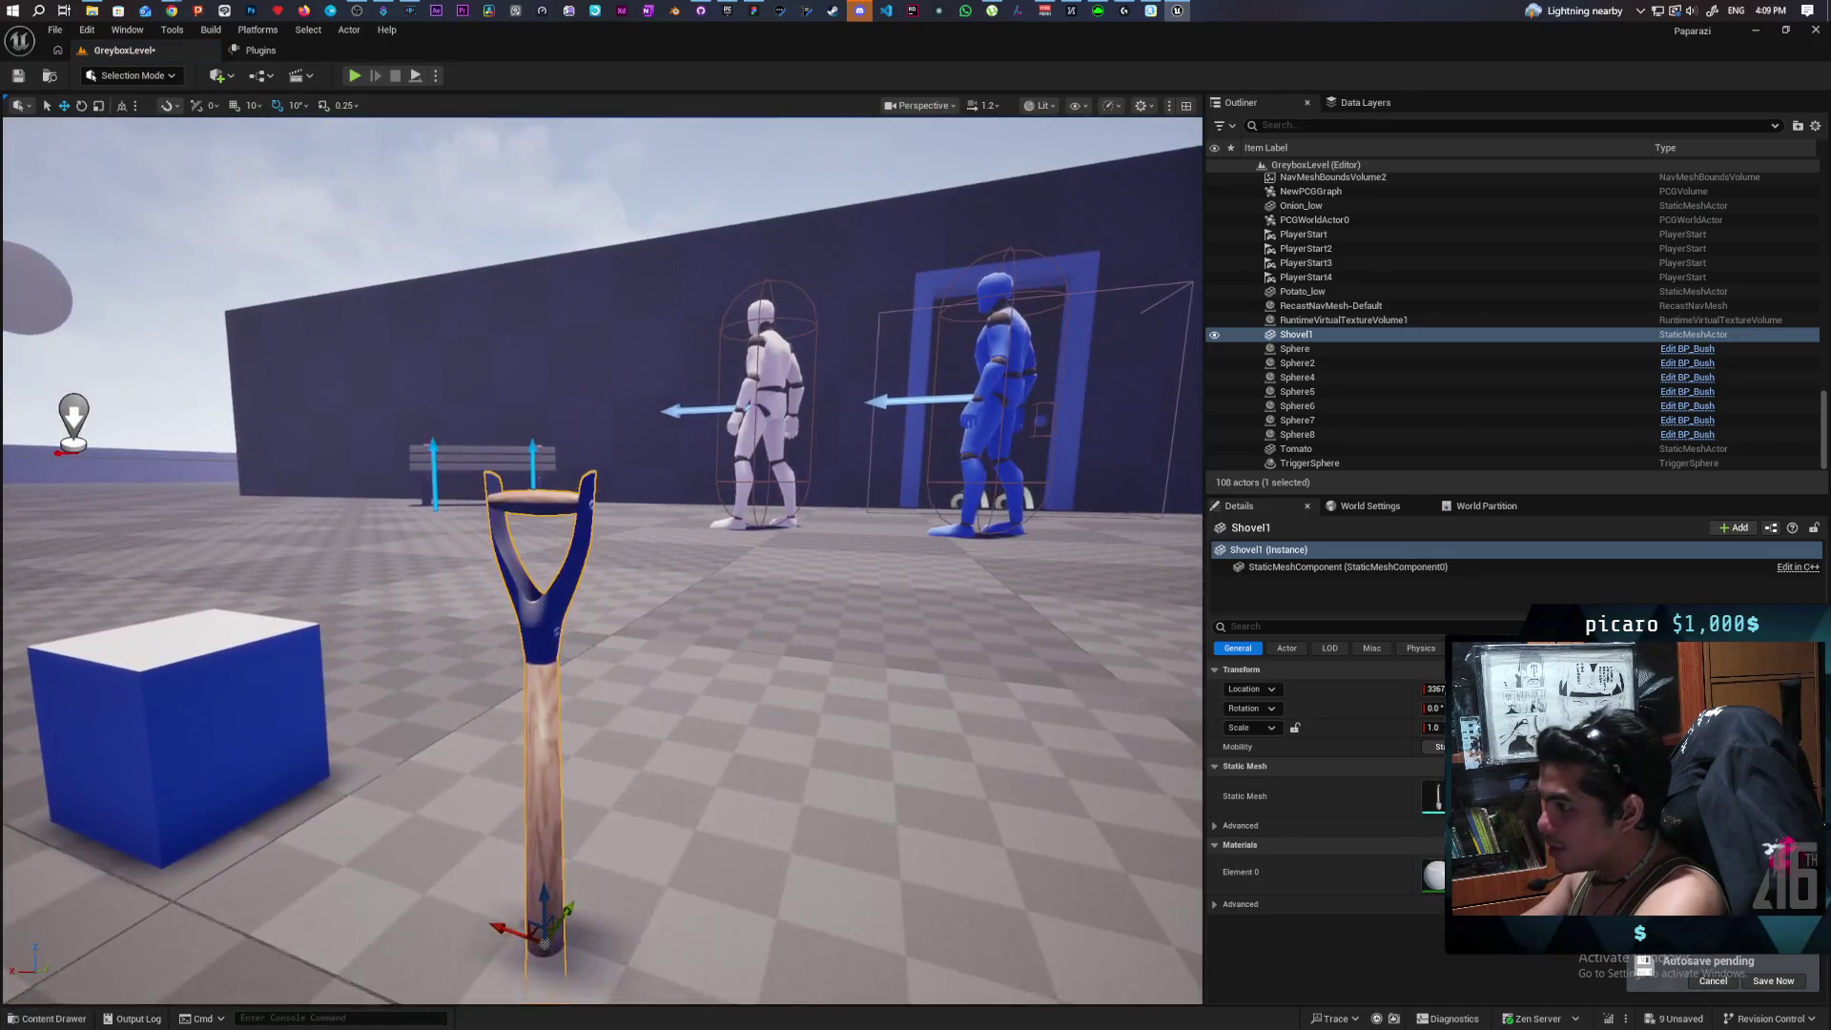
scroll(602, 561, "up", 3)
scroll(611, 568, "up", 5)
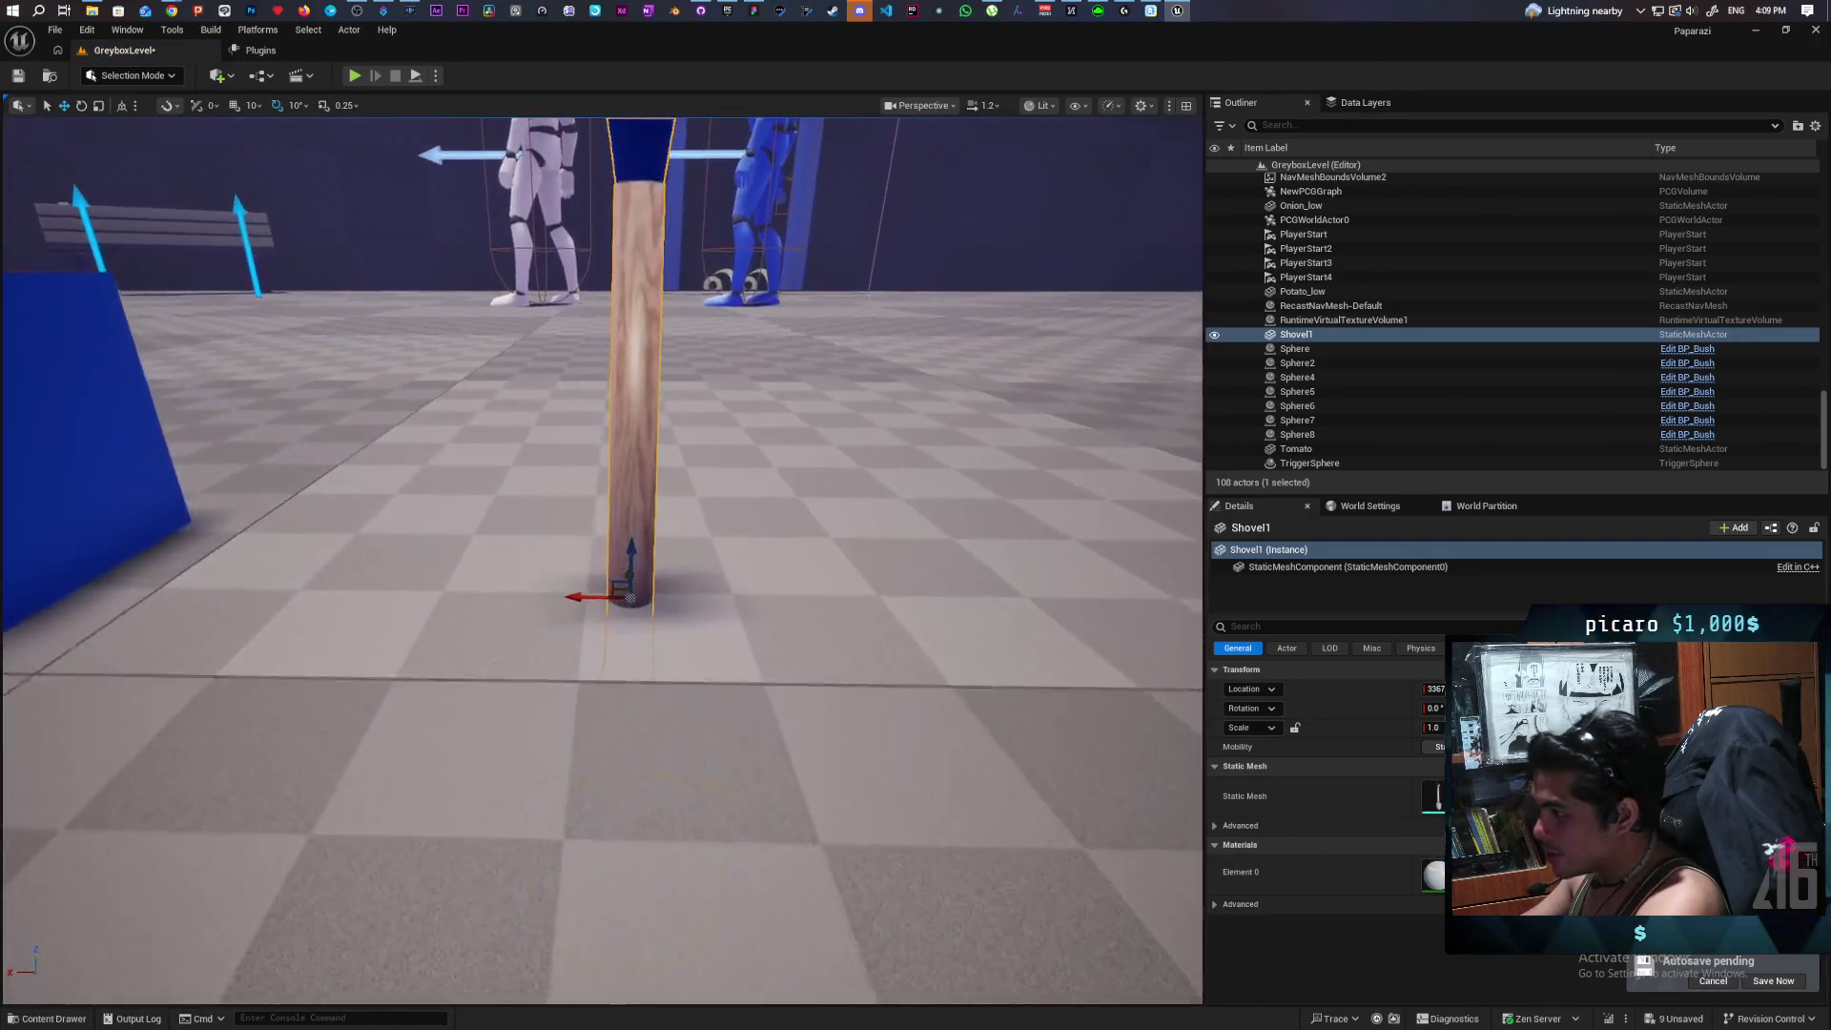
scroll(611, 569, "down", 6)
scroll(609, 572, "up", 1)
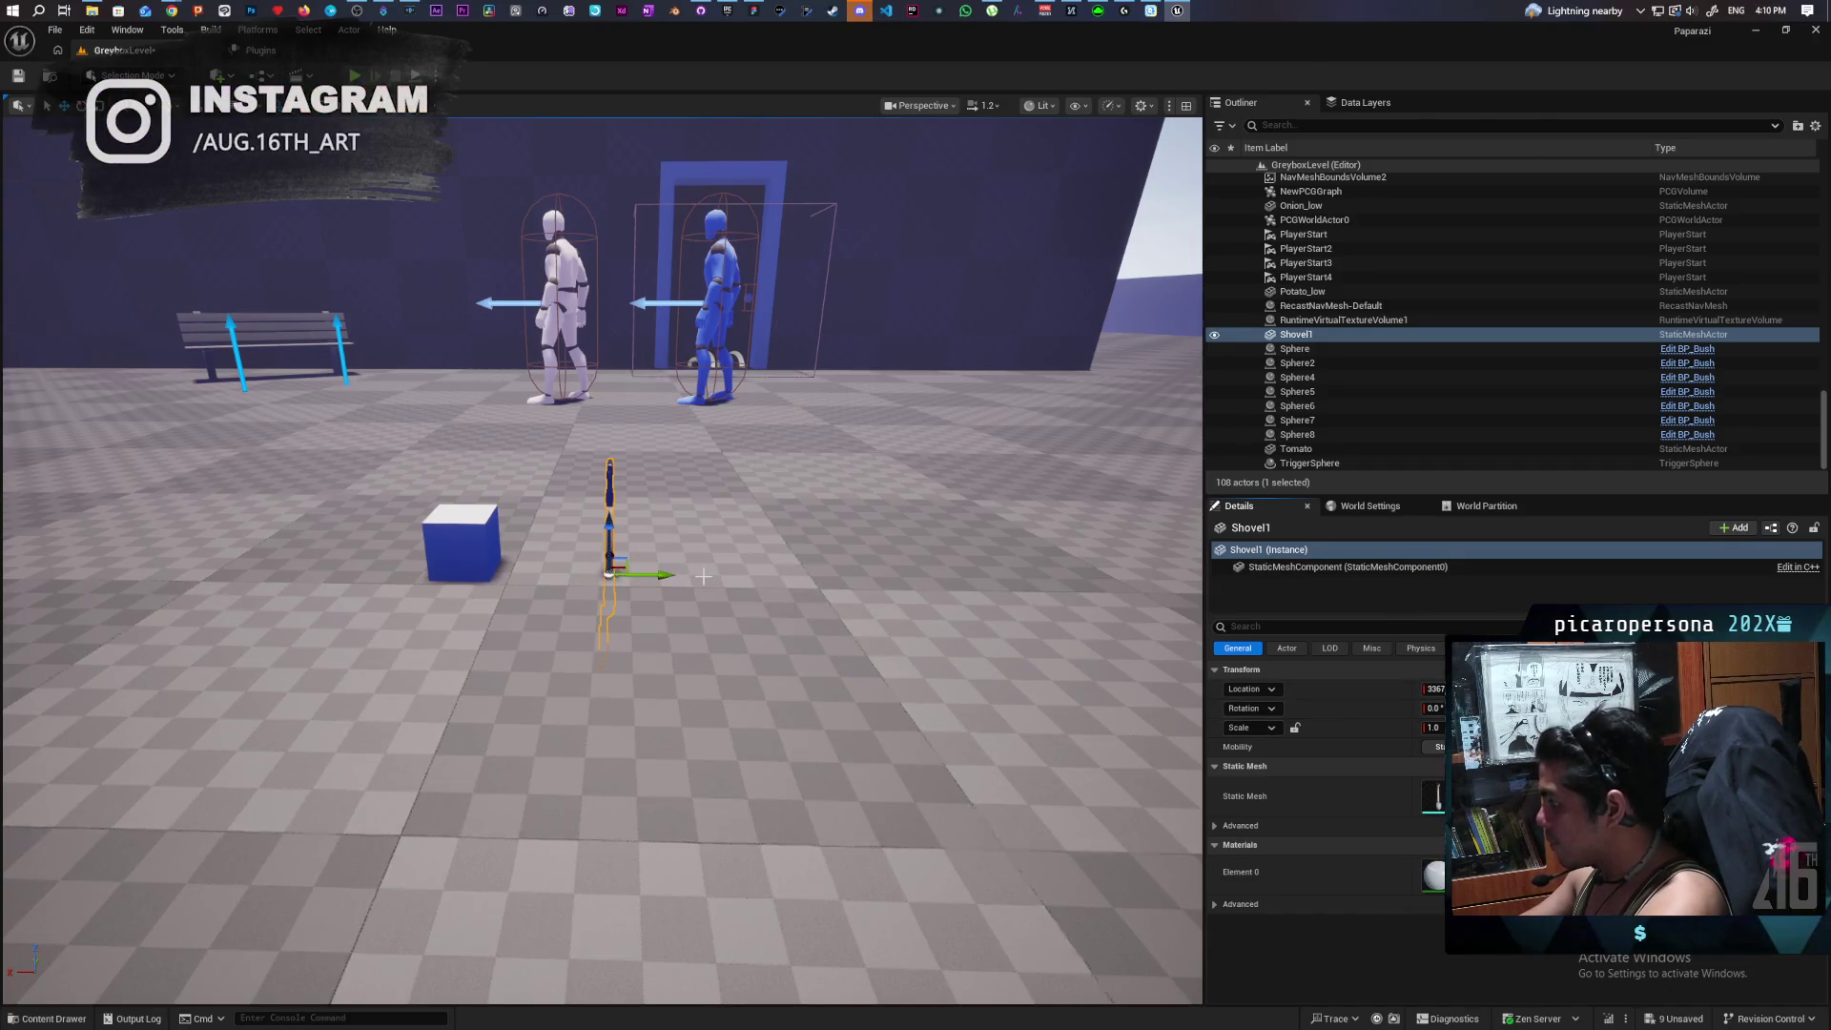
Rotate the shovel to lie flat on the floor with Rotation X set to 90.
key("e")
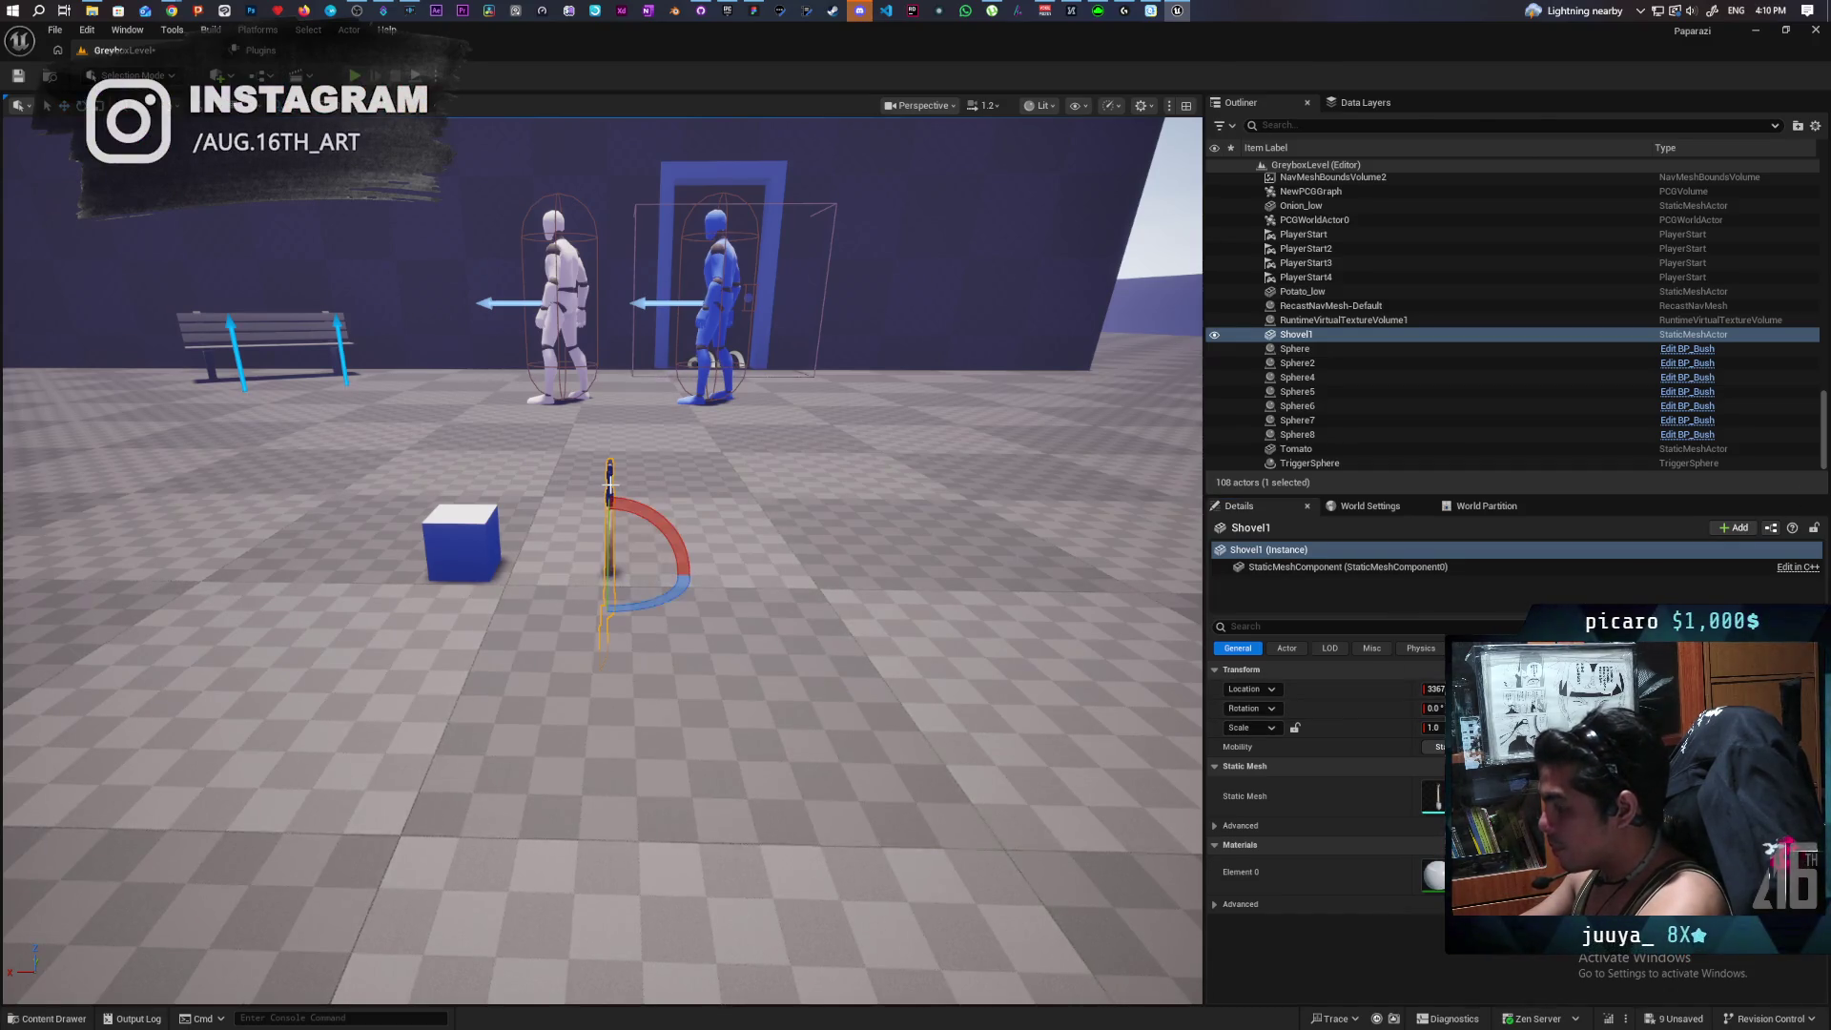
mouse_move(610, 494)
left_mouse_down()
mouse_move(653, 503)
mouse_move(699, 577)
left_mouse_up()
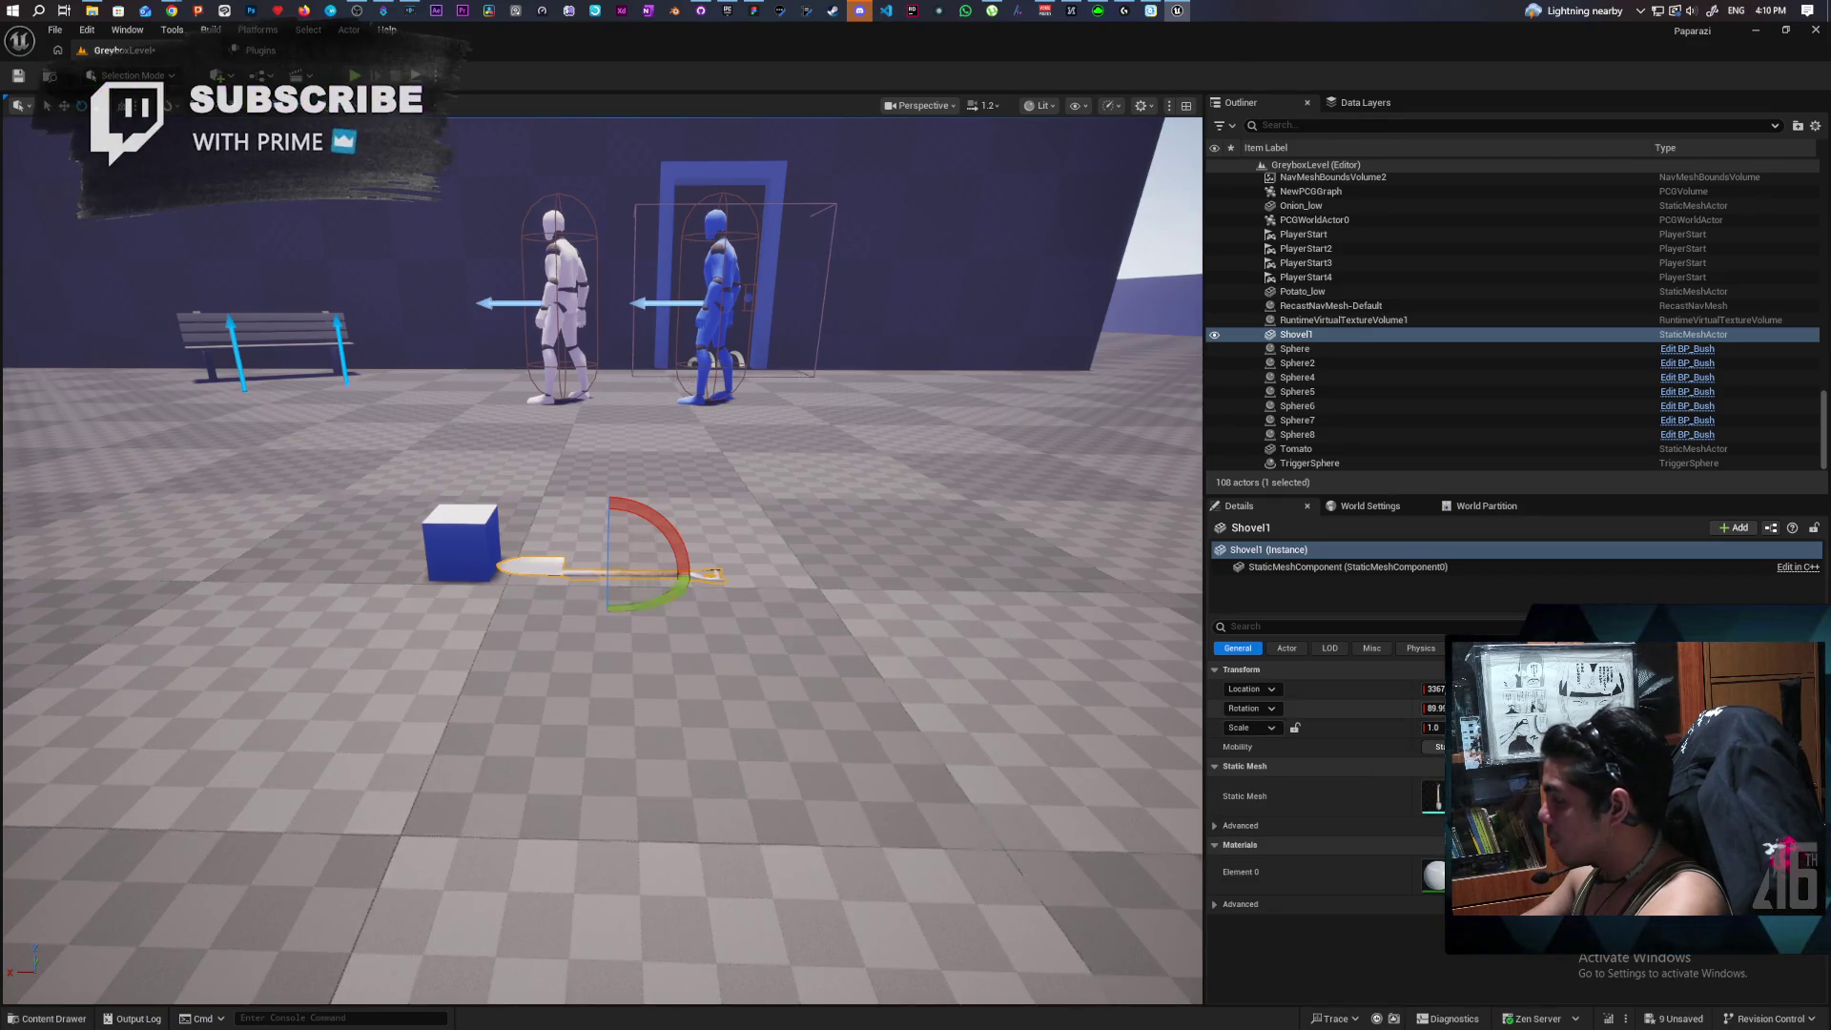
left_click(1435, 708)
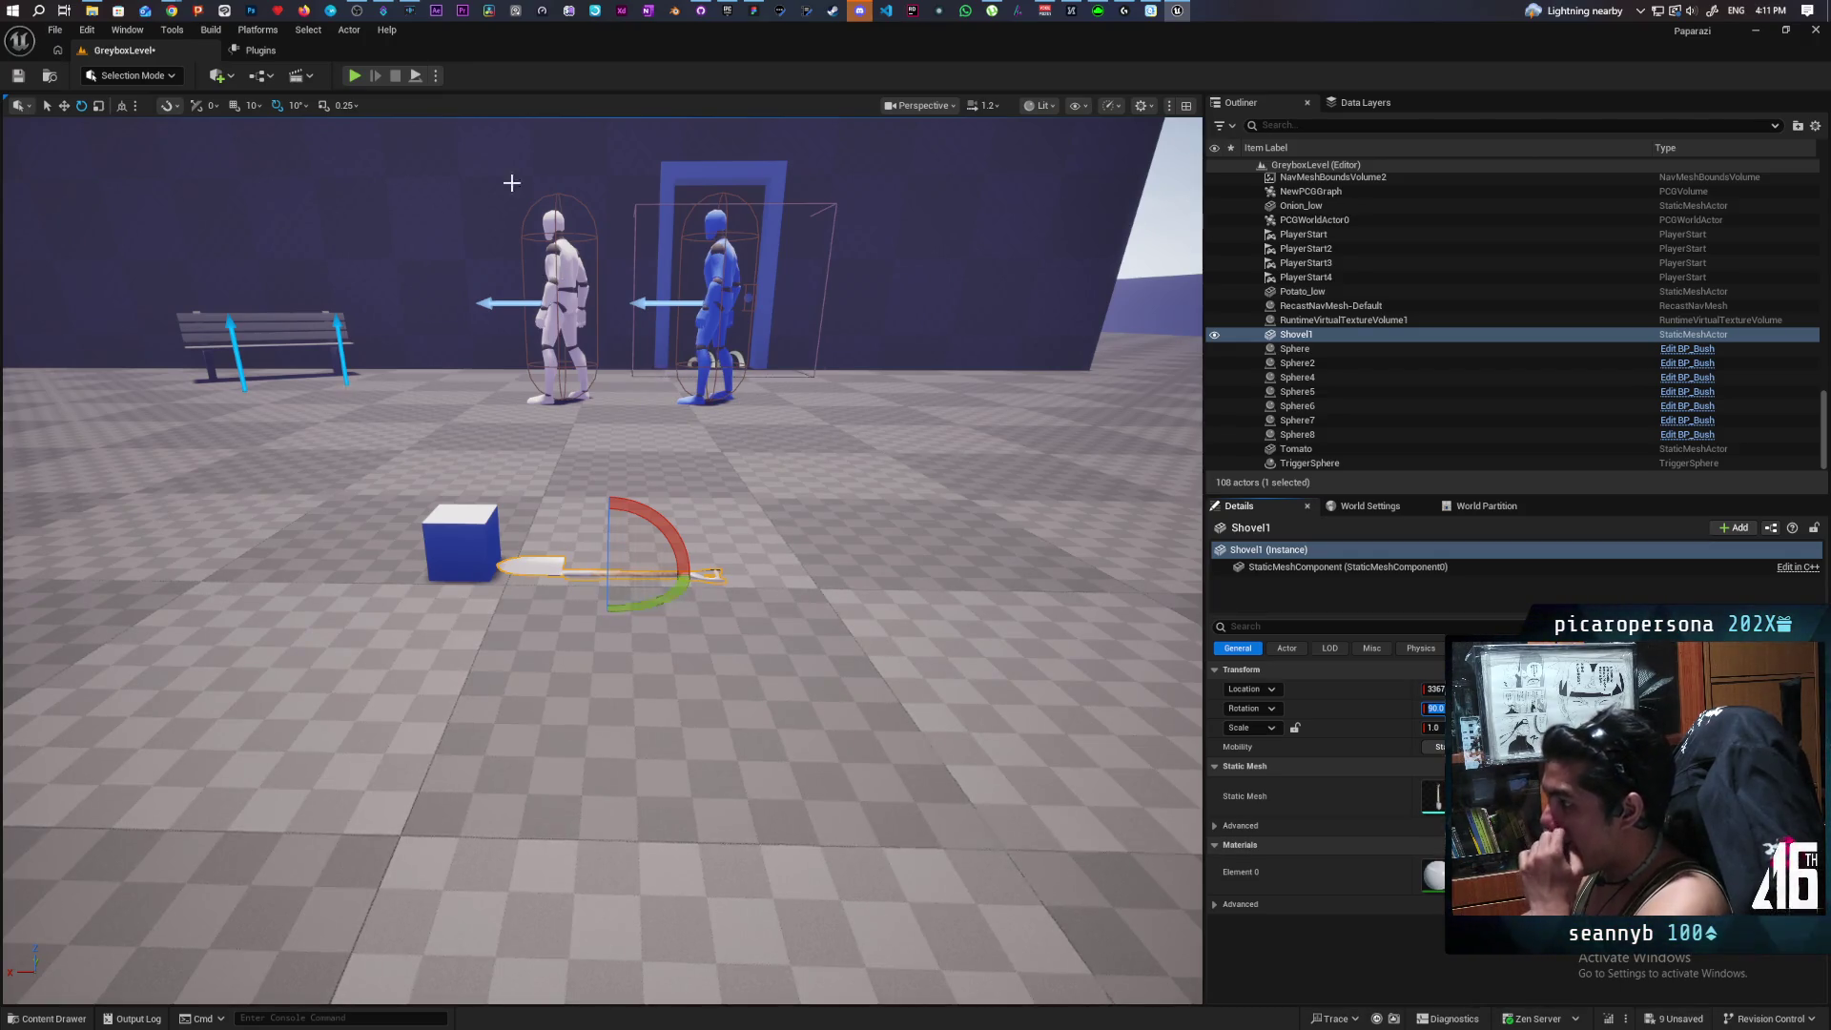
left_click(162, 79)
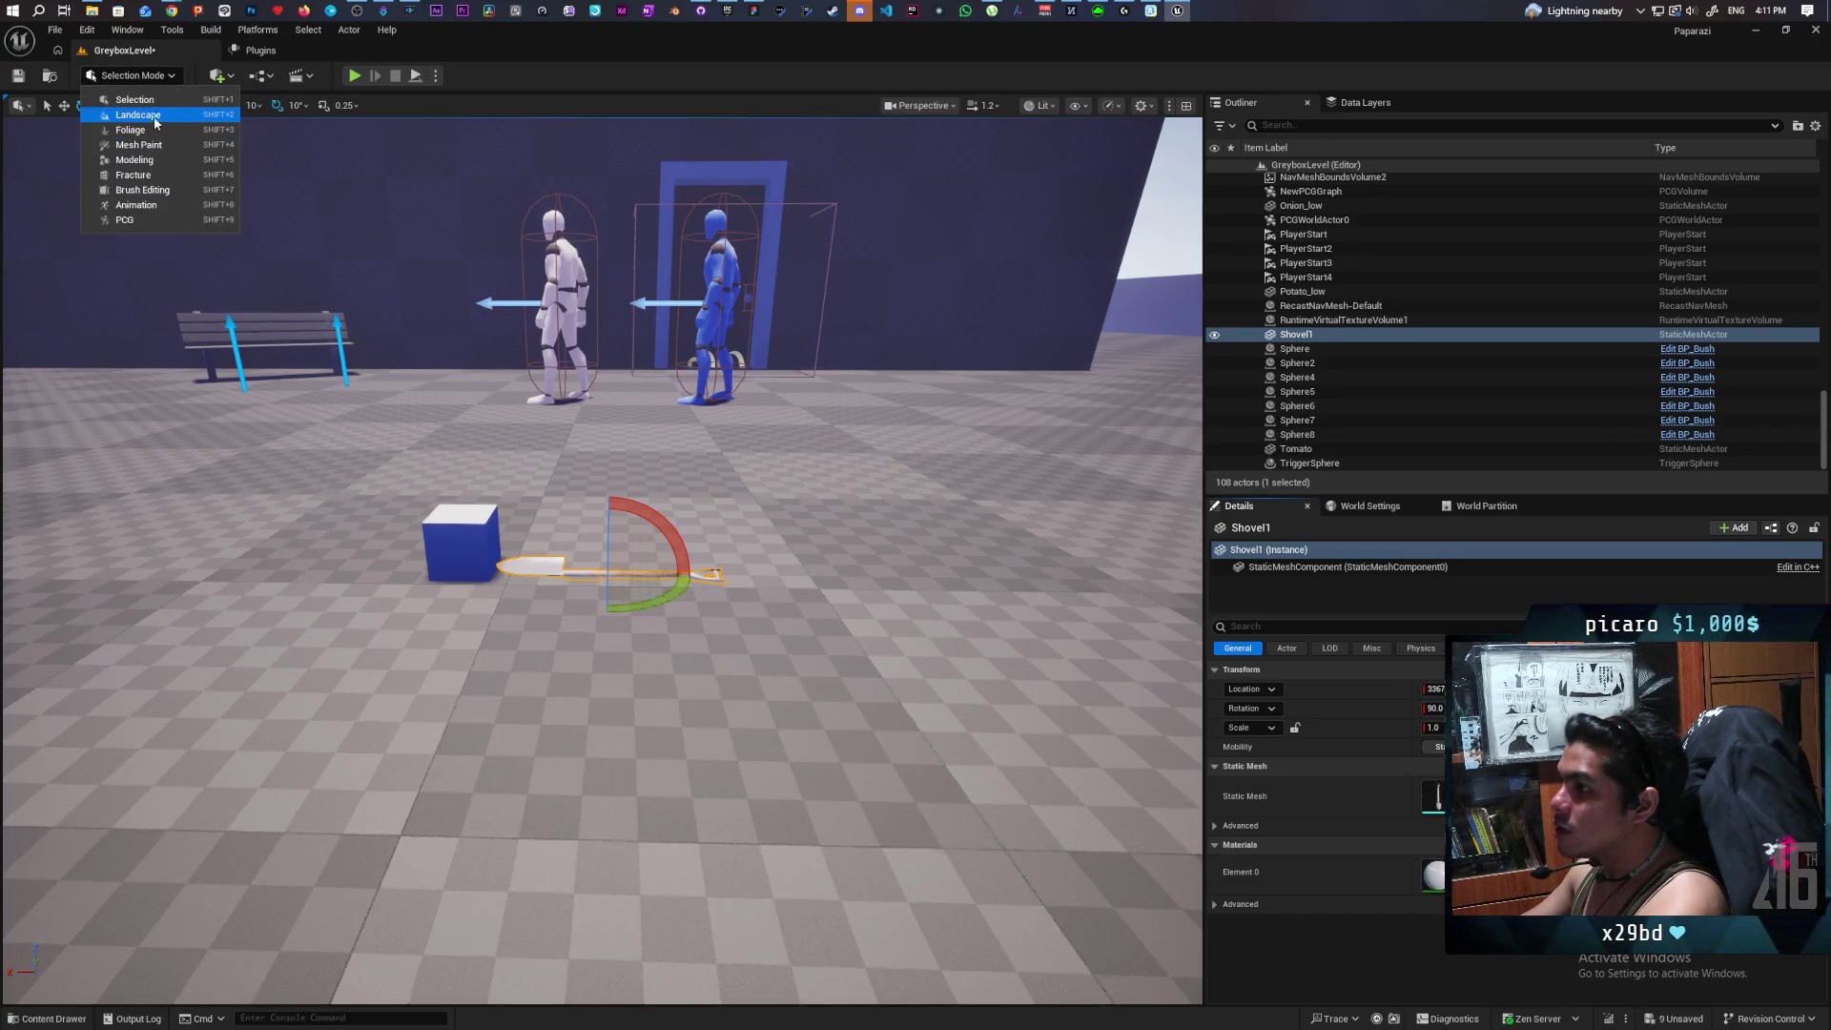
Bake Shovel1's 90° rotation into its mesh with Modeling Mode's XForm > Bake Transform.
key("Escape")
key("shift+5")
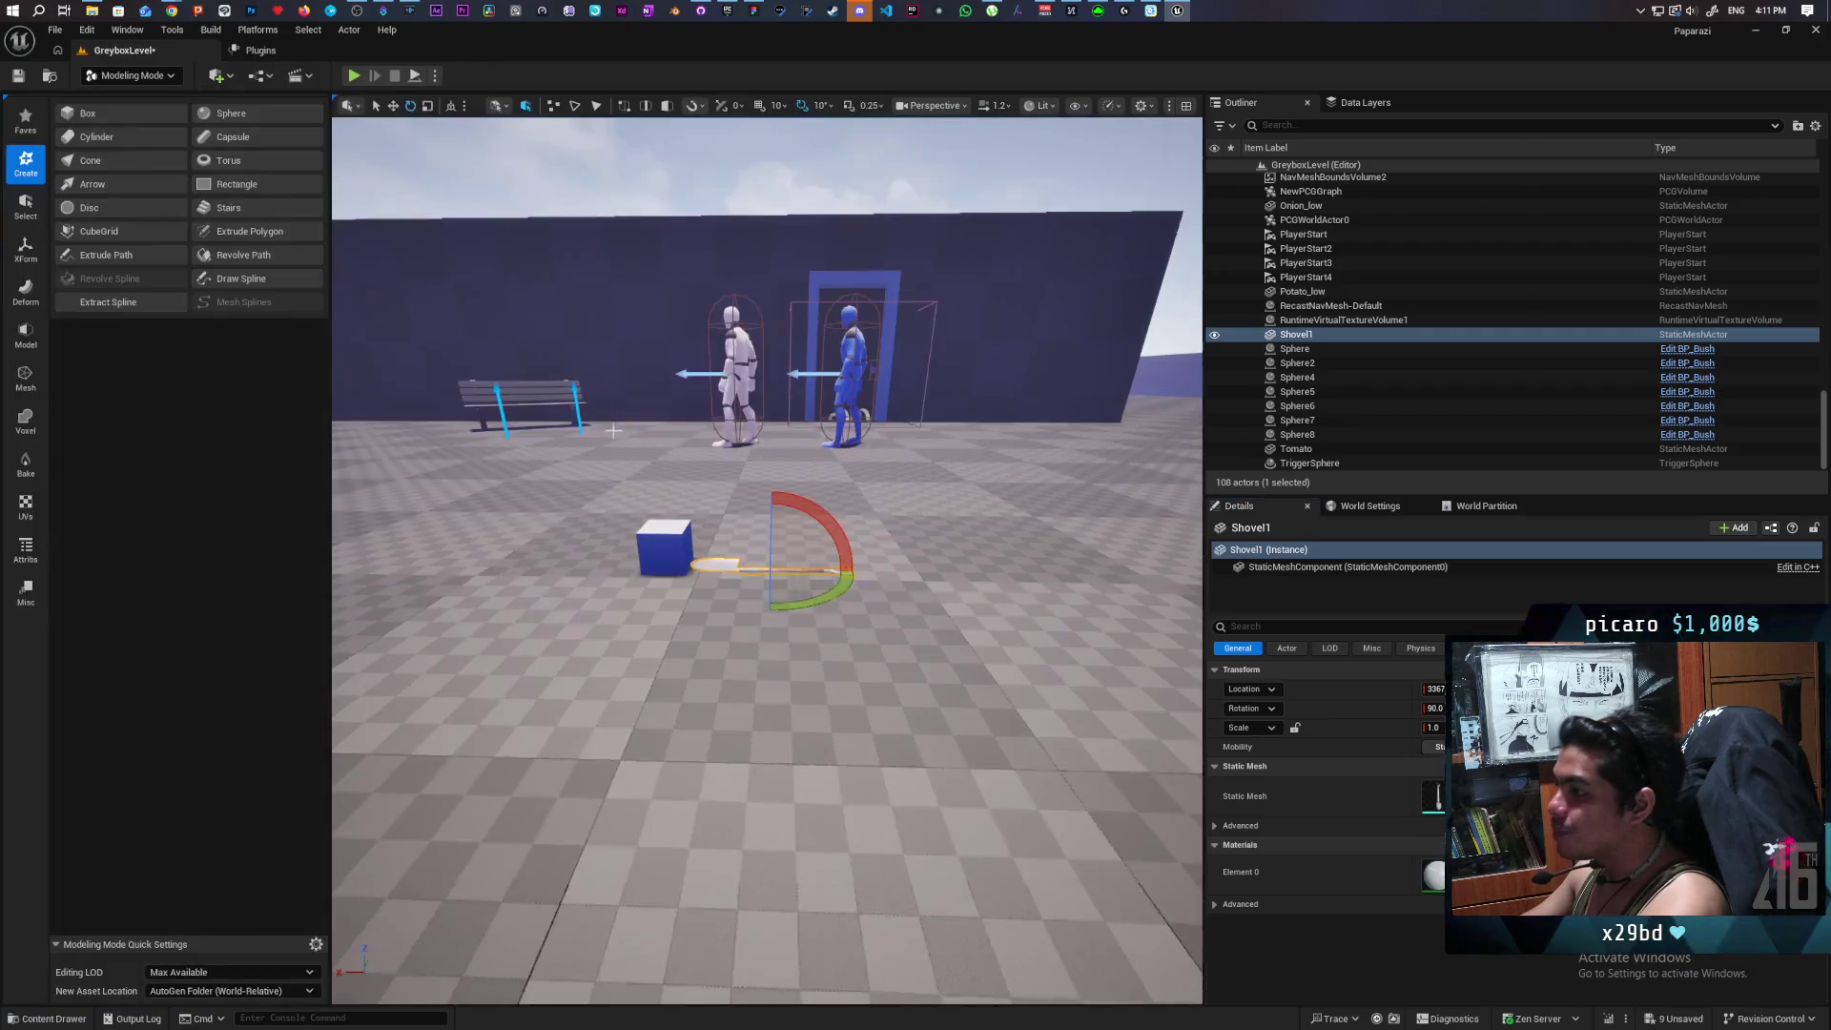
left_click(25, 250)
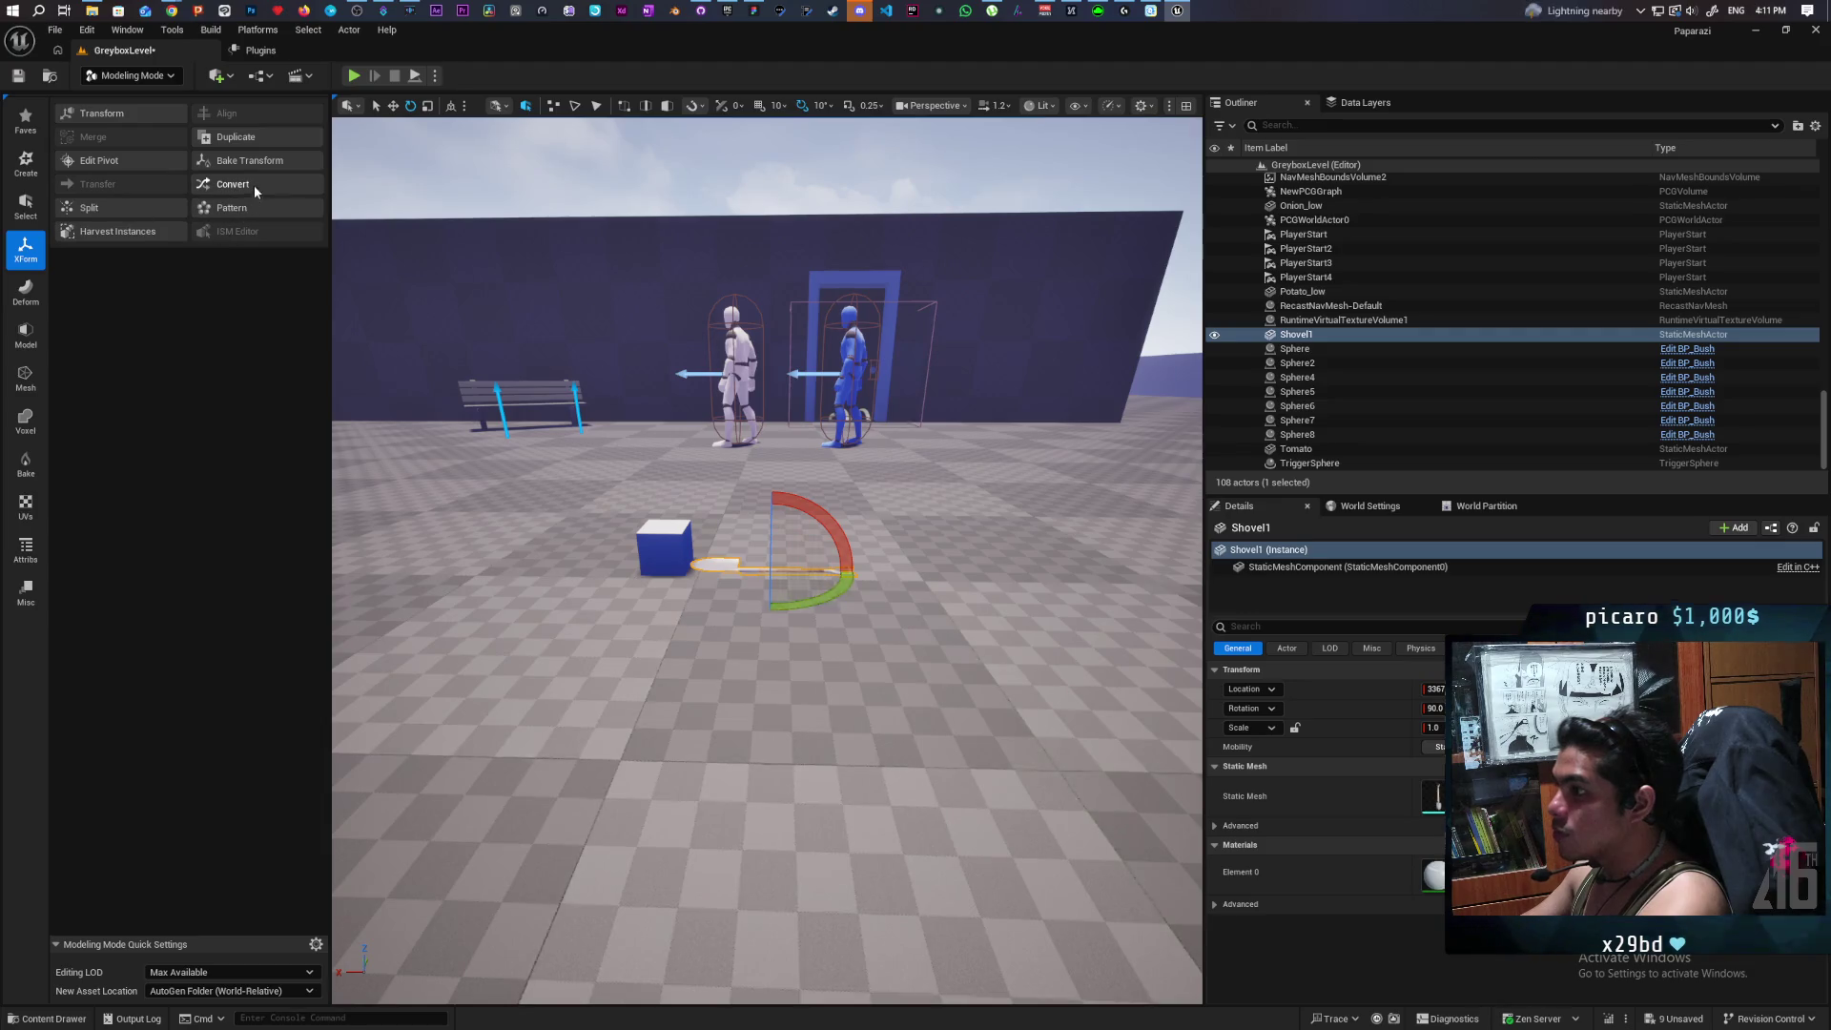
left_click(267, 164)
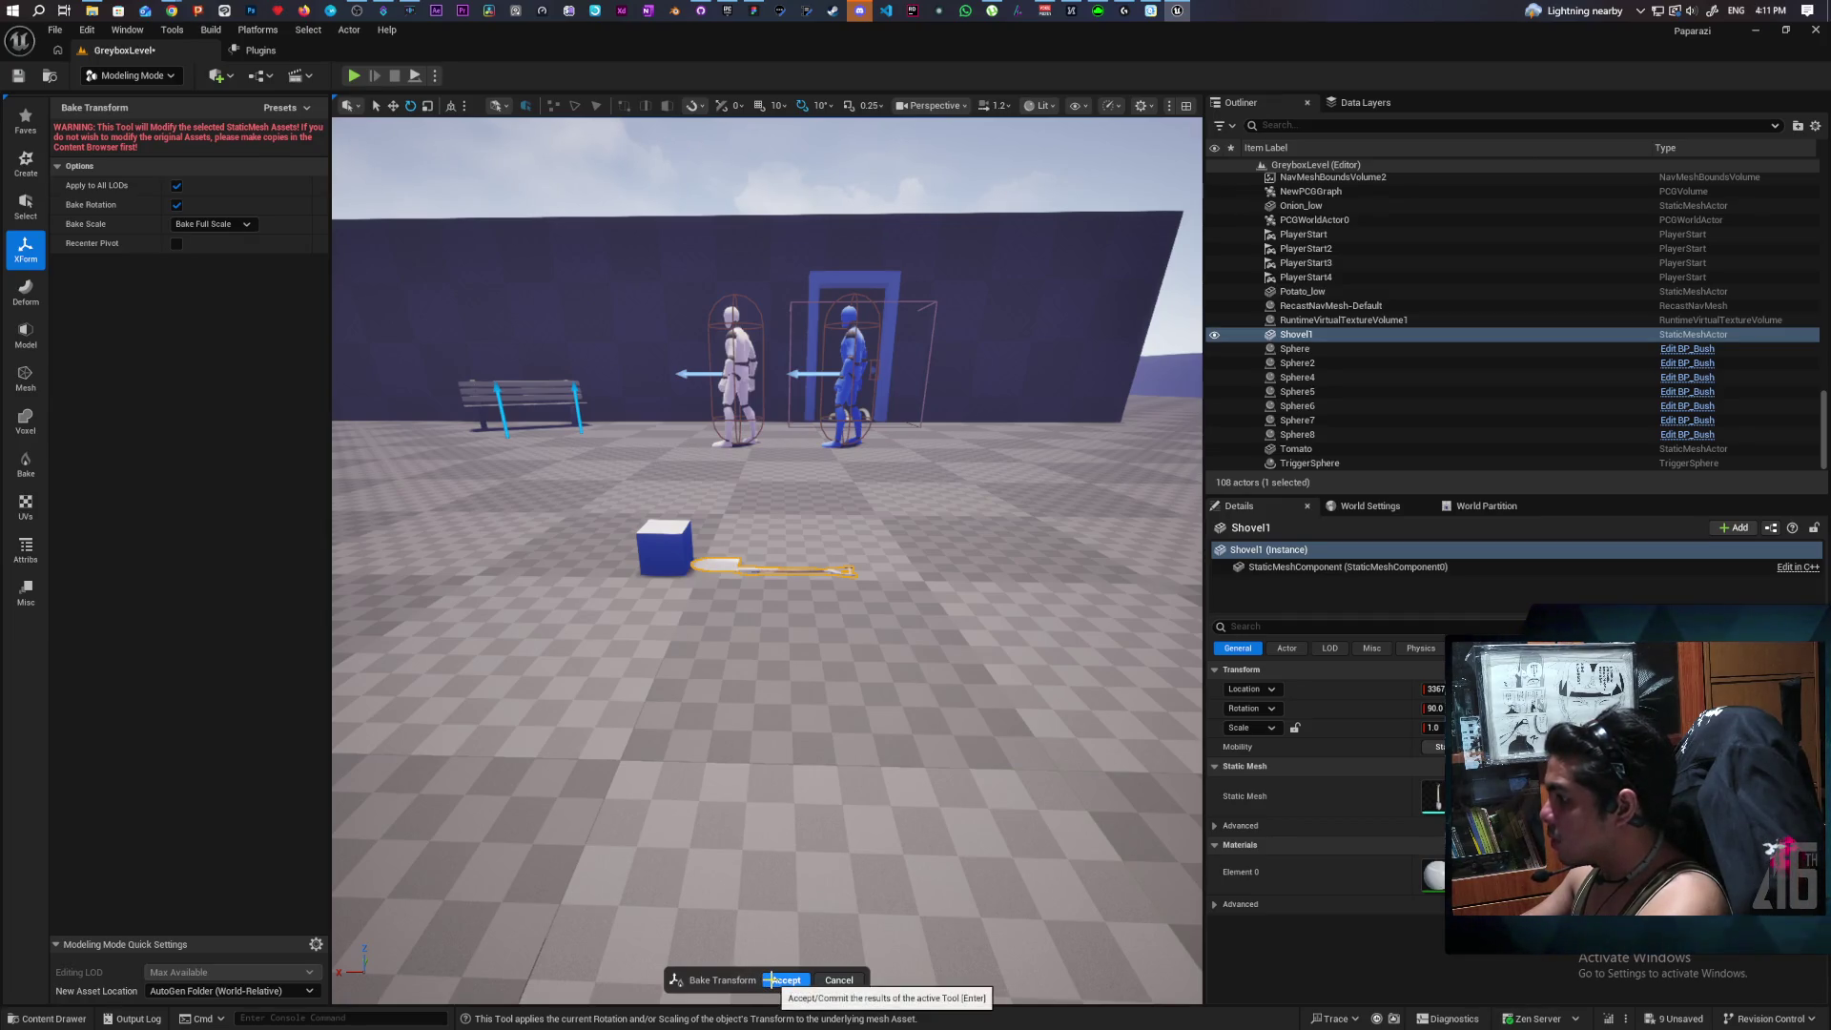
left_click(777, 979)
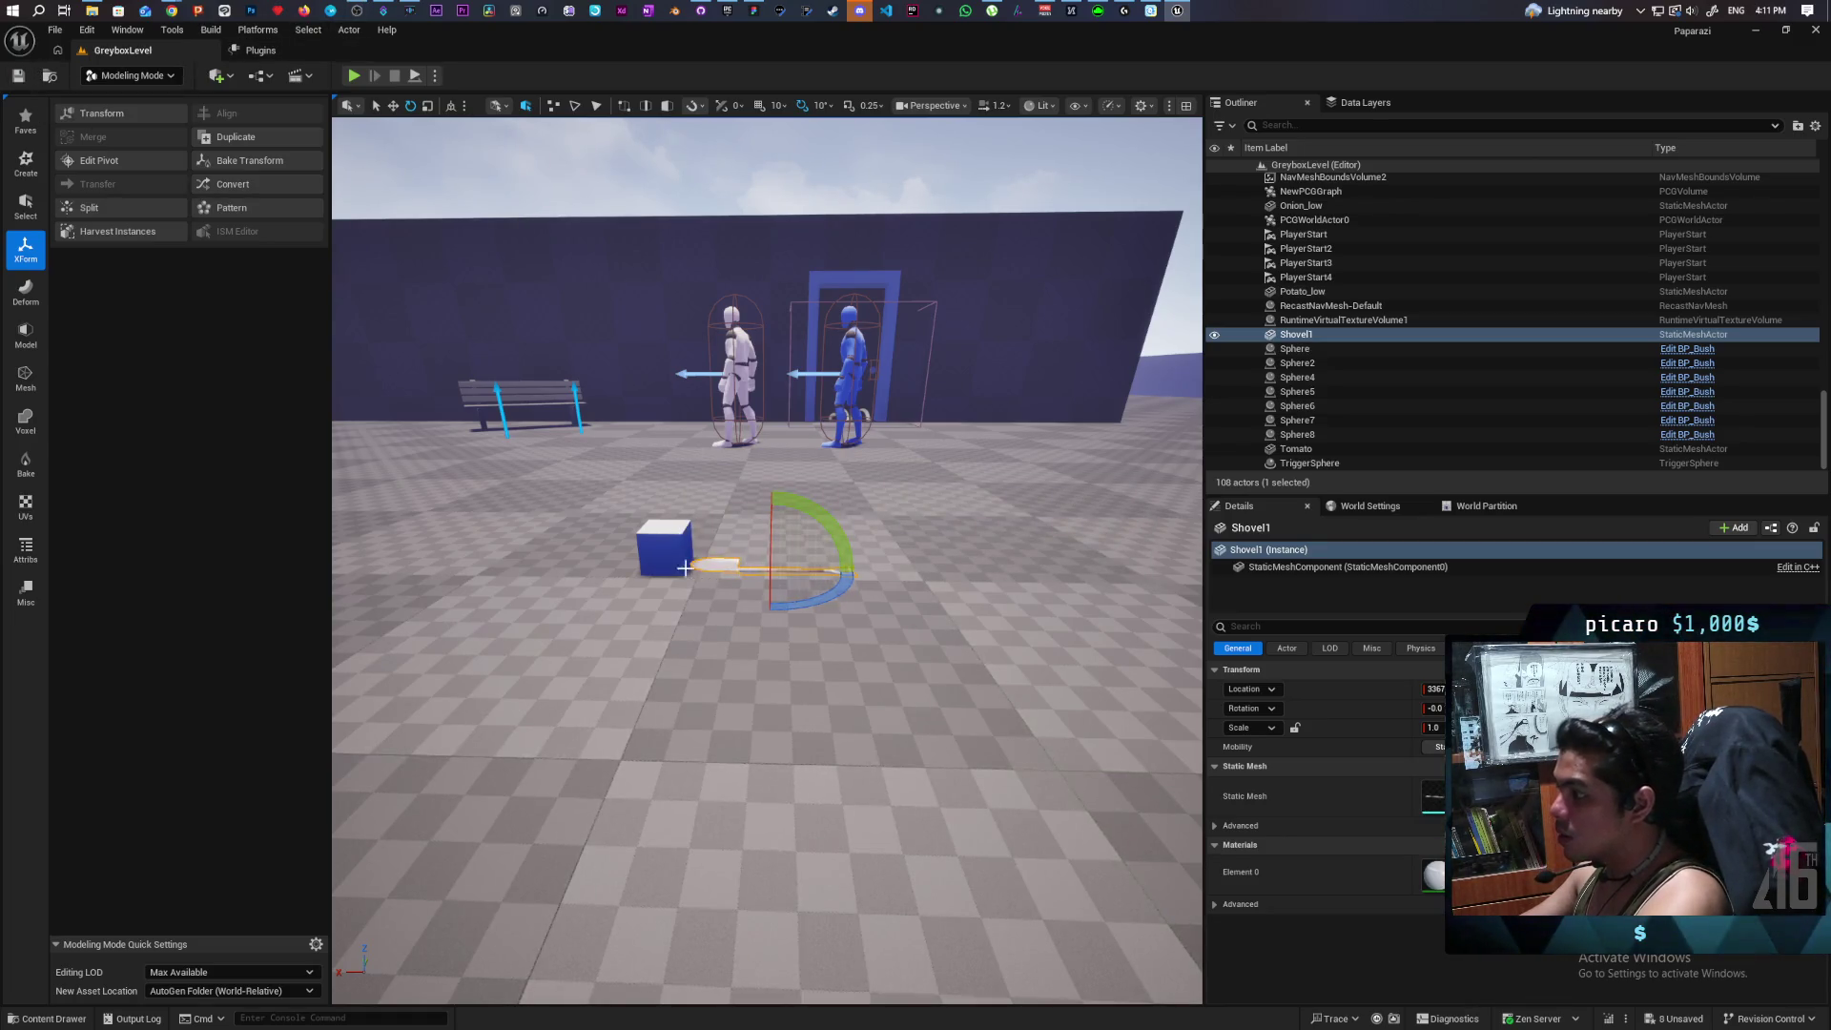
left_click(678, 562)
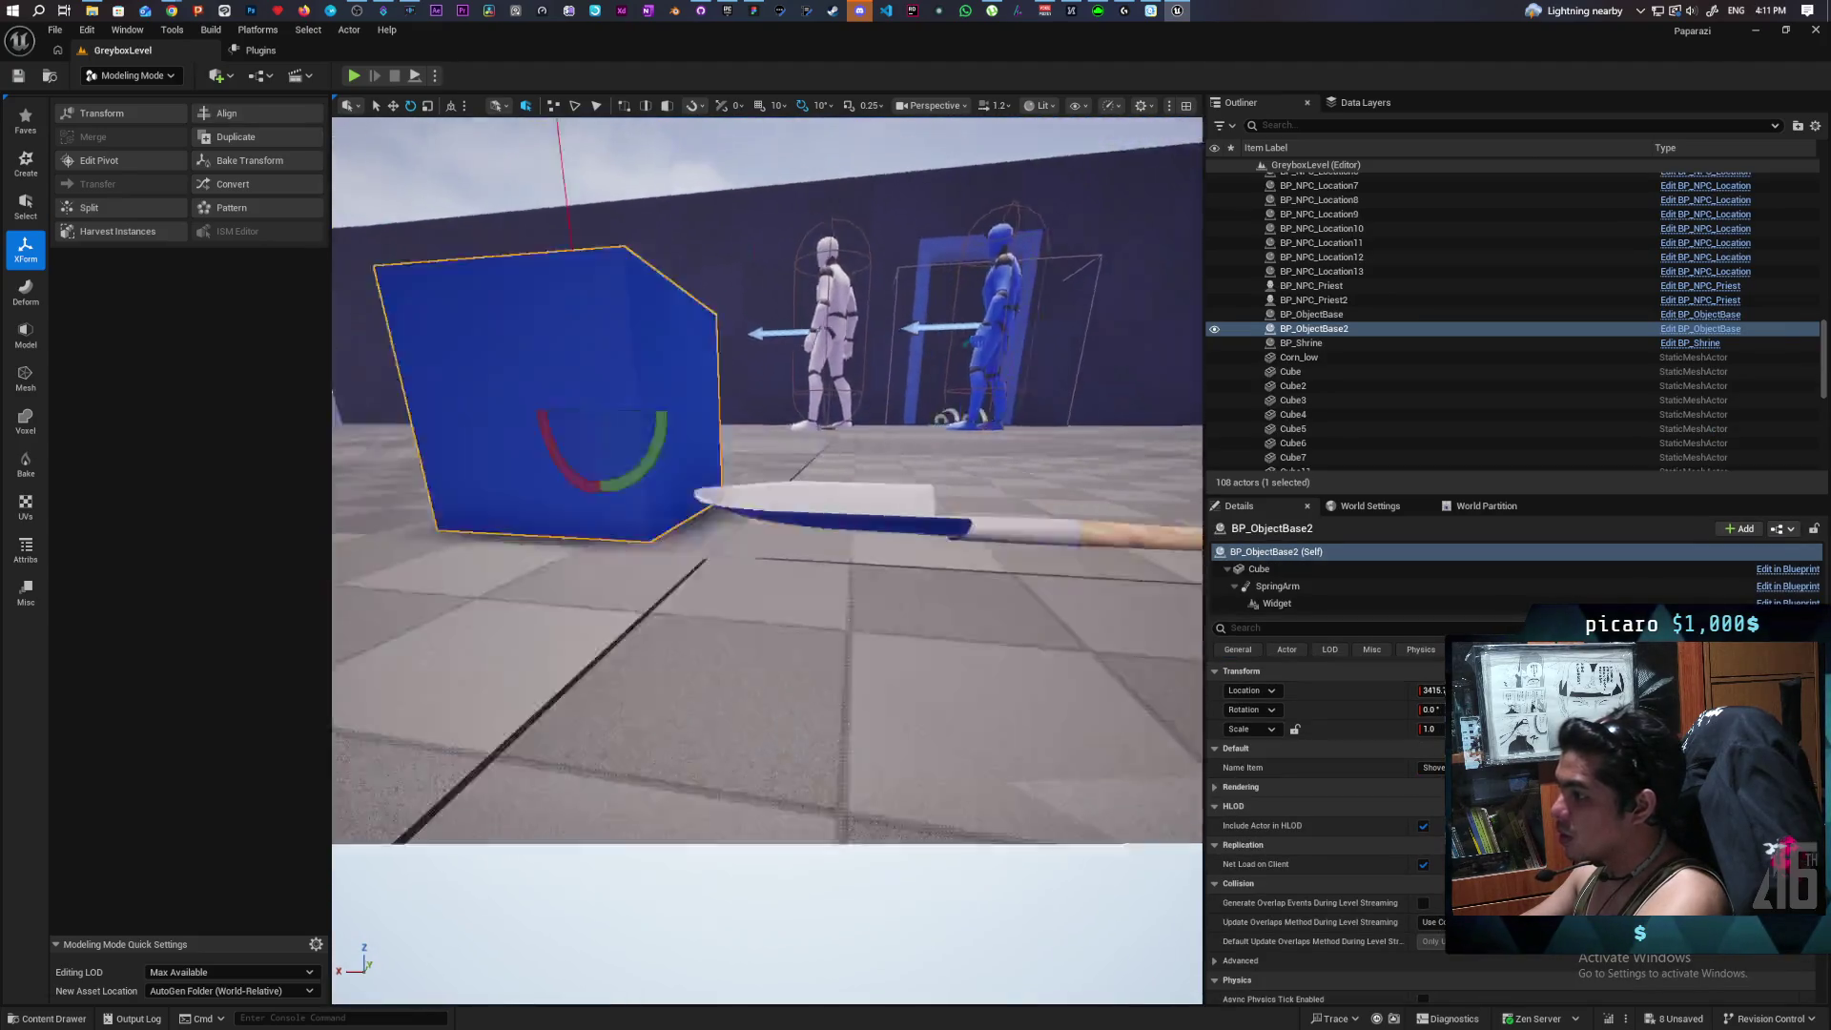
Set the BP_ObjectBase2 pickup's Cube component Static Mesh to Shovel1.
key("f")
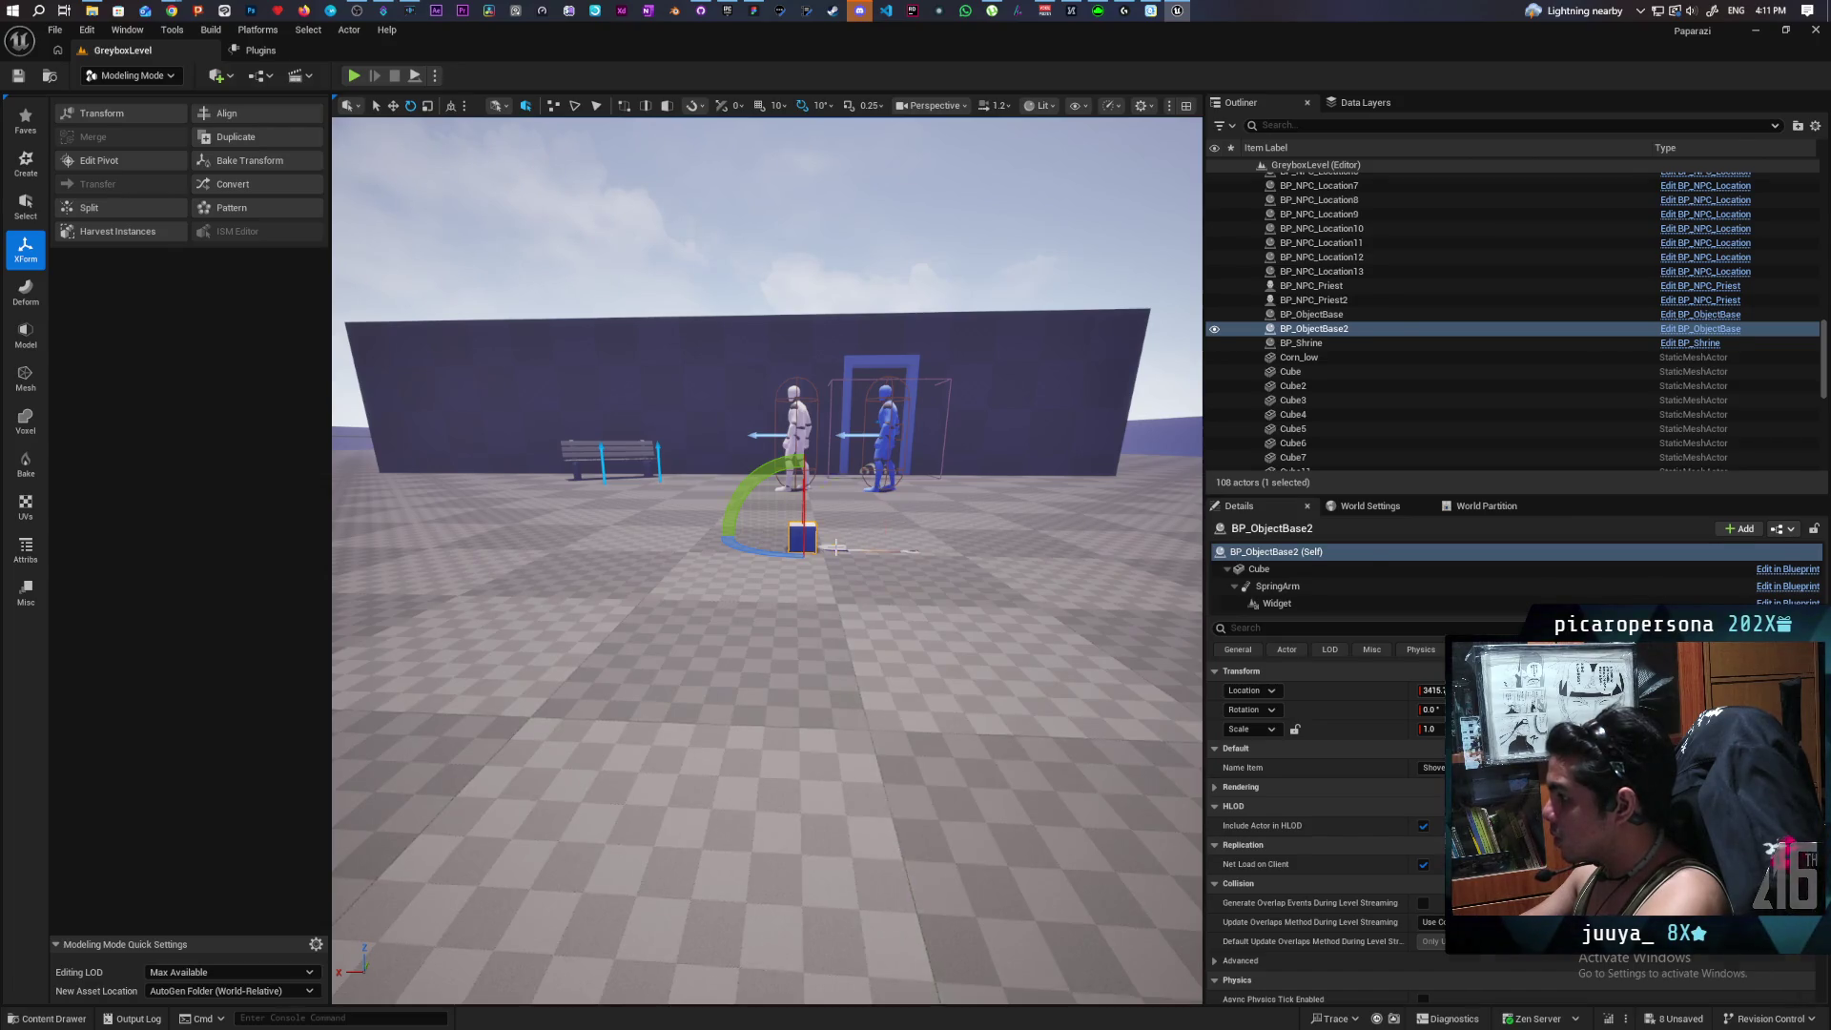
left_click(836, 548)
key("ctrl+b")
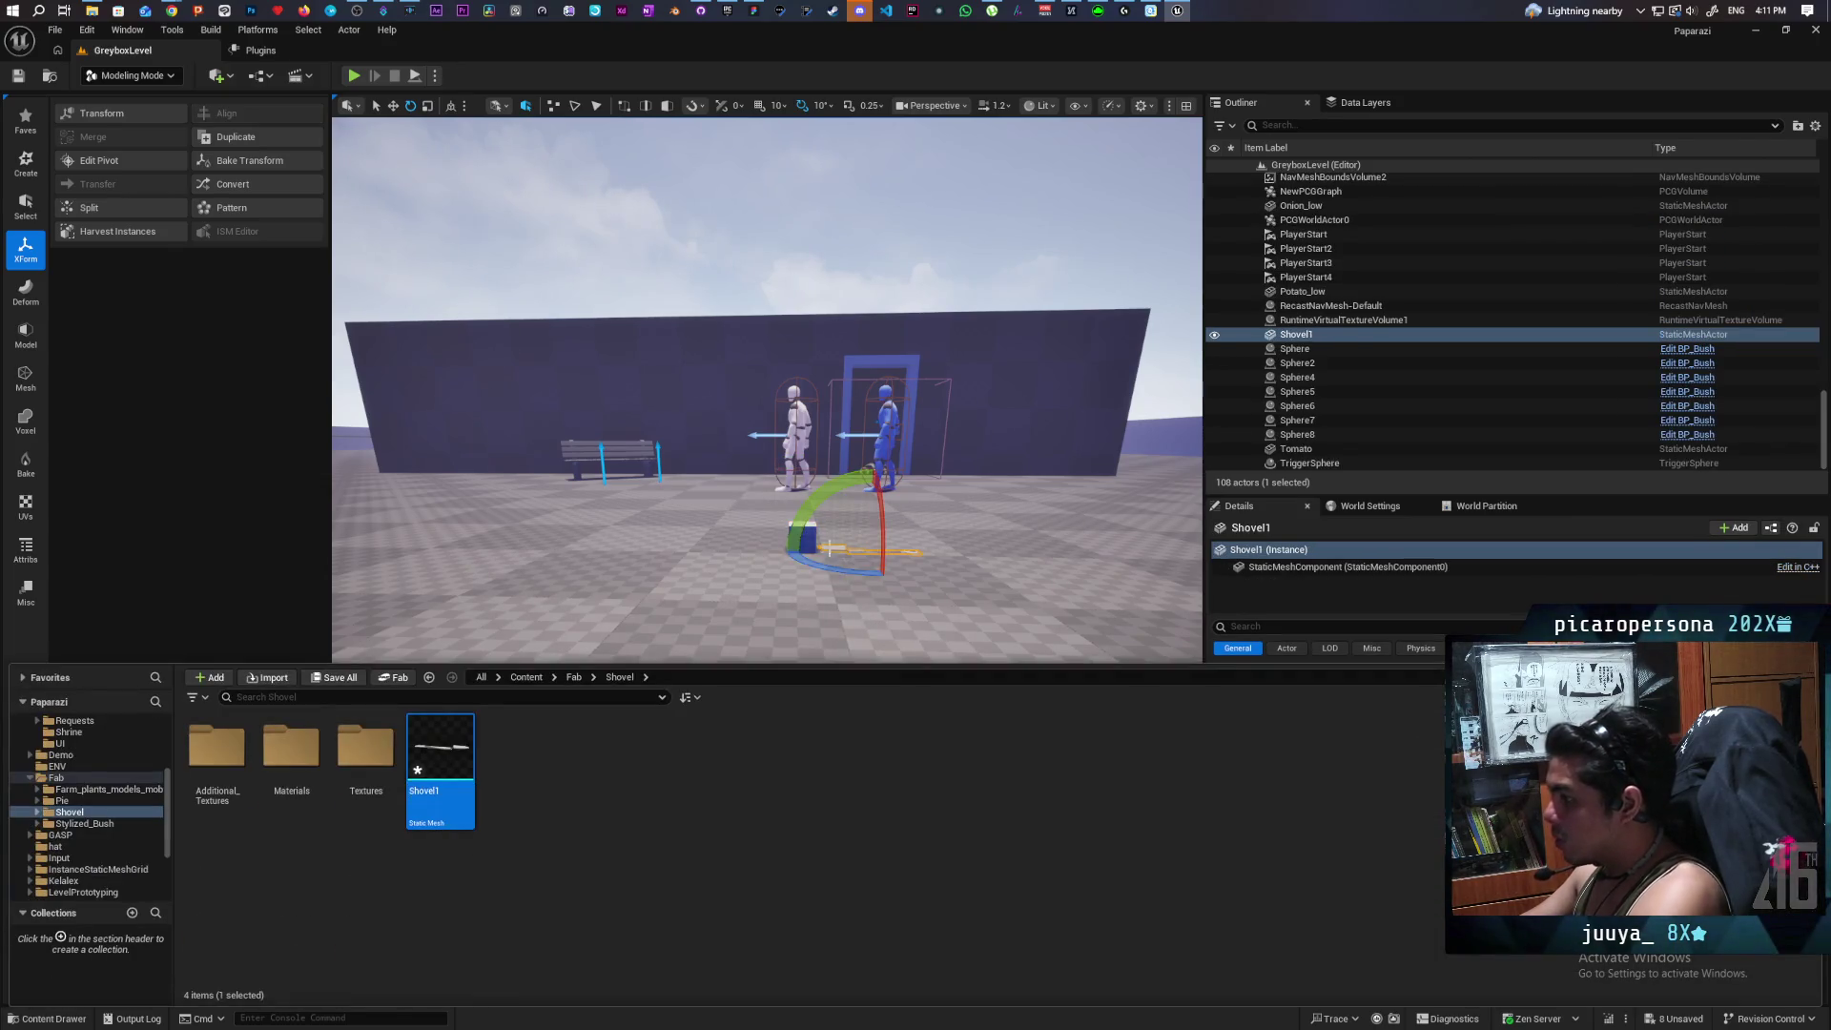
left_click(807, 537)
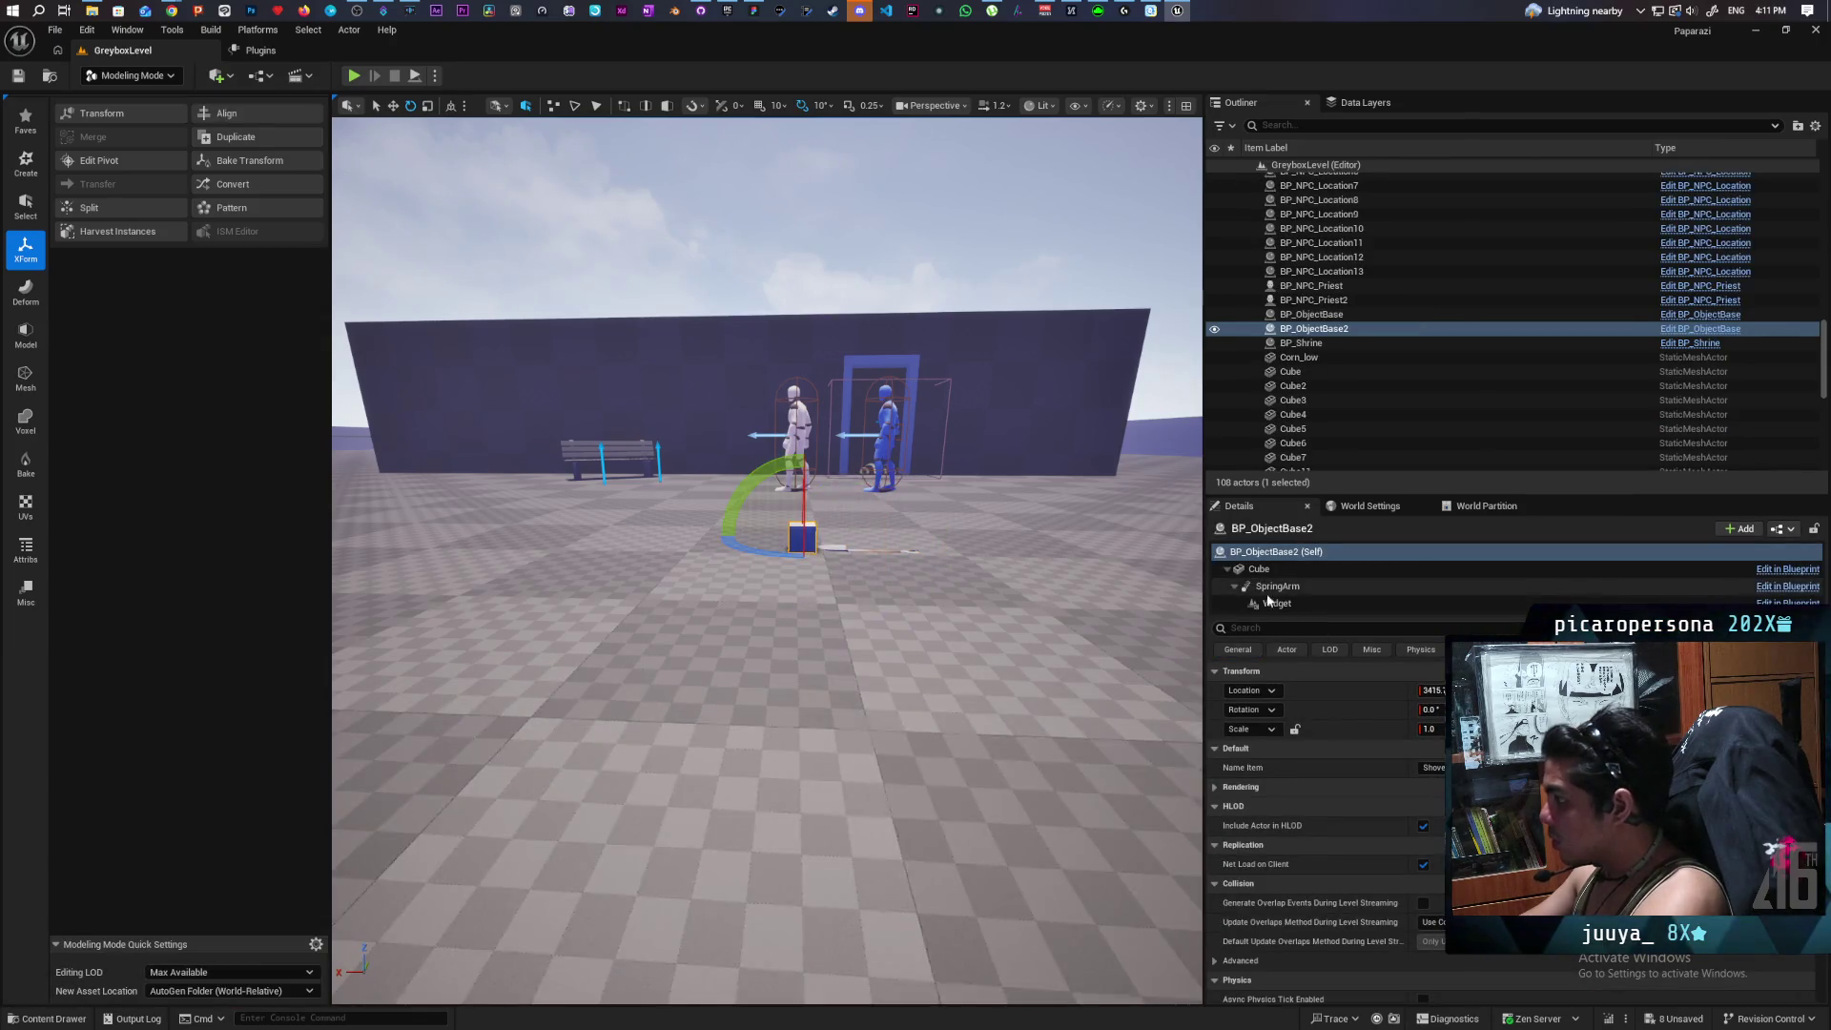
left_click(1258, 568)
left_click(1459, 809)
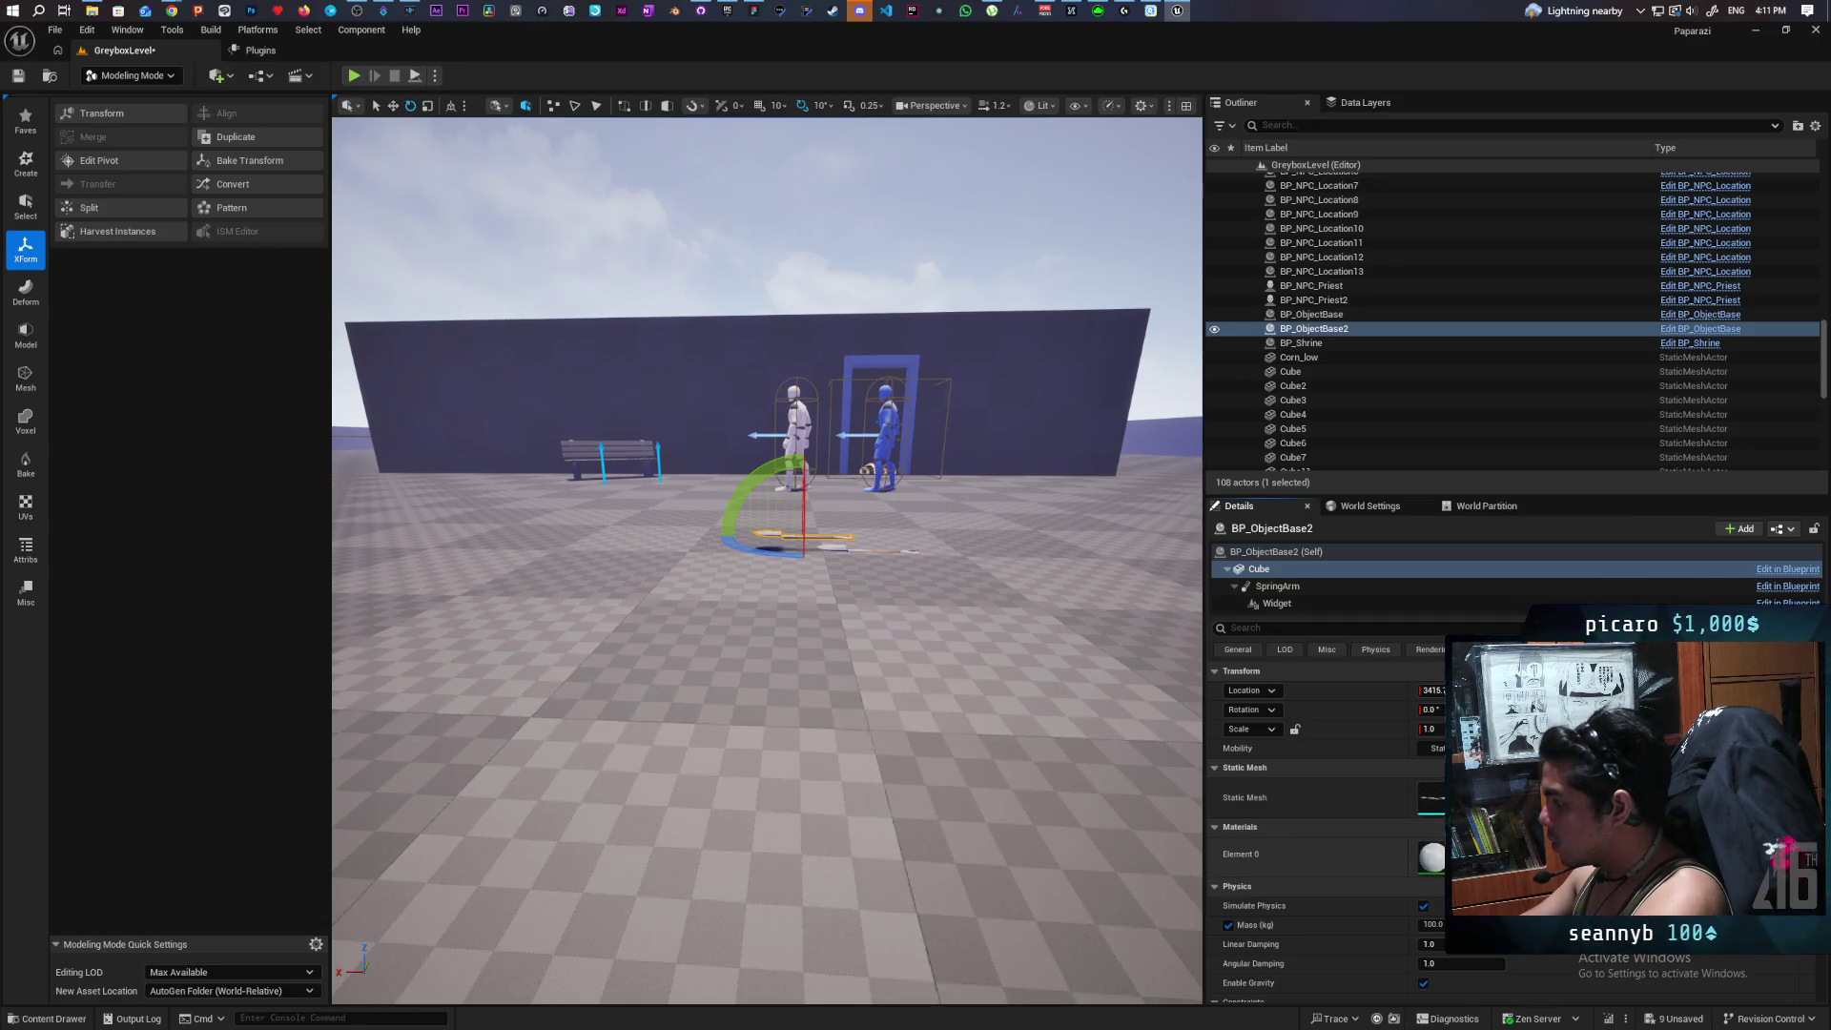
Delete the standalone Shovel1 actor and return to Selection Mode.
scroll(768, 561, "up", 5)
mouse_move(768, 560)
left_mouse_down()
mouse_move(839, 569)
mouse_move(820, 576)
left_mouse_up()
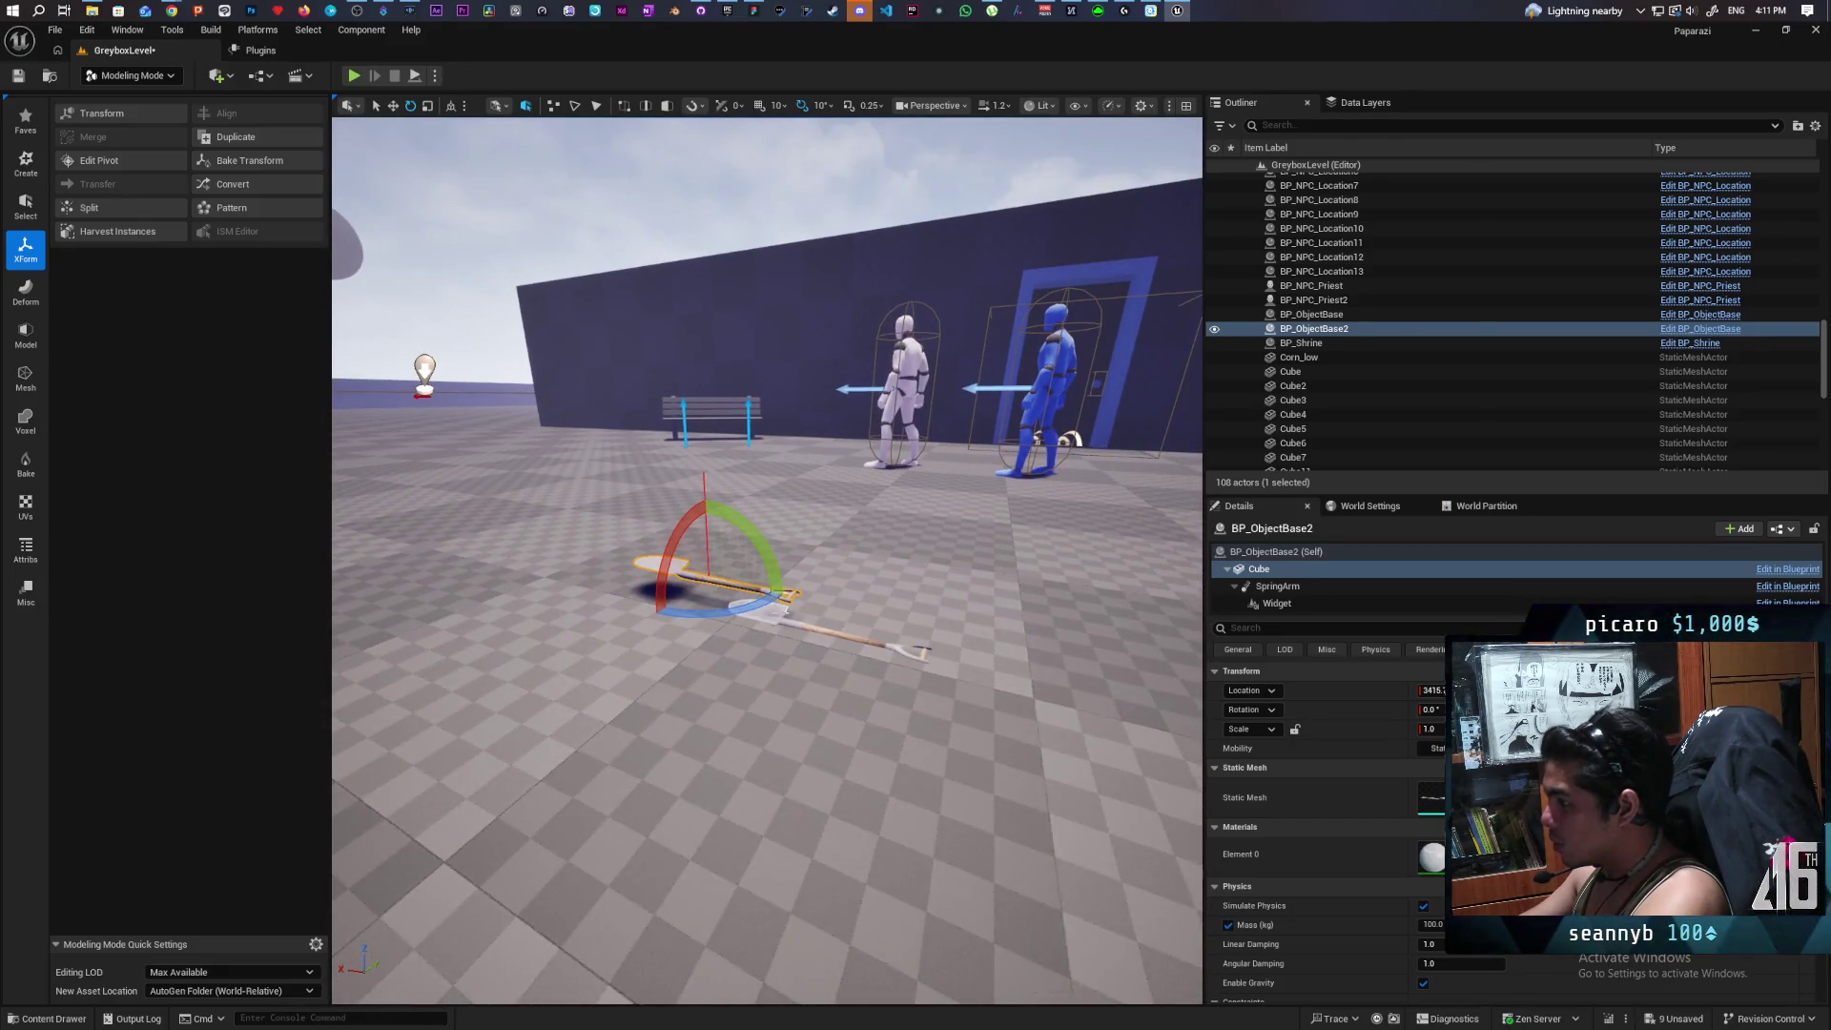
left_click(829, 631)
key("Delete")
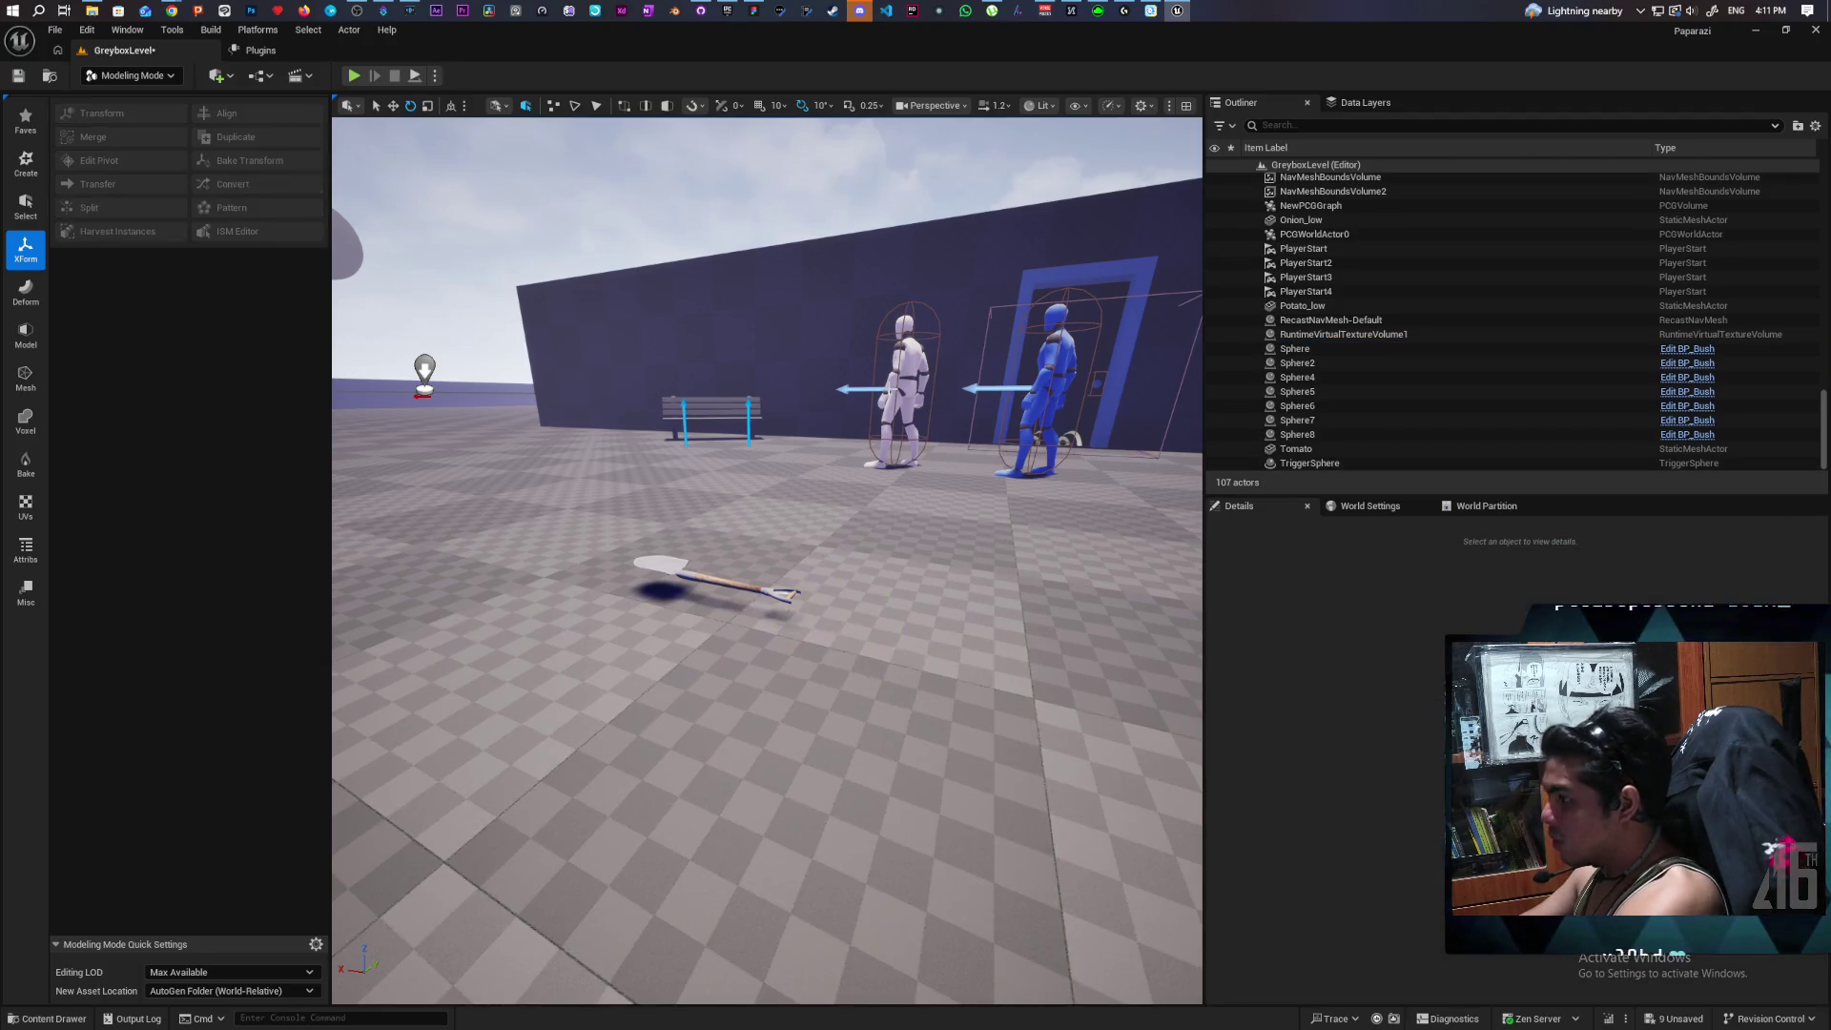
left_click(164, 81)
left_click(165, 100)
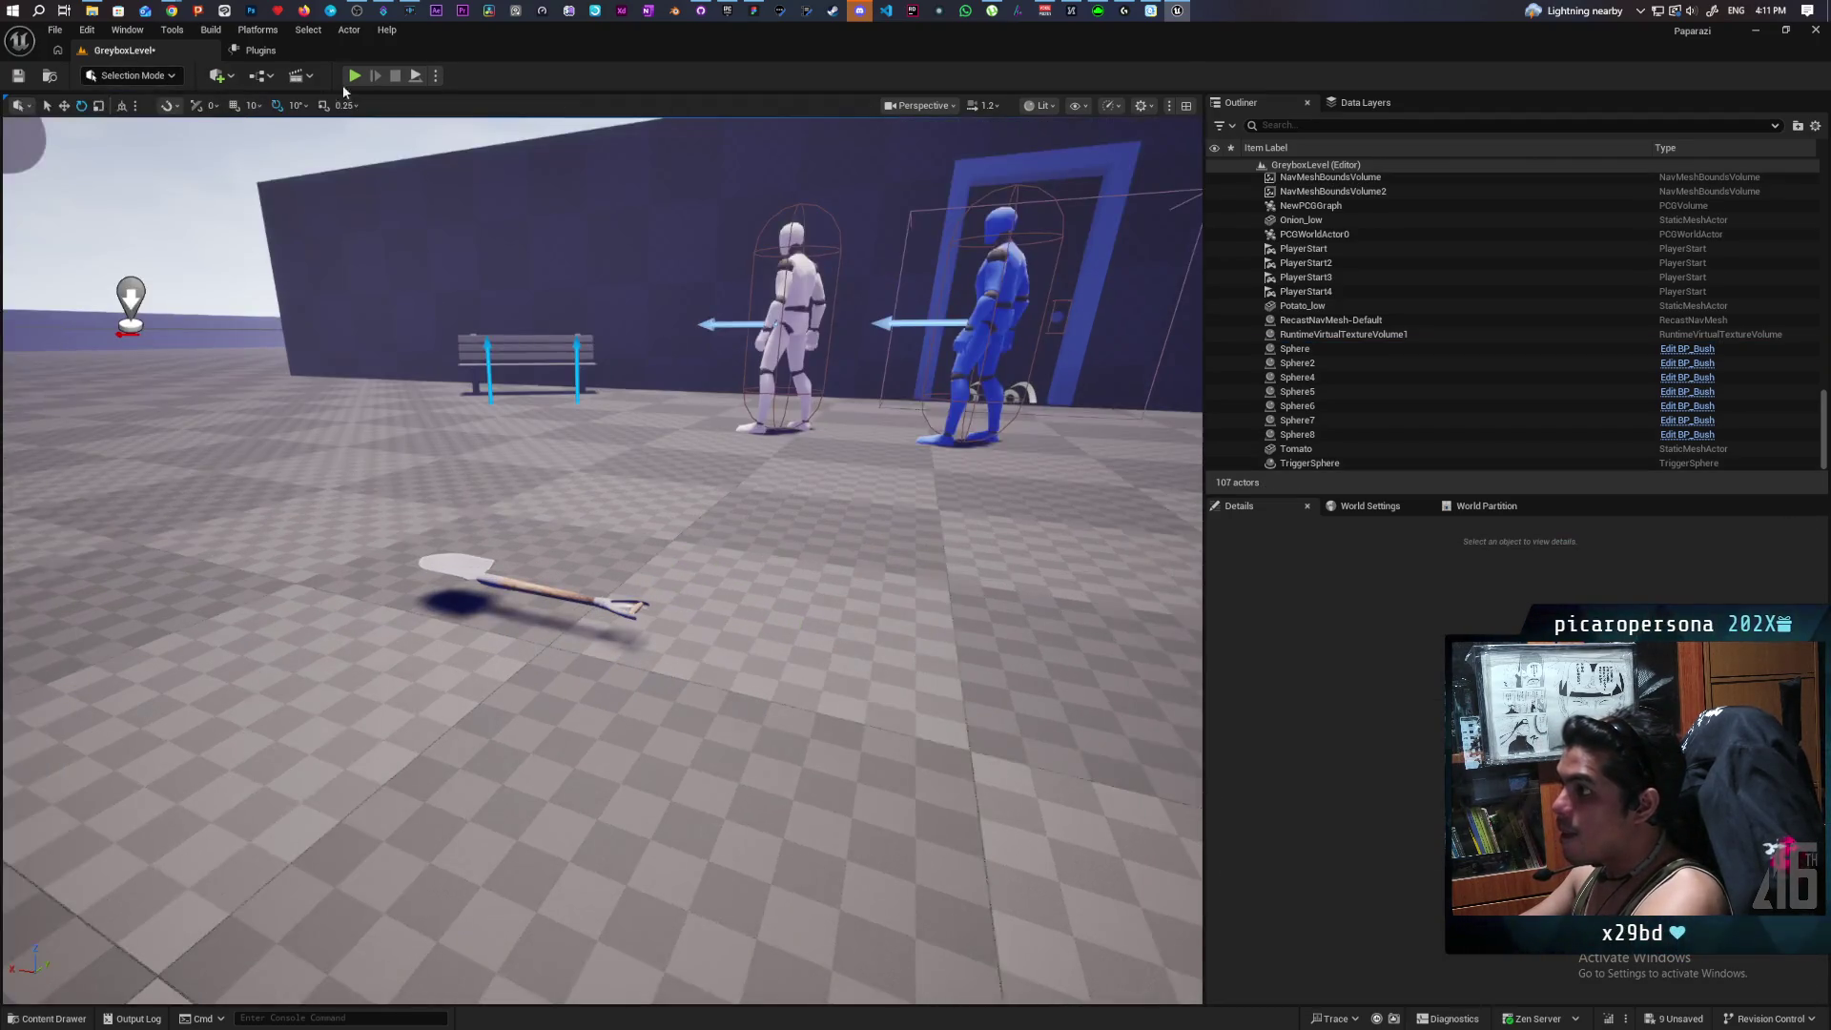
key("alt+p")
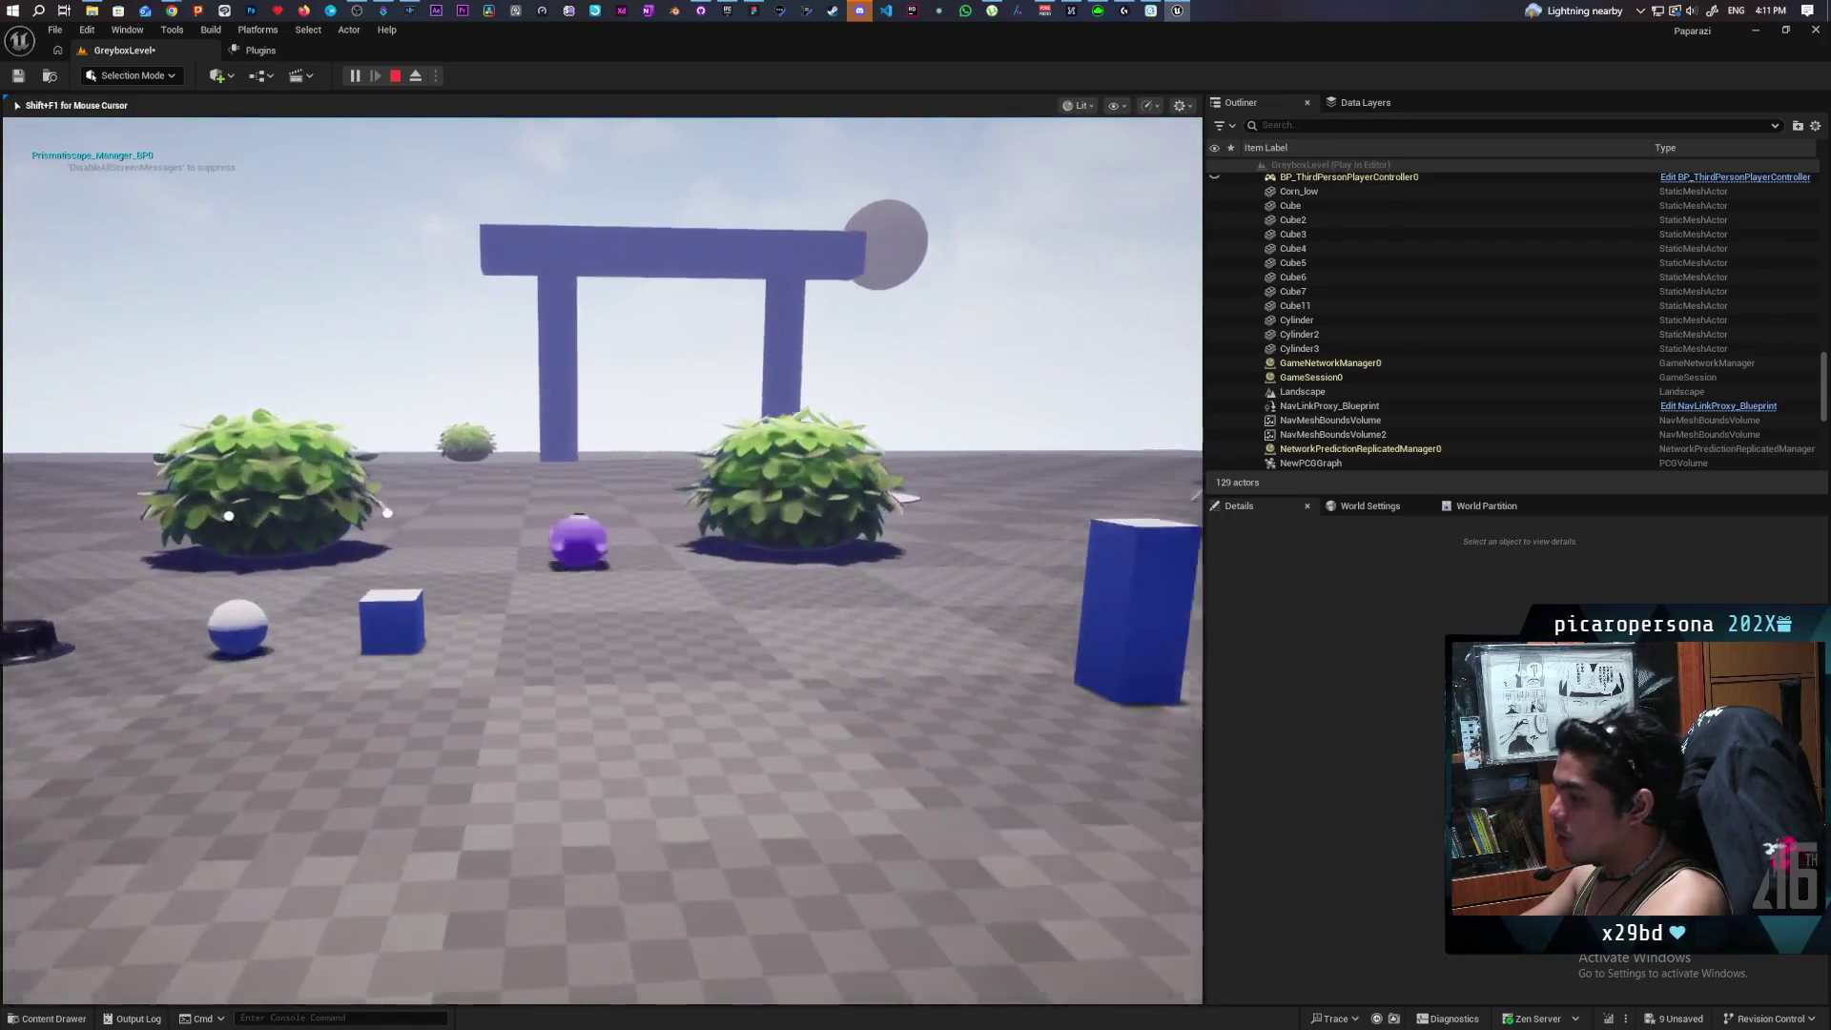
key("w")
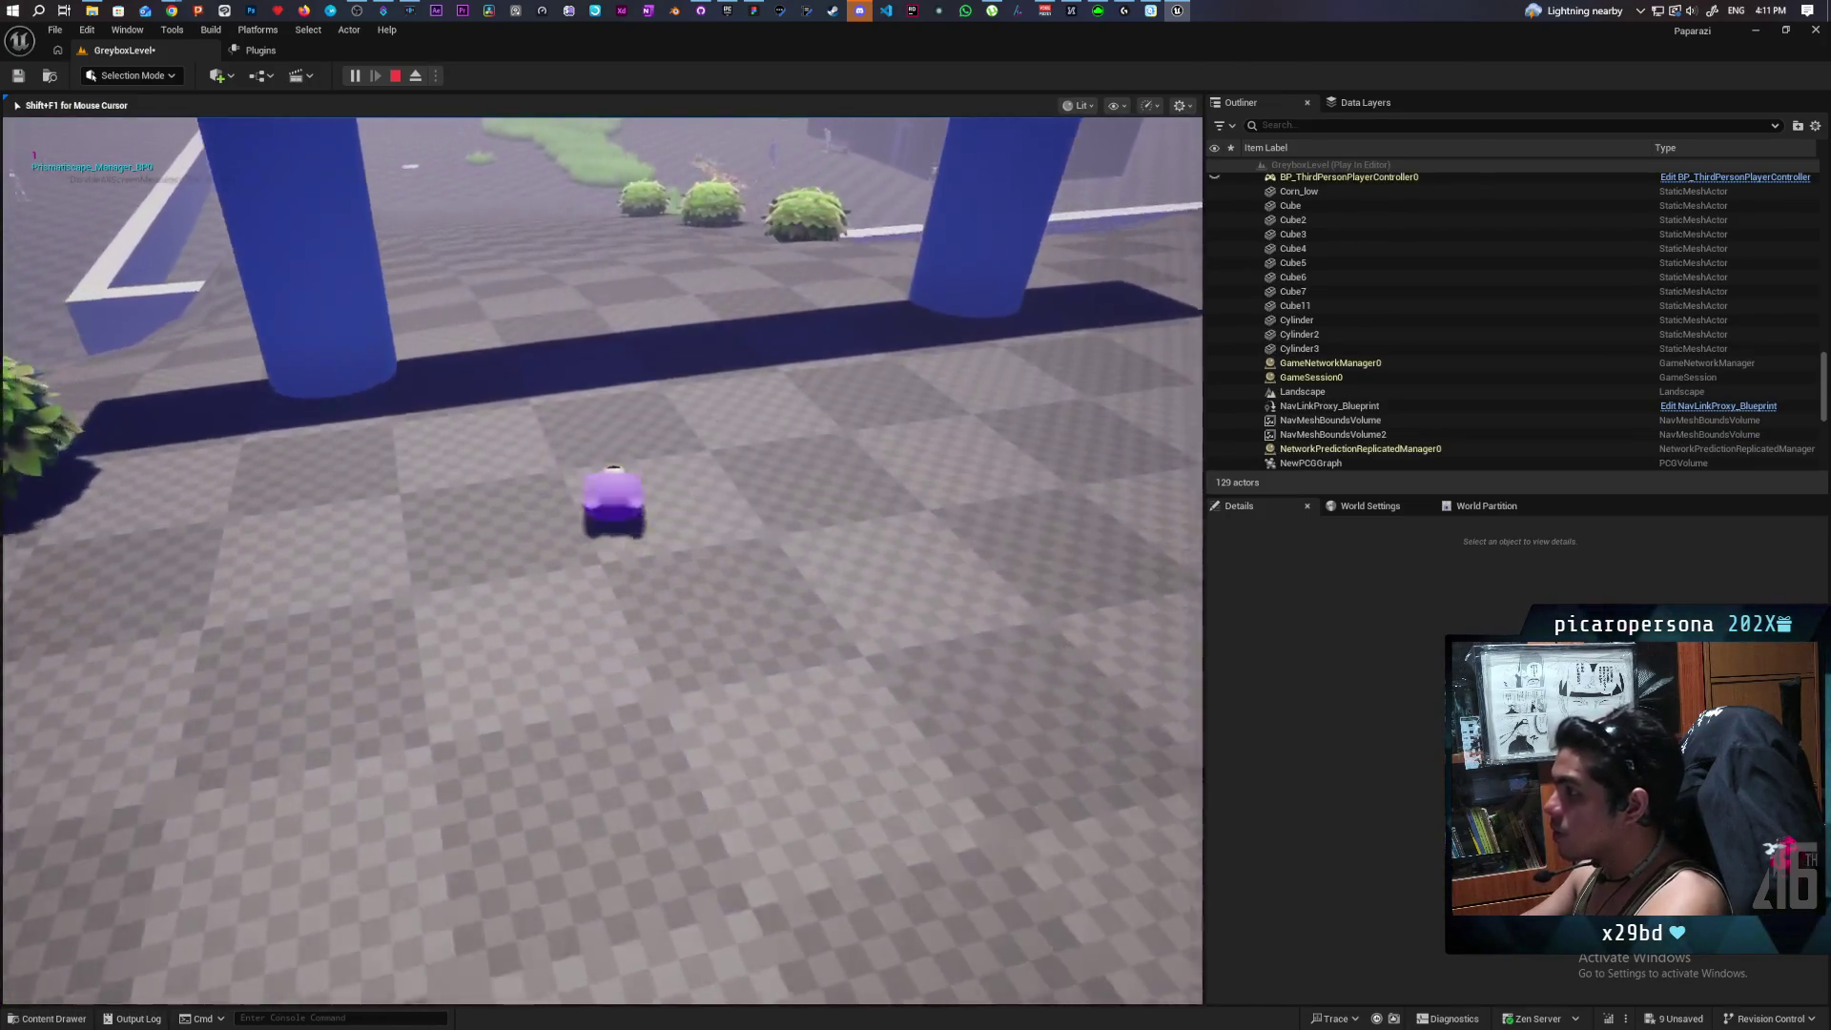
key("w")
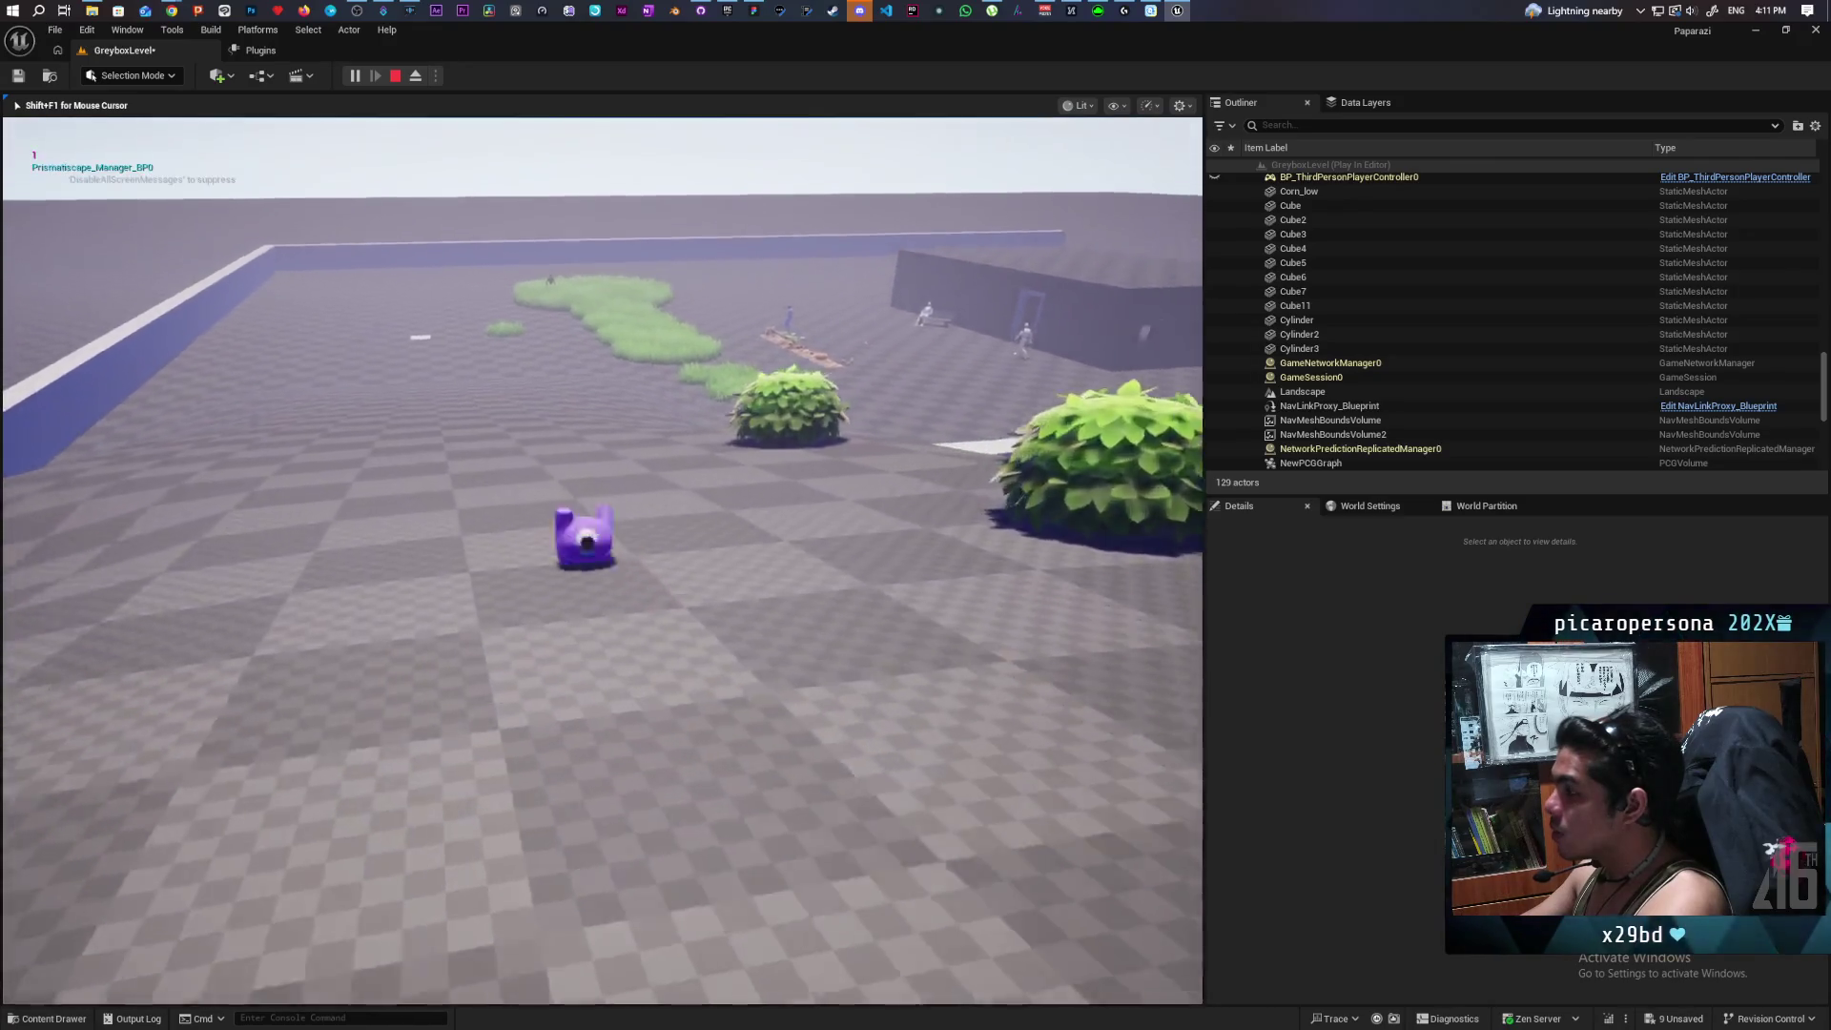
key("w")
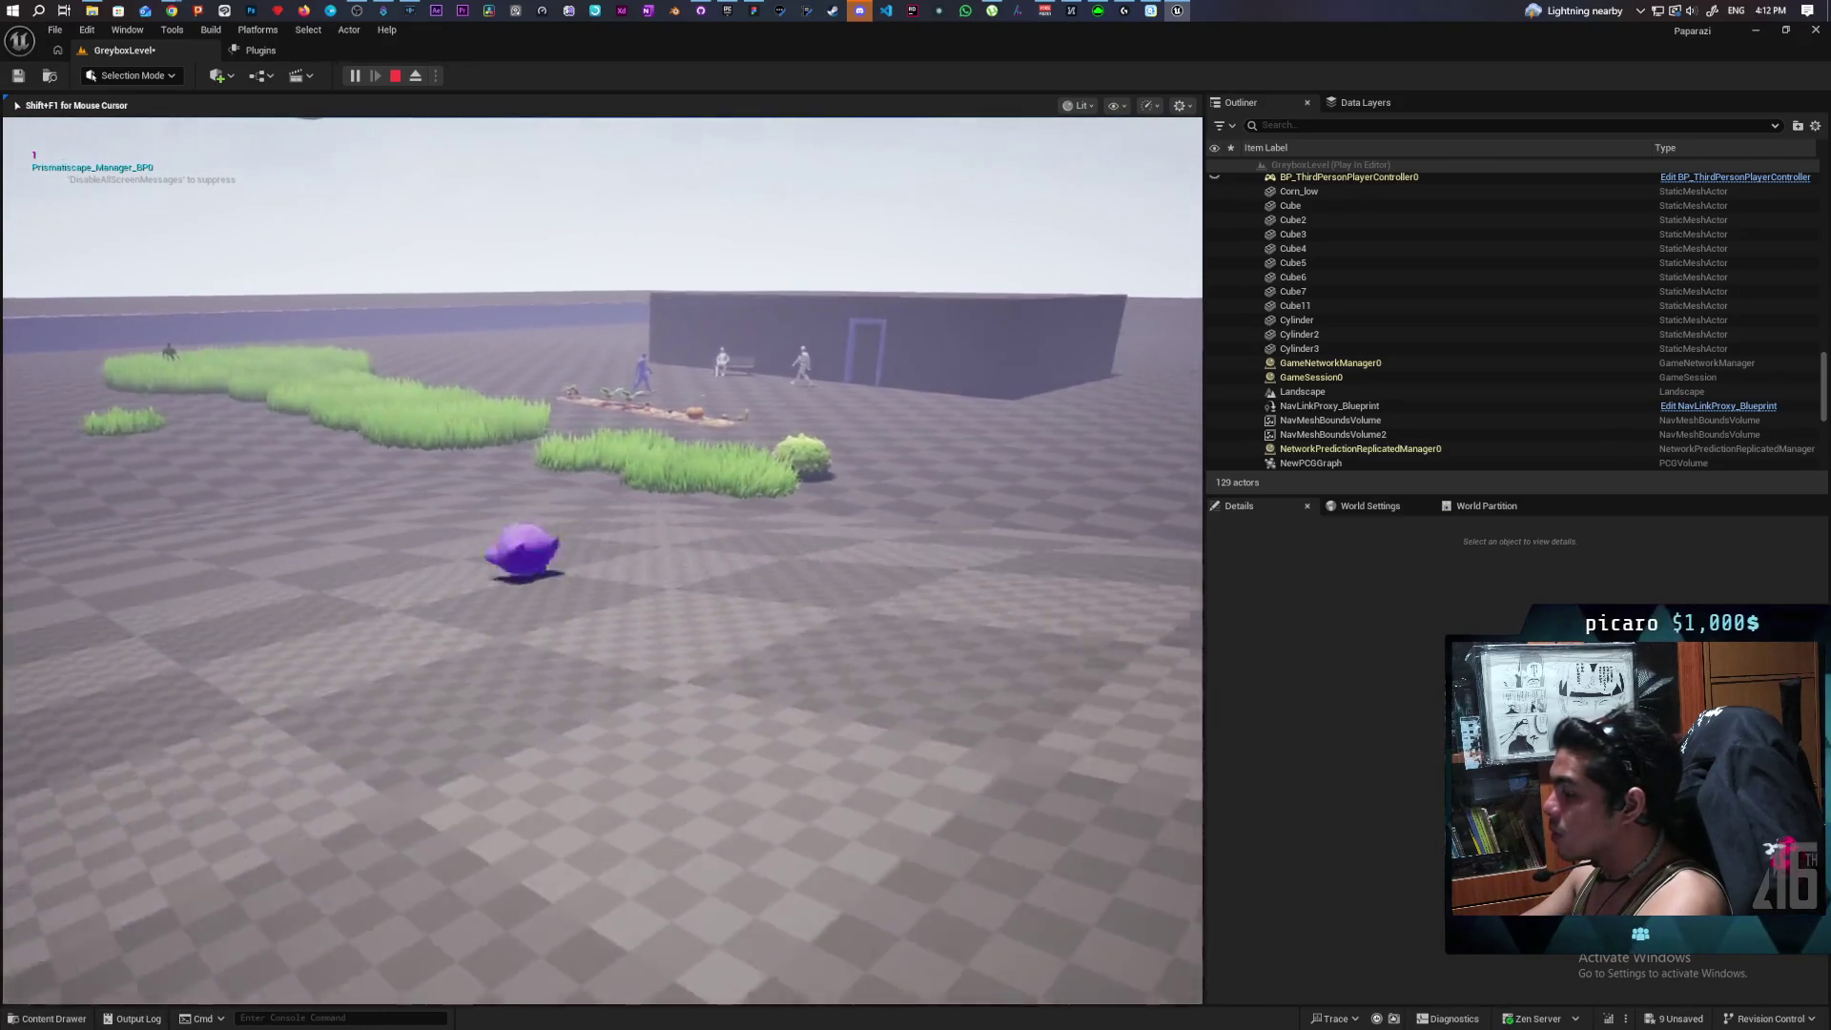
key("w")
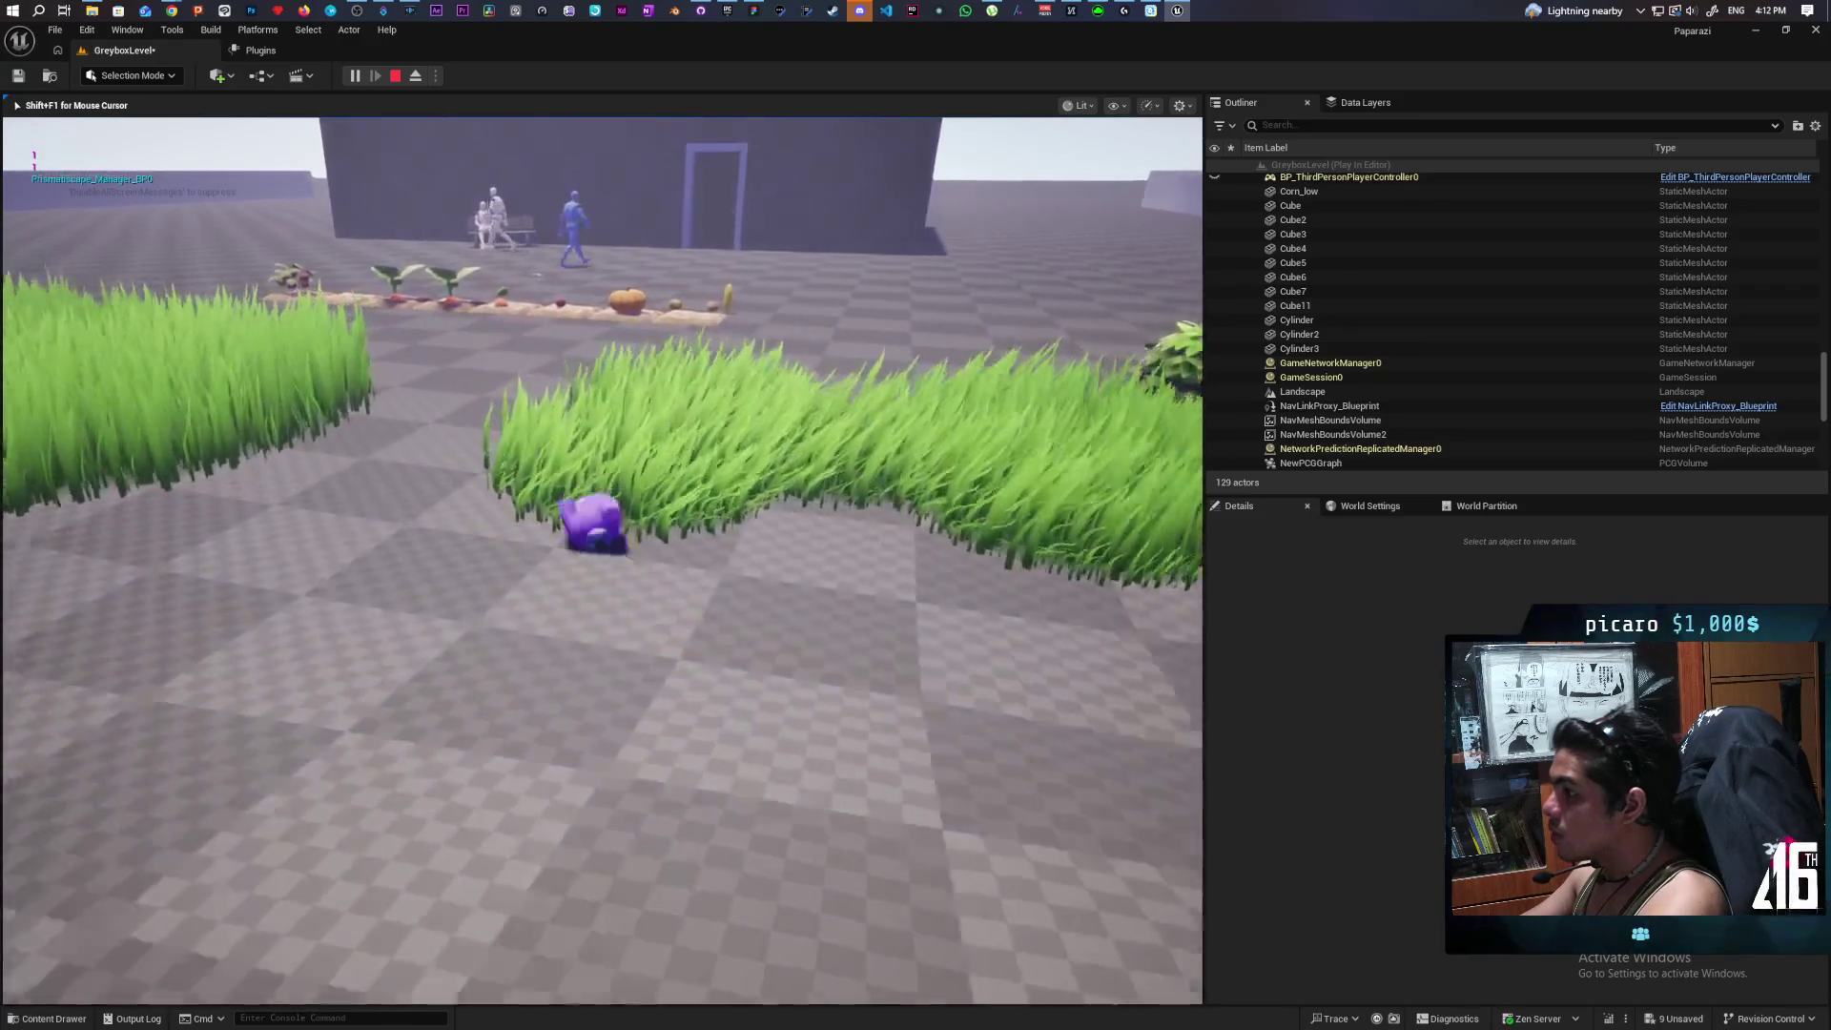
key("w")
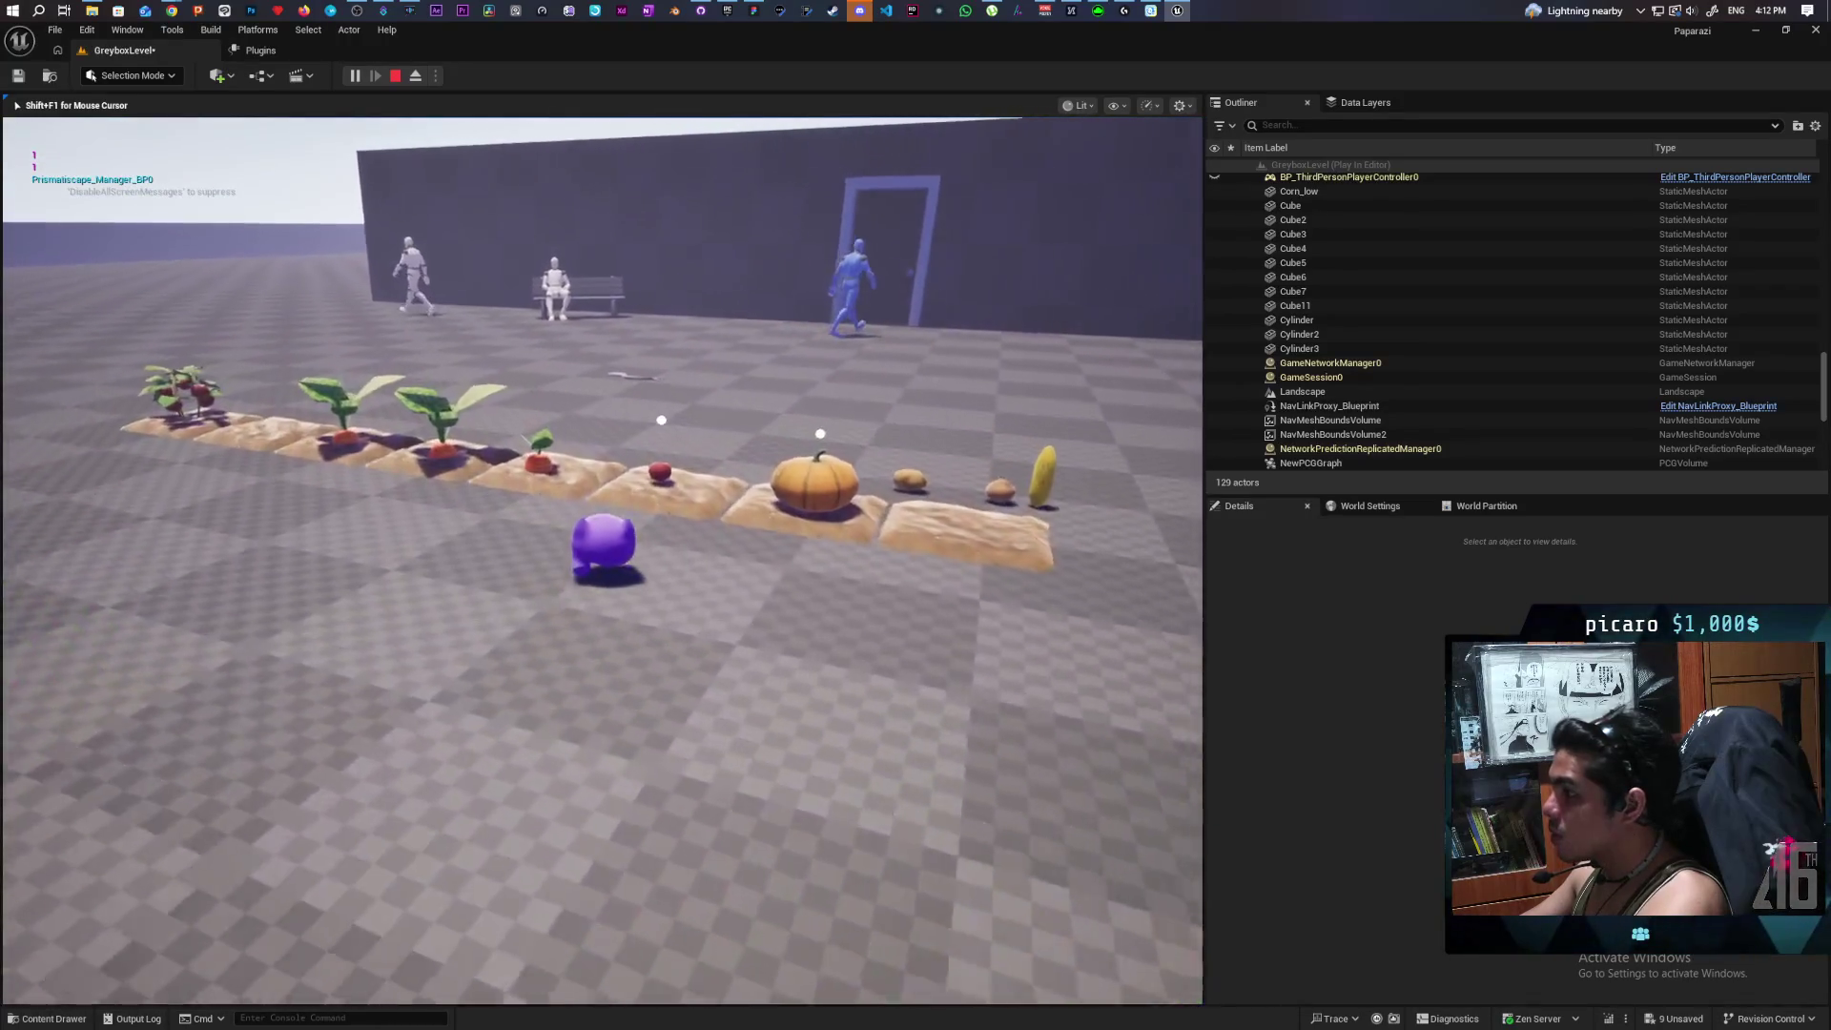
key("w")
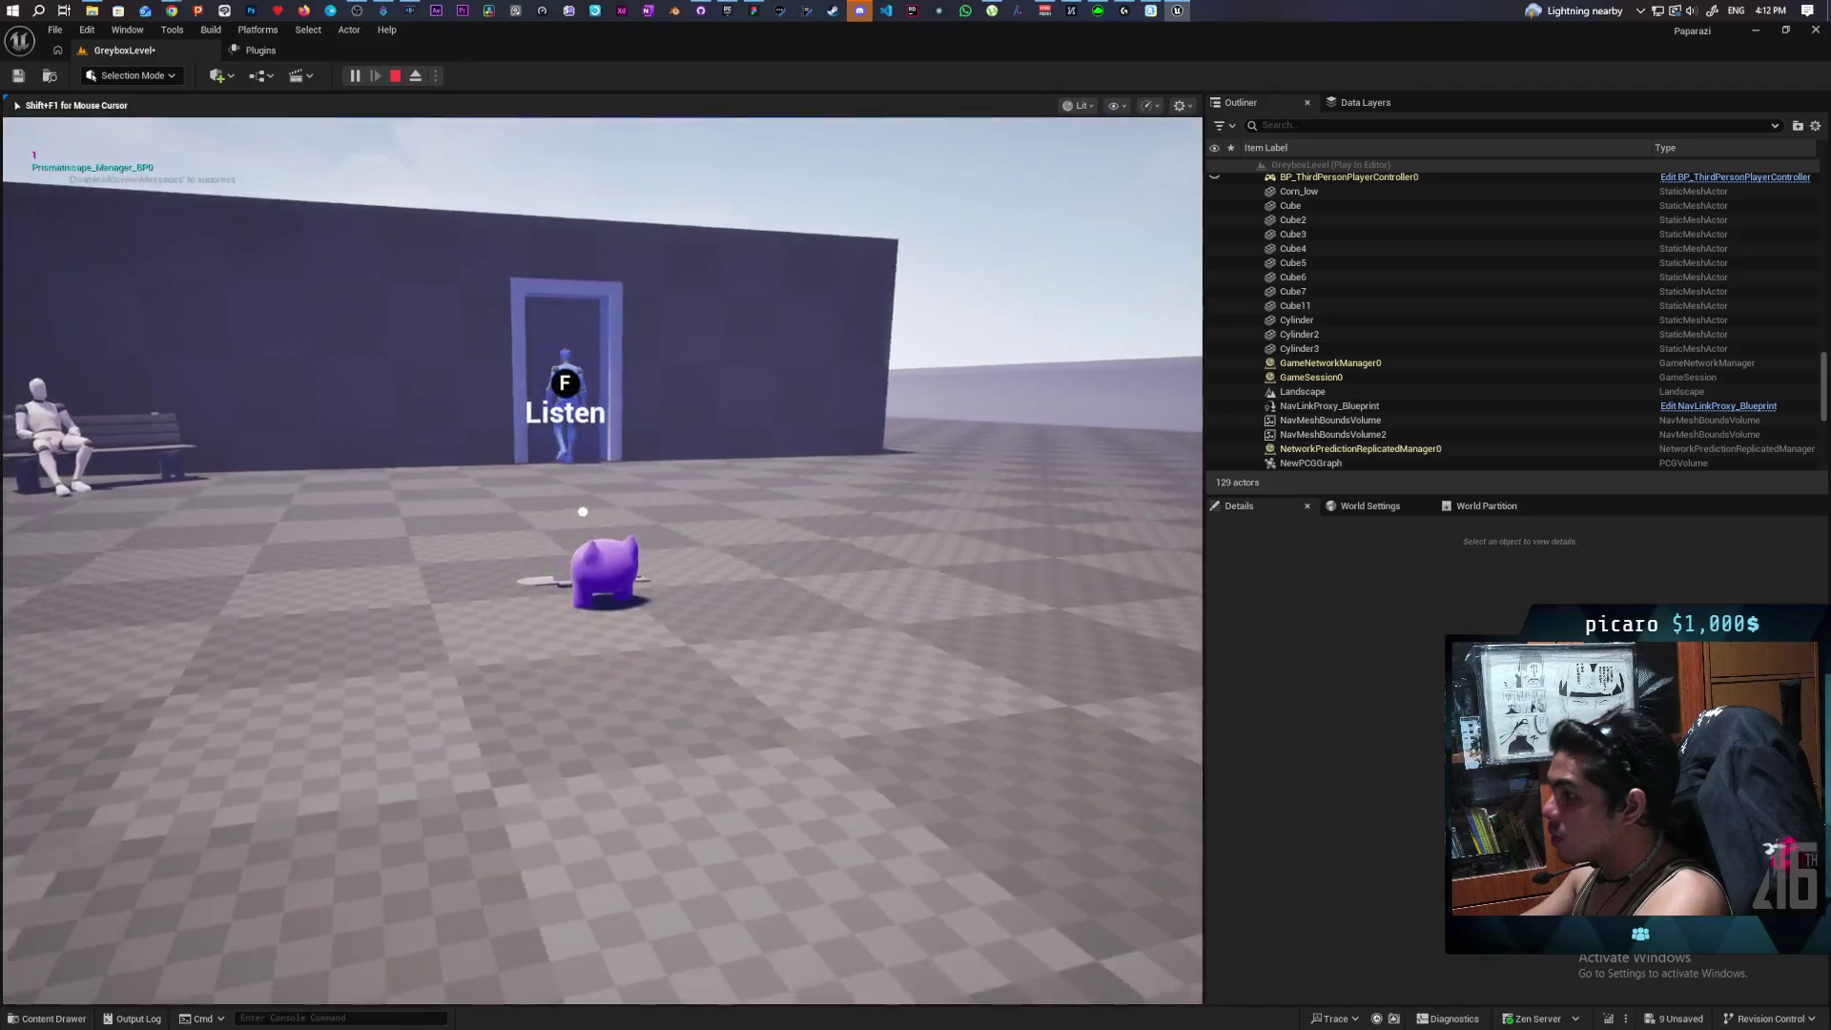
mouse_move(600, 534)
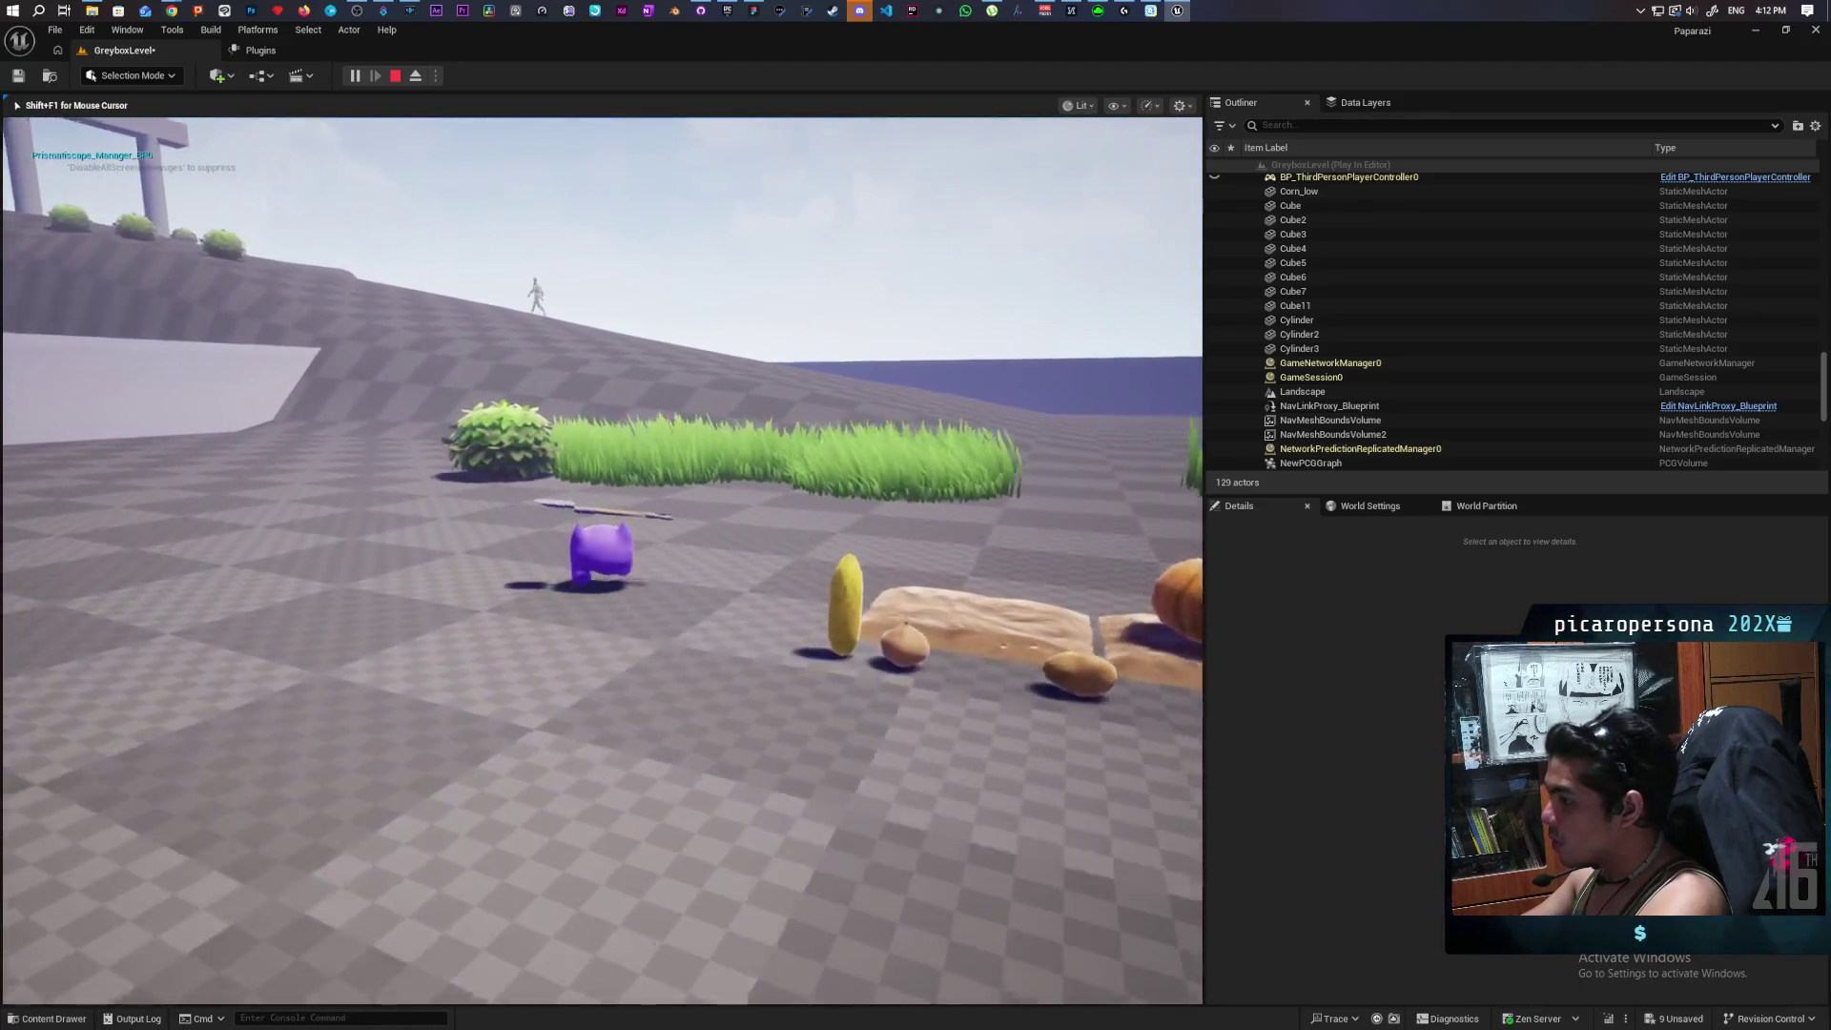
key("w")
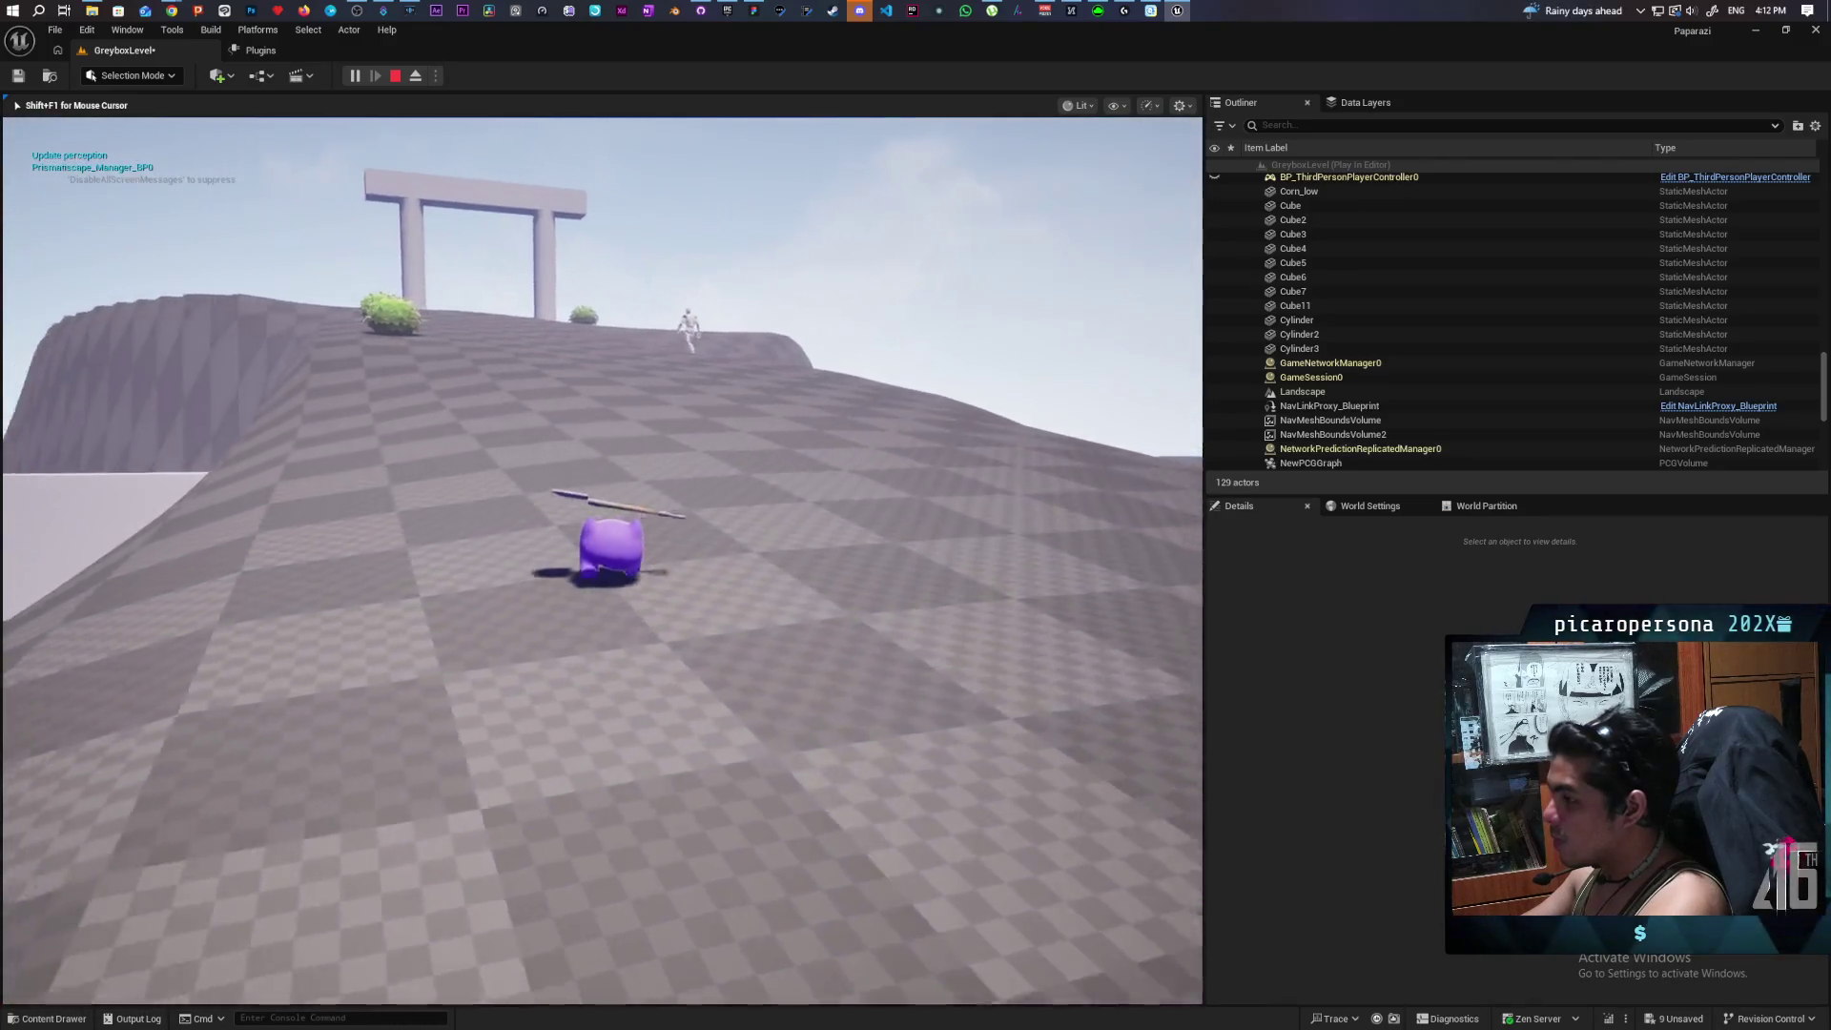
key("w")
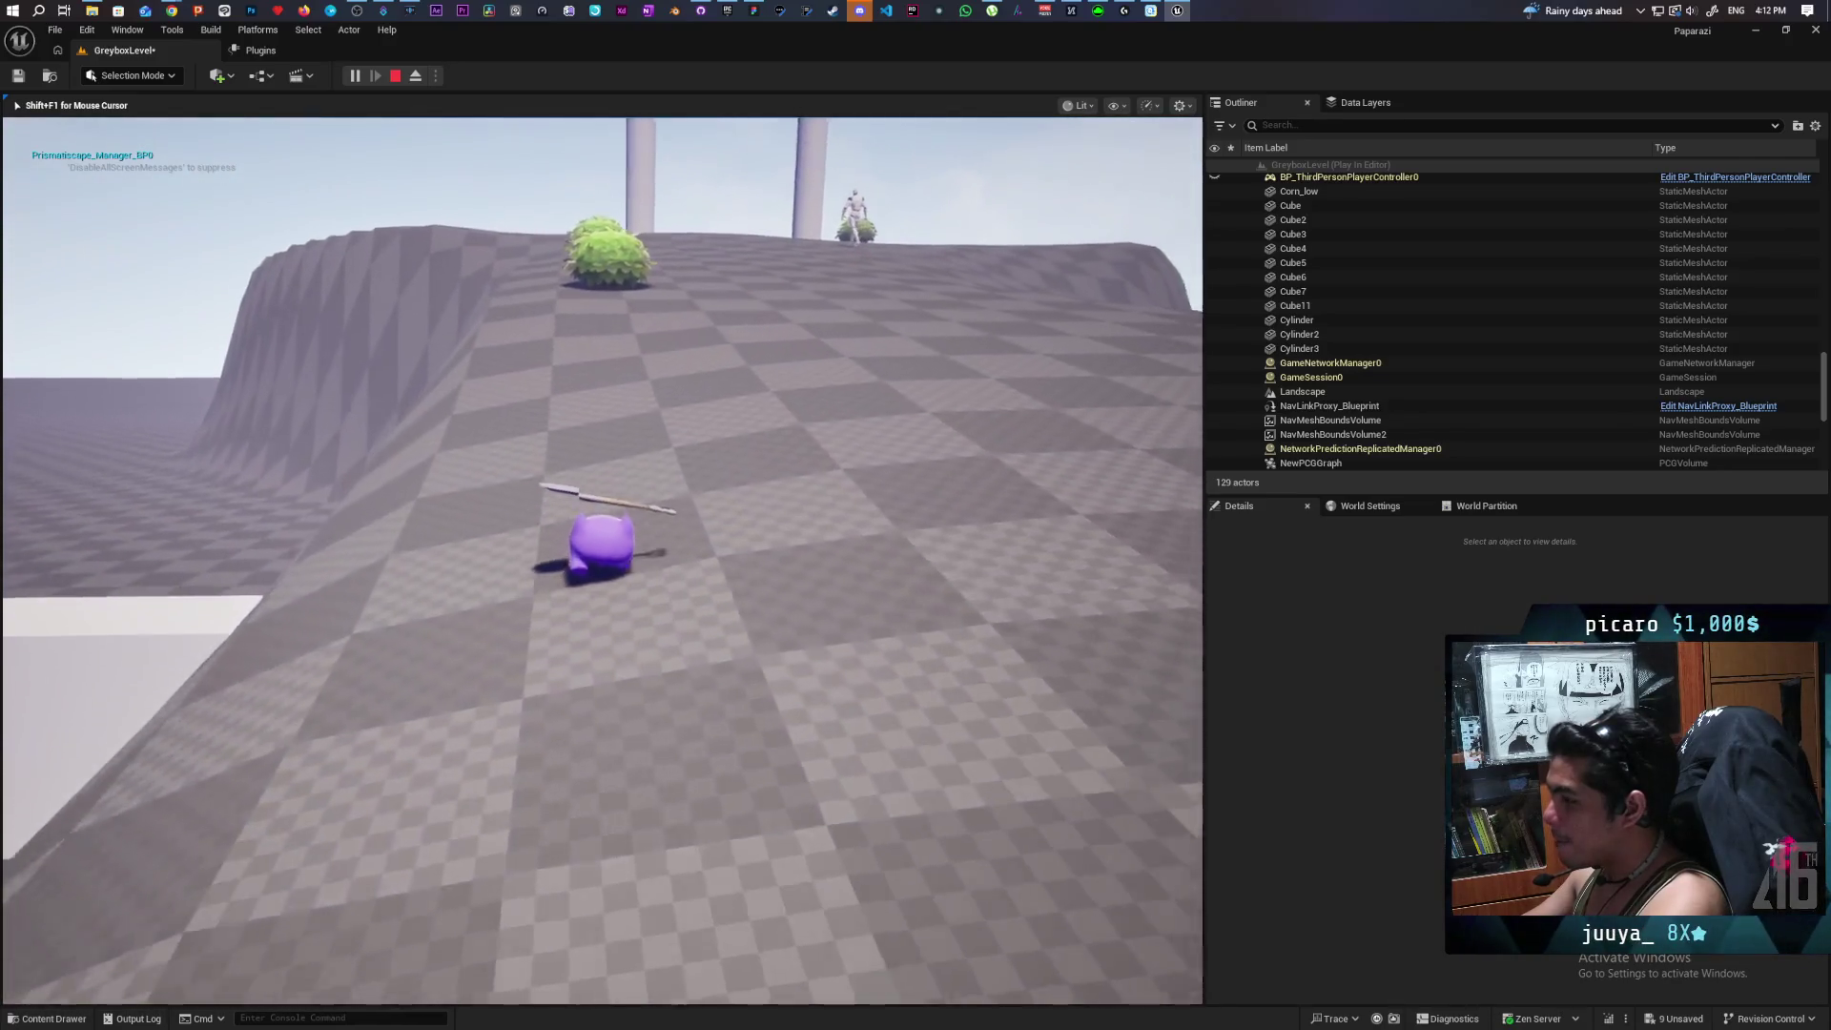
key("w")
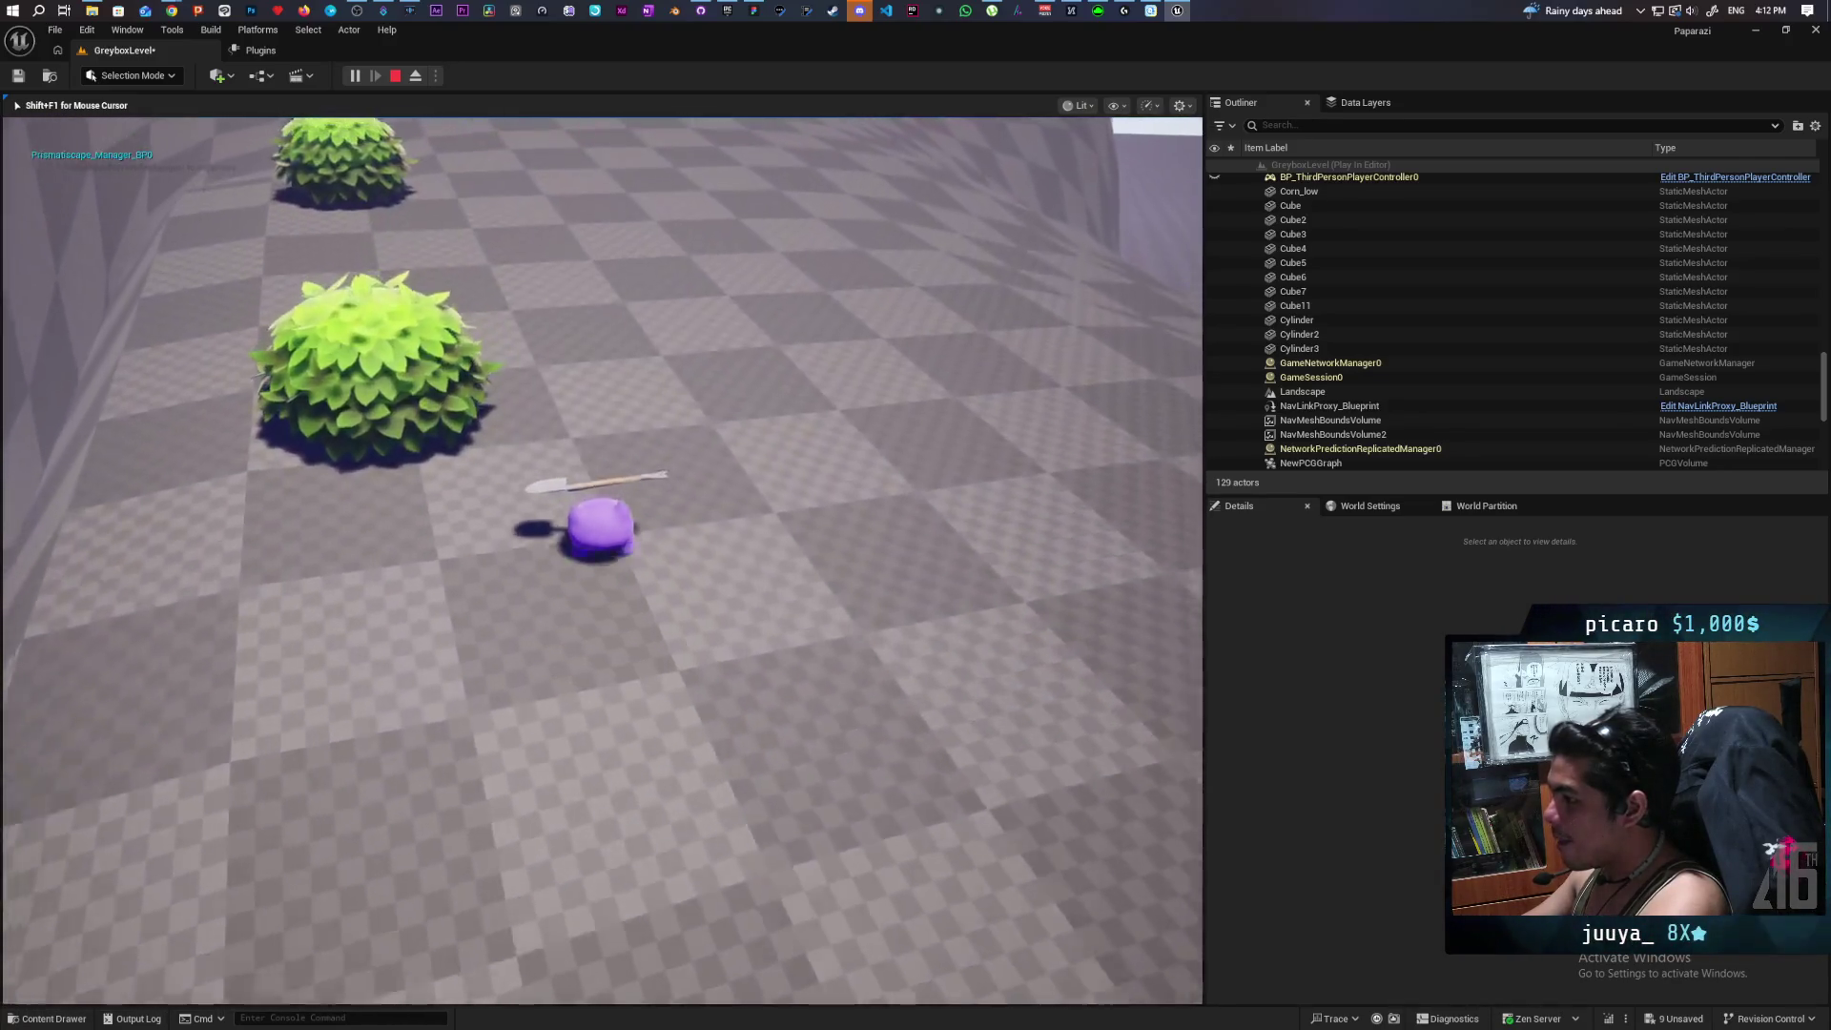
key("w")
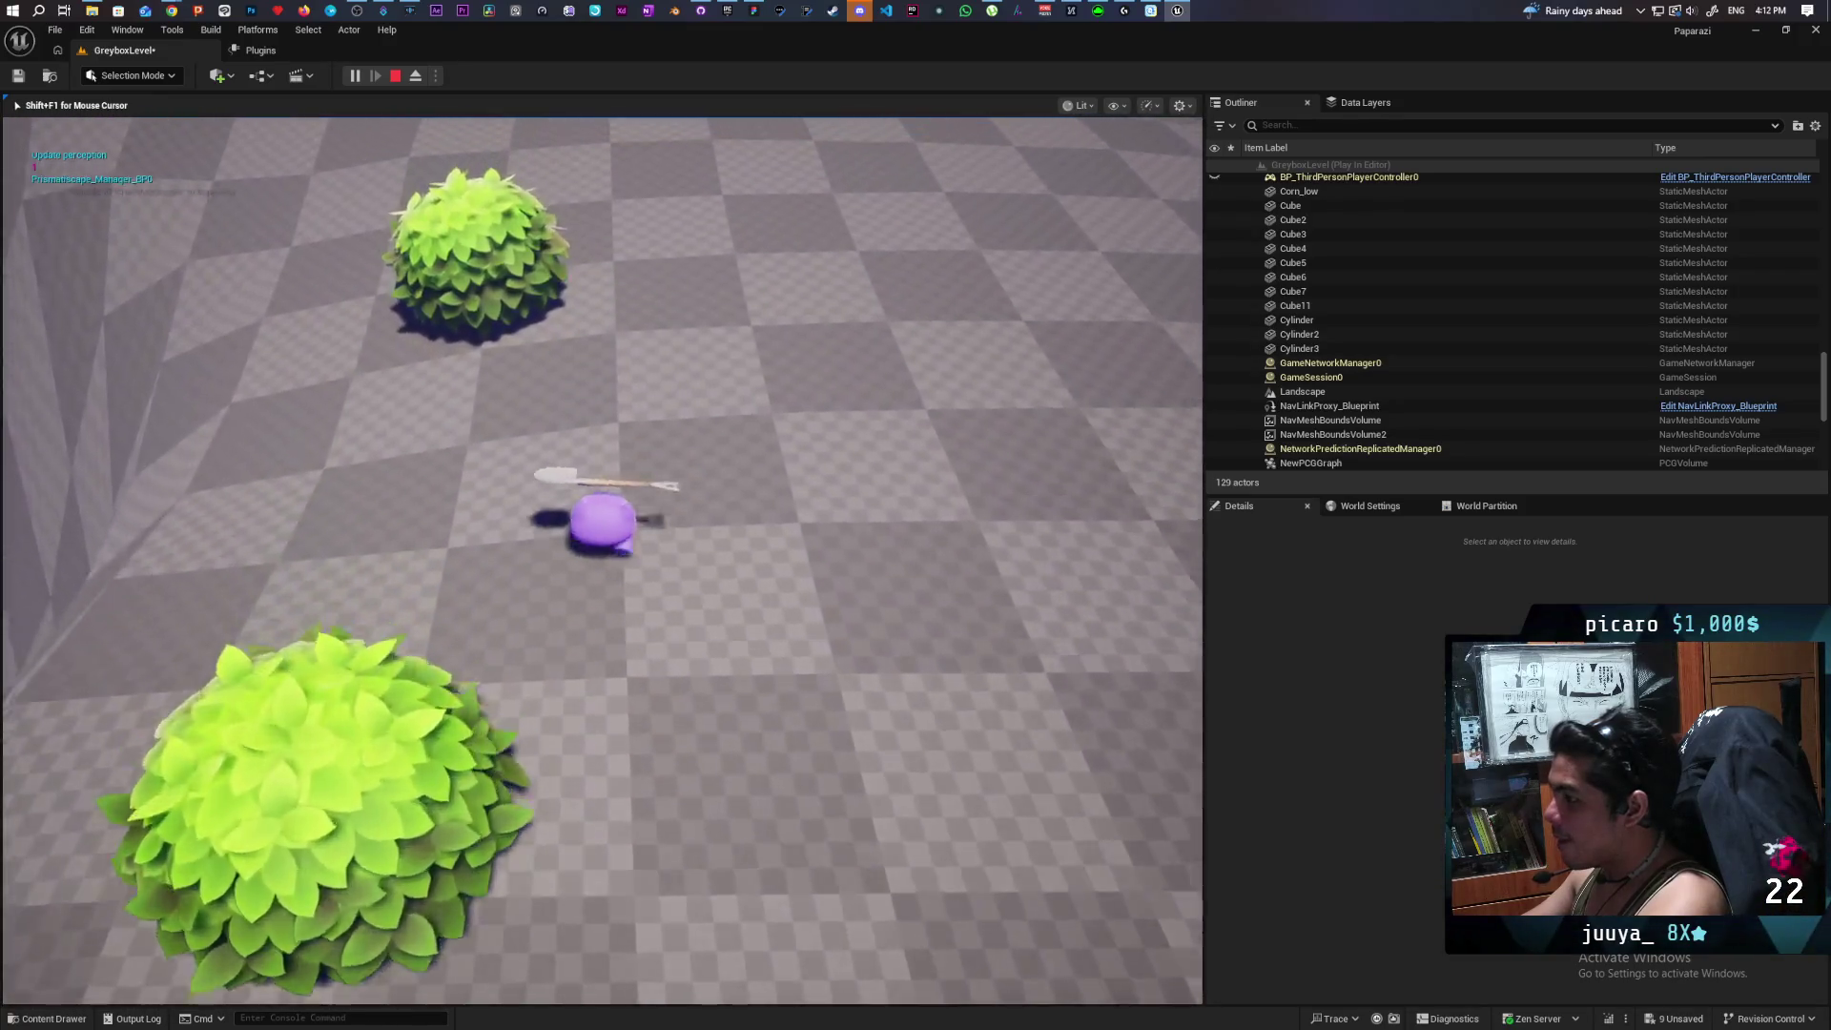
key("w")
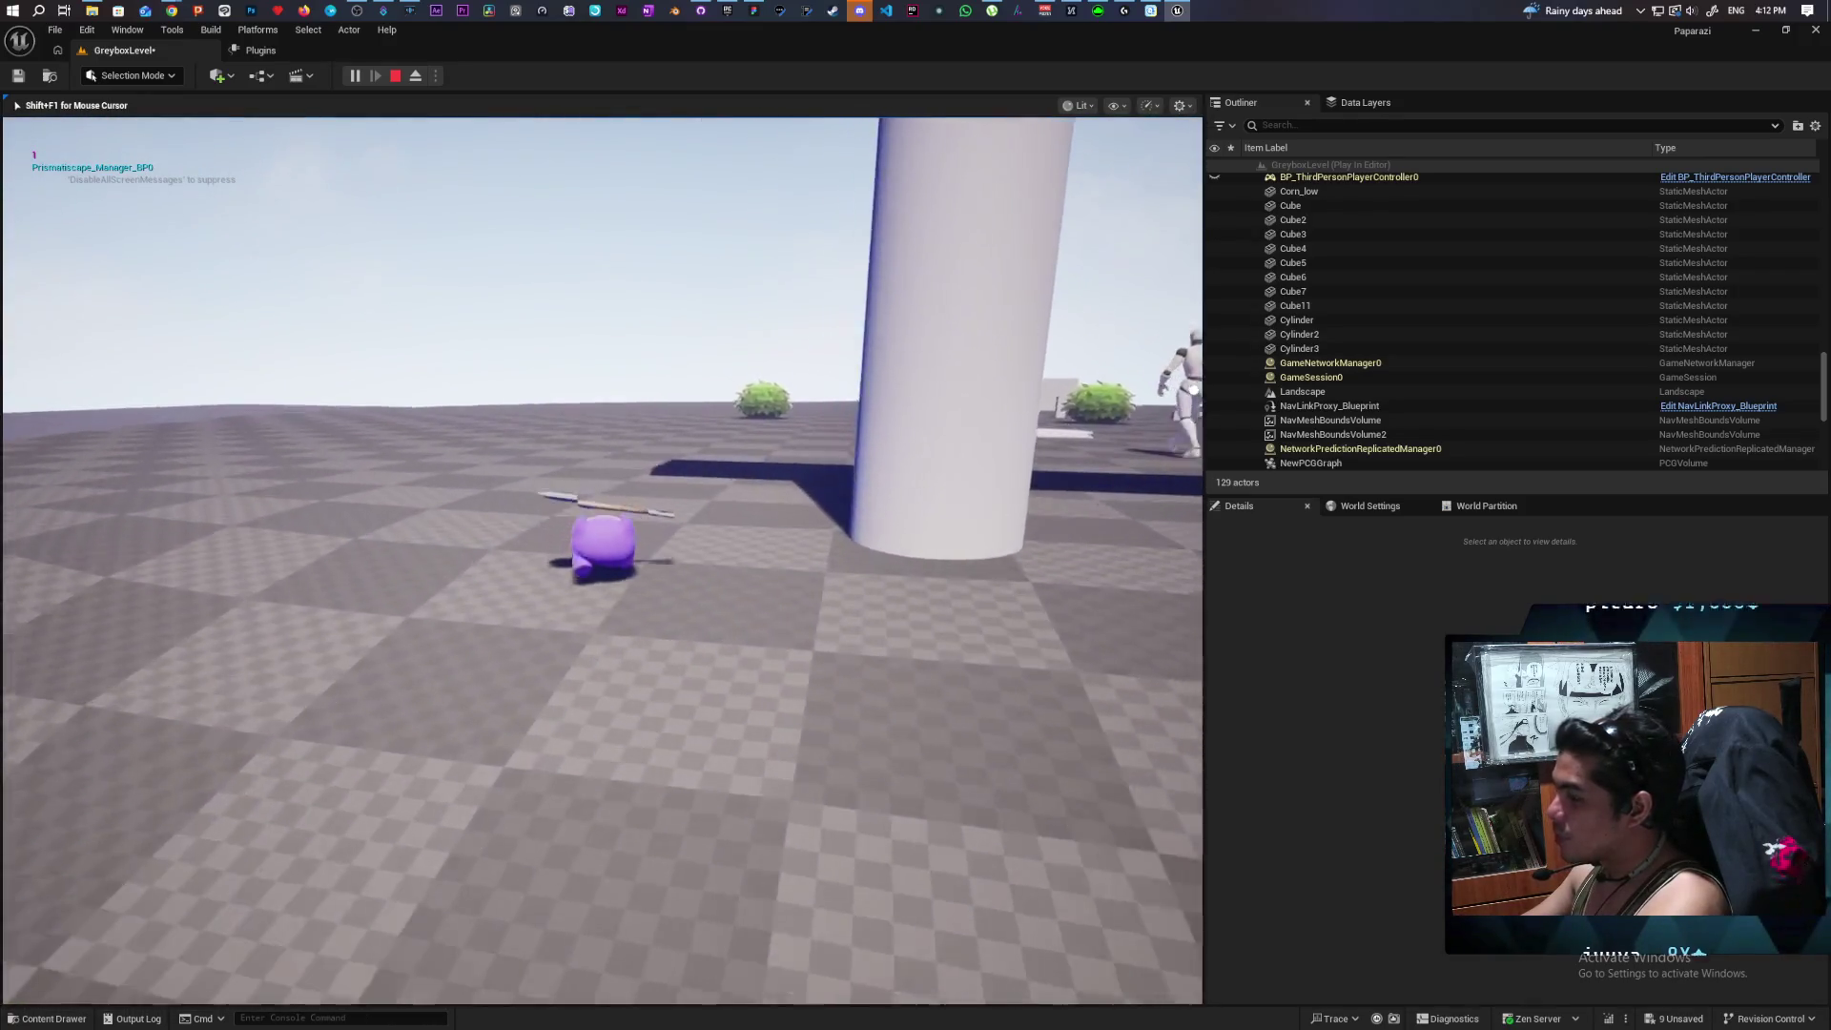
key("w")
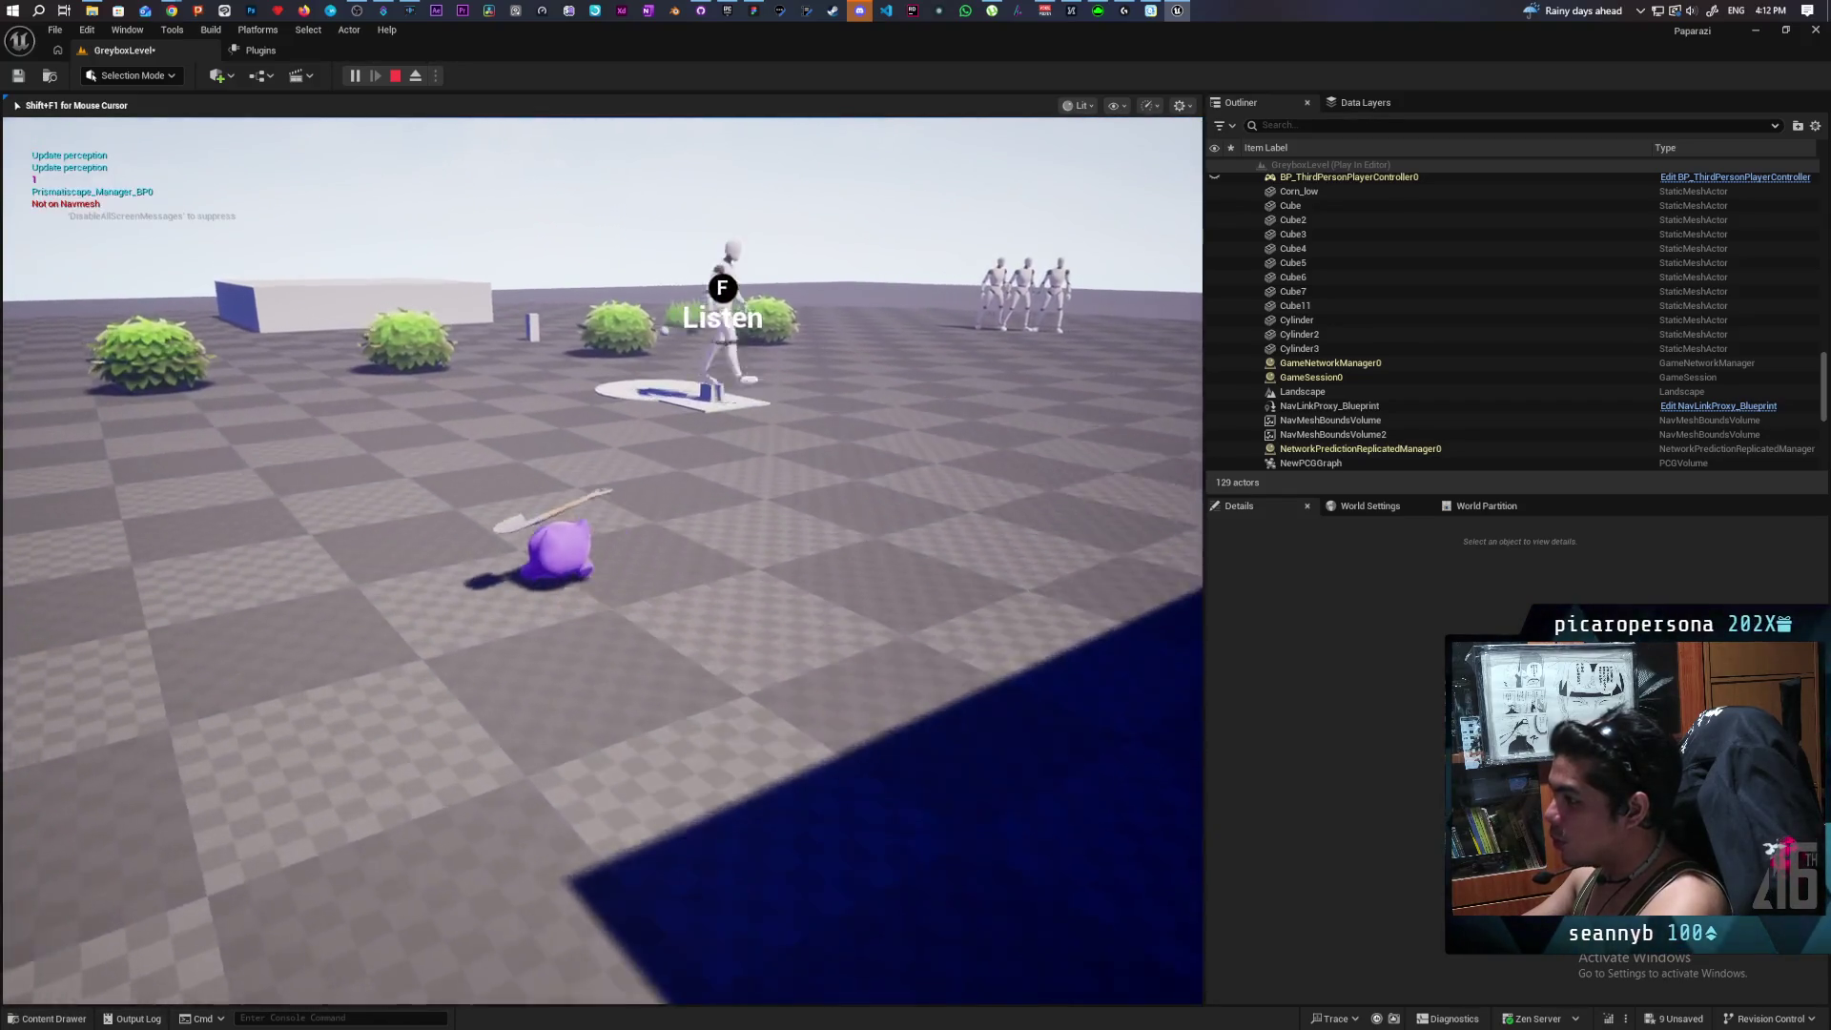
key("w")
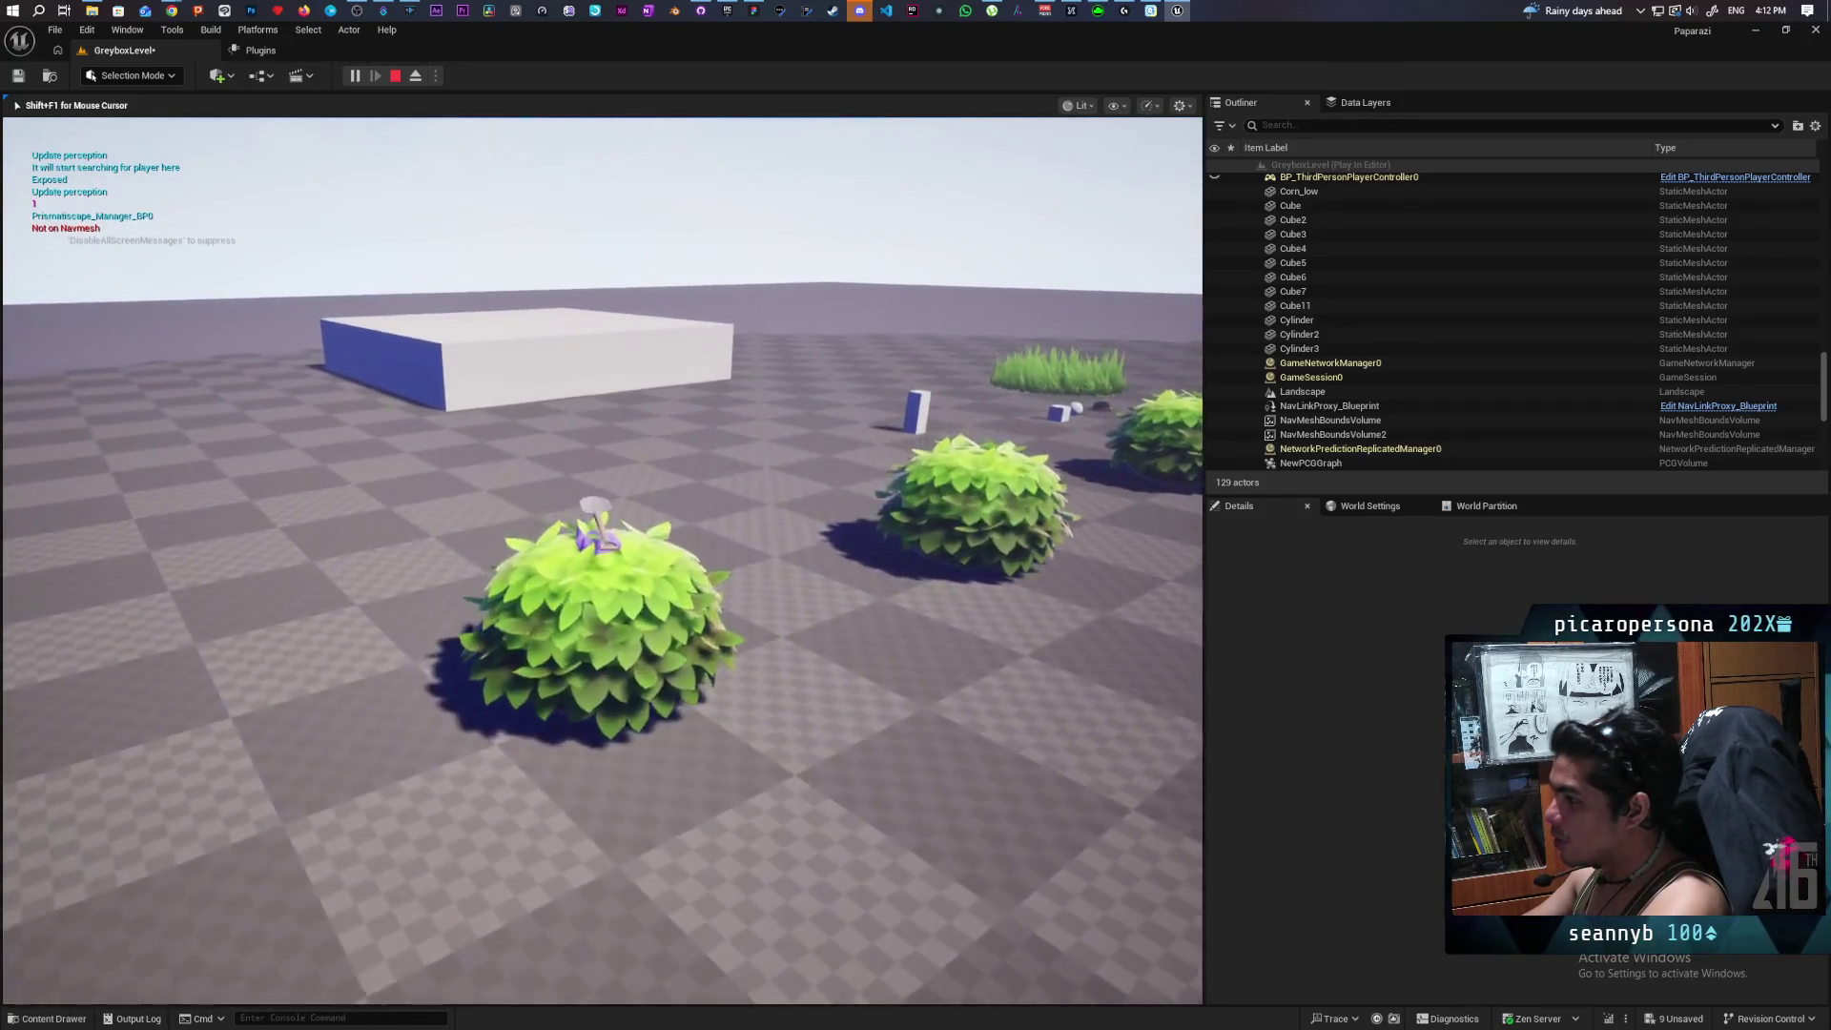
key("w")
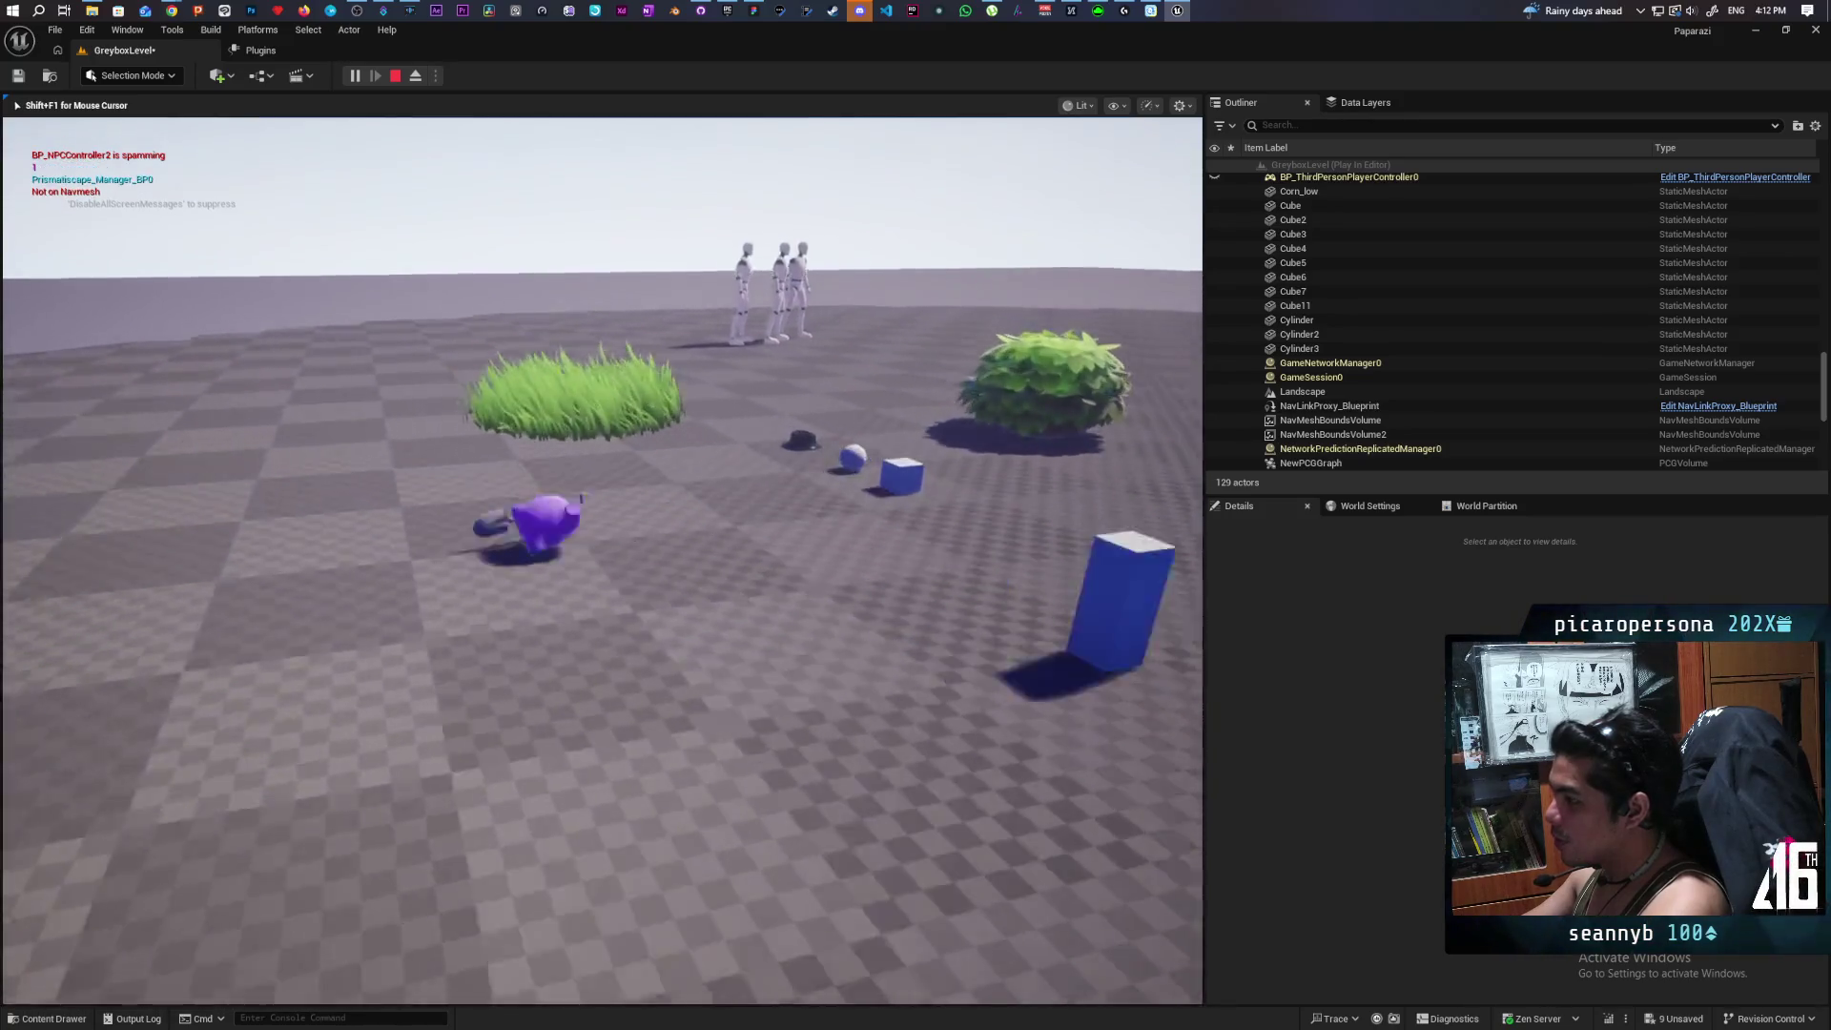
key("w")
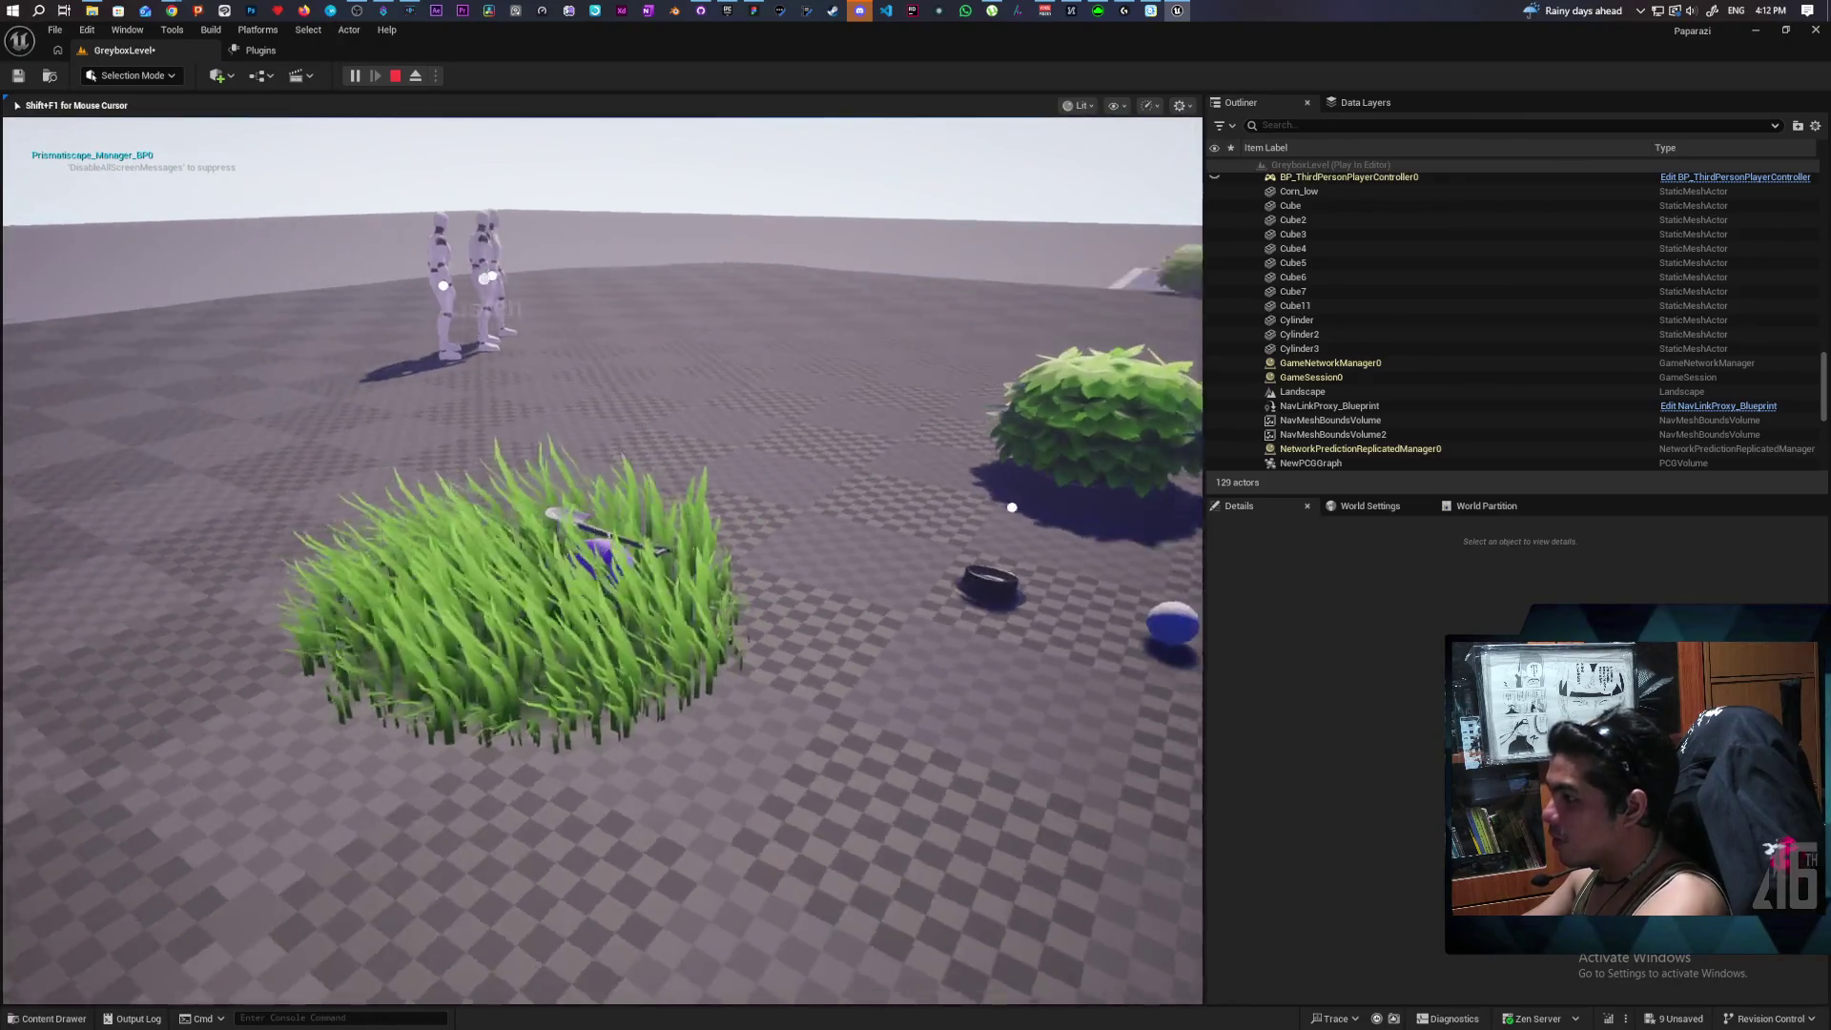
key("Escape")
mouse_move(751, 520)
left_mouse_down()
mouse_move(706, 515)
mouse_move(658, 548)
left_mouse_up()
key("w")
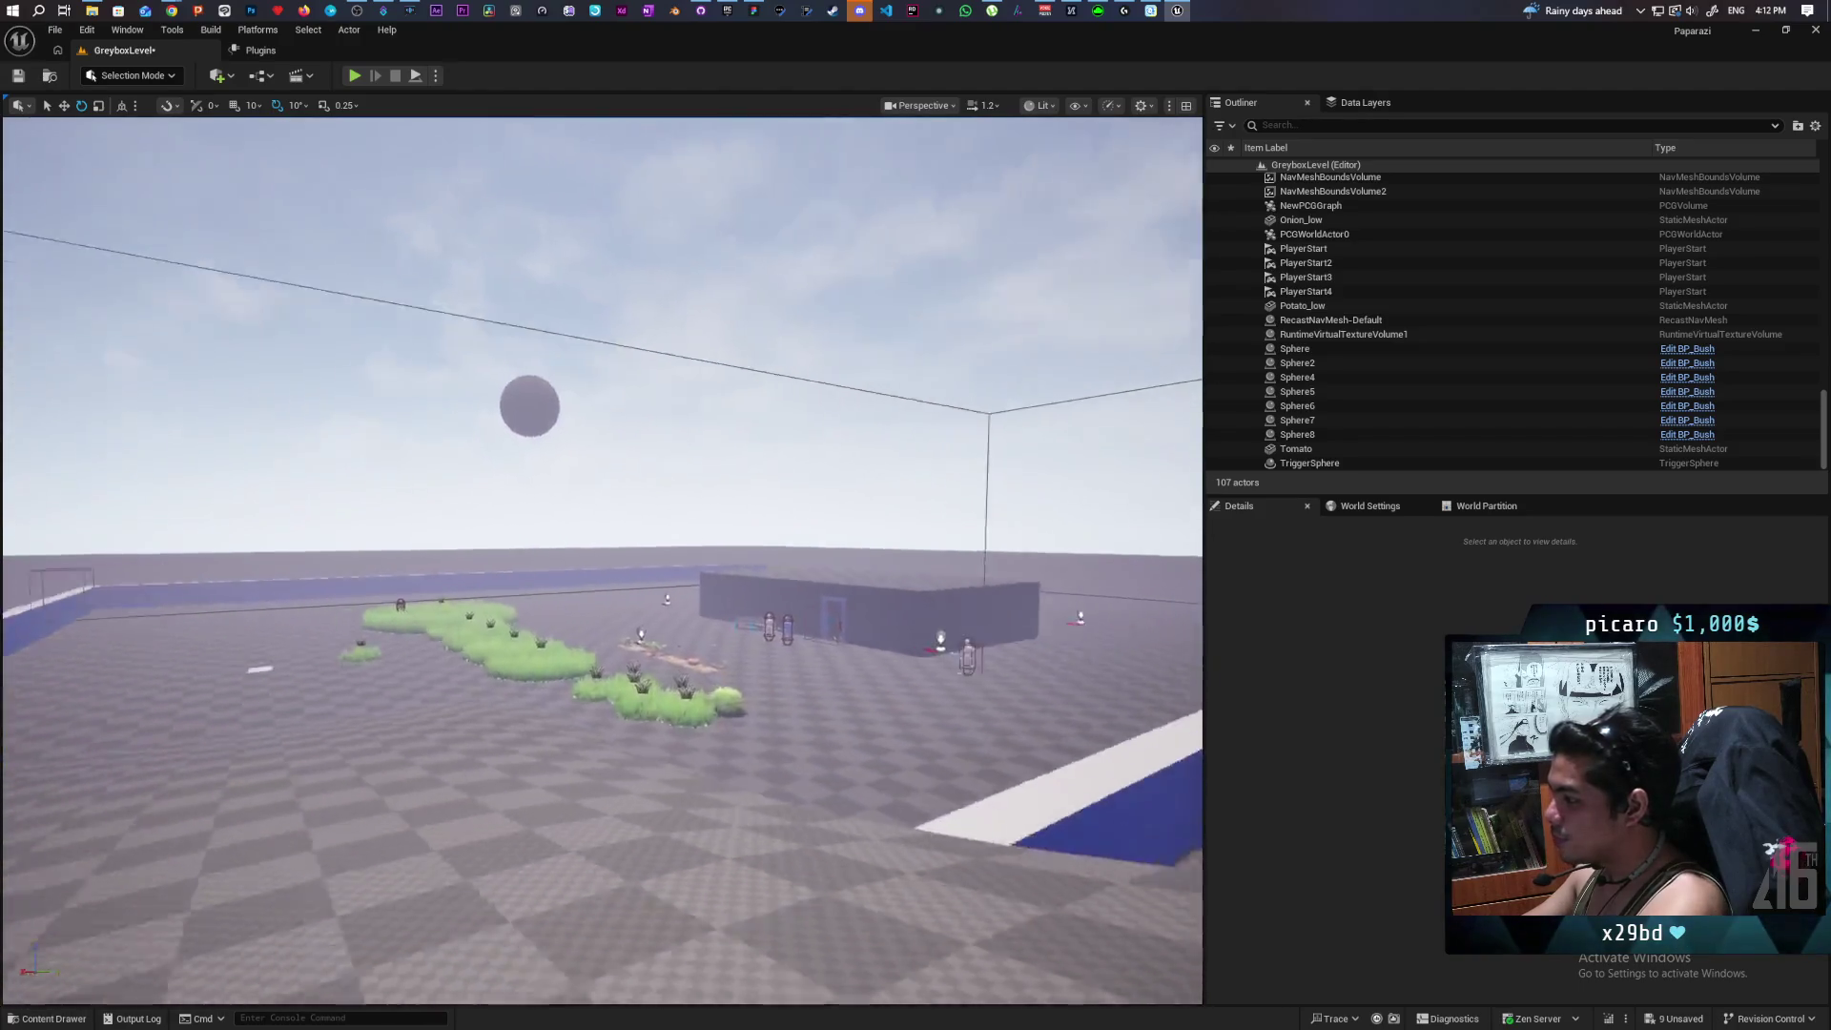
Lock BP_ObjectBase2's scale ratio and set its uniform scale to 2.0.
key("w")
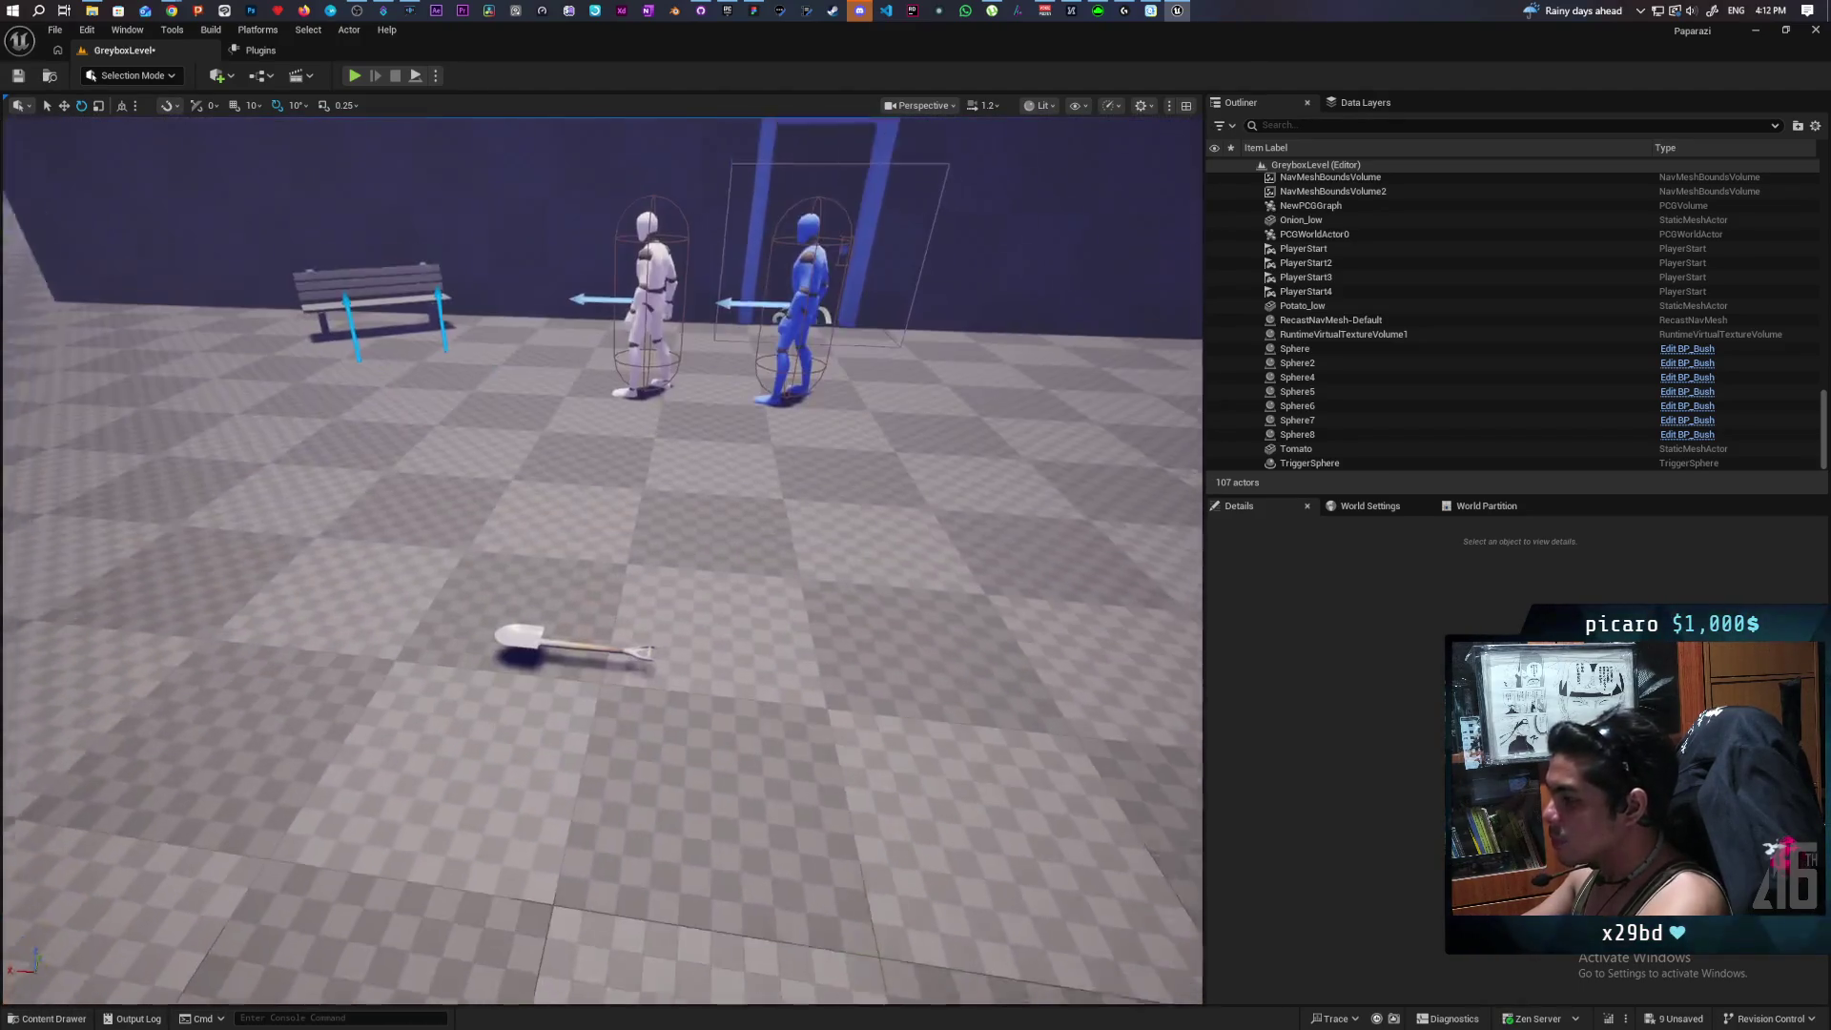
left_click(501, 616)
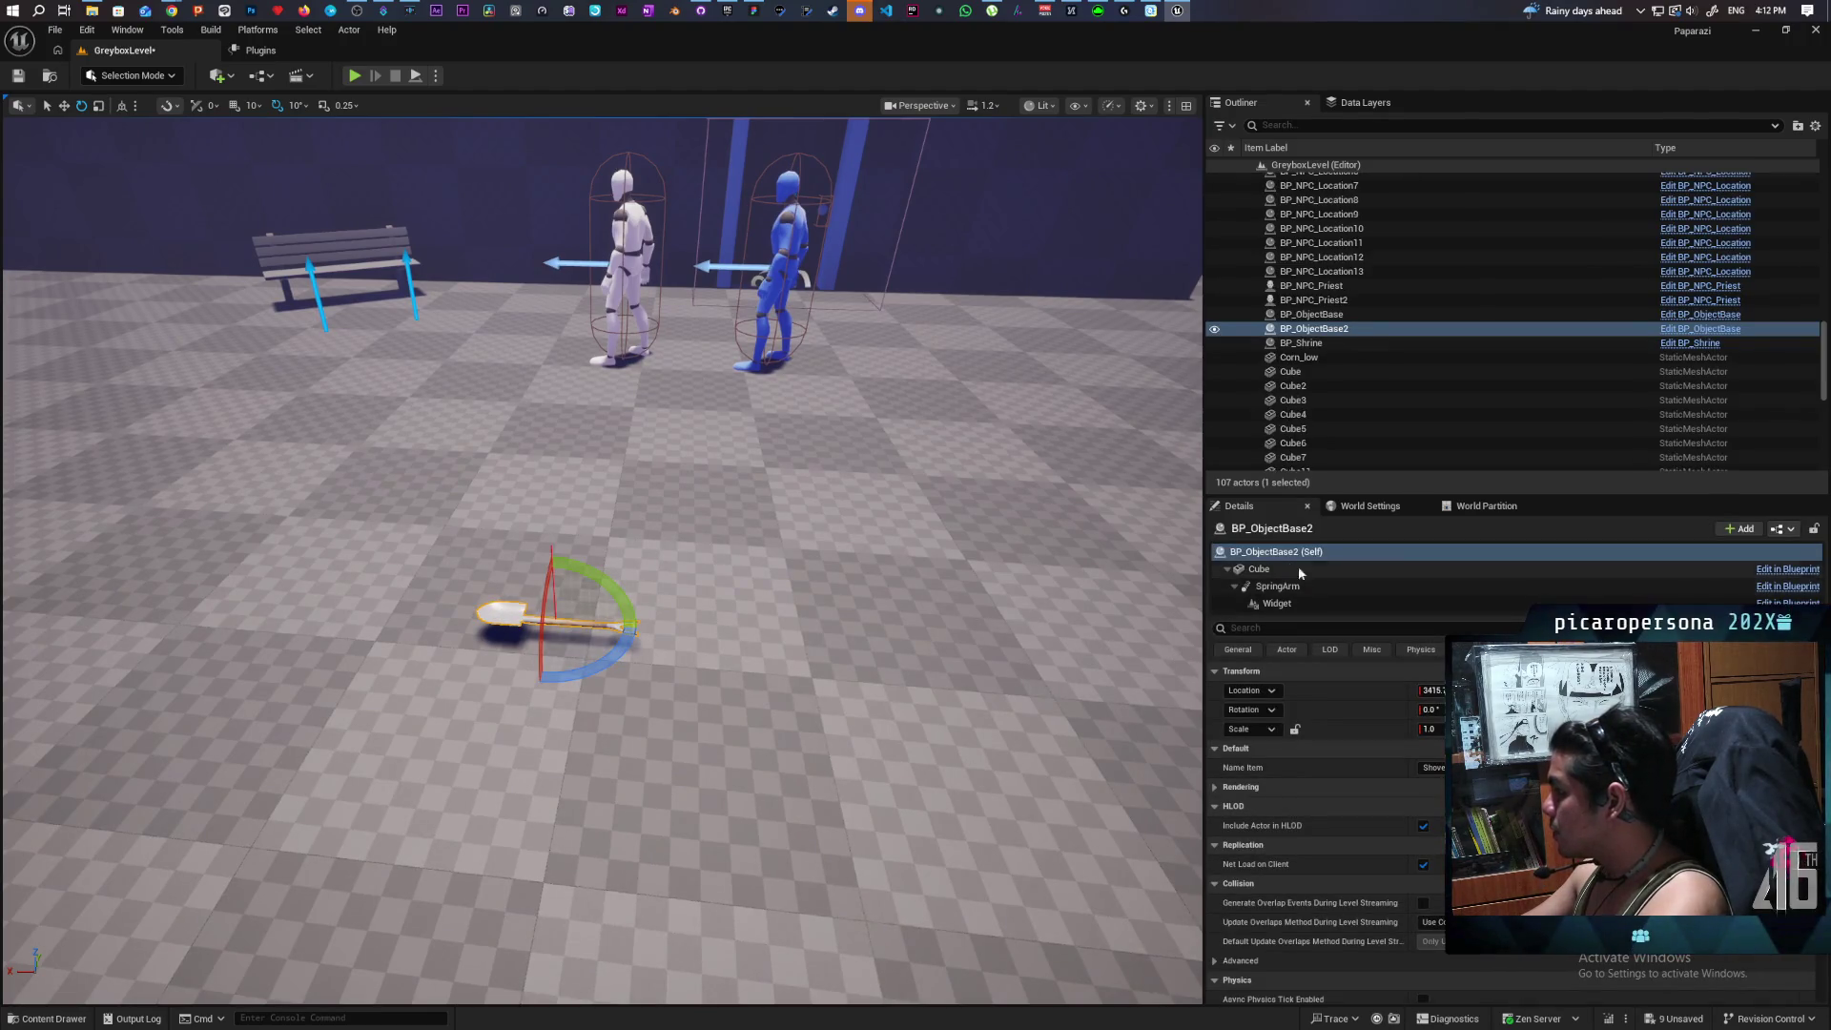
left_click(1287, 568)
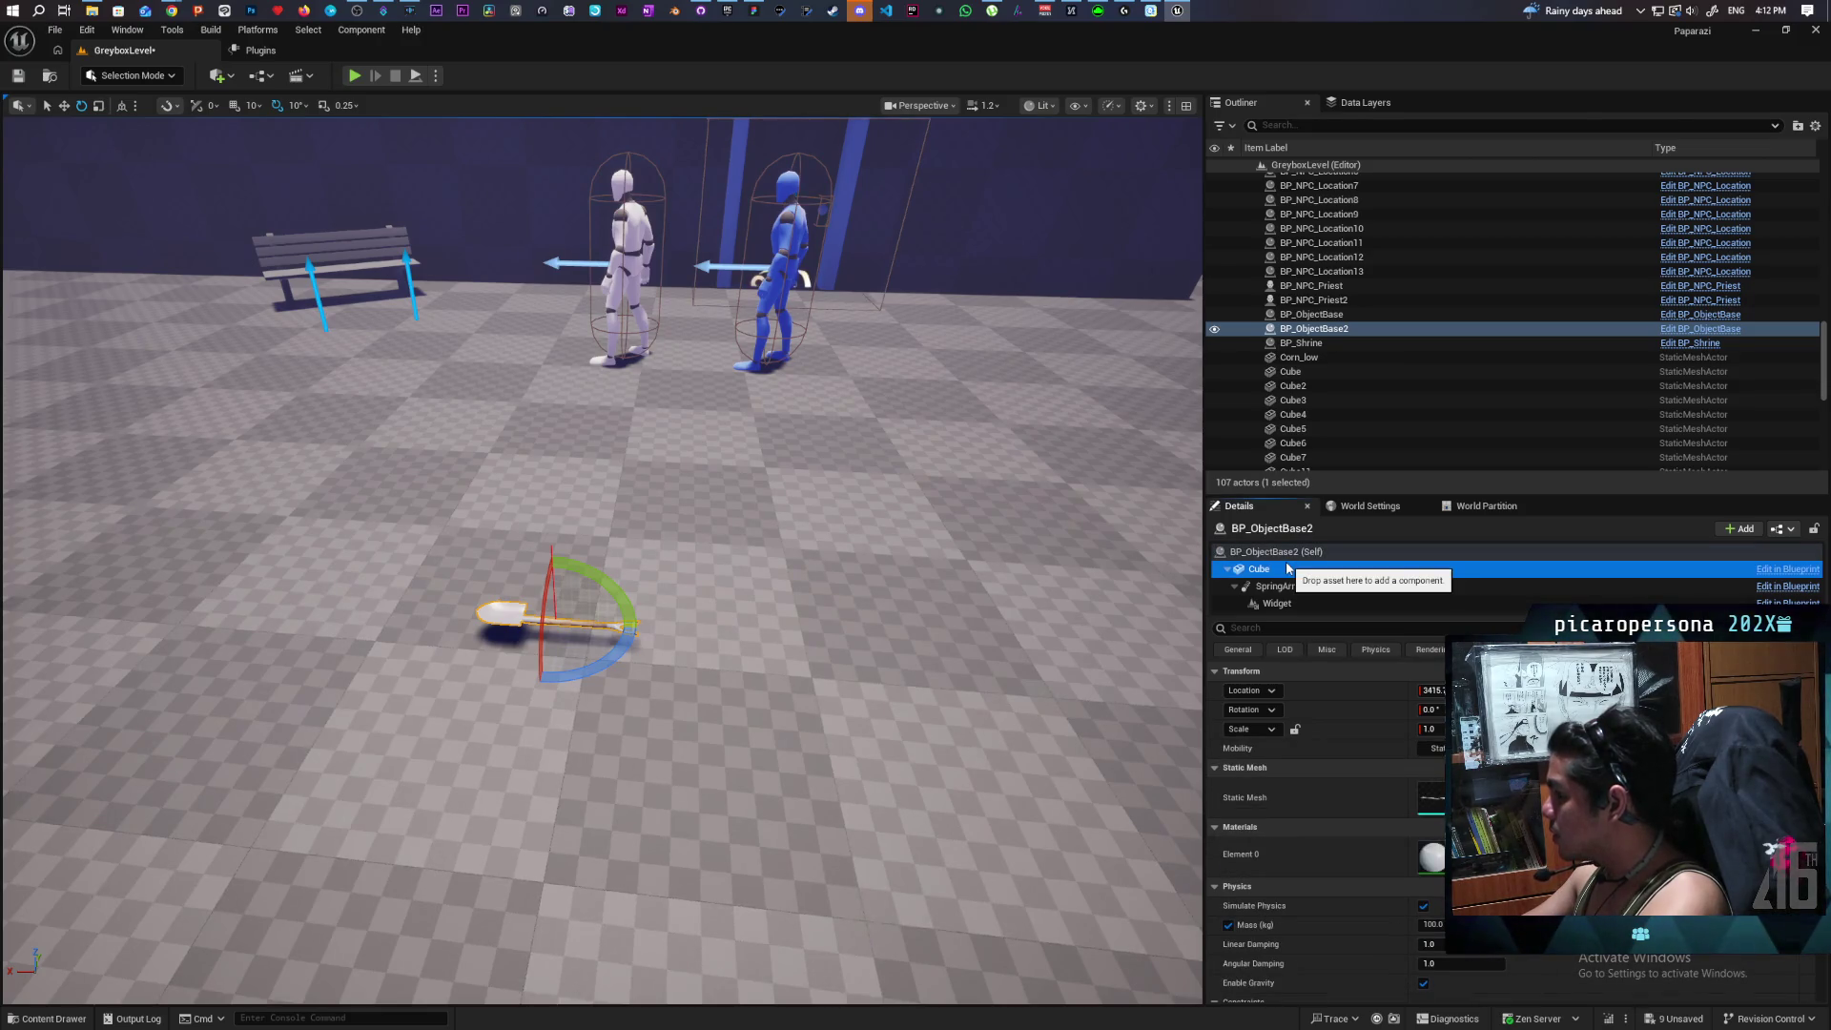
left_click(1275, 551)
left_click(1295, 729)
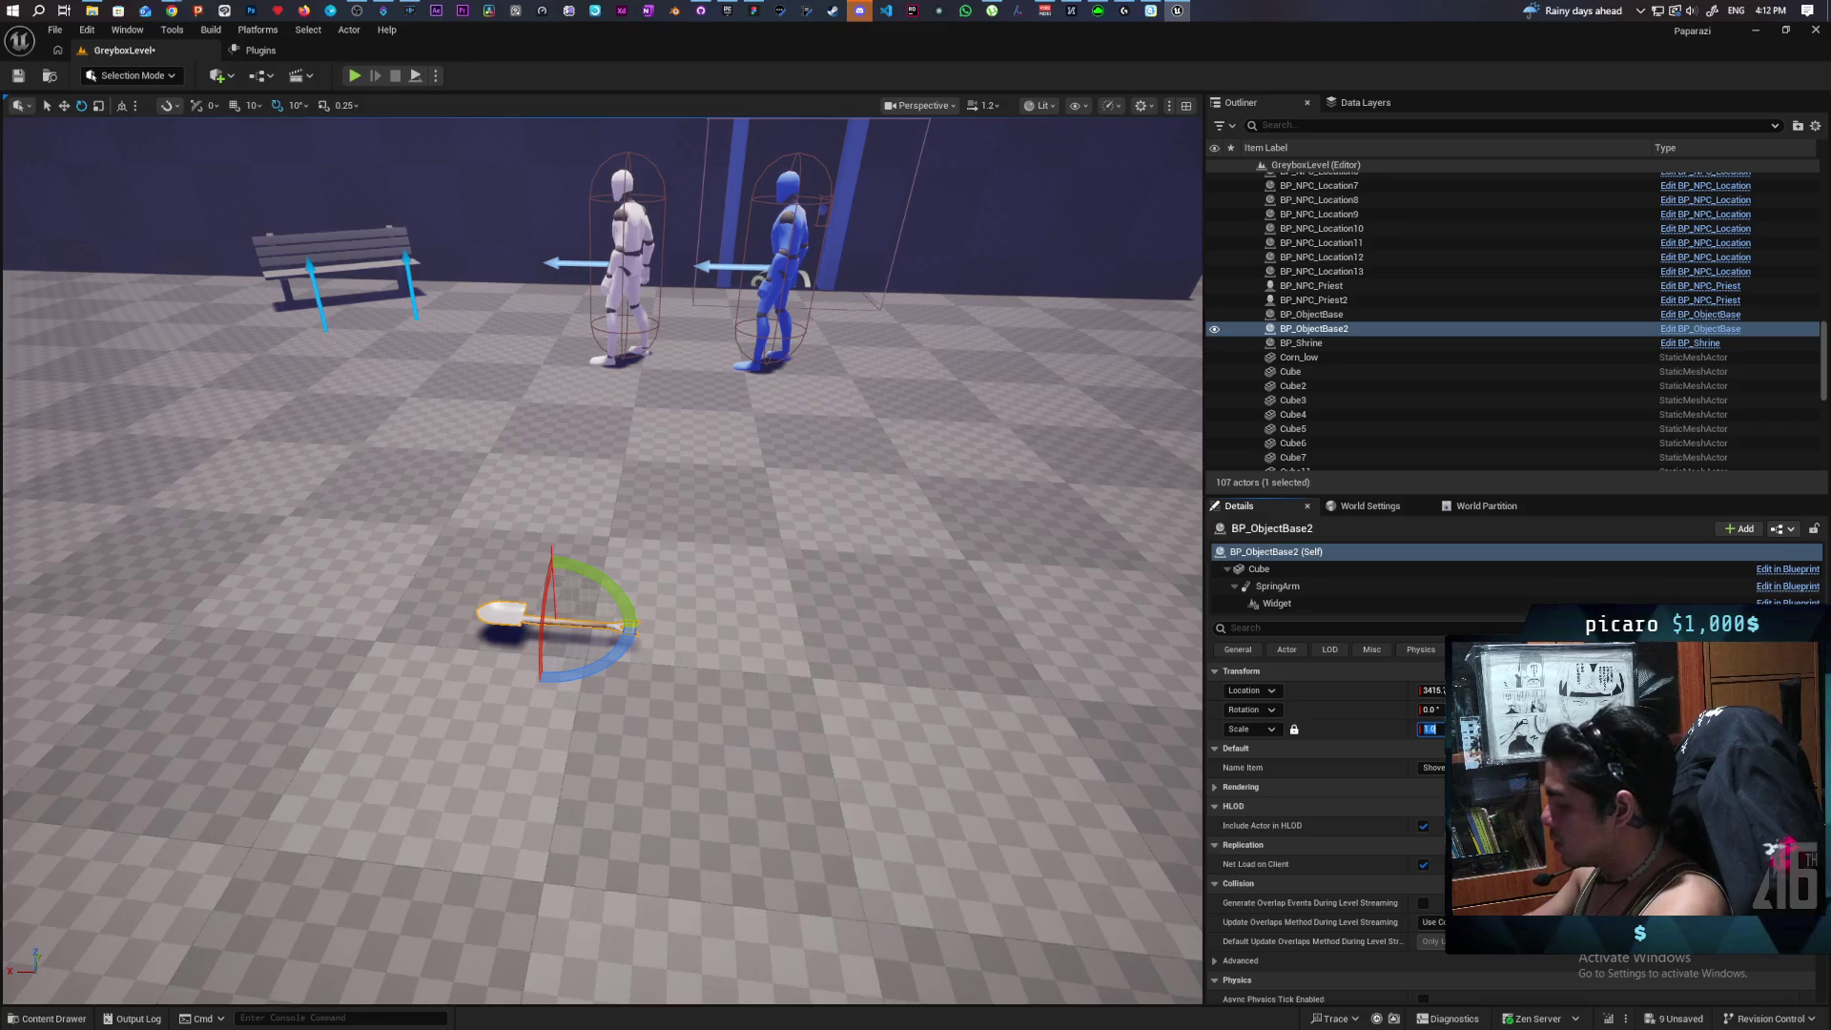
type("2")
key("Return")
Frame the enlarged shovel pickup lying flat and save the level.
left_click_drag(668, 477, 267, 477)
key("f")
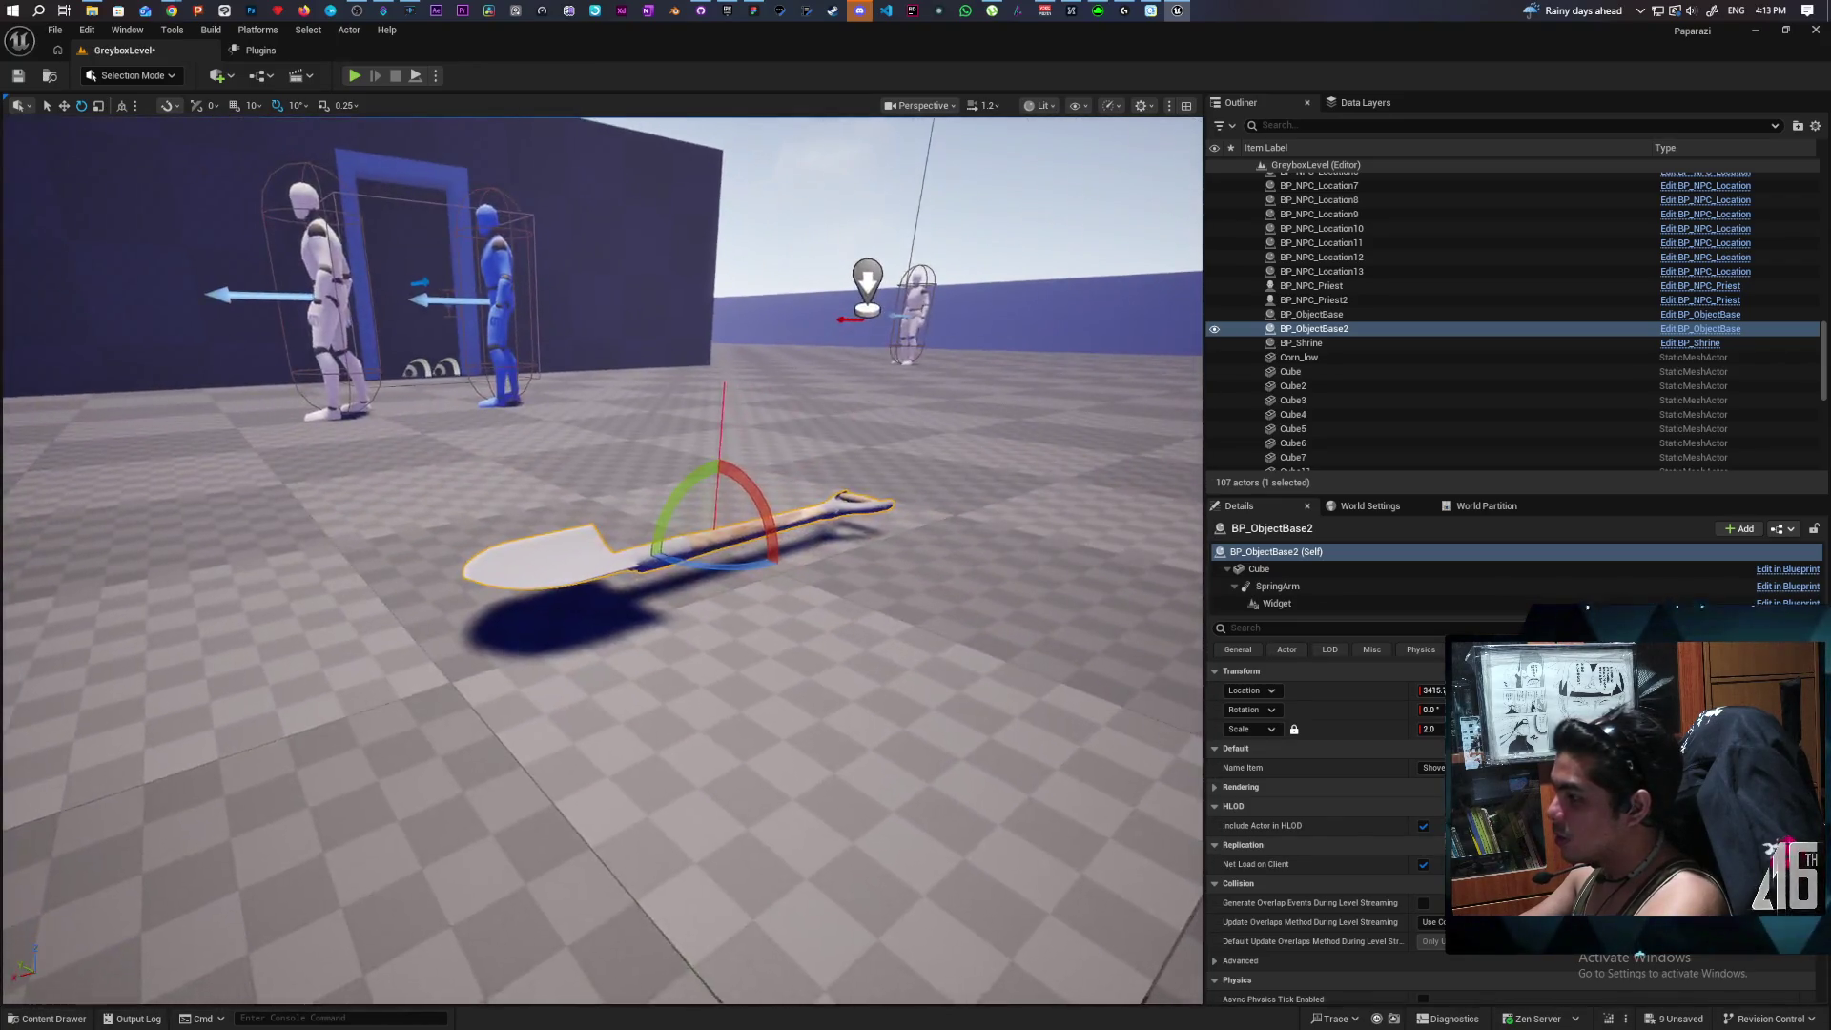
left_click_drag(610, 477, 477, 477)
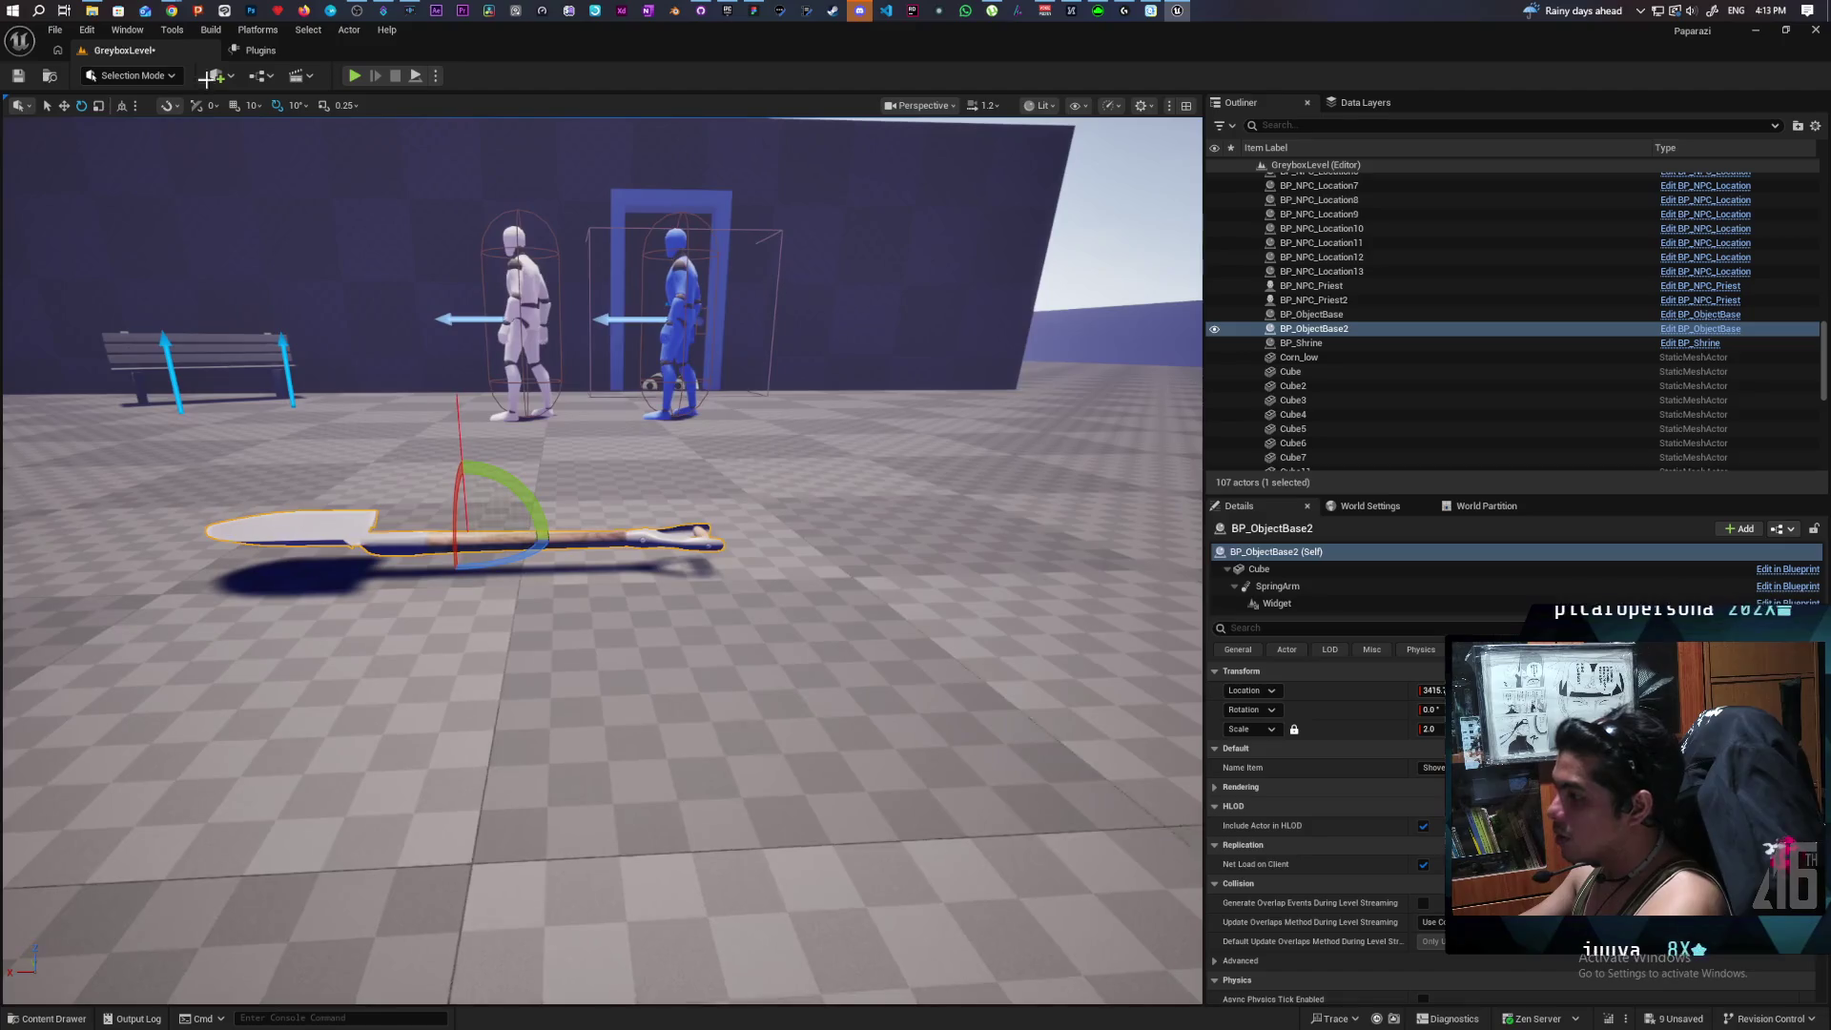
left_click(16, 77)
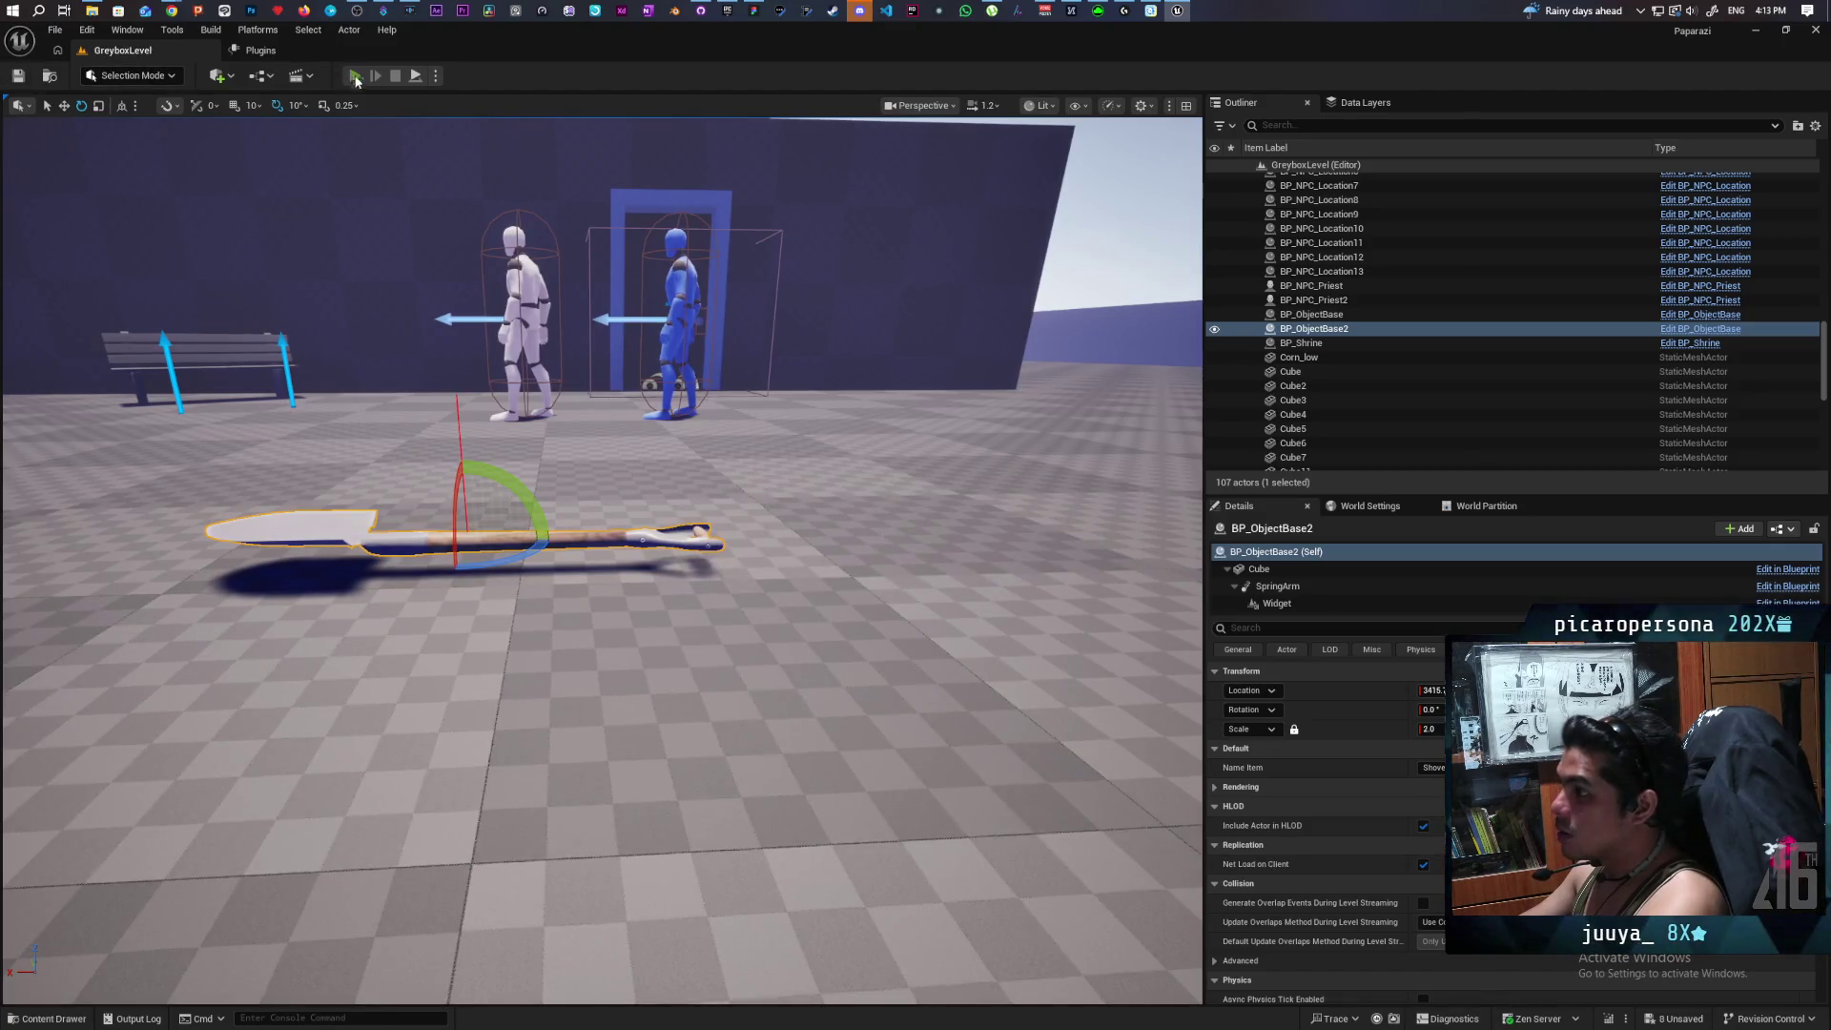
left_click(355, 77)
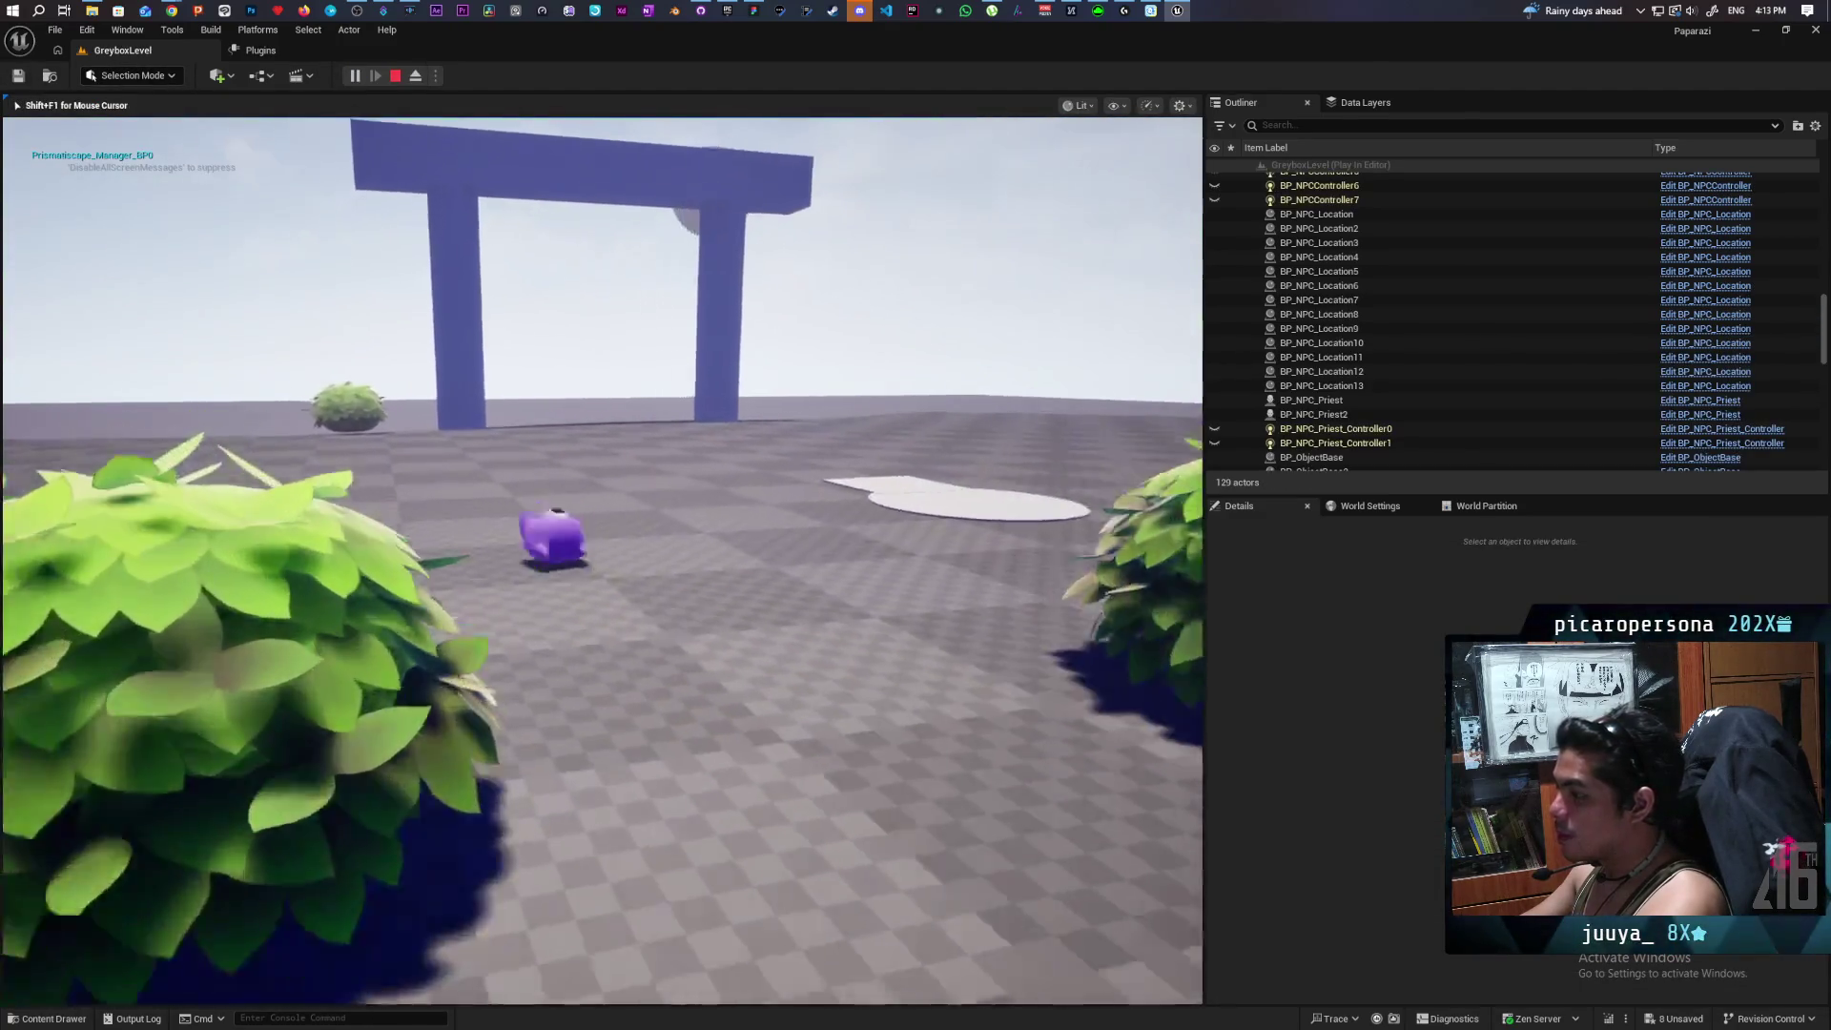
key("w")
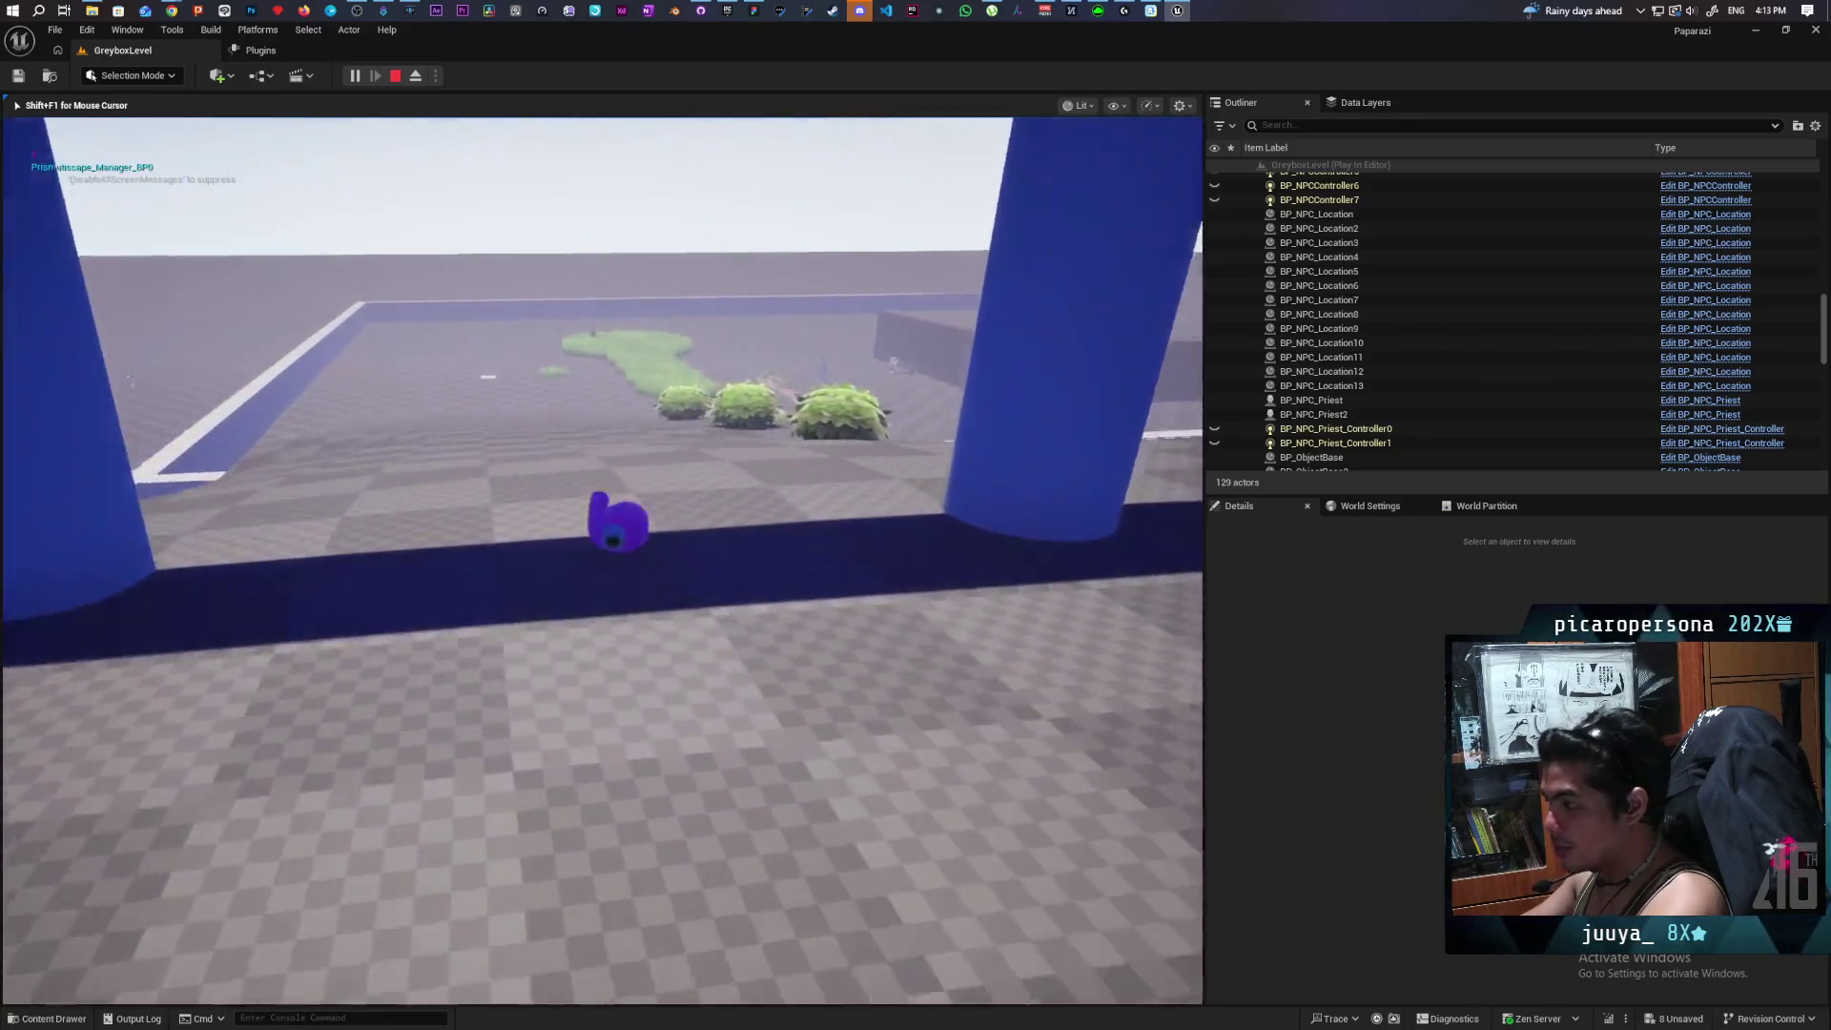
key("w")
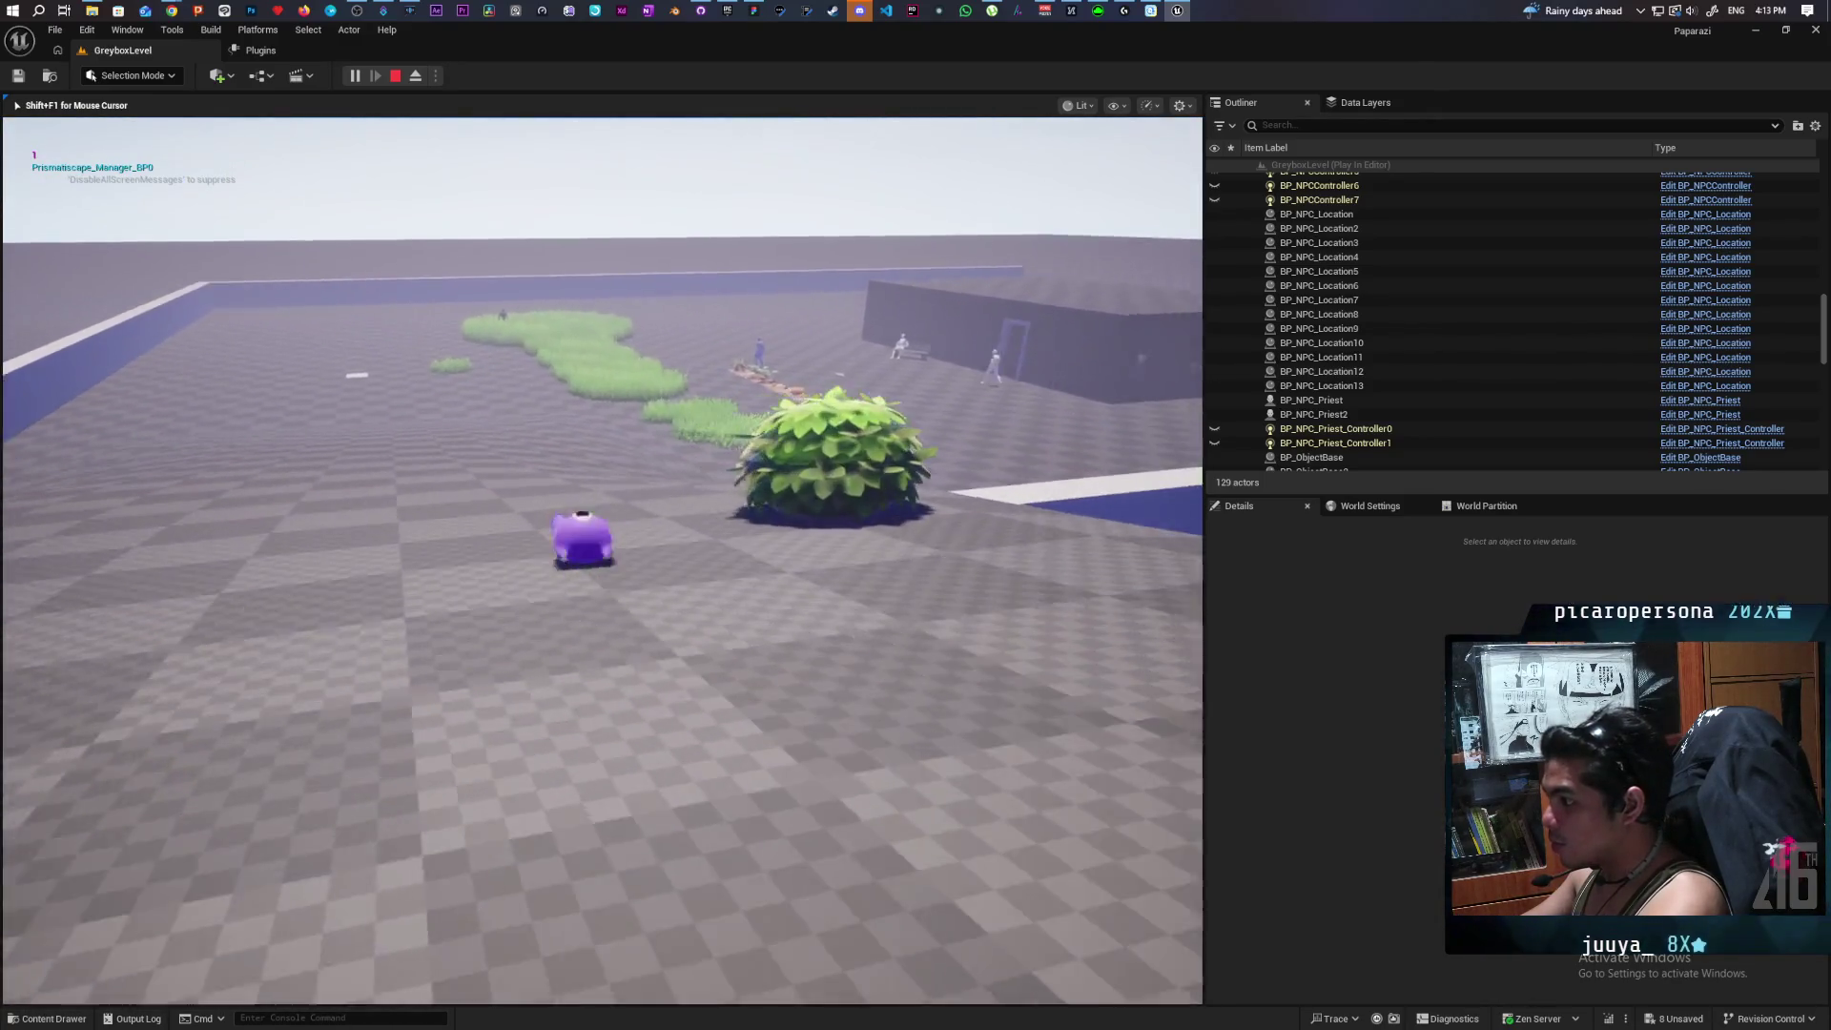
key("w")
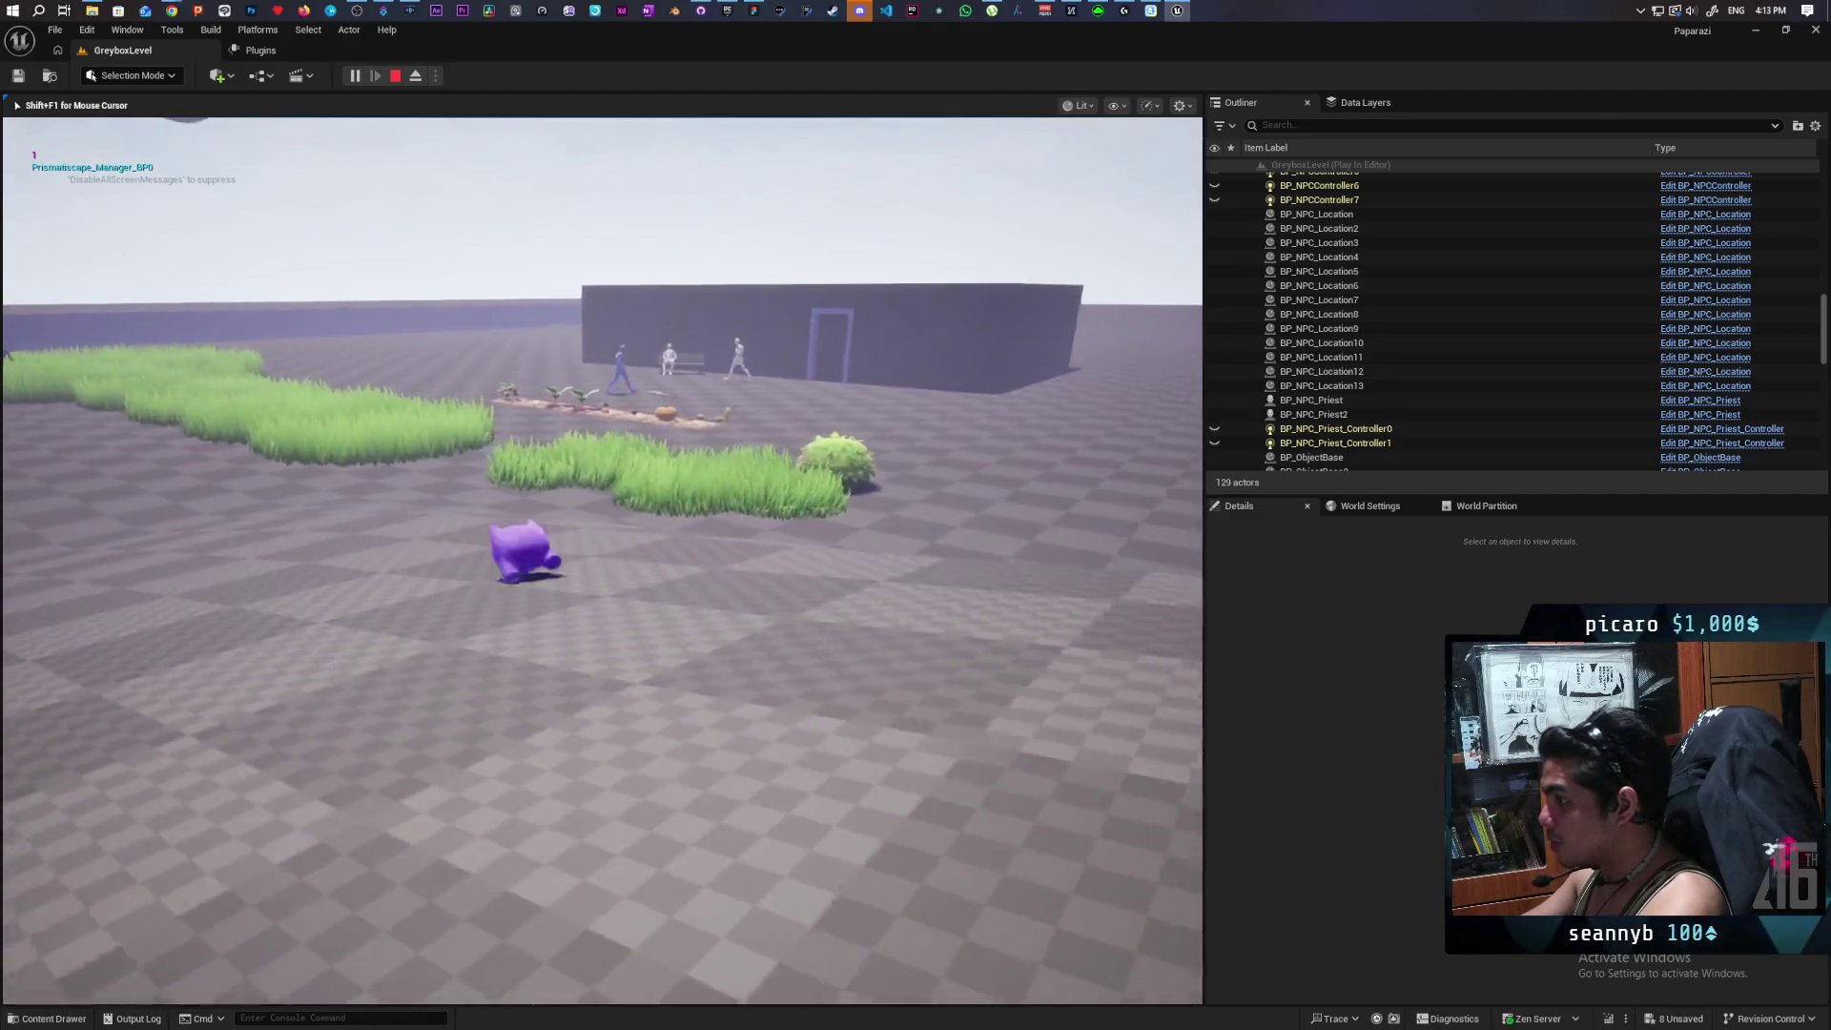
key("space")
key("w")
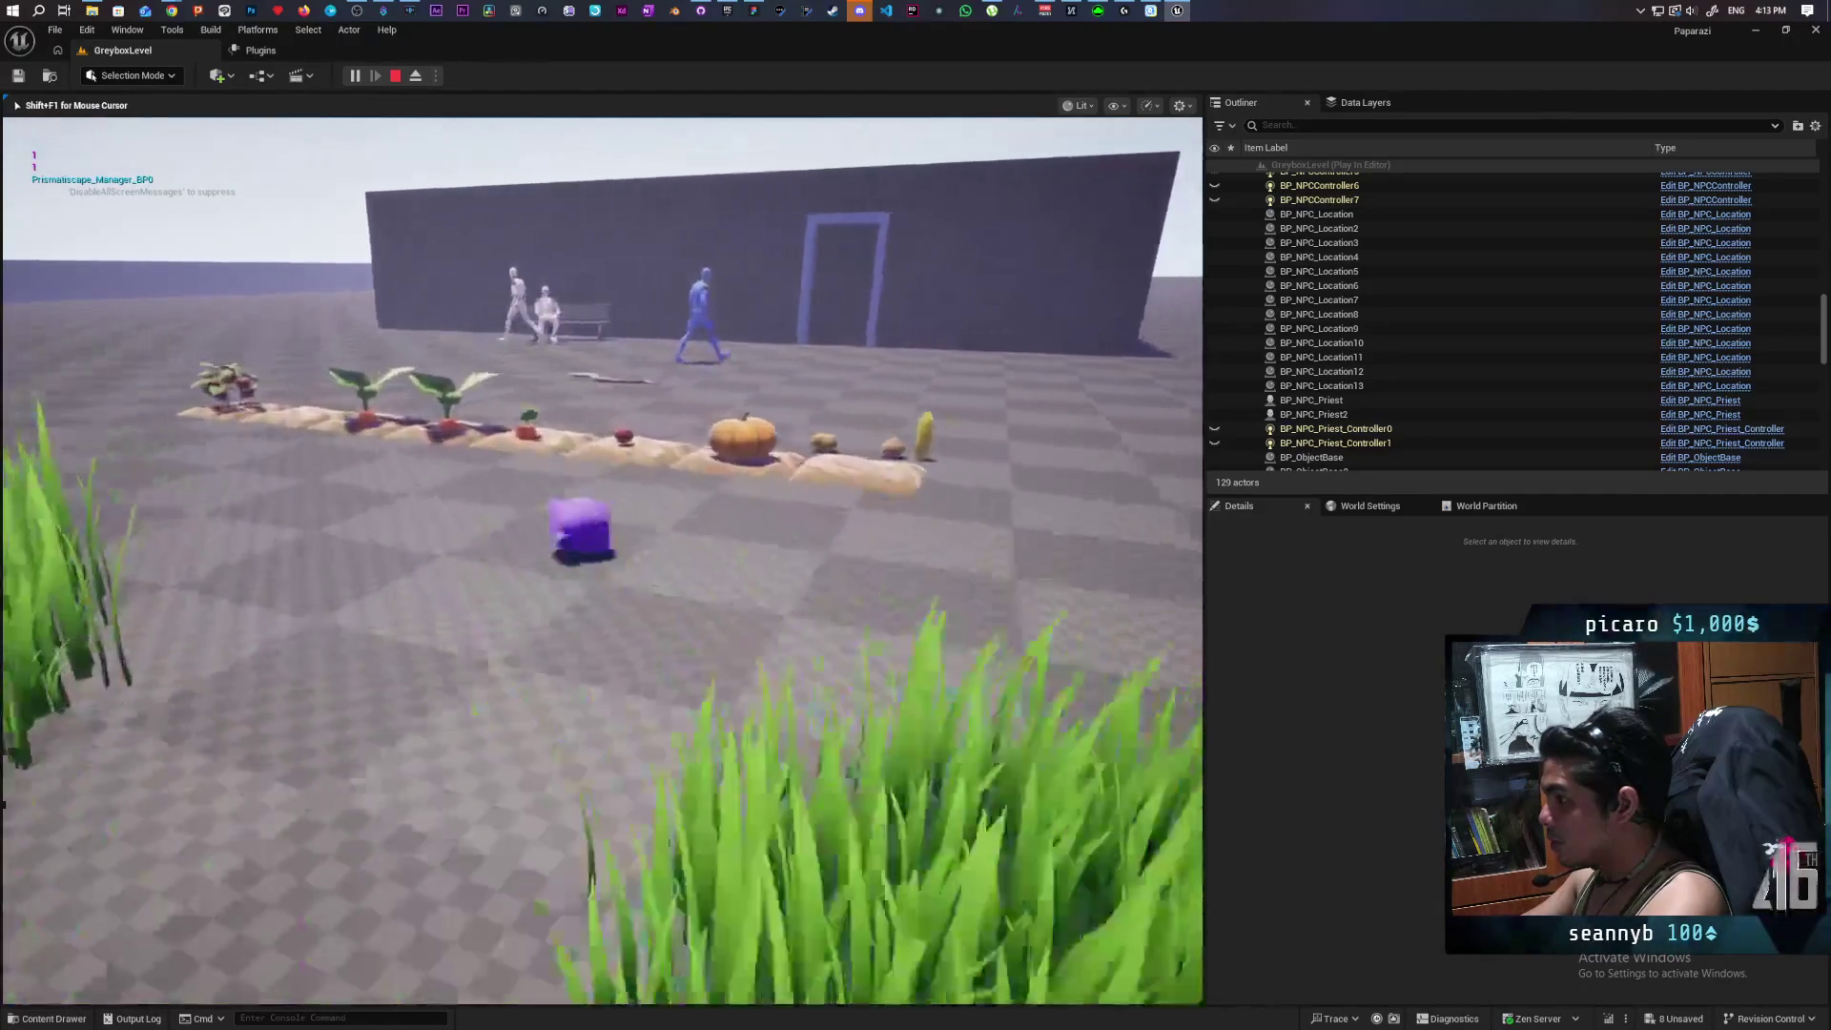
key("w")
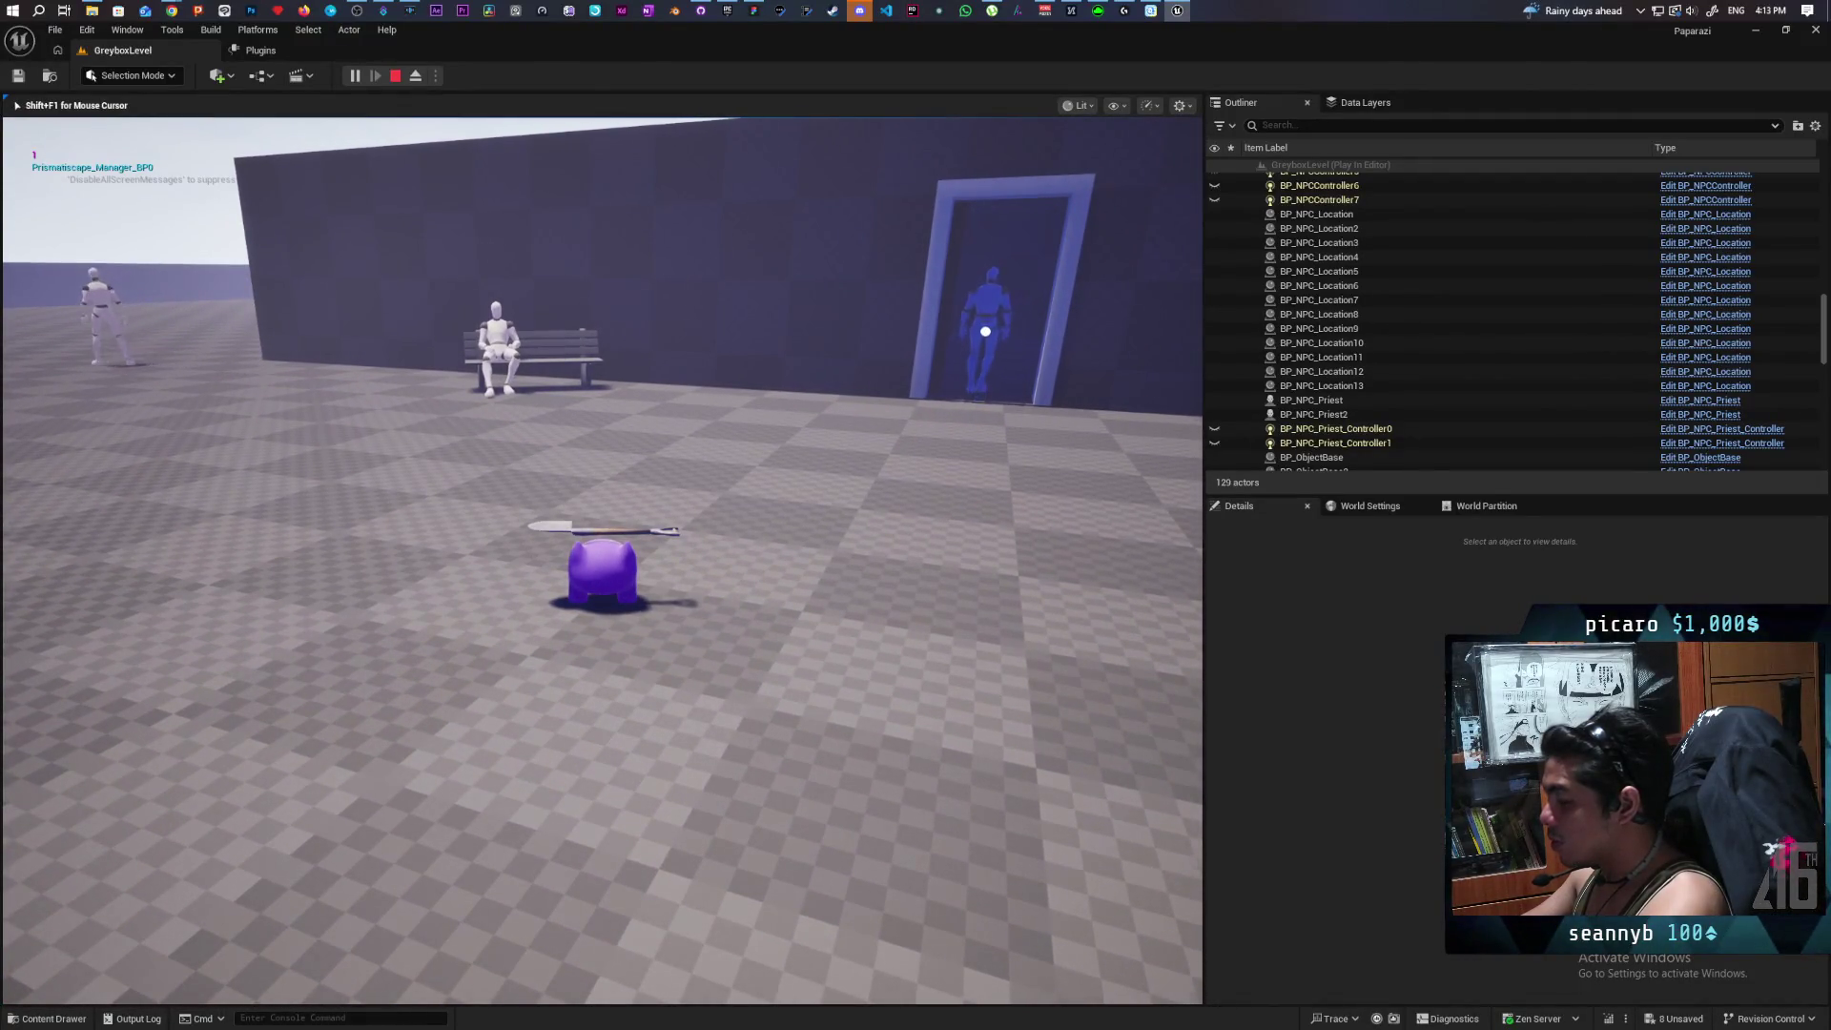
key("Escape")
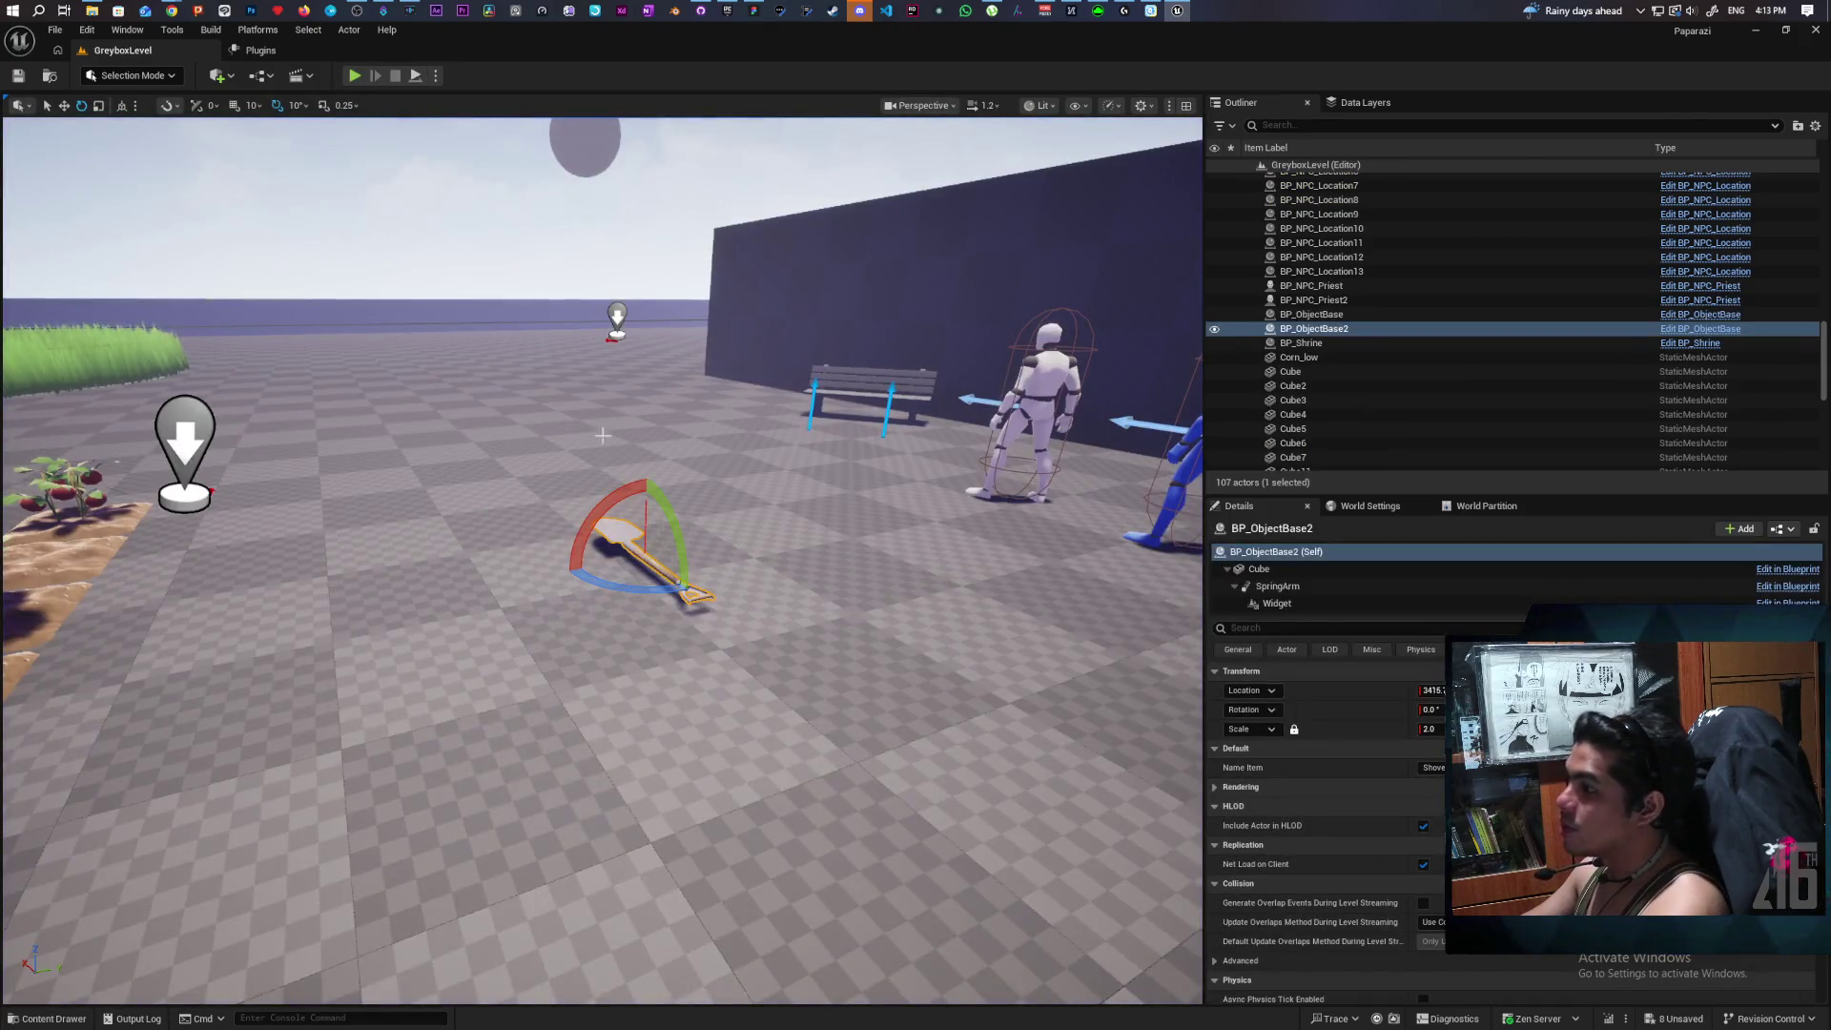
Place an extra Shovel1 mesh on the floor and set its scale to 2.0.
left_click_drag(729, 551, 682, 563)
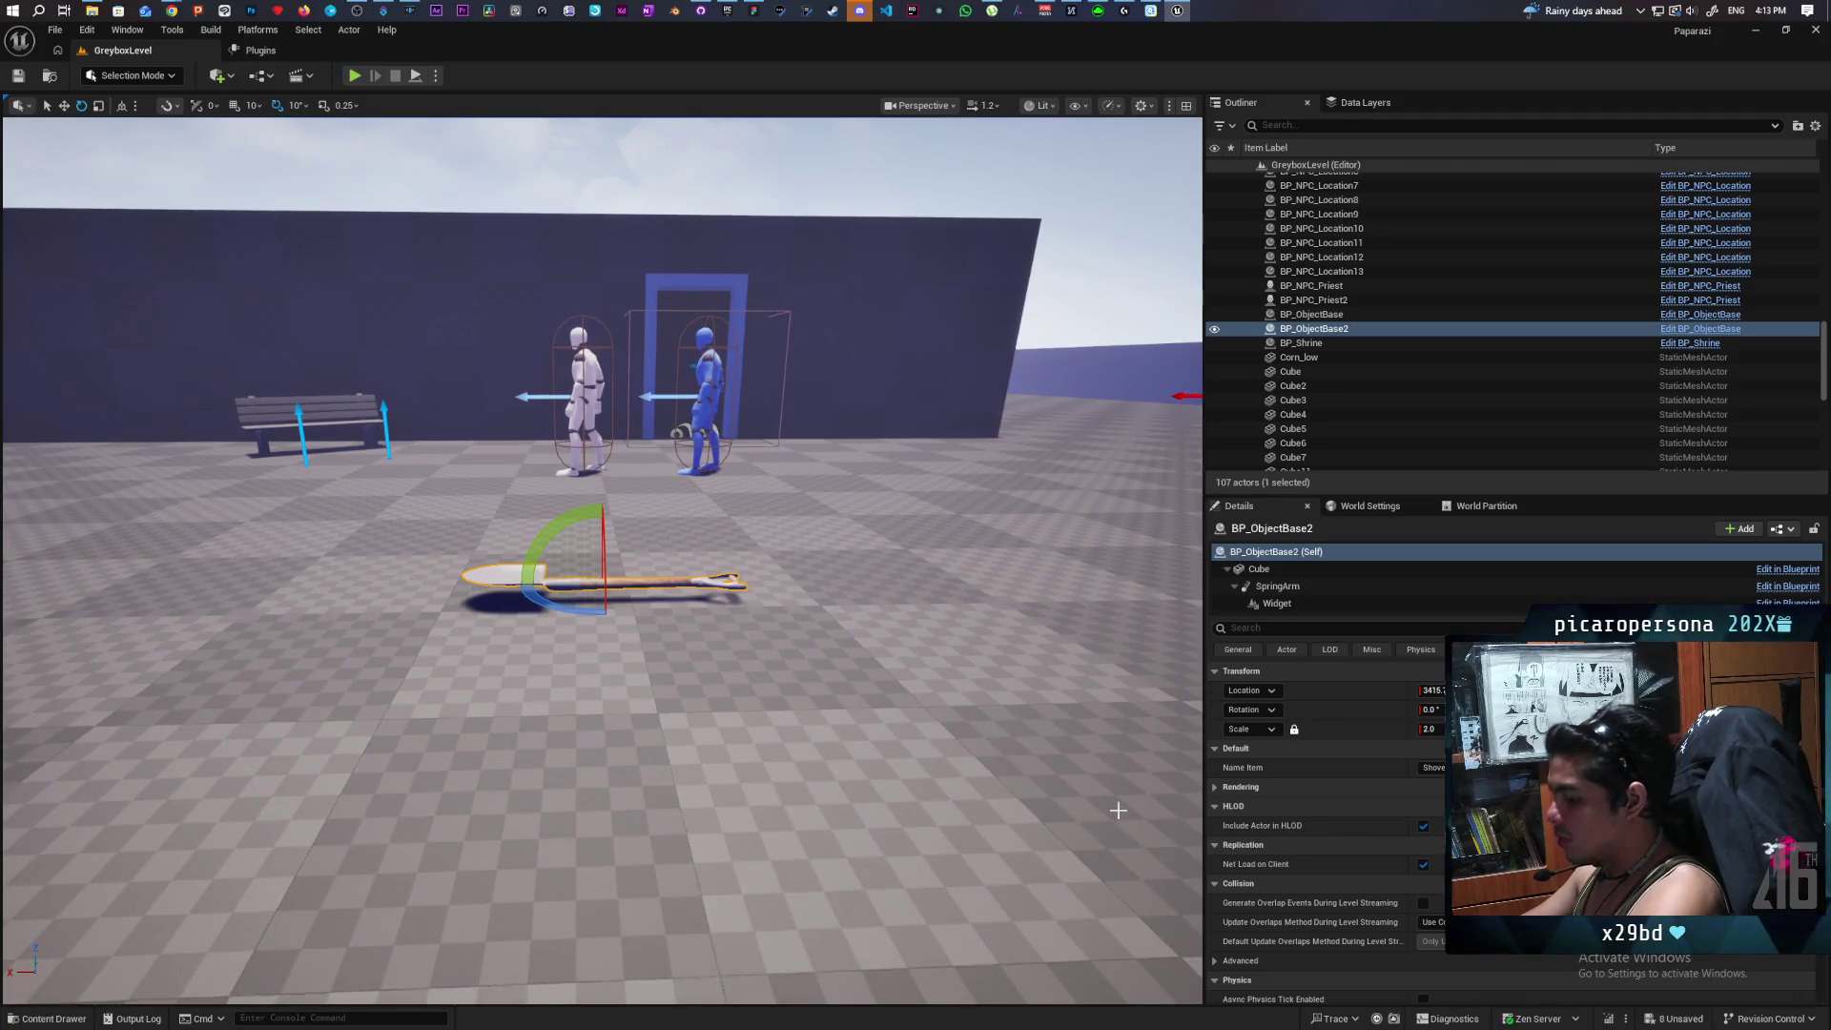
left_click(1290, 567)
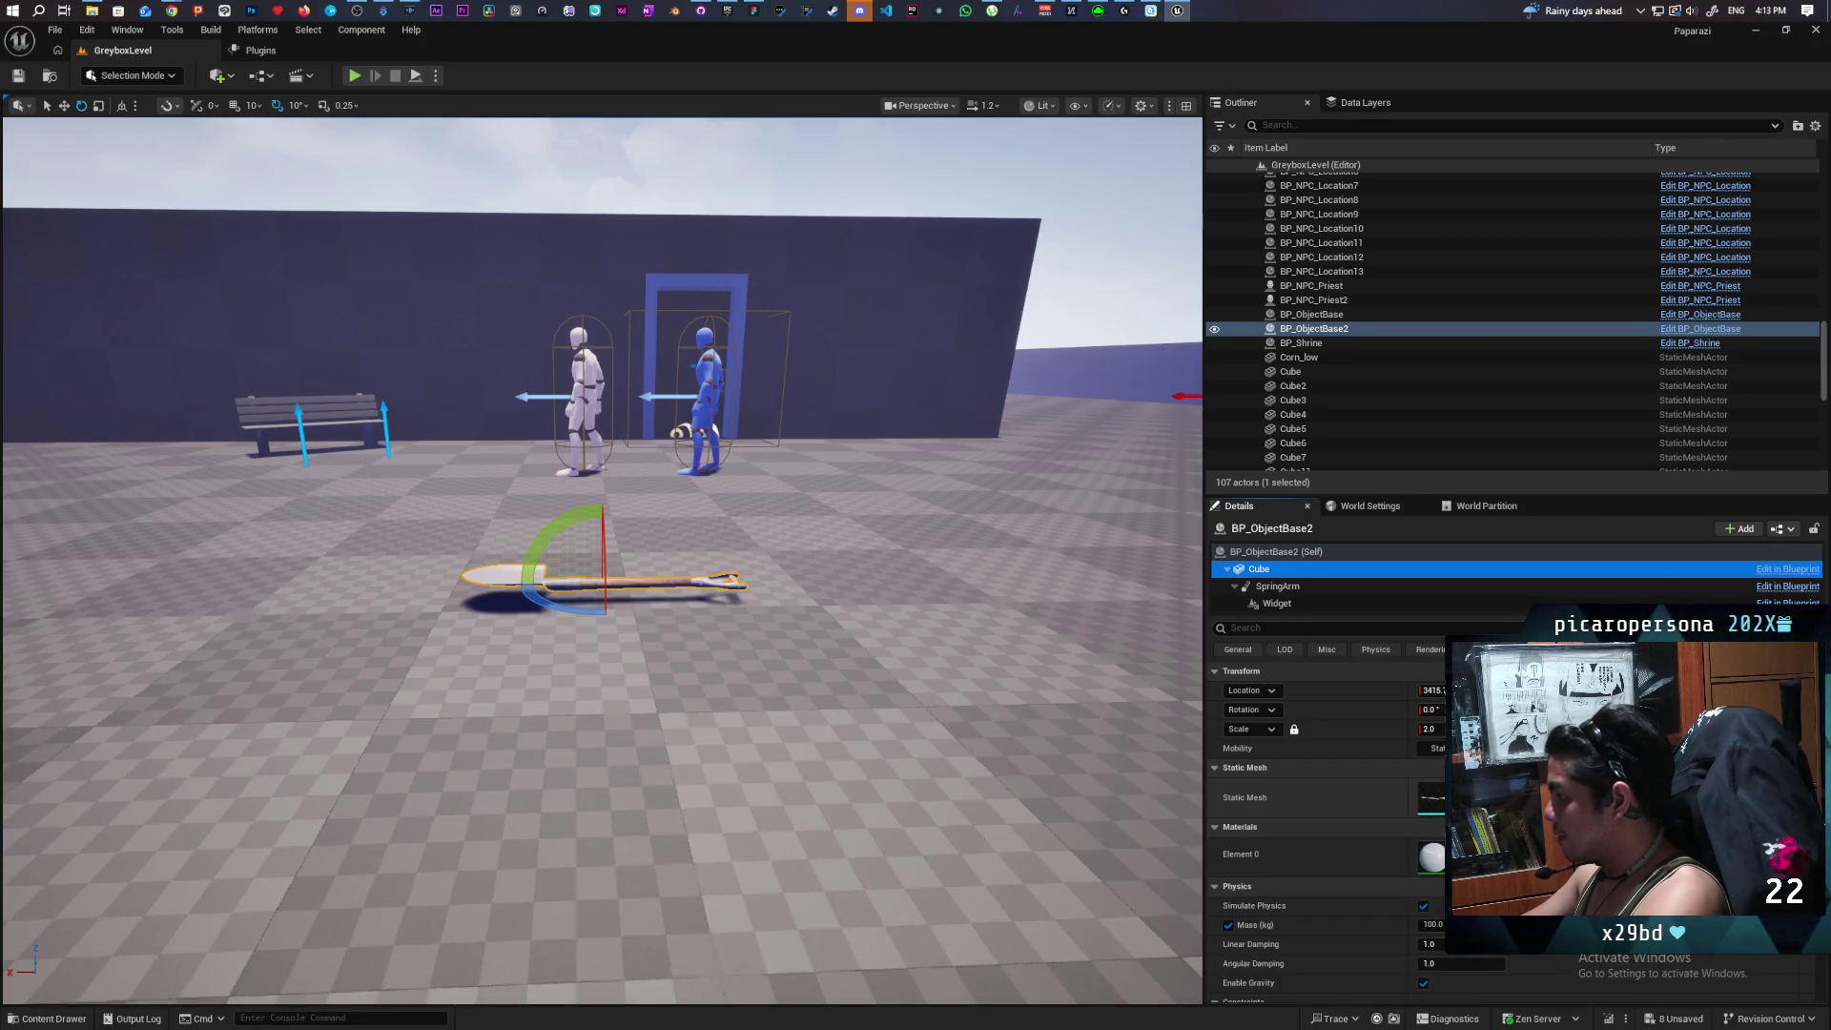
left_click(1483, 808)
left_click_drag(439, 763, 915, 572)
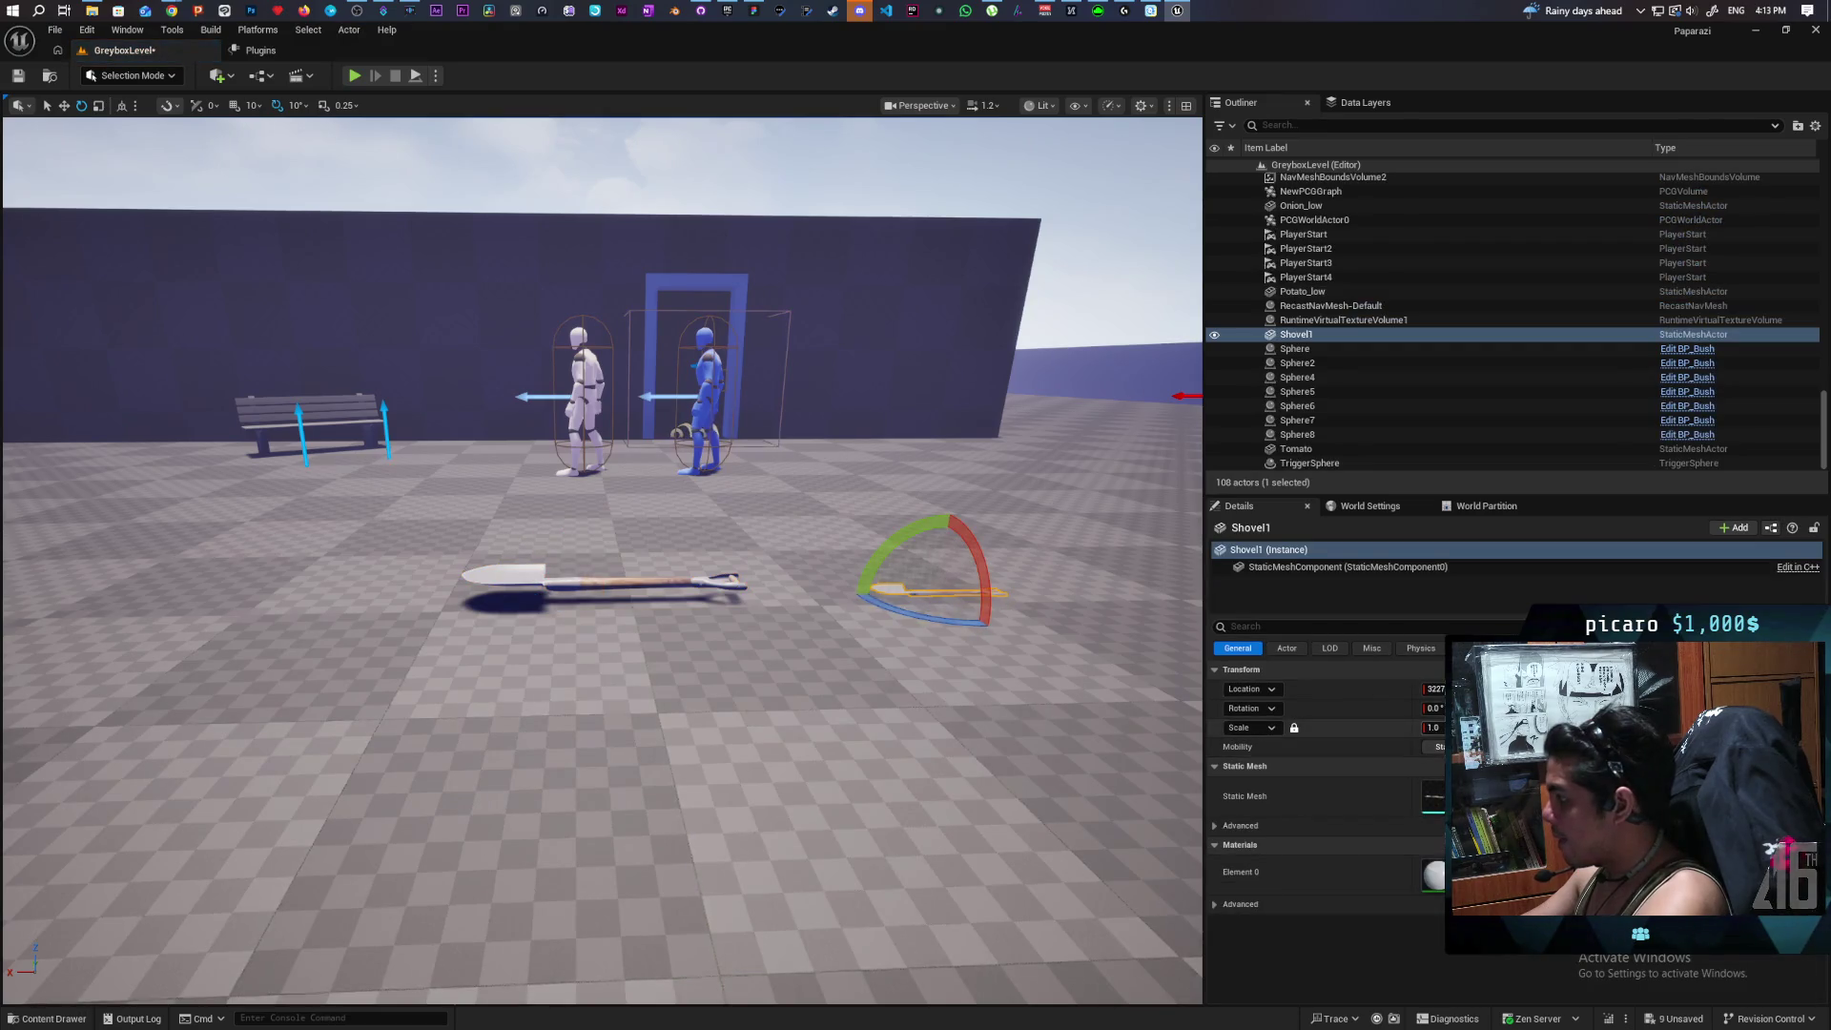
type("2")
key("Return")
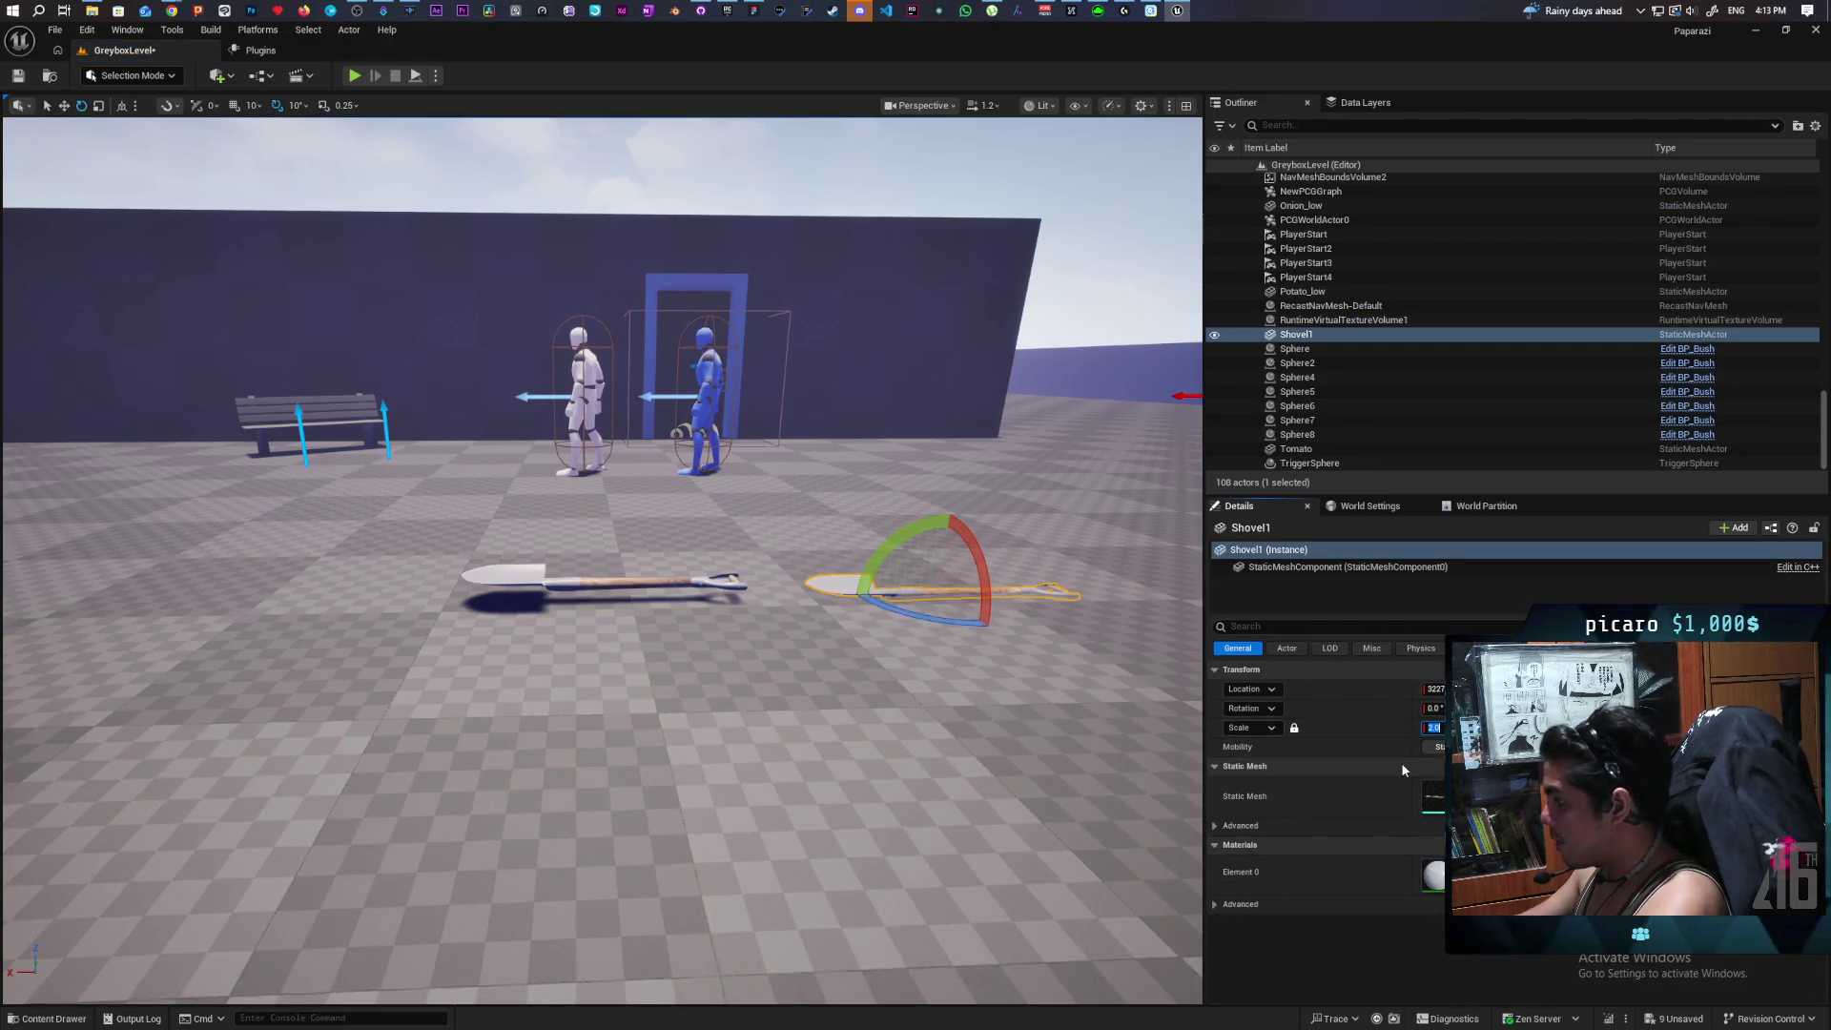
Bake the doubled scale into the Shovel1 mesh with Bake Transform, then return to Selection Mode.
left_click(139, 76)
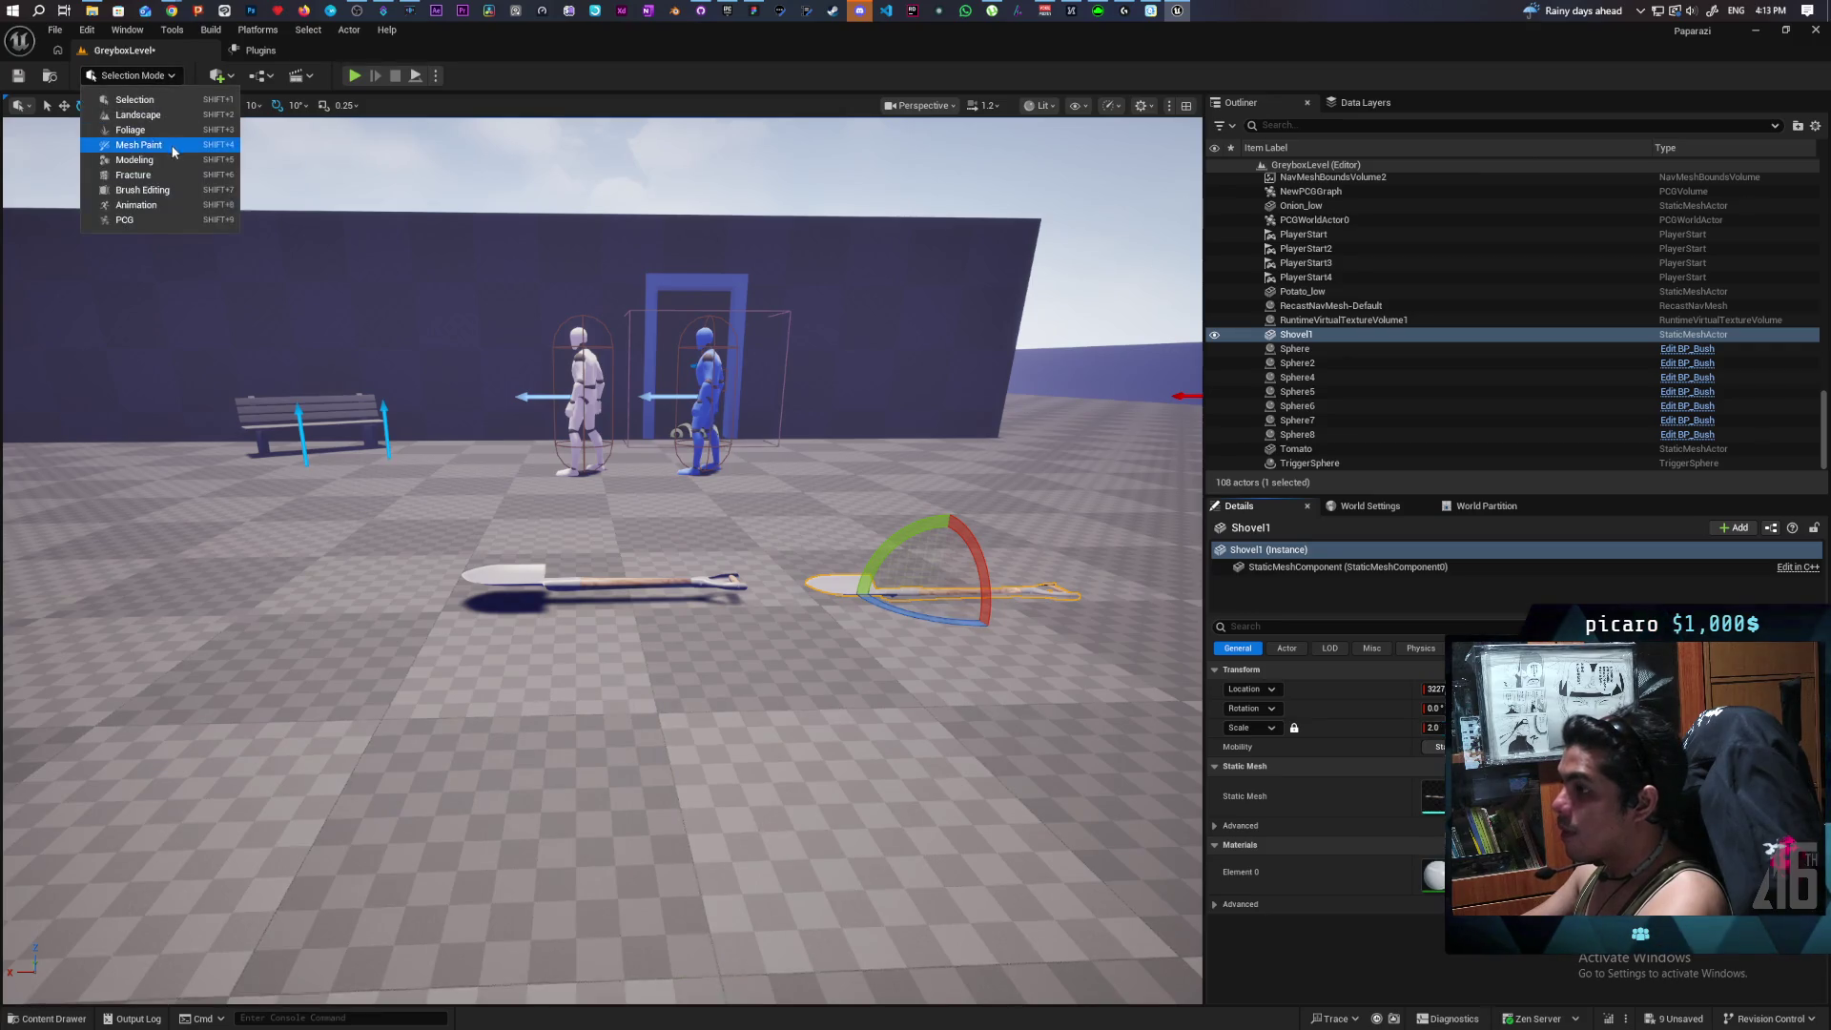
left_click(143, 160)
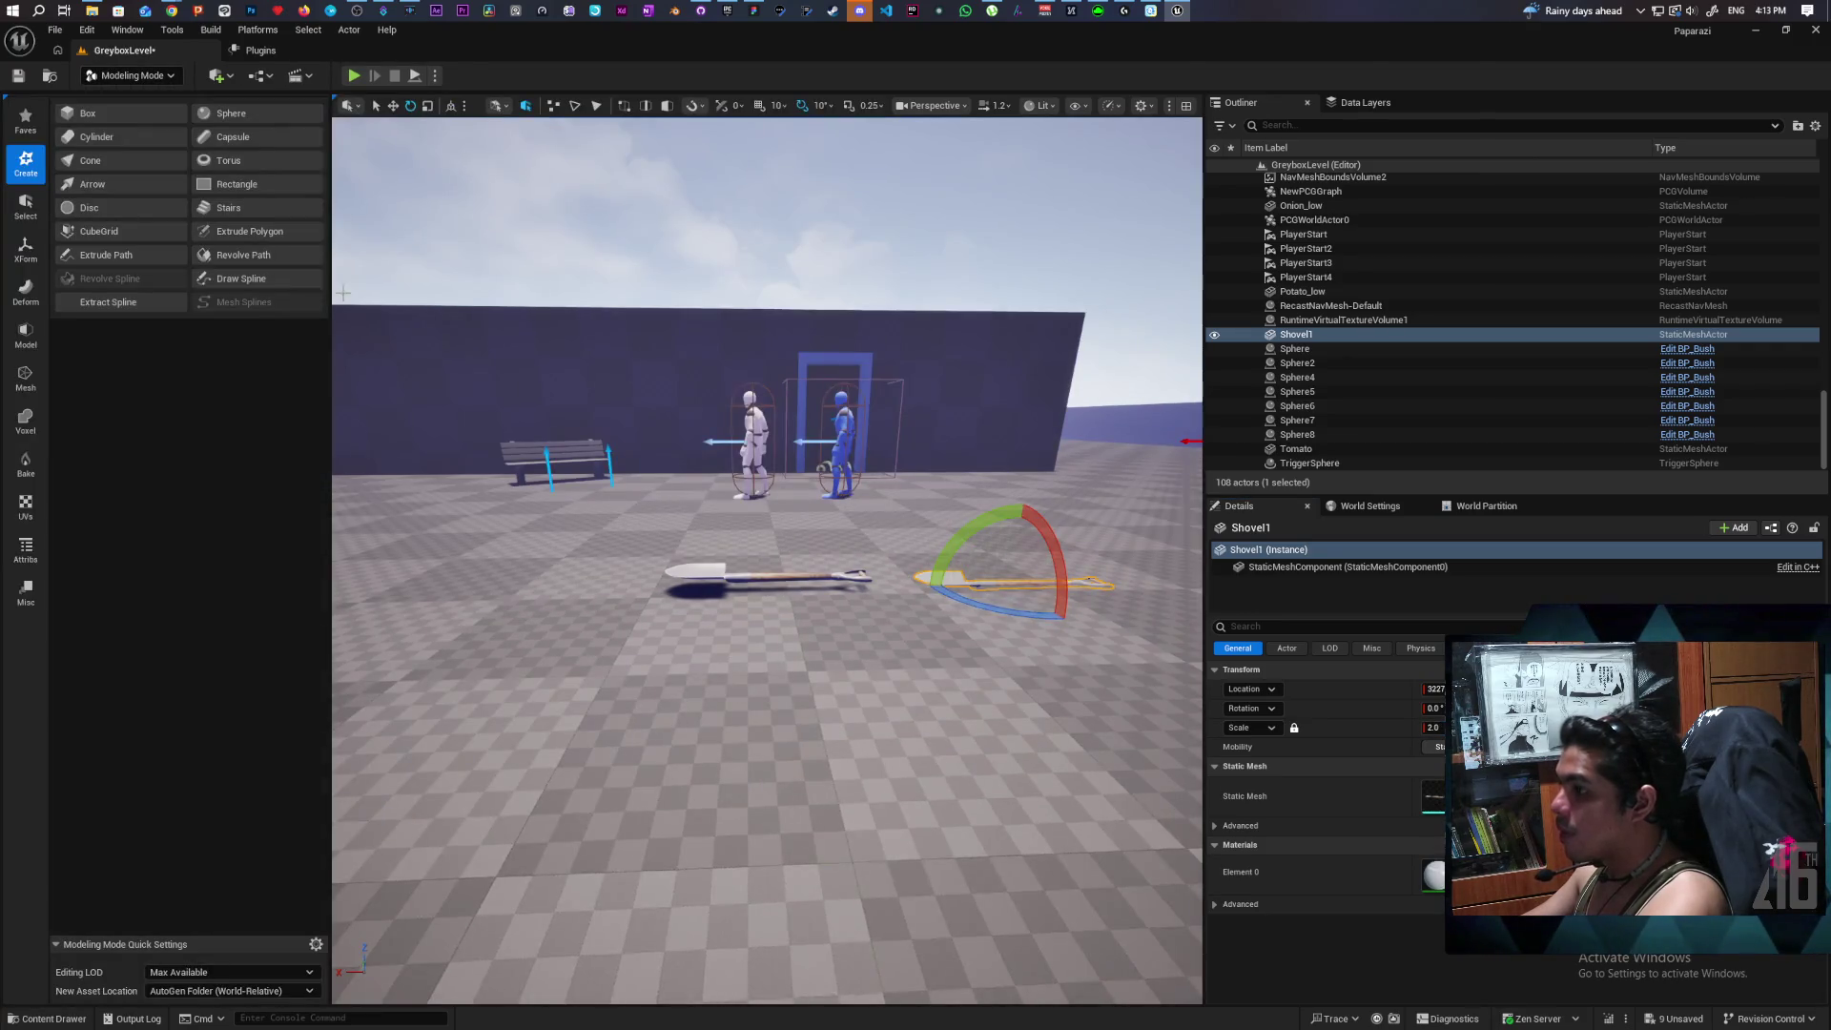
left_click(26, 250)
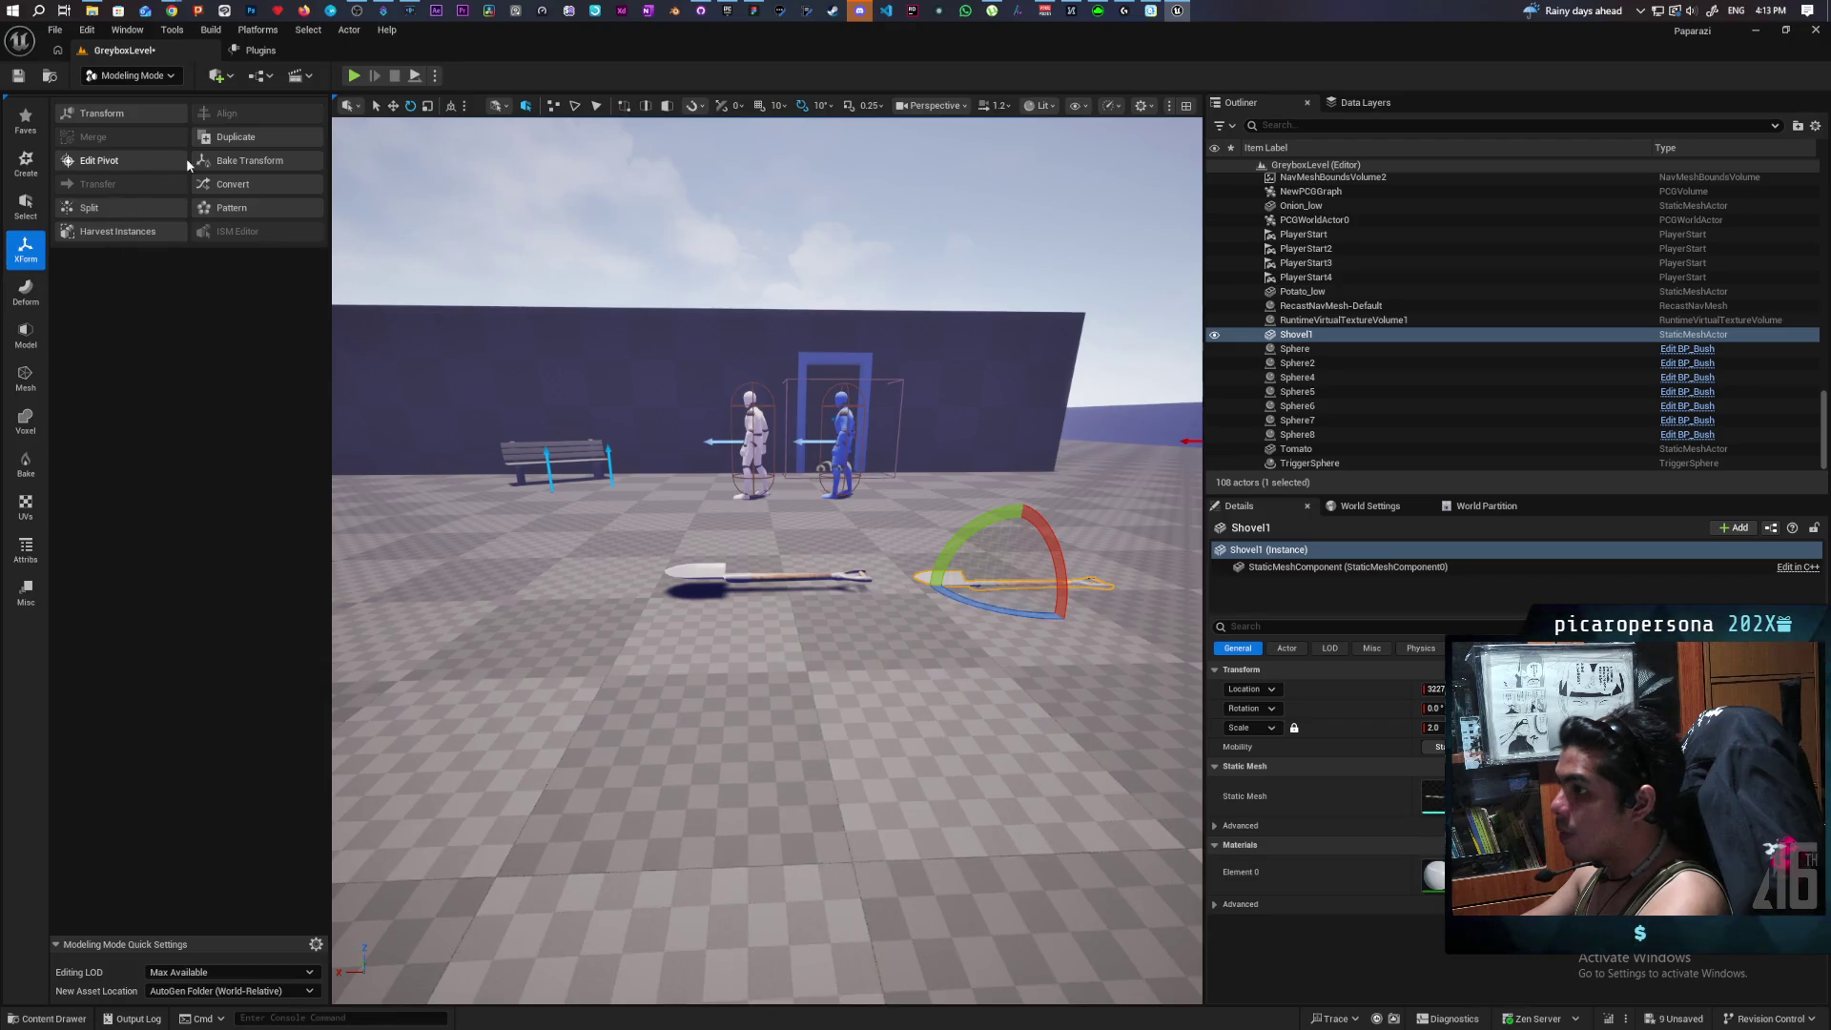
left_click(255, 164)
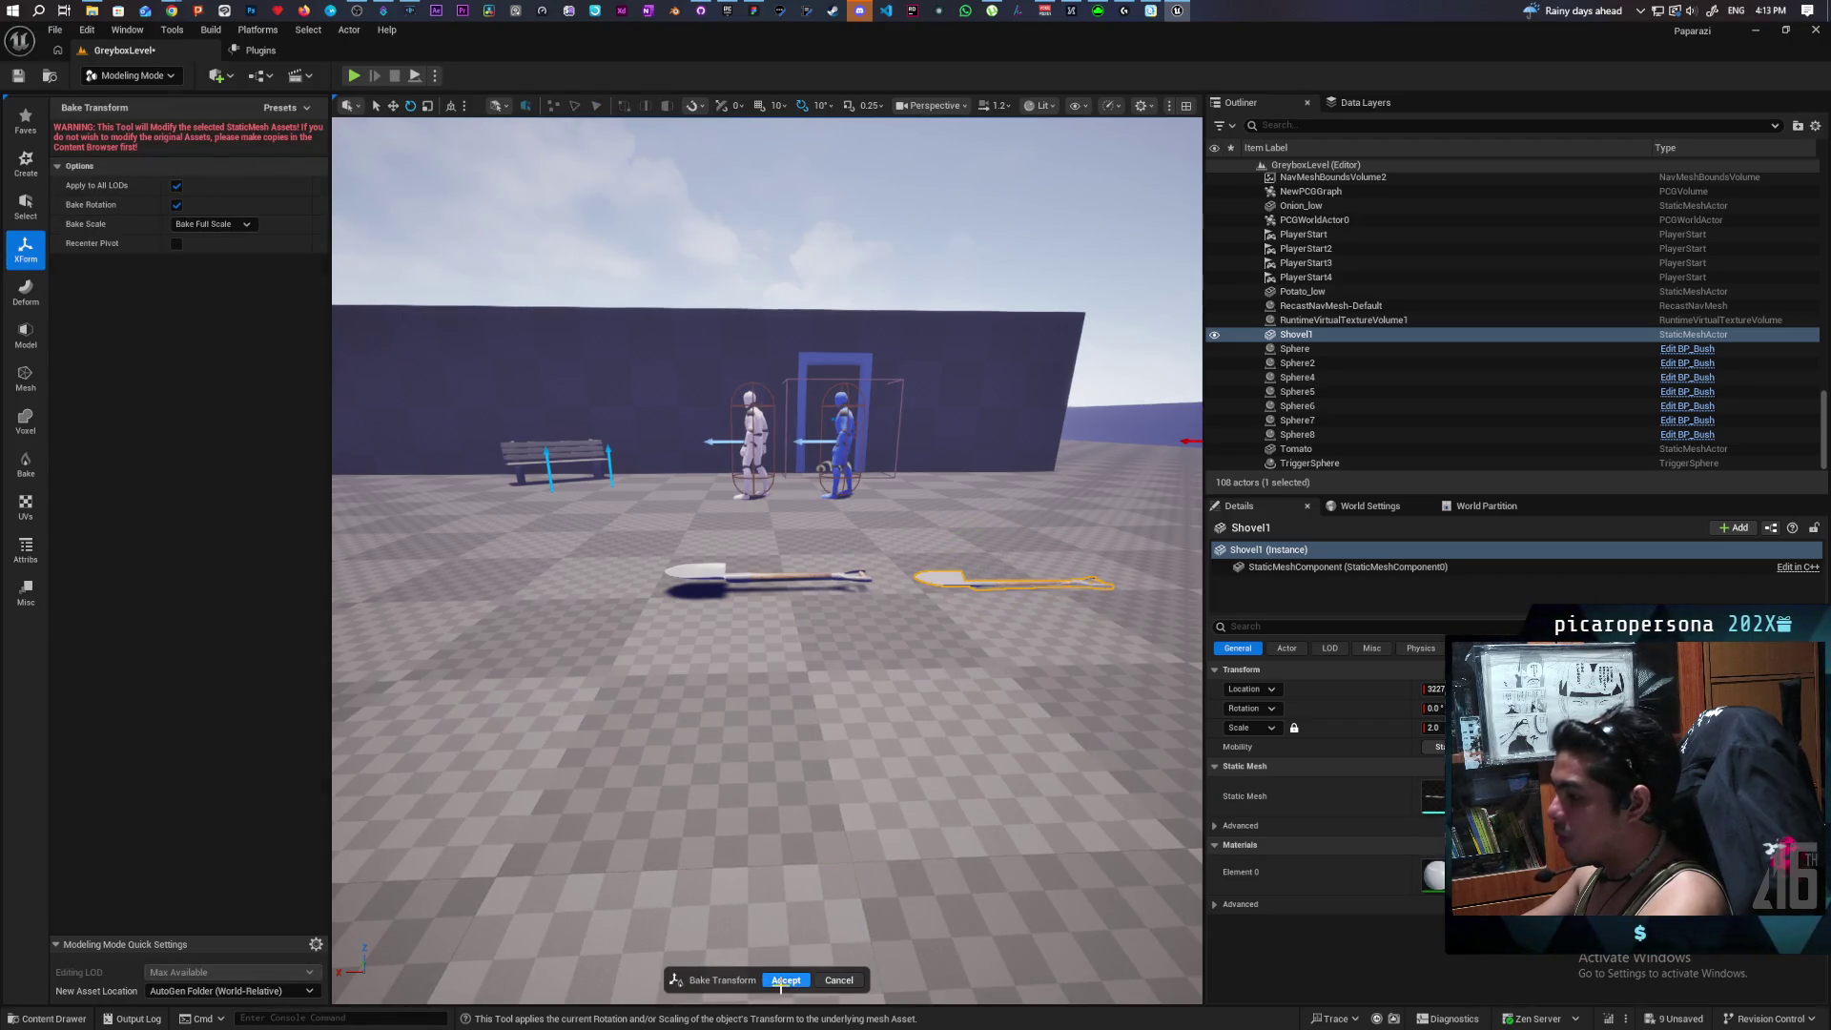
left_click(786, 981)
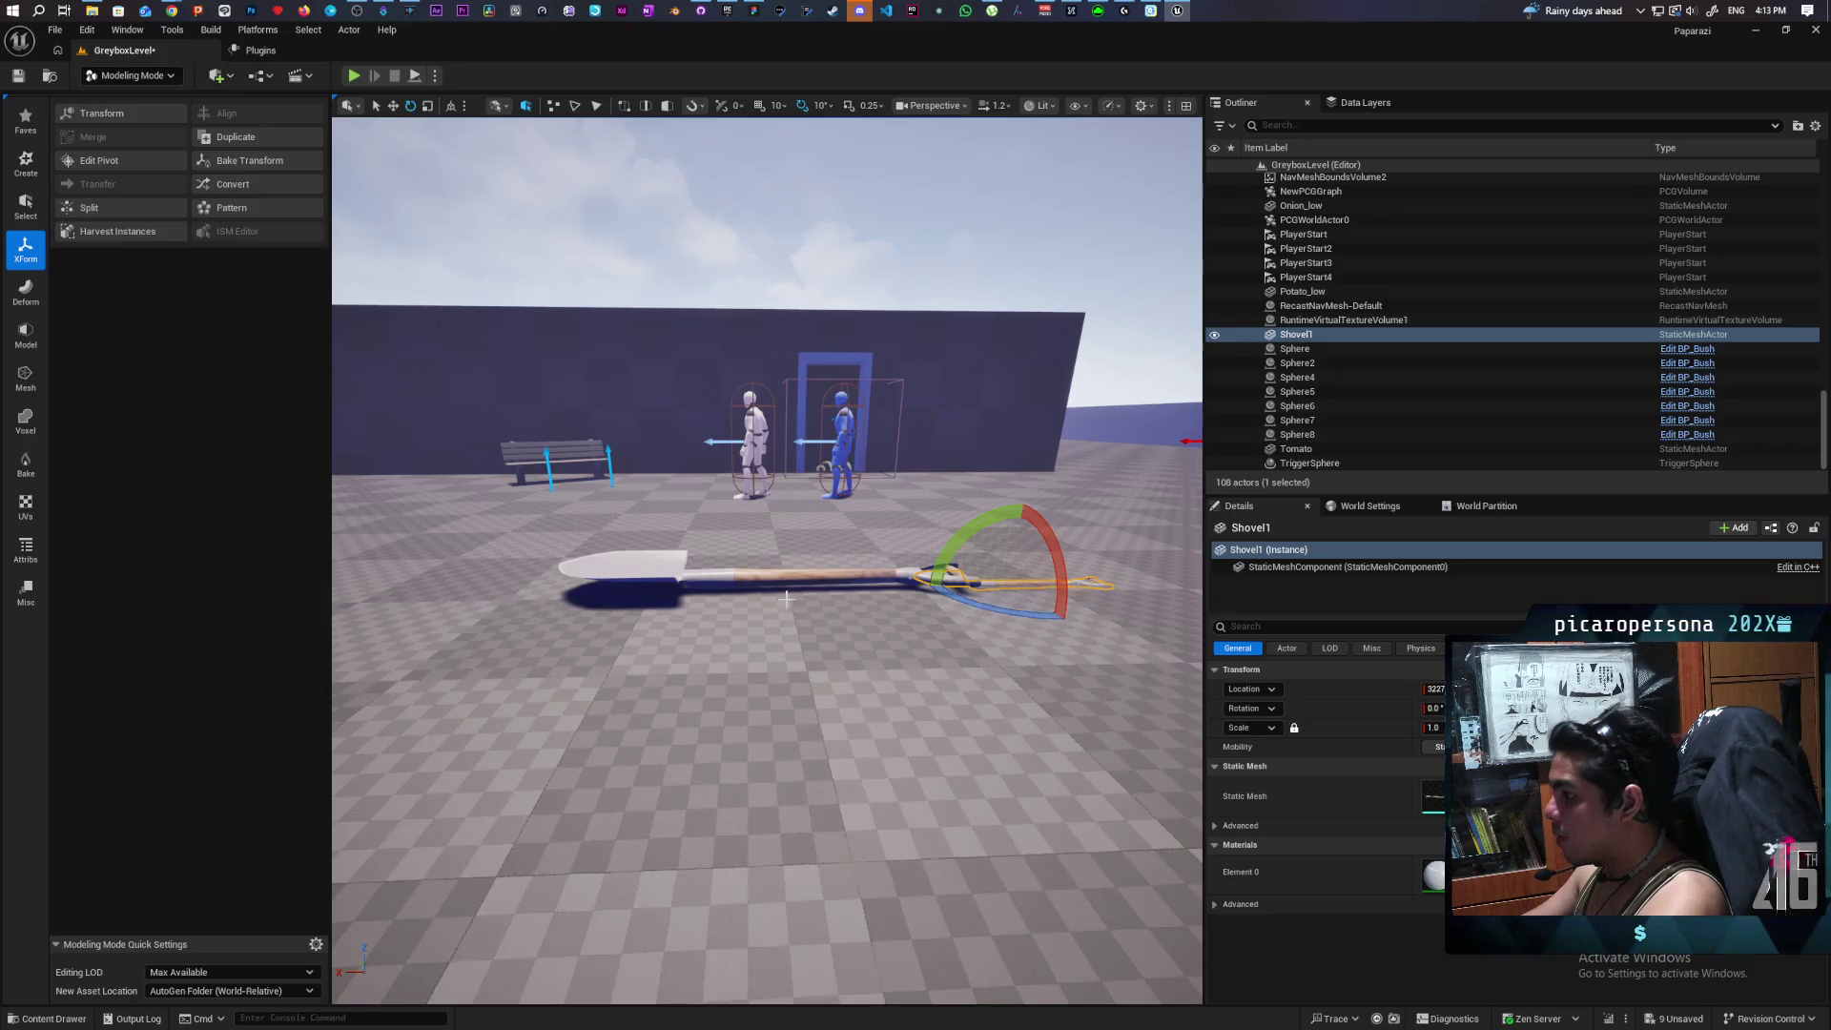
left_click(131, 76)
left_click(119, 99)
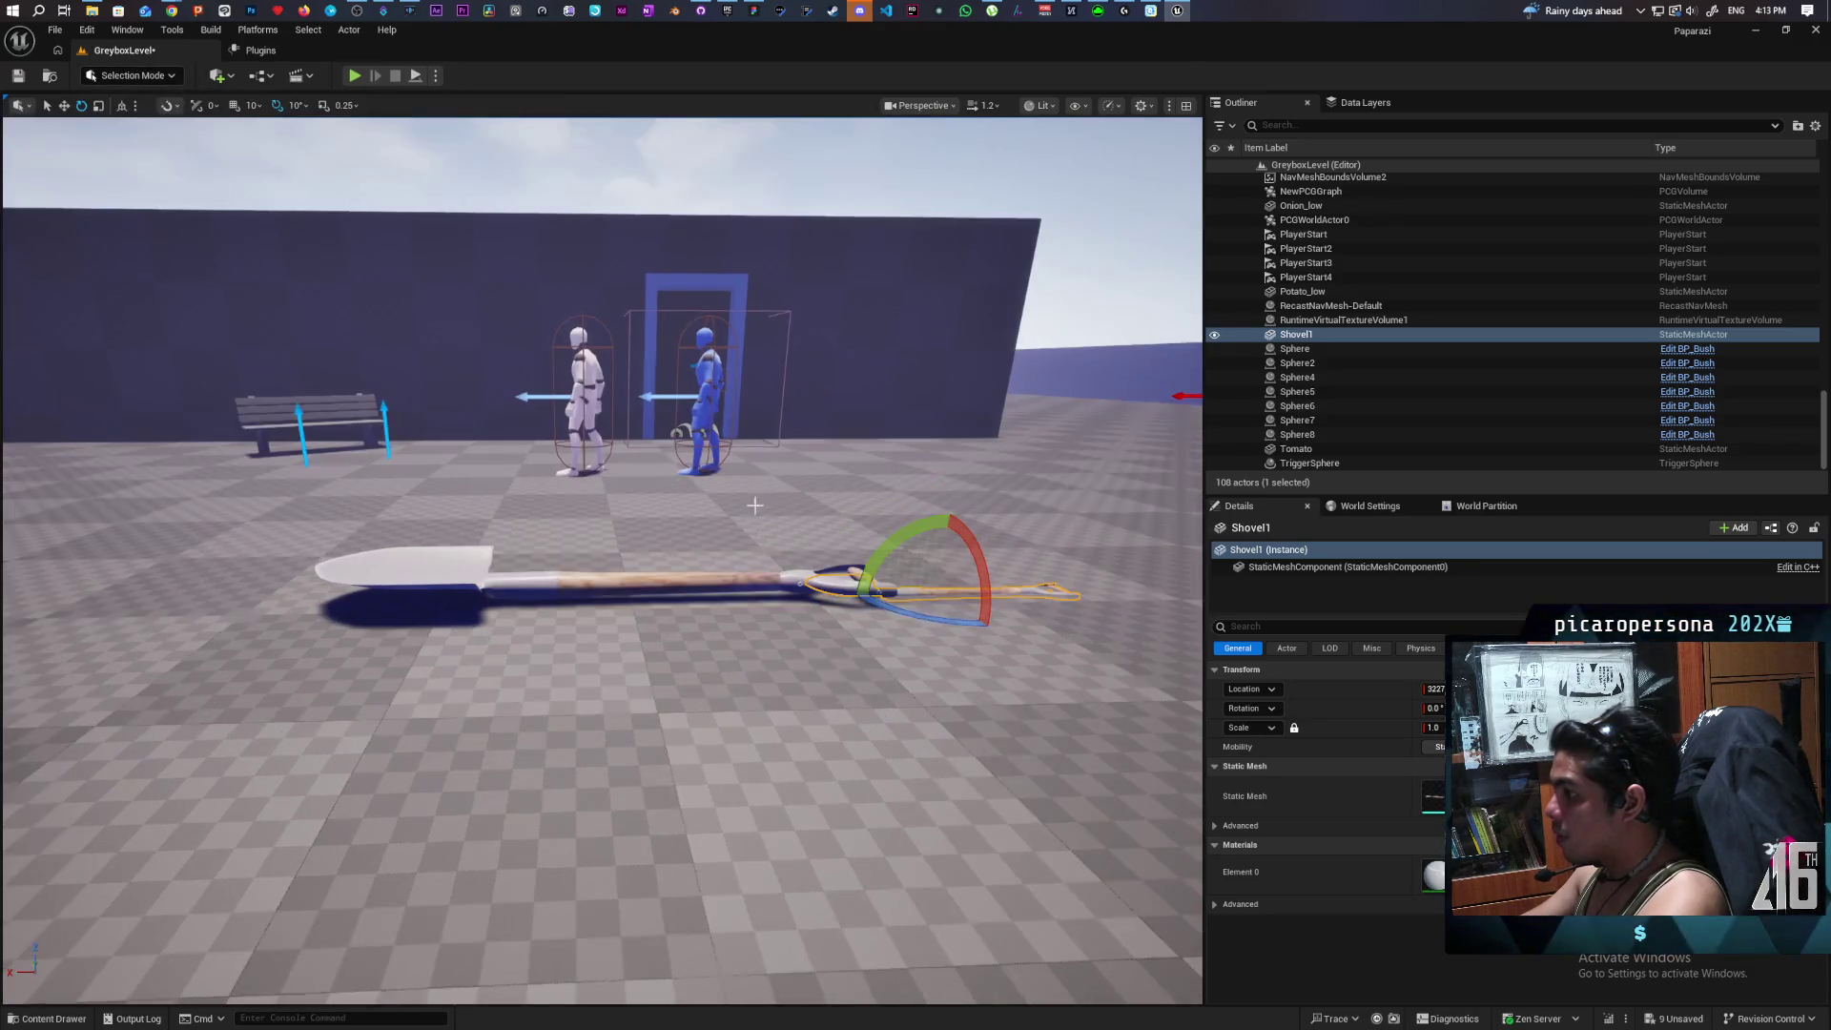
Reset the shovel pickup's scale to 1.0 and delete the extra shovel.
left_click(782, 580)
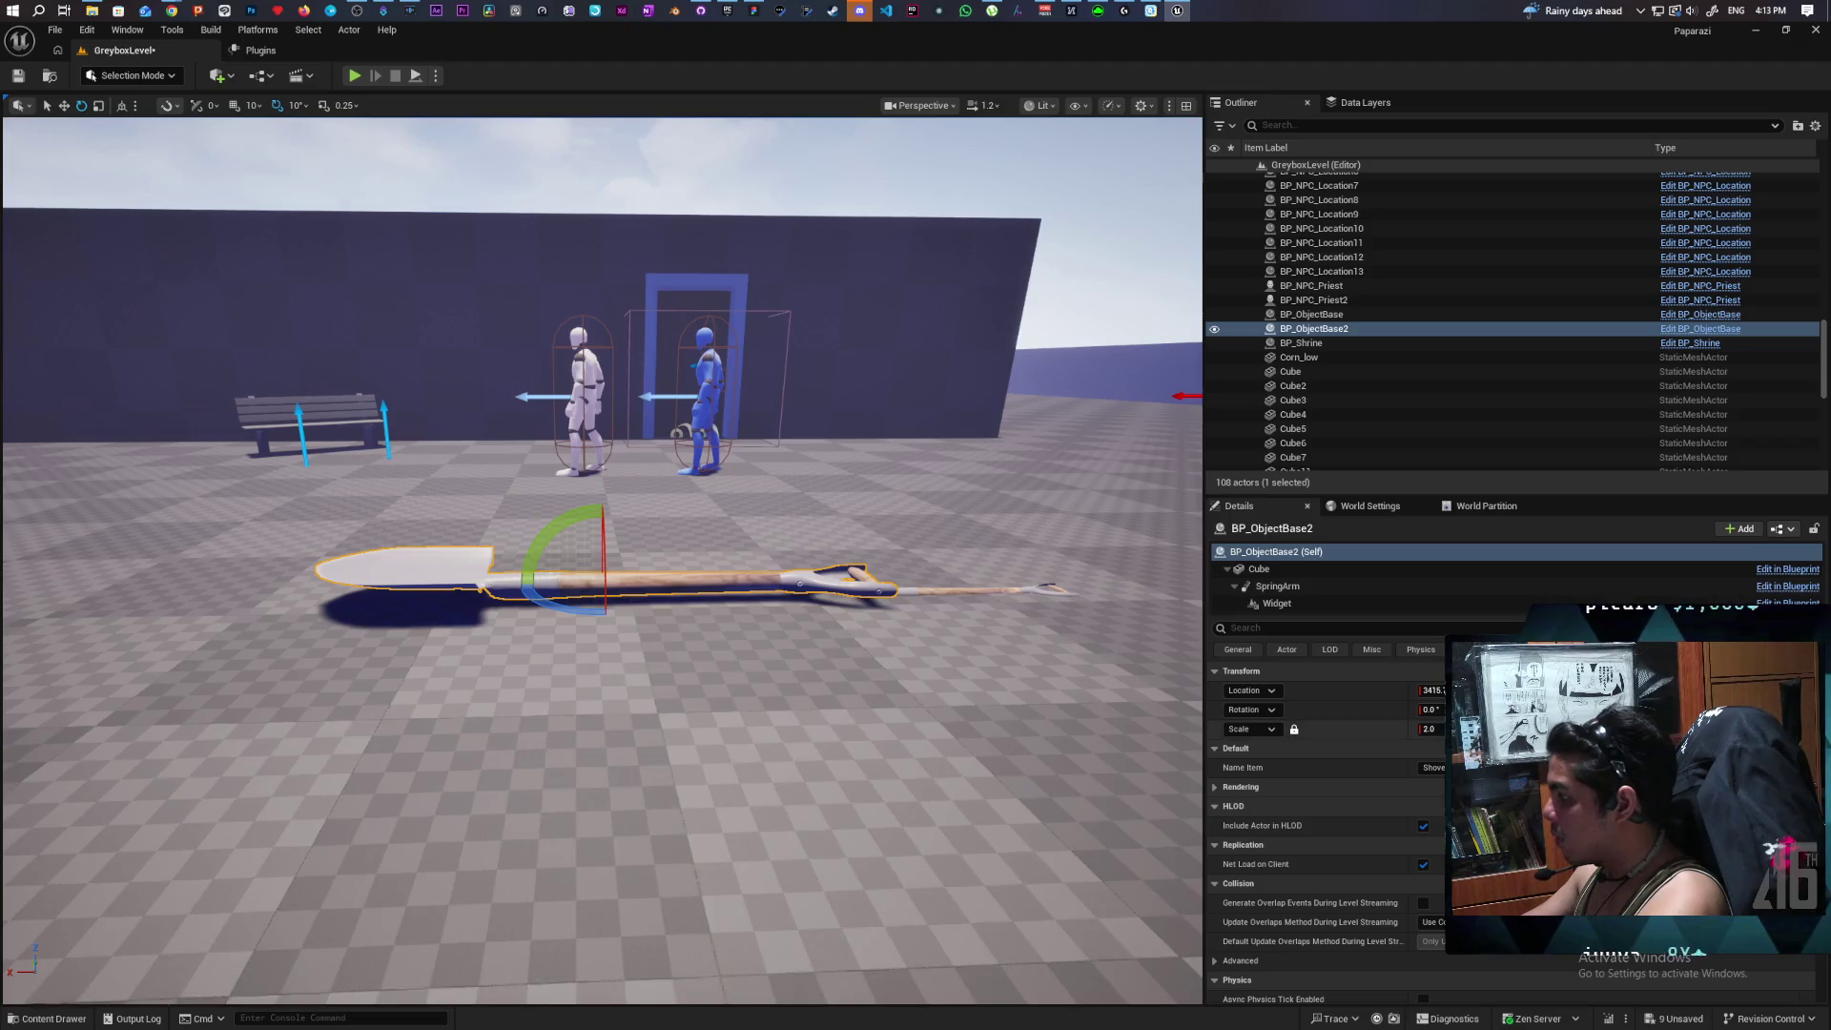
key("ctrl+z")
left_click(881, 563)
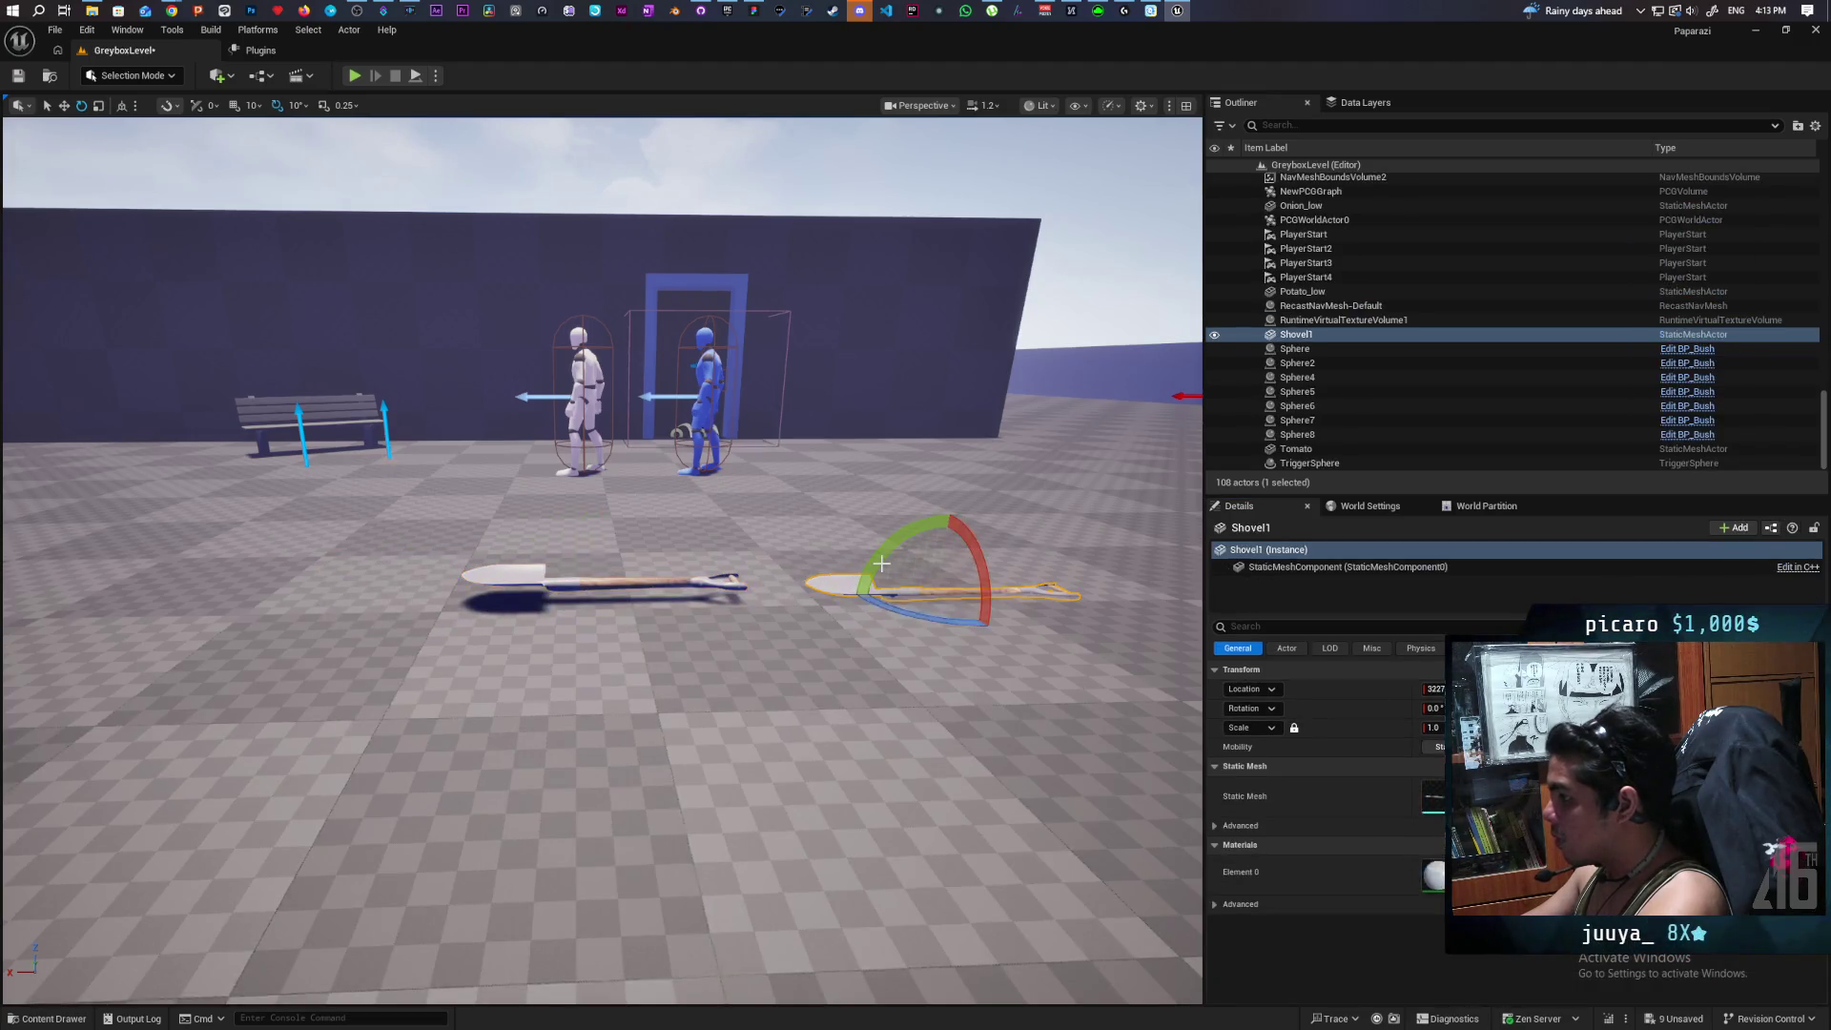
key("Delete")
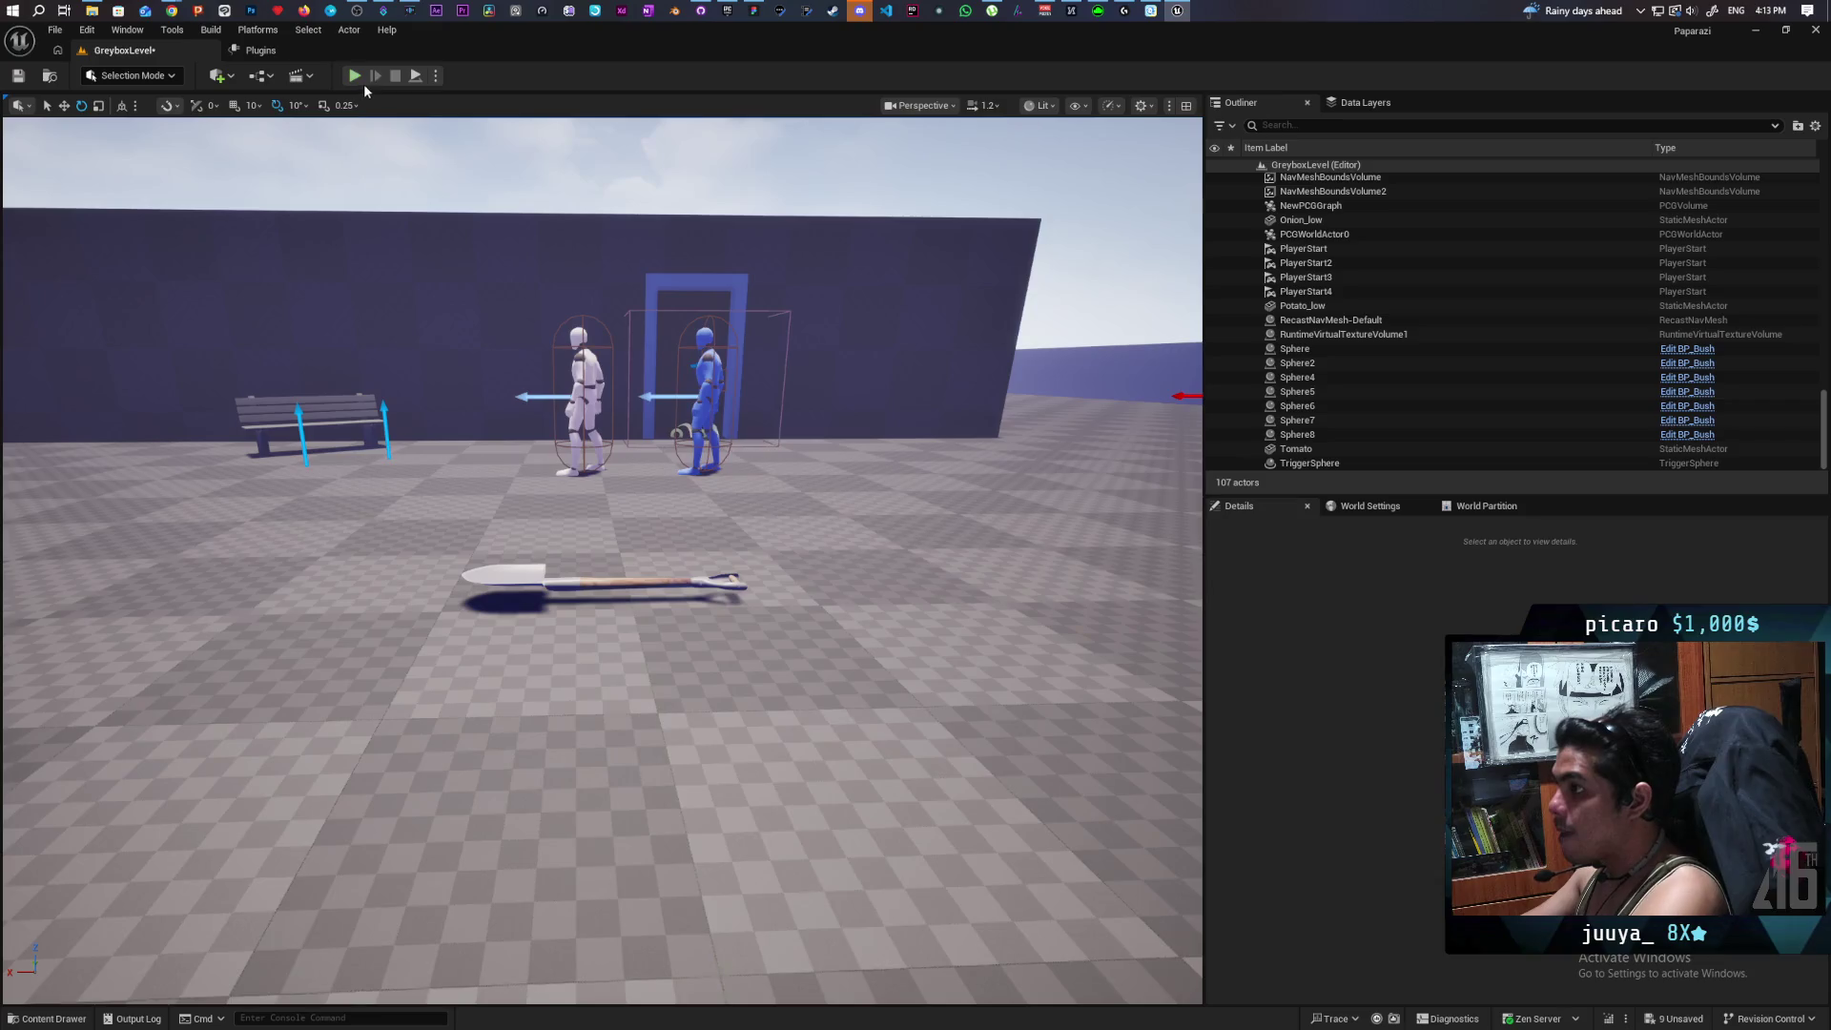
Save the level and start a playtest.
key("ctrl+s")
left_click(355, 75)
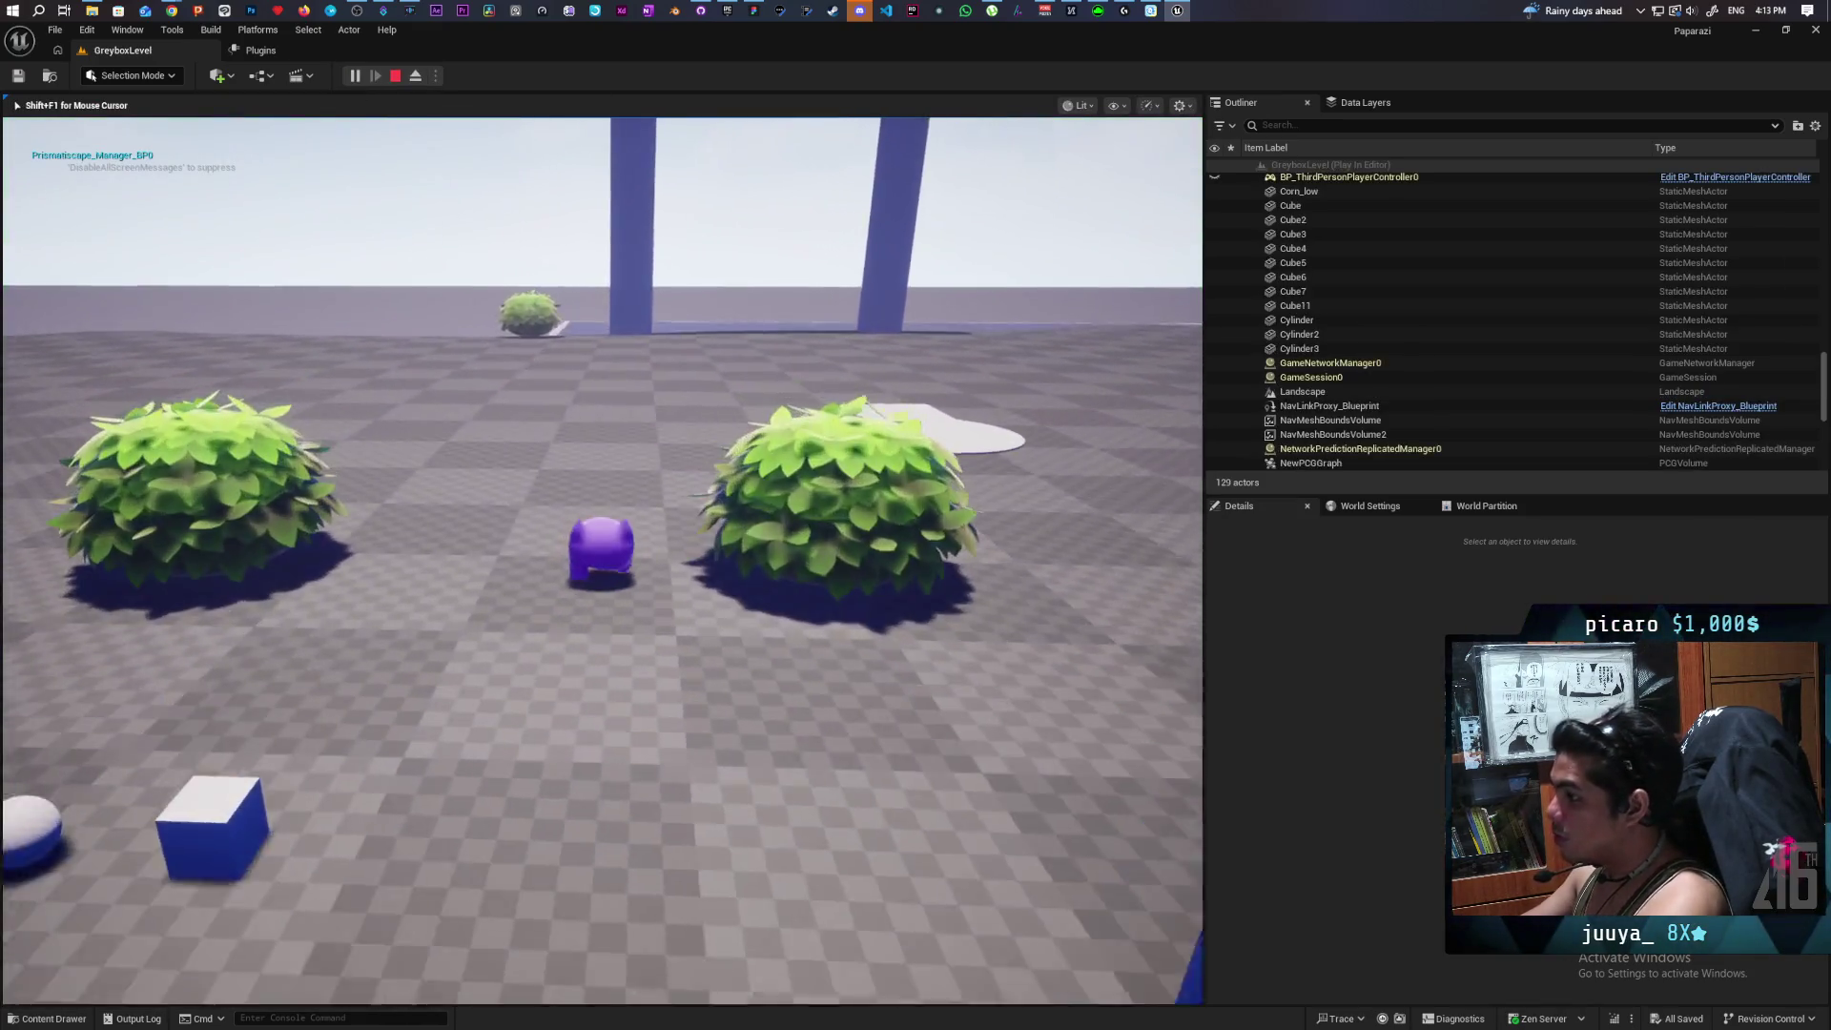
left_click(175, 8)
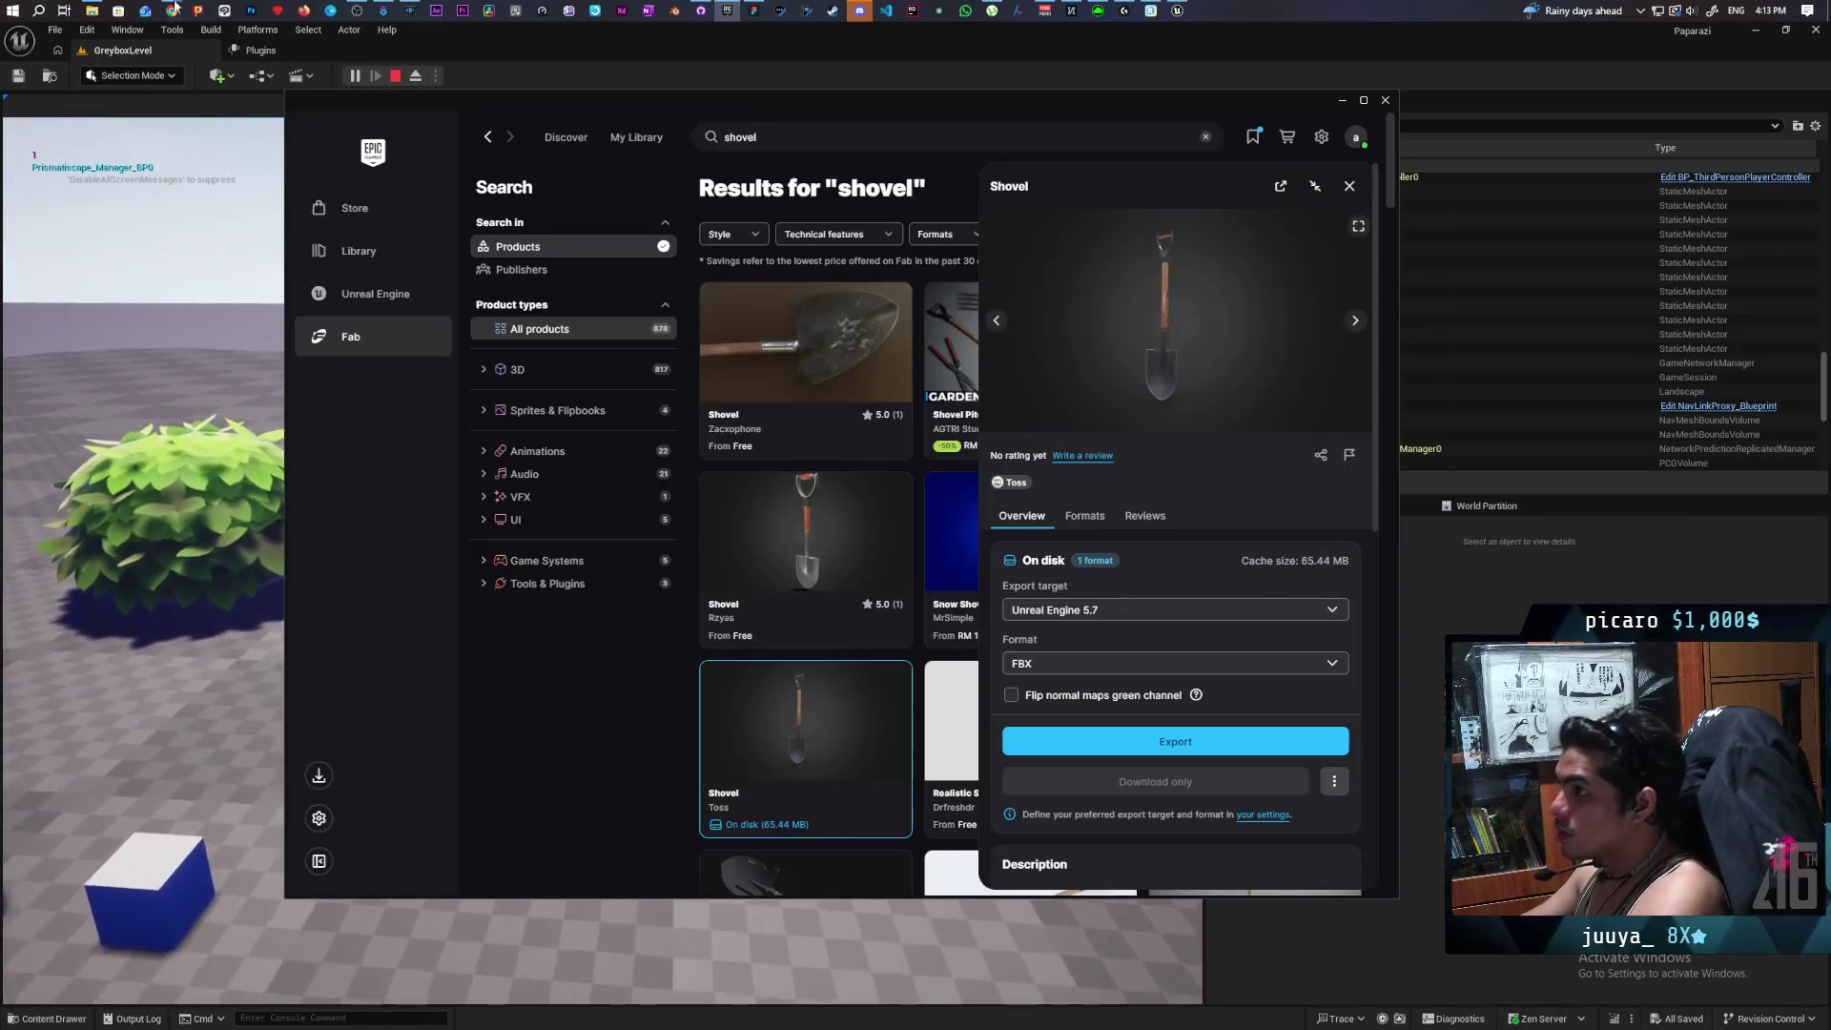
Bring the running GreyboxLevel playtest back in front of the Epic Games Launcher.
mouse_move(173, 9)
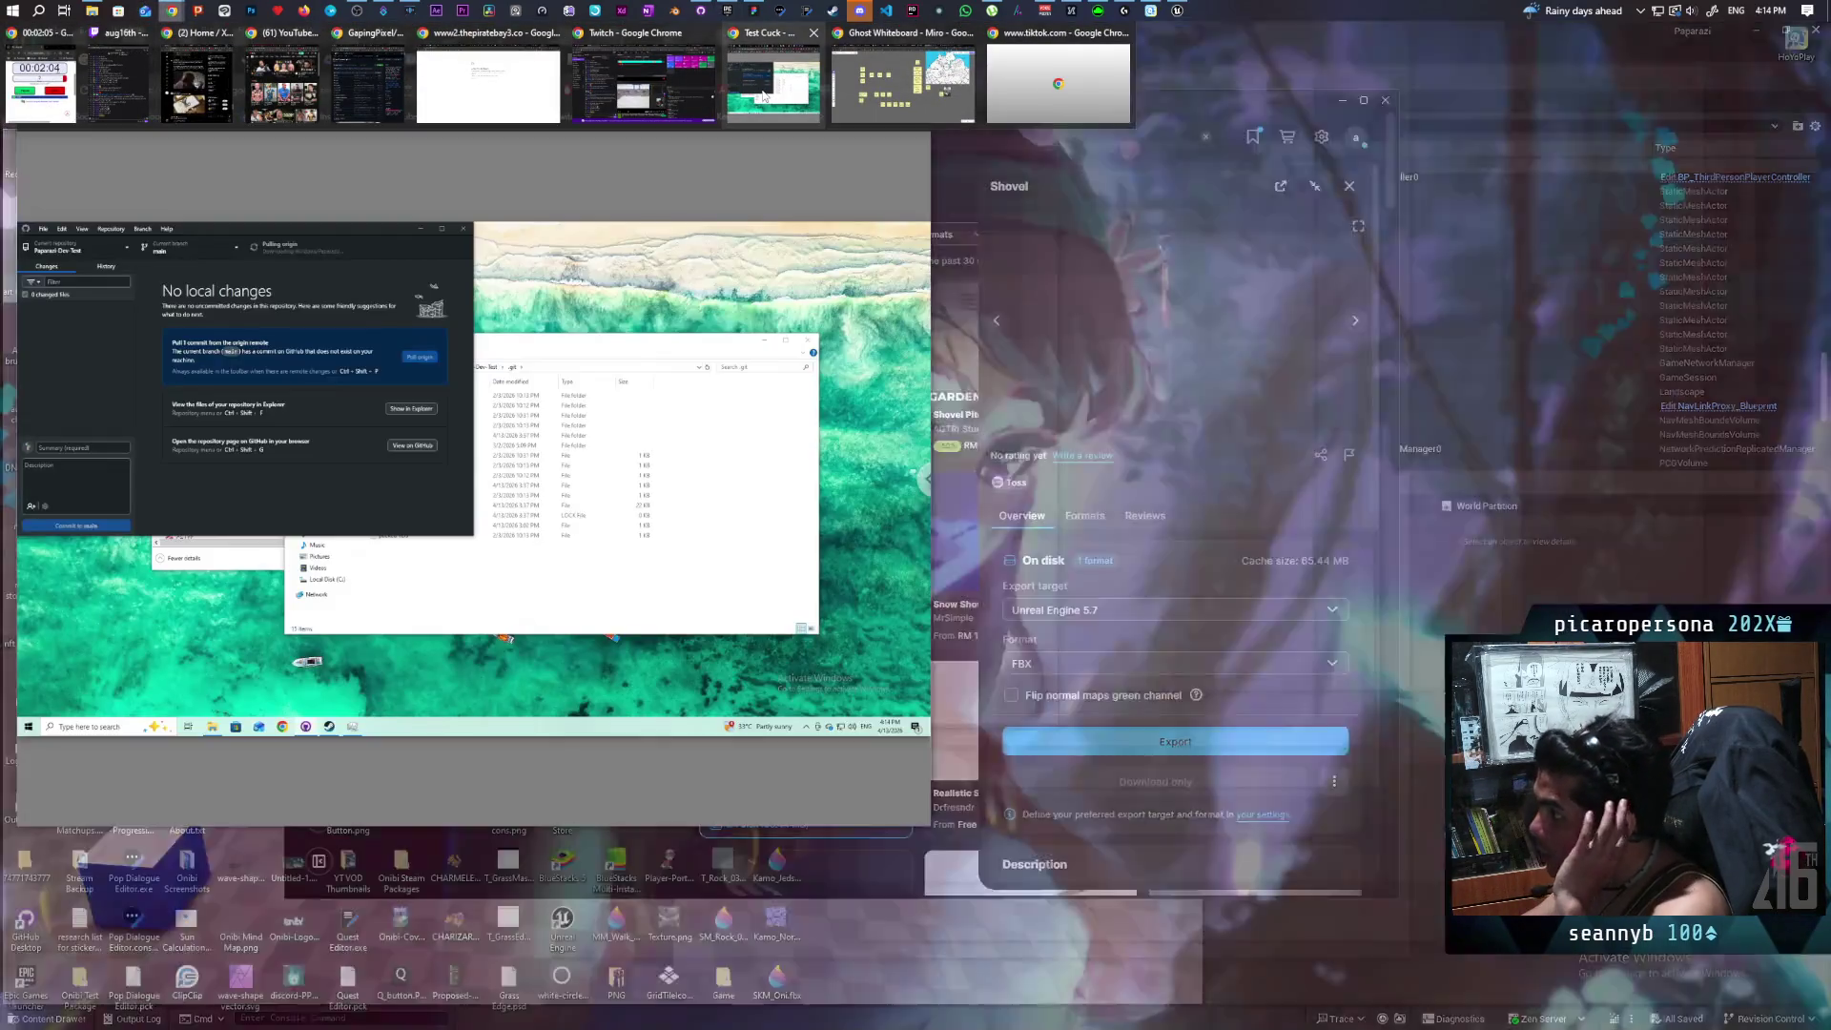
left_click(763, 95)
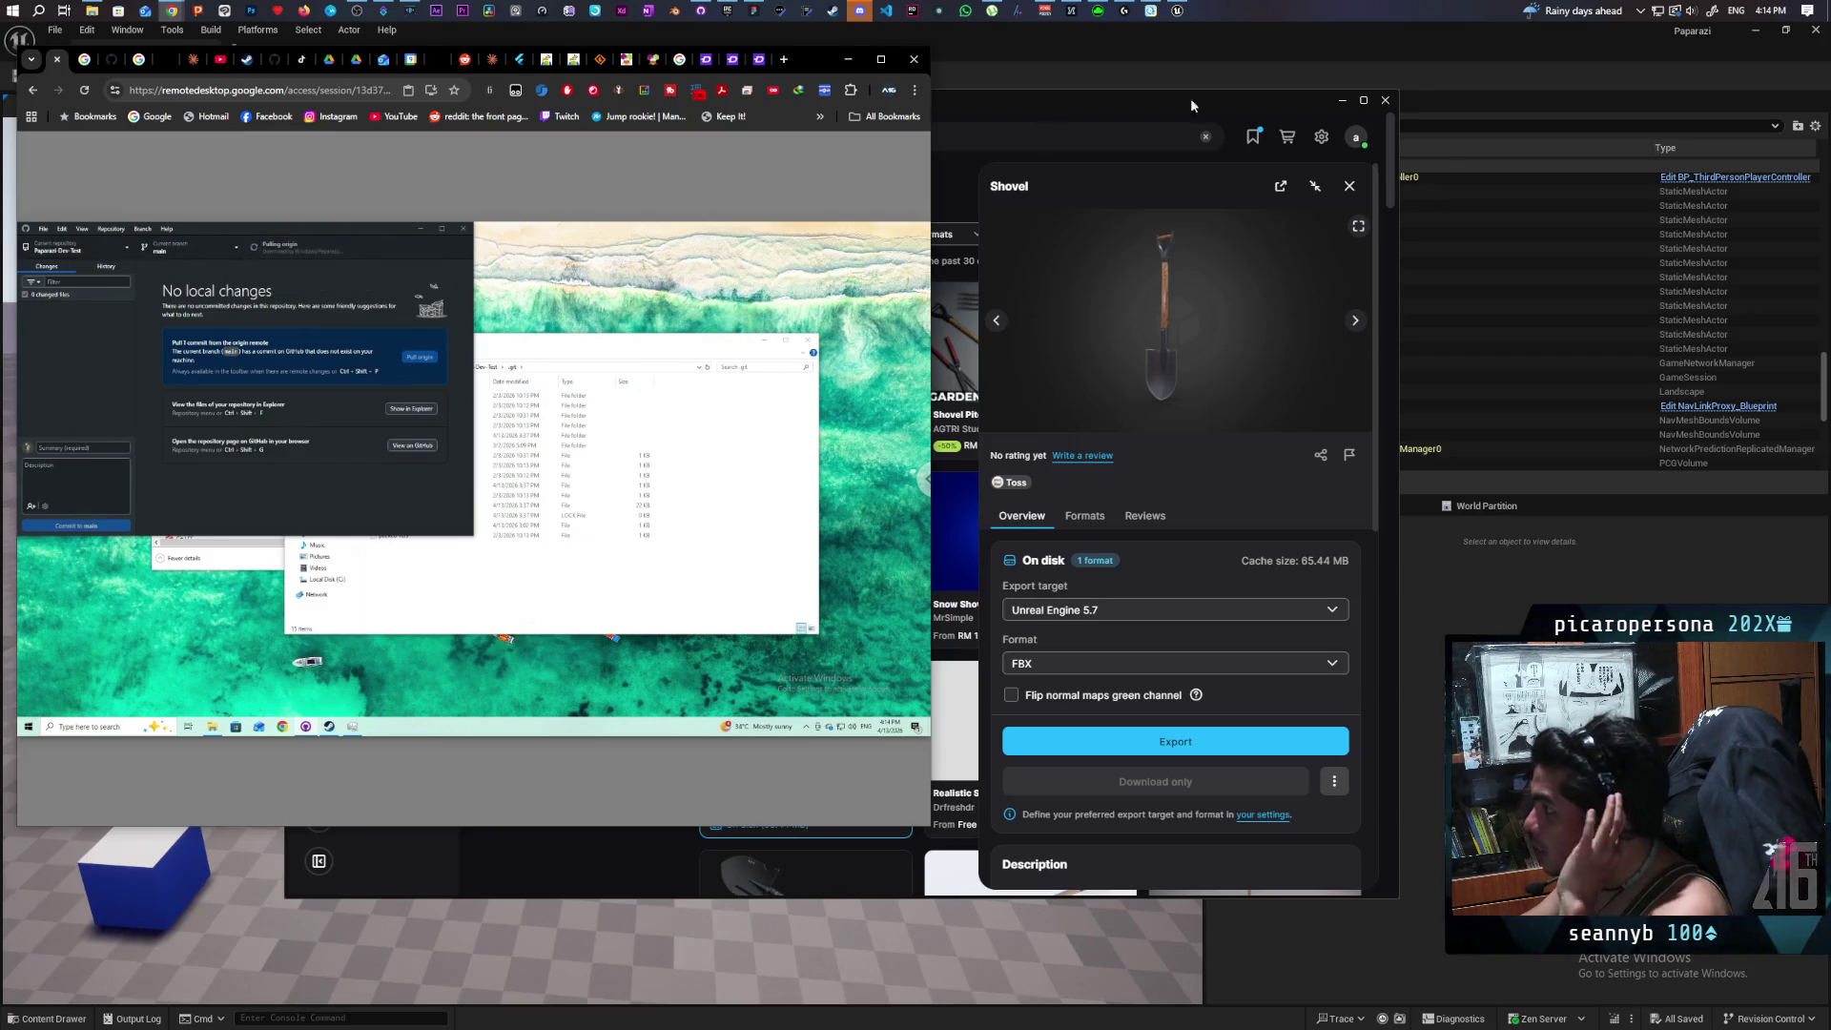
left_click(1452, 50)
Run the character past the bushes and through the grass to the shovel, then pick it up.
key("w")
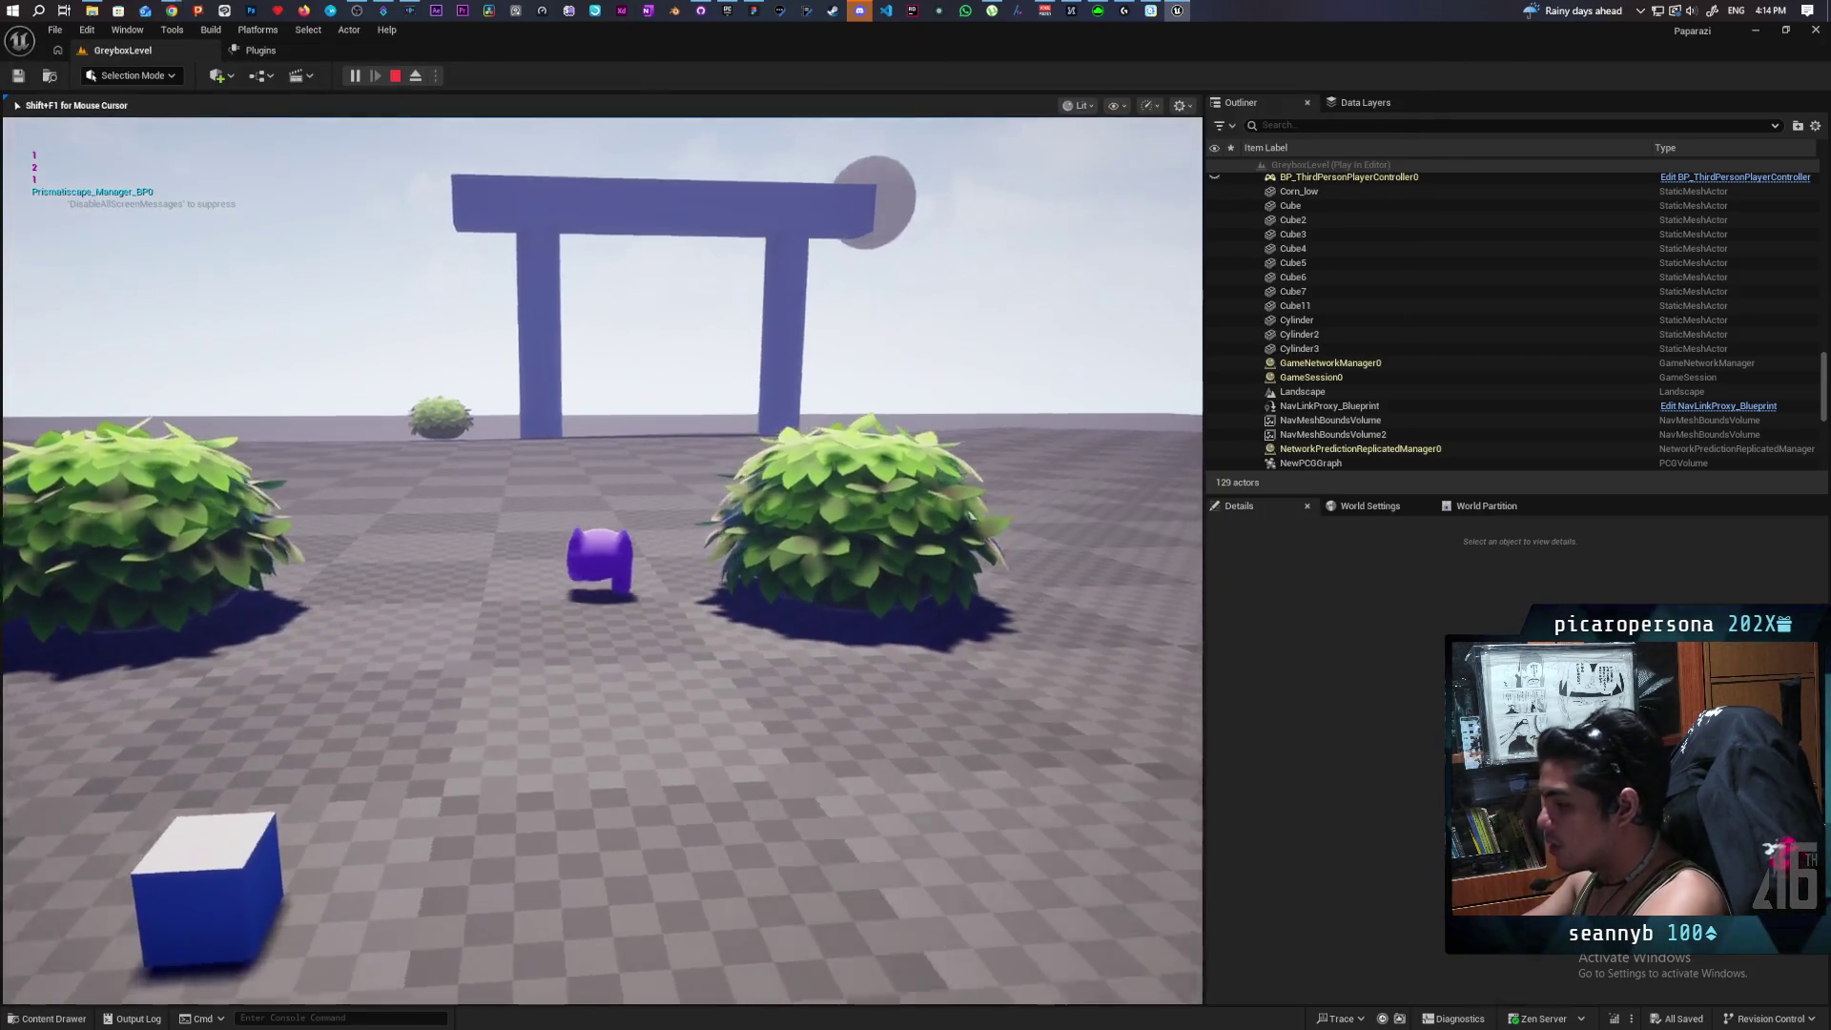
key("d")
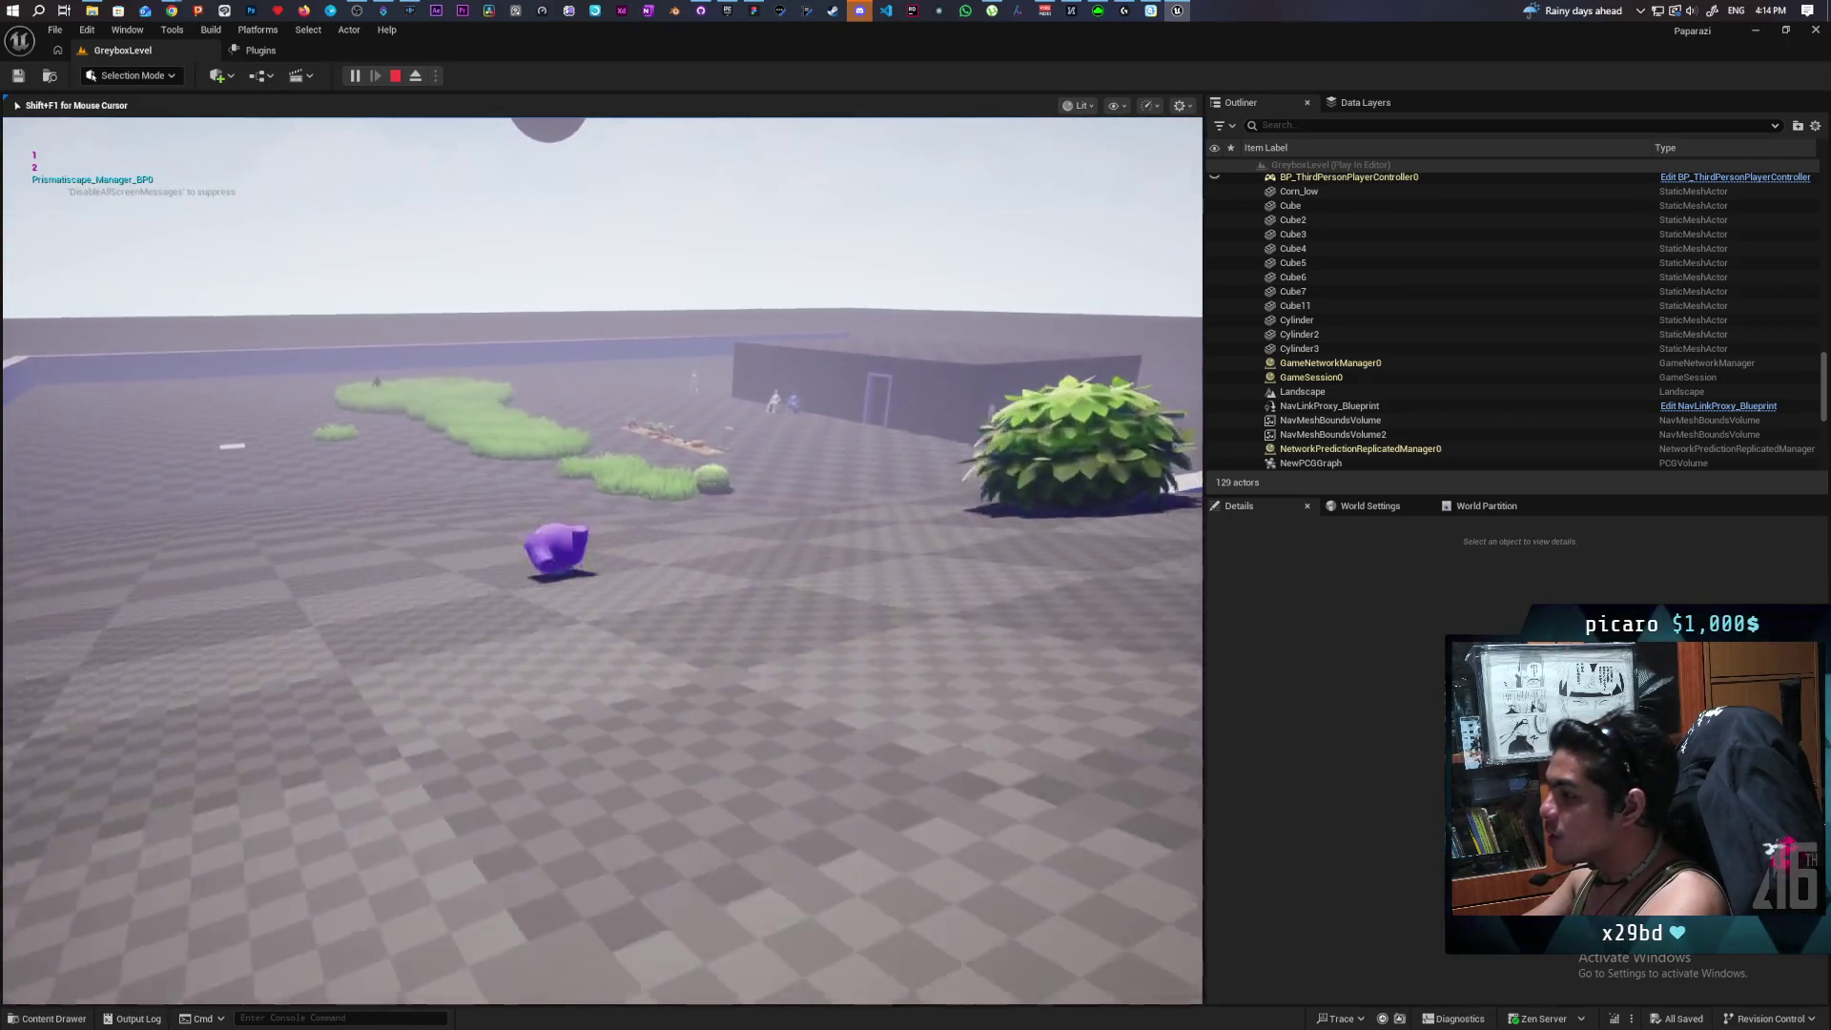
key("d")
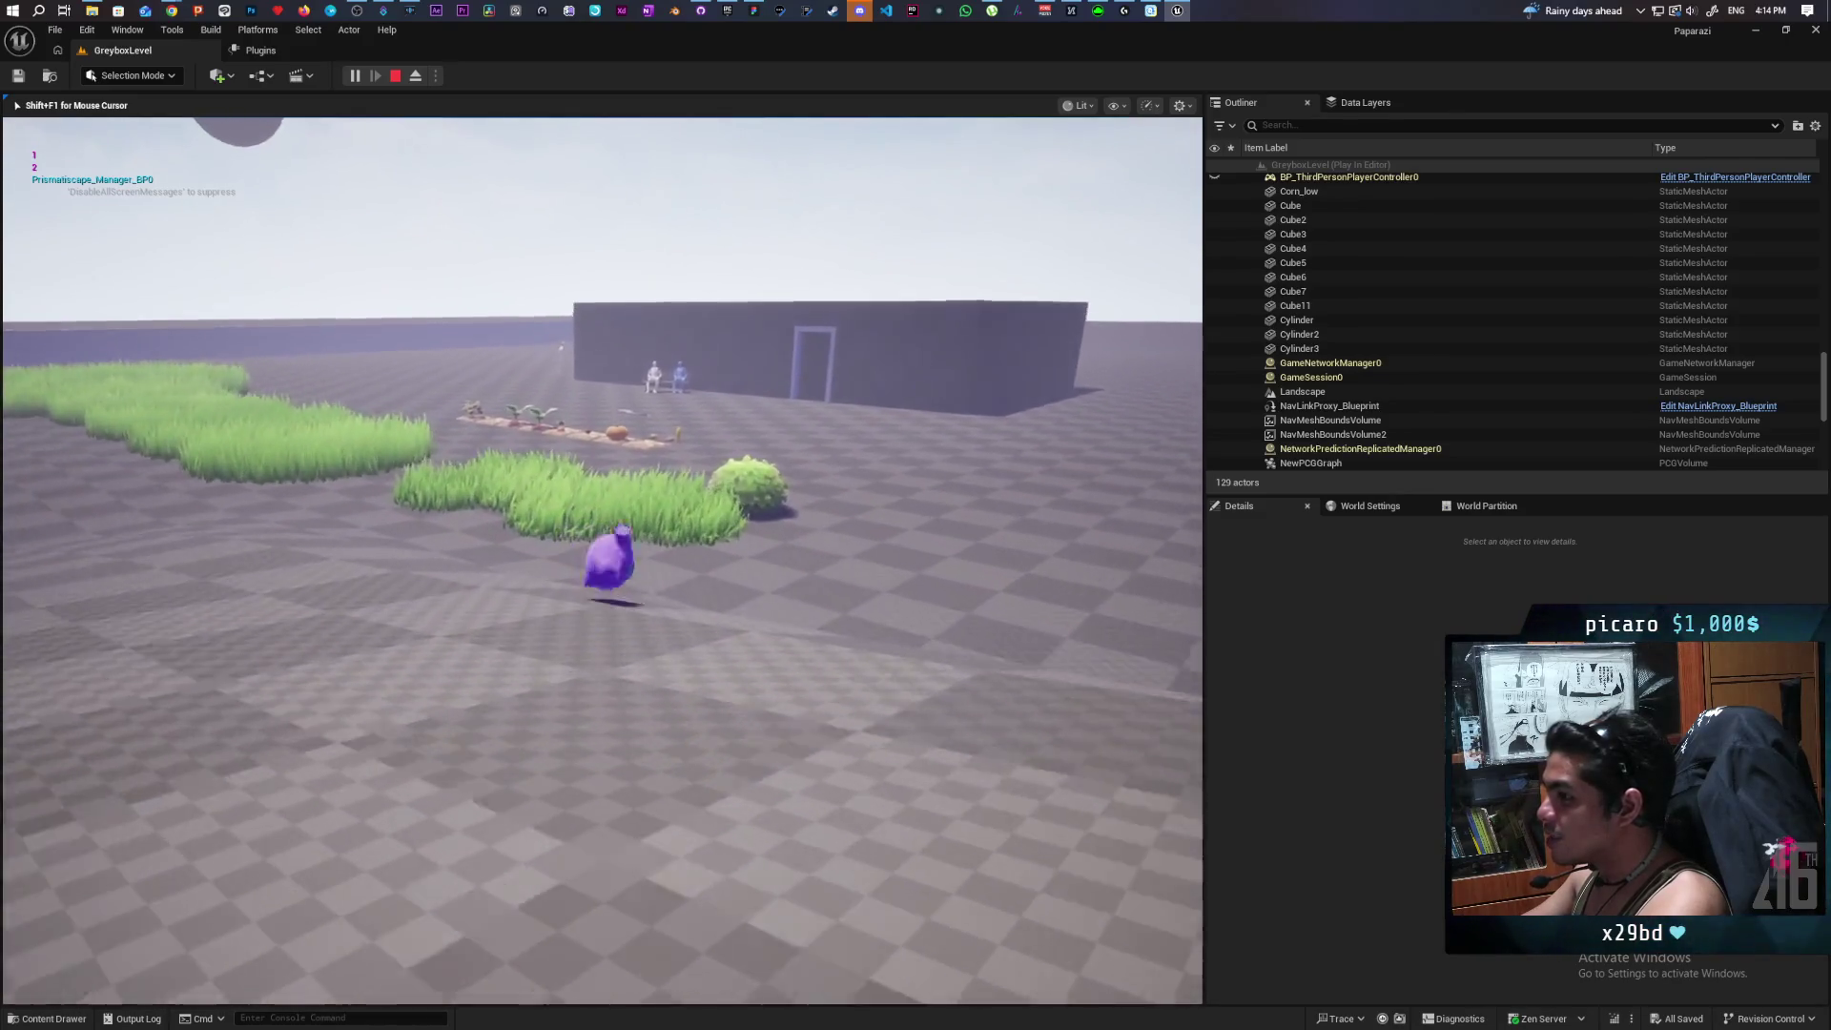
key("w")
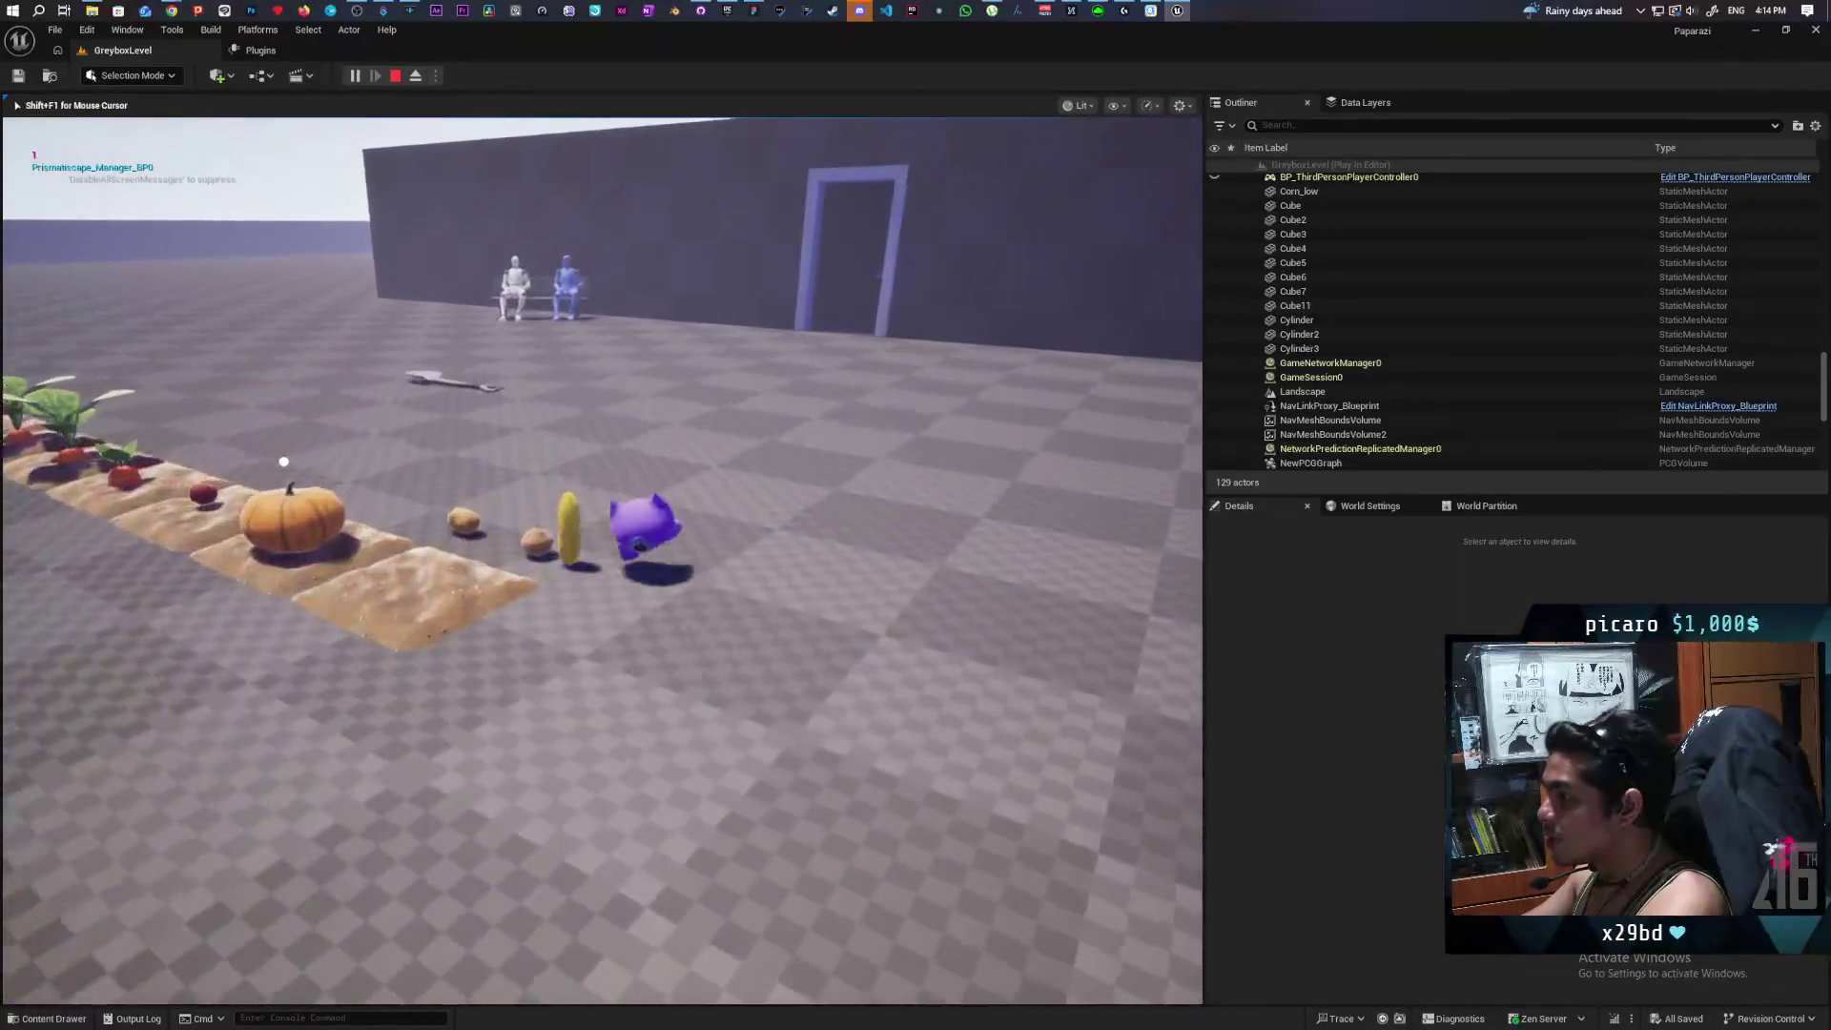
key("w")
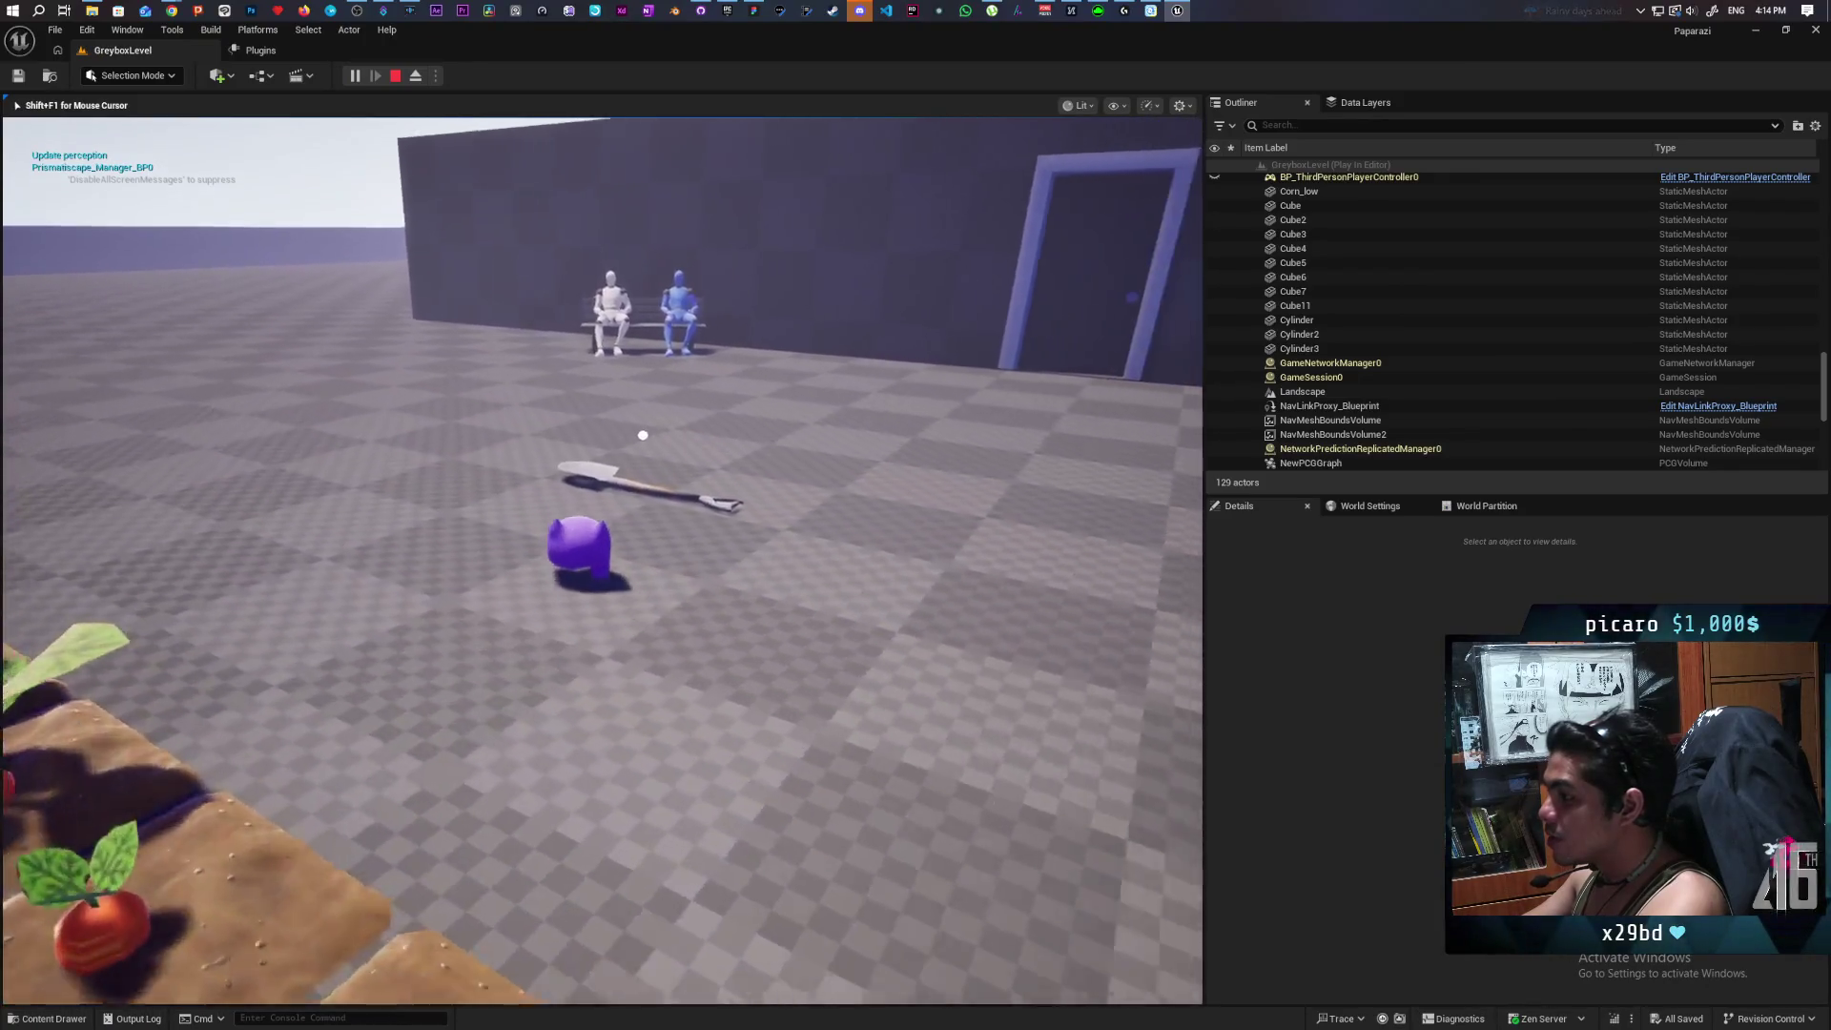
key("w")
key("e")
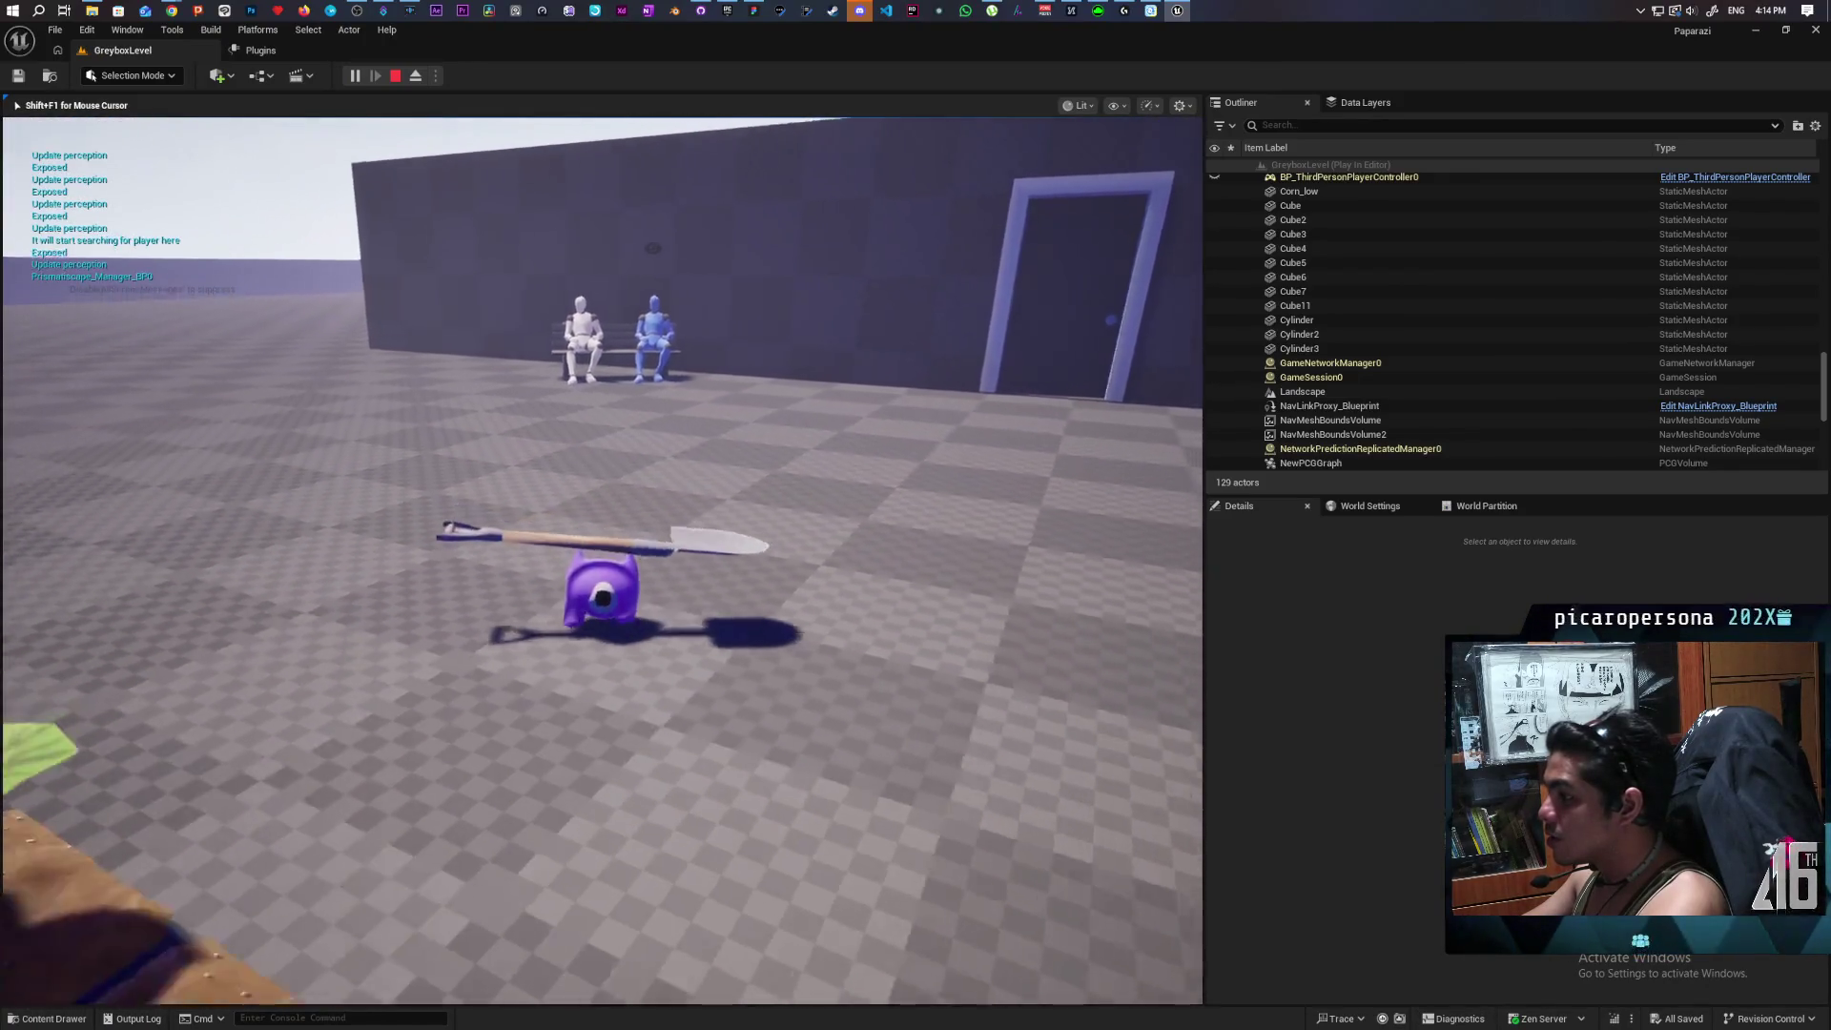
Carry the shovel through the tall grass, across the slope toward the ridge arch and into the open field.
key("w")
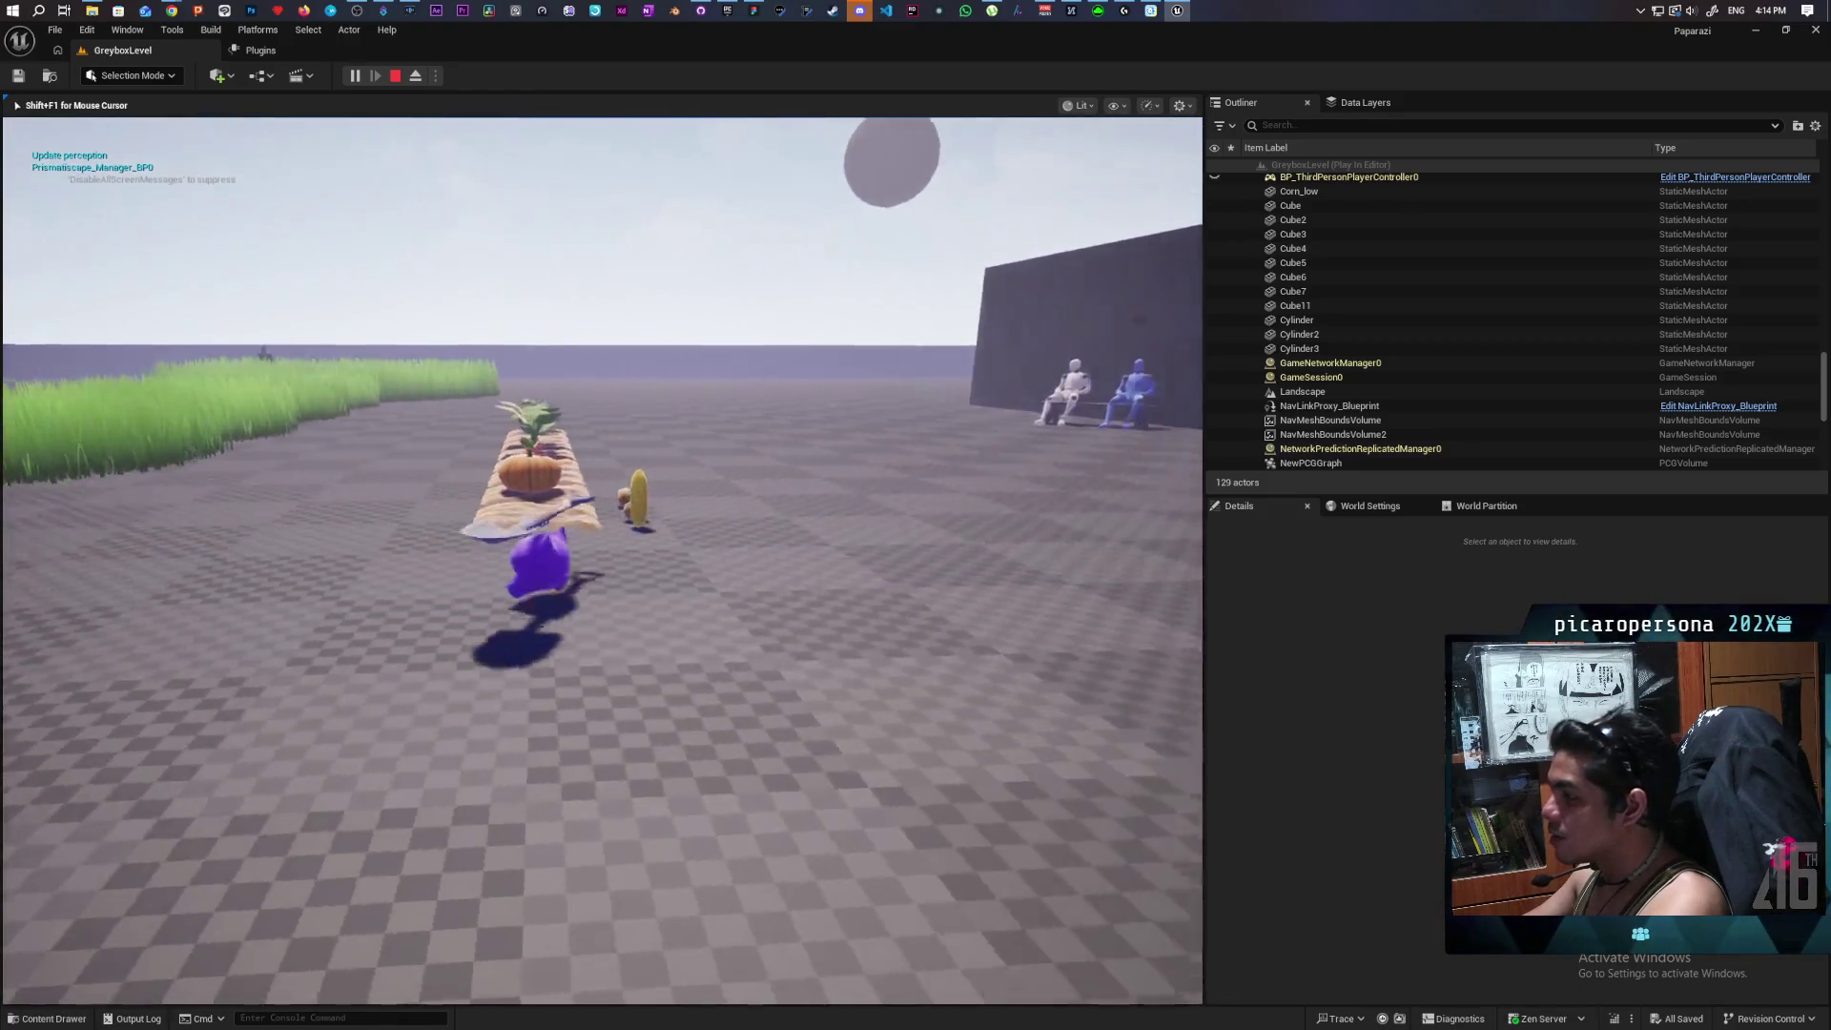
key("w")
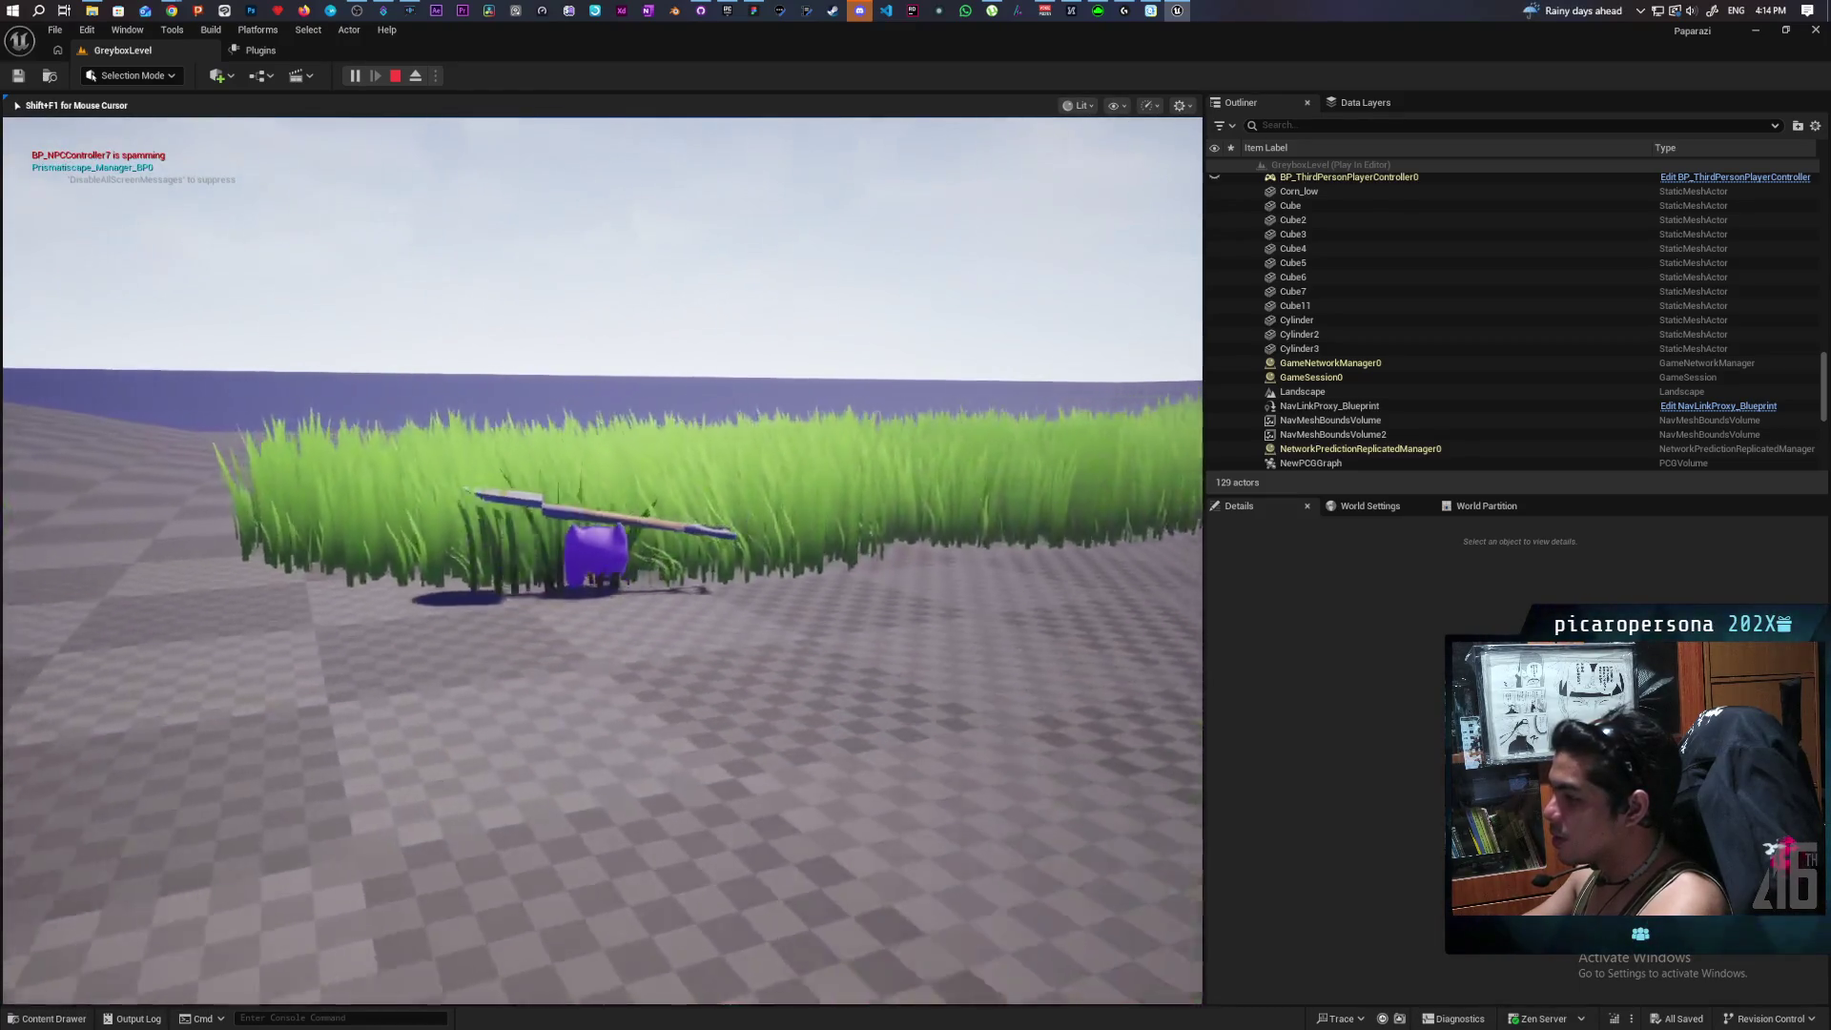
key("w")
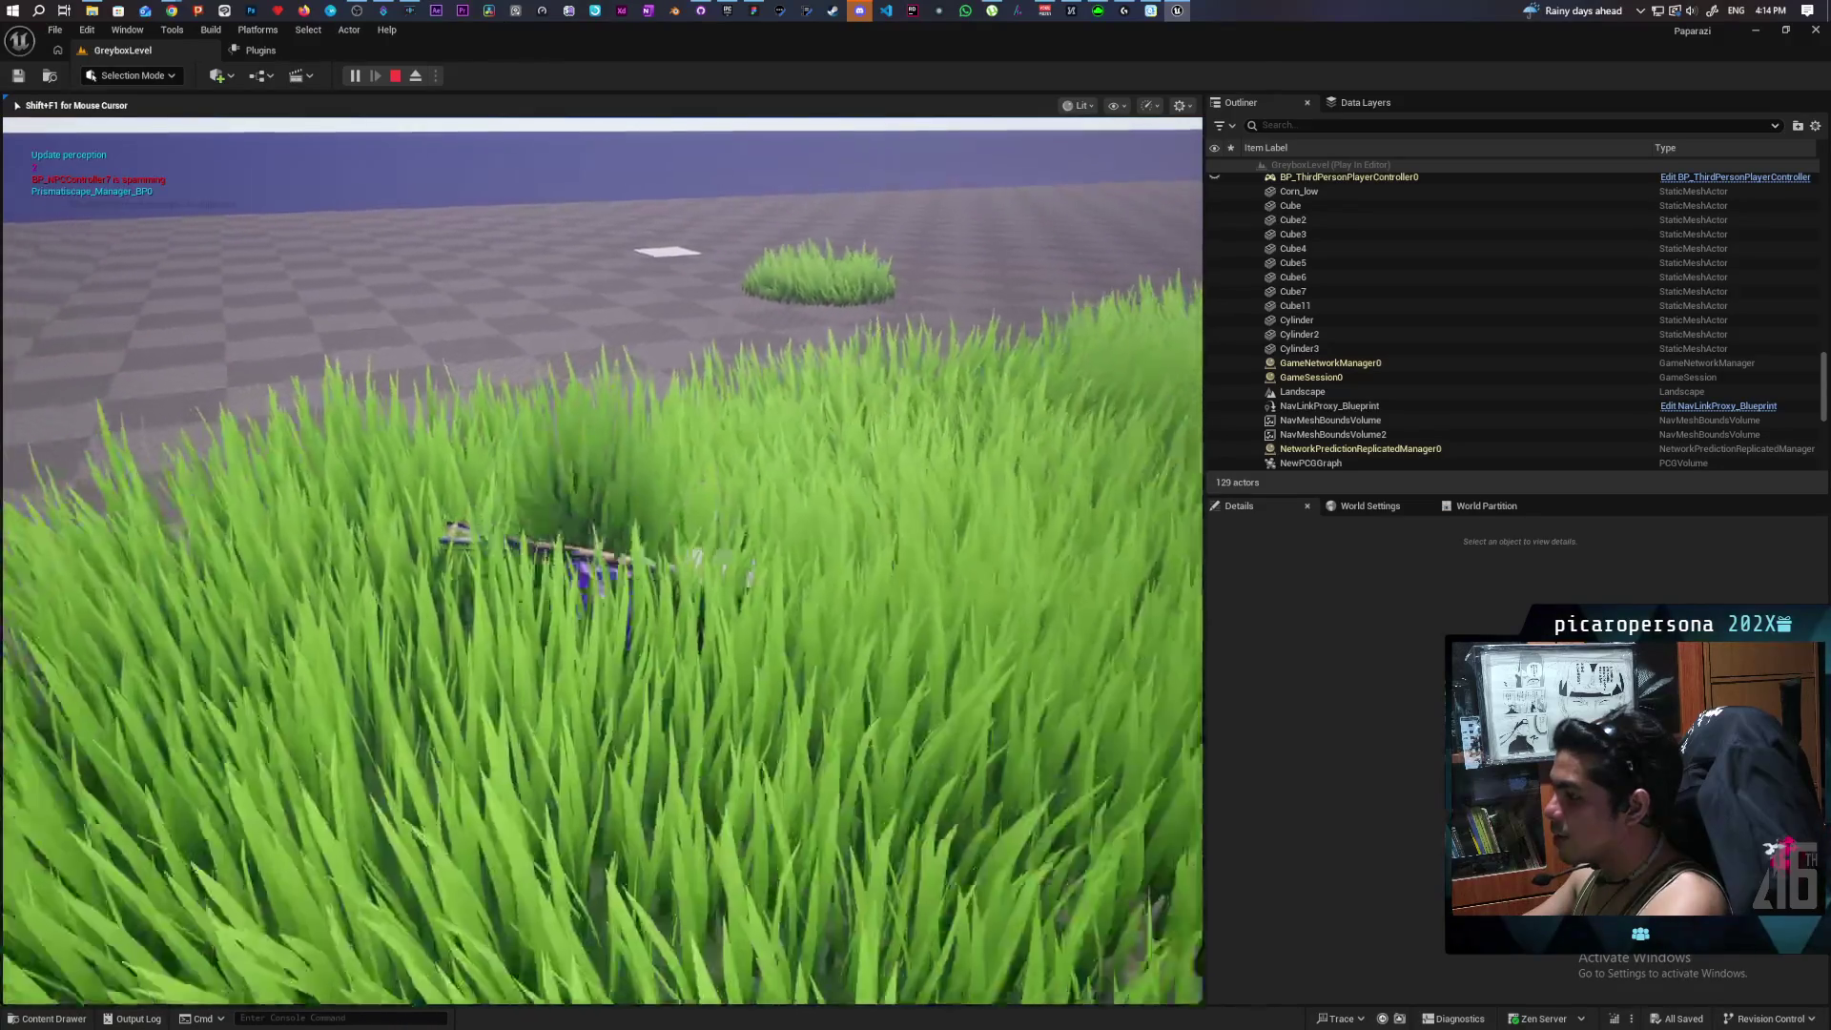
key("w")
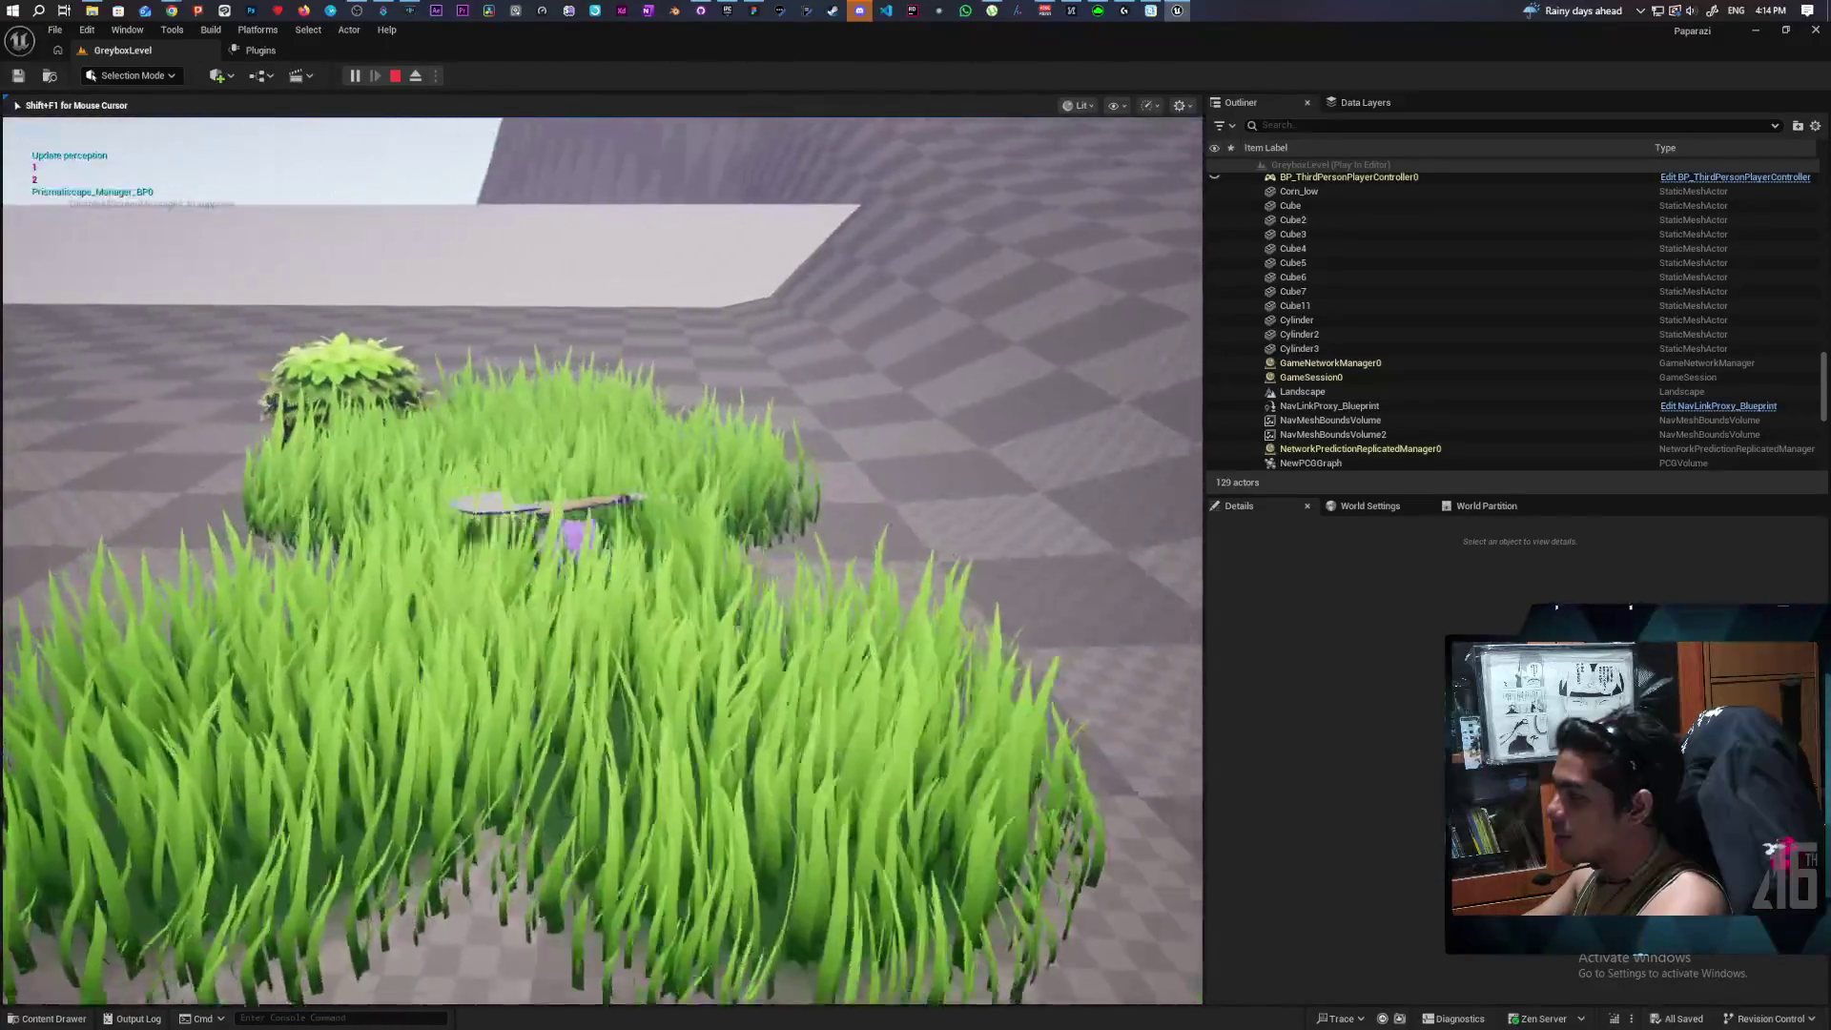
key("w")
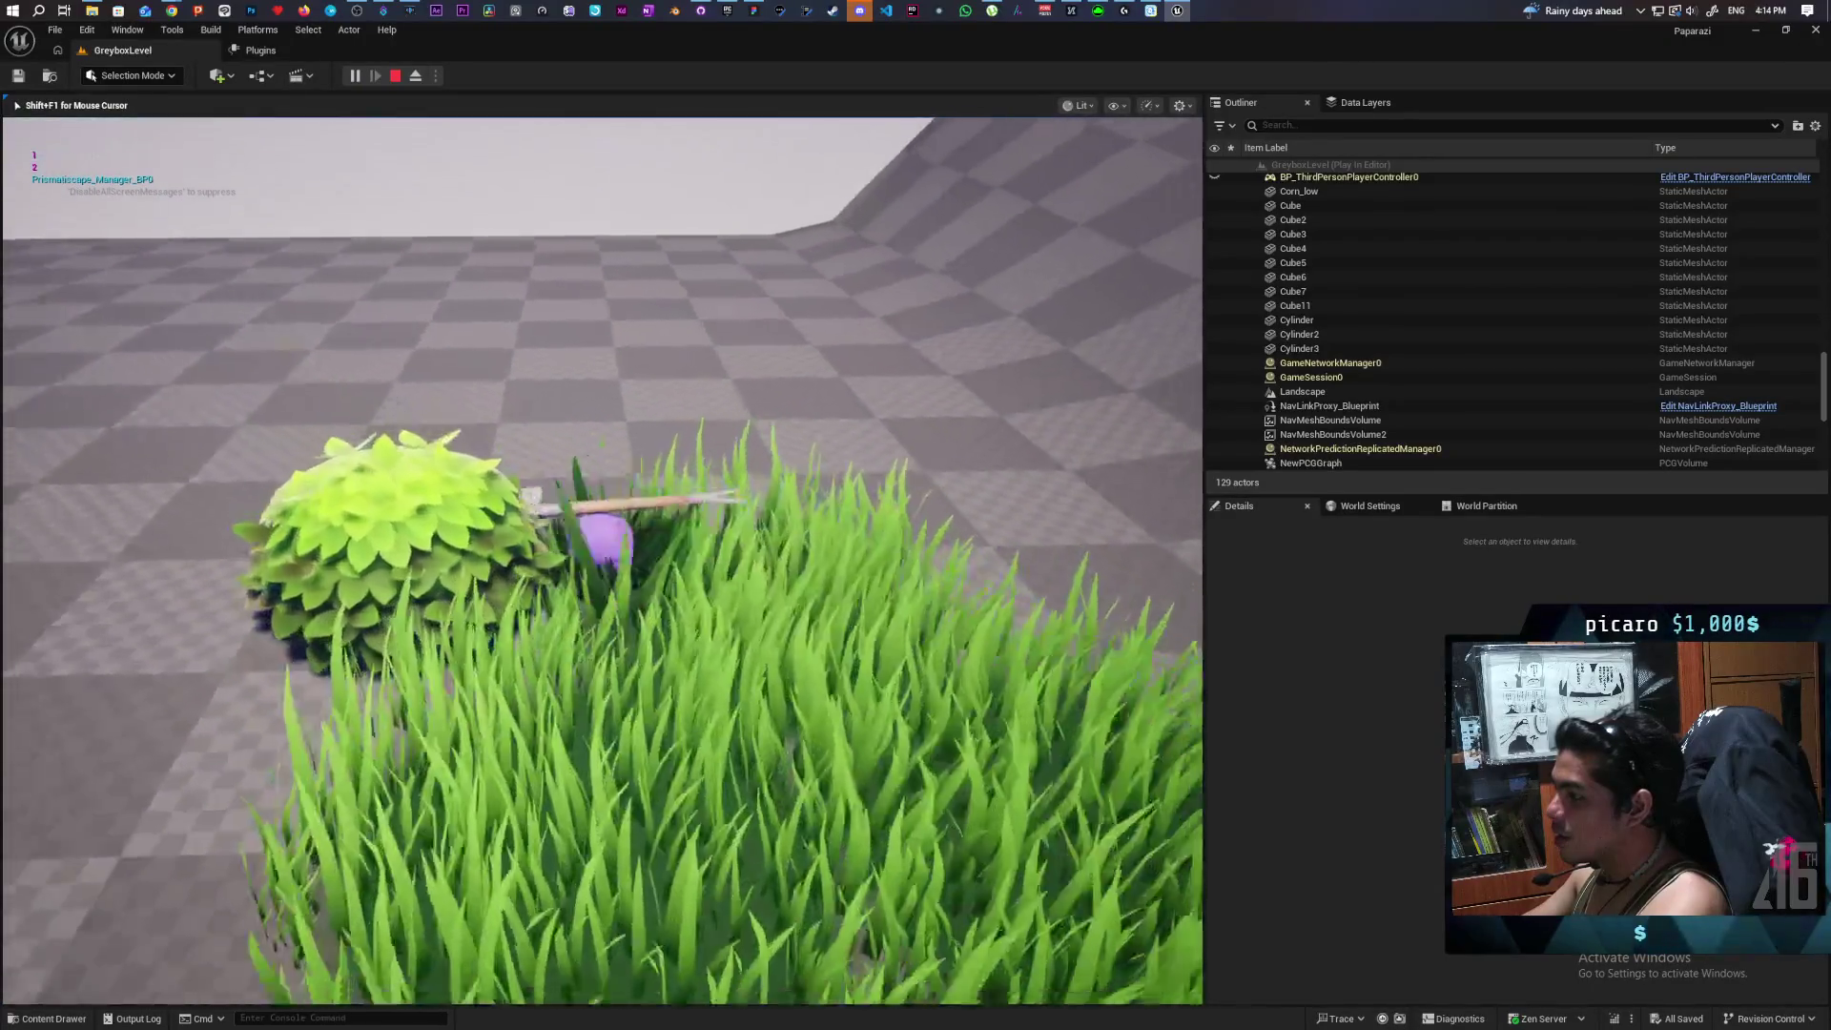
key("w")
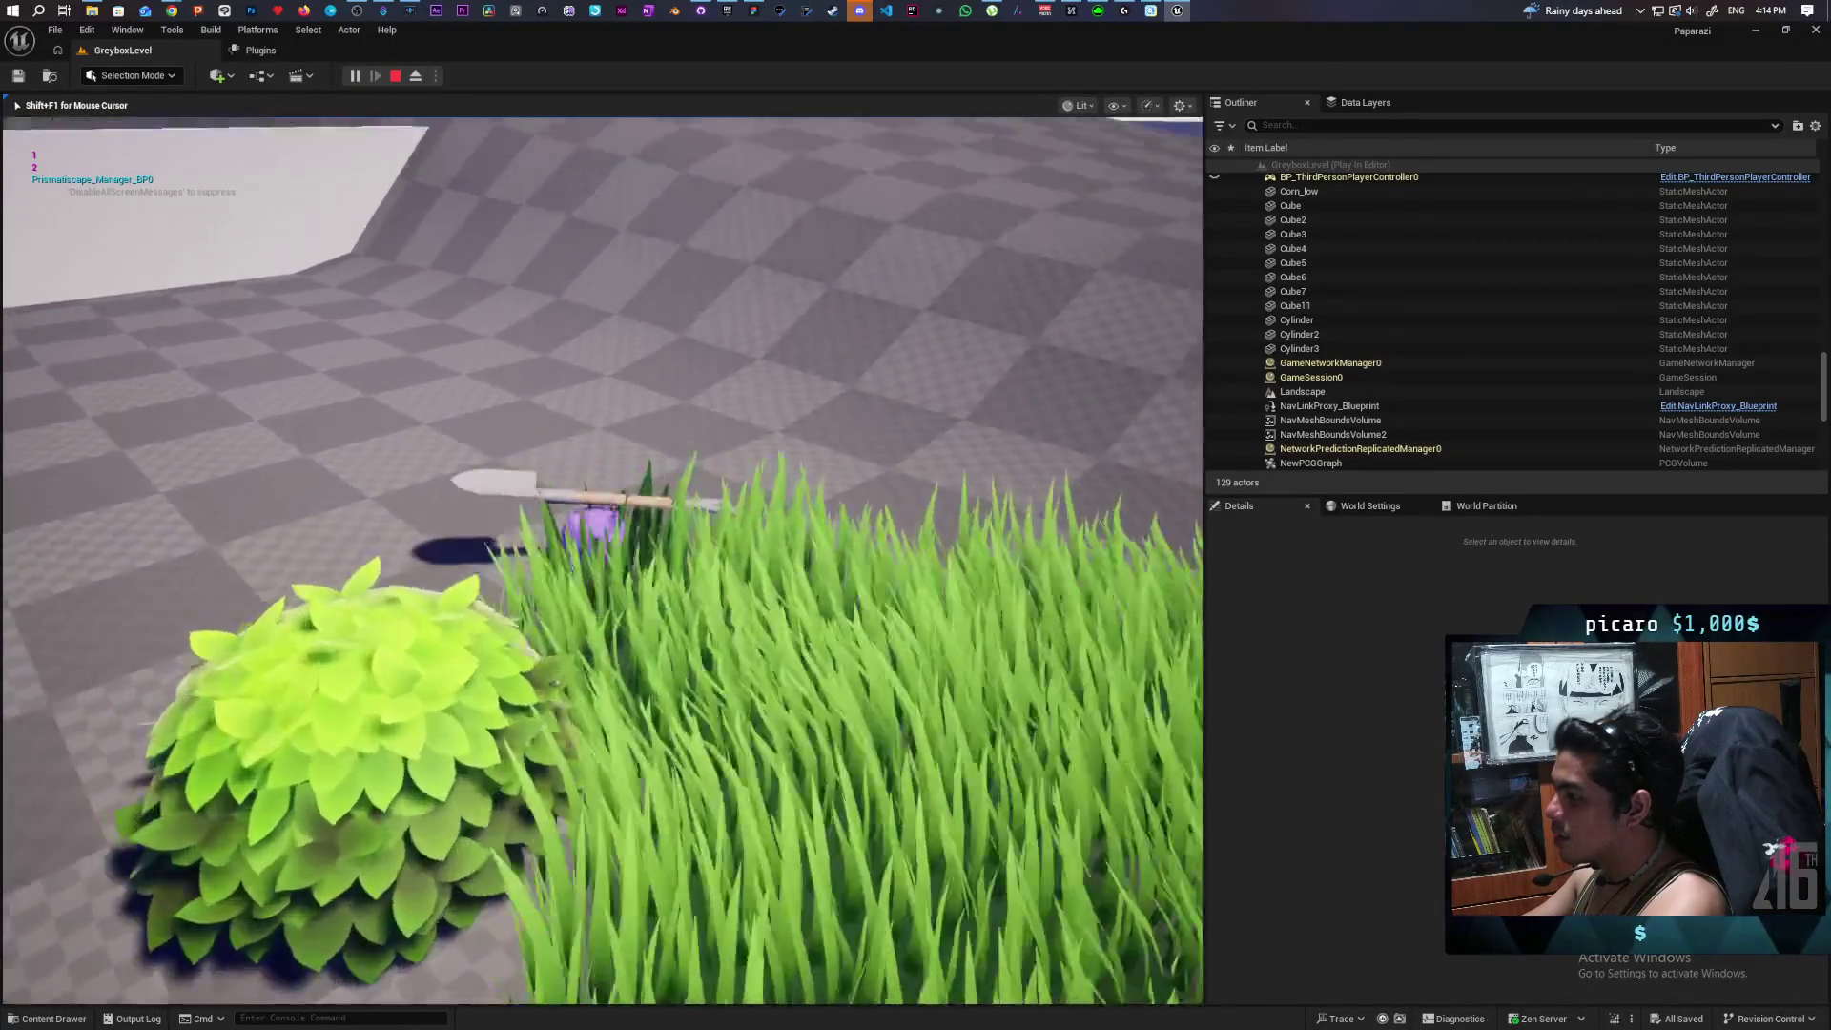
key("w")
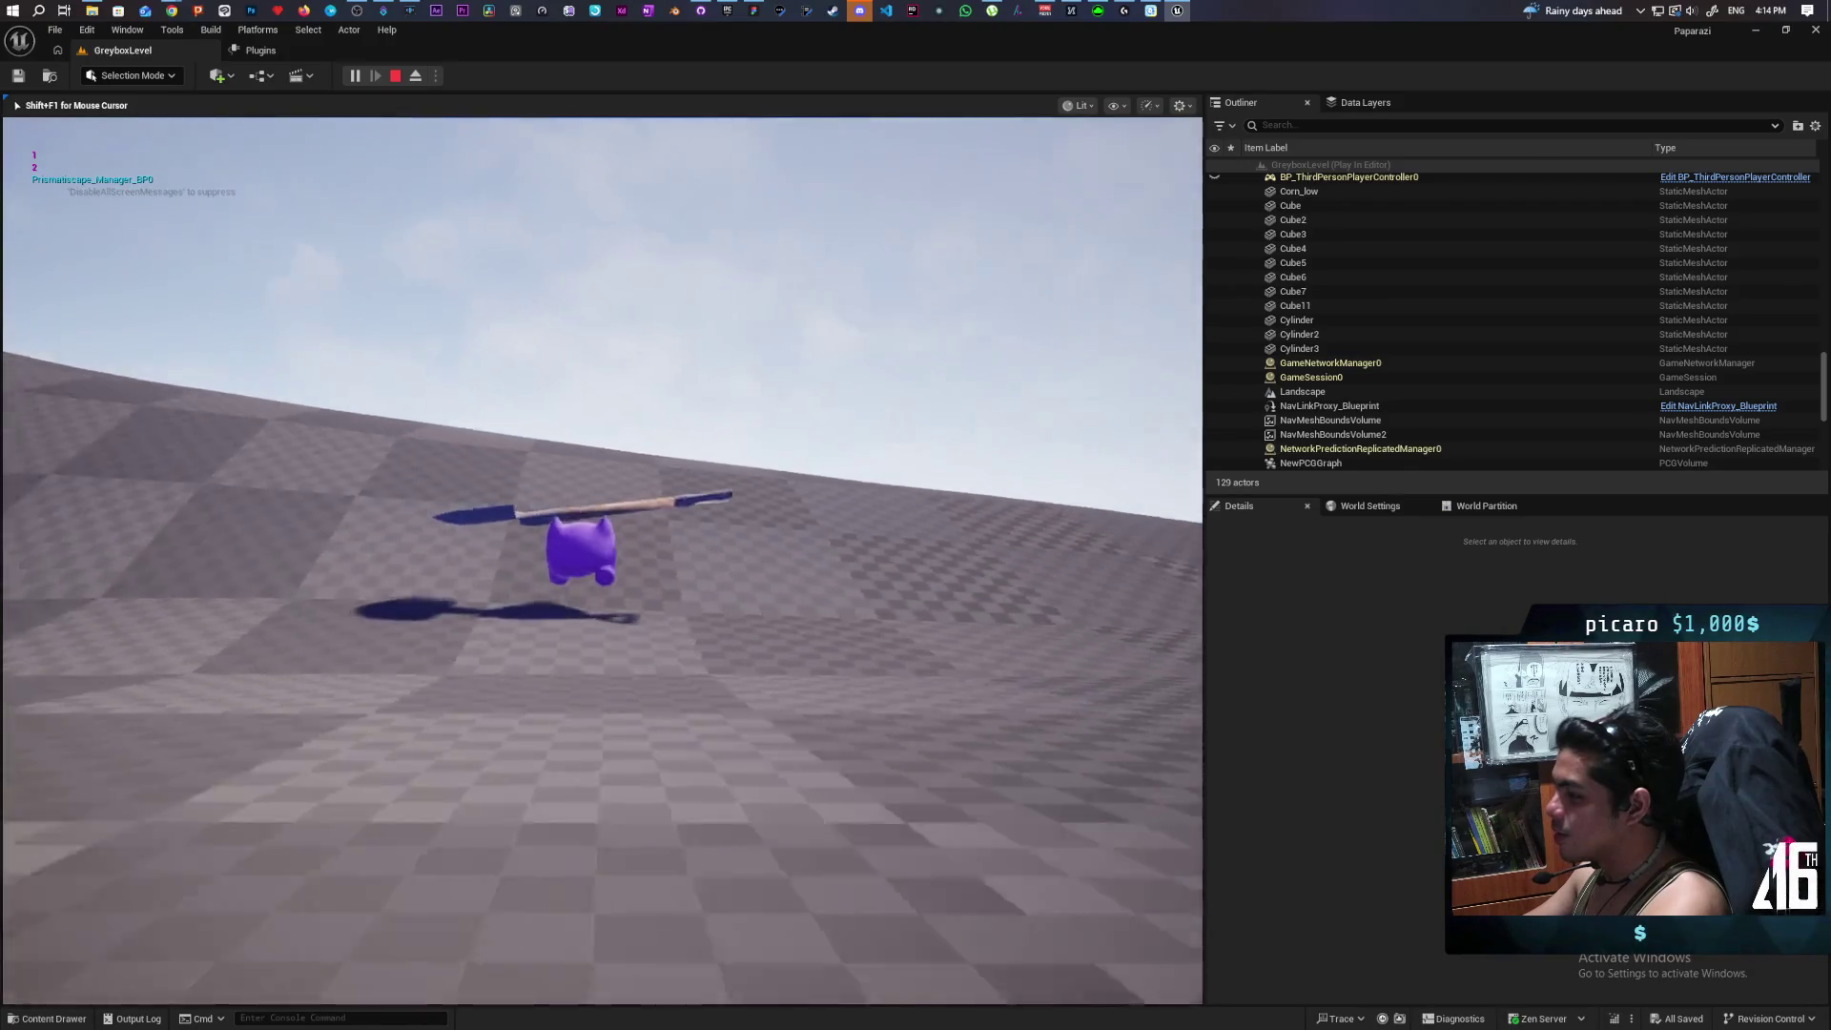
key("w")
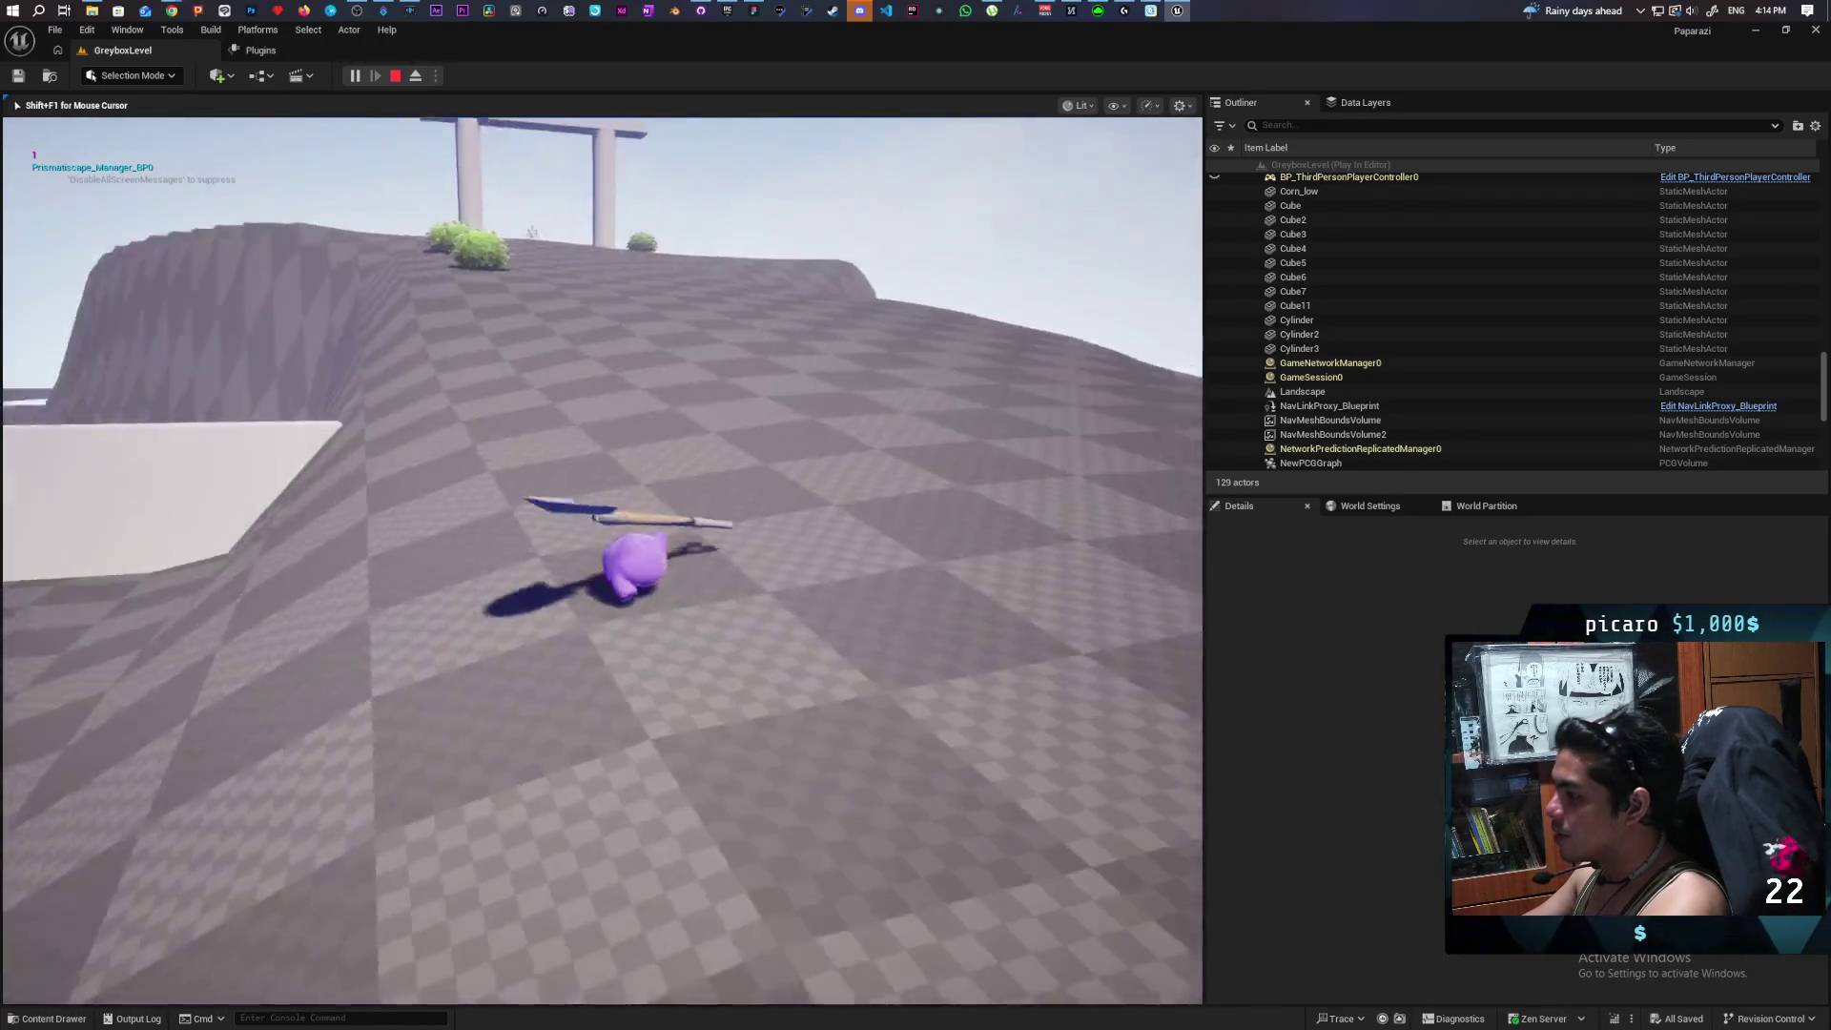
key("w")
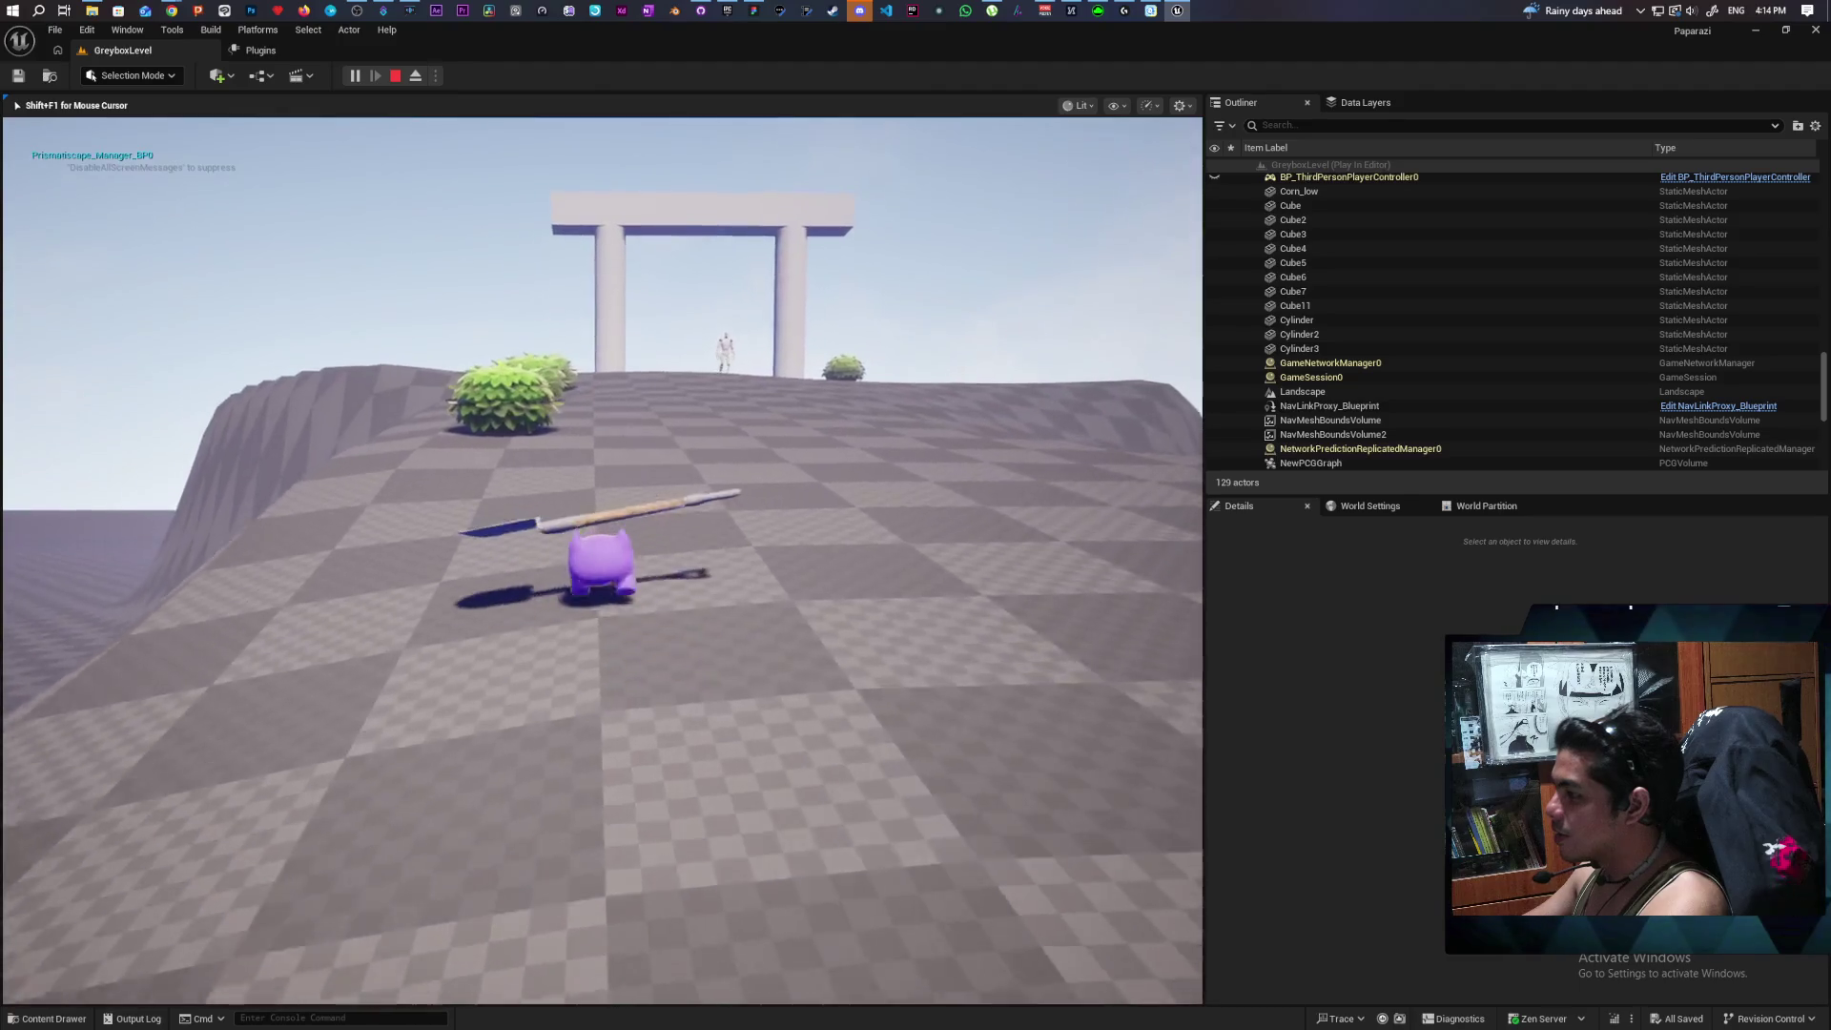
key("w")
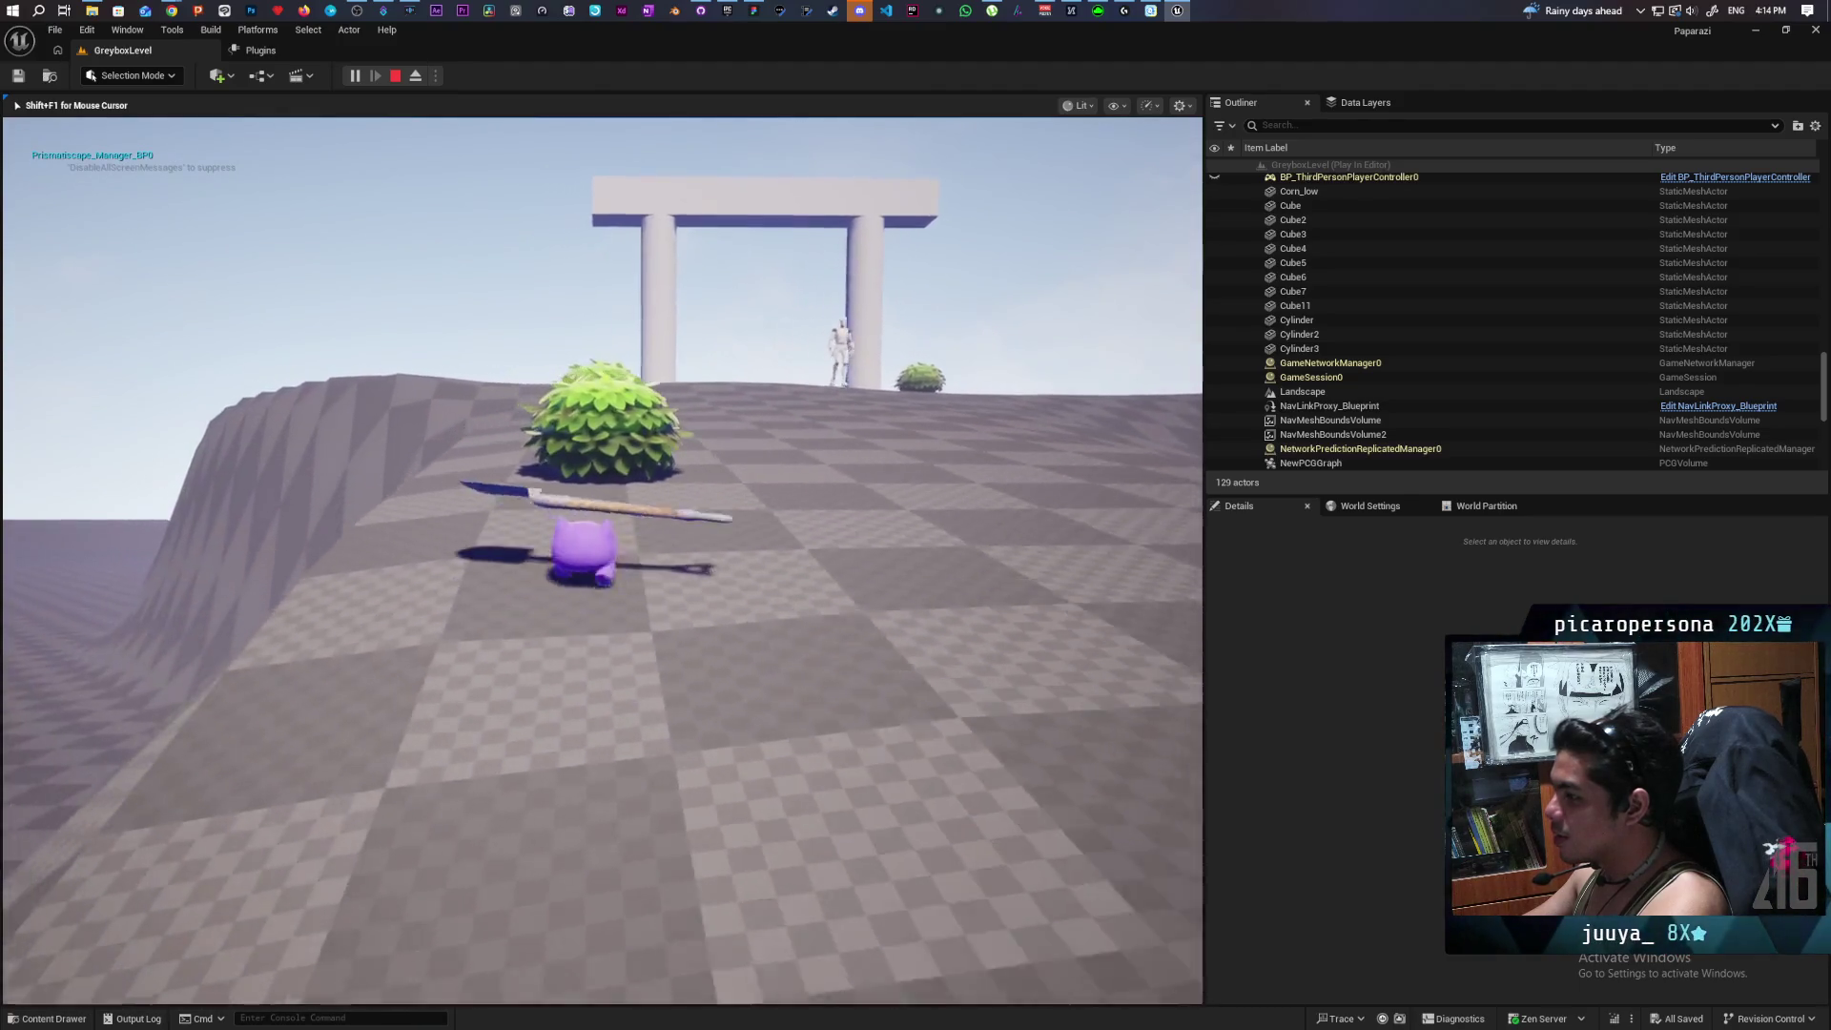
key("w")
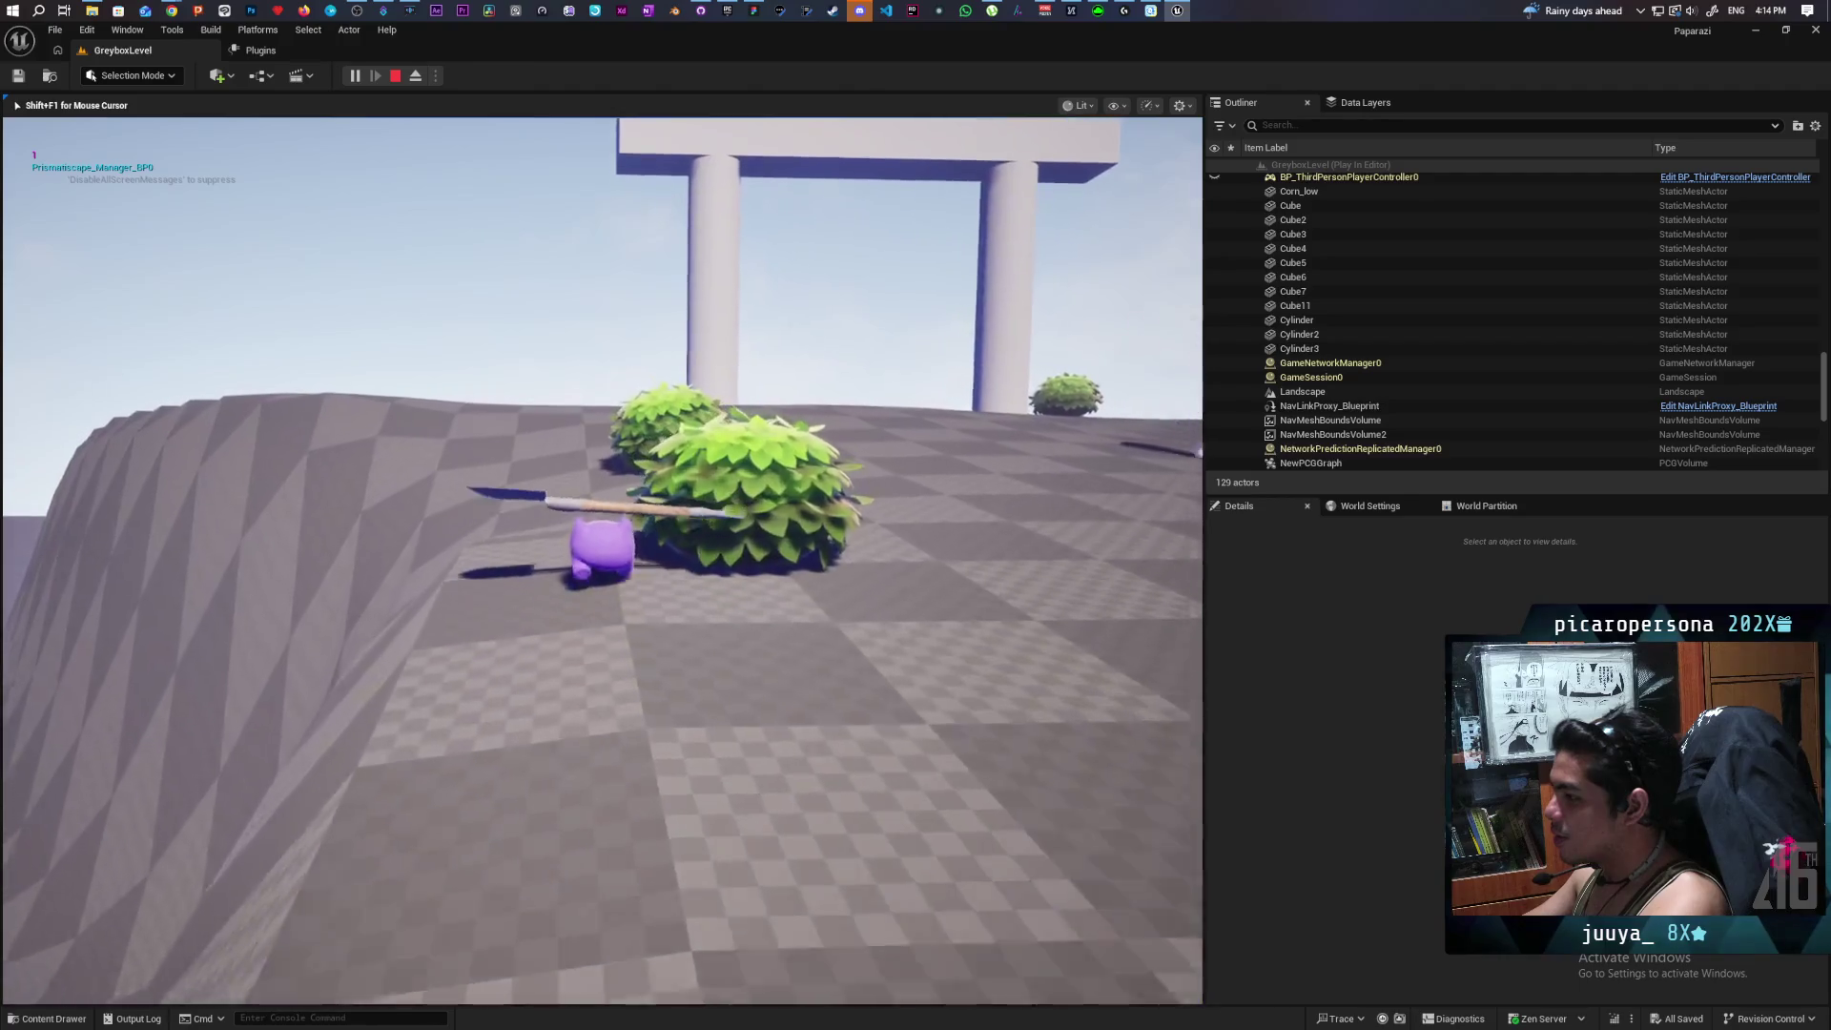
key("w")
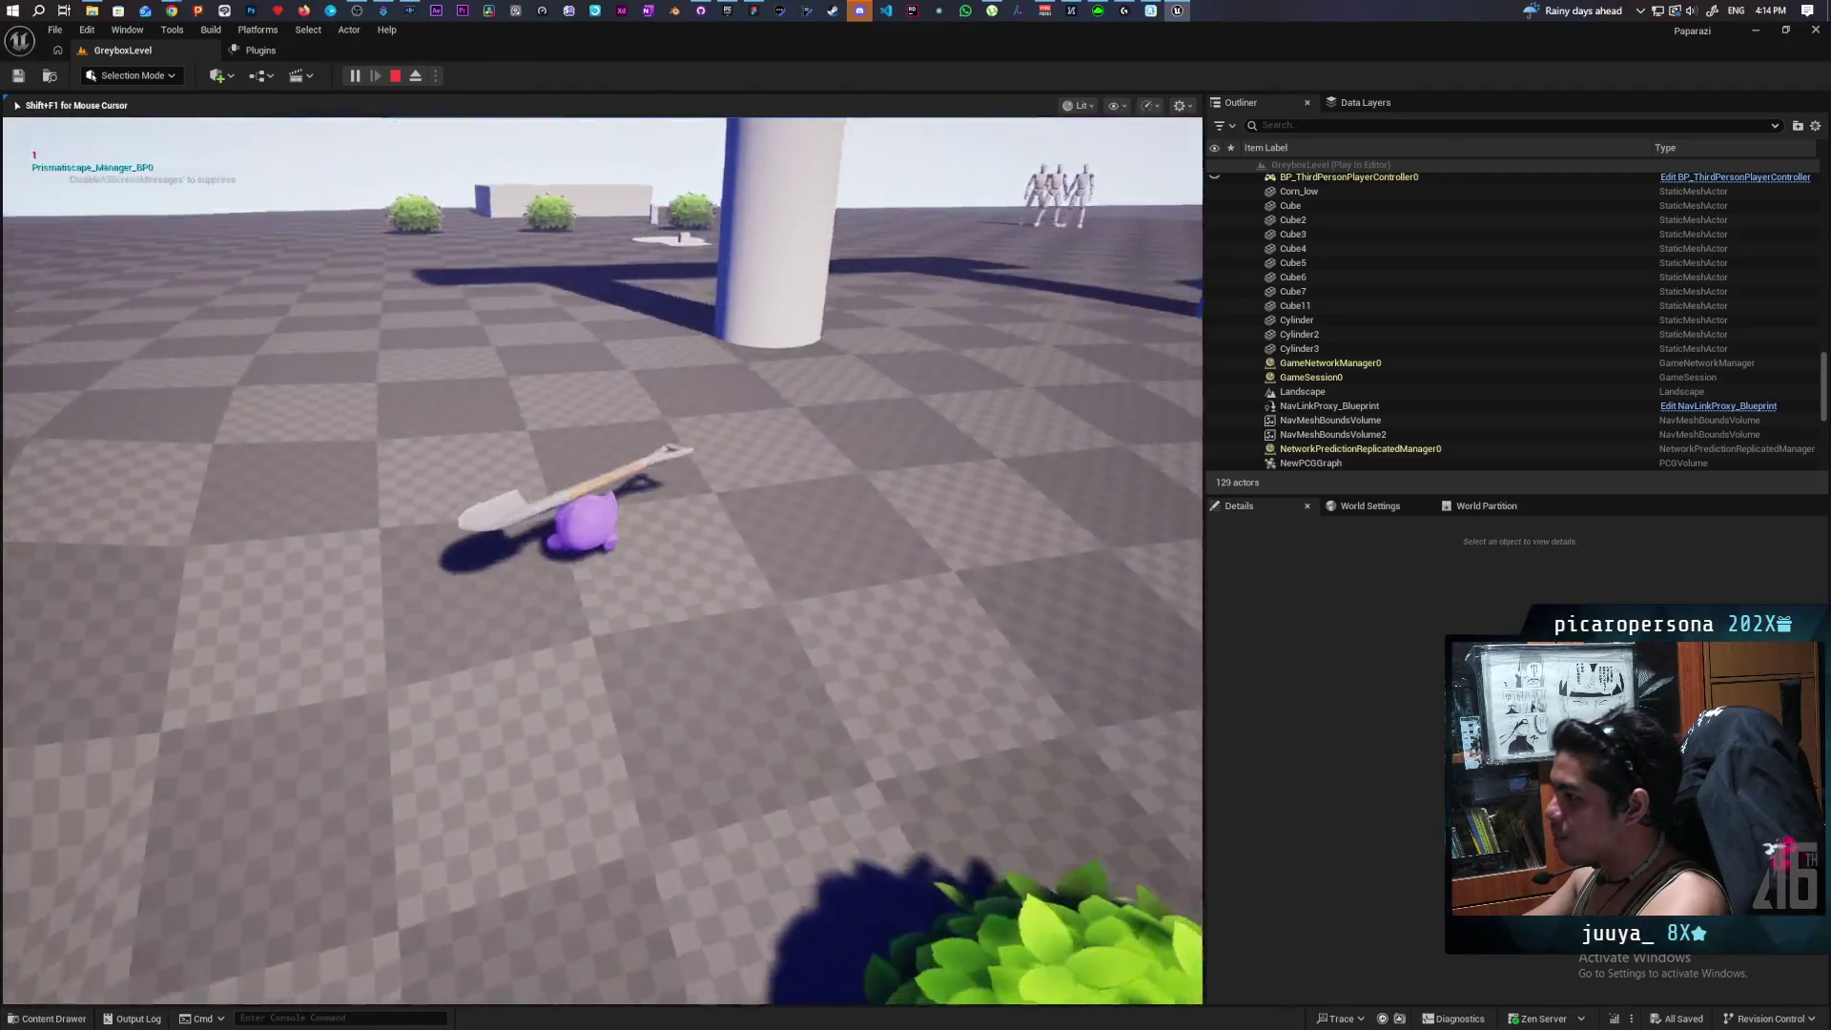
key("w")
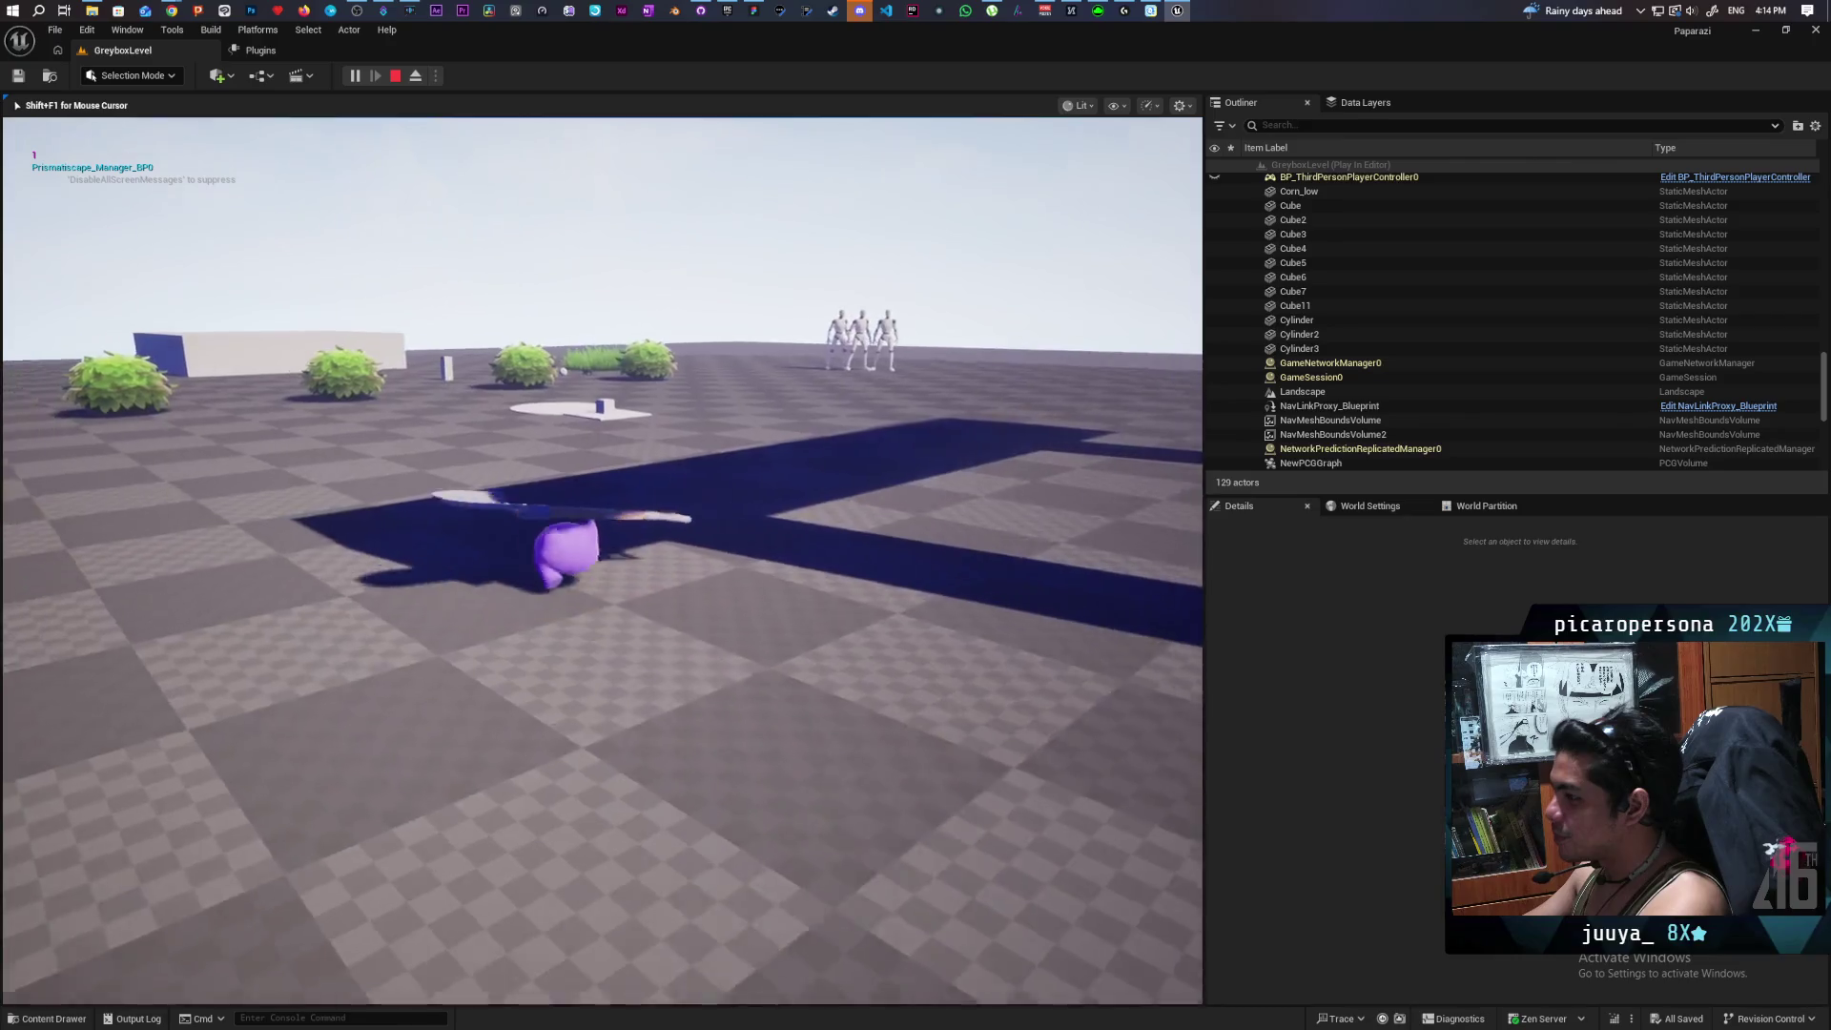
key("w")
key("w")
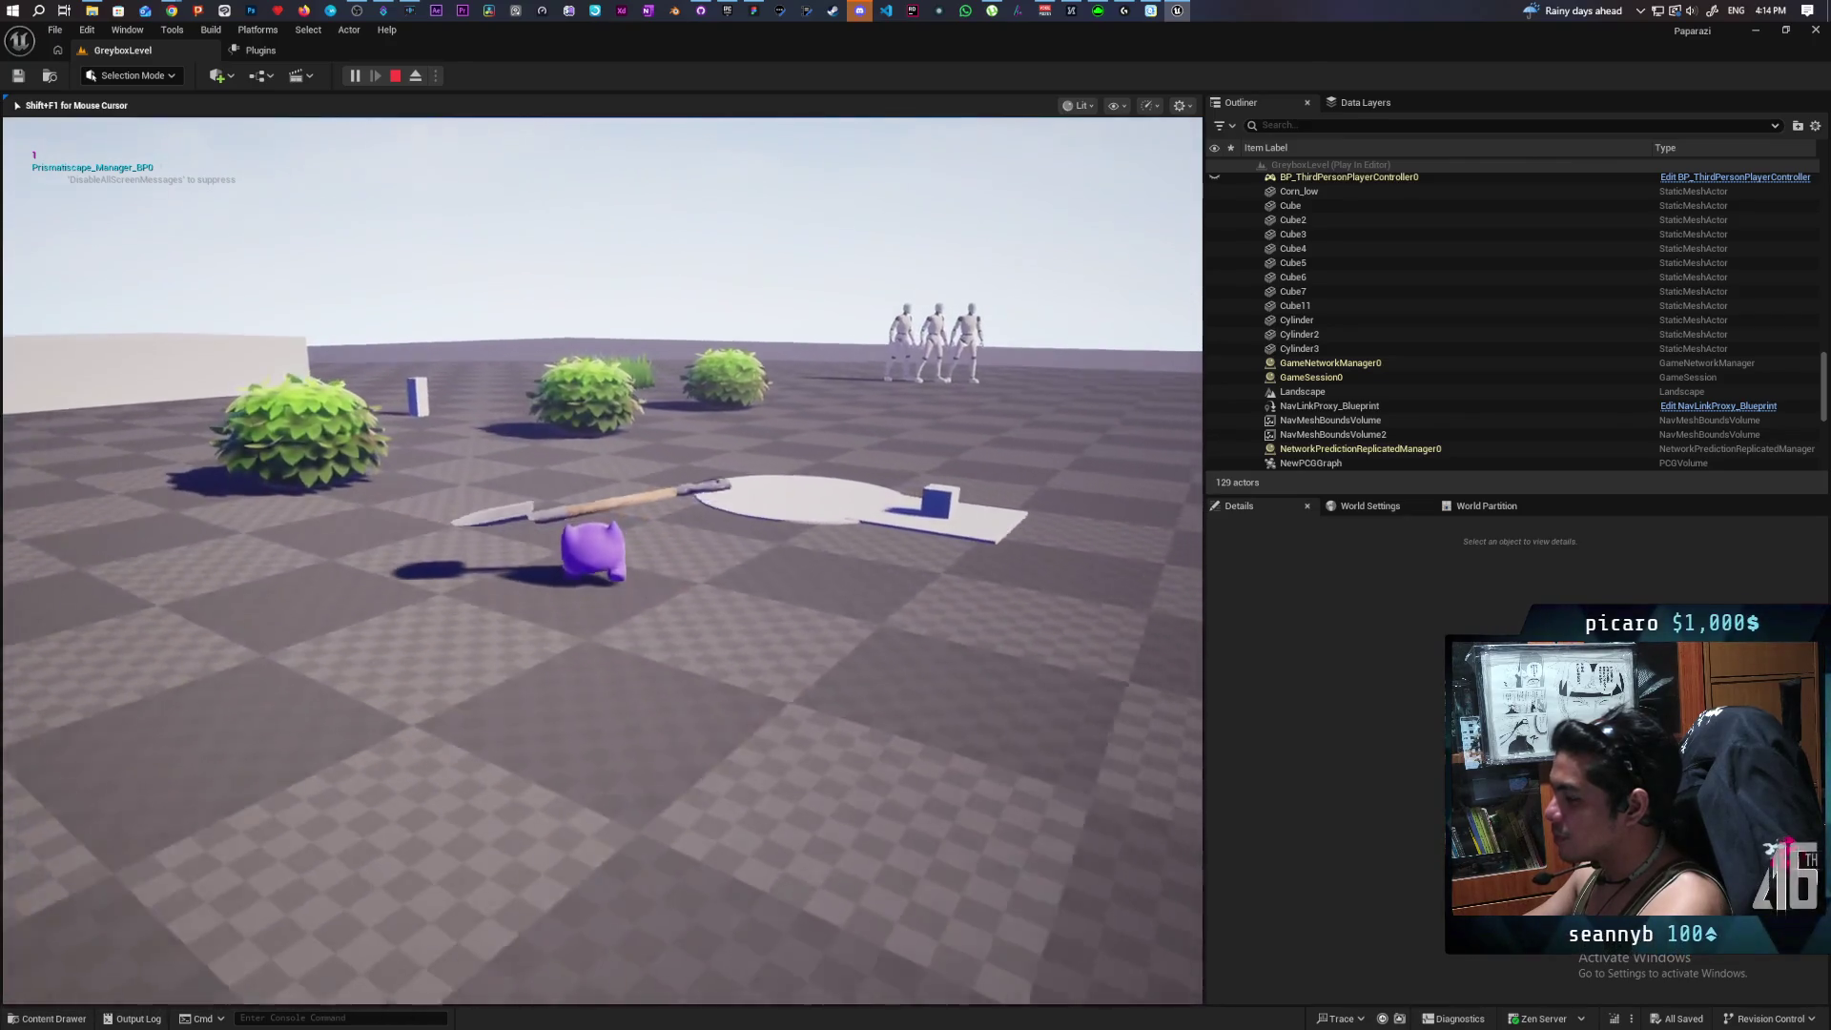
Turn back near the blue block, crouch to hide in the grass patch, then stop the playtest.
key("s")
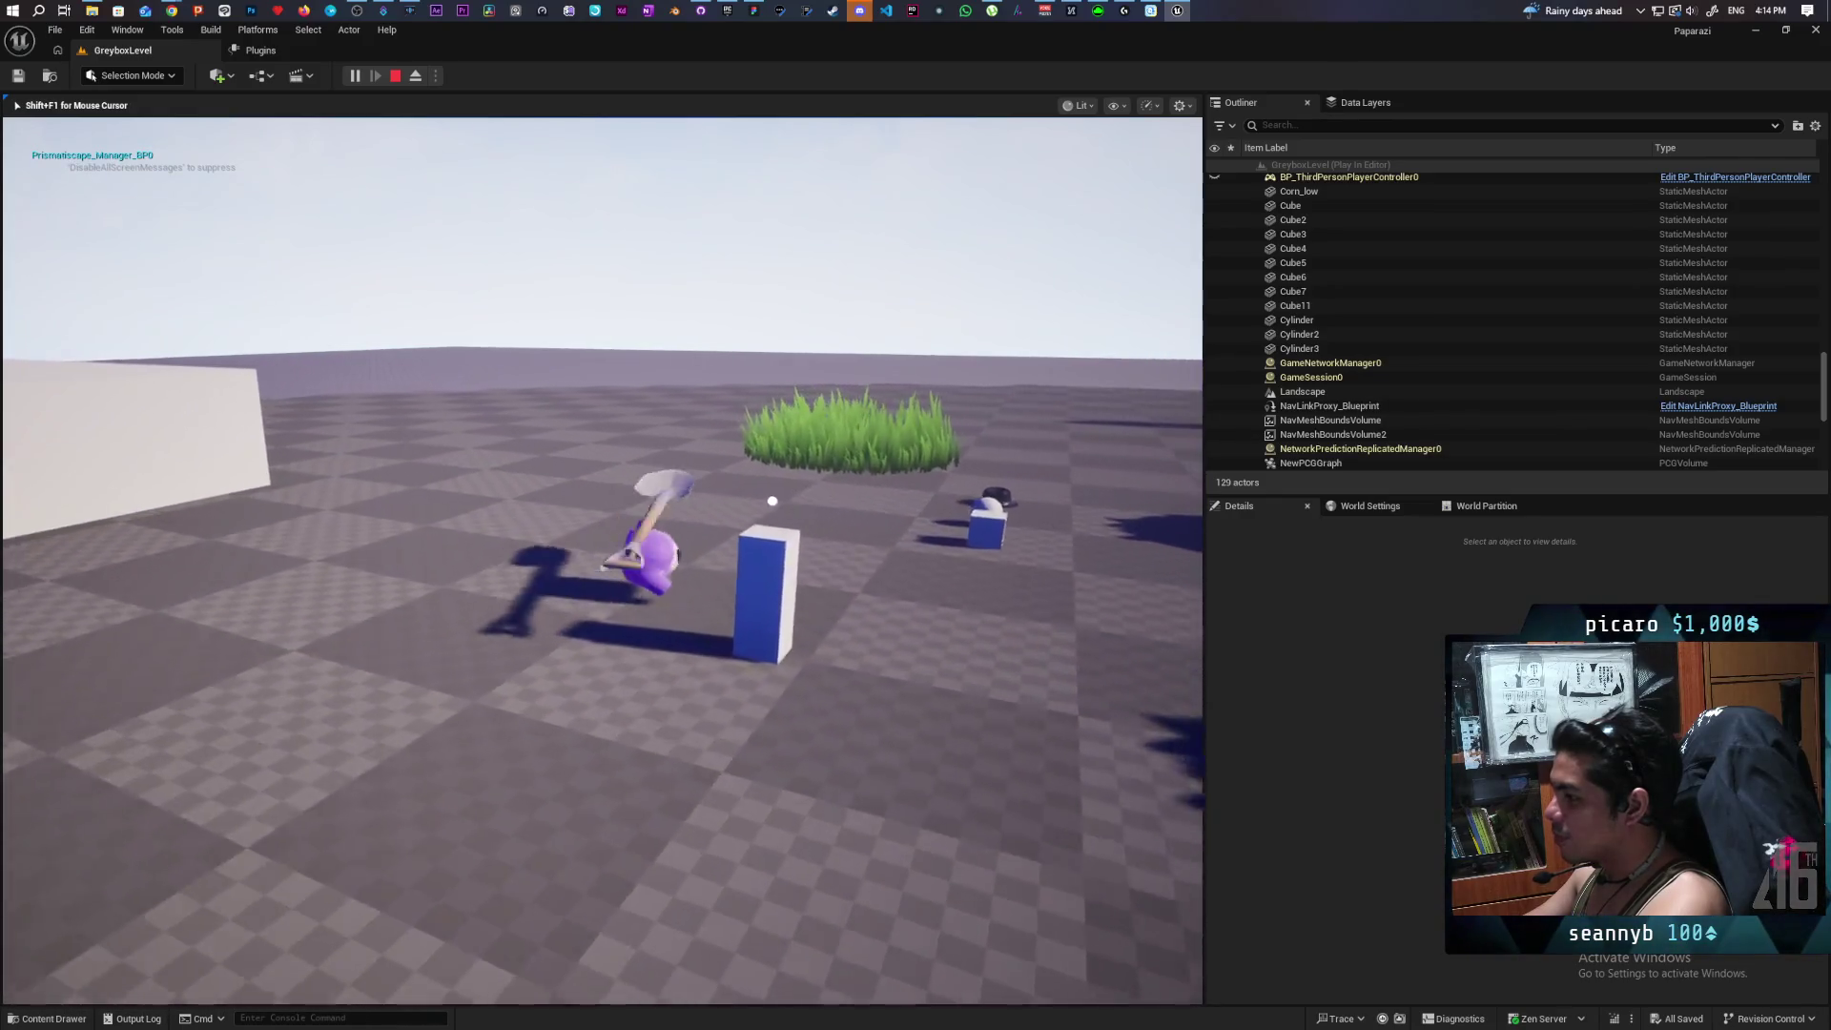
key("w")
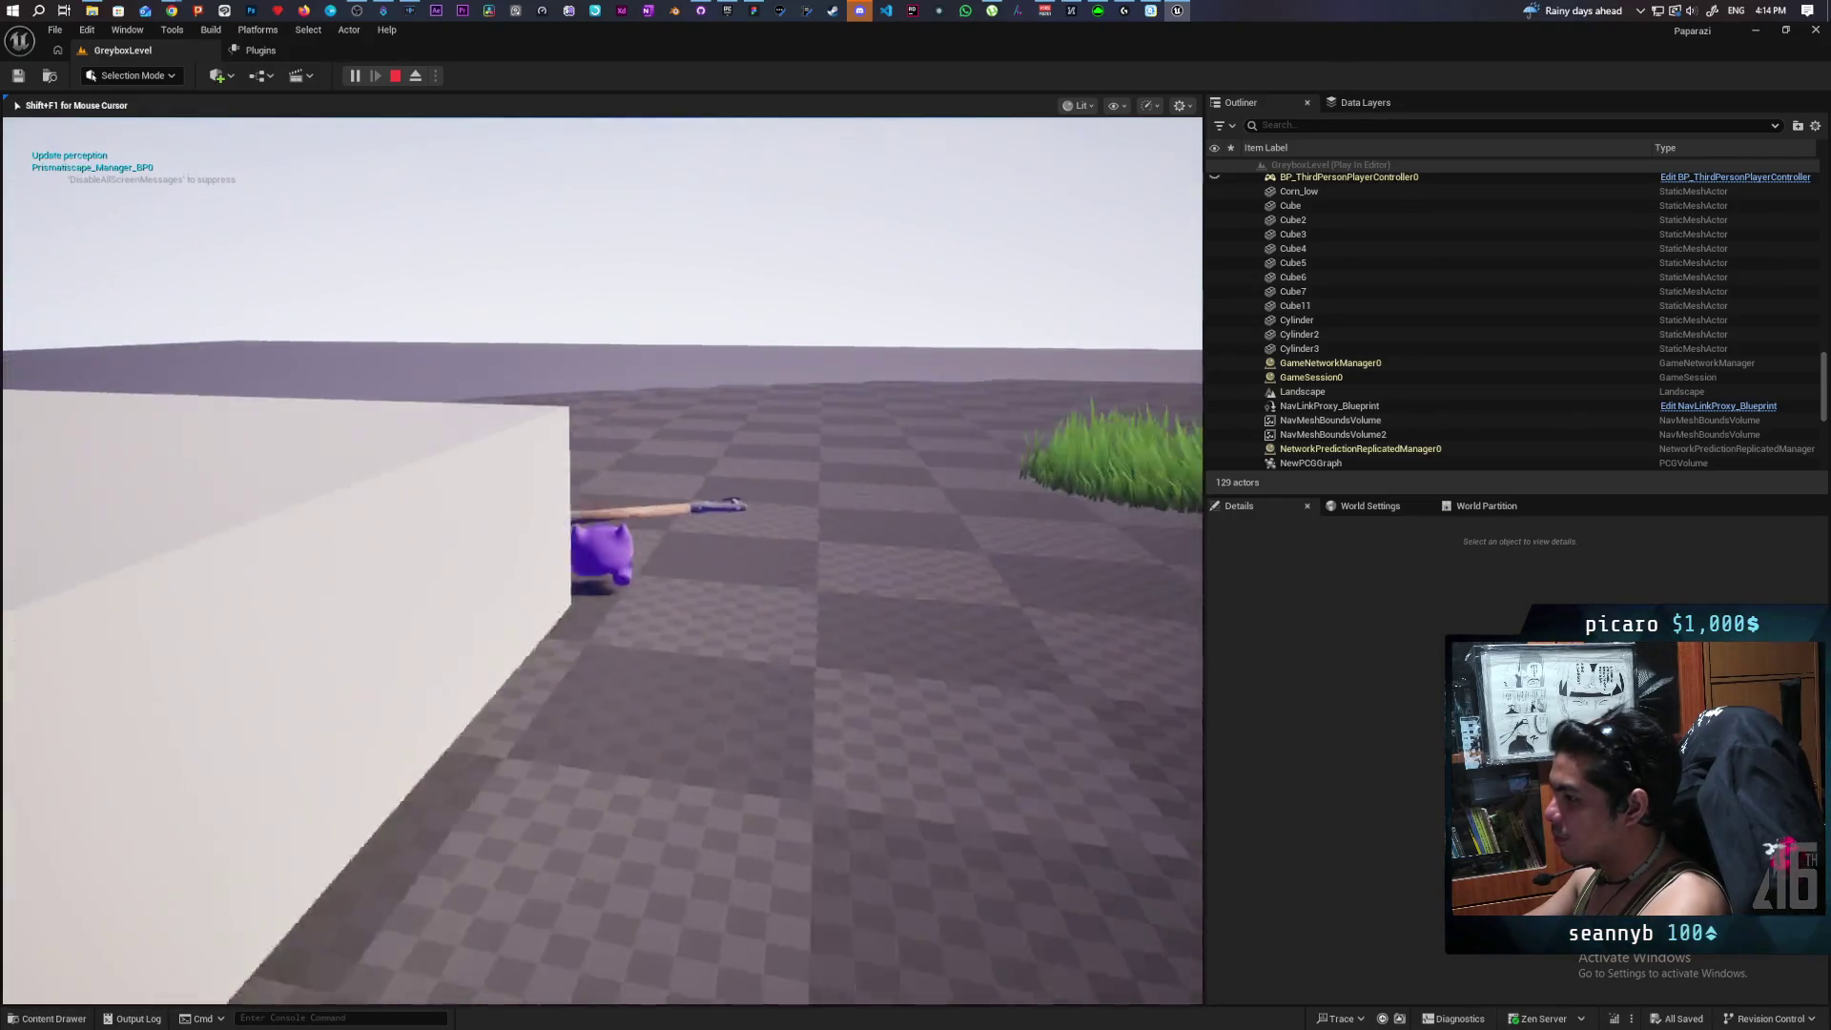
key("c")
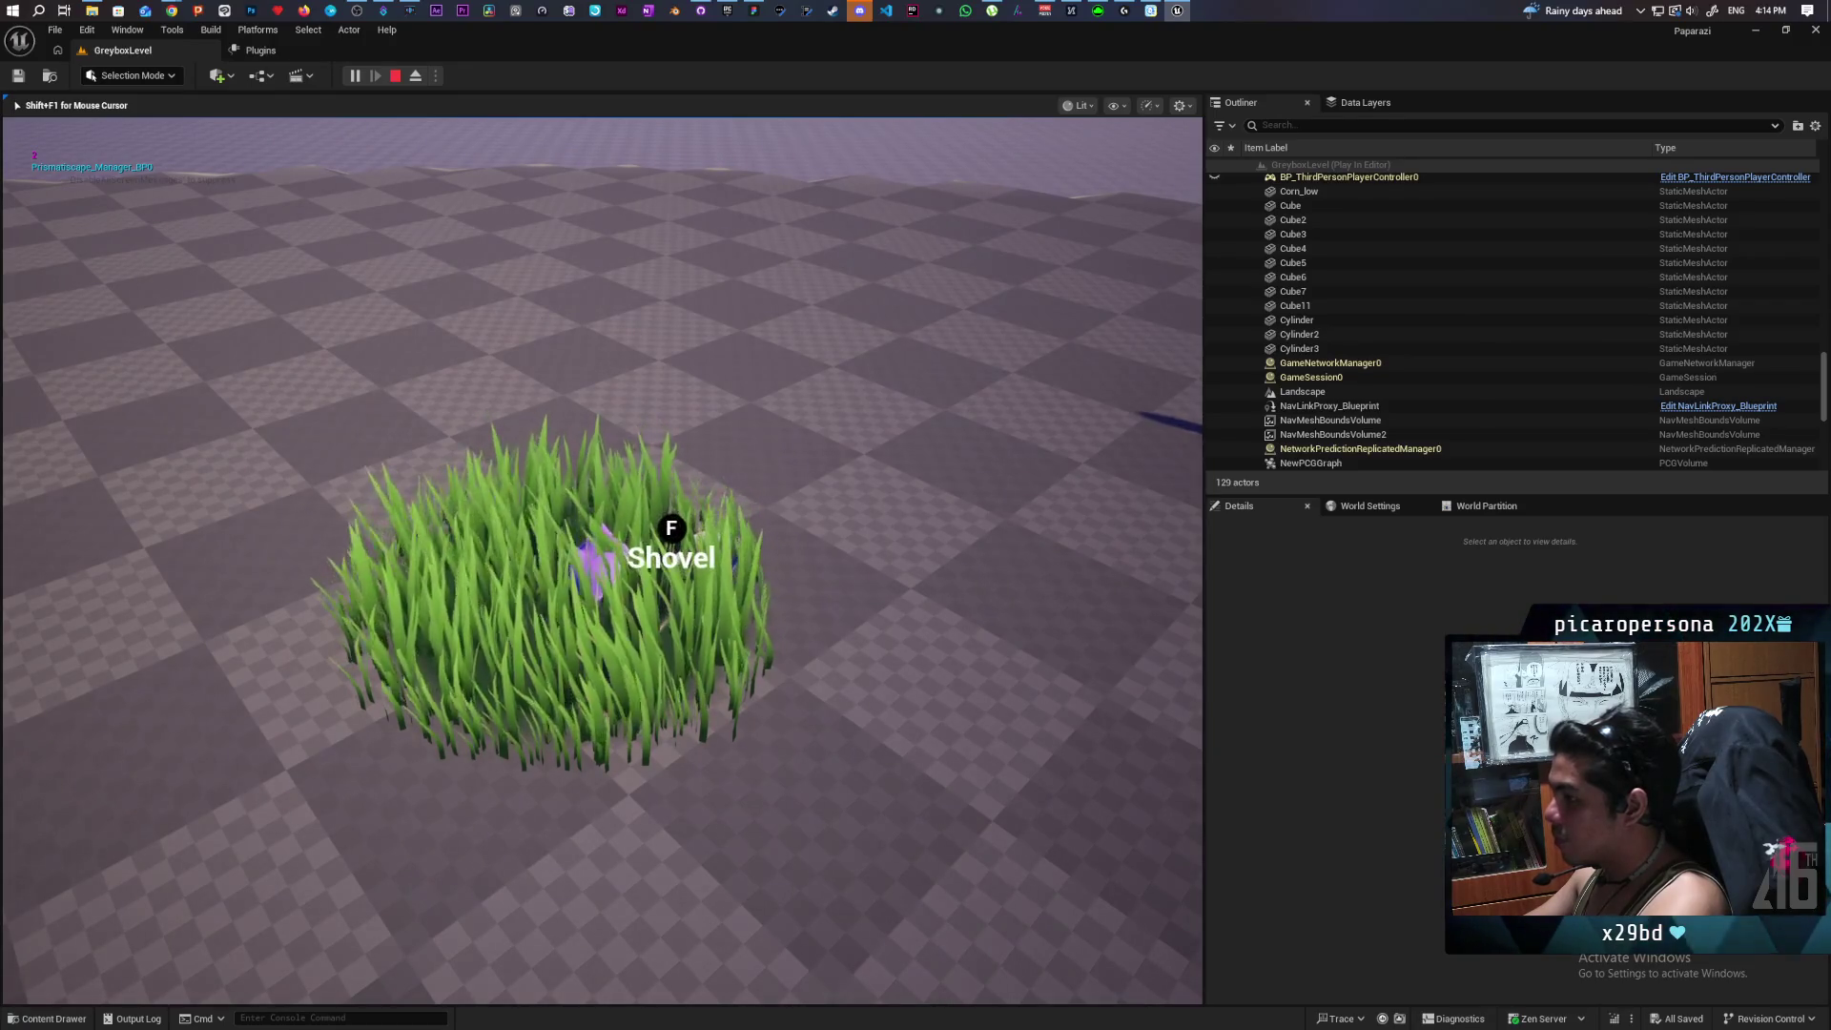
key("w")
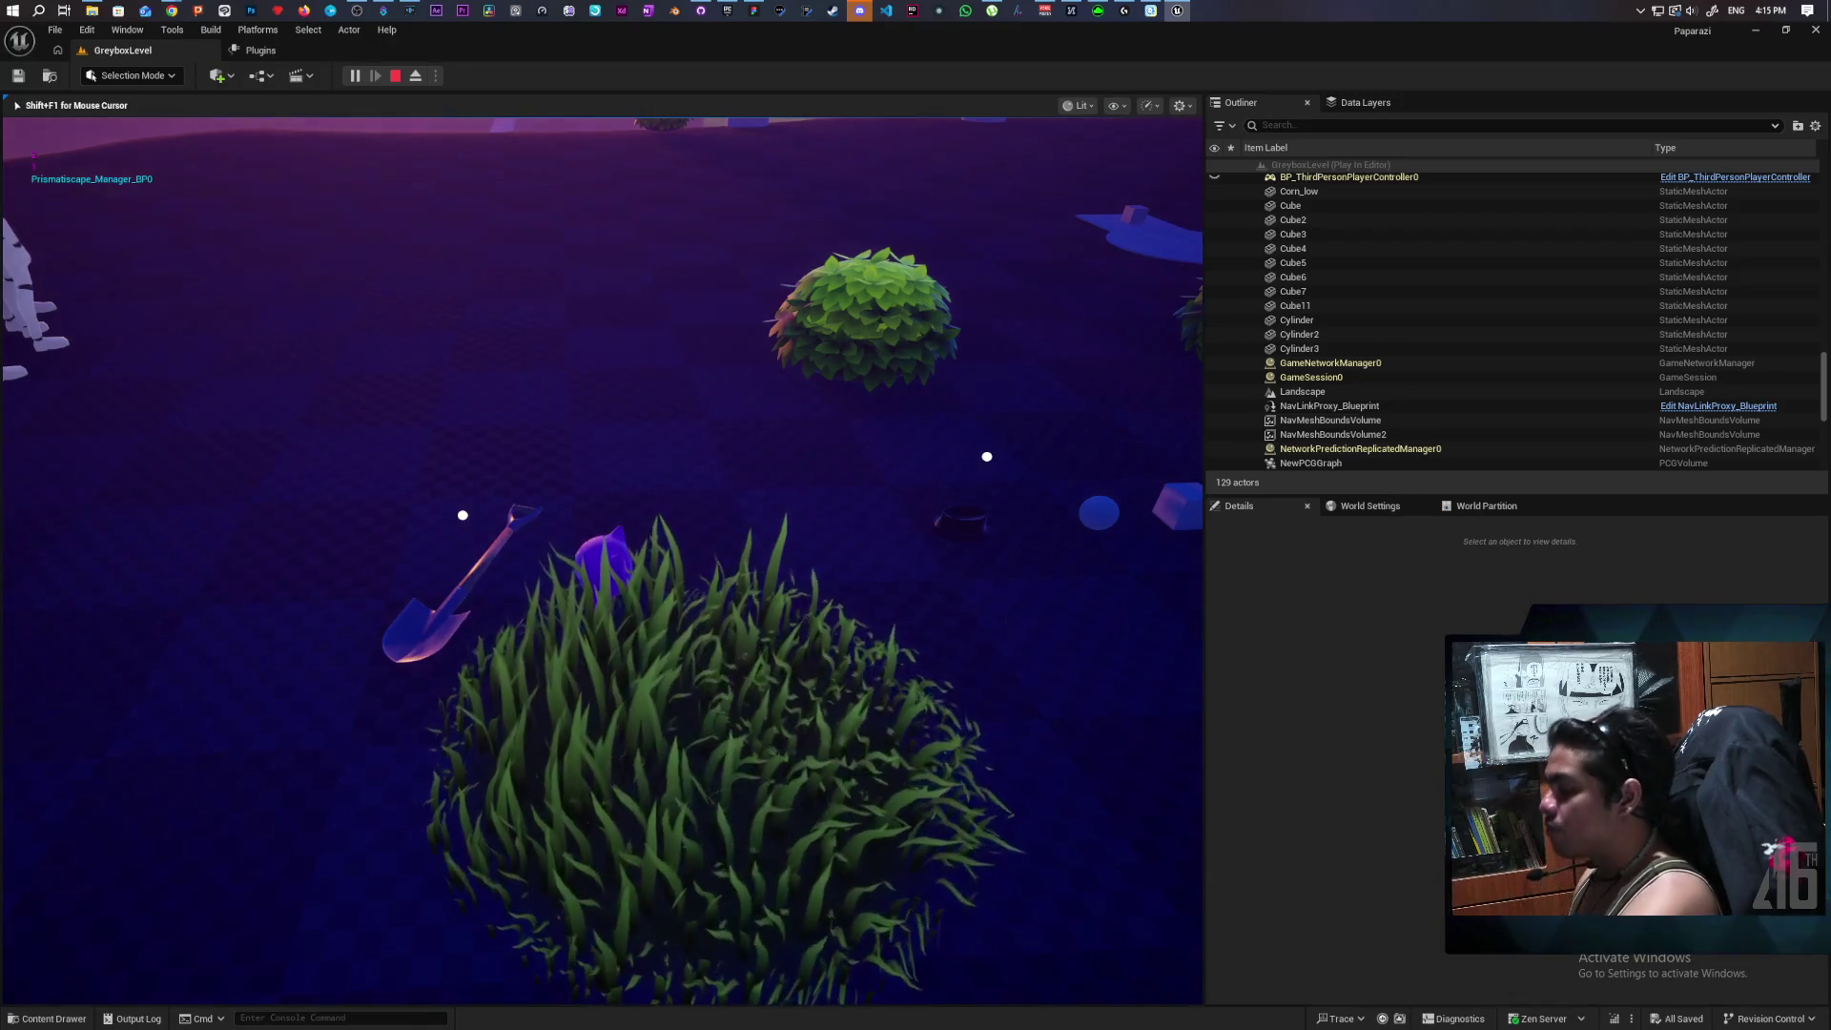
key("Escape")
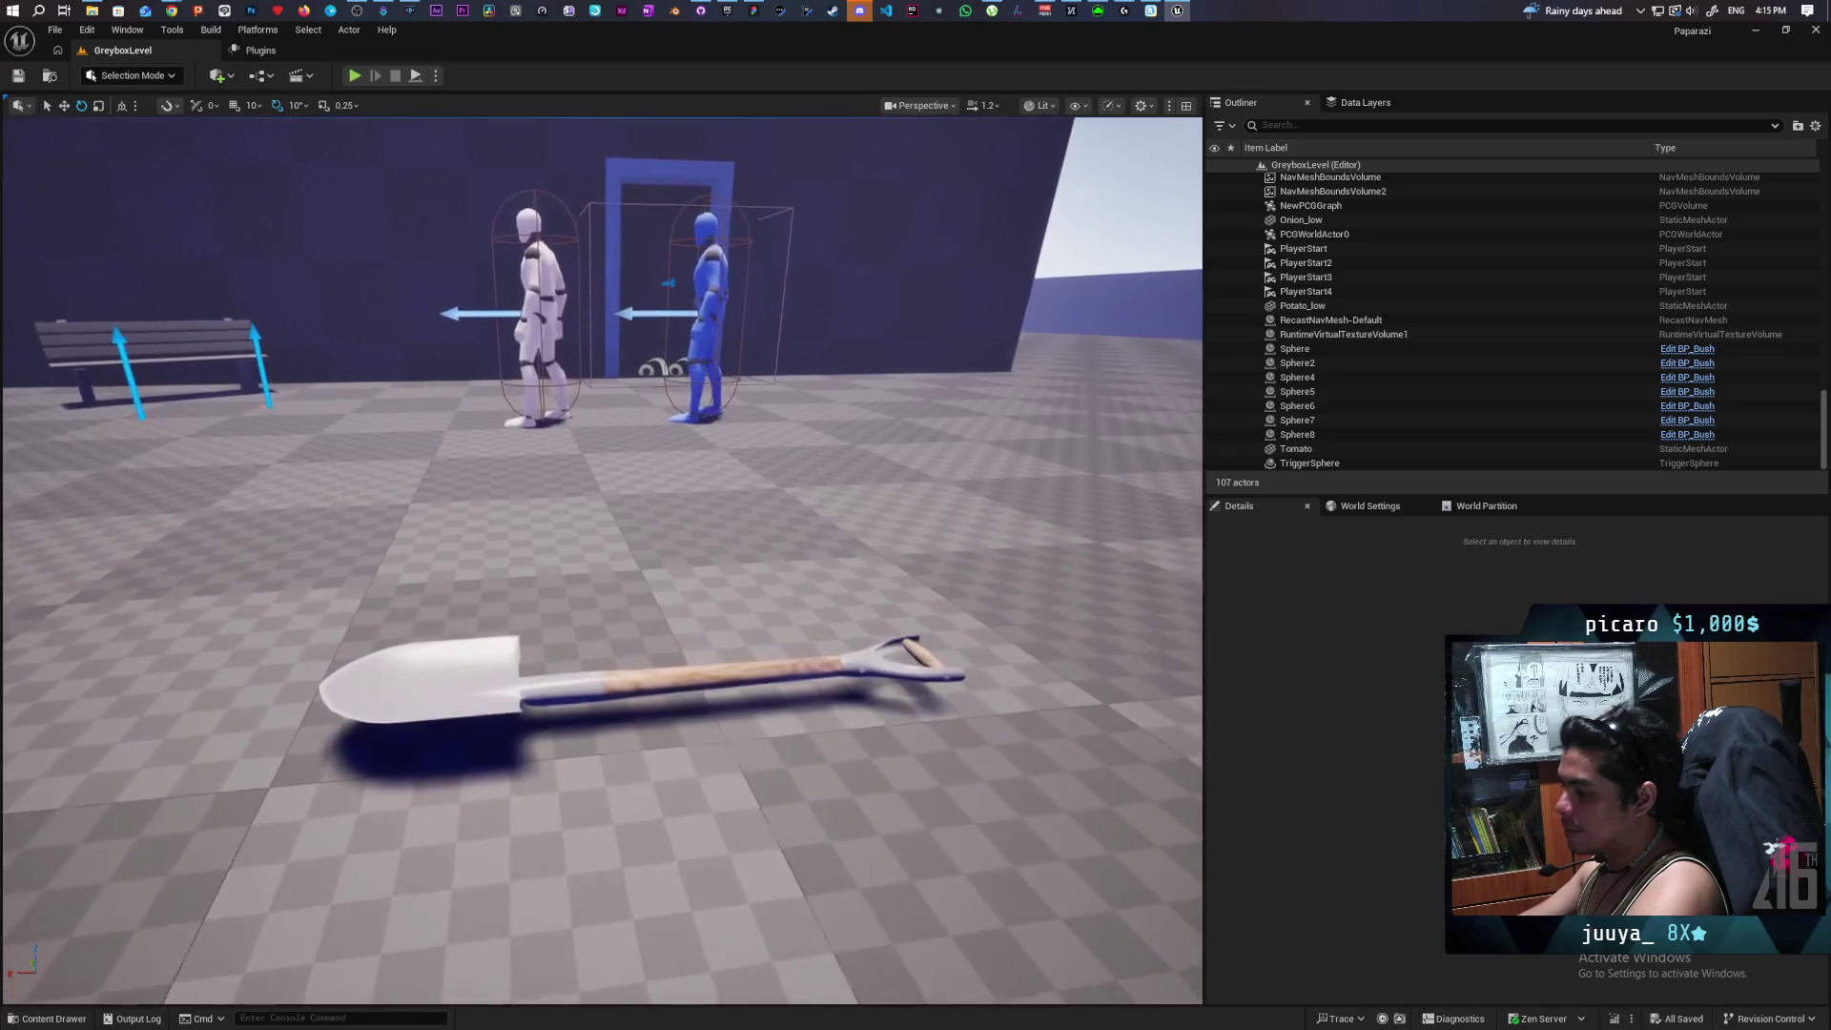
Make the Object Tags variable instance-editable, compile BP_ObjectBase, and go back to GreyboxLevel.
left_click(763, 672)
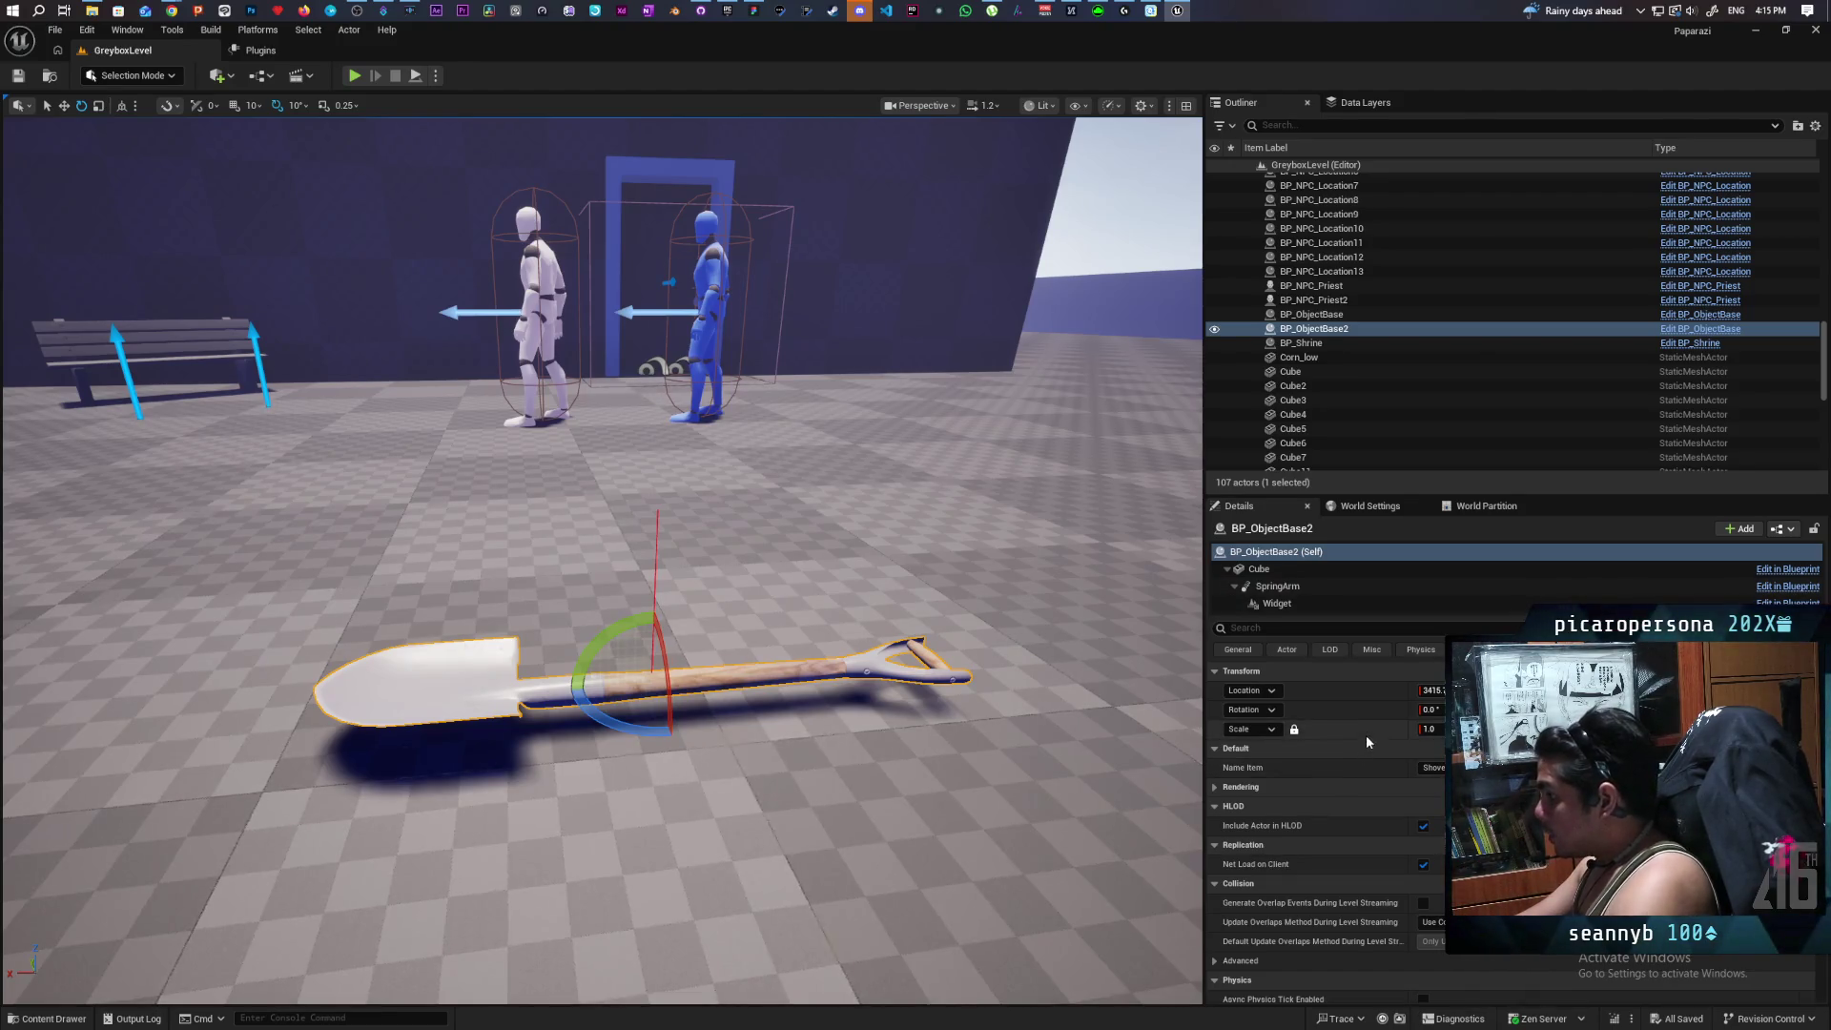
scroll(1366, 715, "down", 10)
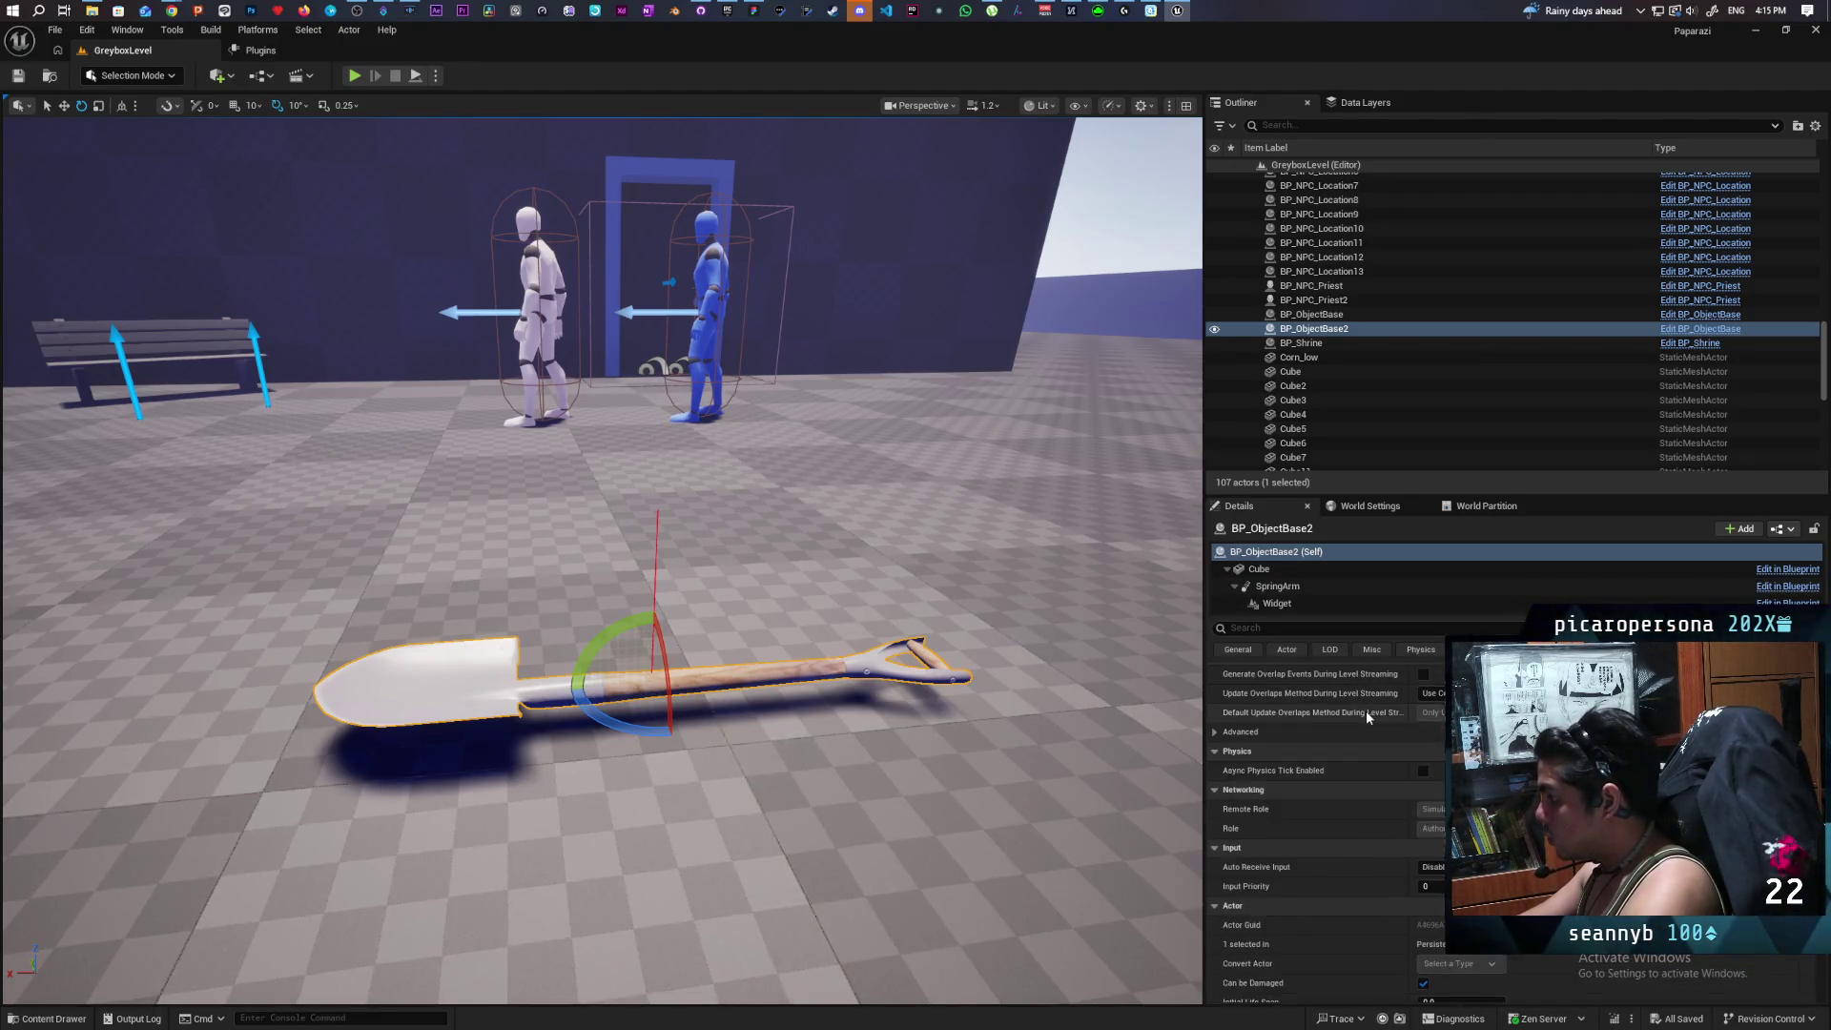
scroll(1366, 711, "down", 1)
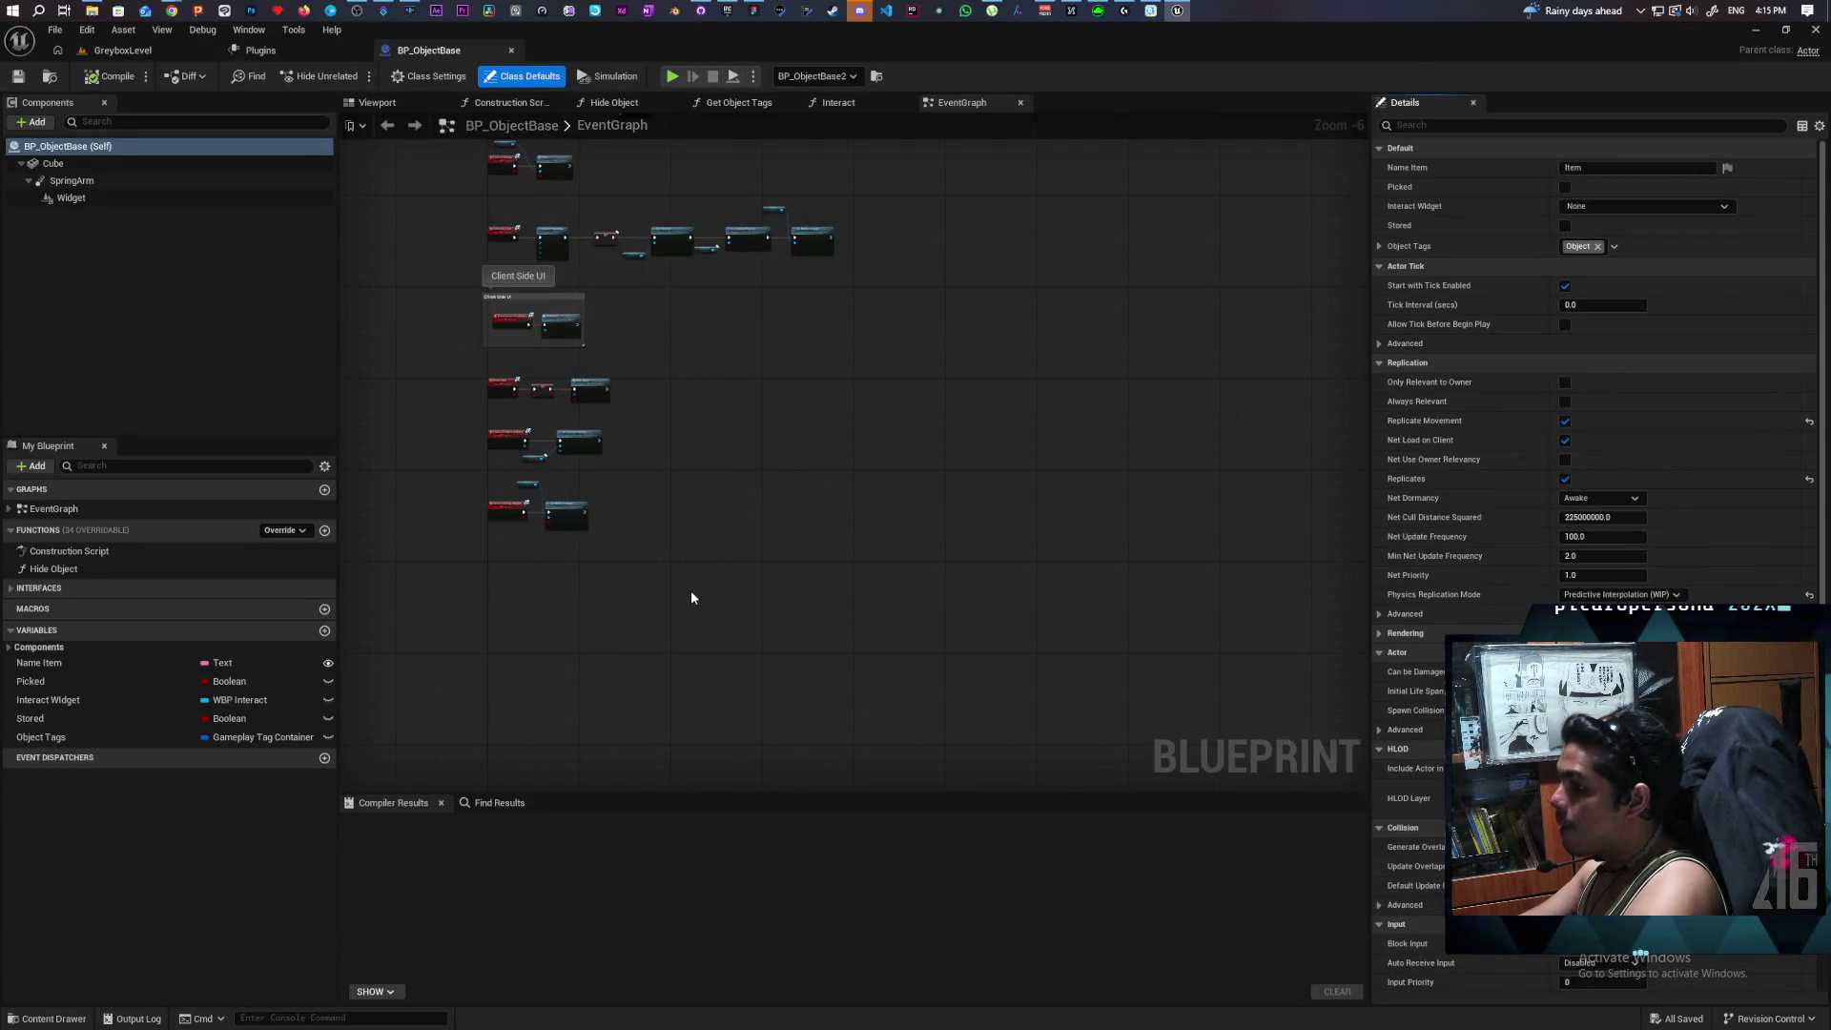
left_click(328, 737)
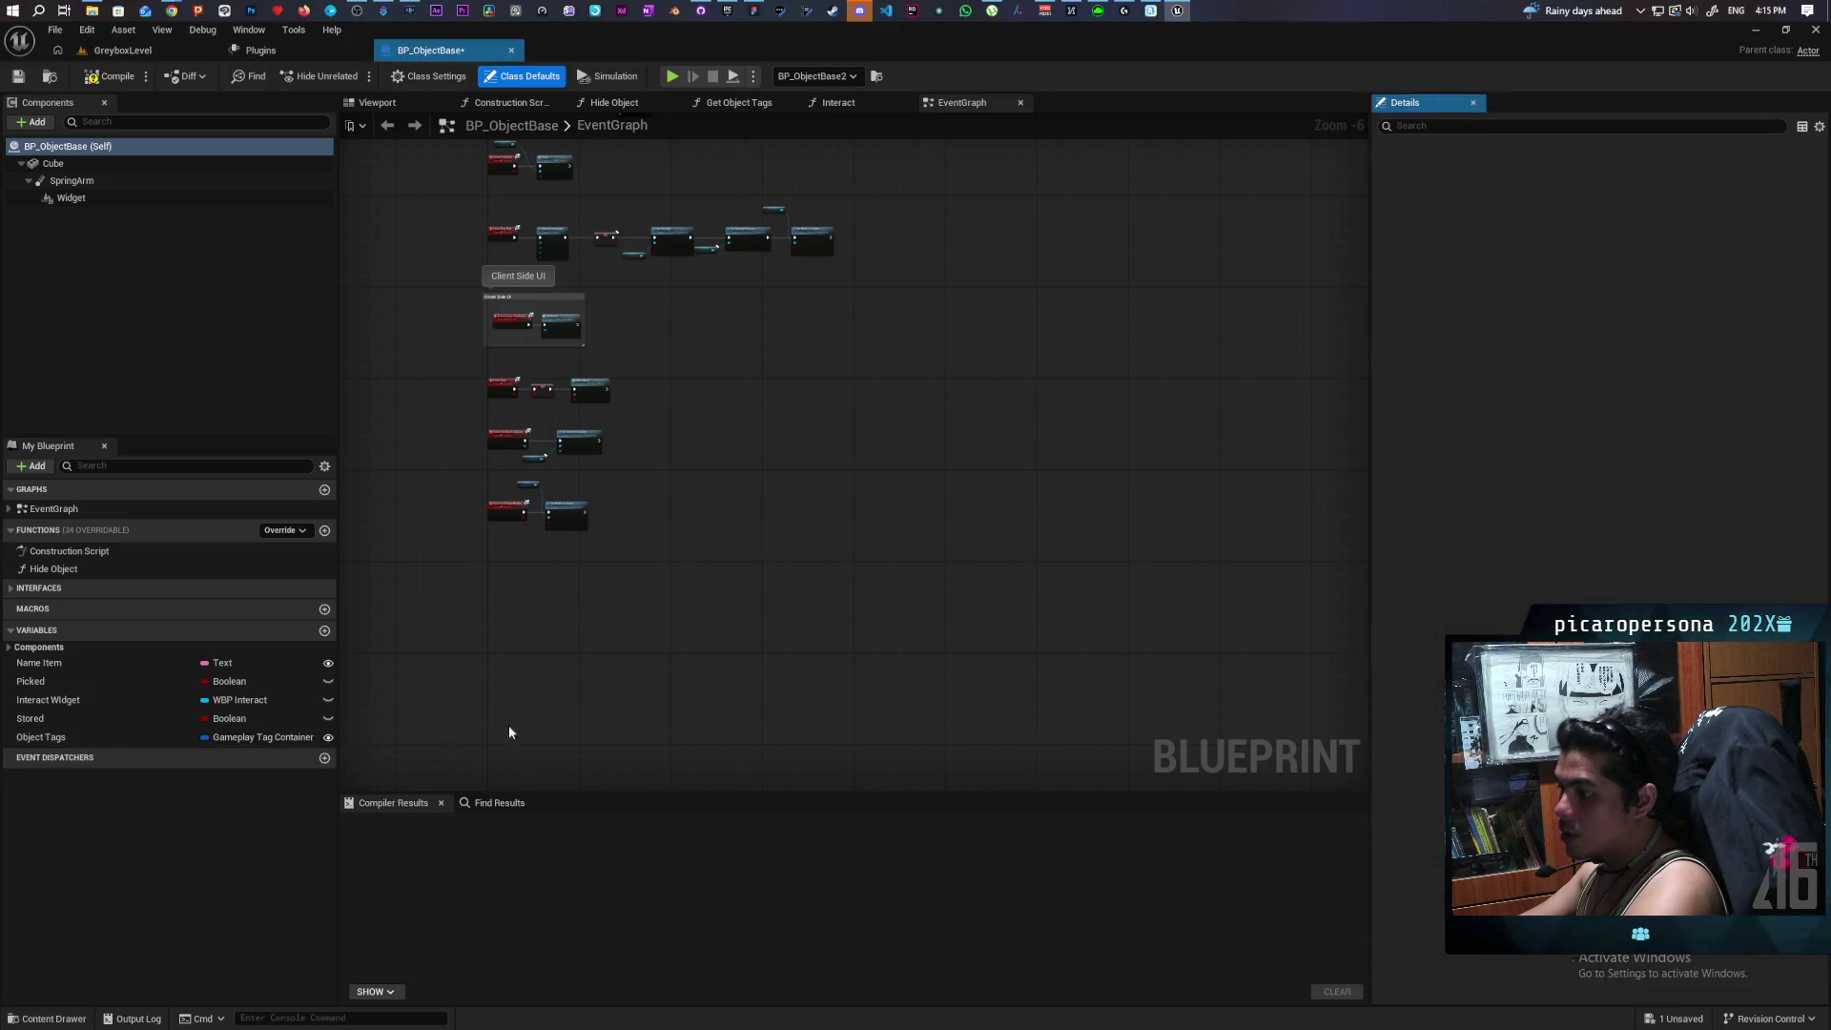
left_click(92, 81)
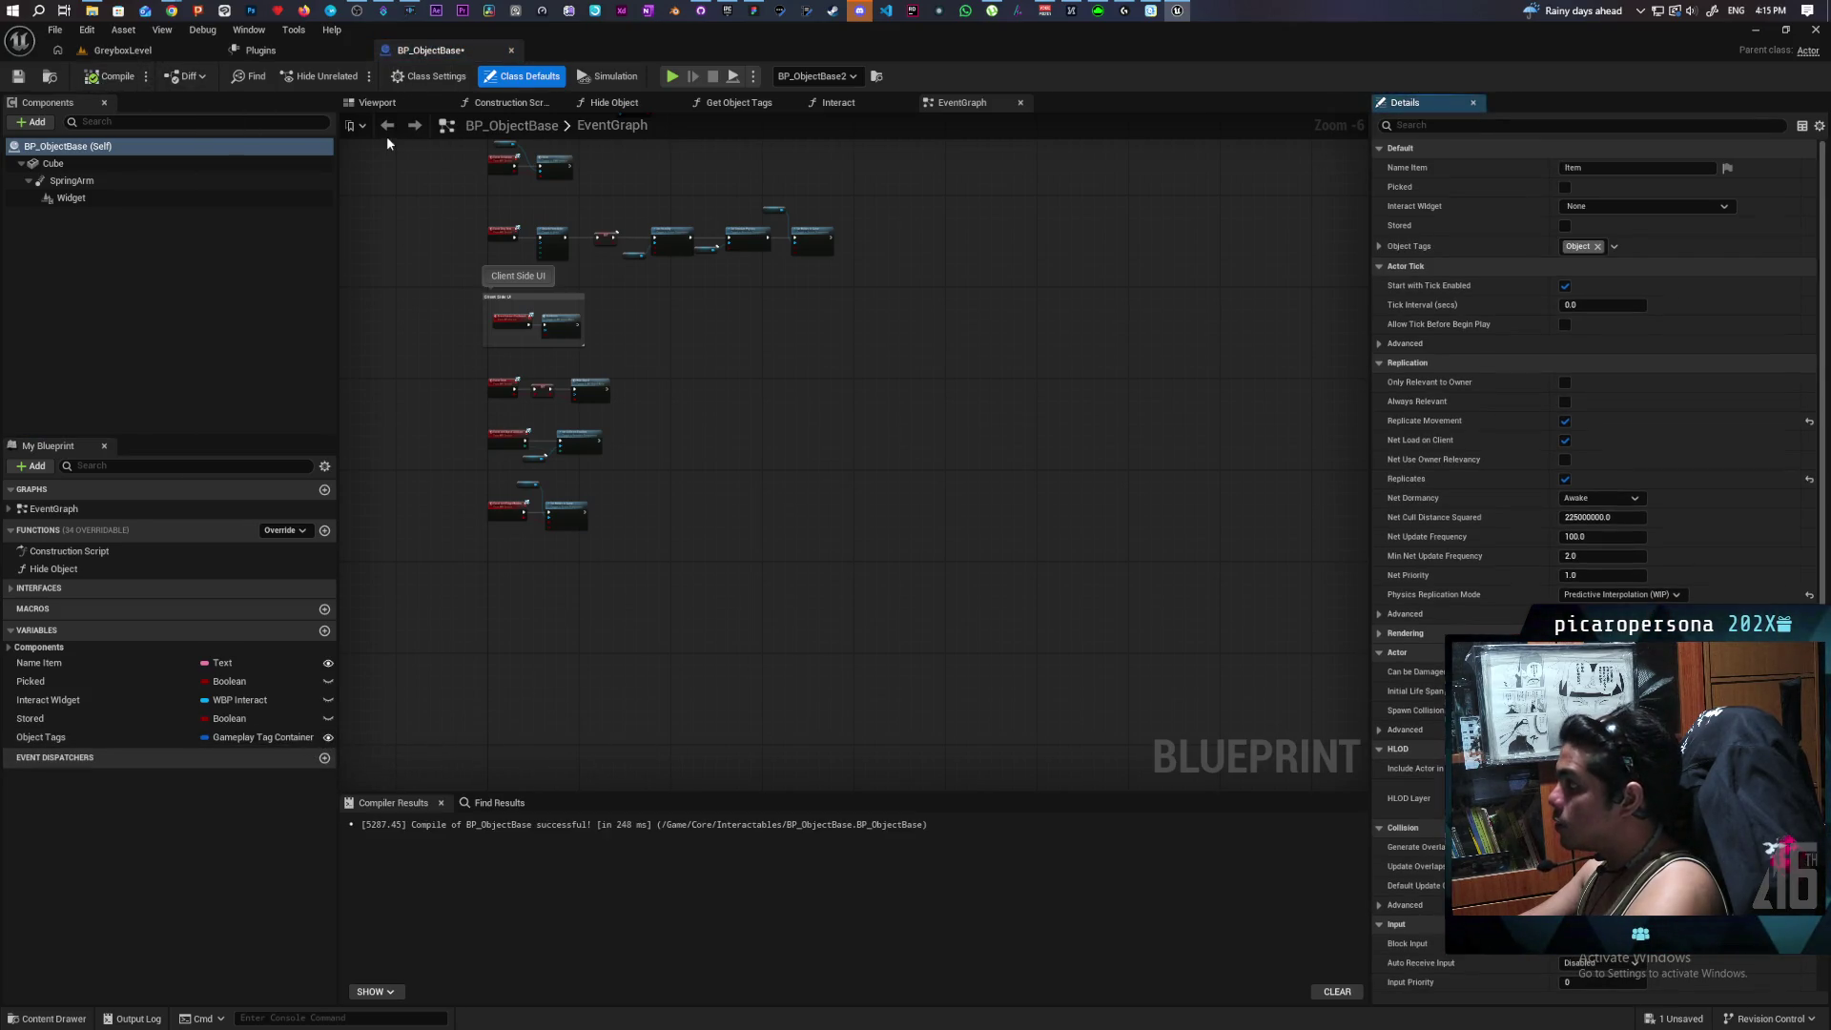
left_click(145, 52)
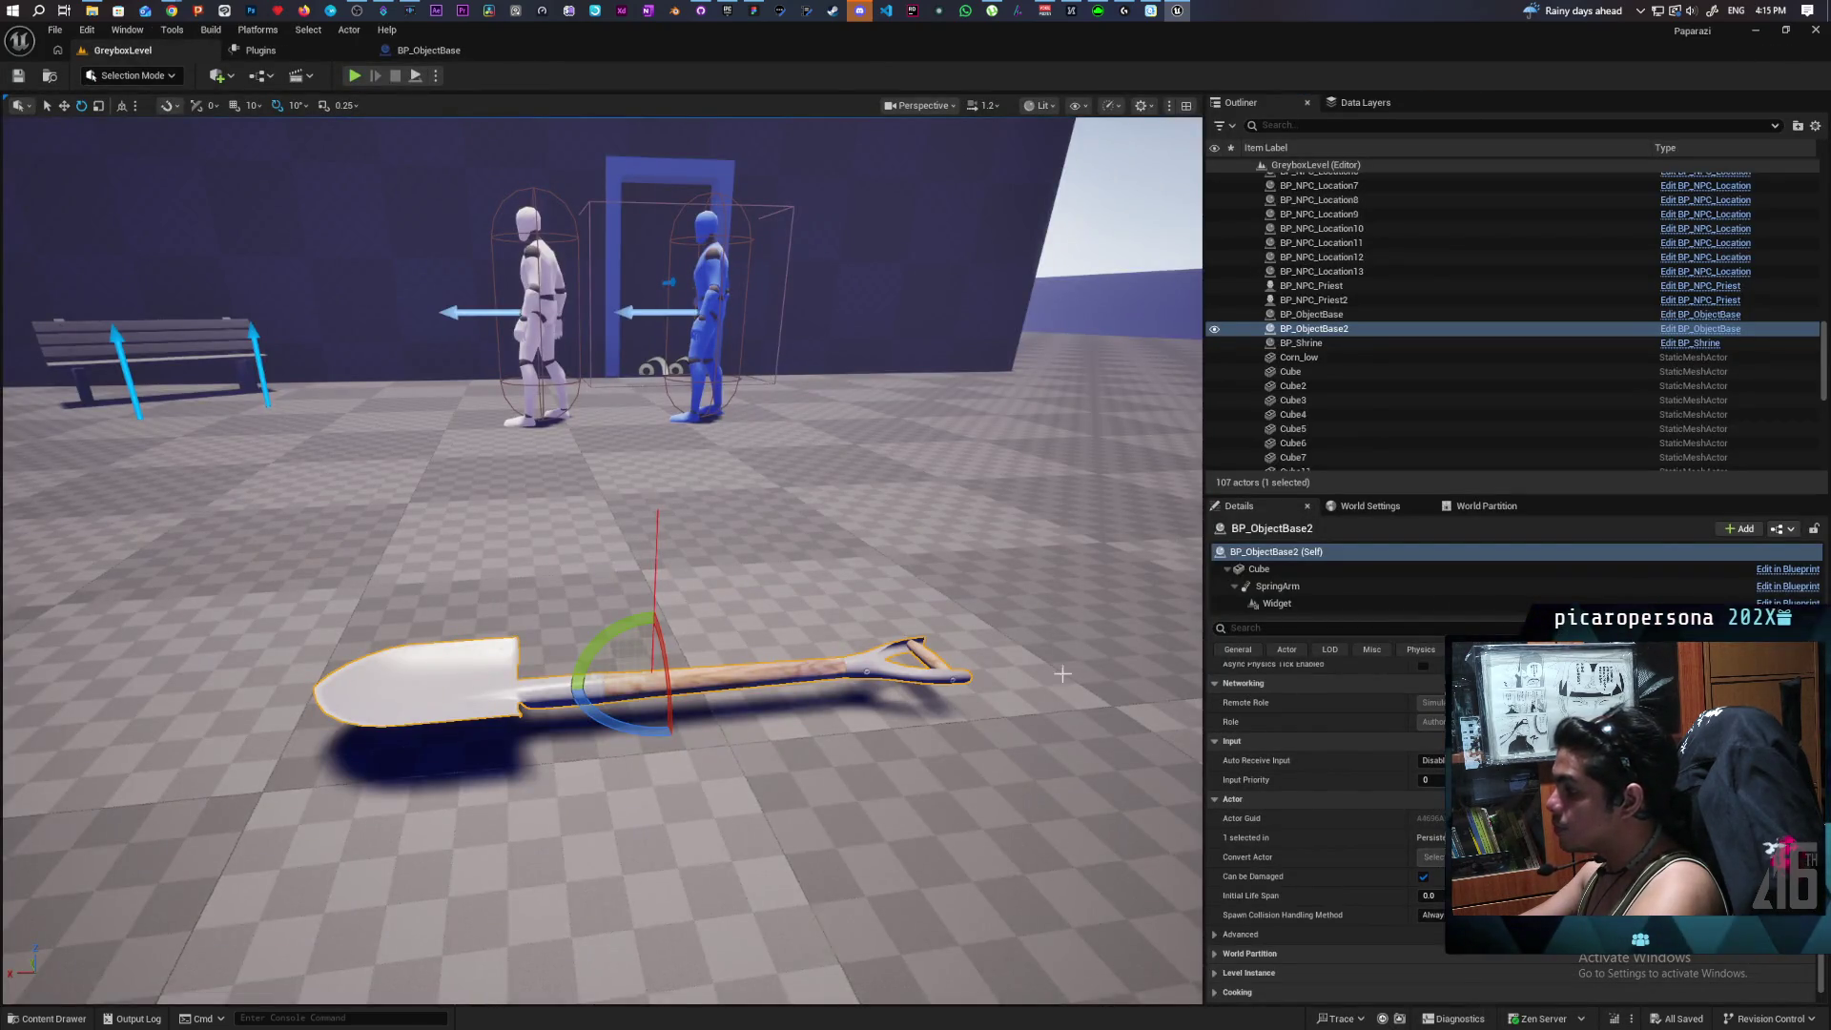
Expand the shovel's Object Tags in the Details panel and open its gameplay tag picker.
scroll(1316, 763, "up", 10)
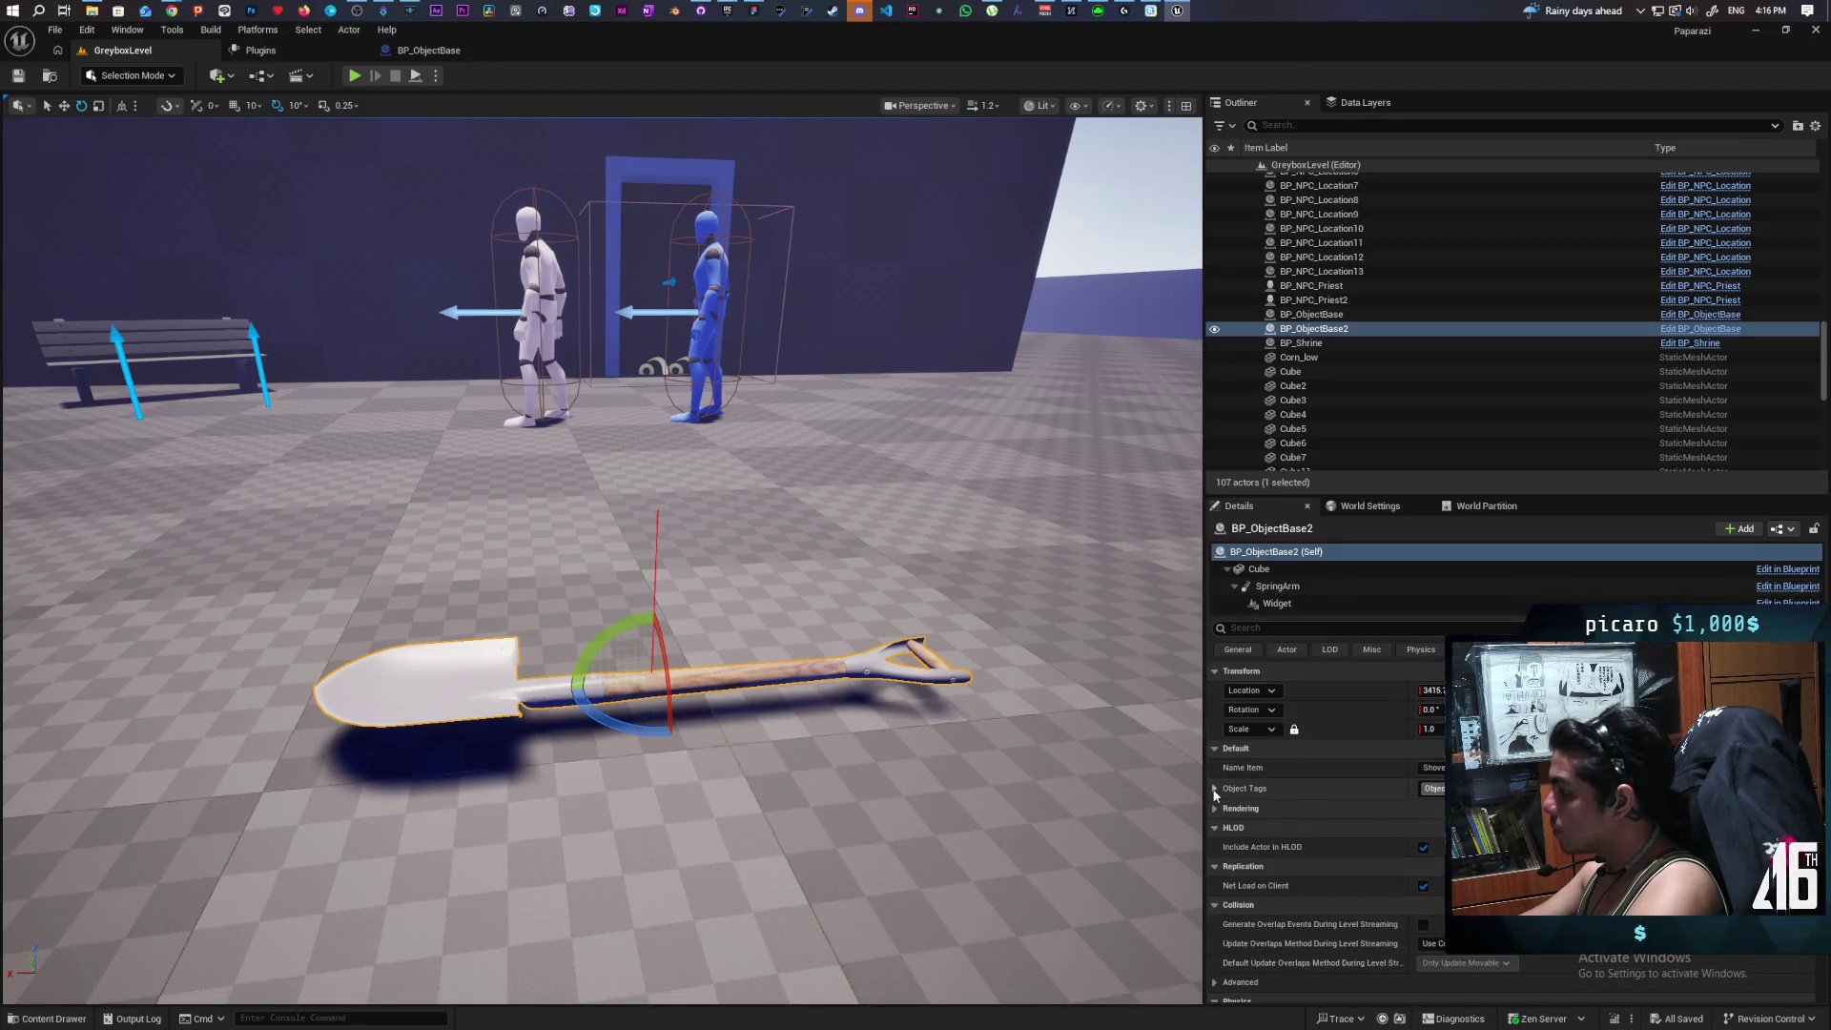
left_click(1215, 789)
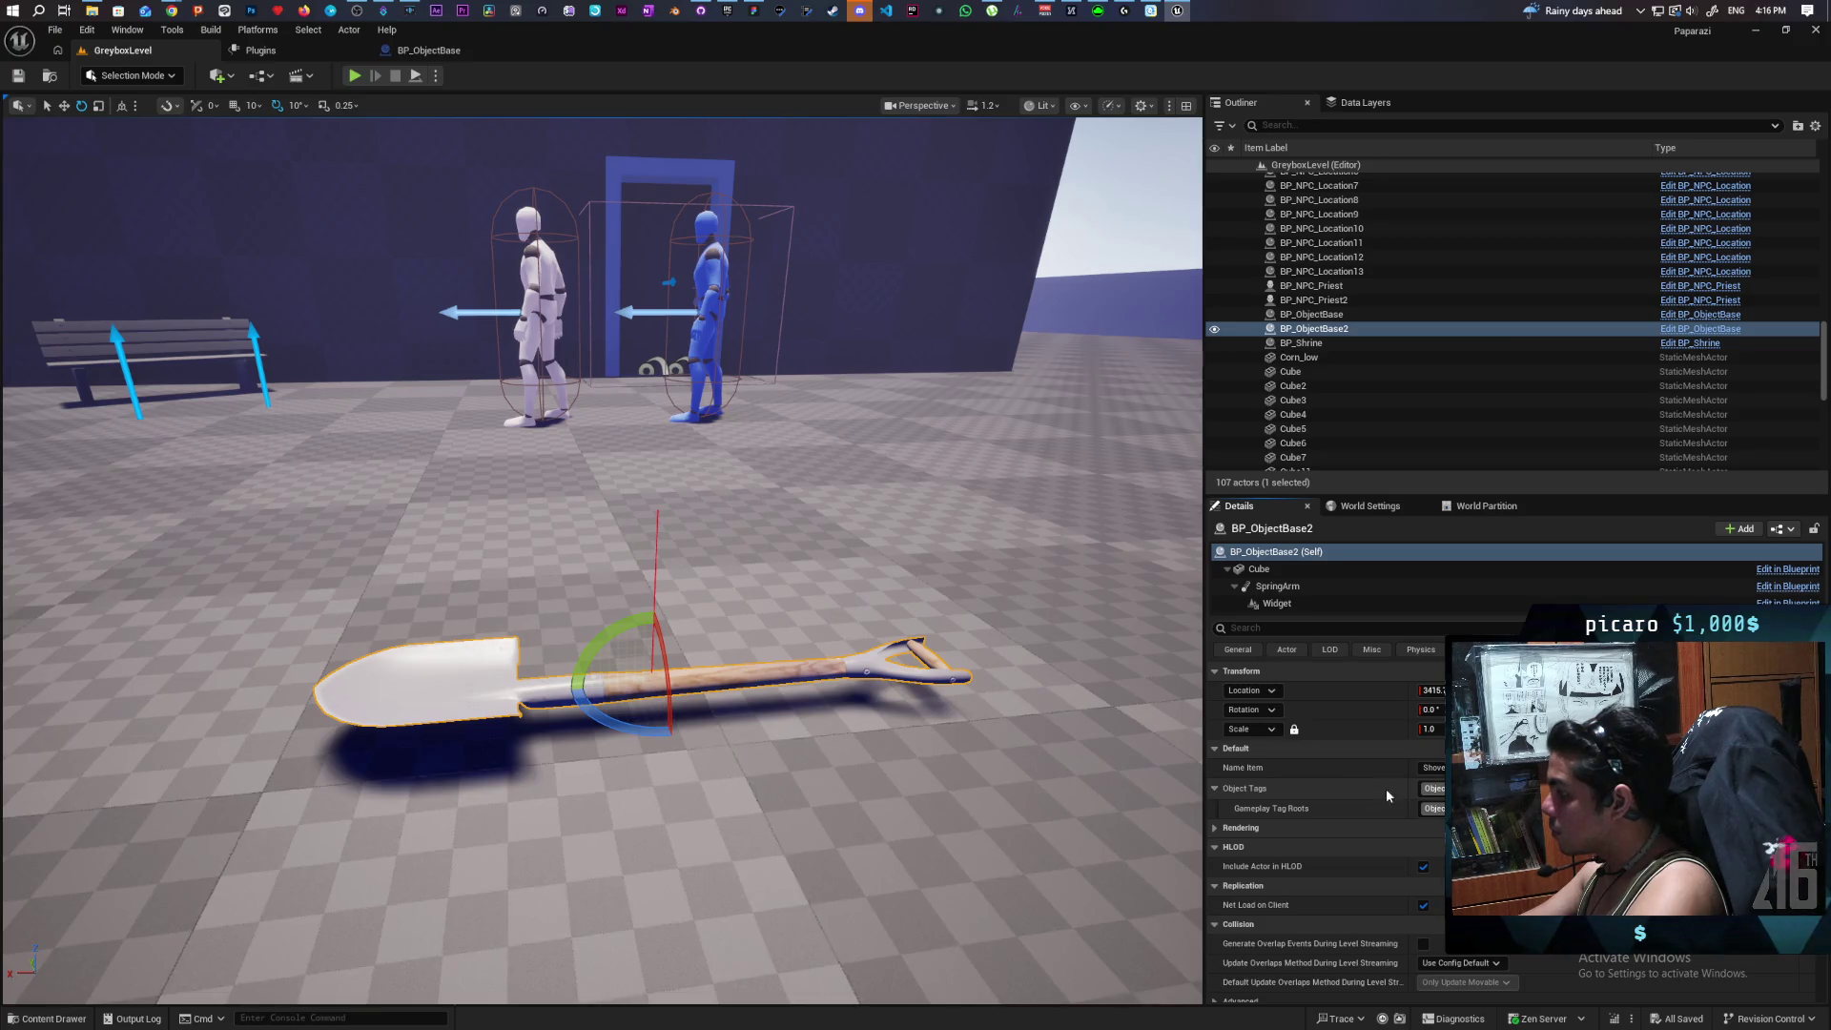
left_click(1432, 788)
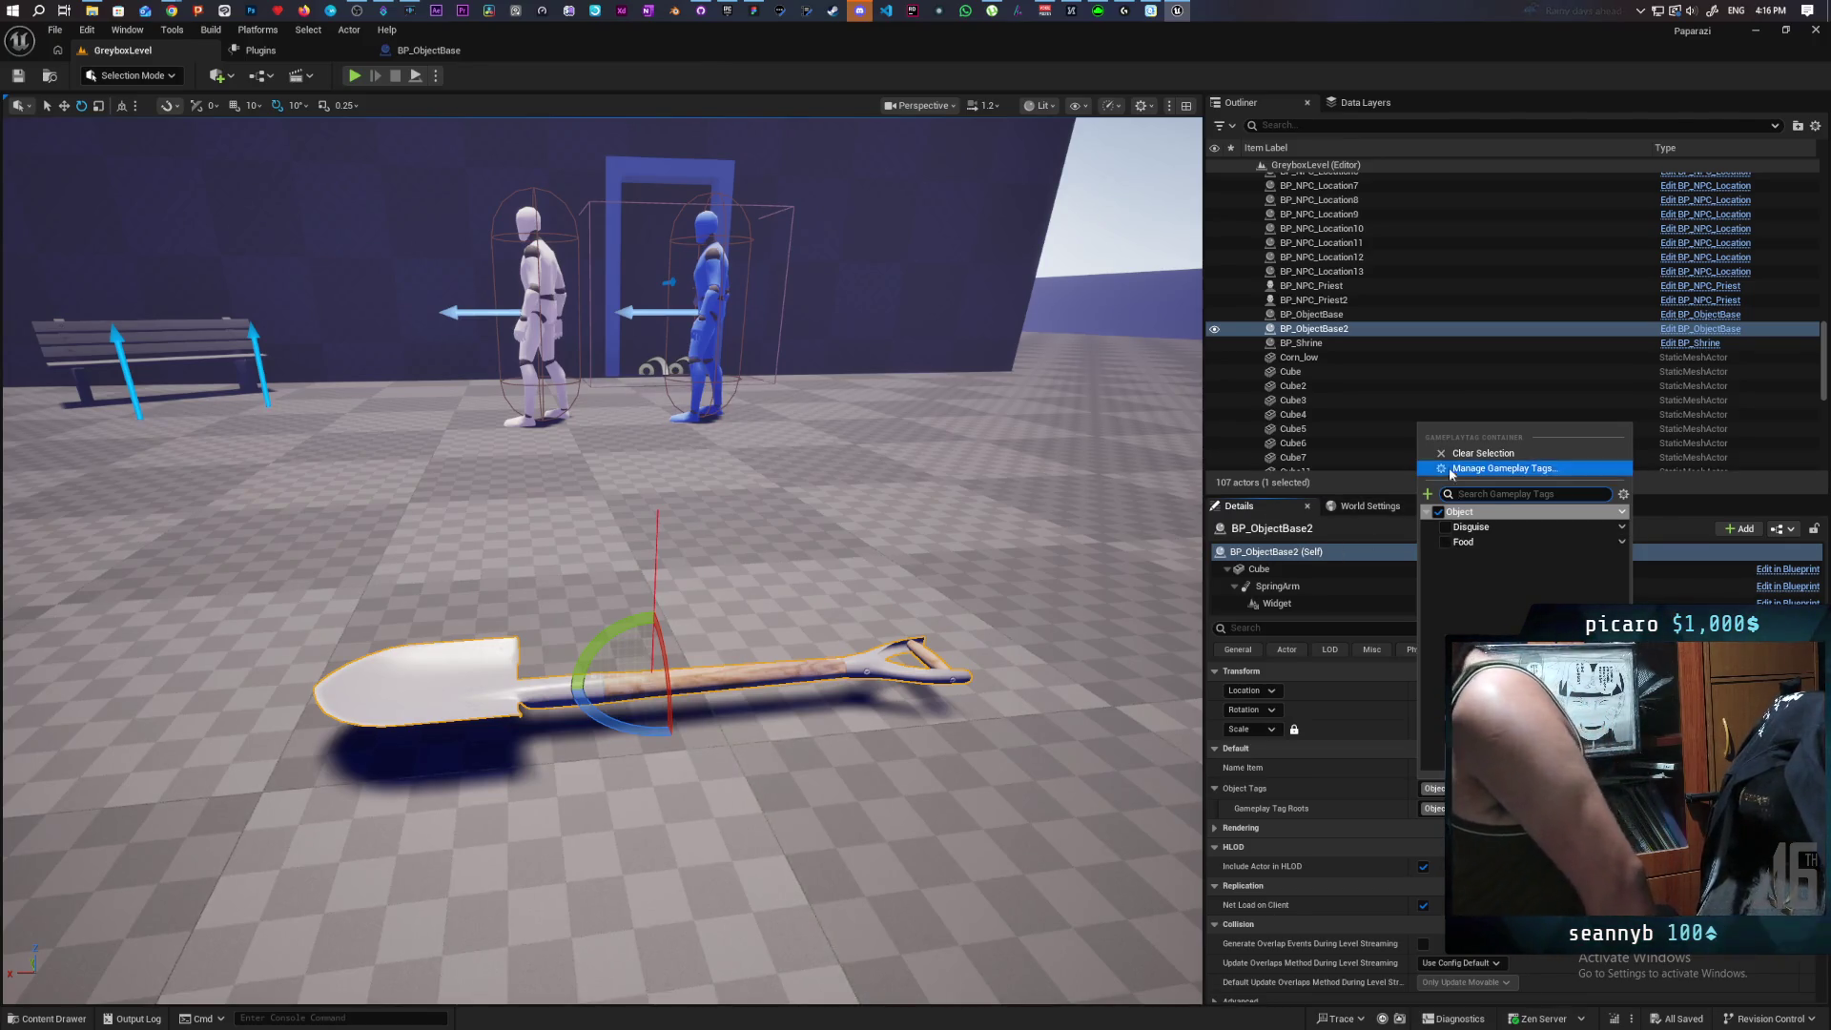
Add a Tool sub tag under the Object gameplay tag, creating Object.Tool.
left_click(1622, 531)
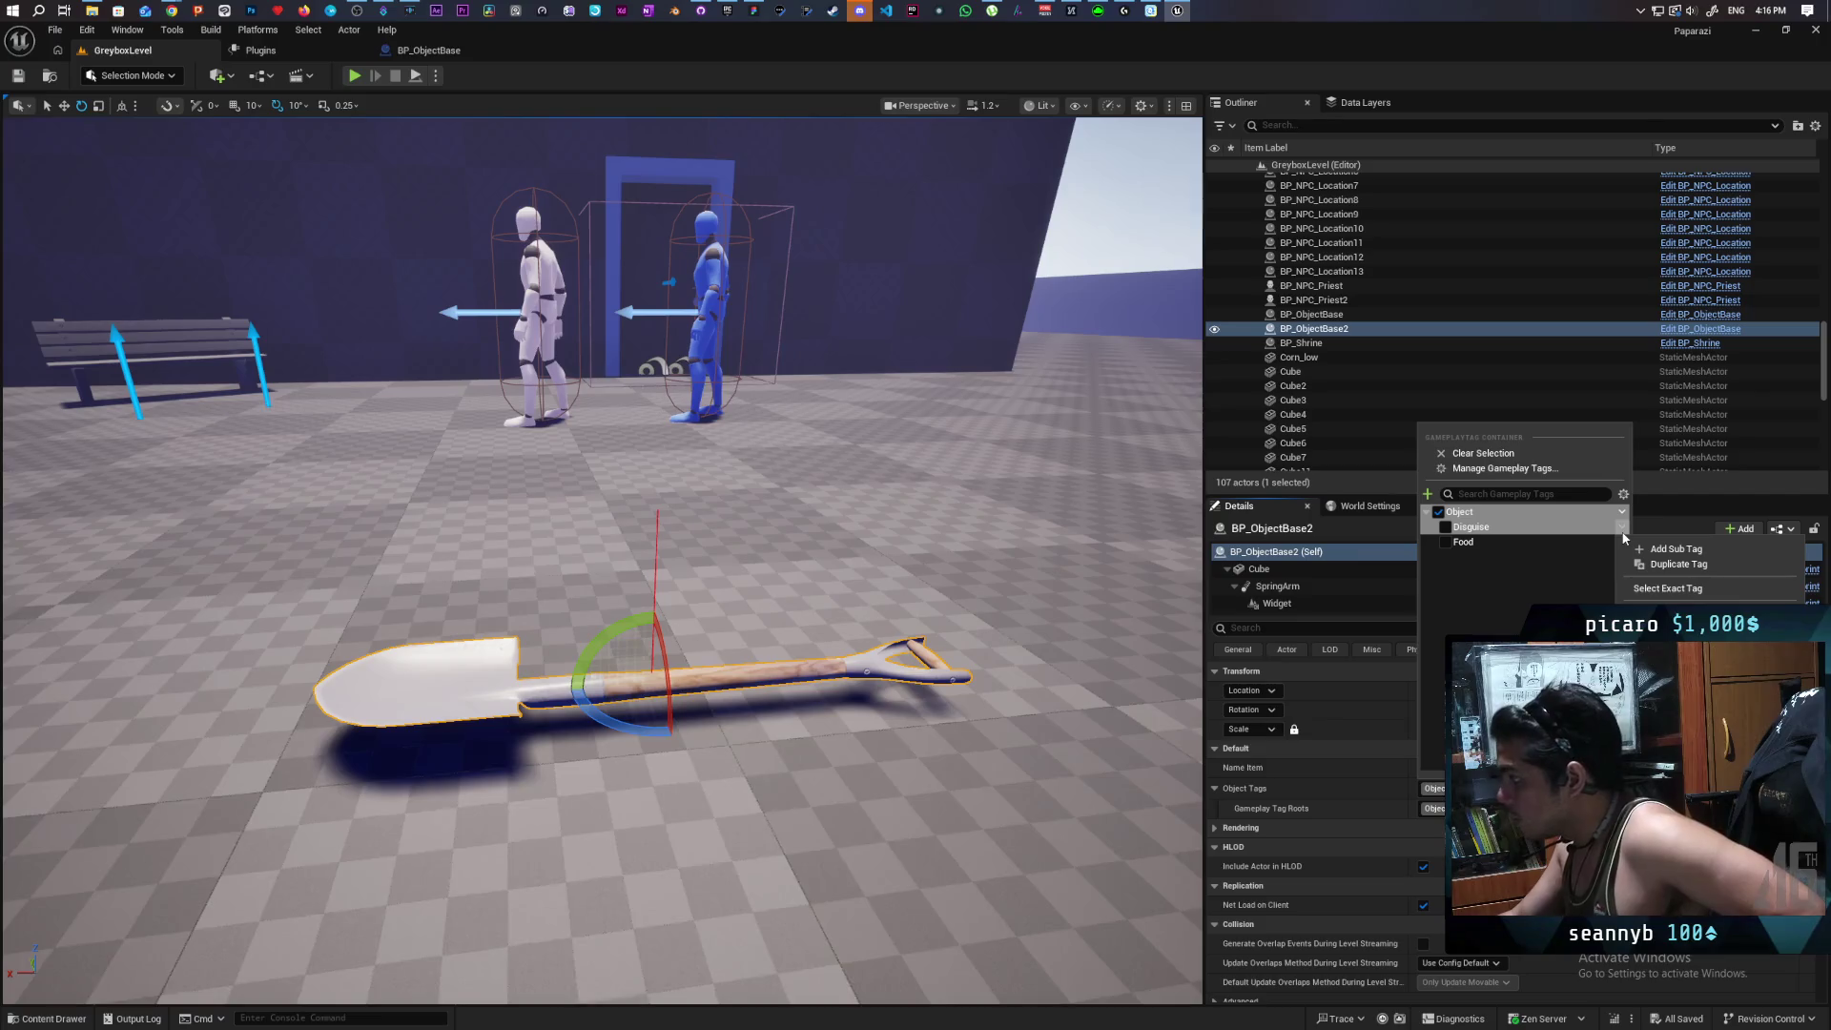
left_click(1554, 565)
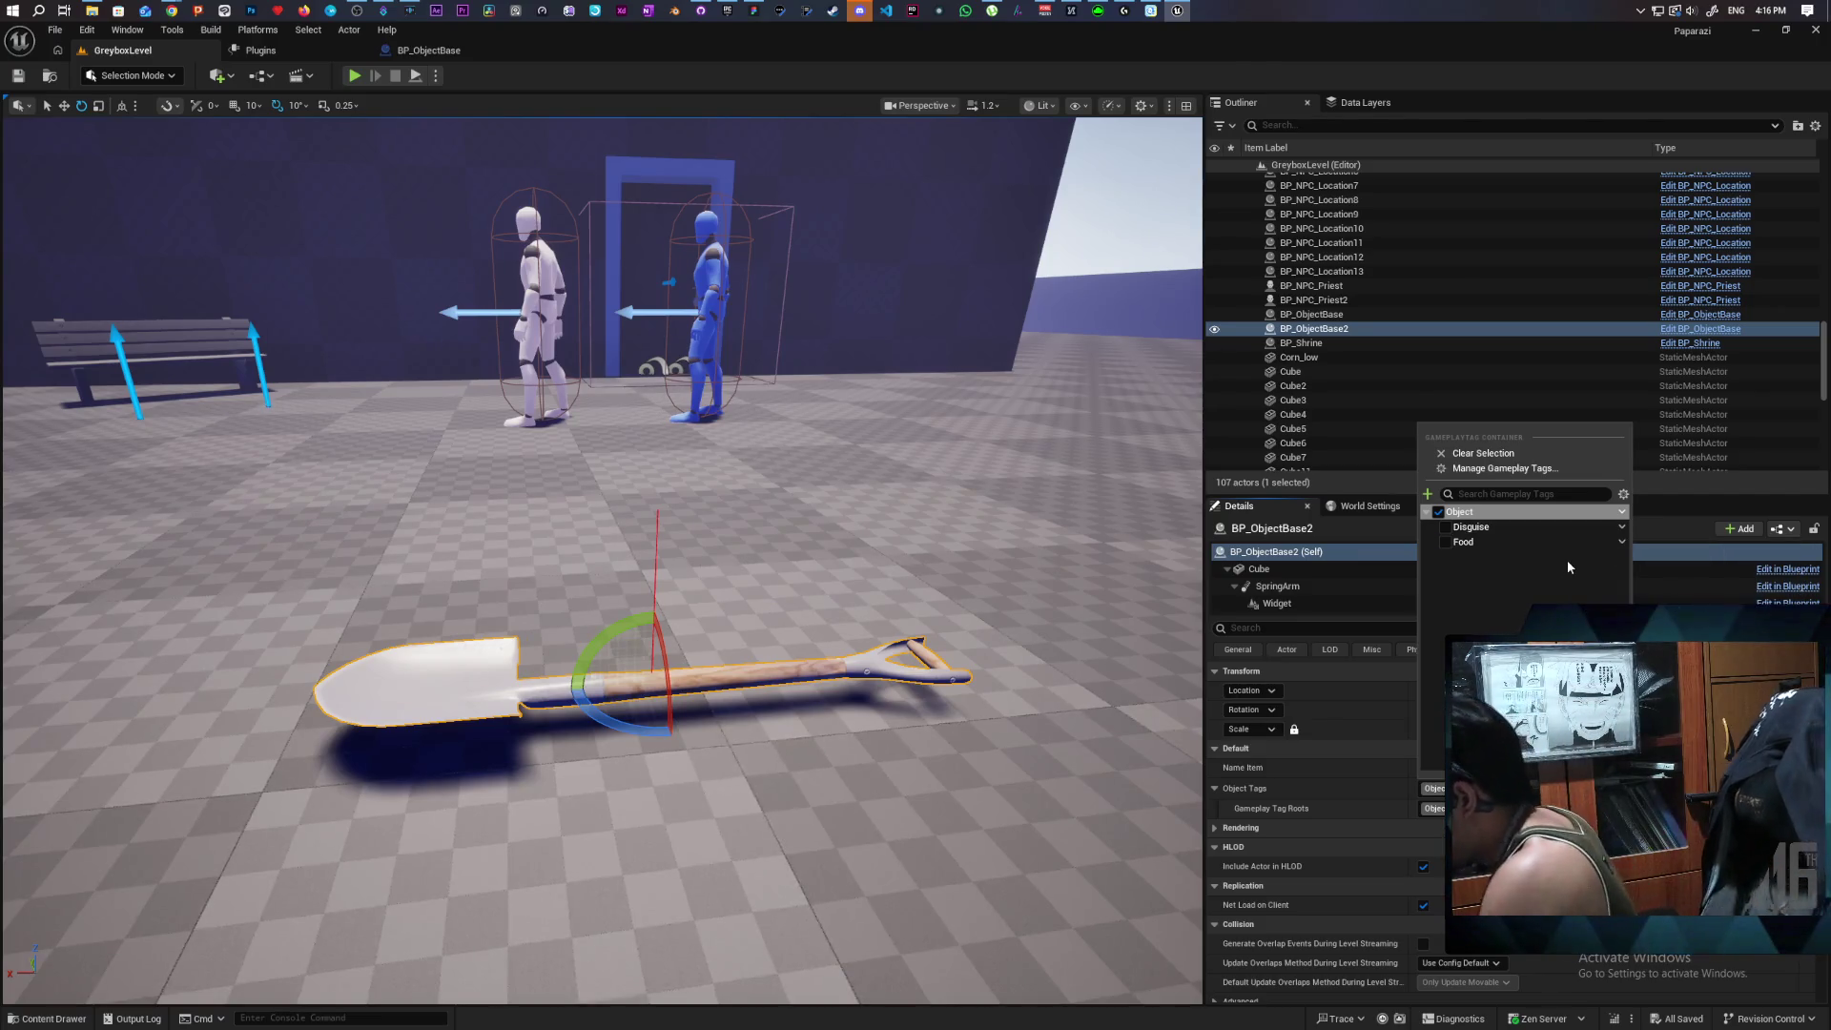
left_click(1622, 513)
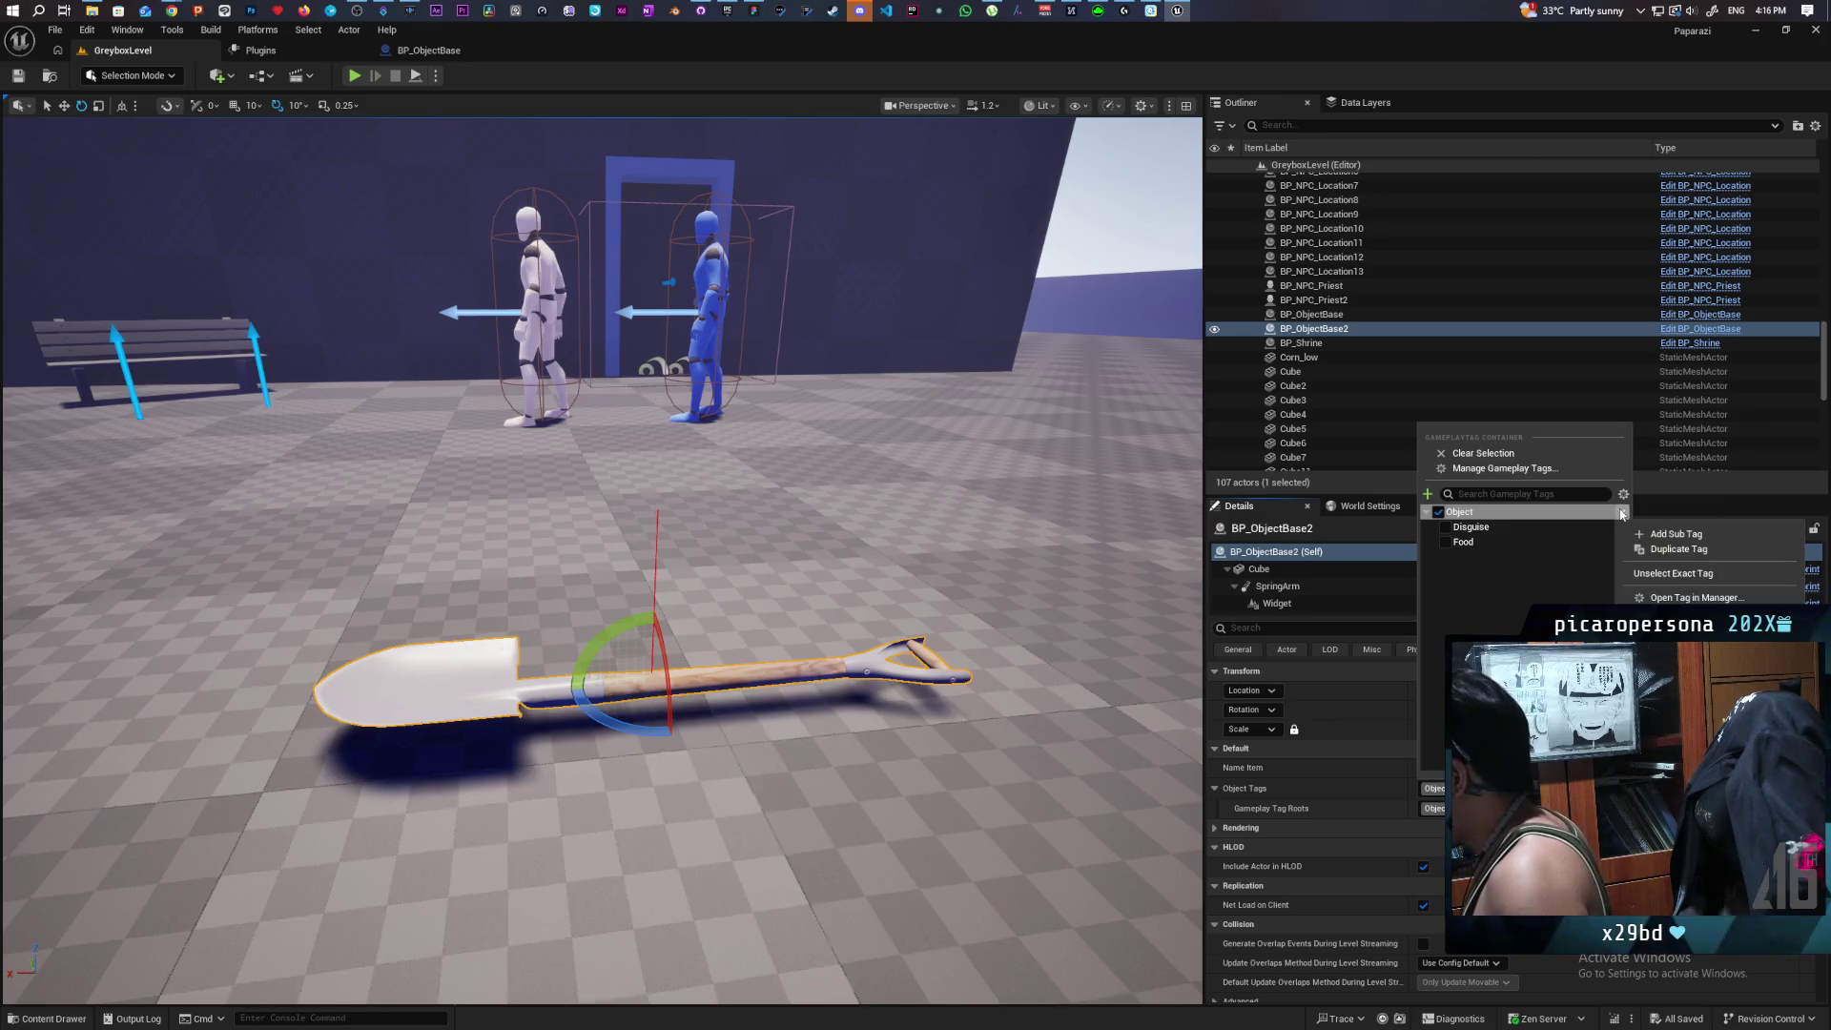
left_click(1675, 535)
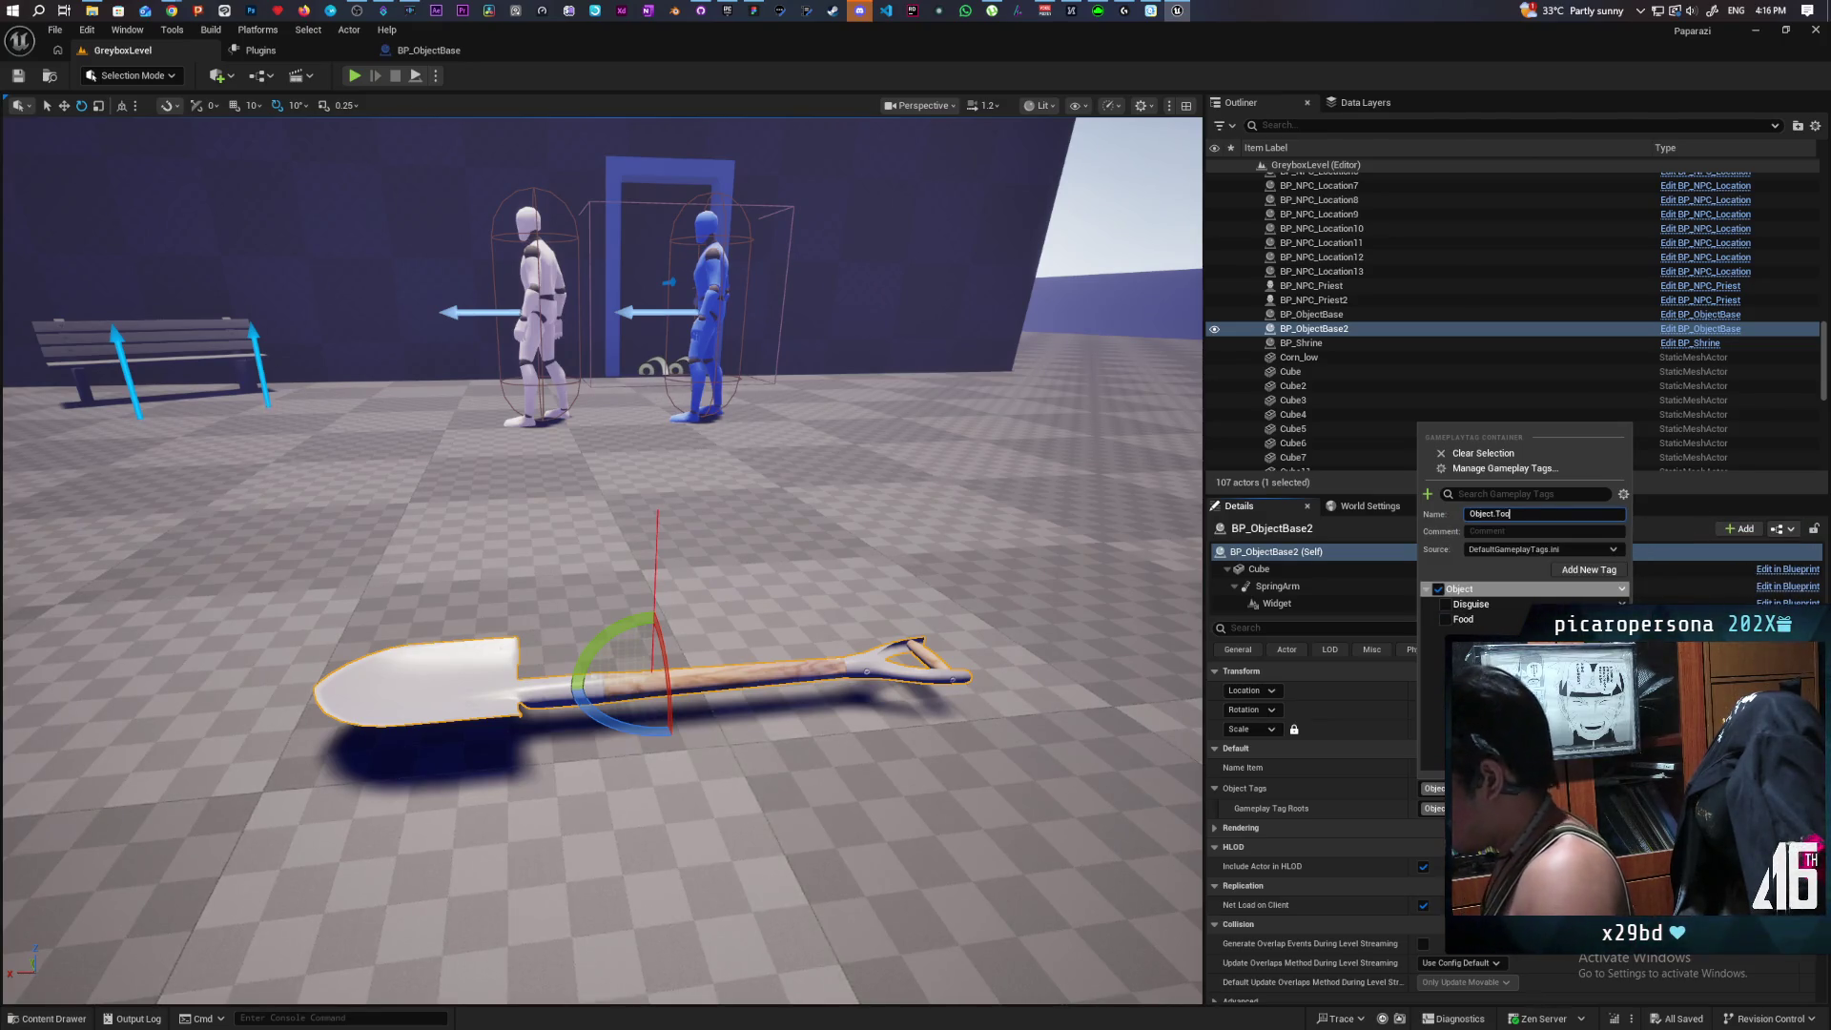
key("Escape")
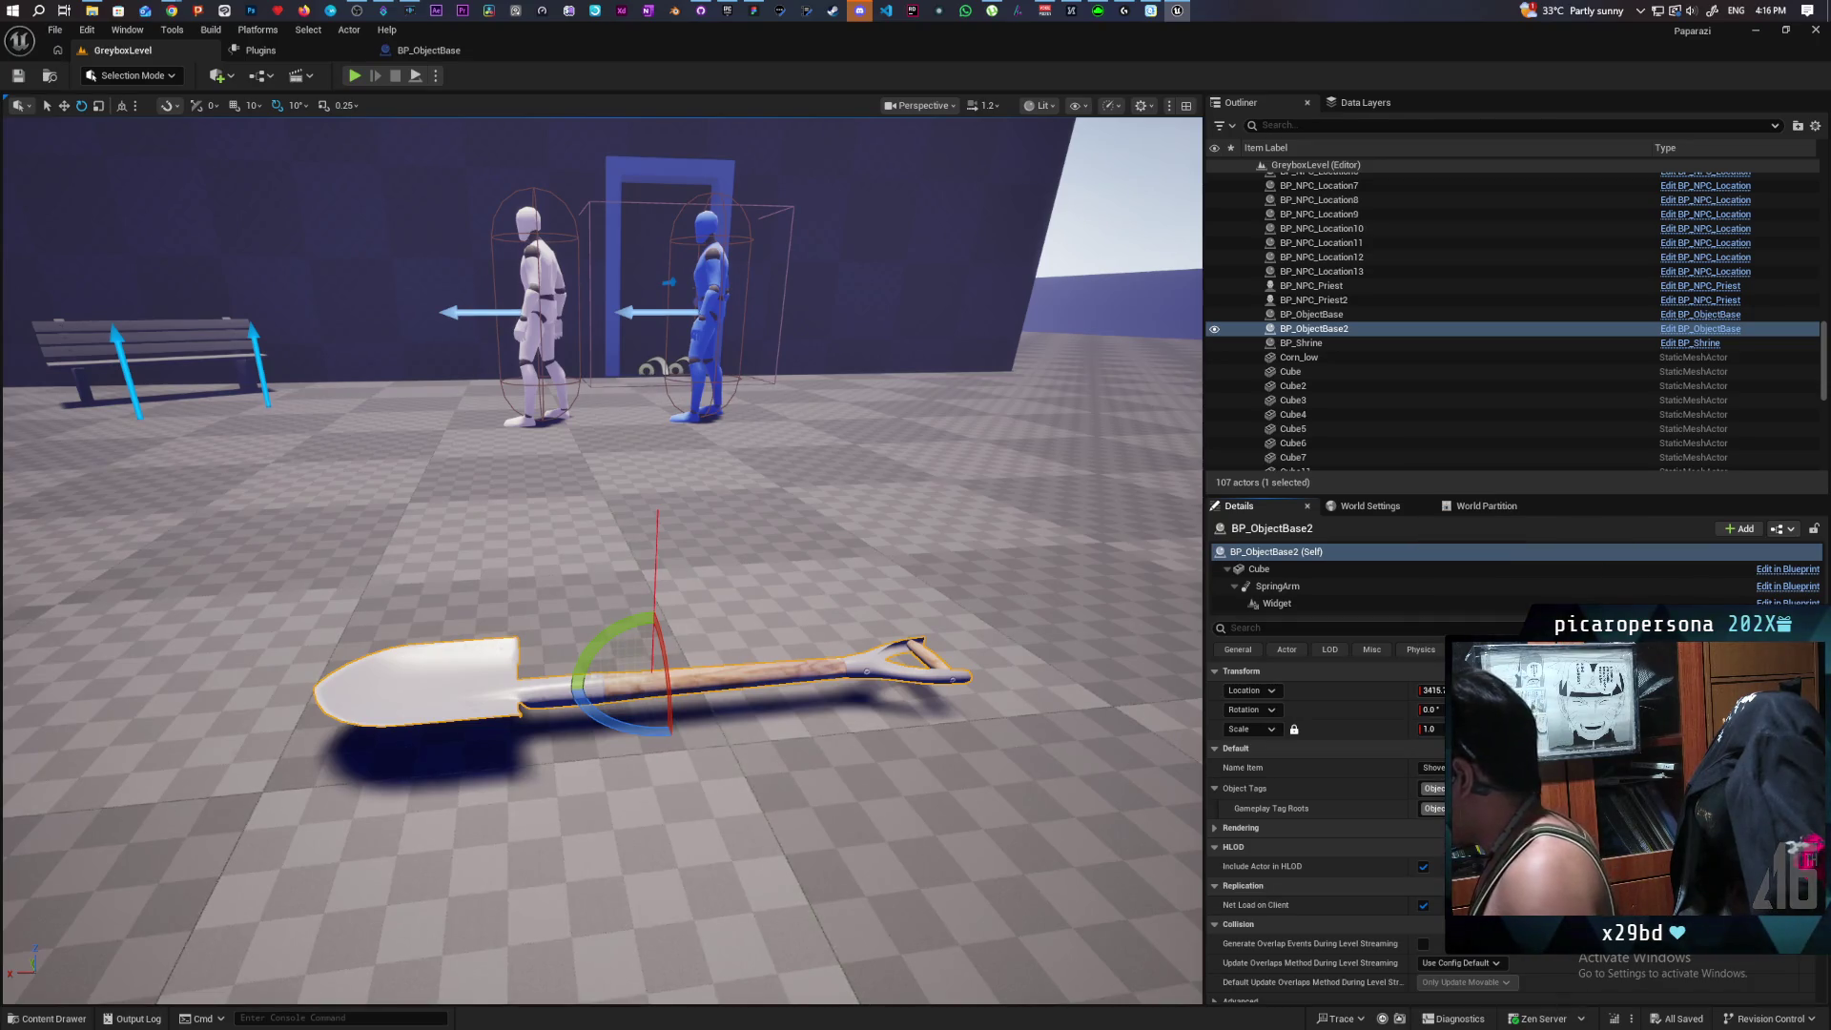
Add a Shovel sub tag under Tool, creating Object.Tool.Shovel.
left_click(1433, 788)
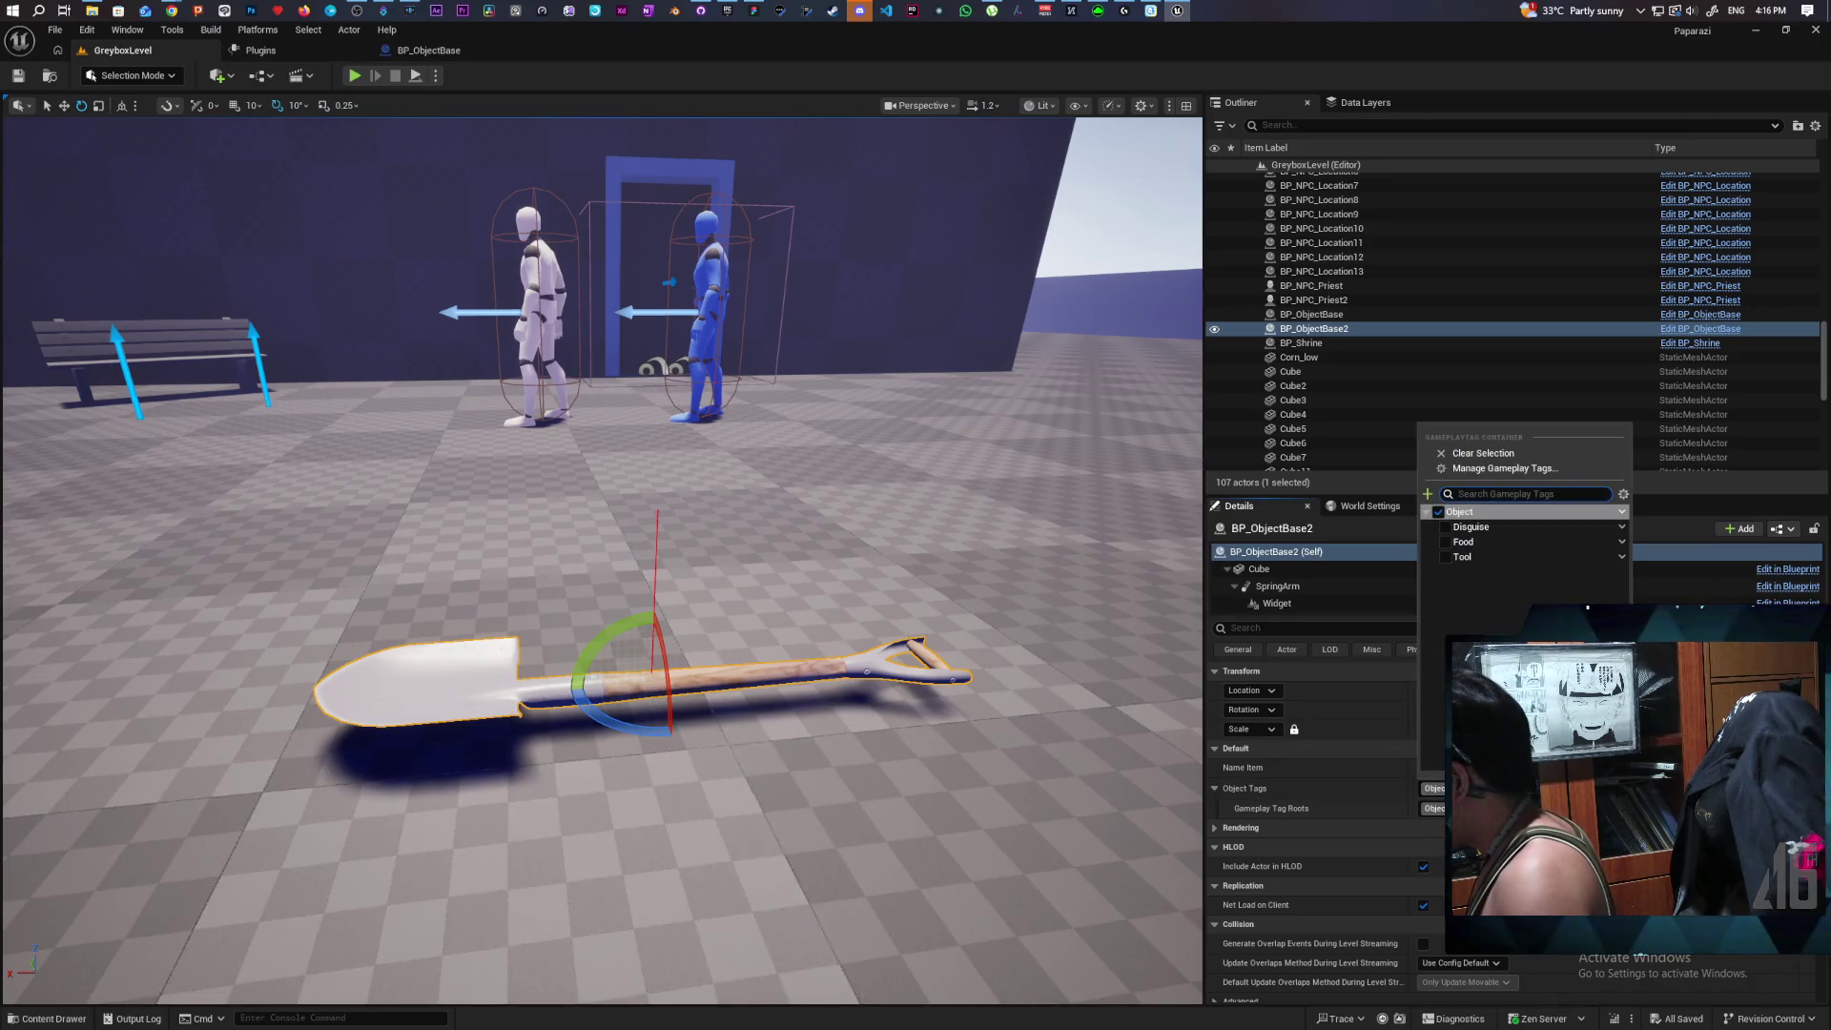
left_click(1621, 557)
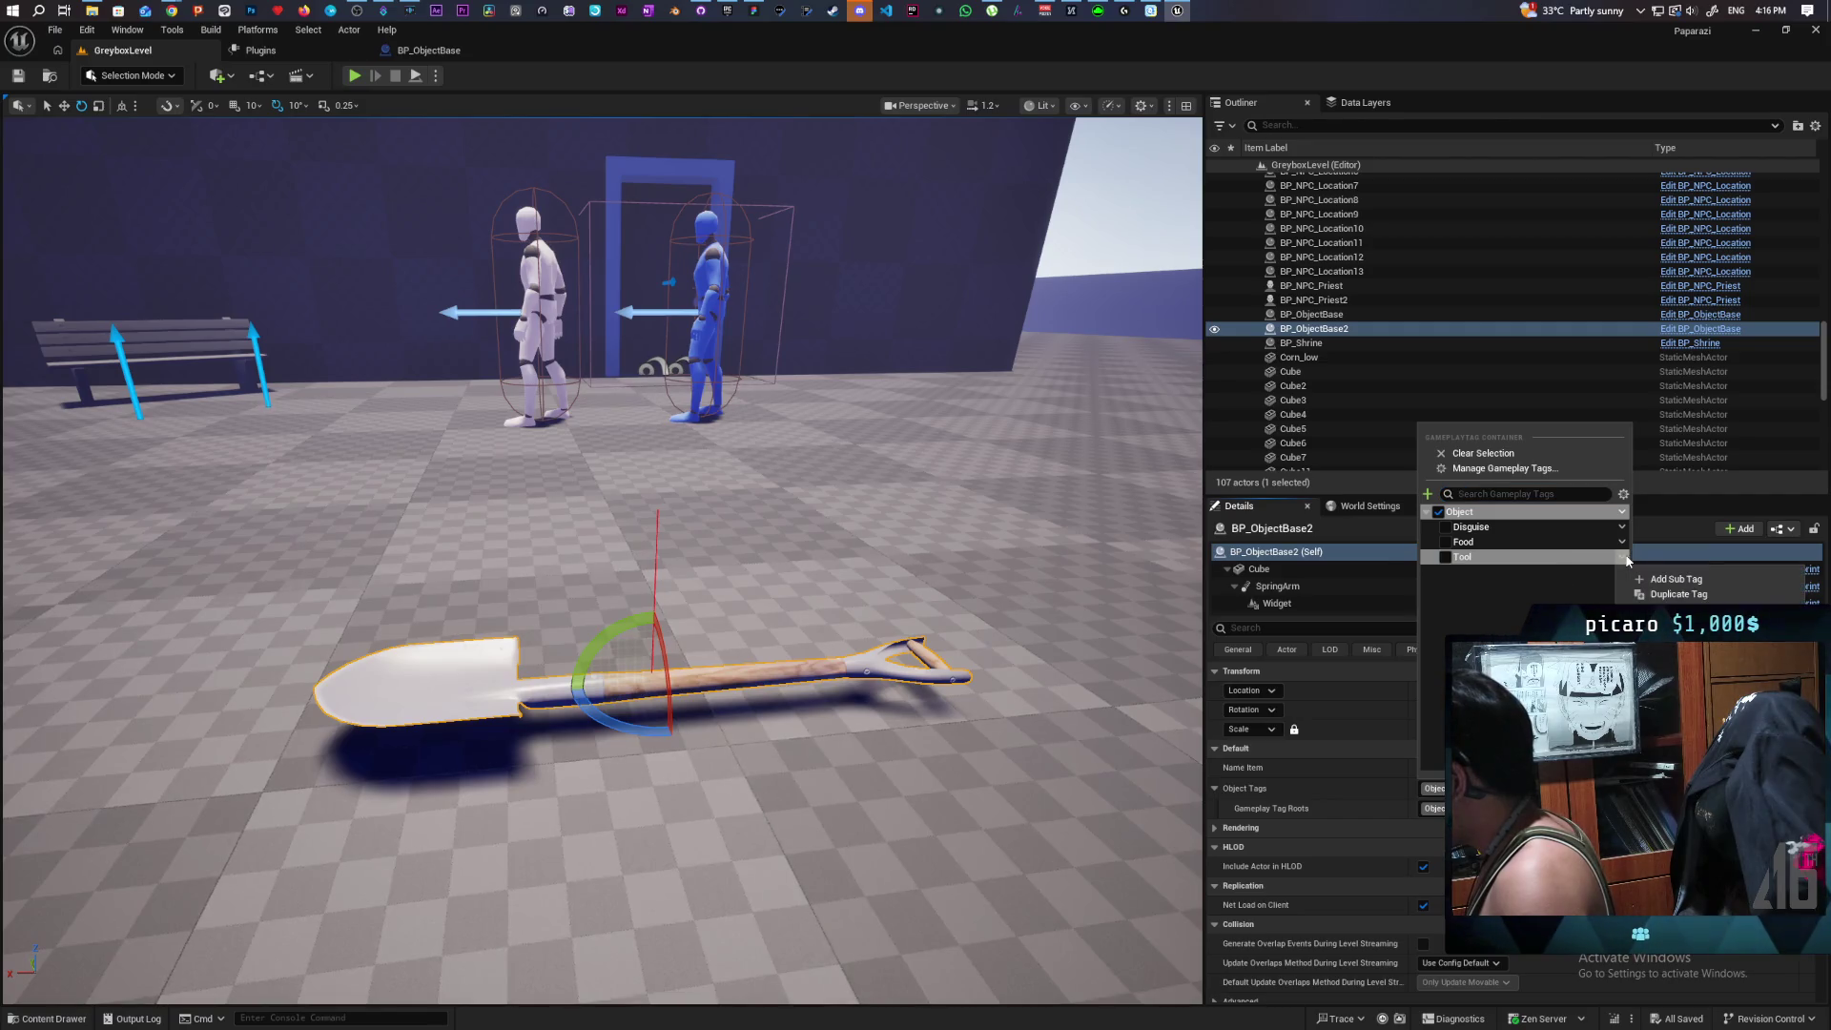
left_click(1687, 582)
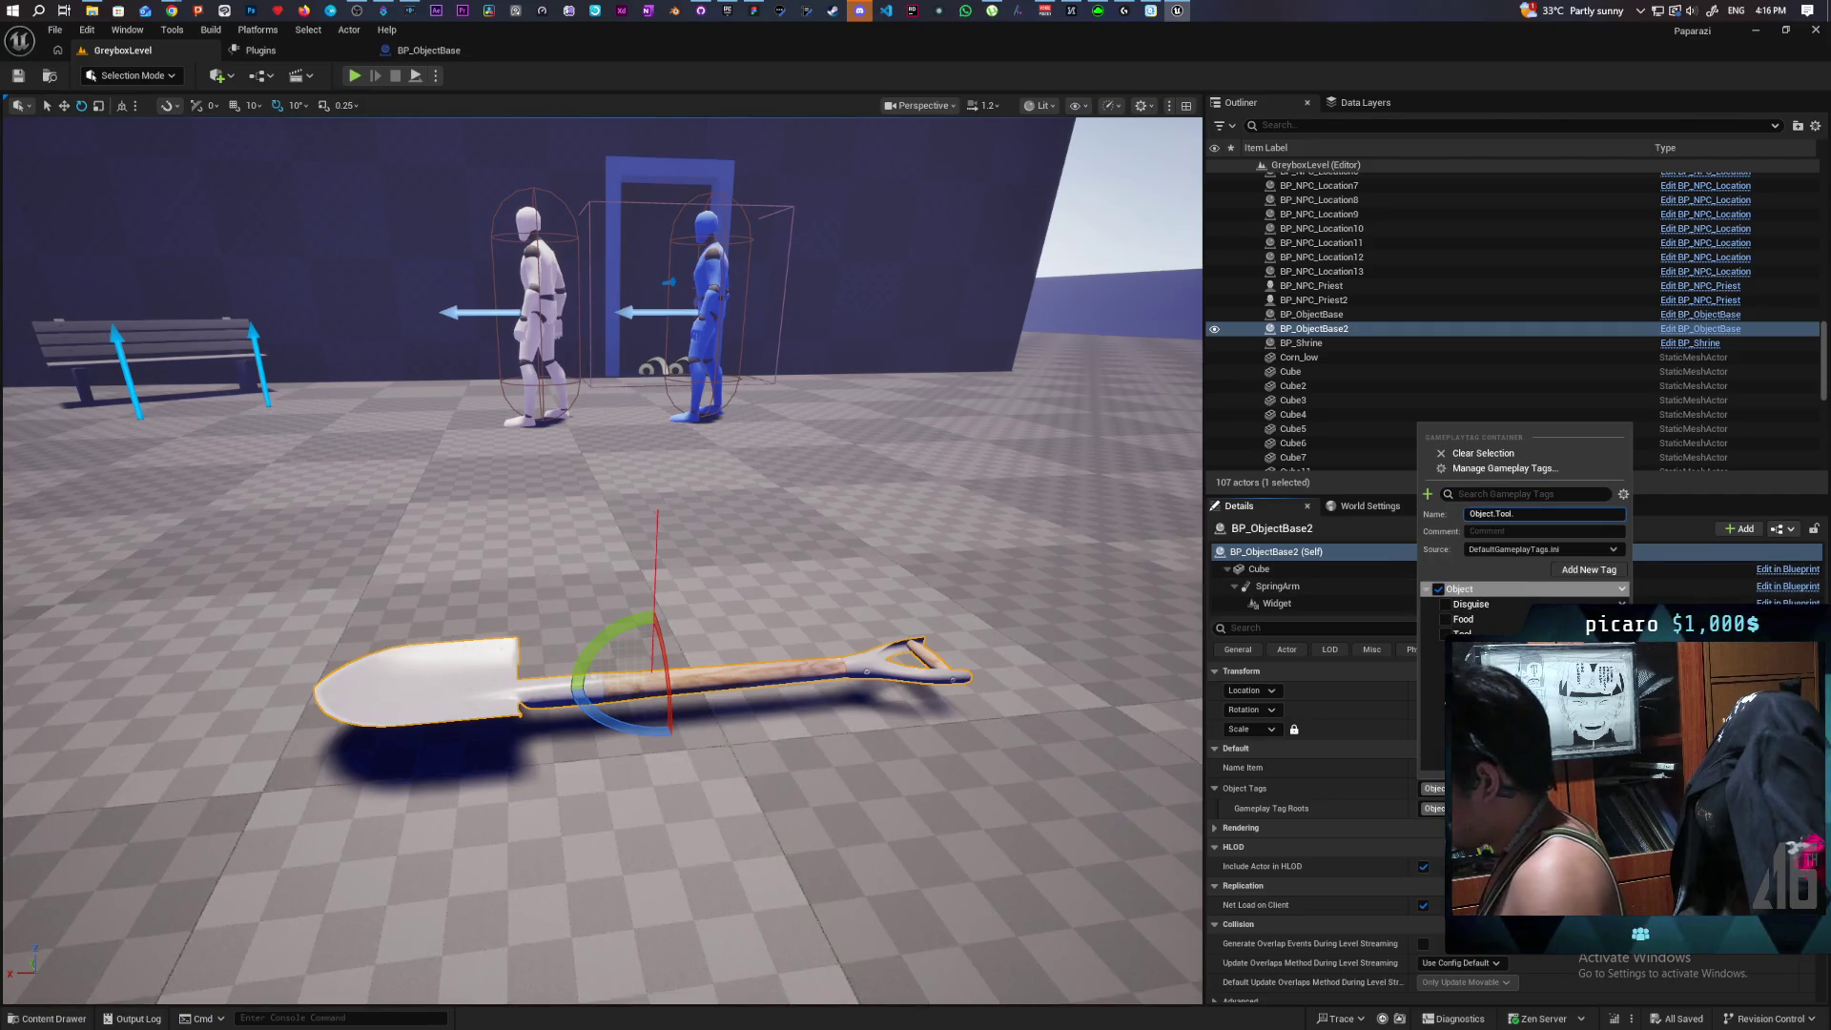
type("Shovel")
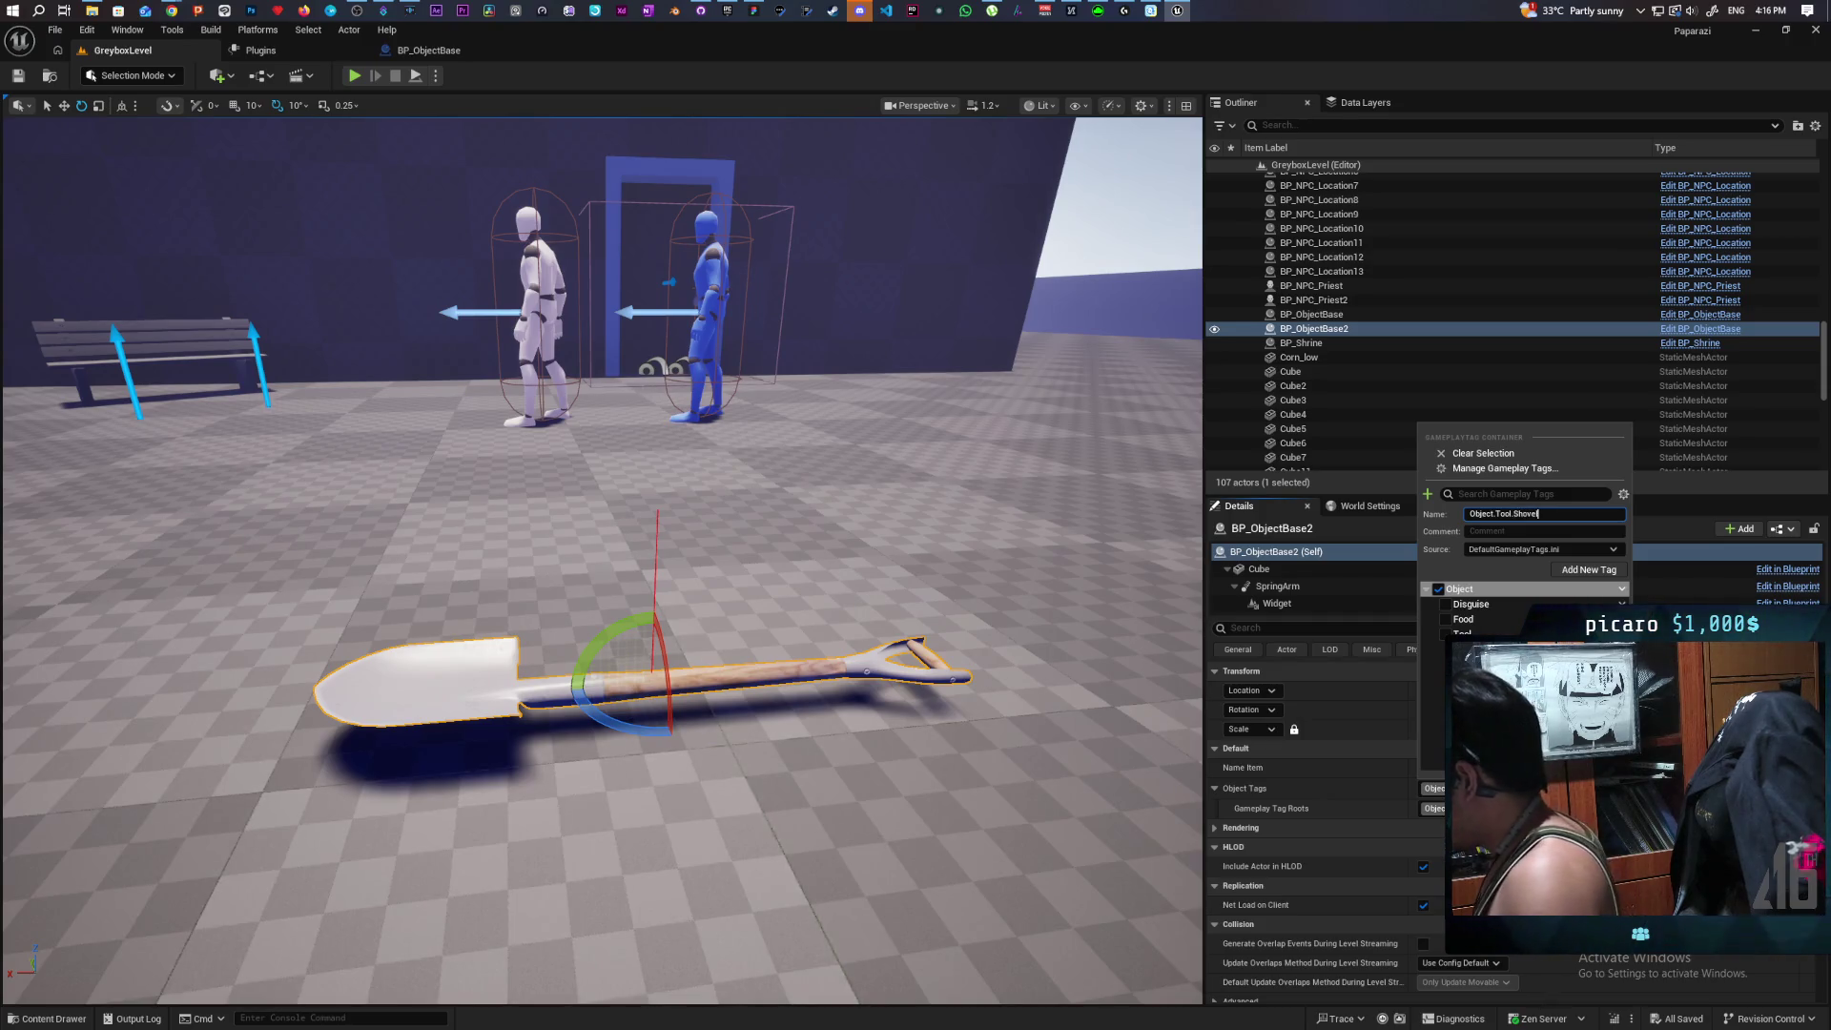
key("Return")
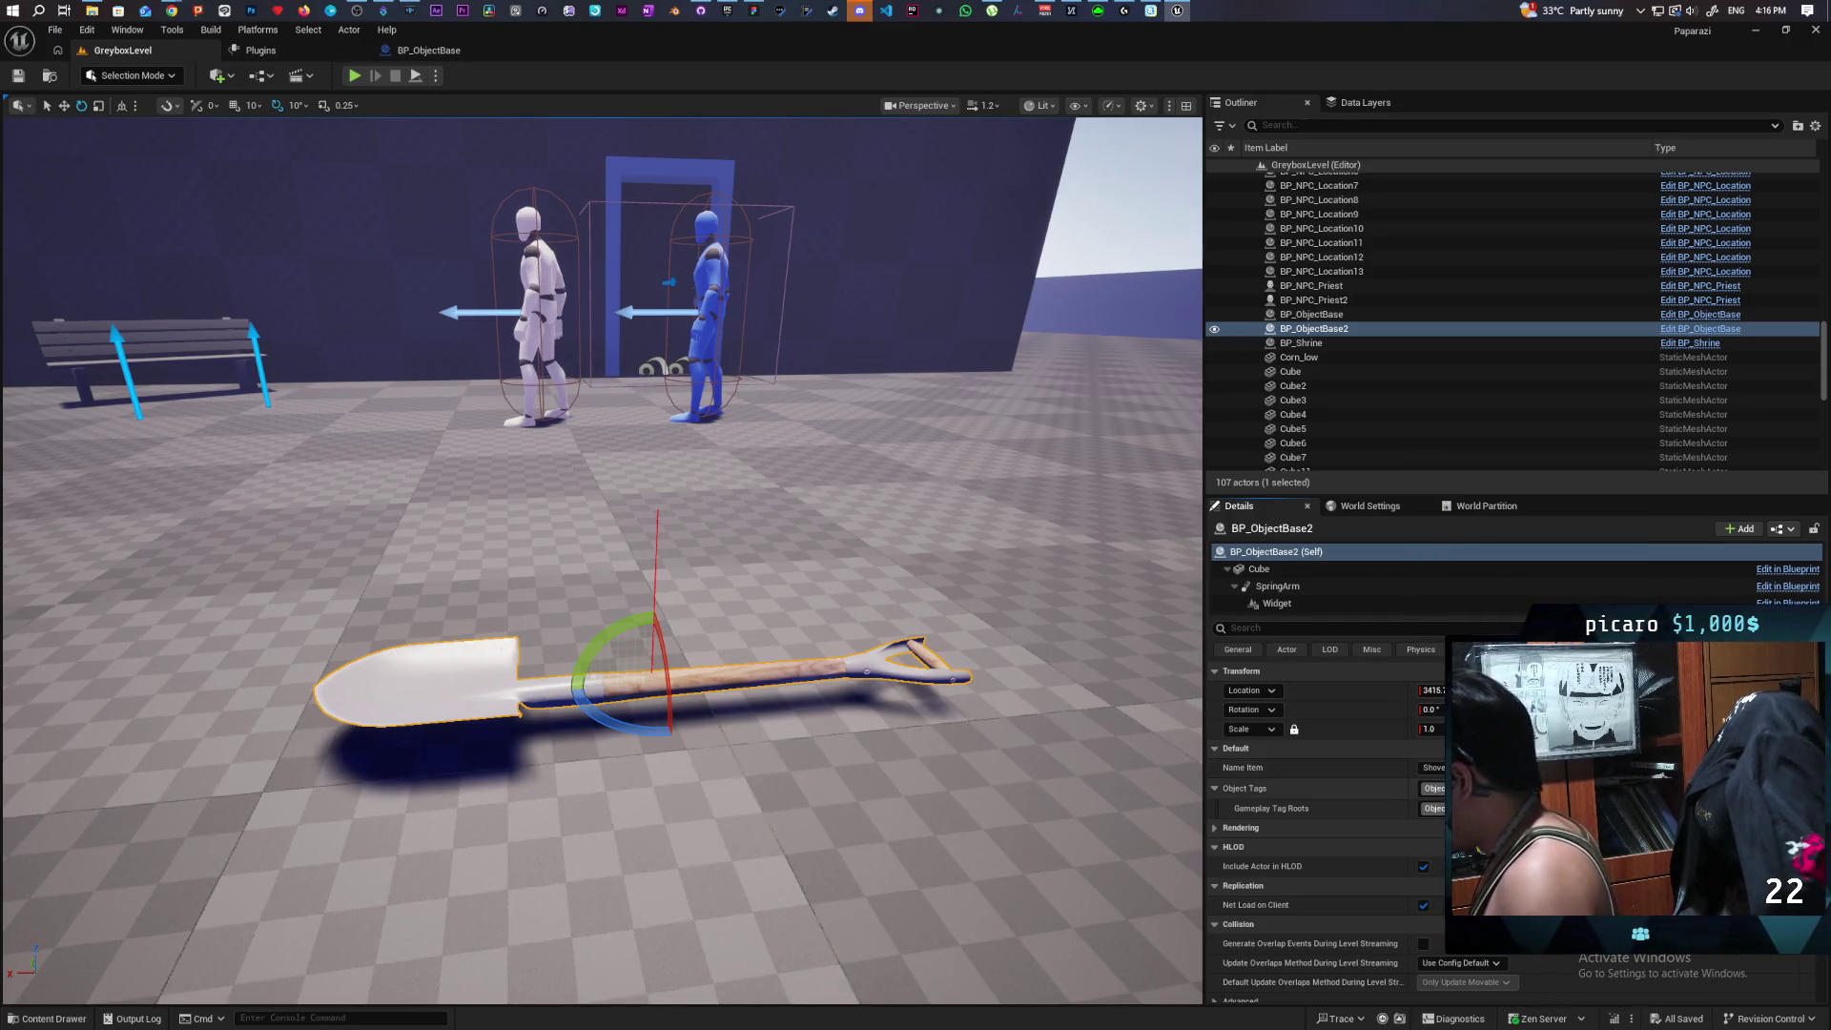
Tick the Tool and Shovel tags on the shovel's Object Tags and save the level.
left_click(1434, 788)
left_click(1445, 557)
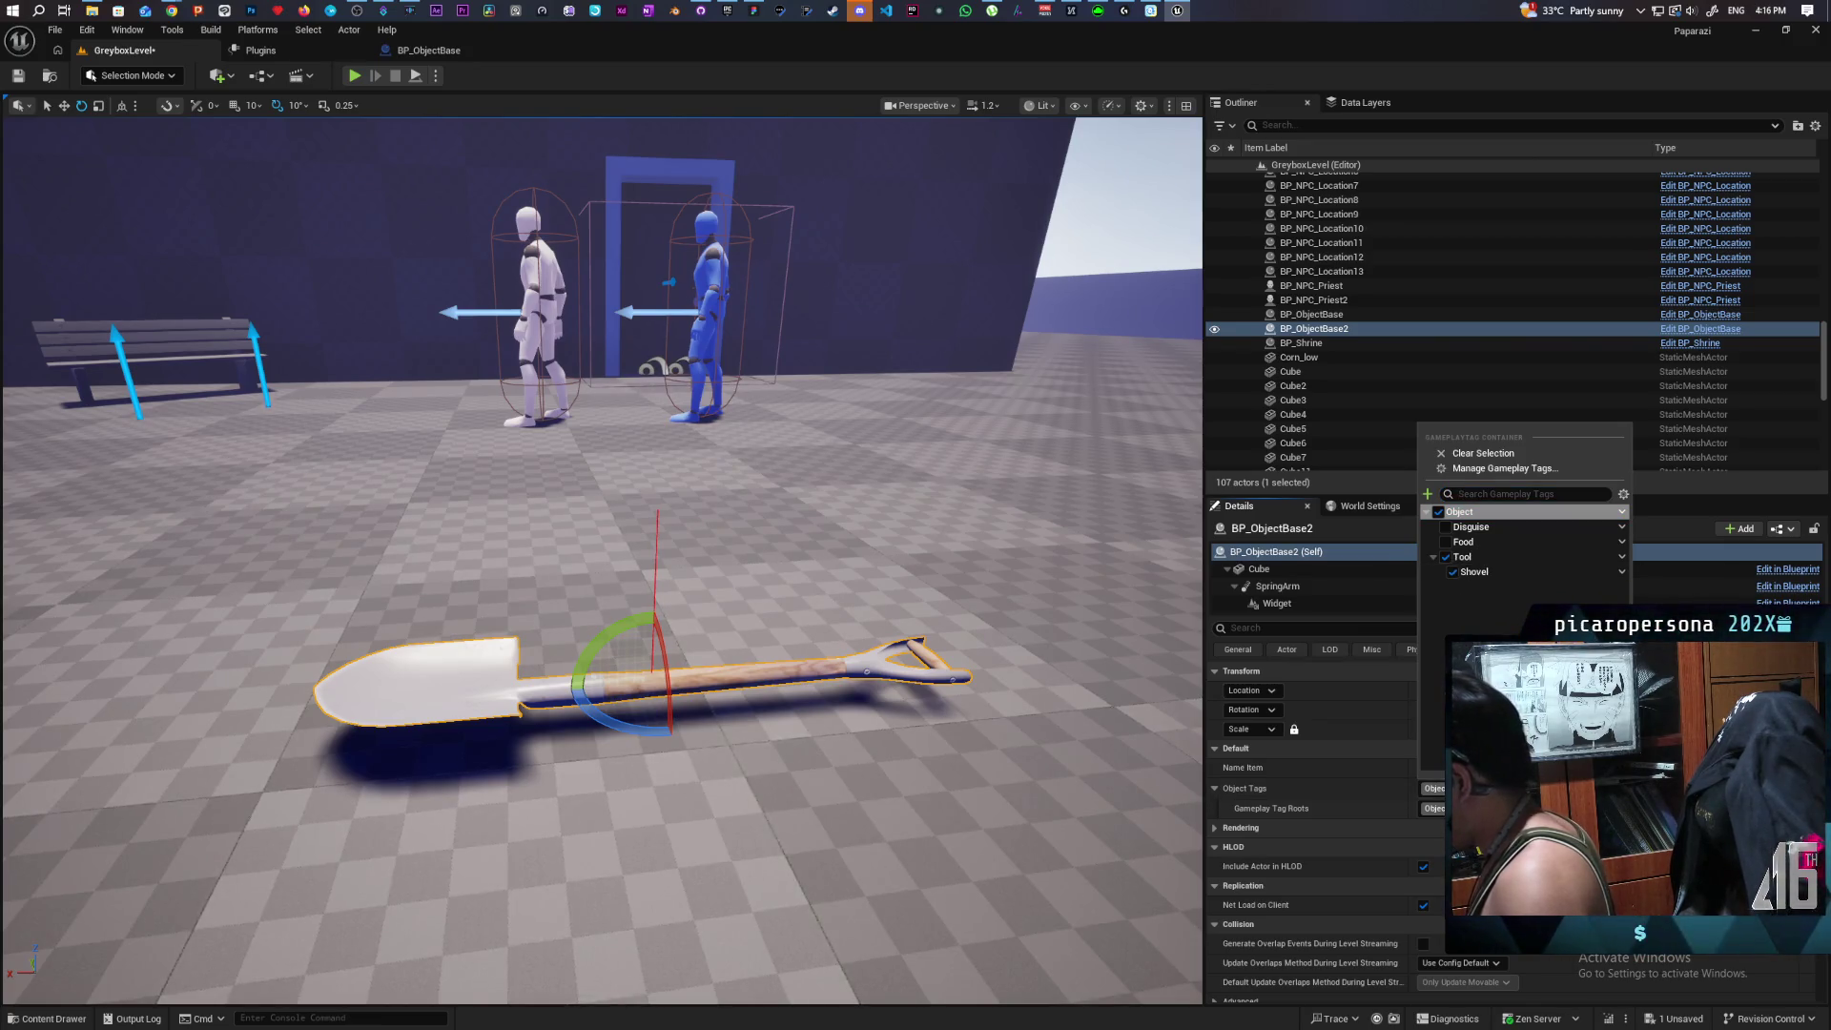
left_click(1452, 573)
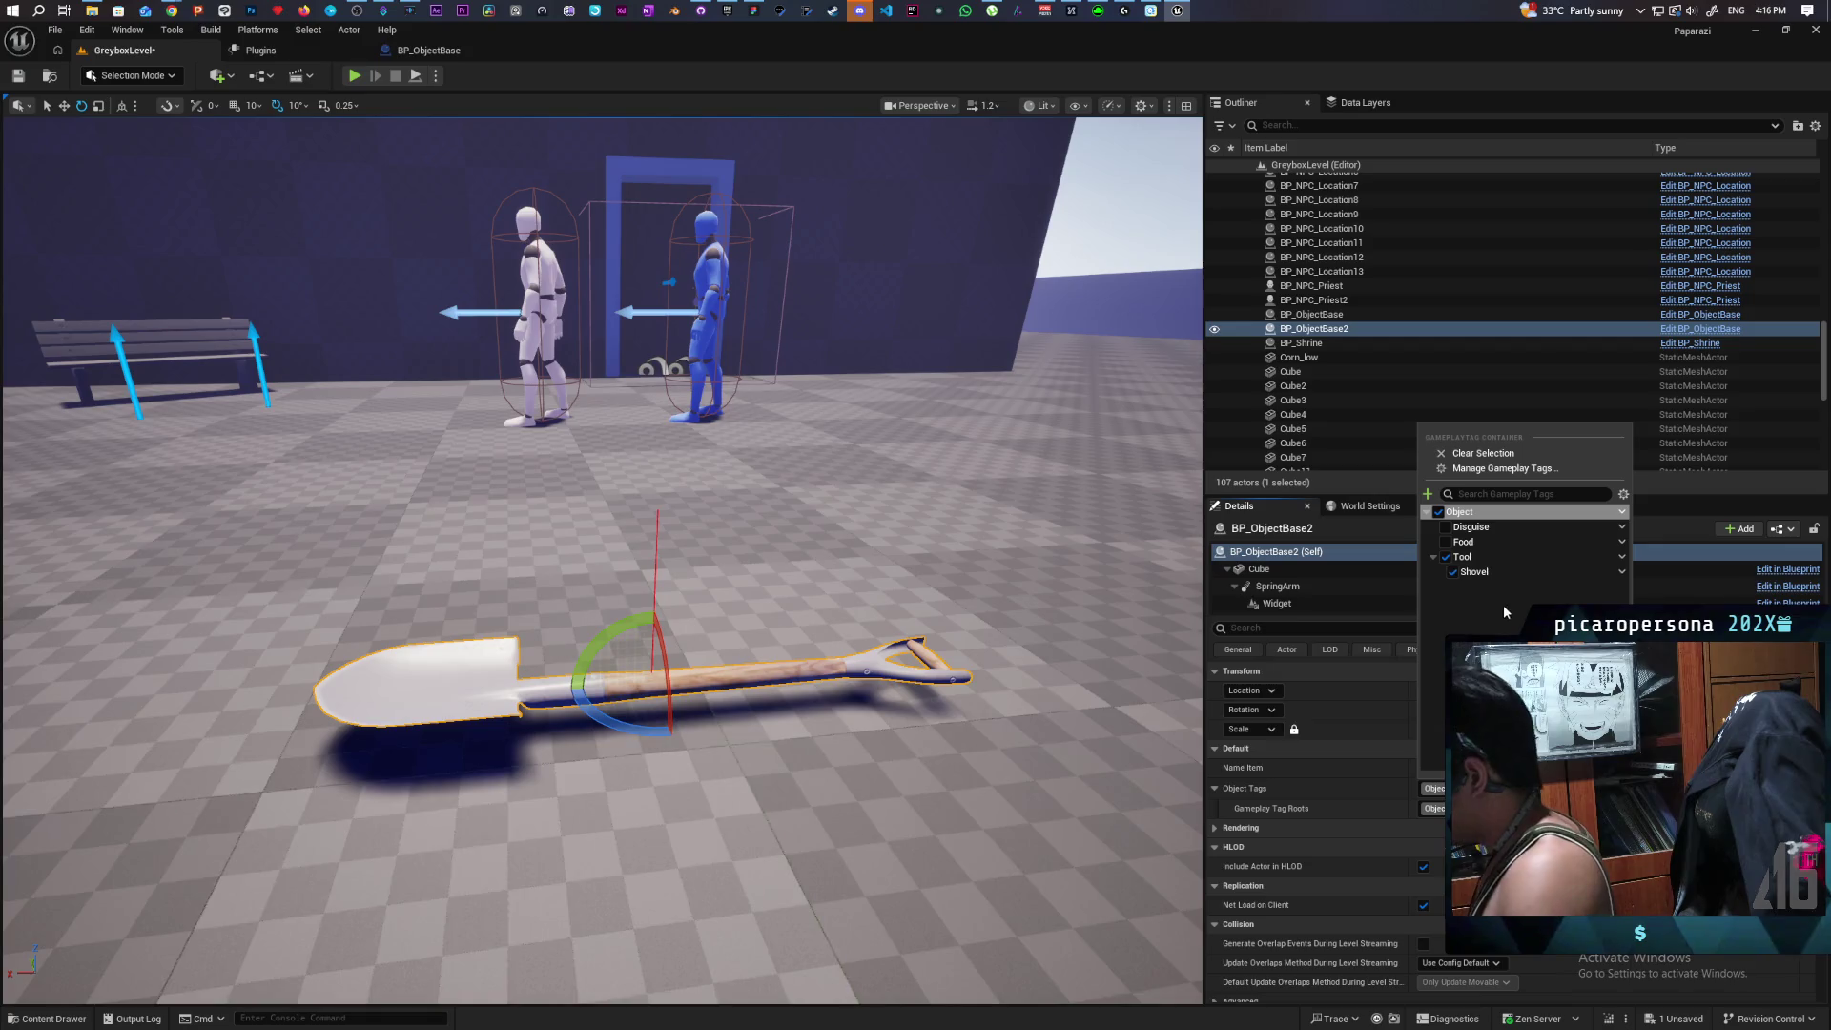
left_click(466, 683)
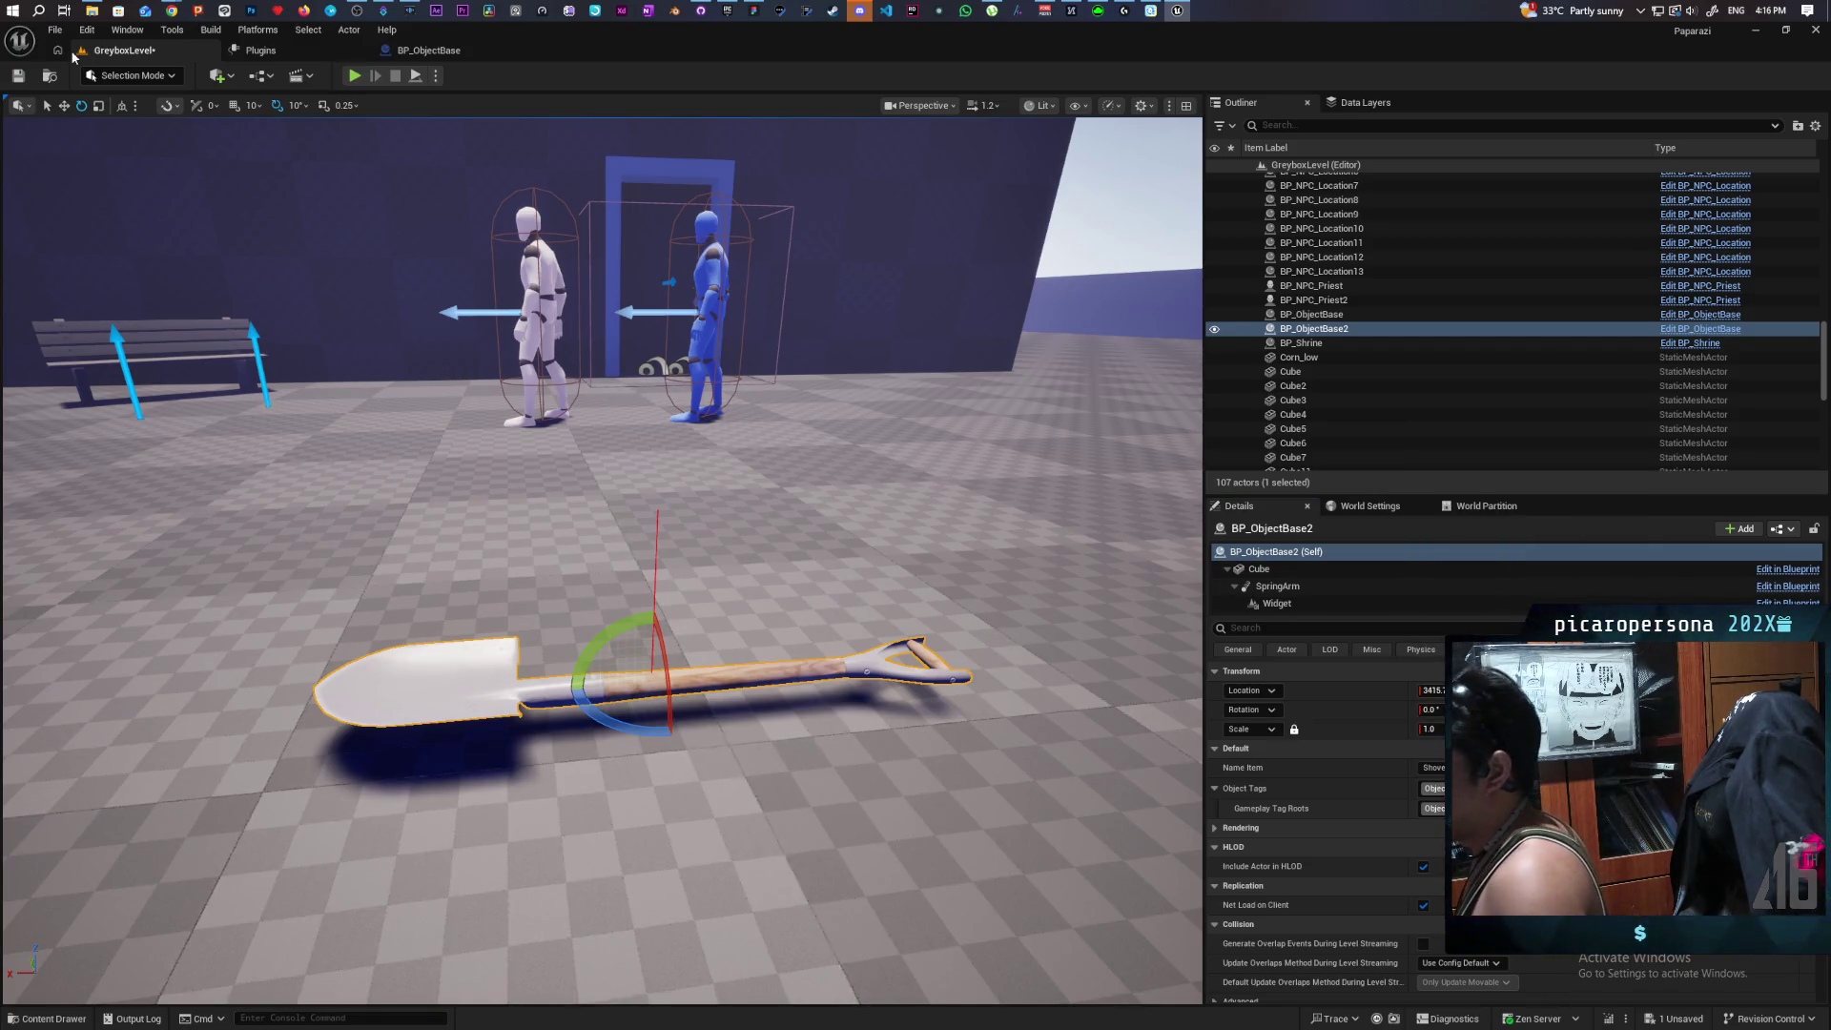
left_click(19, 75)
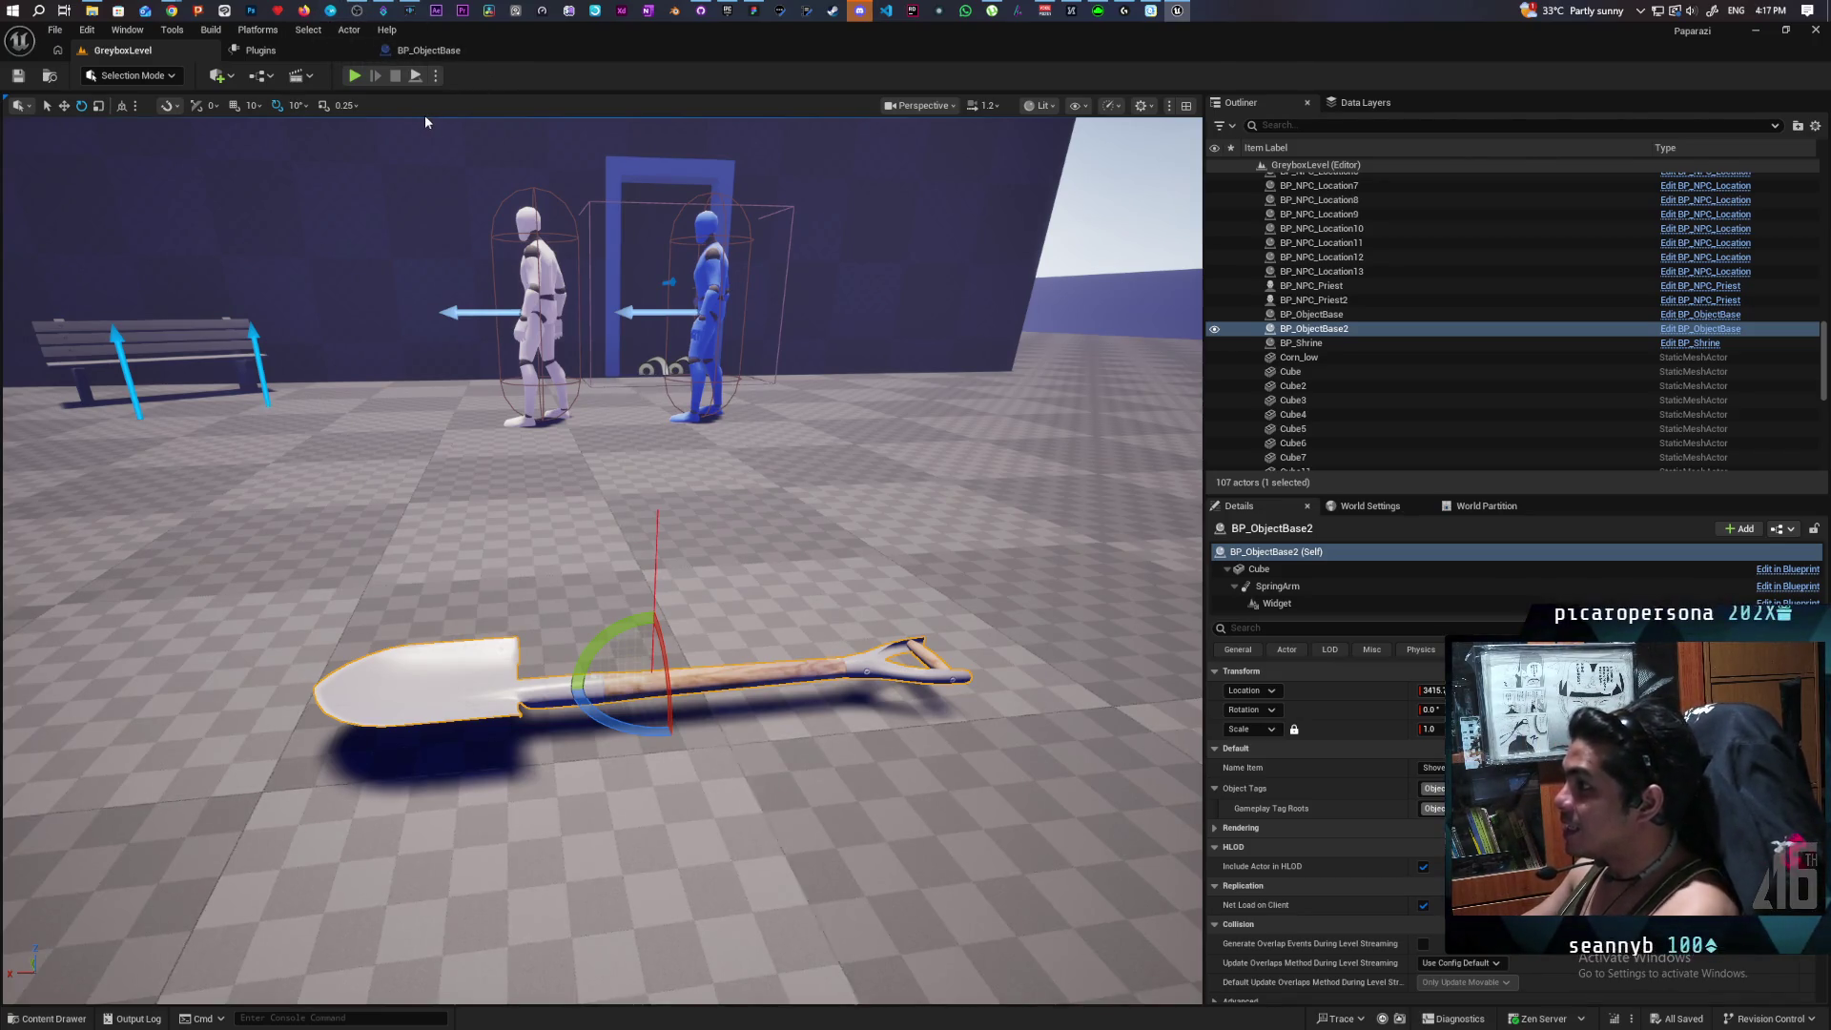
Switch to Select mode and drag the shovel to a new spot in the level.
mouse_move(167, 16)
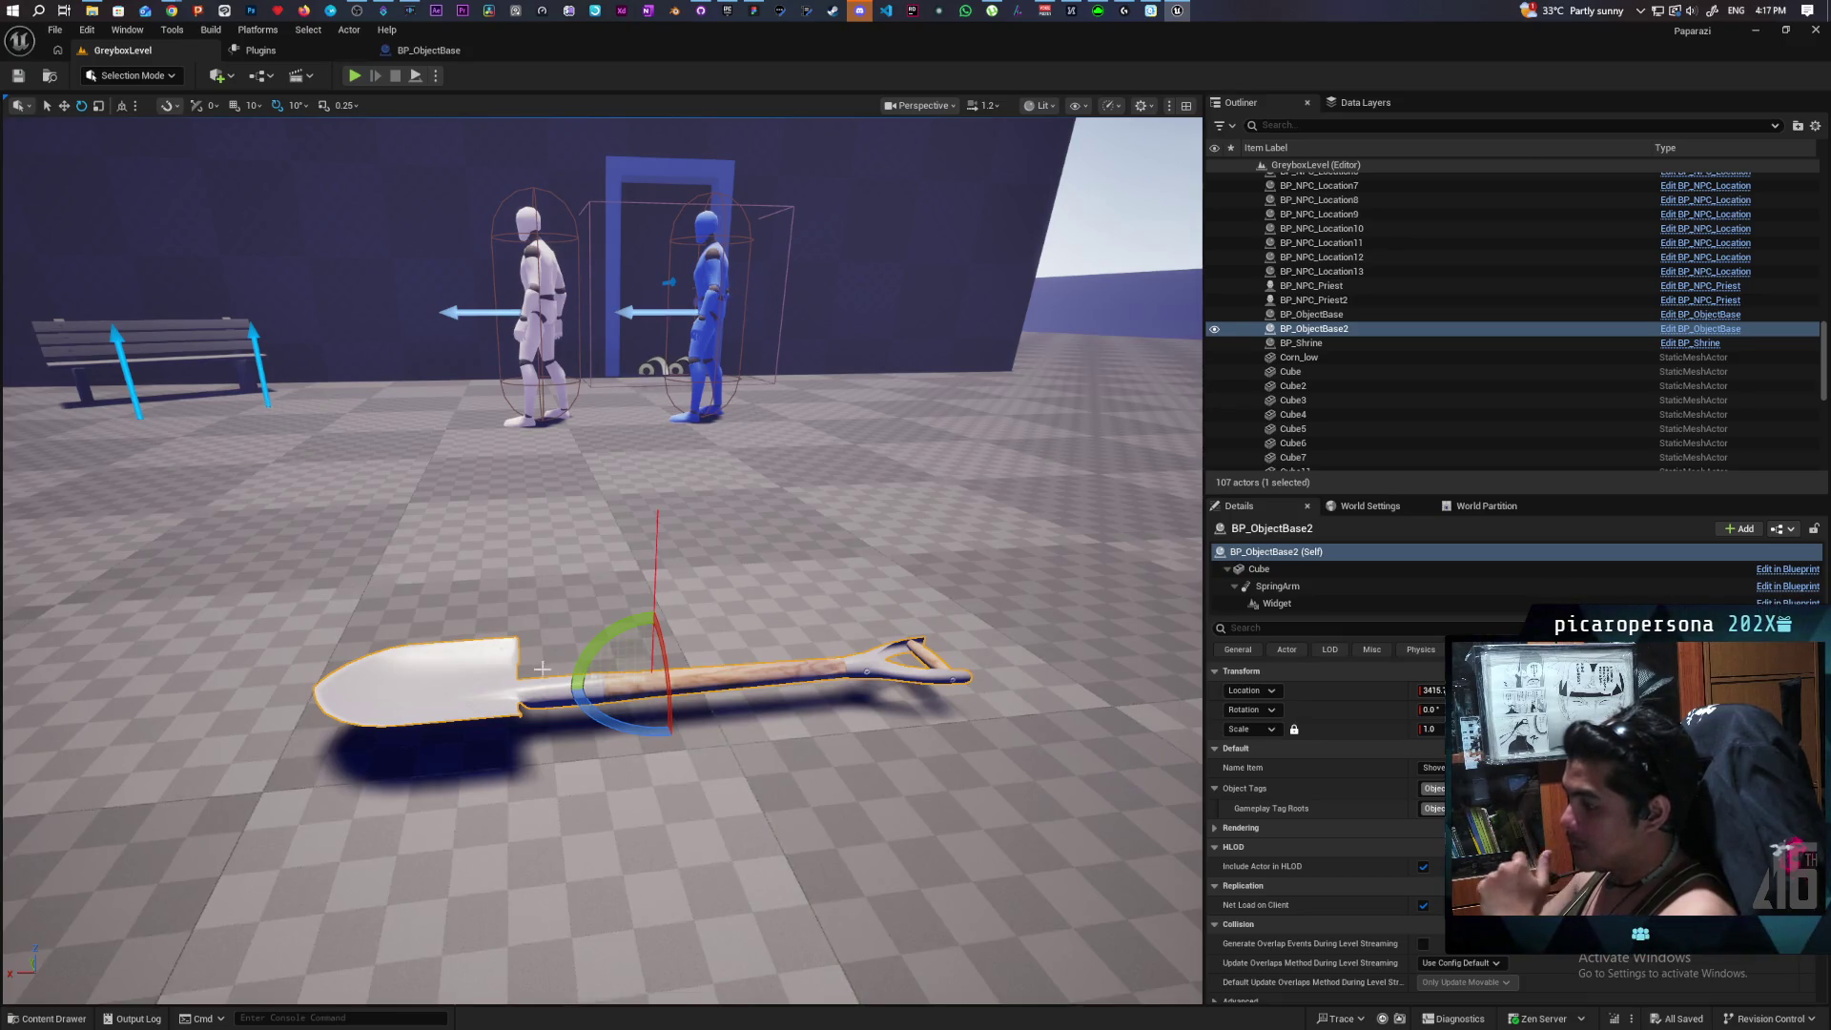
key("q")
left_click_drag(657, 780, 672, 740)
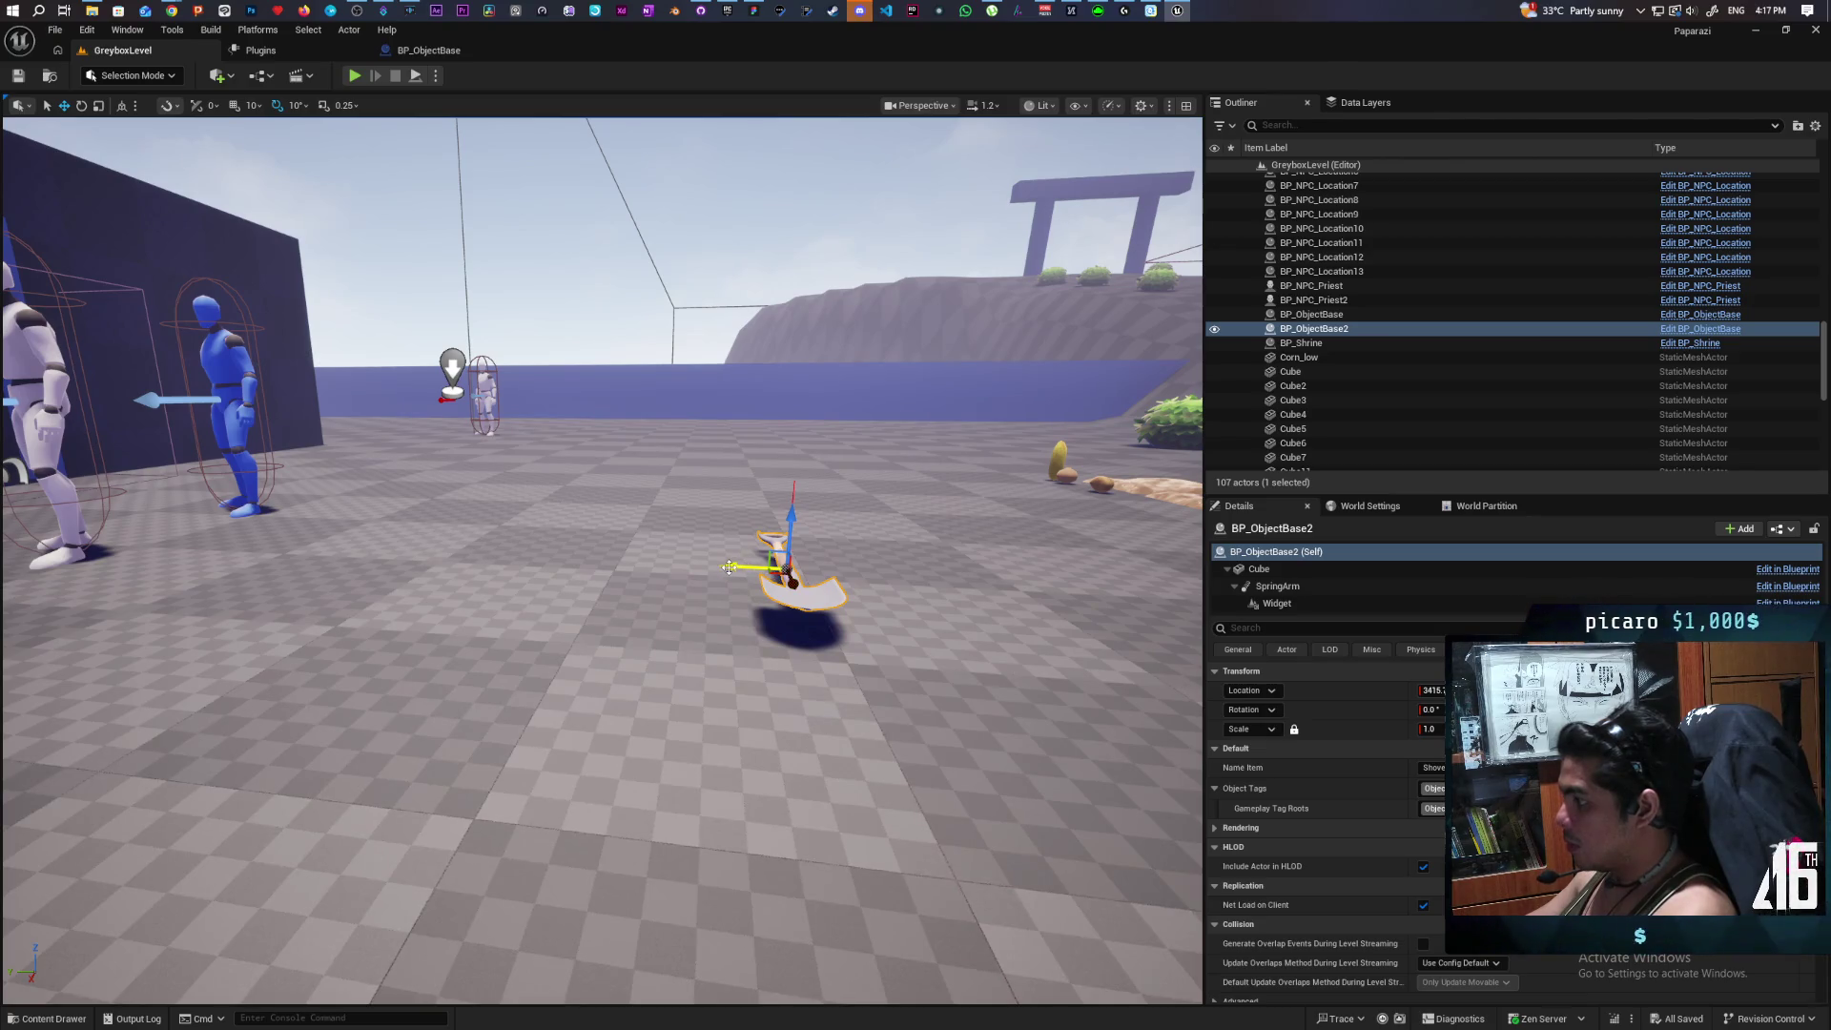
left_click_drag(728, 566, 1049, 570)
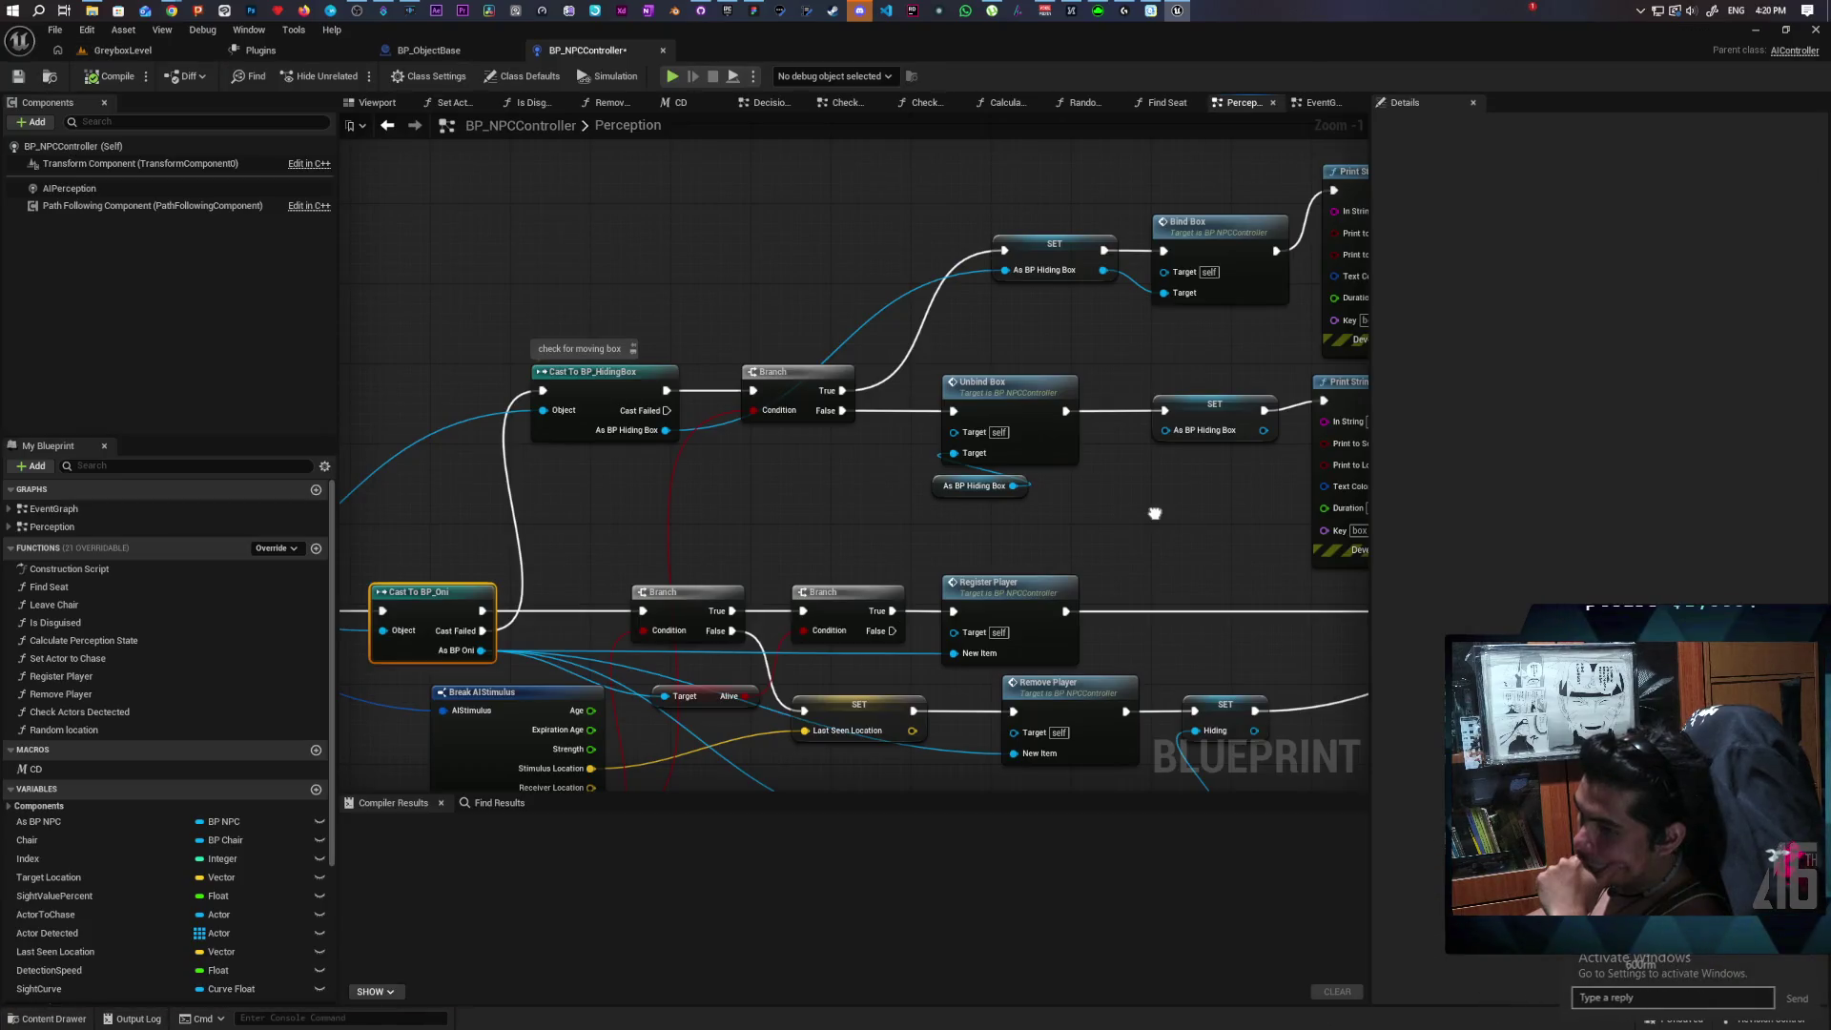
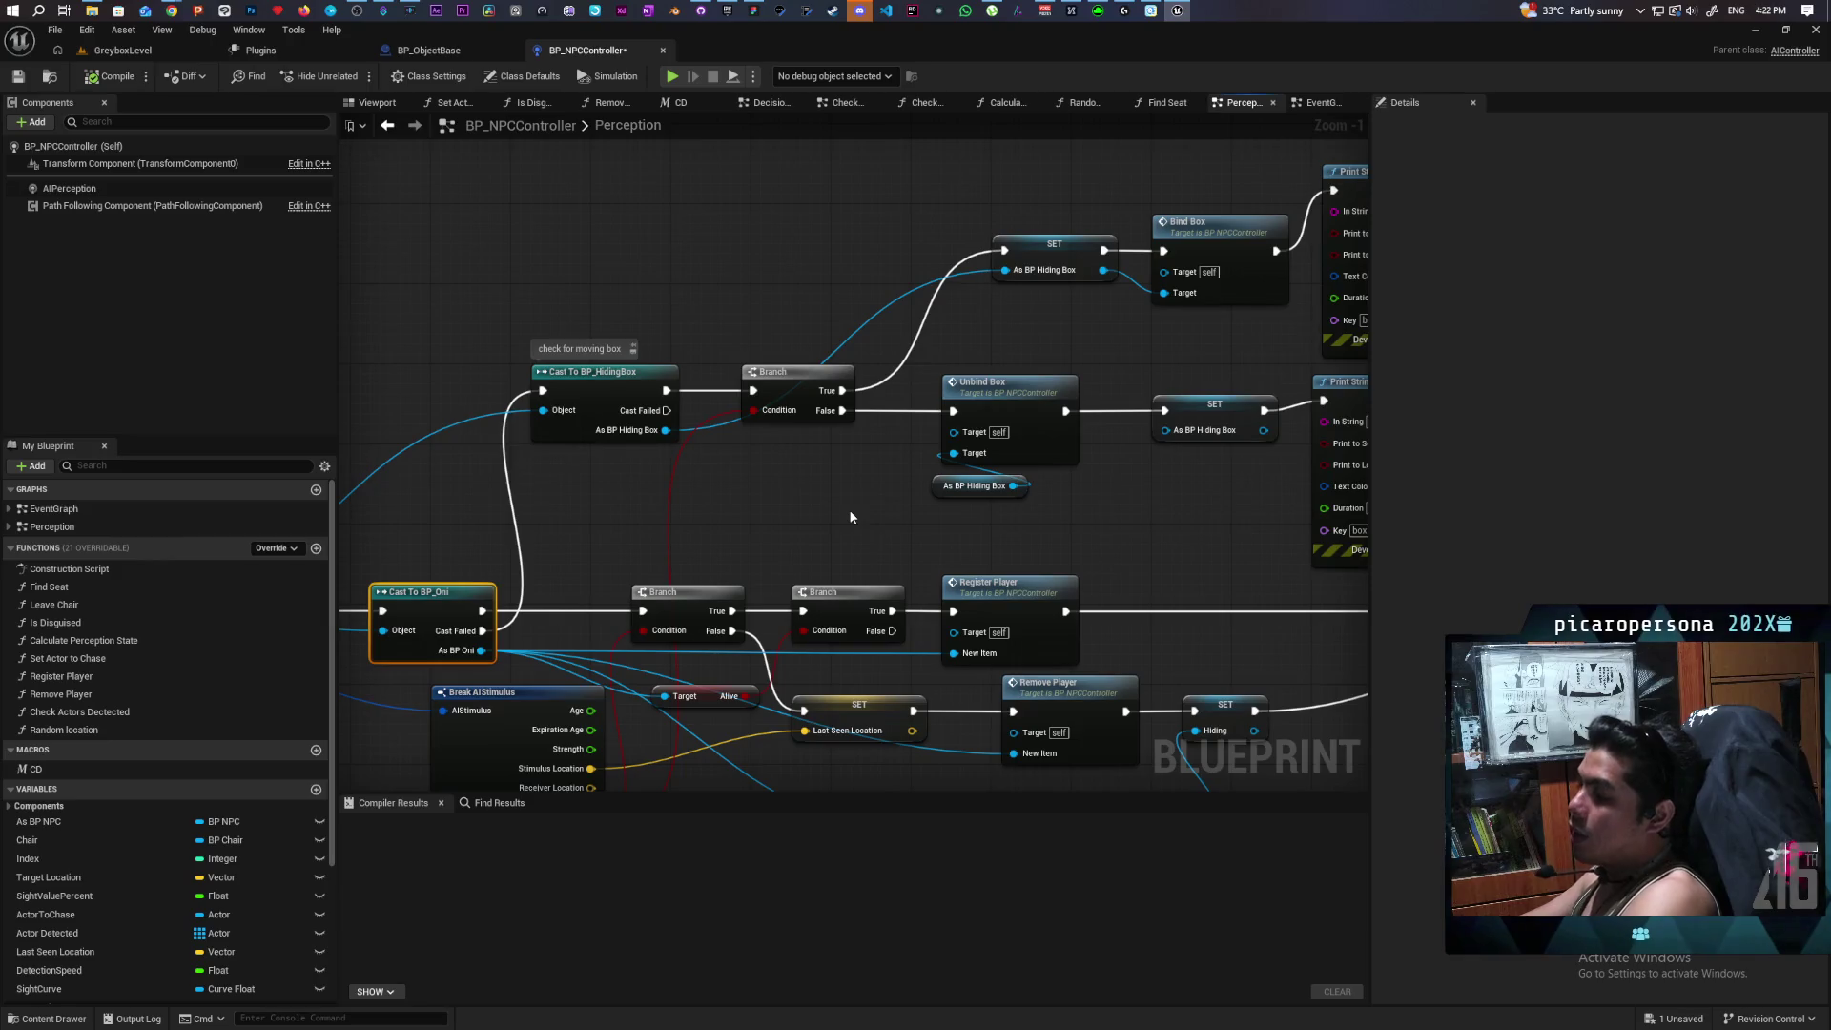
Add a Cast To BP_ObjectBase on the perceived Actor, run from the BP_HidingBox cast's Cast Failed.
mouse_move(685, 506)
left_mouse_down()
mouse_move(1055, 461)
mouse_move(813, 491)
mouse_move(896, 470)
mouse_move(900, 525)
mouse_move(976, 511)
mouse_move(924, 539)
mouse_move(993, 528)
mouse_move(954, 543)
left_mouse_up()
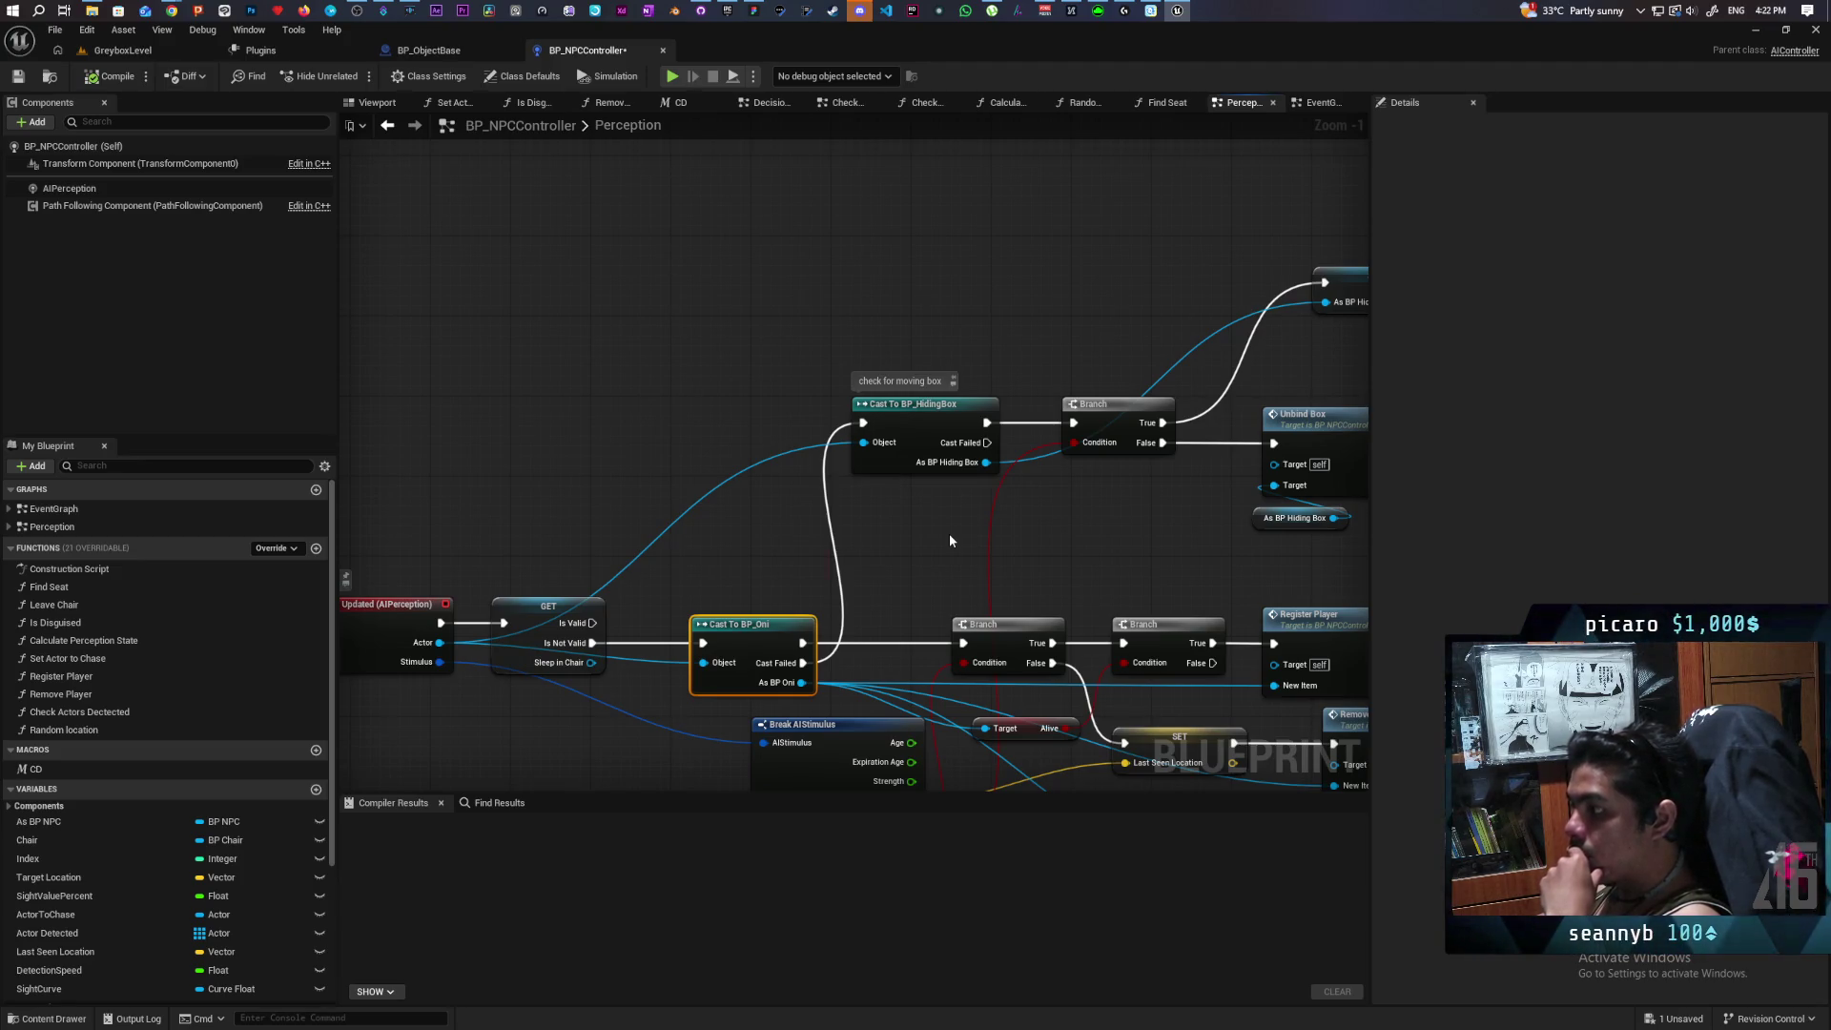
mouse_move(1072, 523)
left_mouse_down()
mouse_move(776, 632)
mouse_move(845, 517)
mouse_move(1060, 461)
mouse_move(1077, 544)
left_mouse_up()
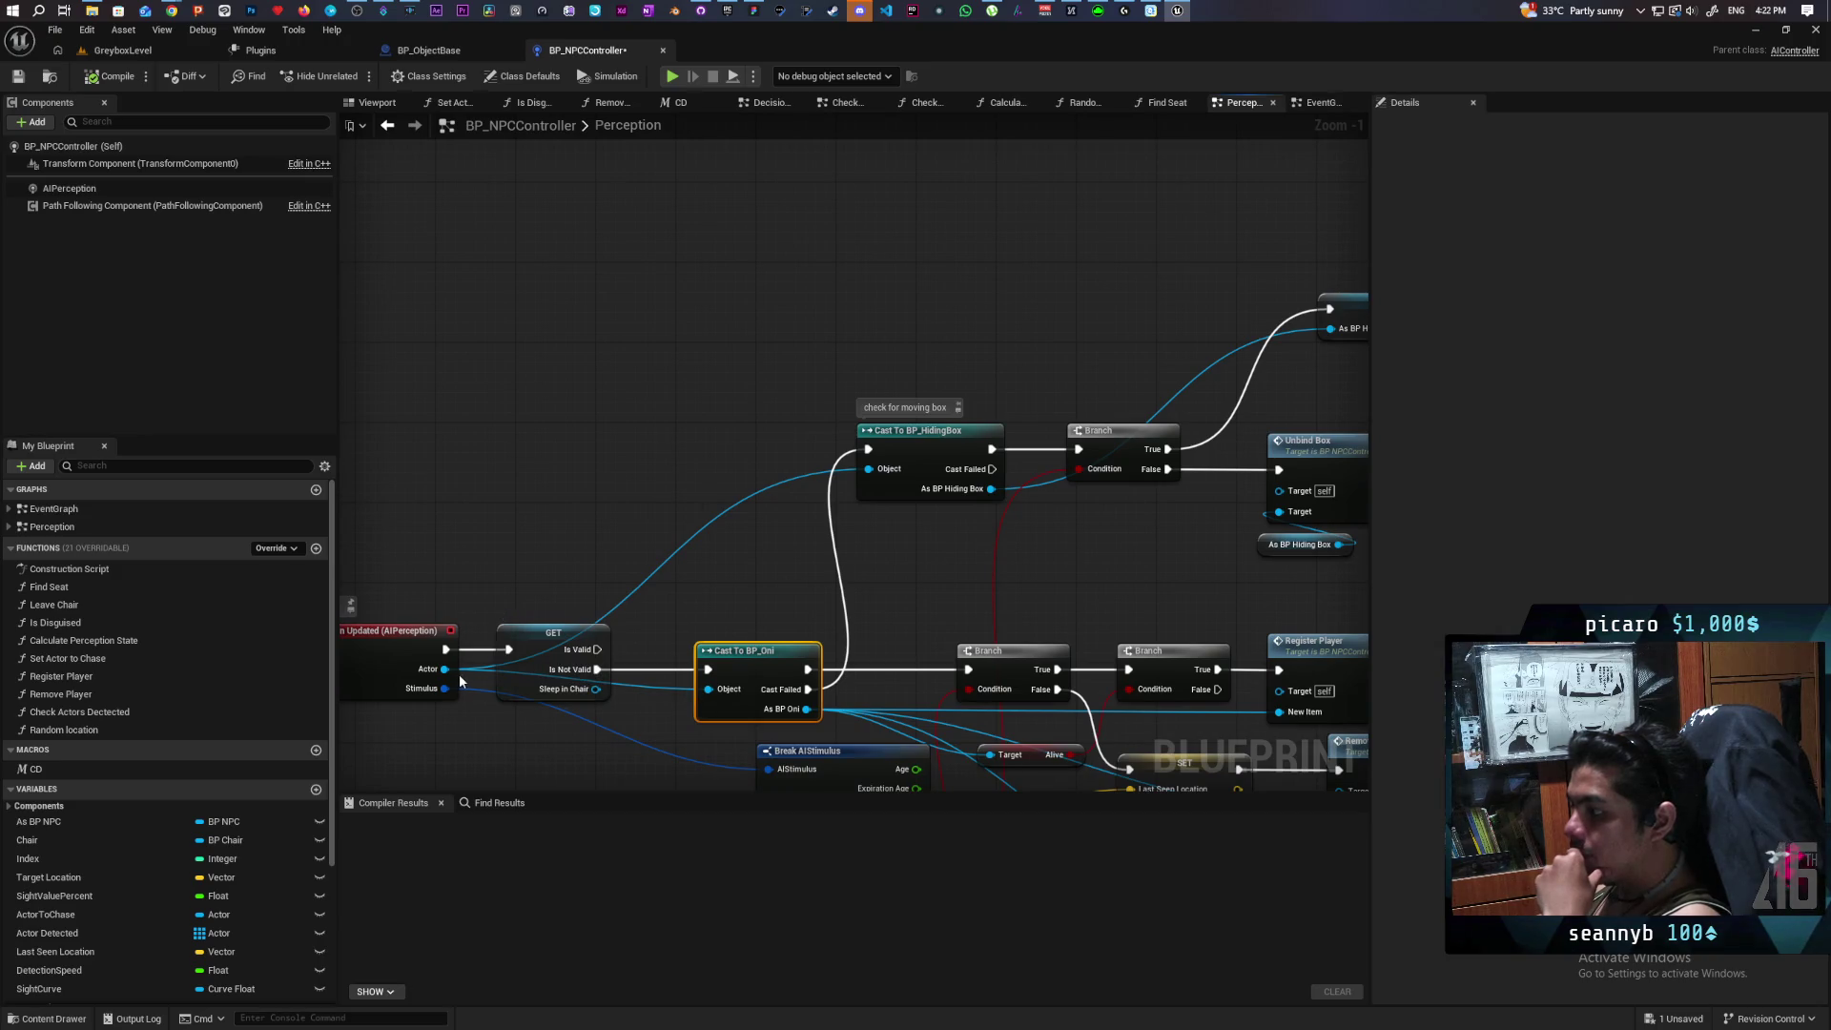
left_click_drag(444, 668, 650, 417)
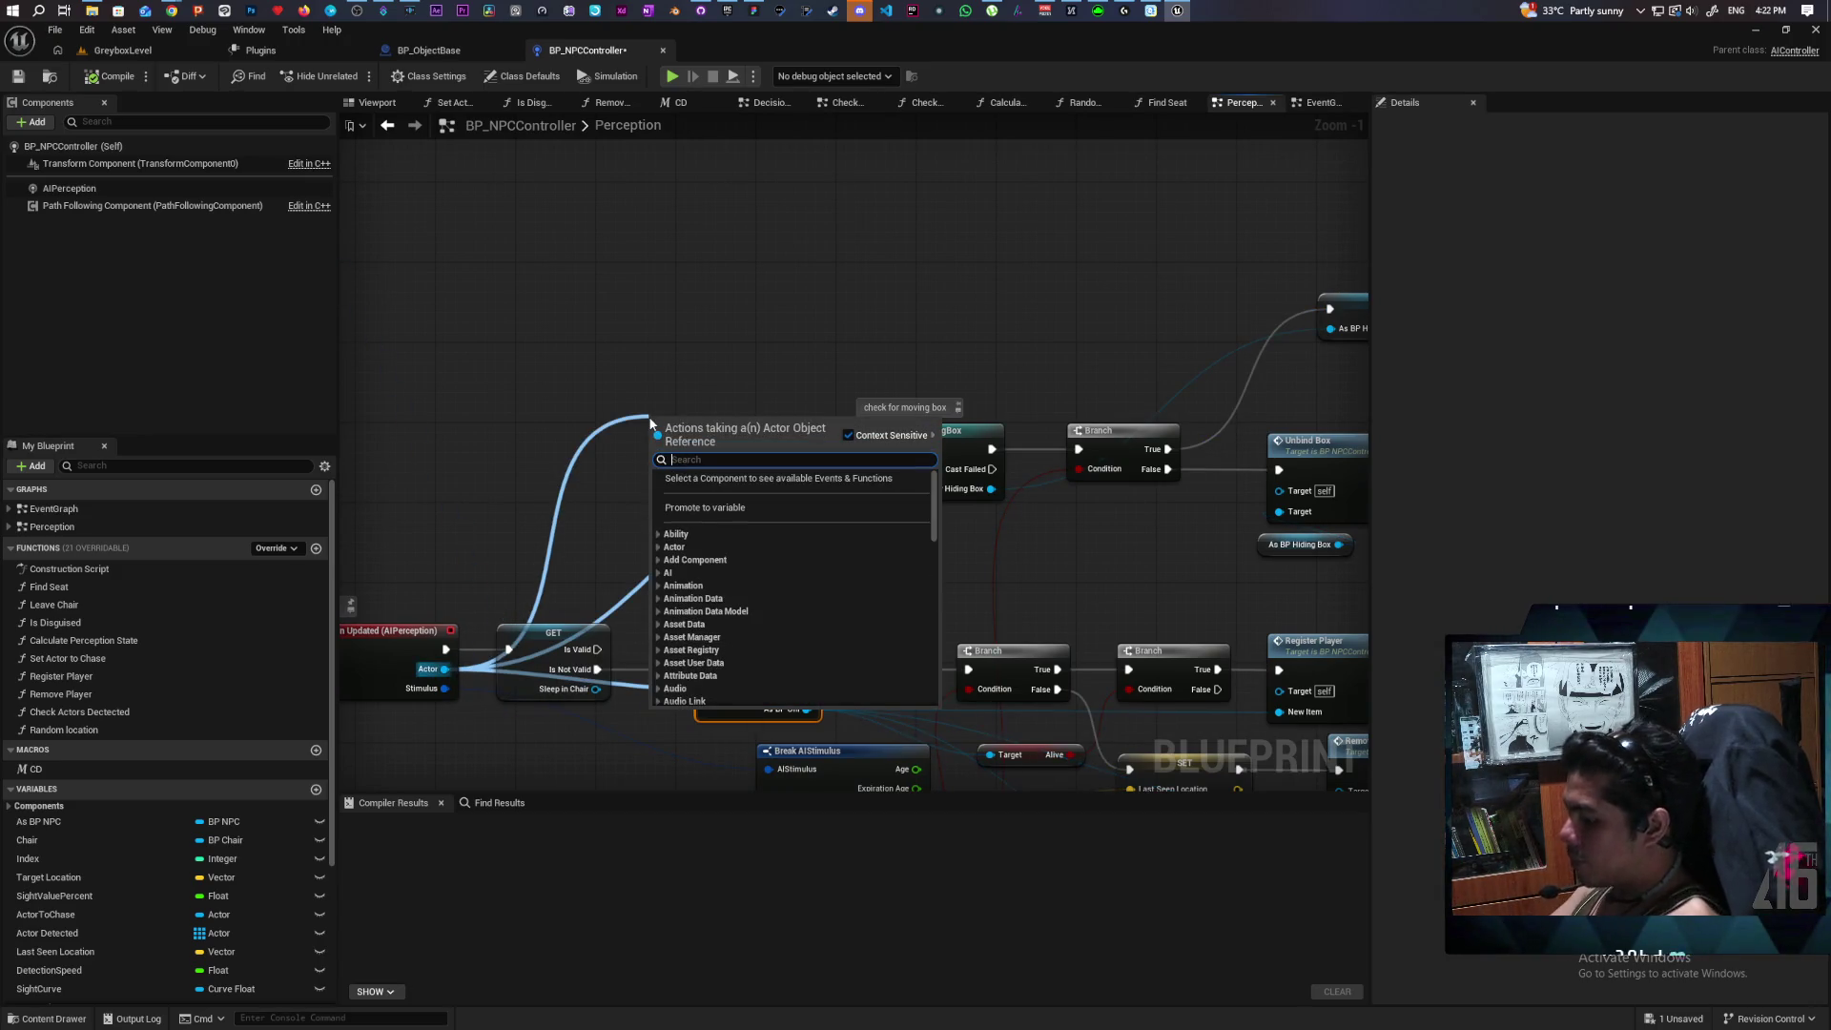
type("cast to ob")
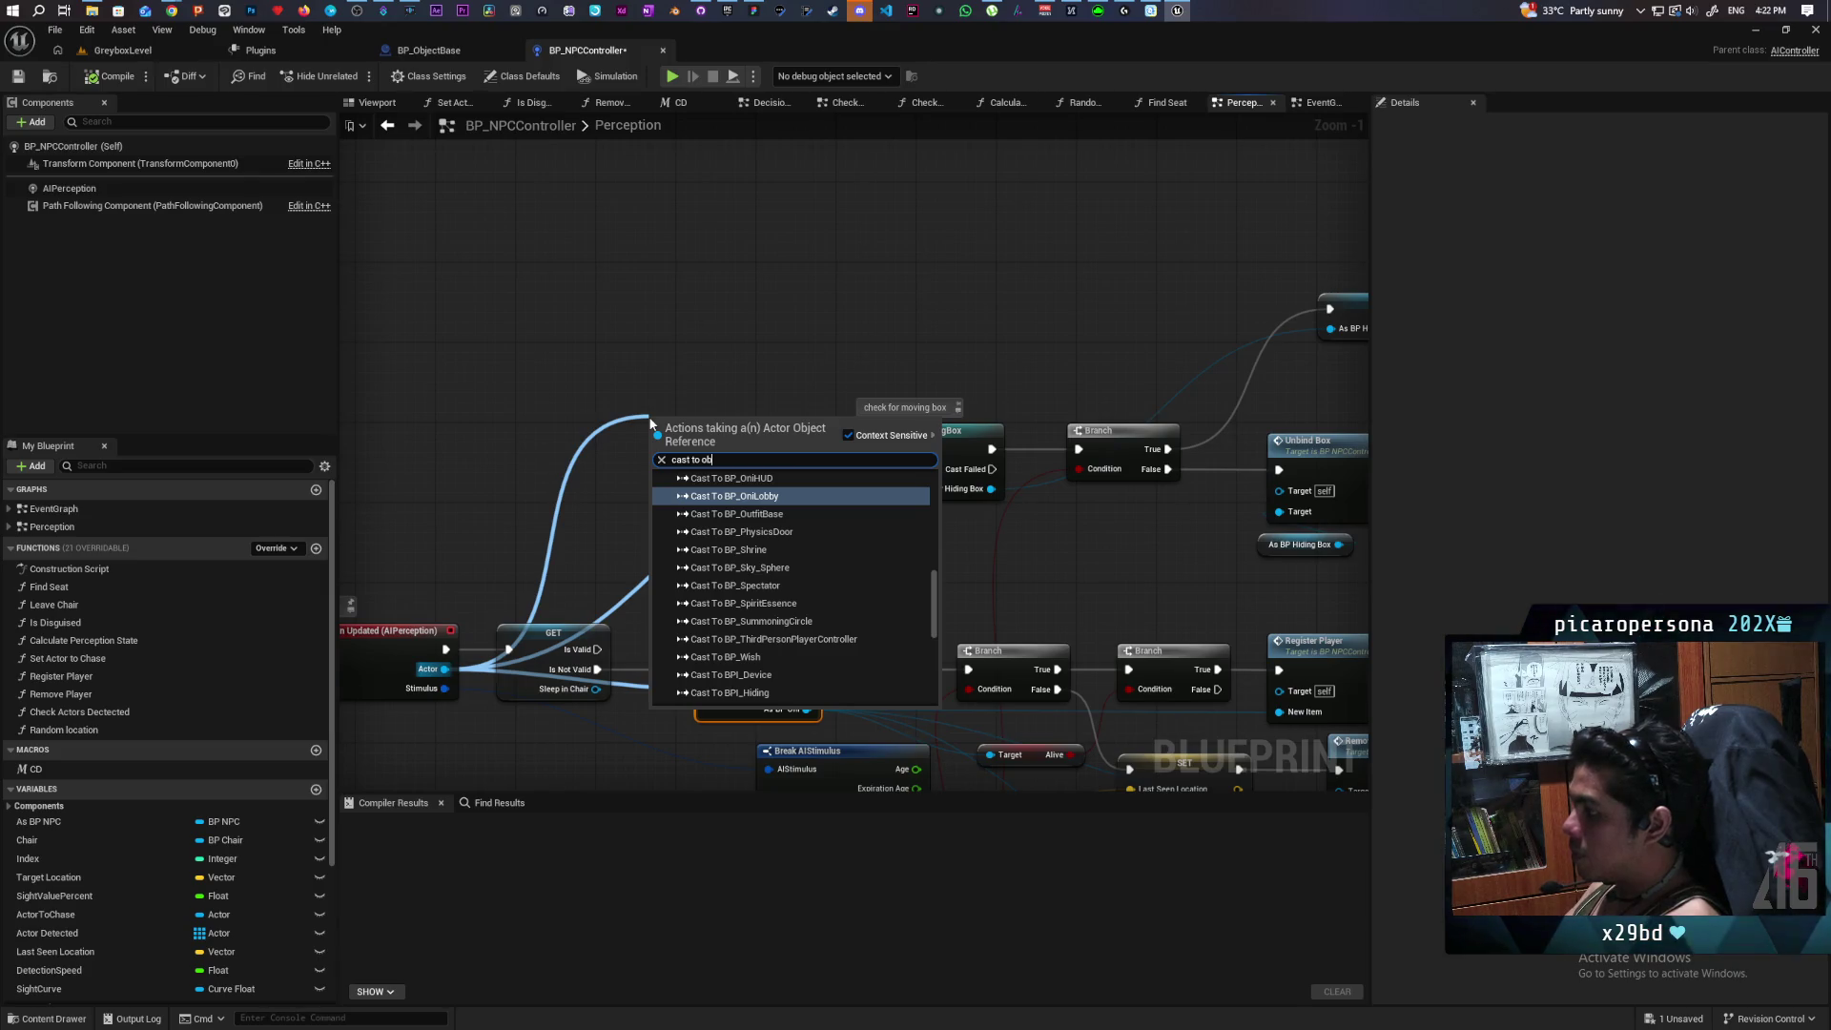
type("ject")
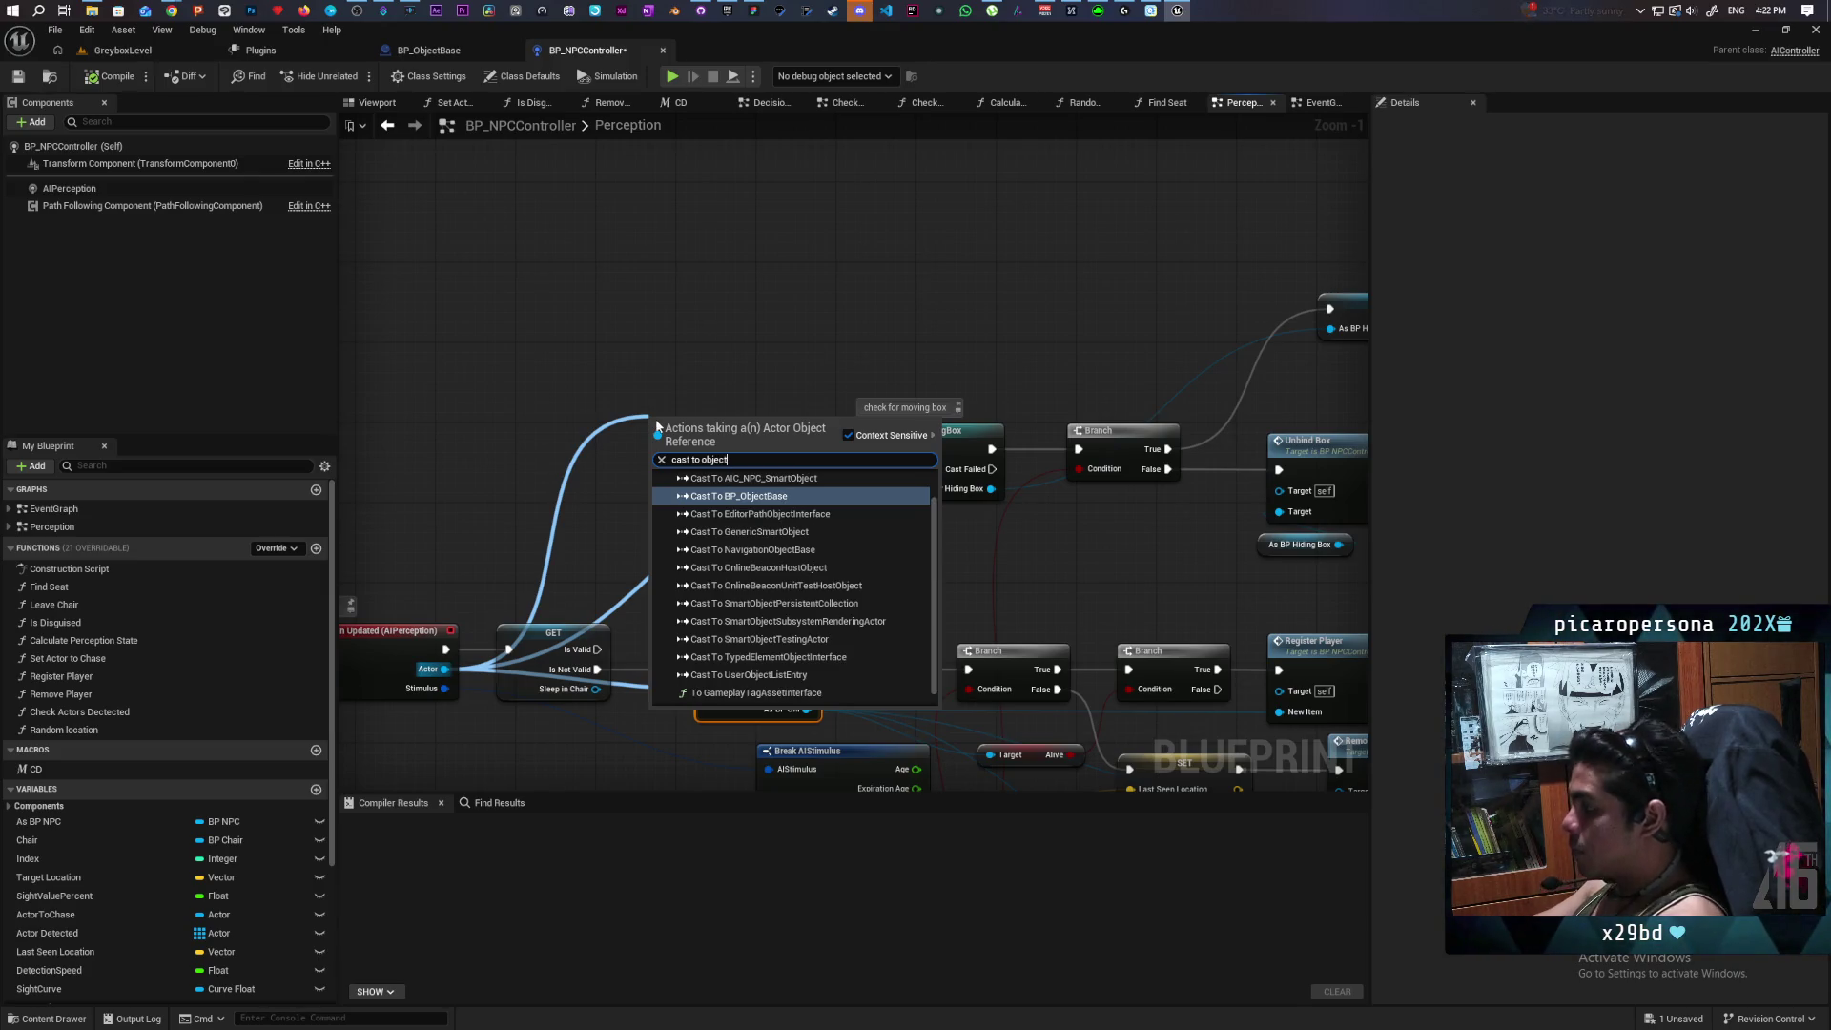
left_click(760, 495)
mouse_move(711, 431)
left_mouse_down()
mouse_move(1043, 262)
mouse_move(1087, 277)
left_mouse_up()
left_click_drag(999, 459, 1008, 278)
left_click_drag(1051, 282, 1112, 211)
Comment the new cast 'Check if it's relevant object' and save the blueprint.
scroll(1095, 324, "up", 1)
left_click_drag(1095, 324, 912, 416)
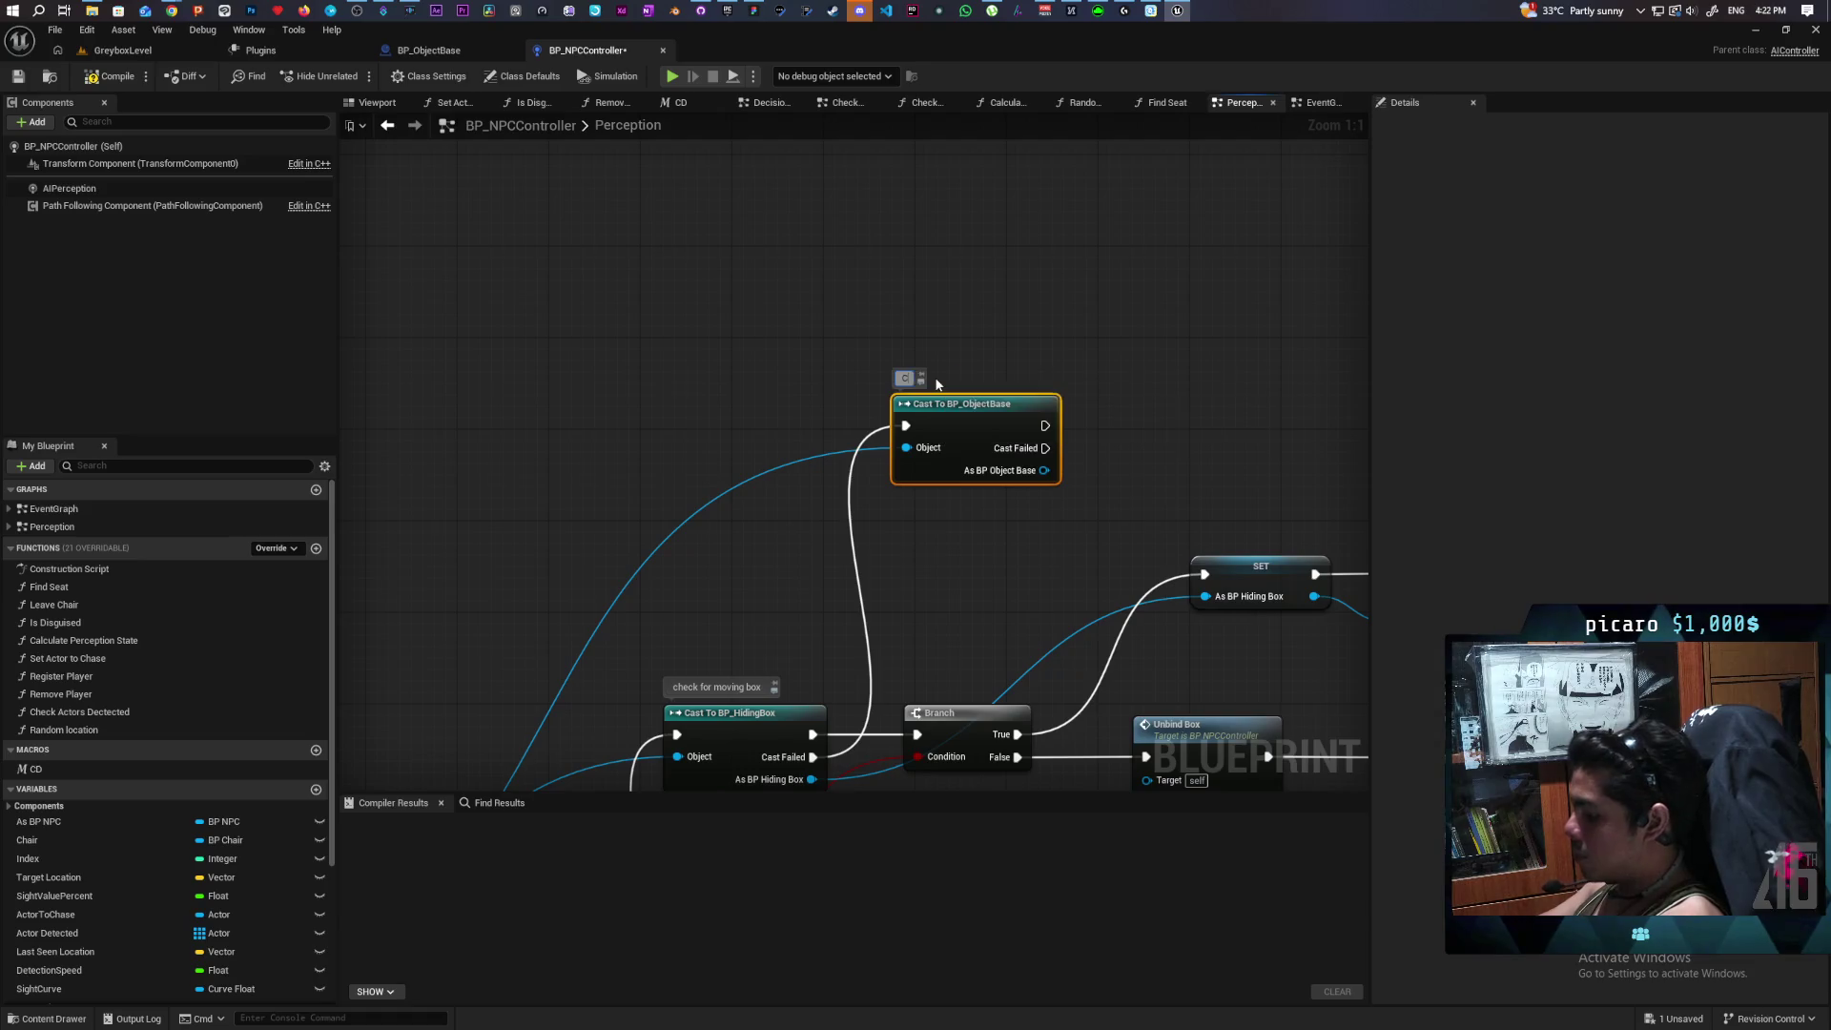
type("it")
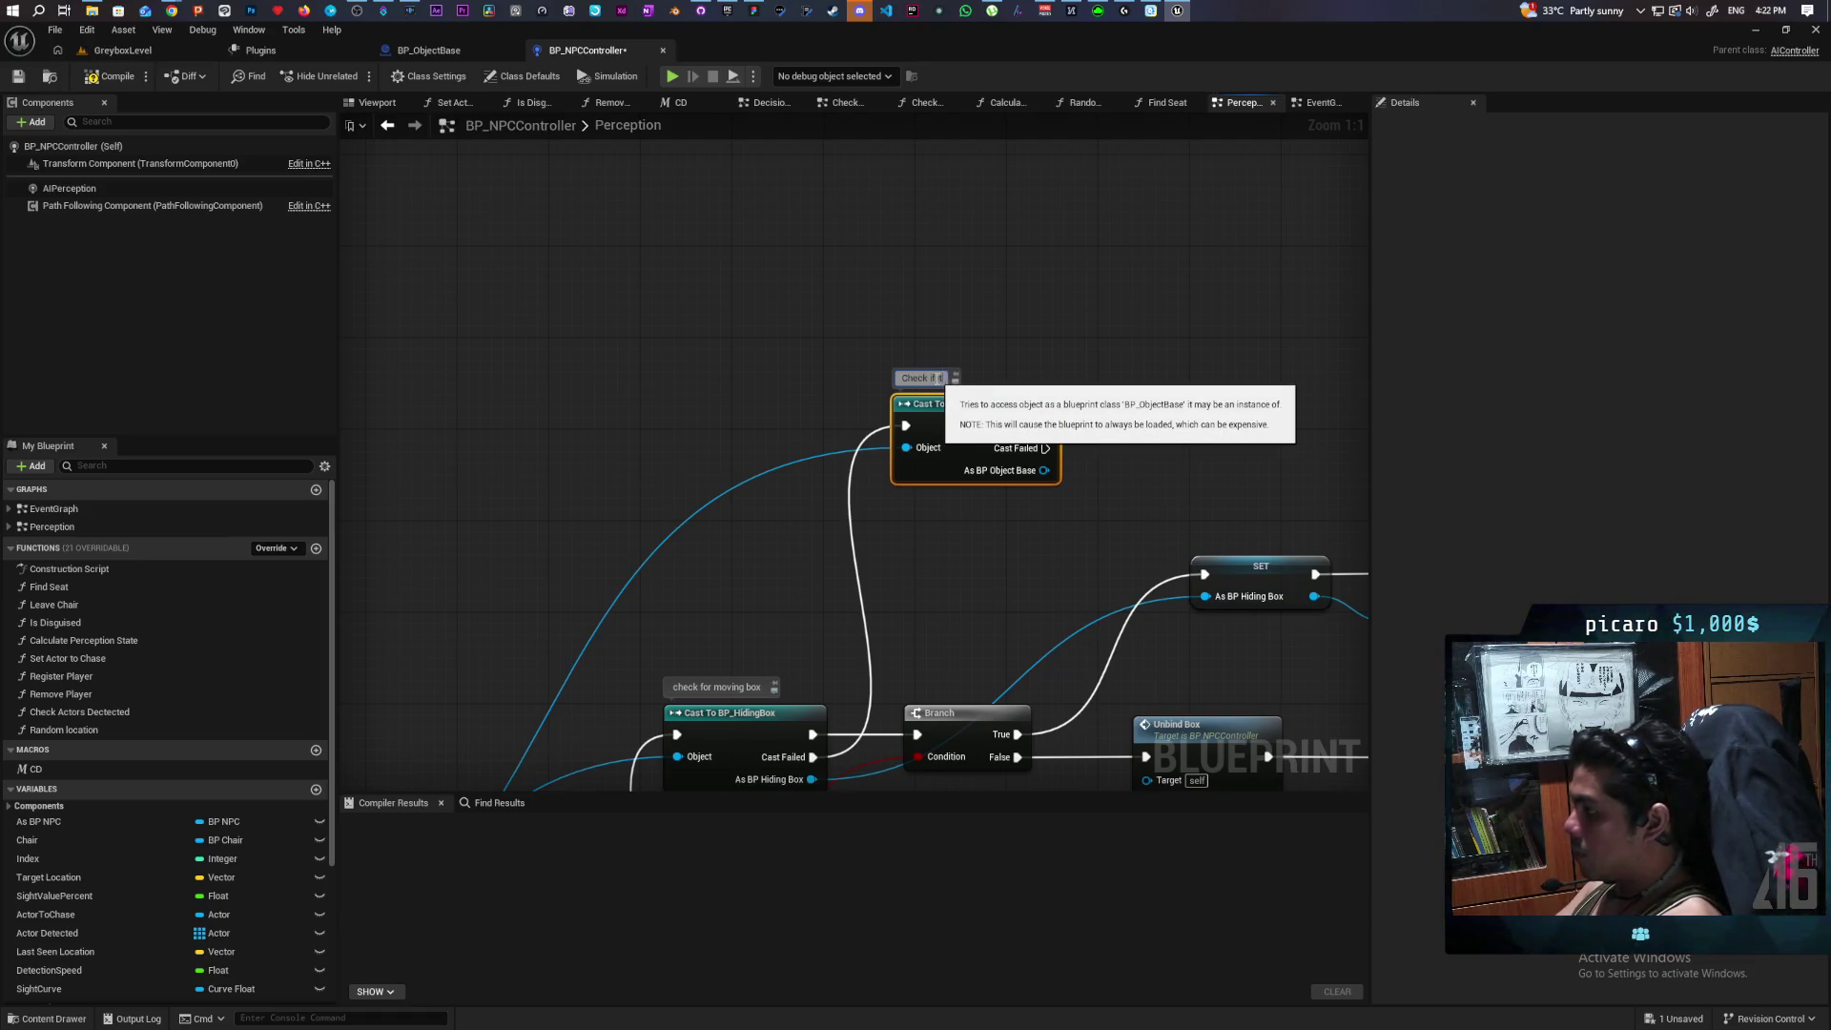
type("'s relevan")
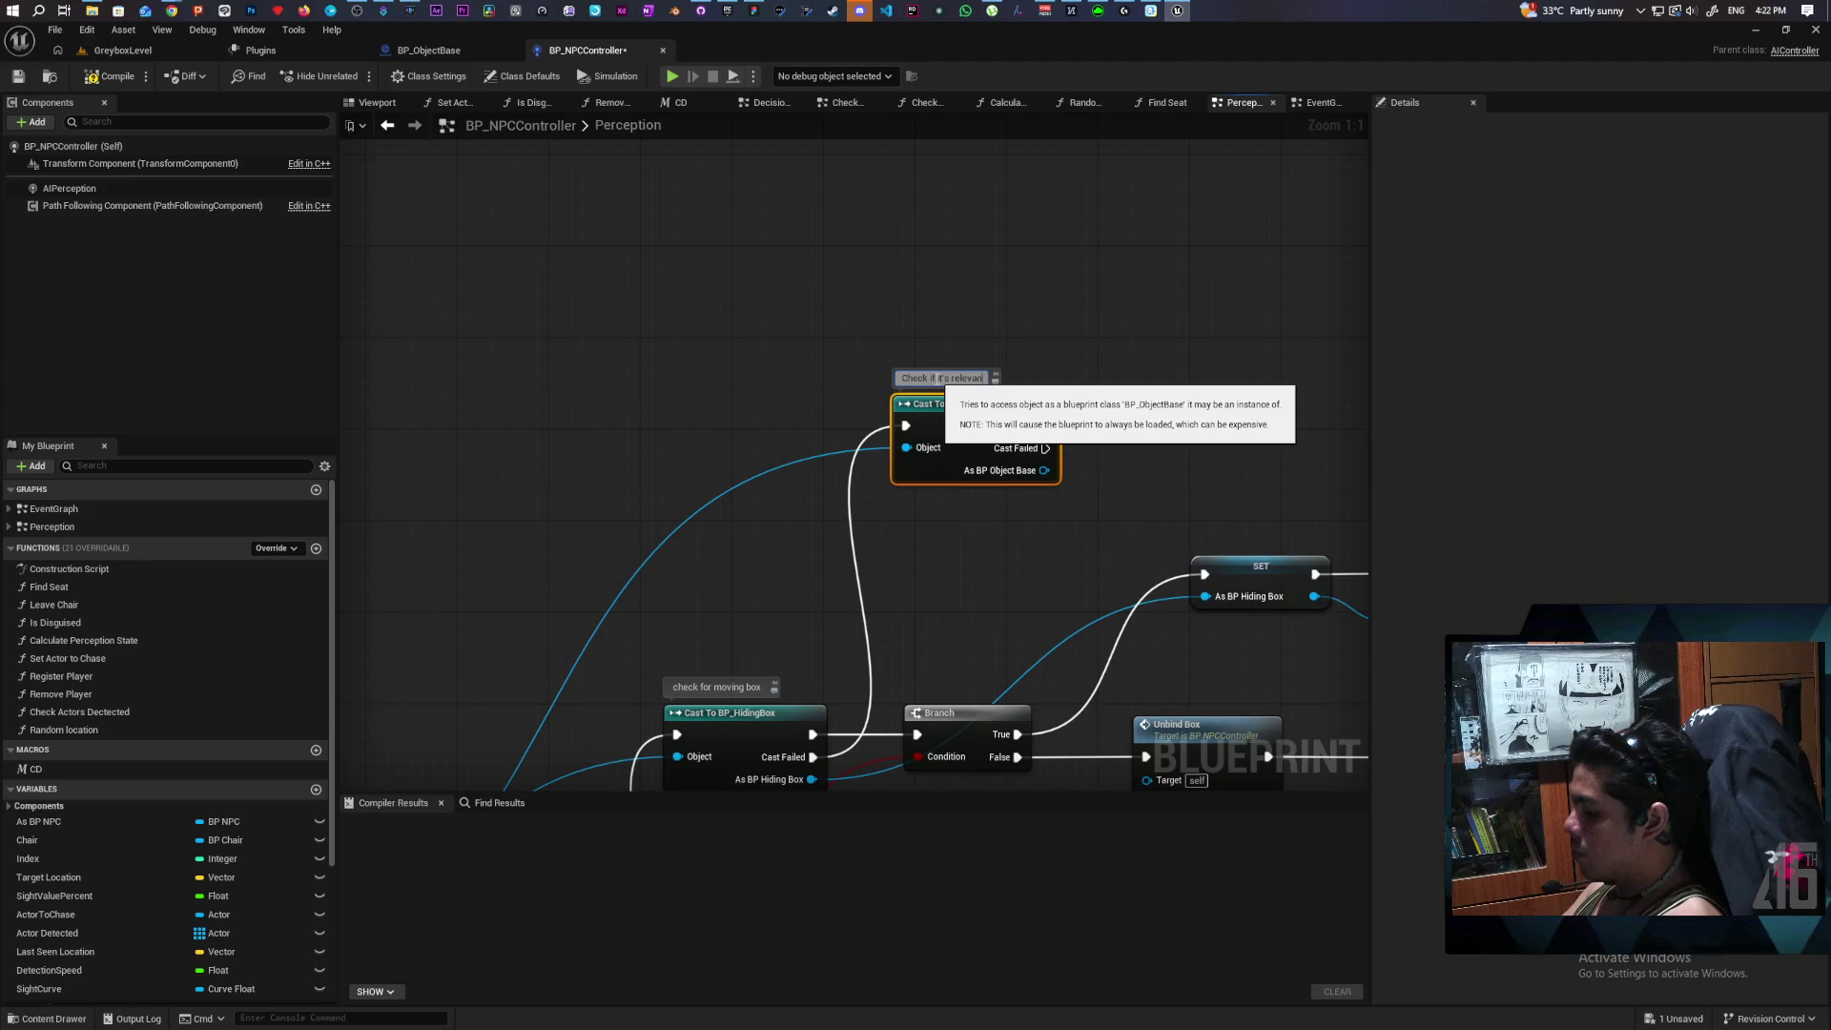
type("t object")
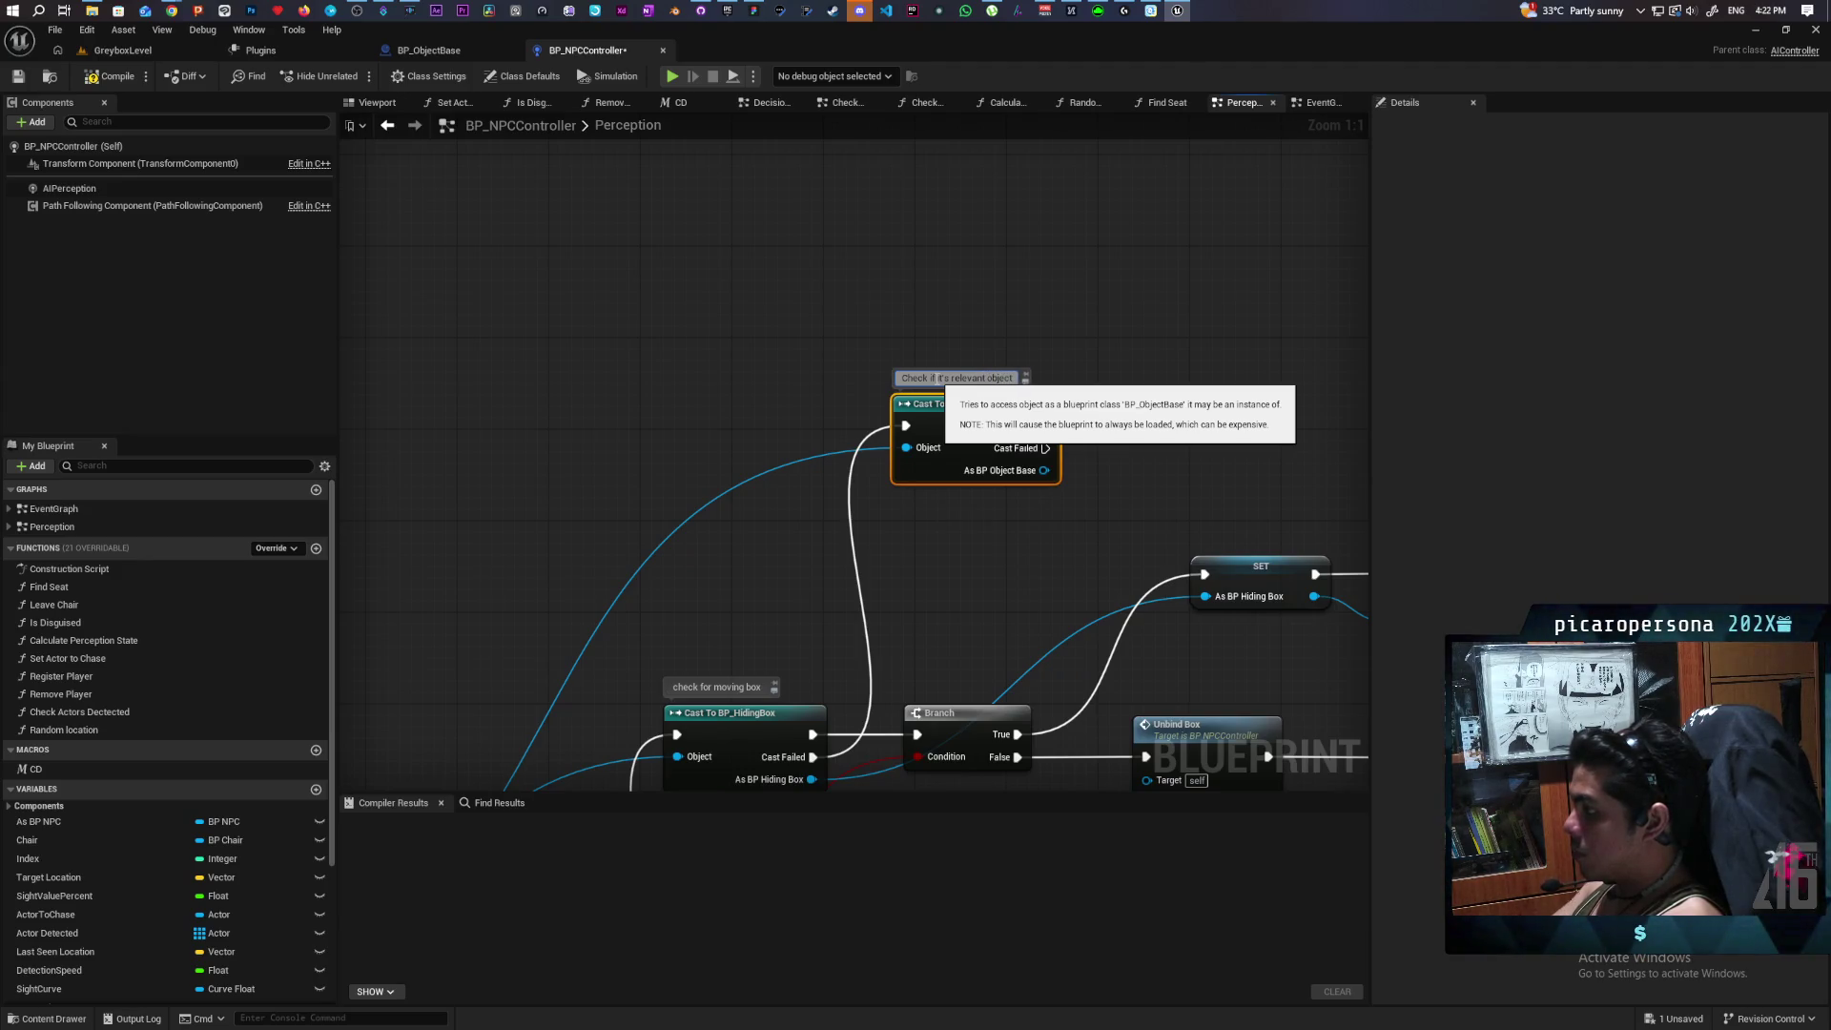
left_click(925, 314)
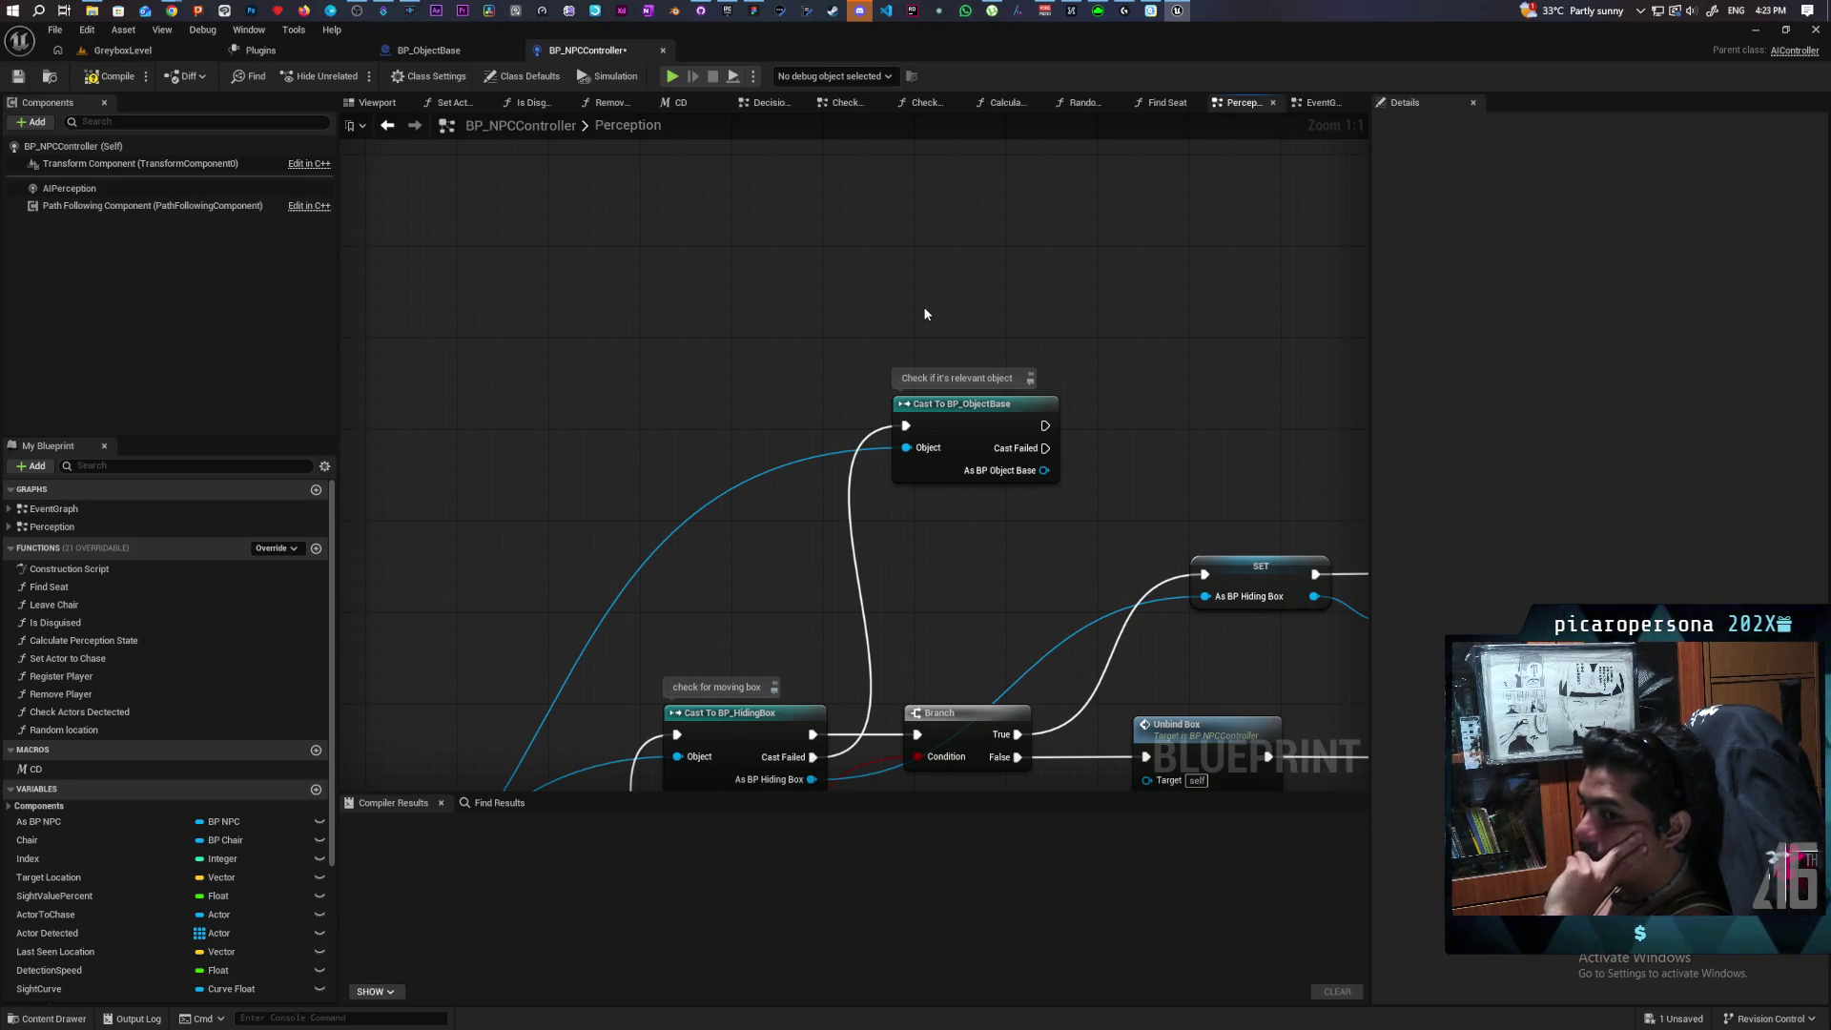
key("ctrl+s")
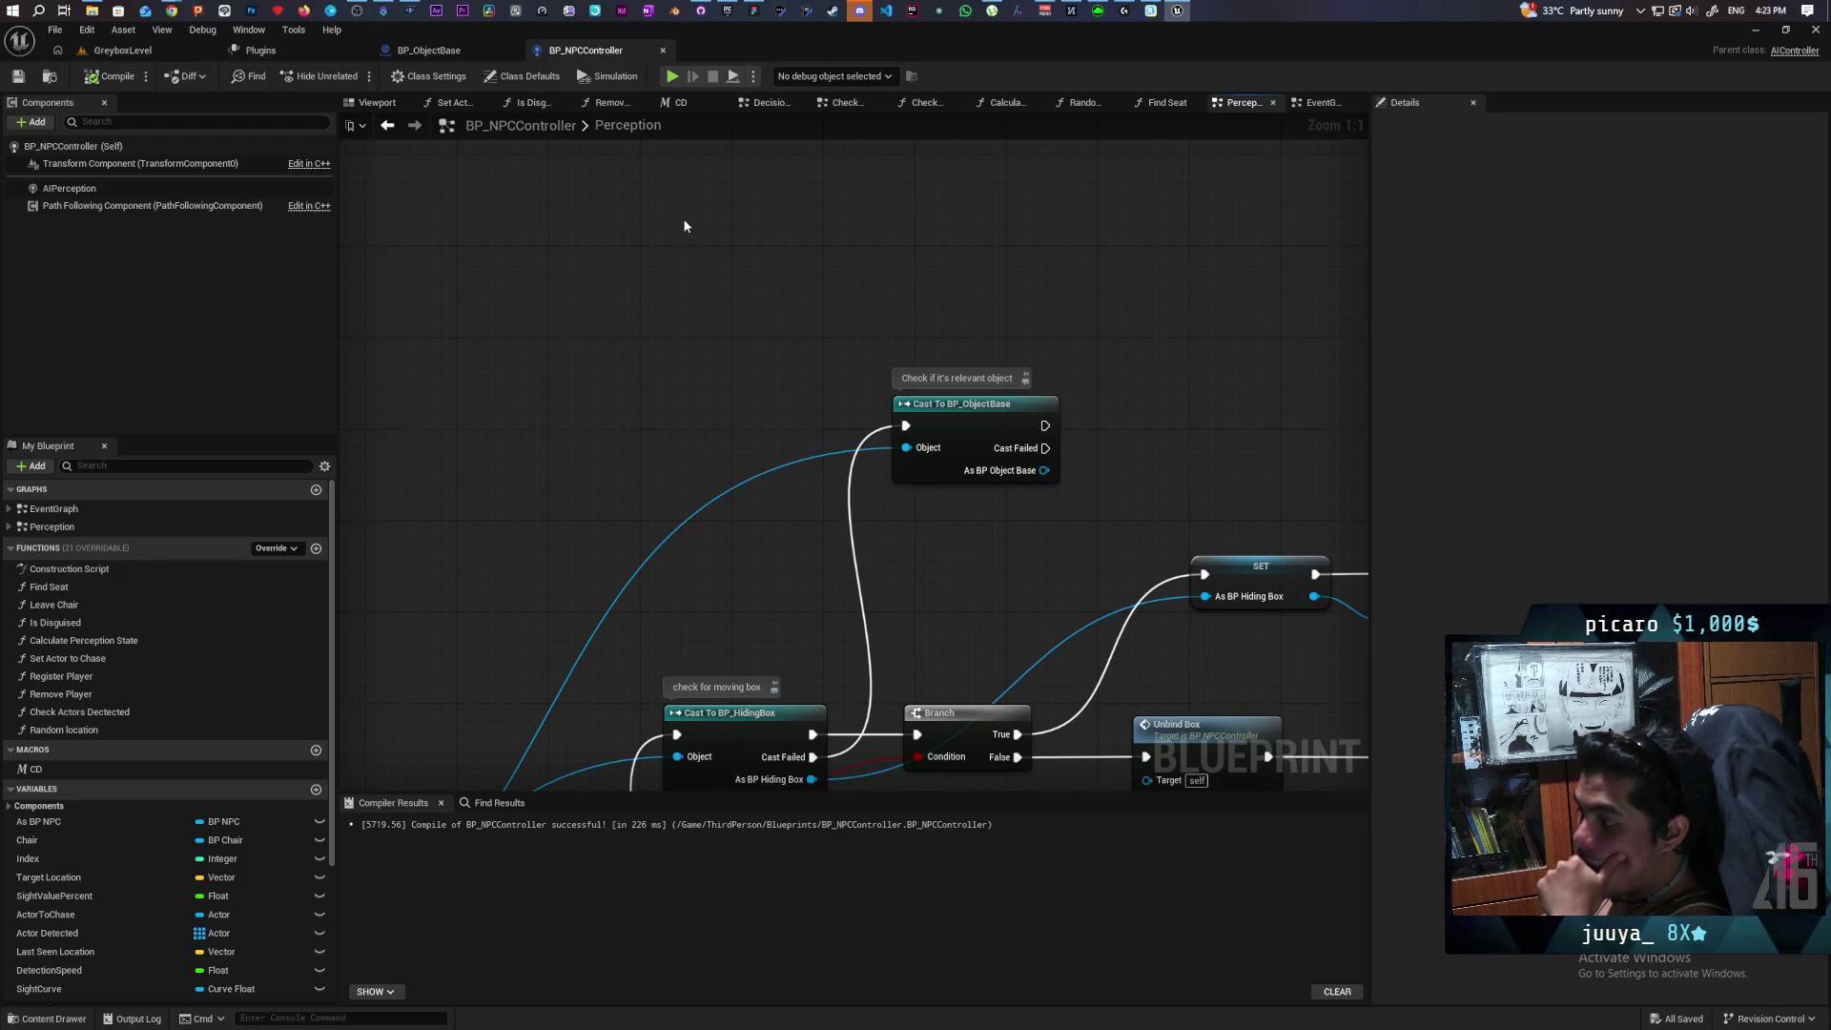
Move the BP_ObjectBase cast and its comment higher in the graph and save again.
left_click_drag(707, 237, 639, 305)
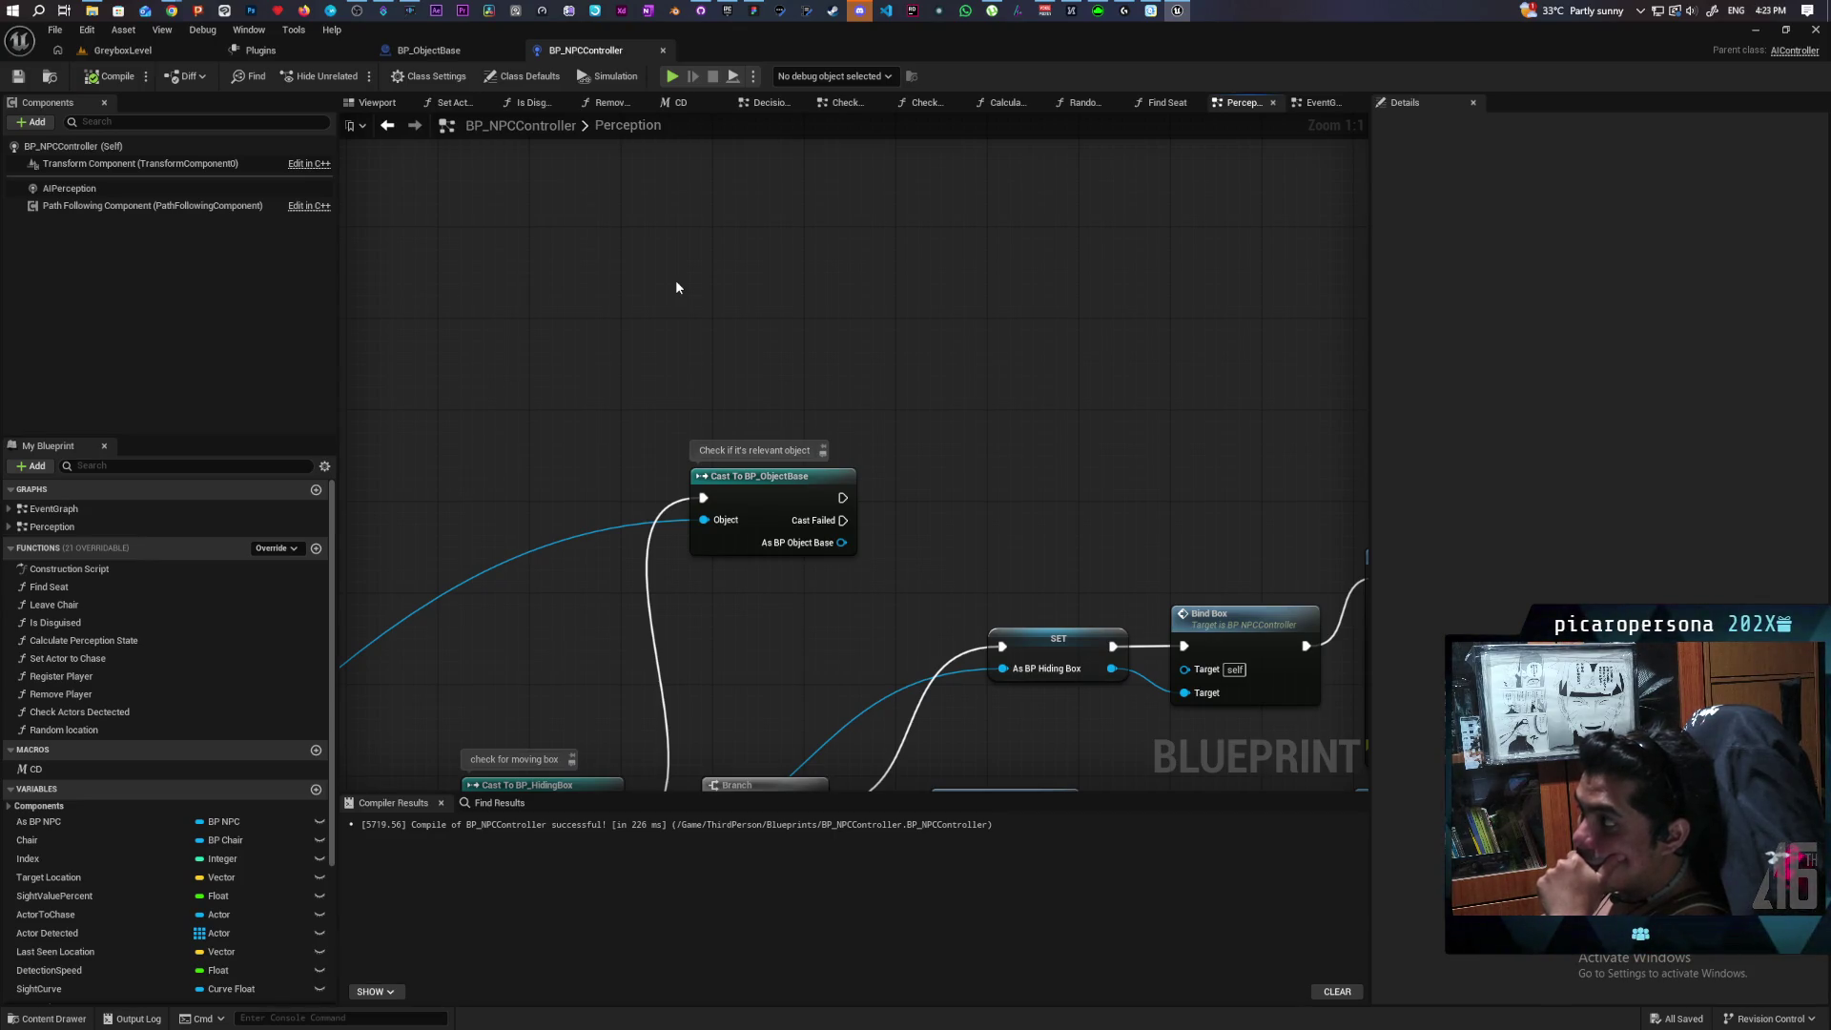
mouse_move(774, 496)
left_mouse_down()
mouse_move(794, 400)
mouse_move(798, 420)
left_mouse_up()
mouse_move(969, 511)
left_mouse_down()
mouse_move(607, 416)
mouse_move(900, 461)
left_mouse_up()
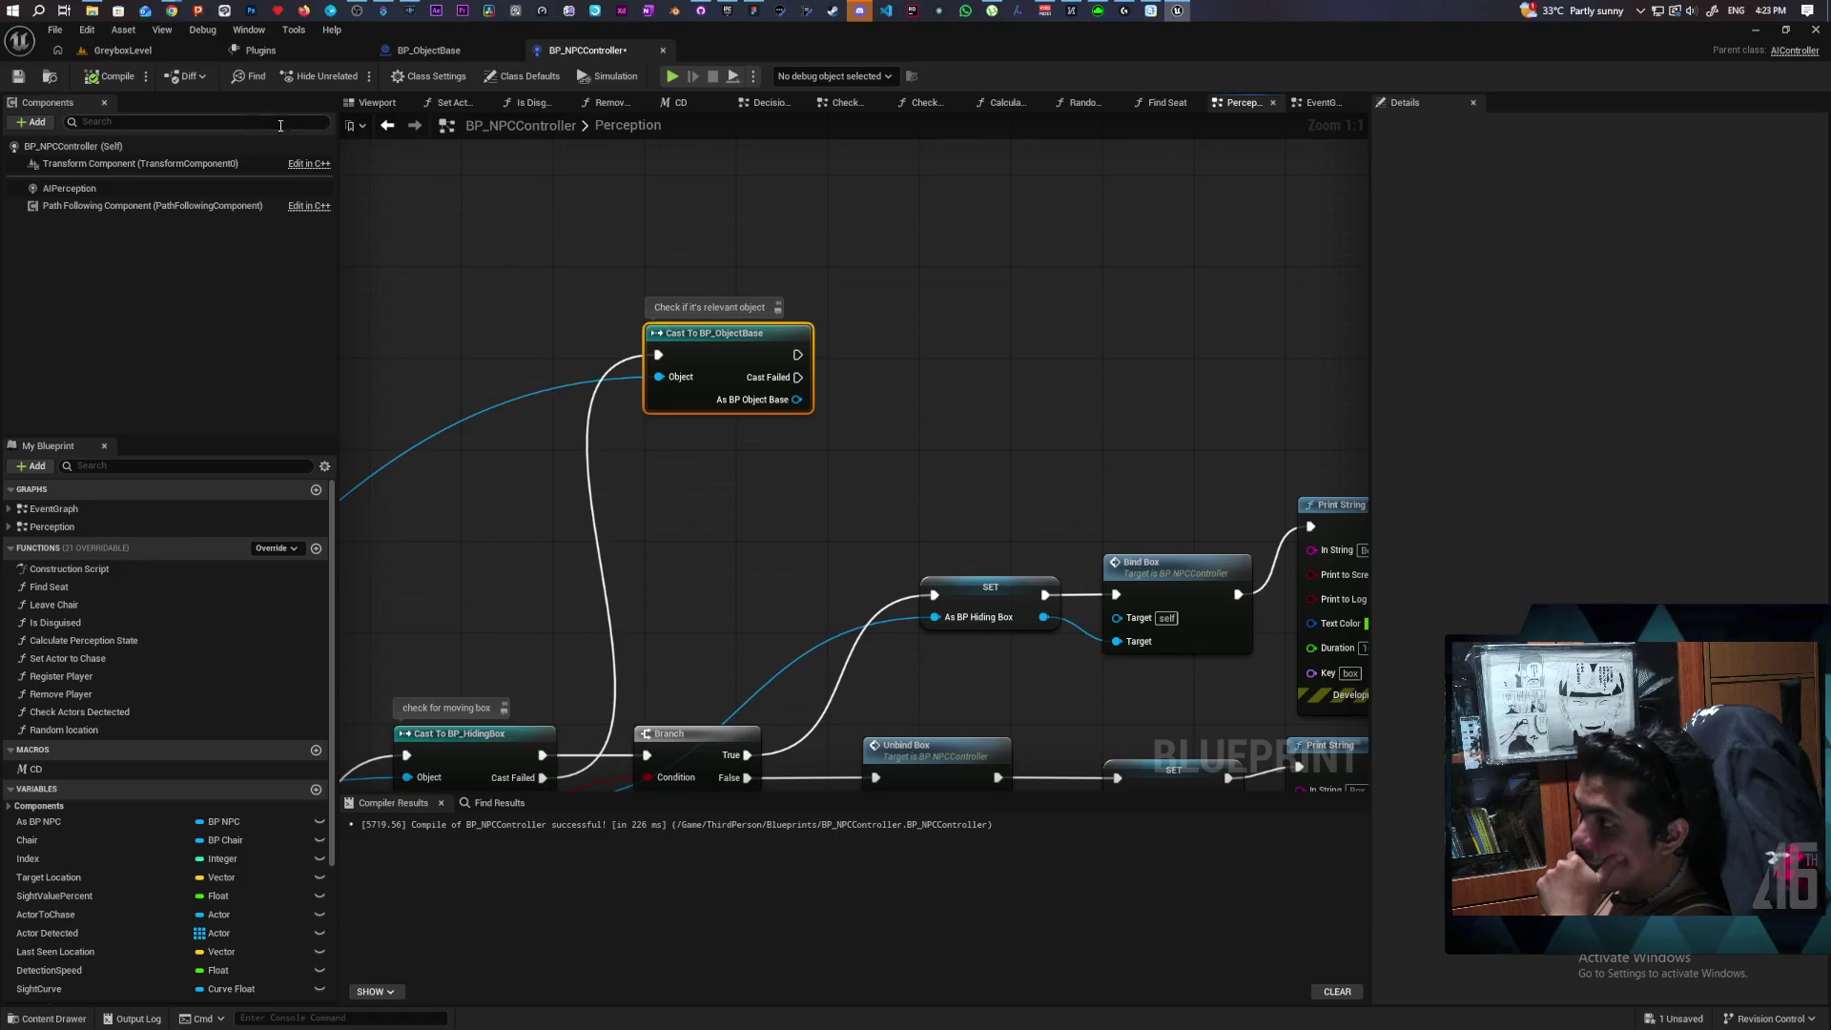
key("ctrl+s")
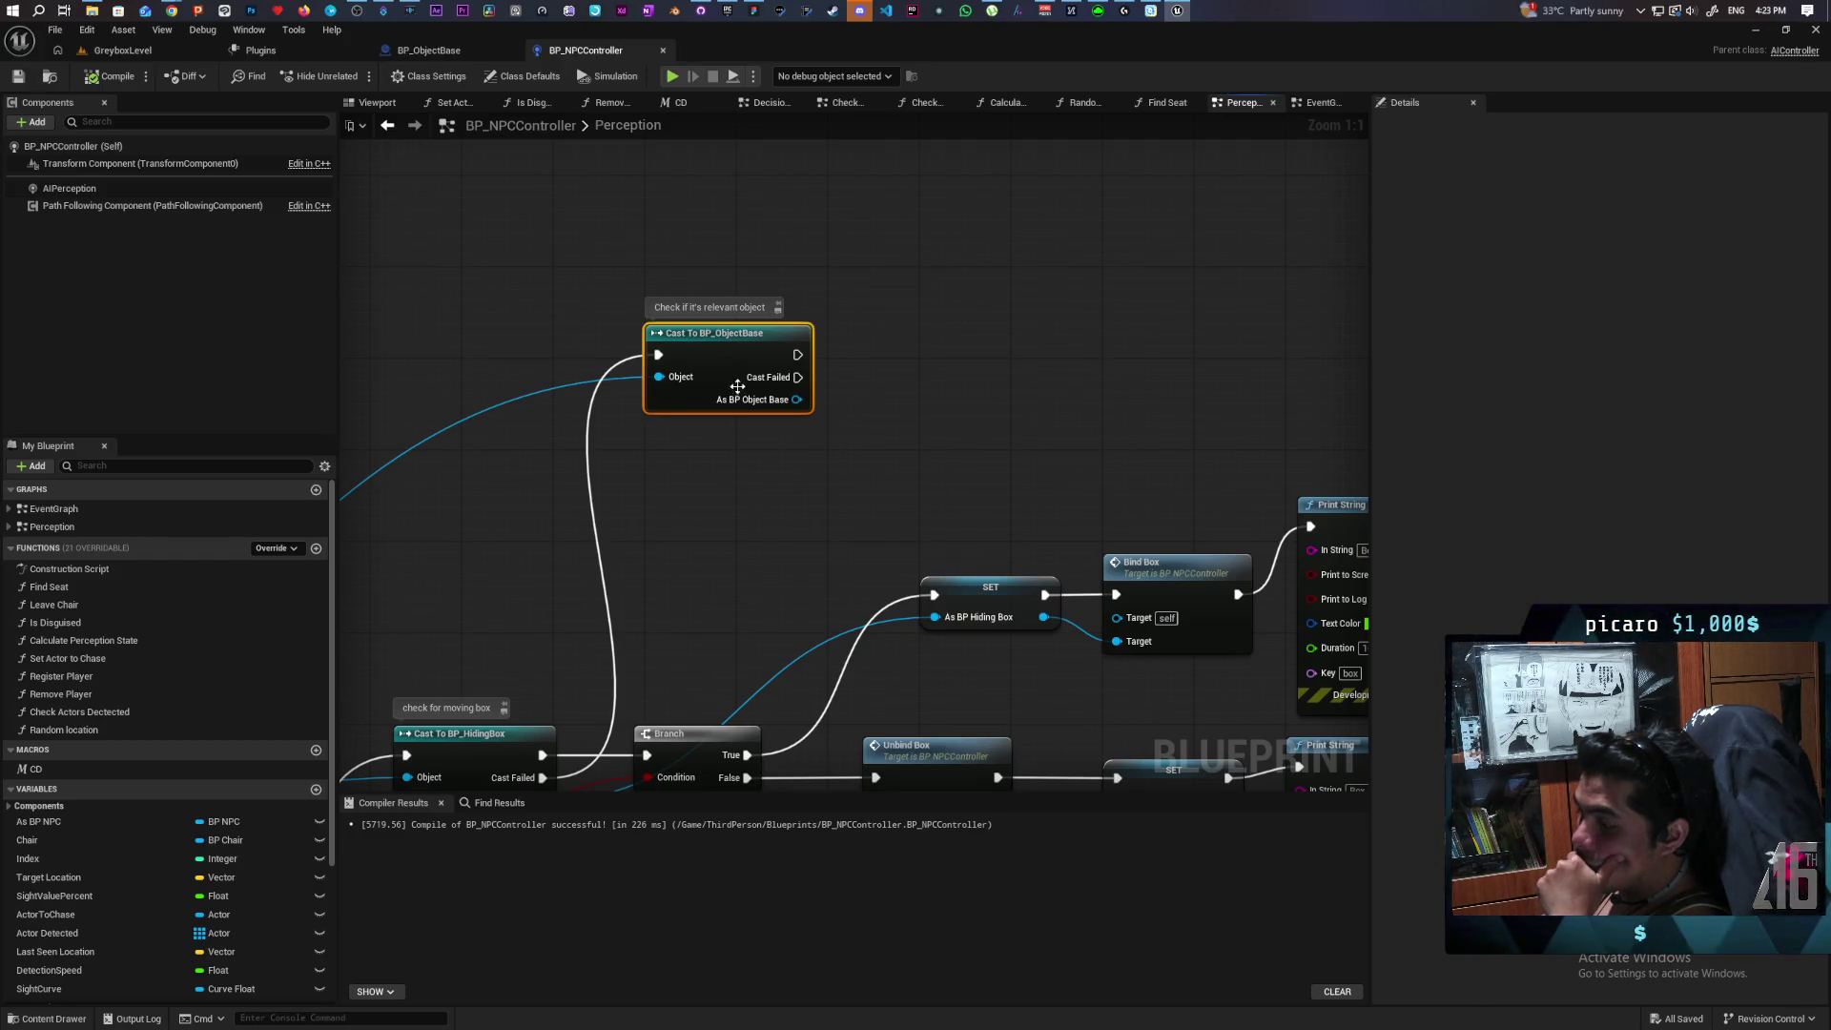
mouse_move(738, 368)
left_mouse_down()
mouse_move(740, 310)
mouse_move(820, 412)
left_mouse_up()
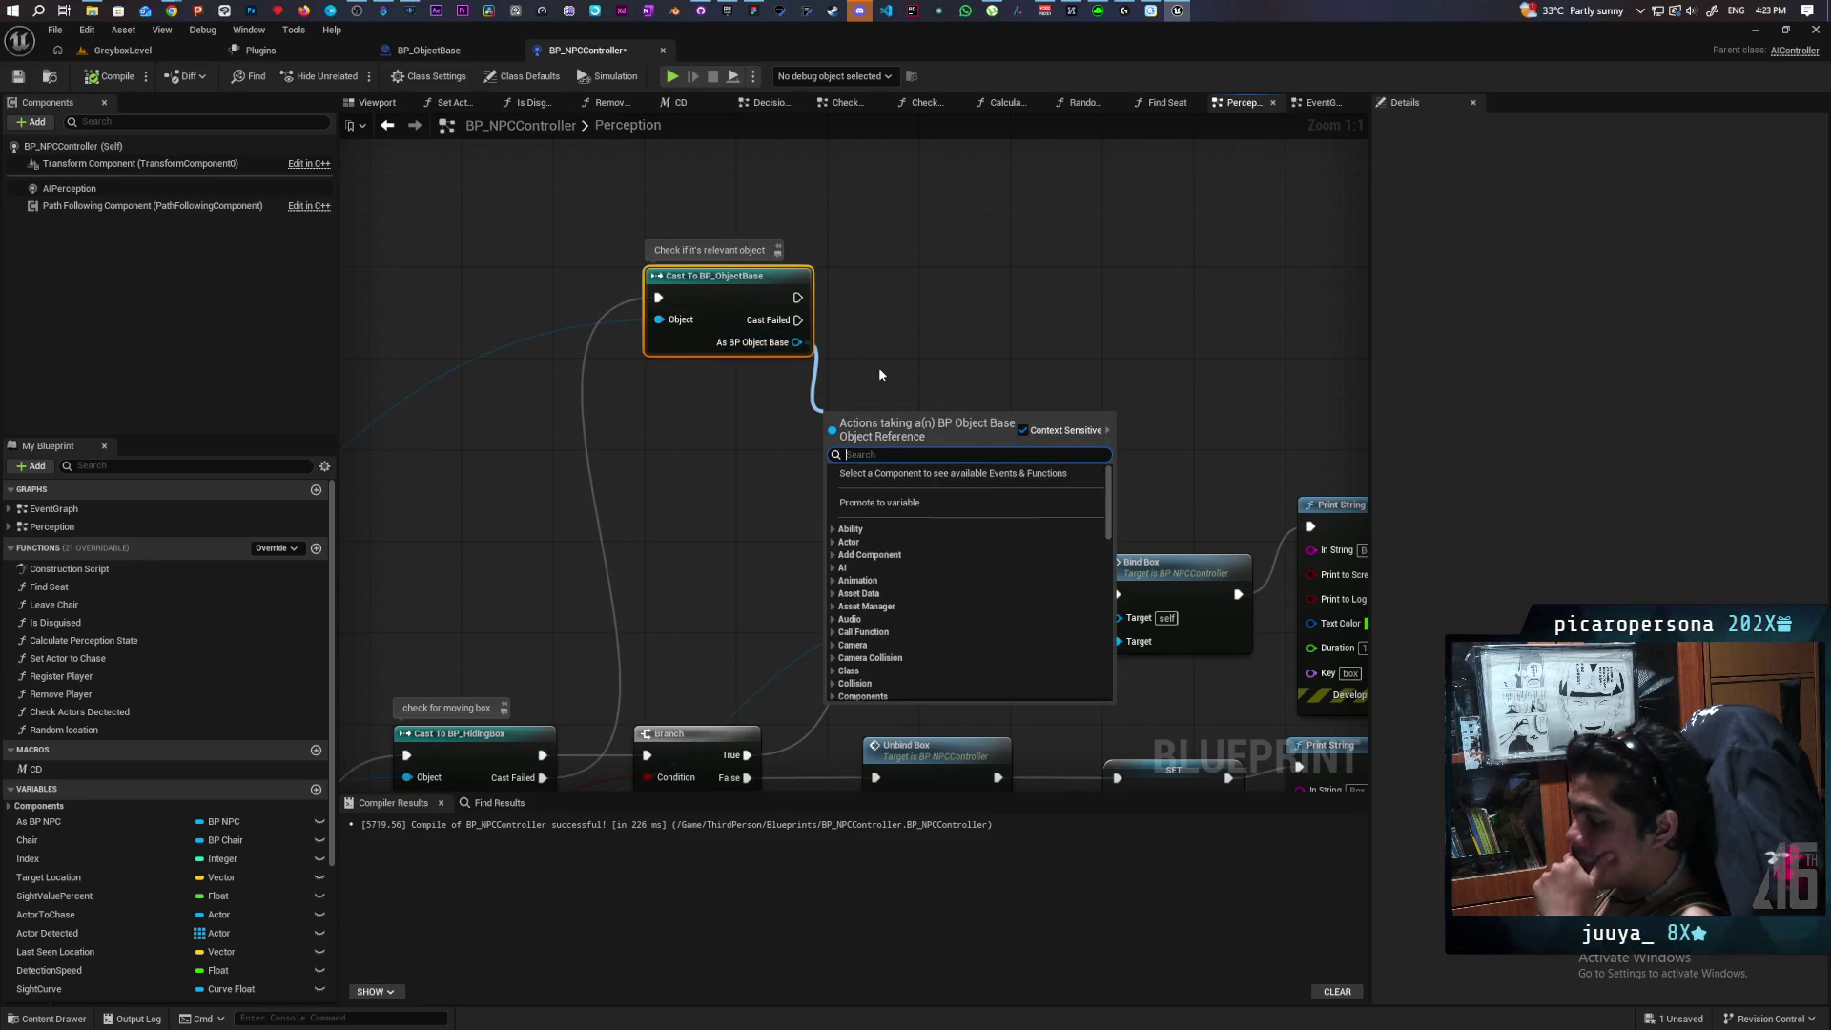
left_click(877, 366)
Add a Get Object Tags message node from the BP_ObjectBase cast result.
left_click(467, 73)
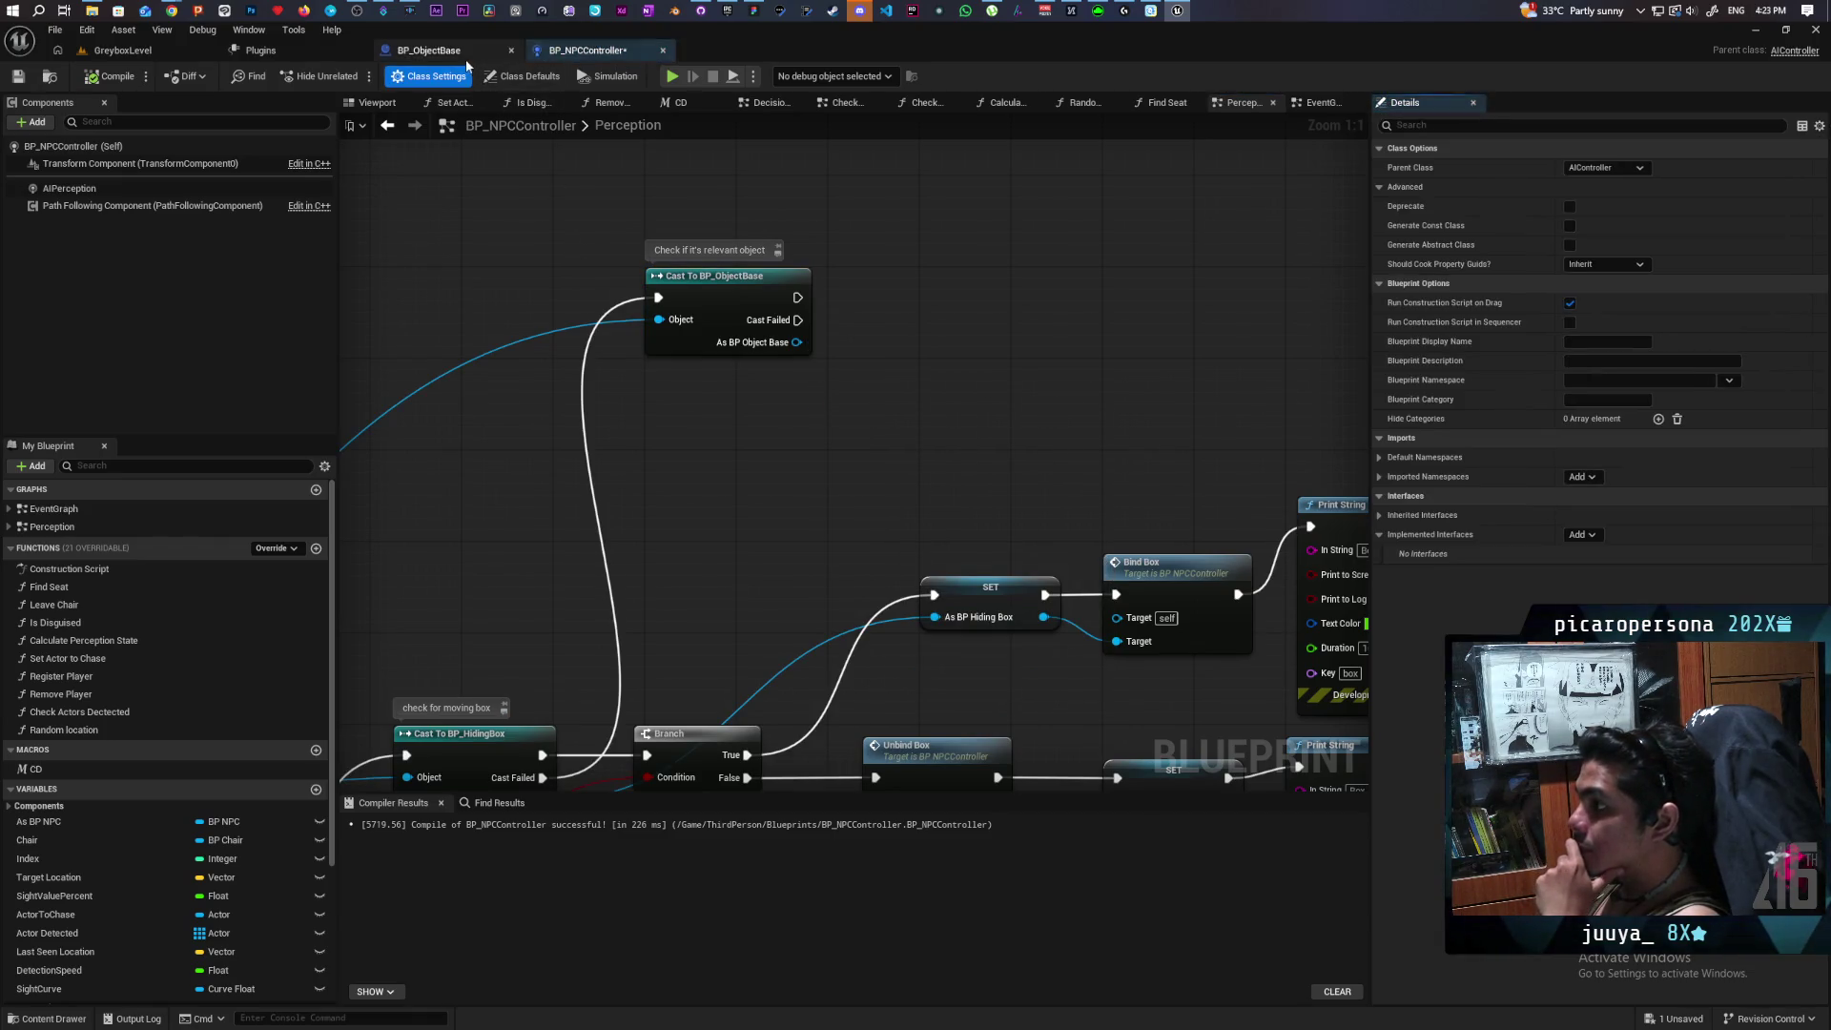
left_click(434, 49)
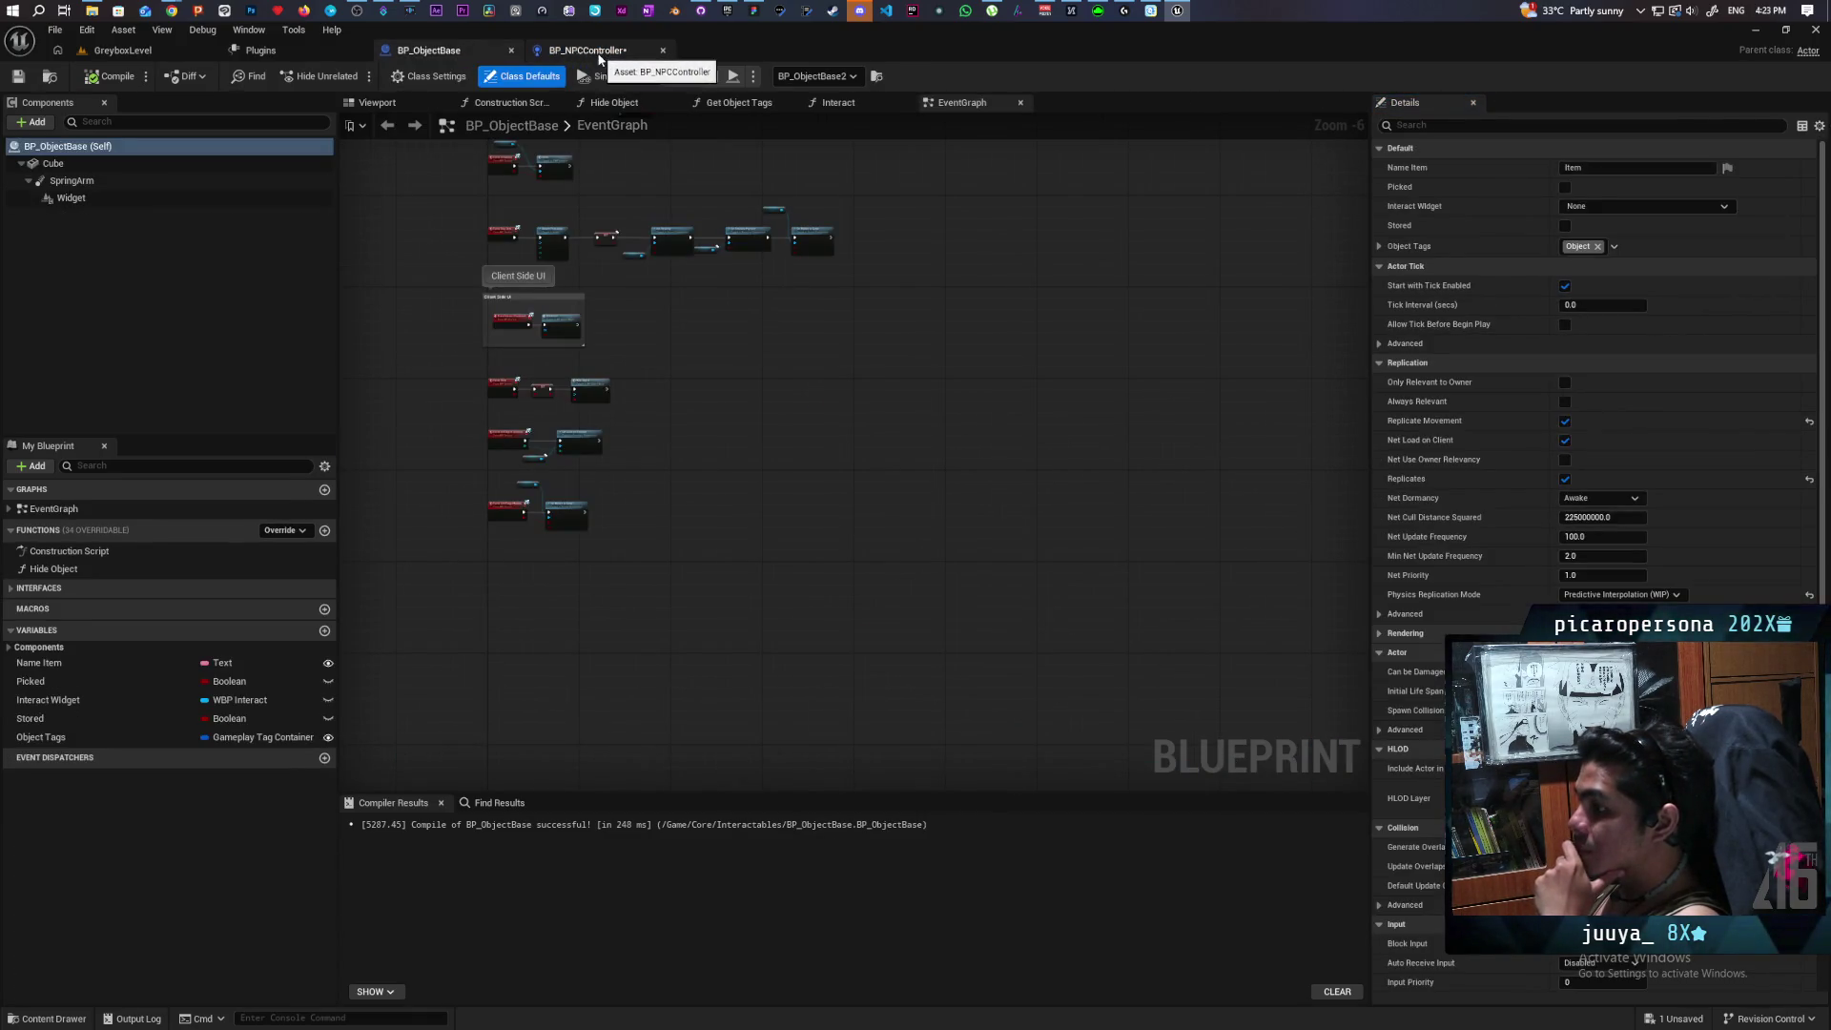
left_click(579, 52)
left_click_drag(796, 343, 826, 421)
type("get object")
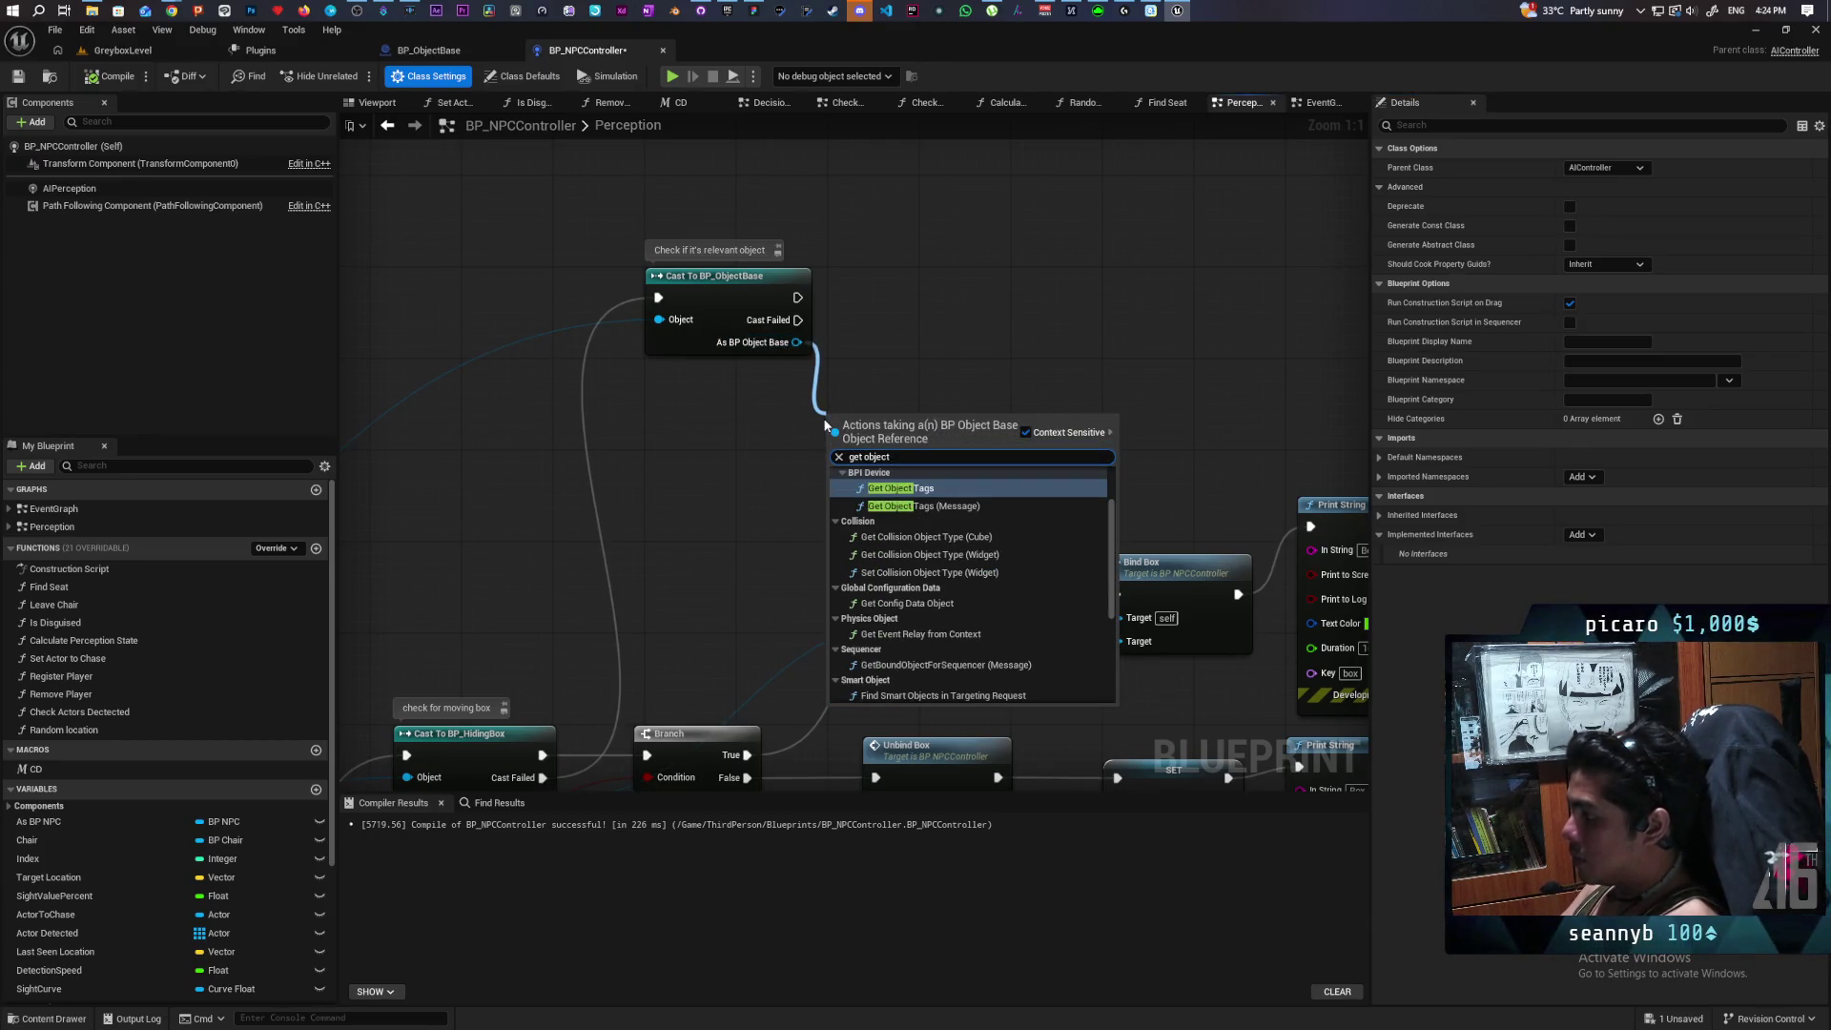
key("Down")
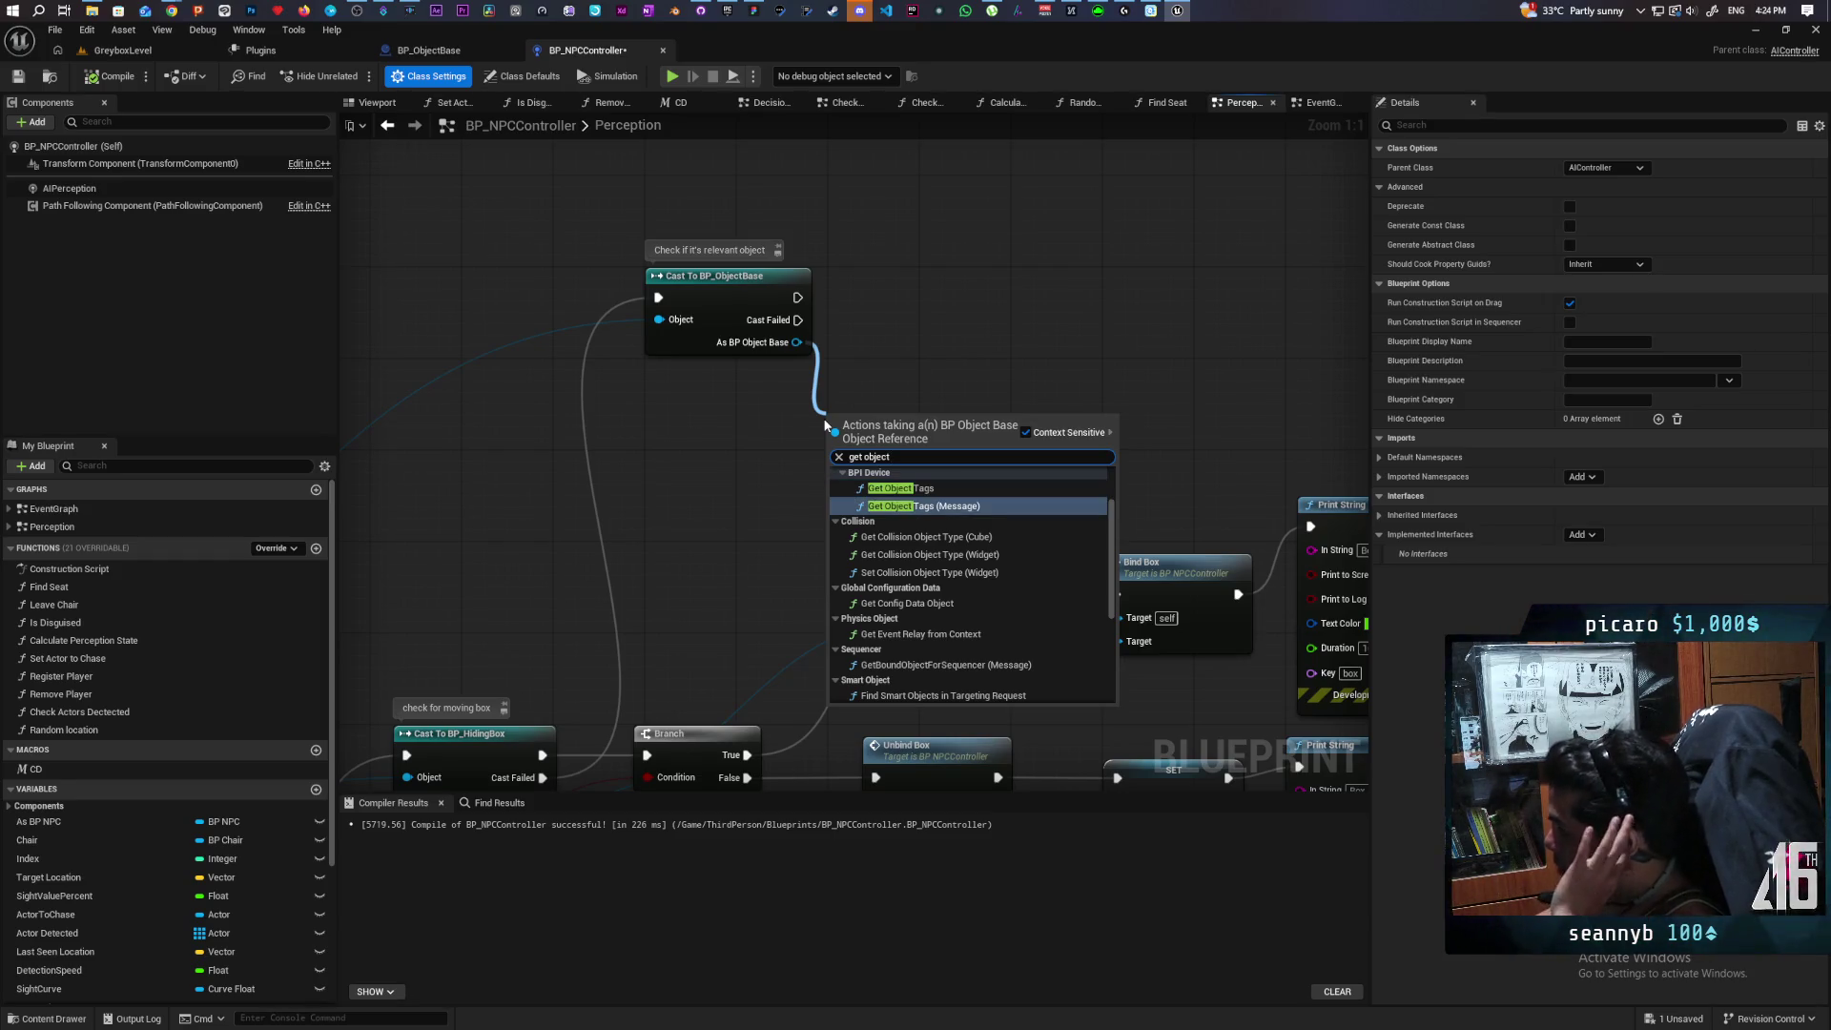
key("Return")
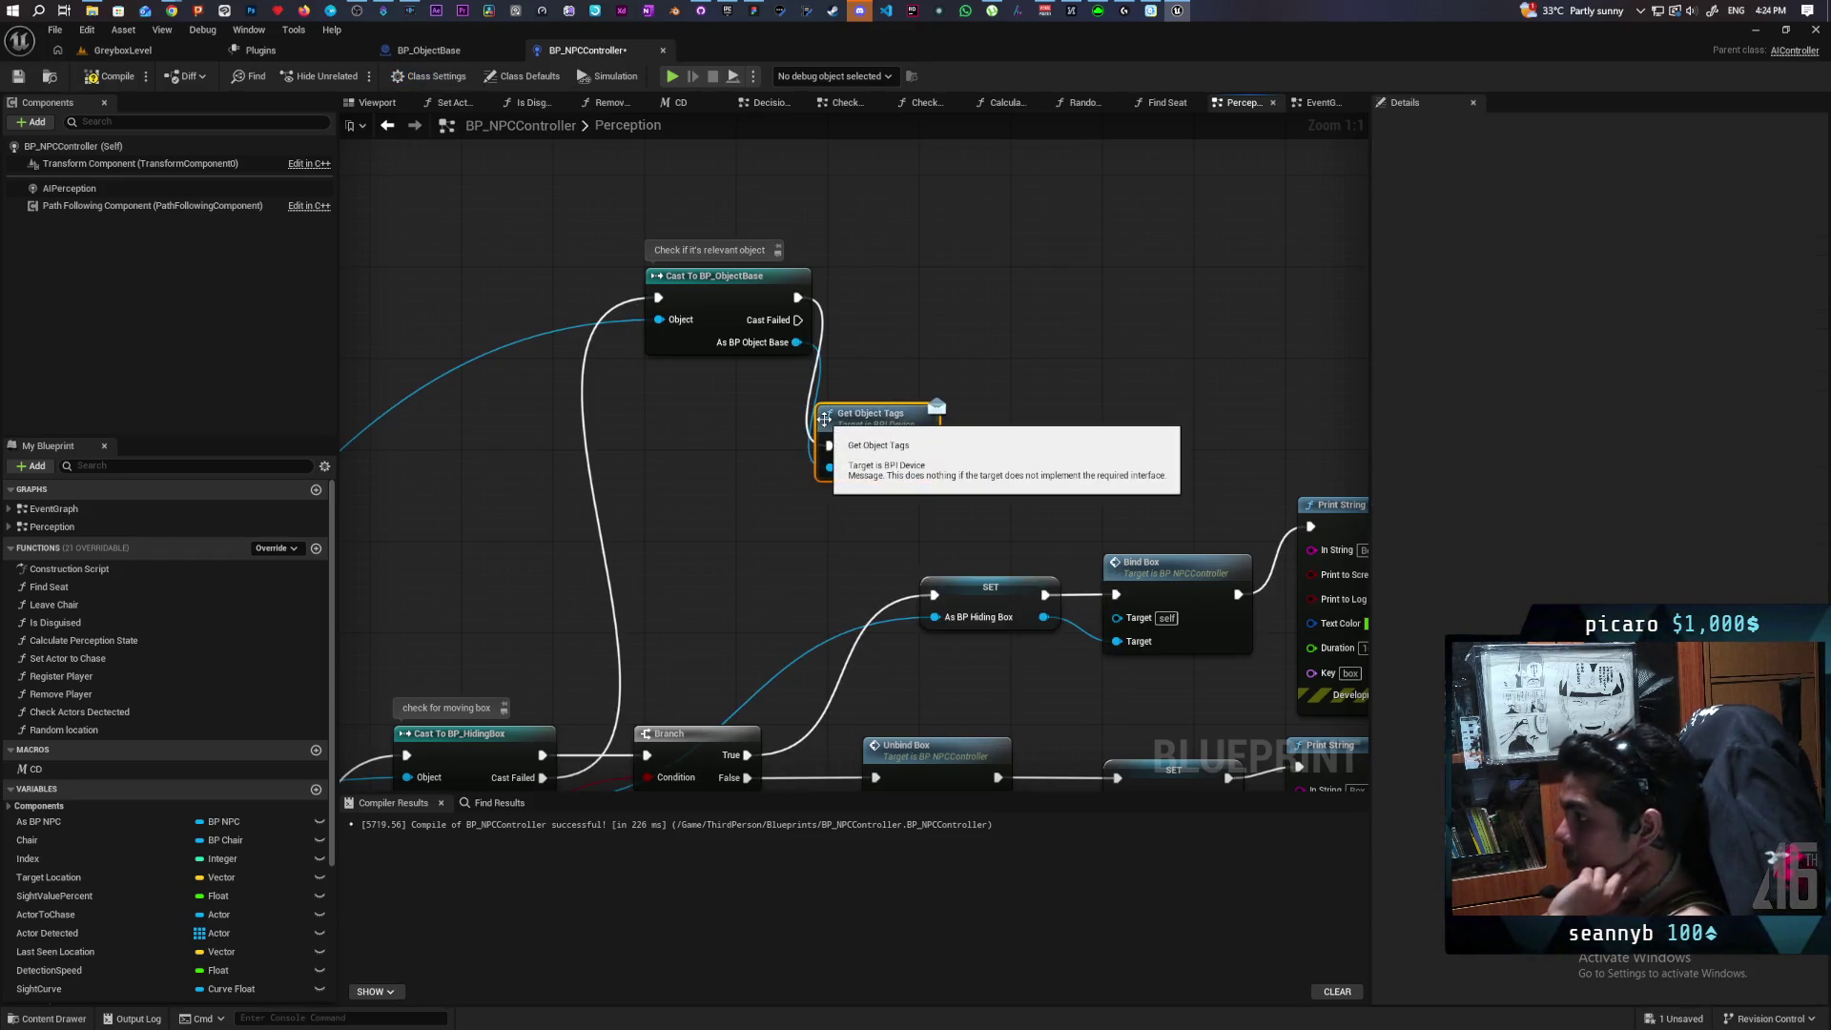
Move the perception event and GET nodes left and feed the perceived Actor into Get Object Tags.
scroll(804, 454, "down", 3)
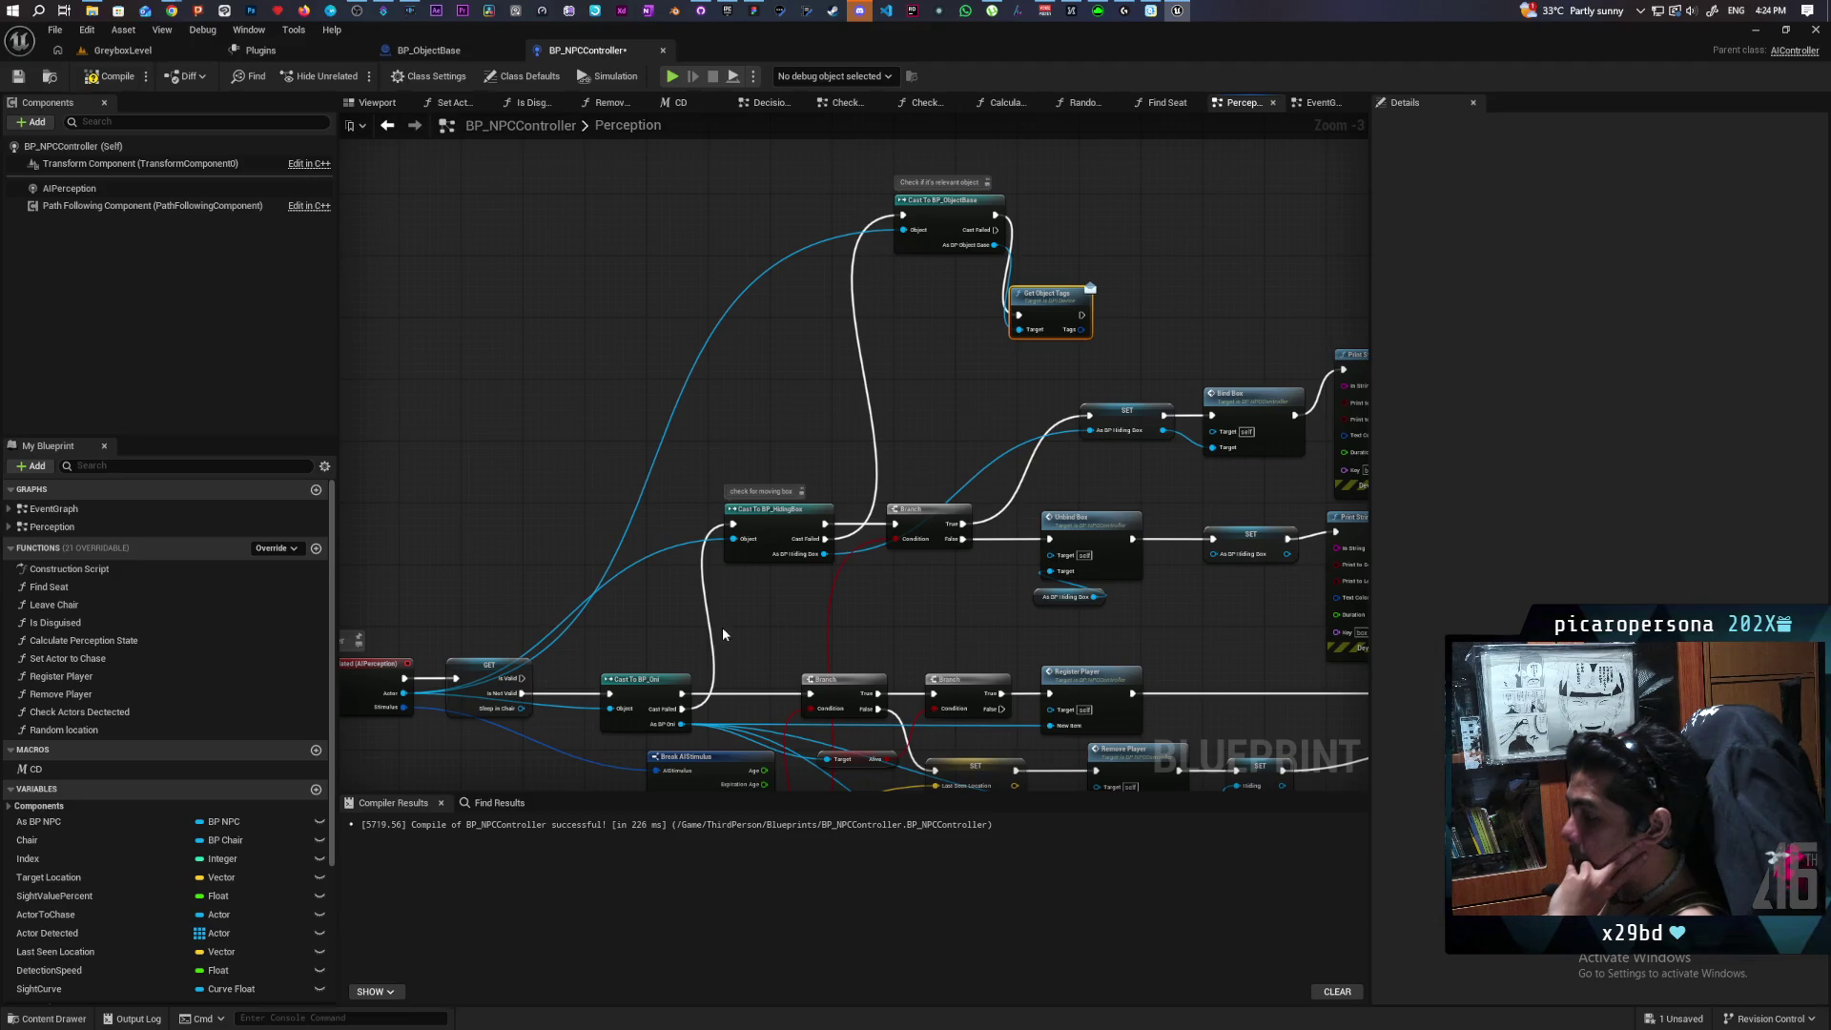
mouse_move(723, 635)
left_mouse_down()
mouse_move(780, 520)
mouse_move(804, 389)
left_mouse_up()
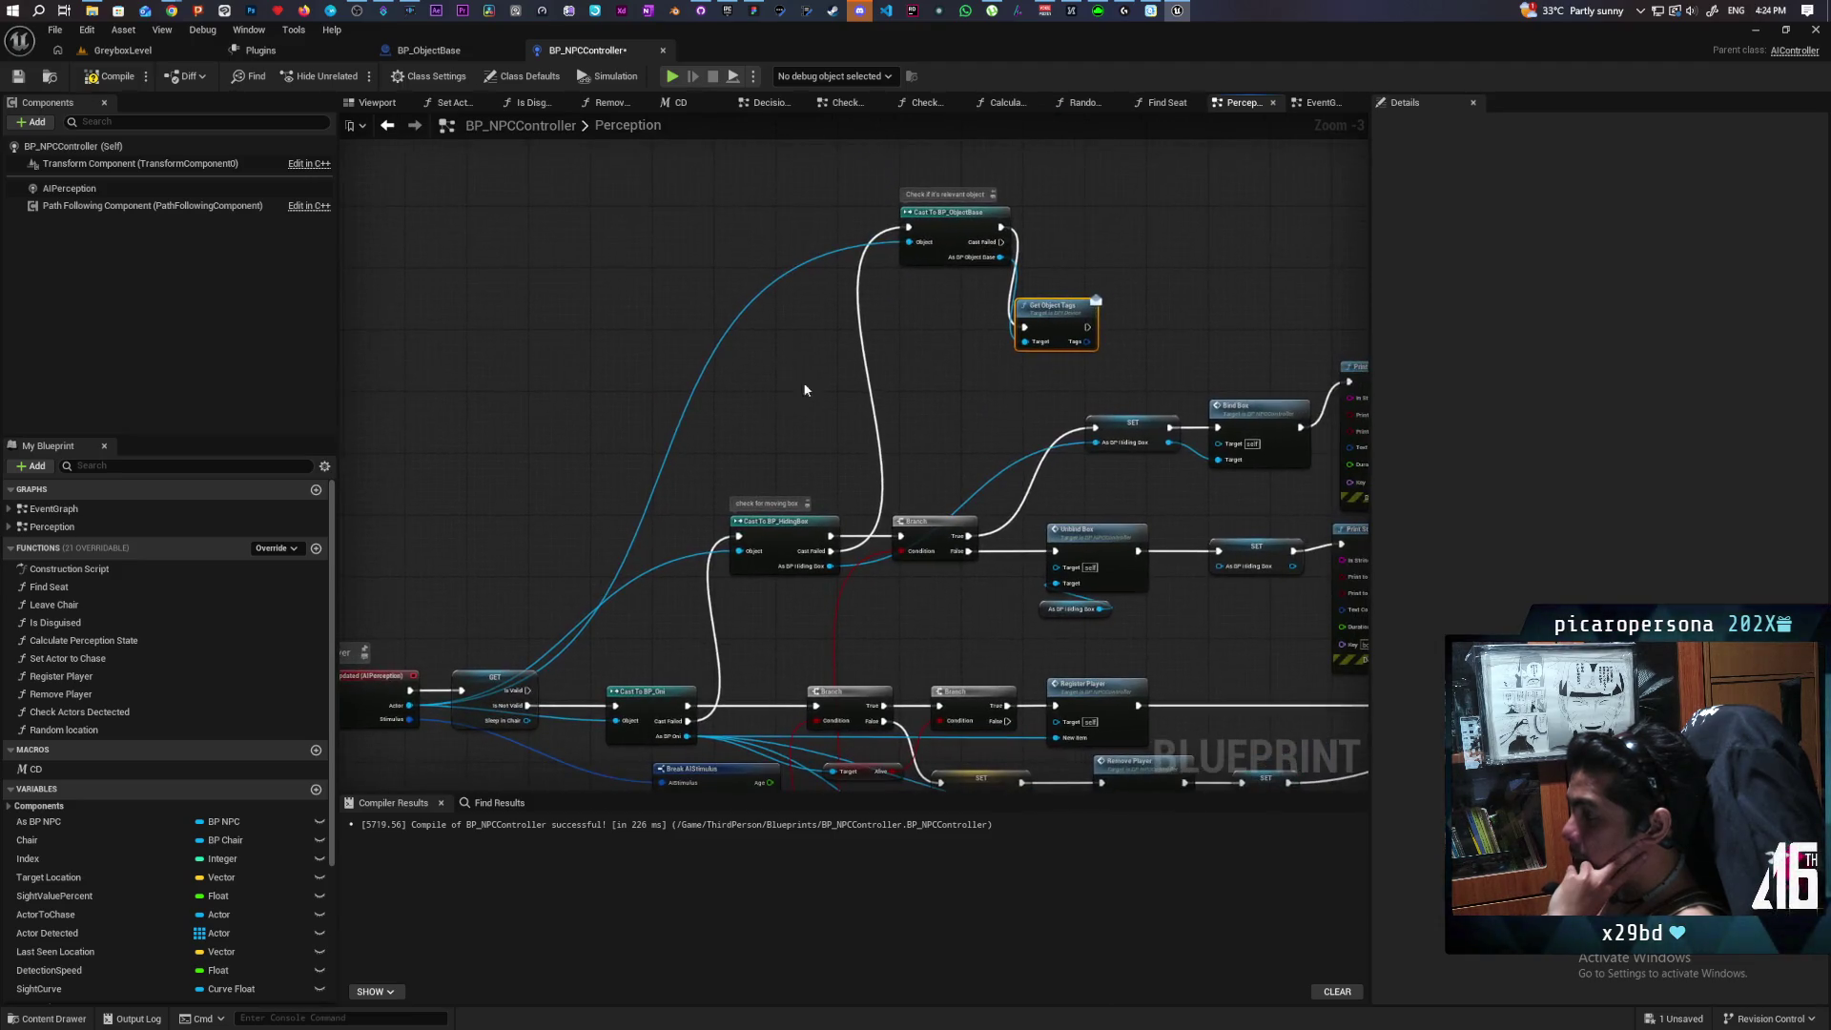
left_click(944, 234)
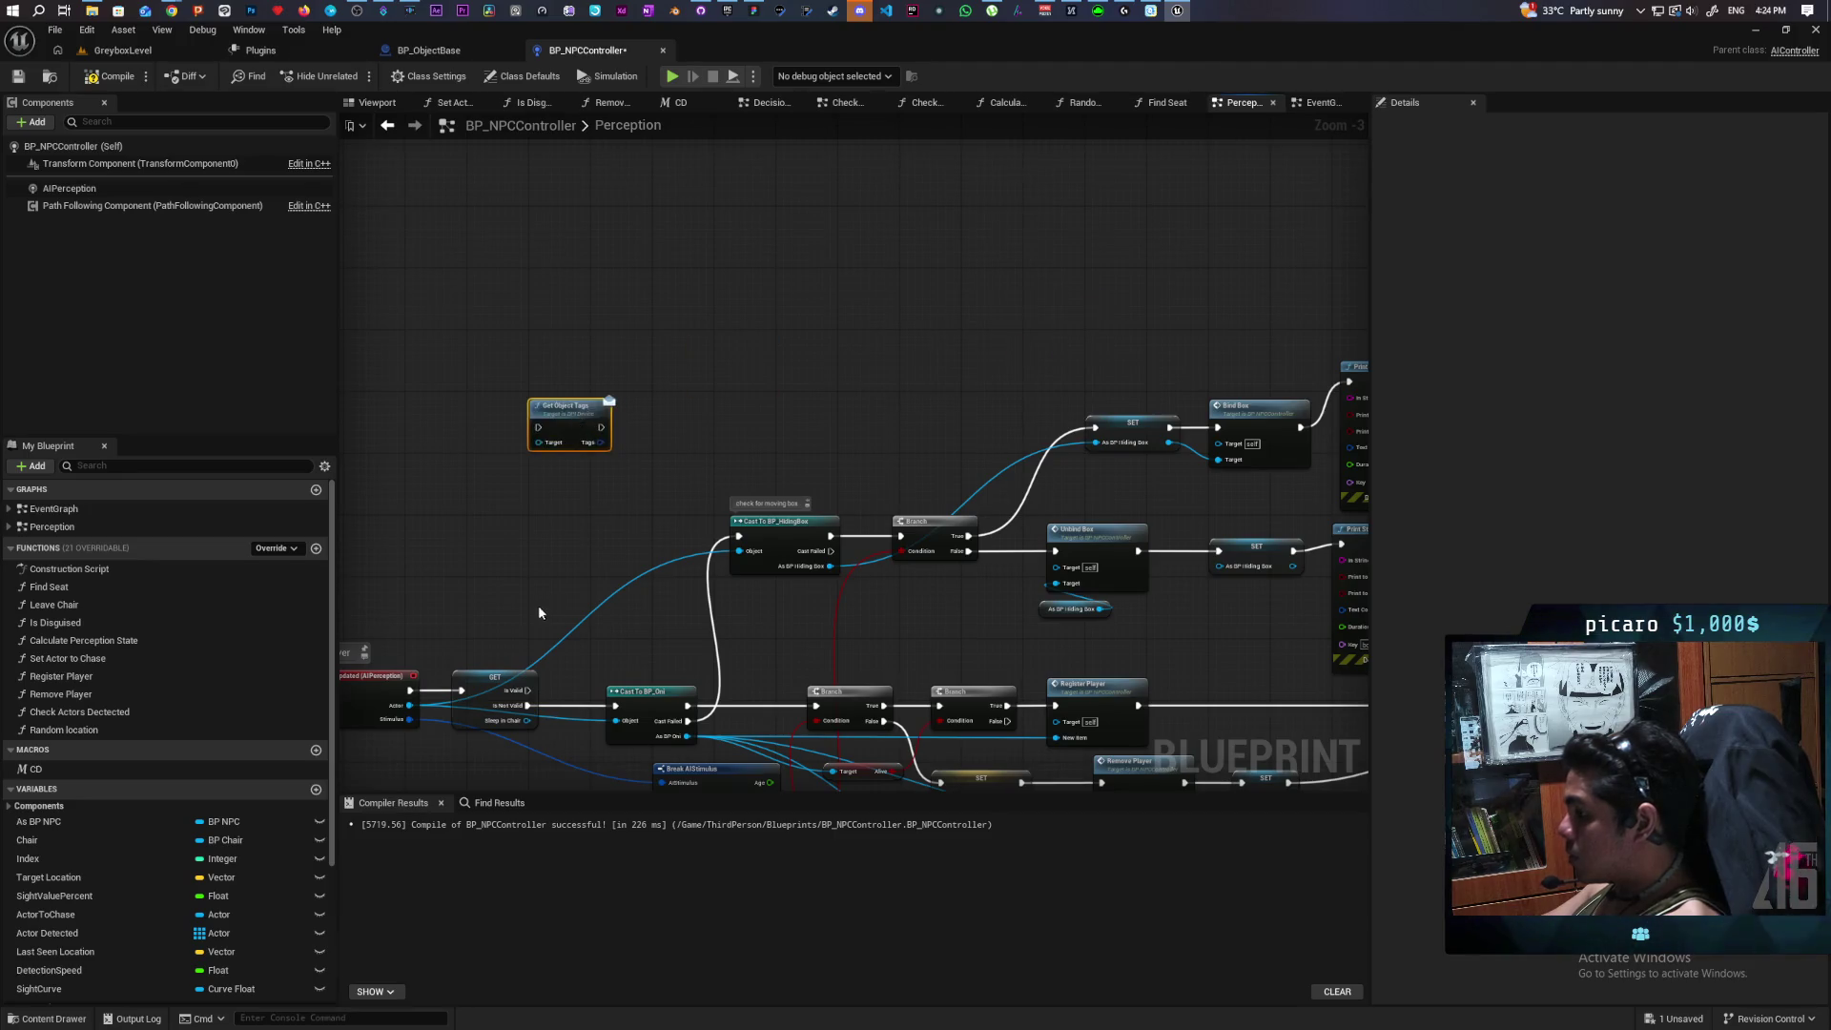
scroll(686, 347, "up", 3)
left_click_drag(785, 461, 472, 704)
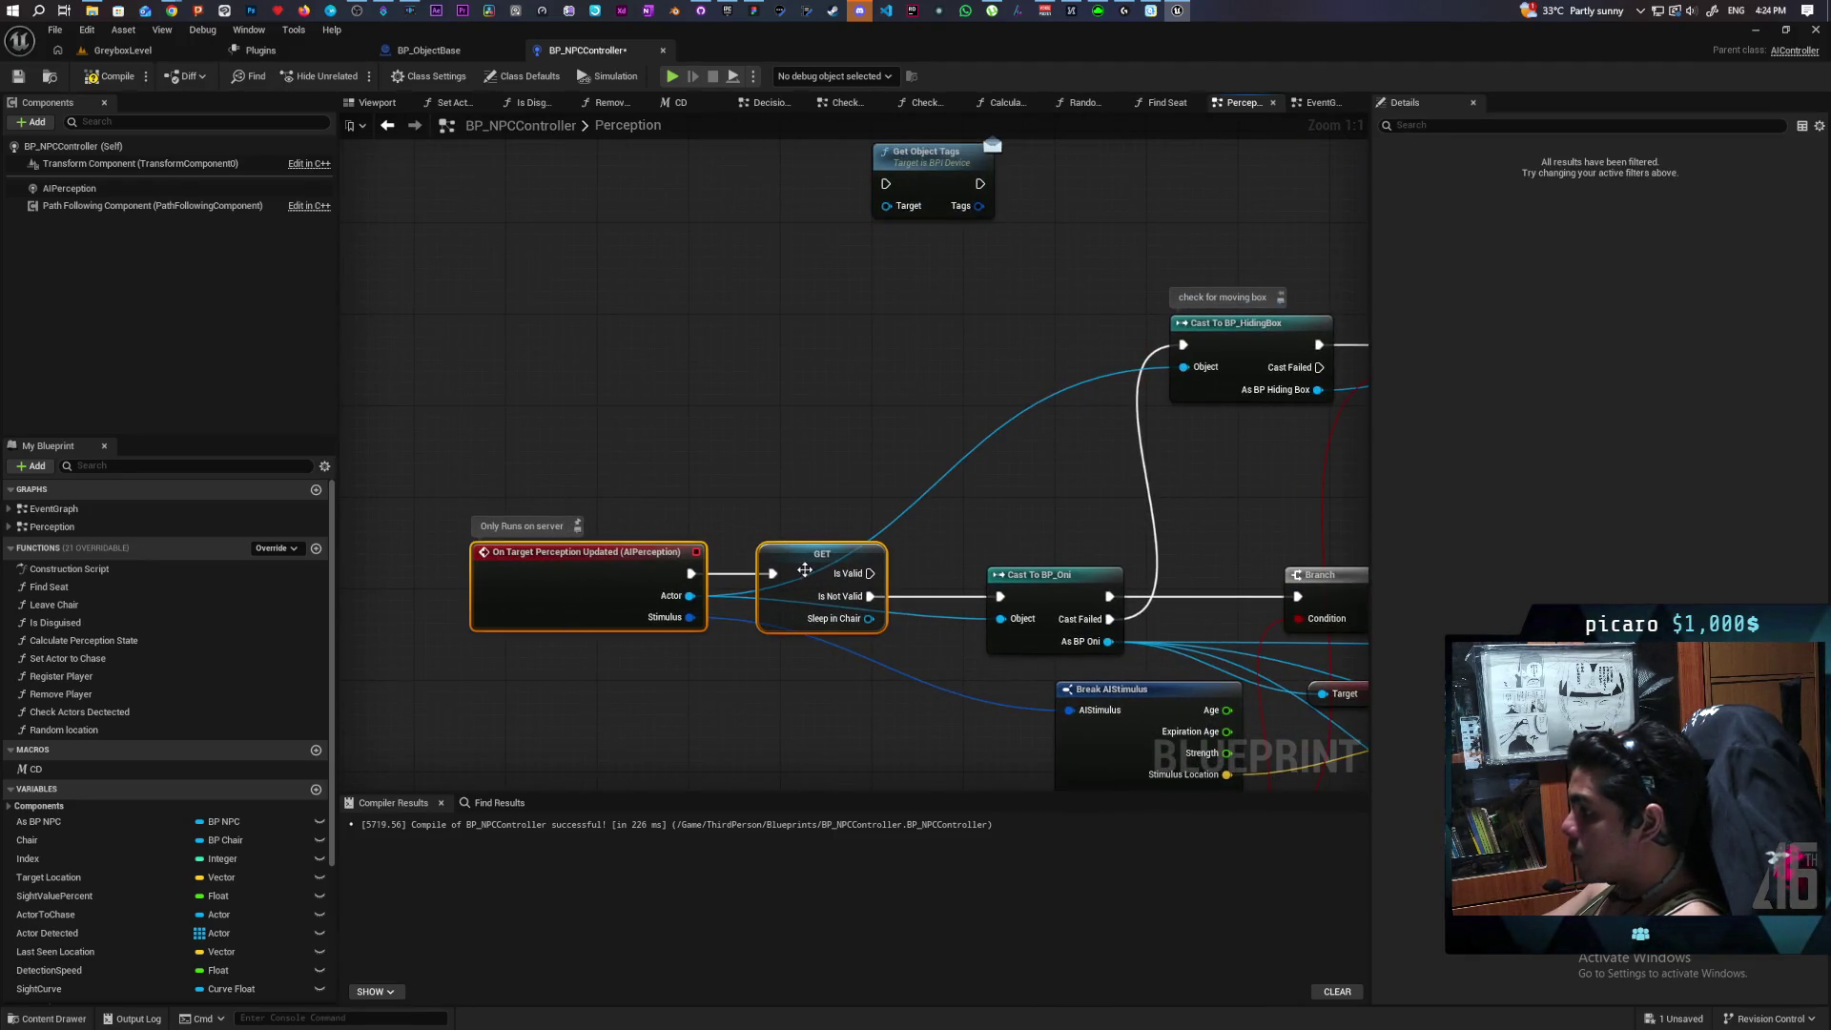
left_click_drag(750, 569, 658, 569)
left_click_drag(925, 167, 854, 361)
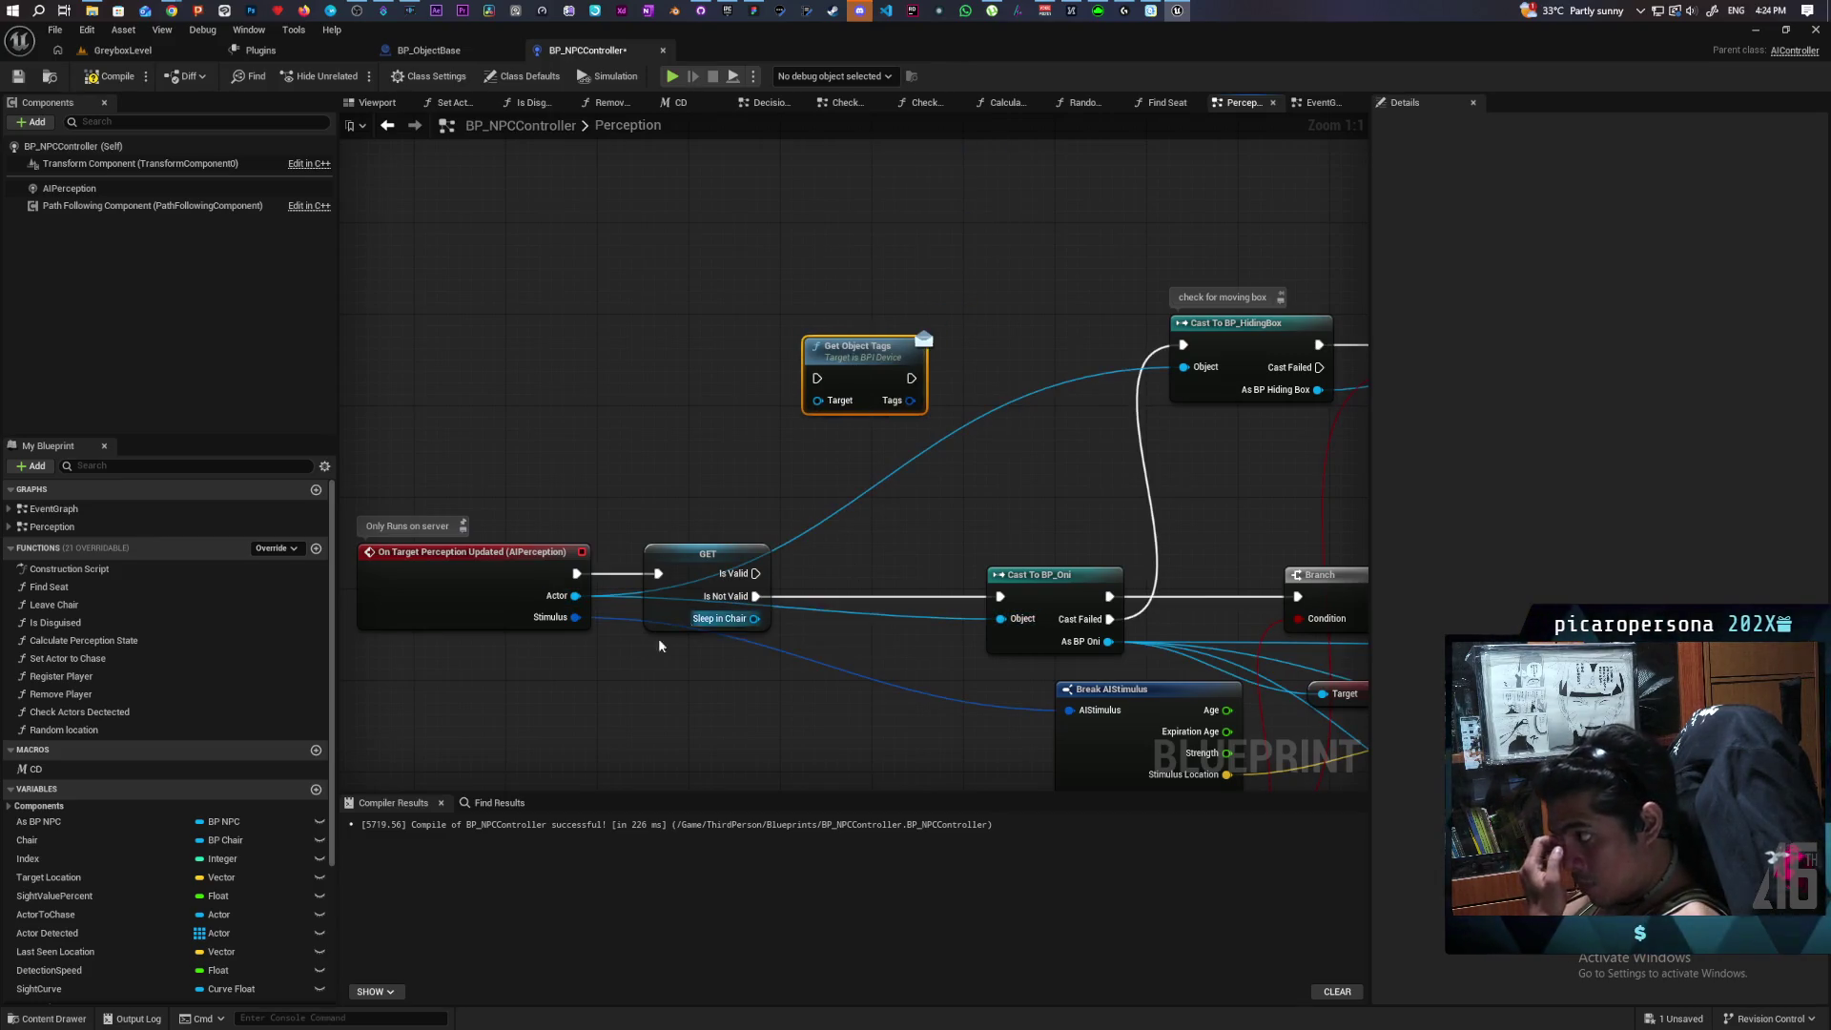
left_click_drag(577, 605, 818, 401)
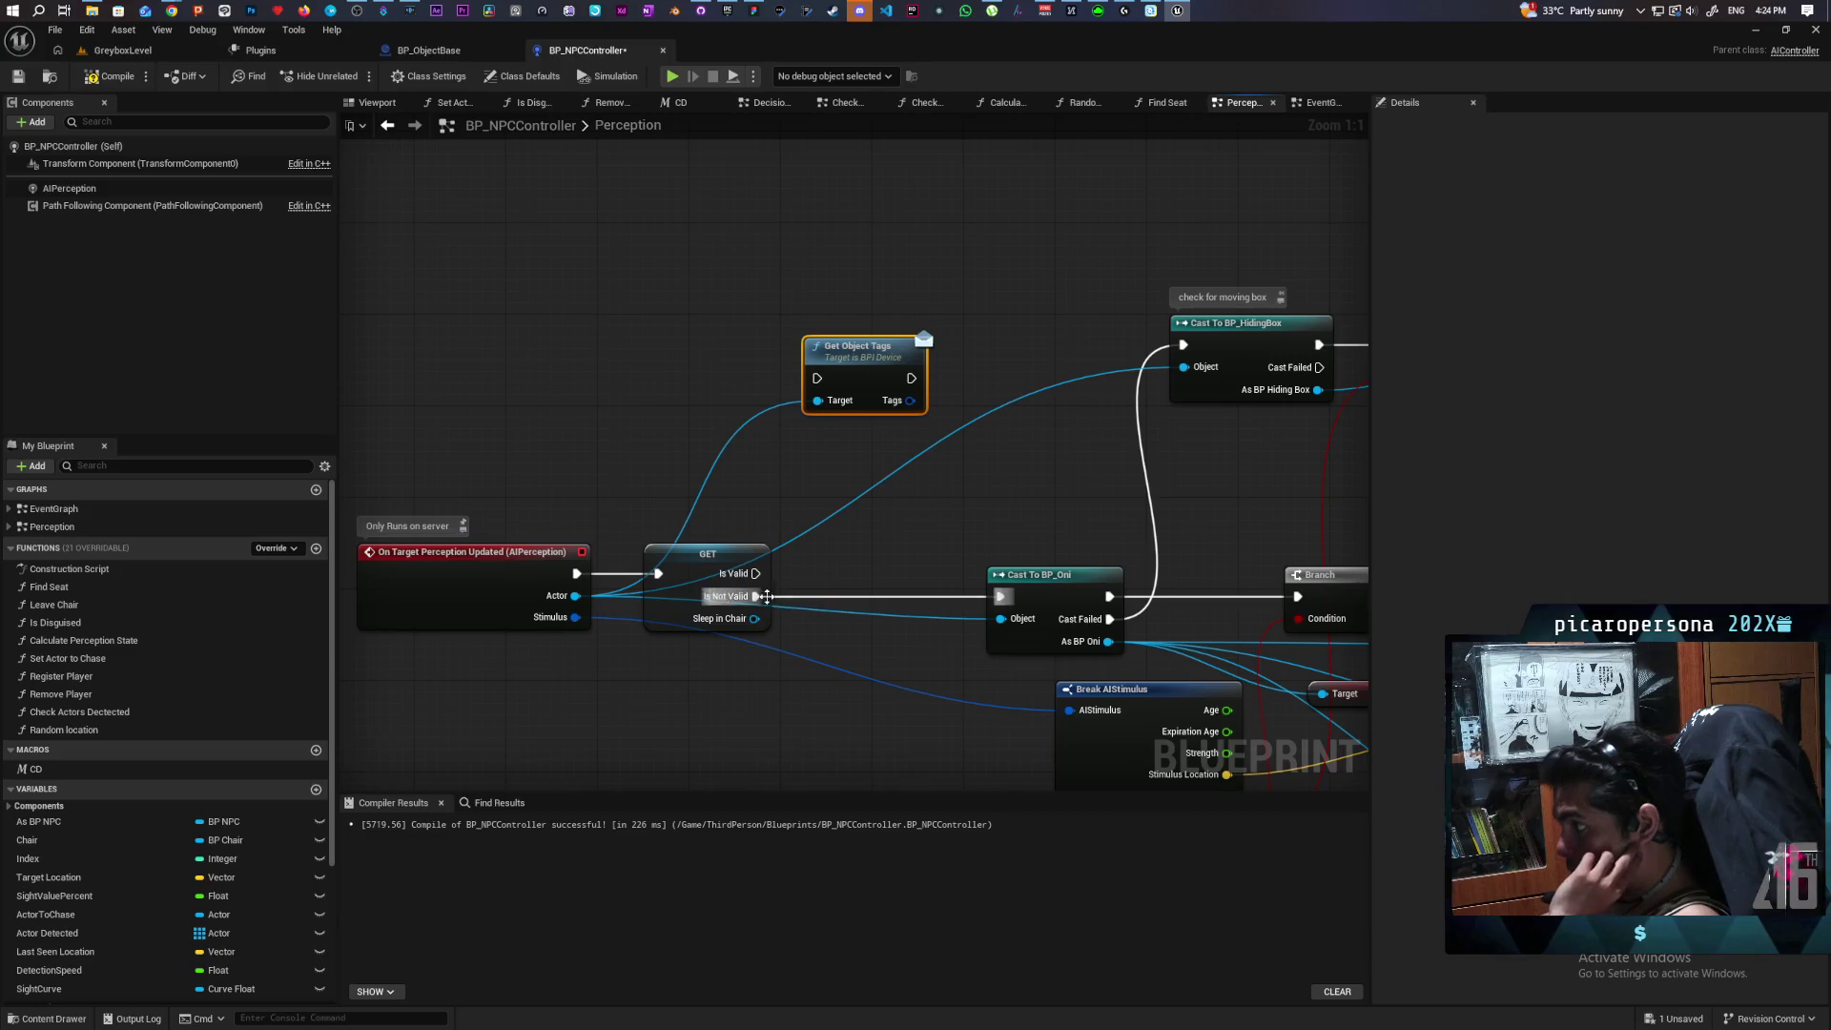
Wire GET's Is Not Valid output into Cast To BP_Oni, shifting the event and GET nodes.
mouse_move(755, 596)
left_mouse_down()
mouse_move(817, 379)
mouse_move(999, 597)
left_mouse_up()
left_click_drag(896, 657, 1106, 586)
left_click_drag(553, 448, 858, 572)
left_click_drag(920, 499, 717, 515)
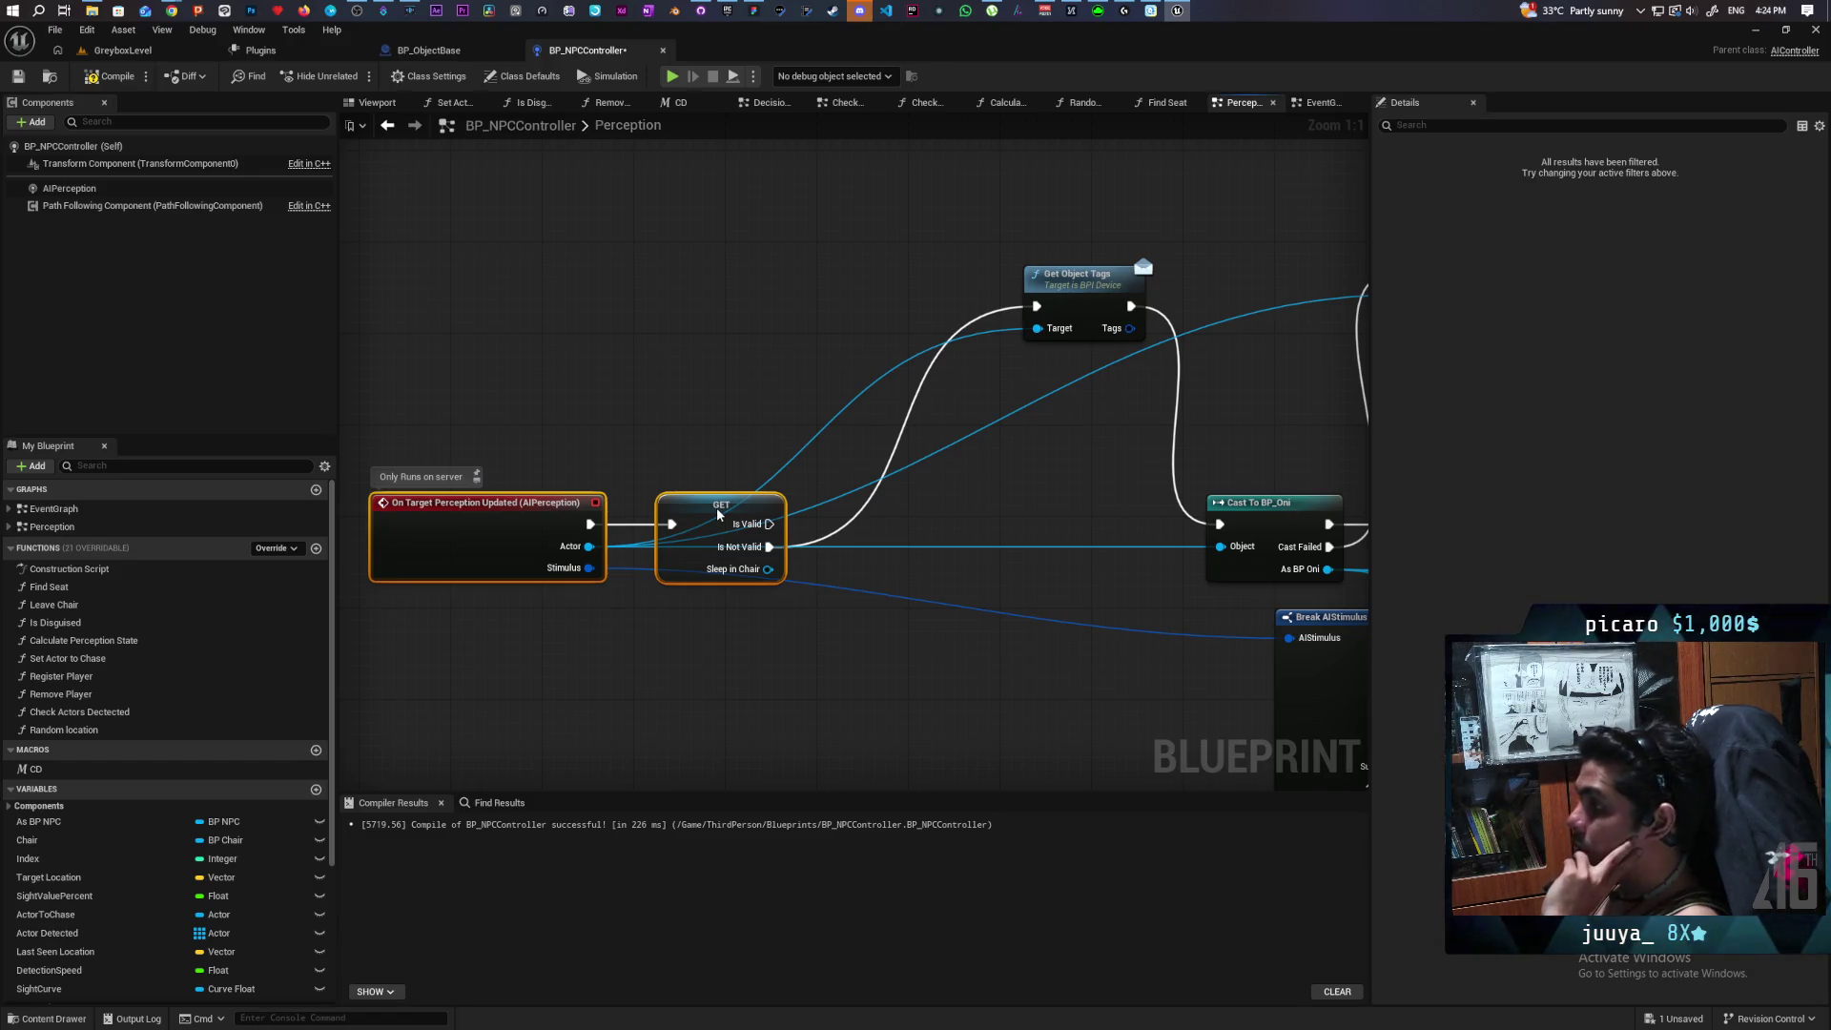
mouse_move(1046, 493)
left_mouse_down()
mouse_move(695, 523)
mouse_move(953, 502)
mouse_move(832, 577)
mouse_move(838, 560)
mouse_move(776, 563)
mouse_move(798, 584)
left_mouse_up()
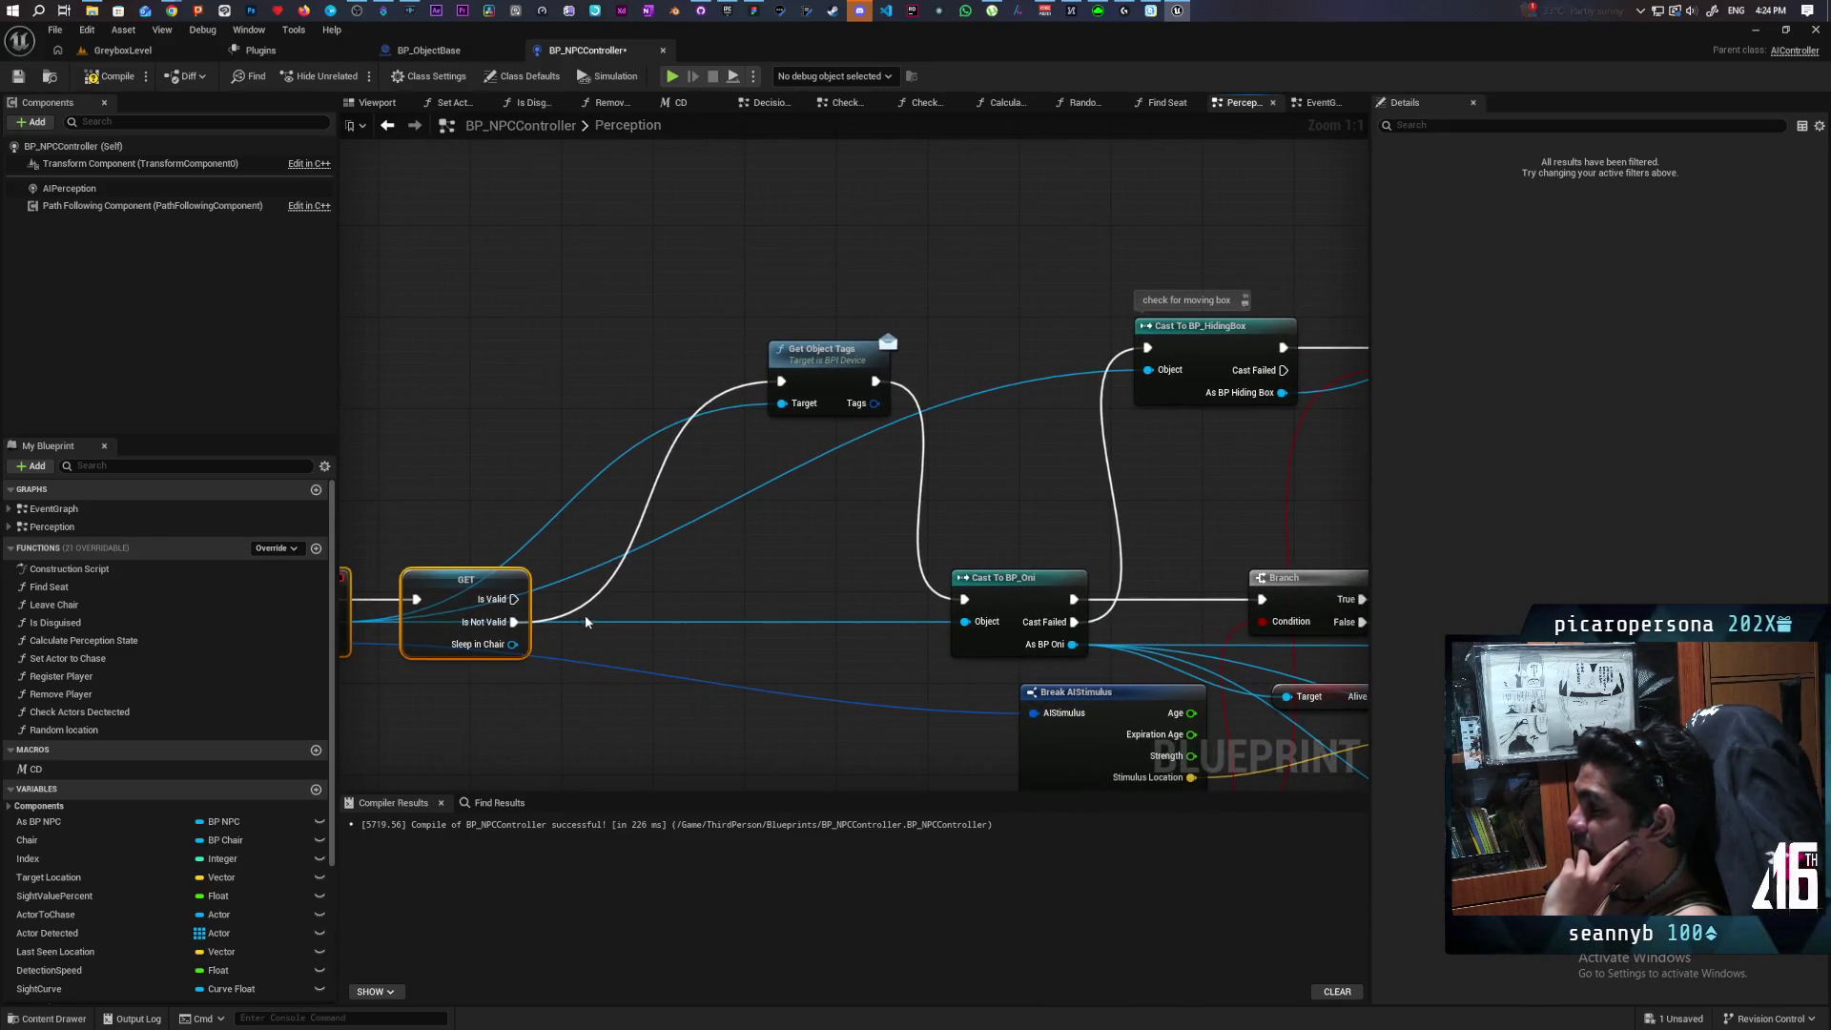
left_click_drag(513, 621, 961, 603)
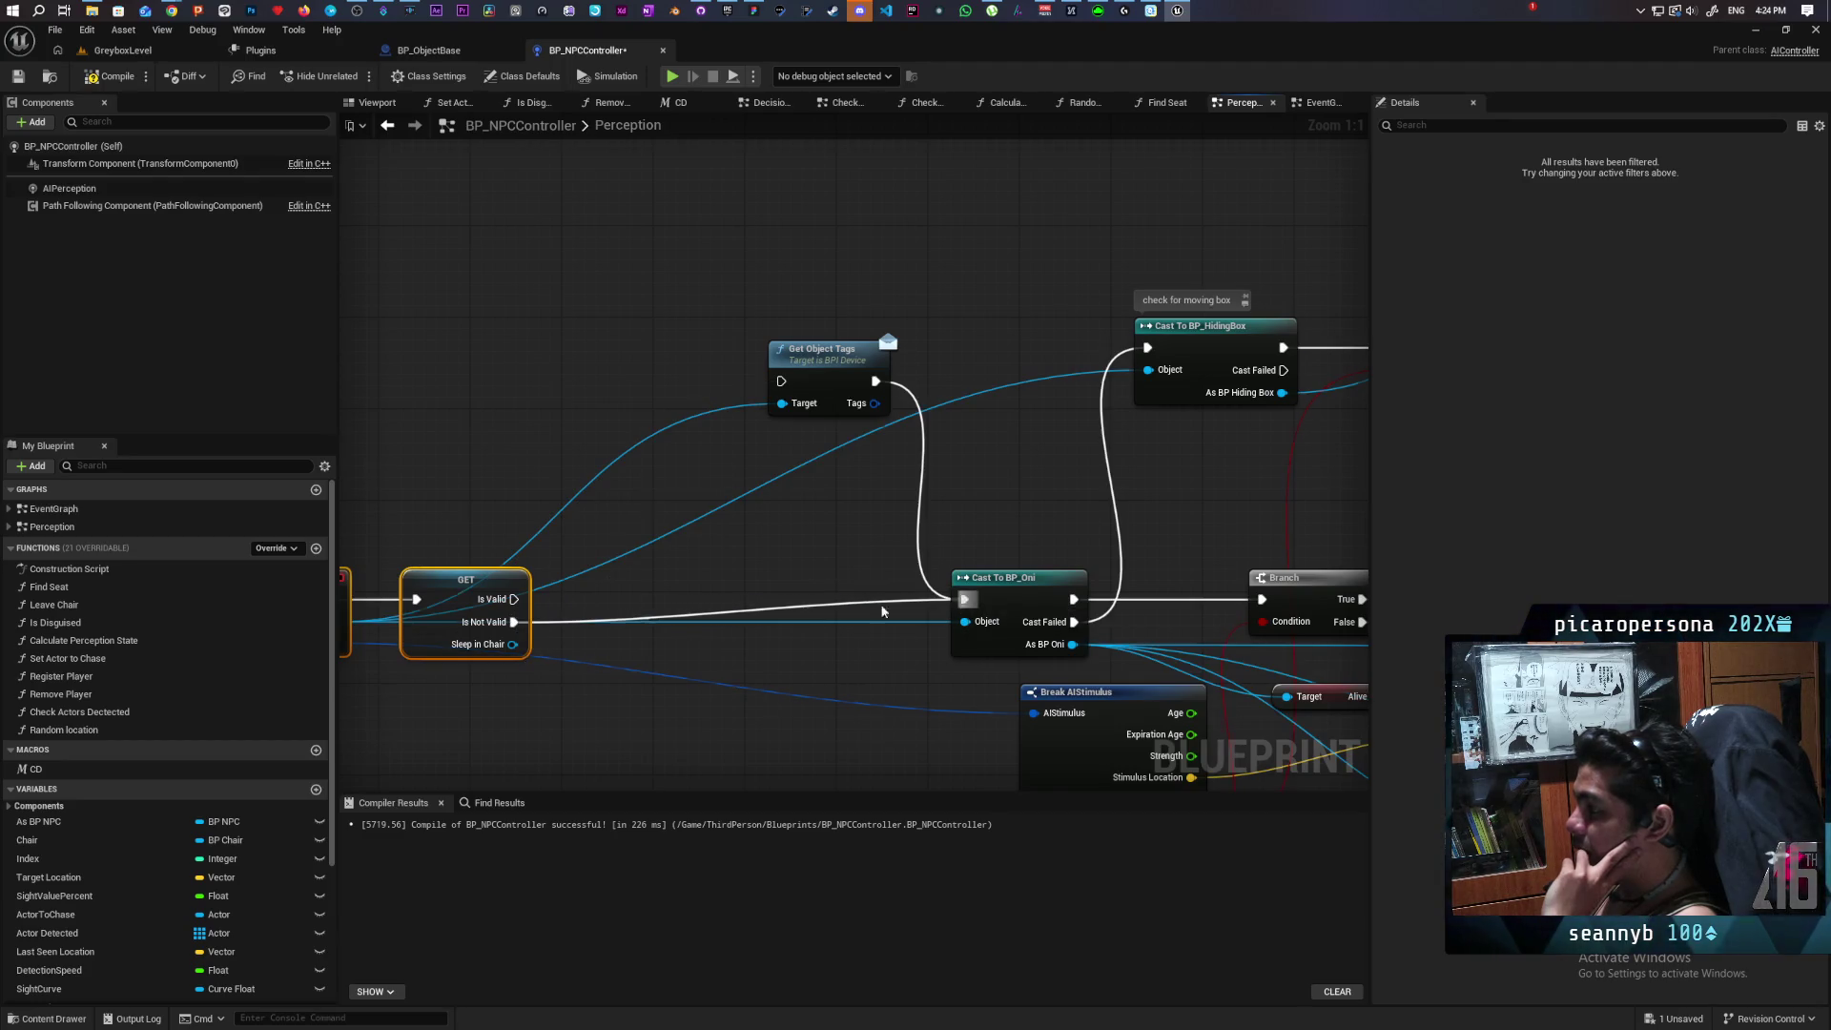
left_click_drag(484, 589, 724, 566)
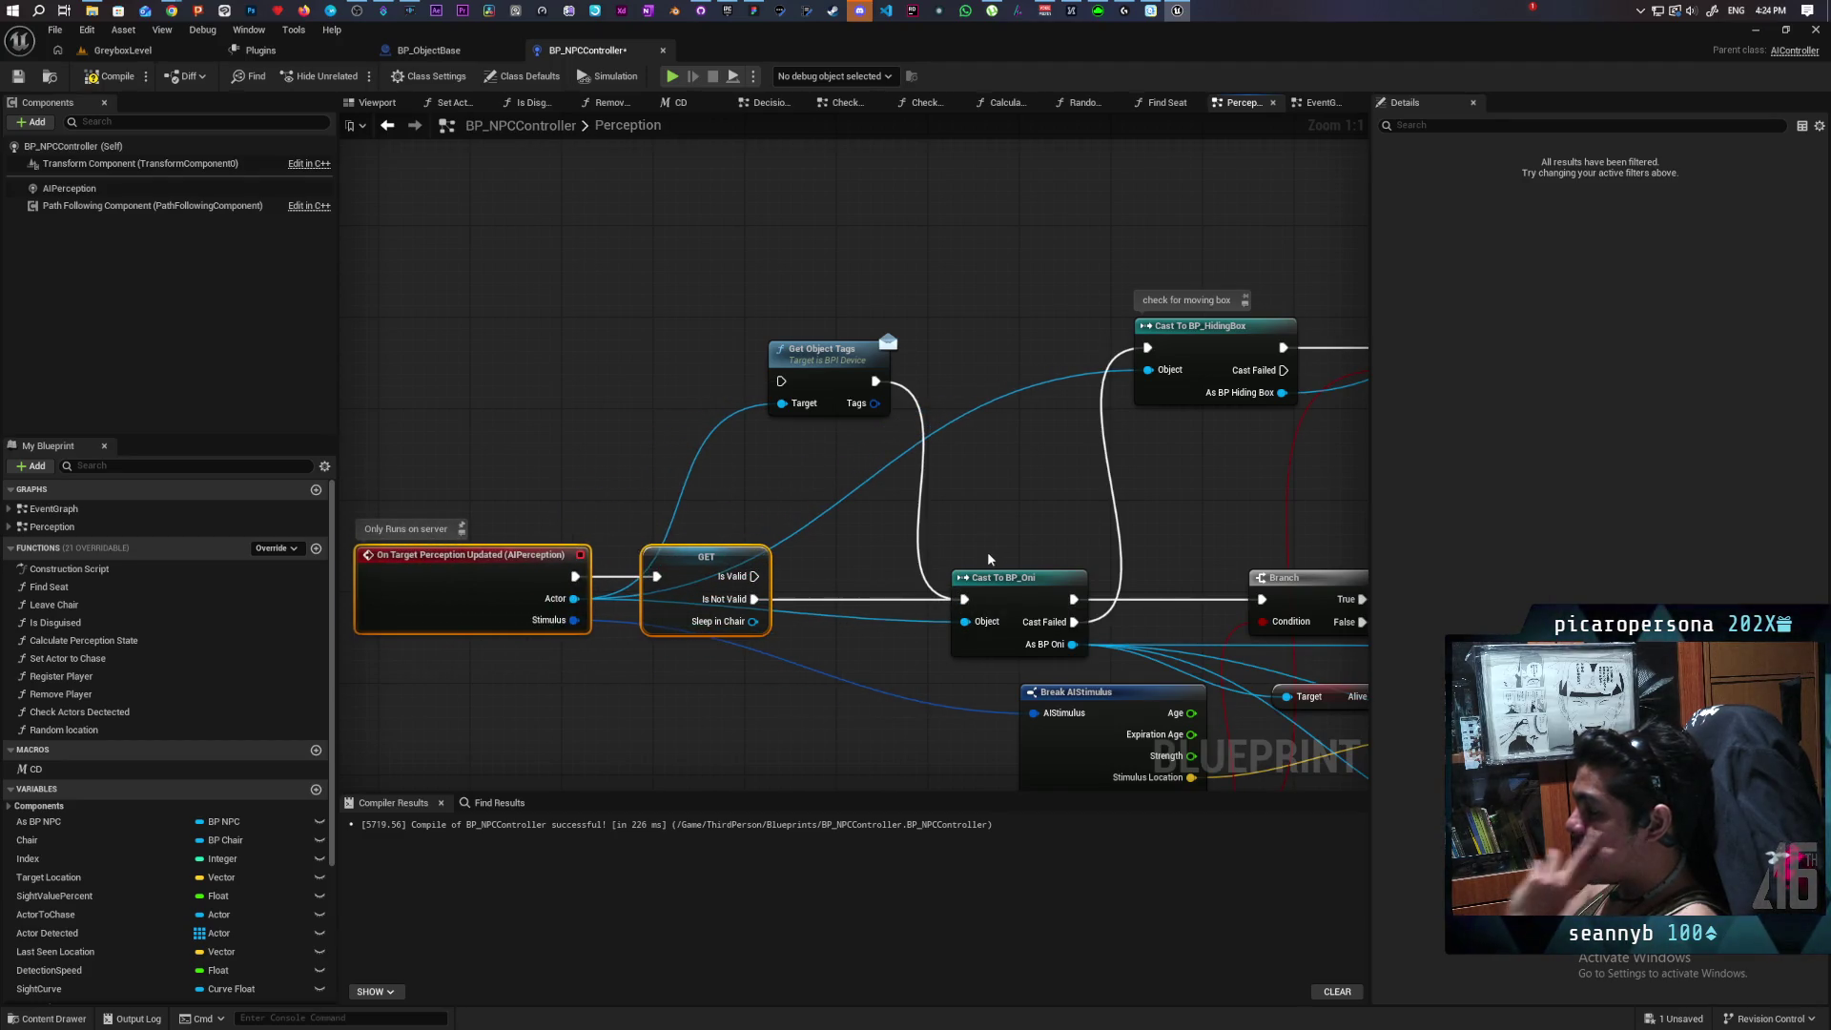
Reposition Get Object Tags above Cast To BP_HidingBox.
left_click_drag(908, 555, 759, 639)
mouse_move(699, 436)
left_mouse_down()
mouse_move(1042, 334)
mouse_move(1140, 255)
left_mouse_up()
mouse_move(1151, 425)
left_mouse_down()
mouse_move(899, 477)
mouse_move(825, 332)
mouse_move(700, 460)
mouse_move(837, 322)
mouse_move(835, 290)
left_mouse_up()
mouse_move(959, 413)
left_mouse_down()
mouse_move(819, 338)
mouse_move(785, 275)
mouse_move(507, 294)
mouse_move(638, 339)
mouse_move(736, 335)
left_mouse_up()
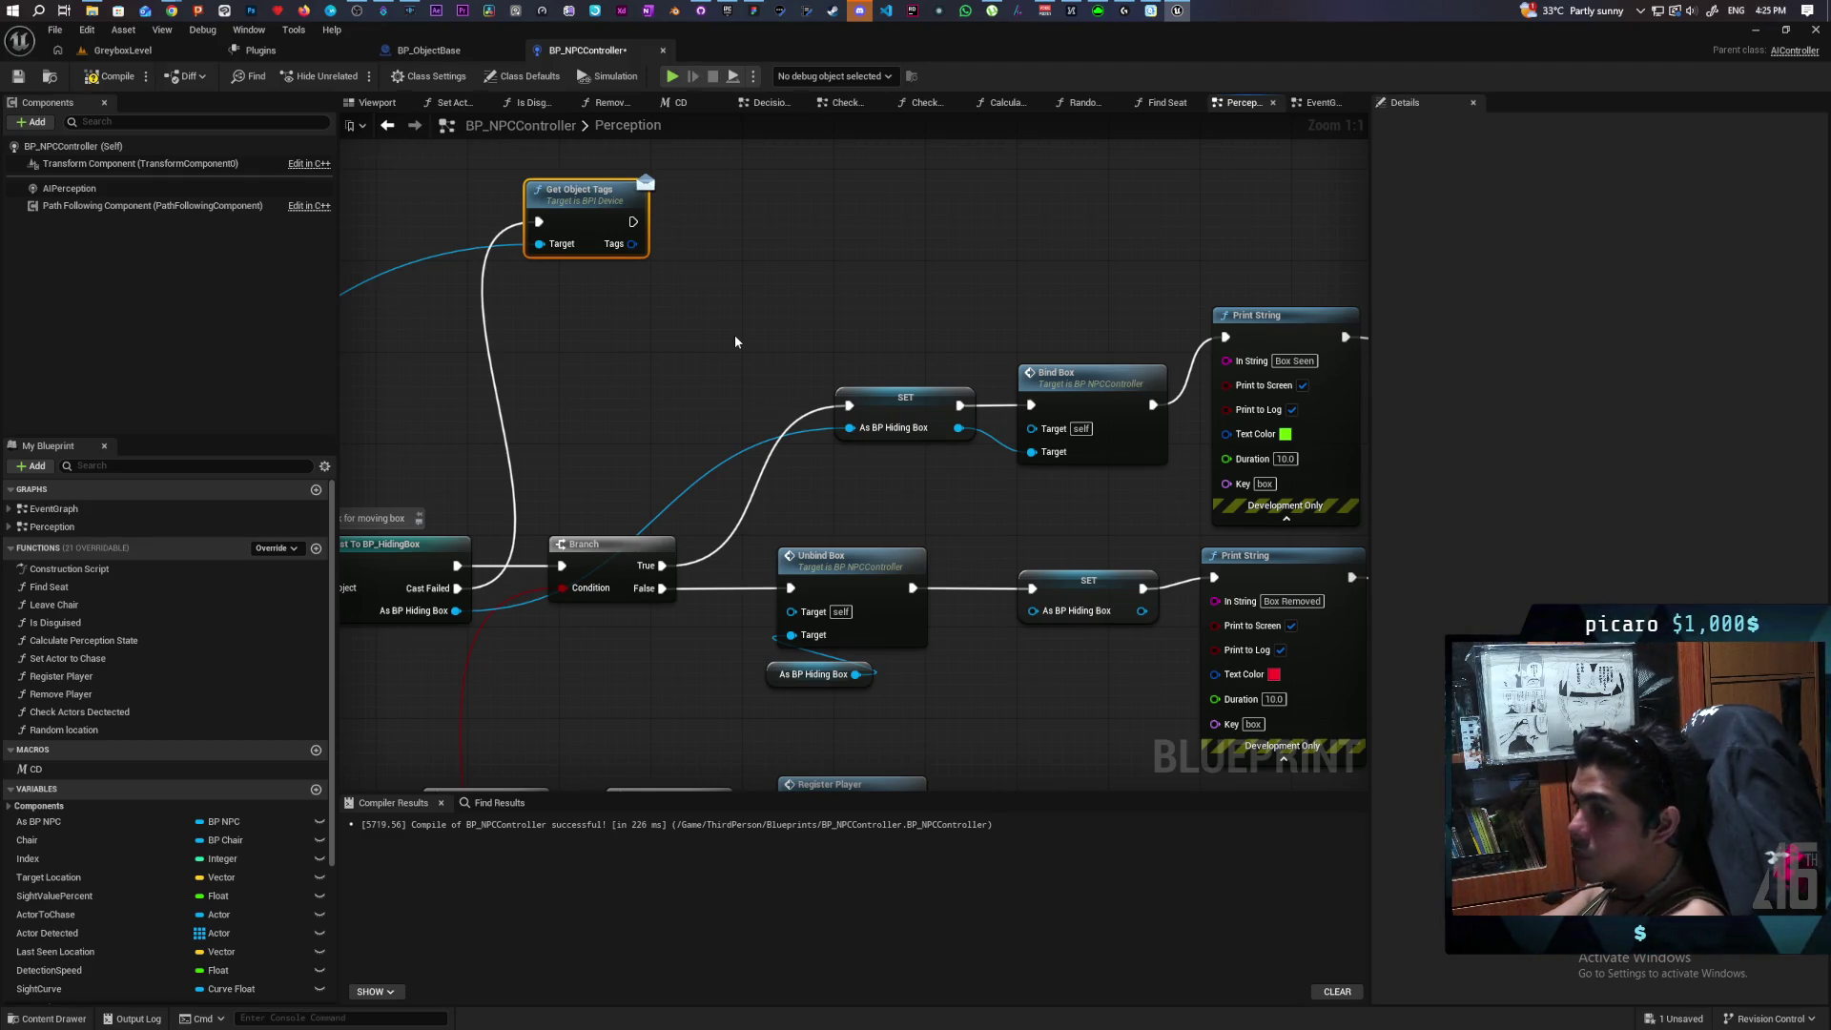
Compile BP_NPCController, check the Bind Box and Print String nodes, then bring up the Miro board.
mouse_move(744, 306)
left_mouse_down()
mouse_move(964, 417)
mouse_move(1016, 407)
mouse_move(893, 484)
left_mouse_up()
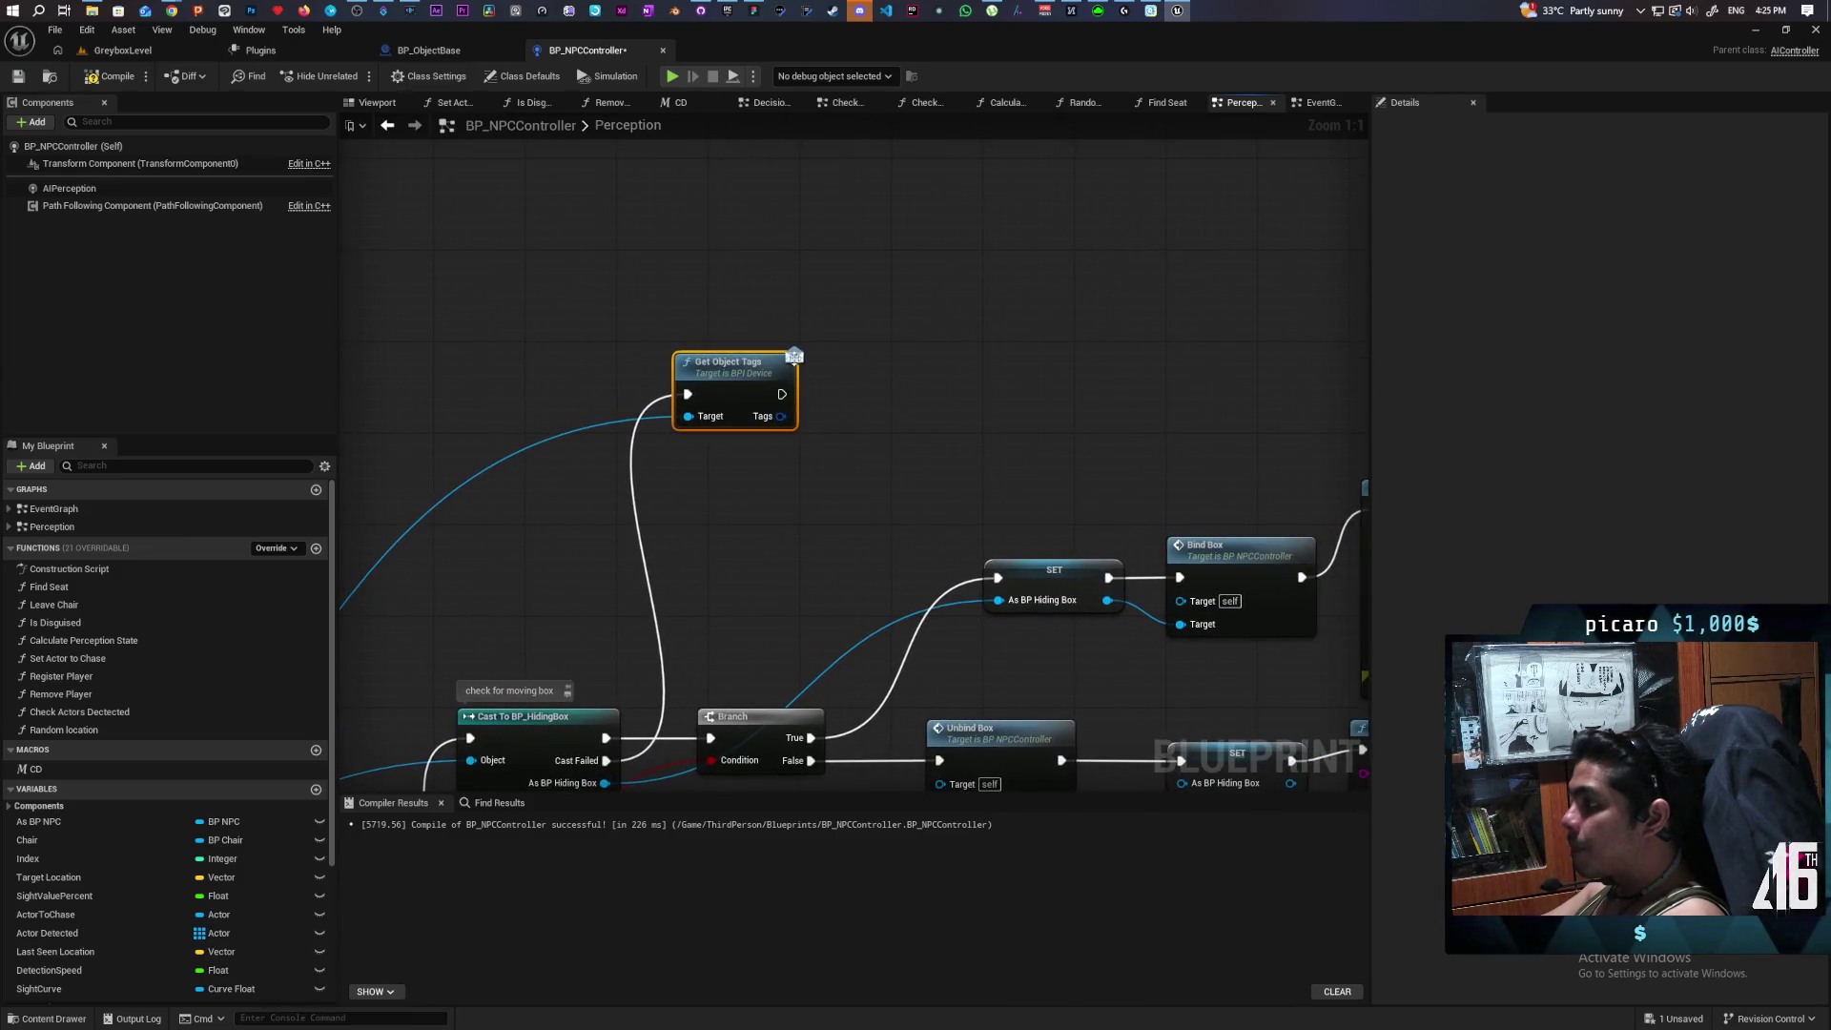
left_click(21, 82)
mouse_move(583, 367)
left_mouse_down()
mouse_move(695, 257)
mouse_move(699, 314)
mouse_move(862, 294)
mouse_move(734, 508)
left_mouse_up()
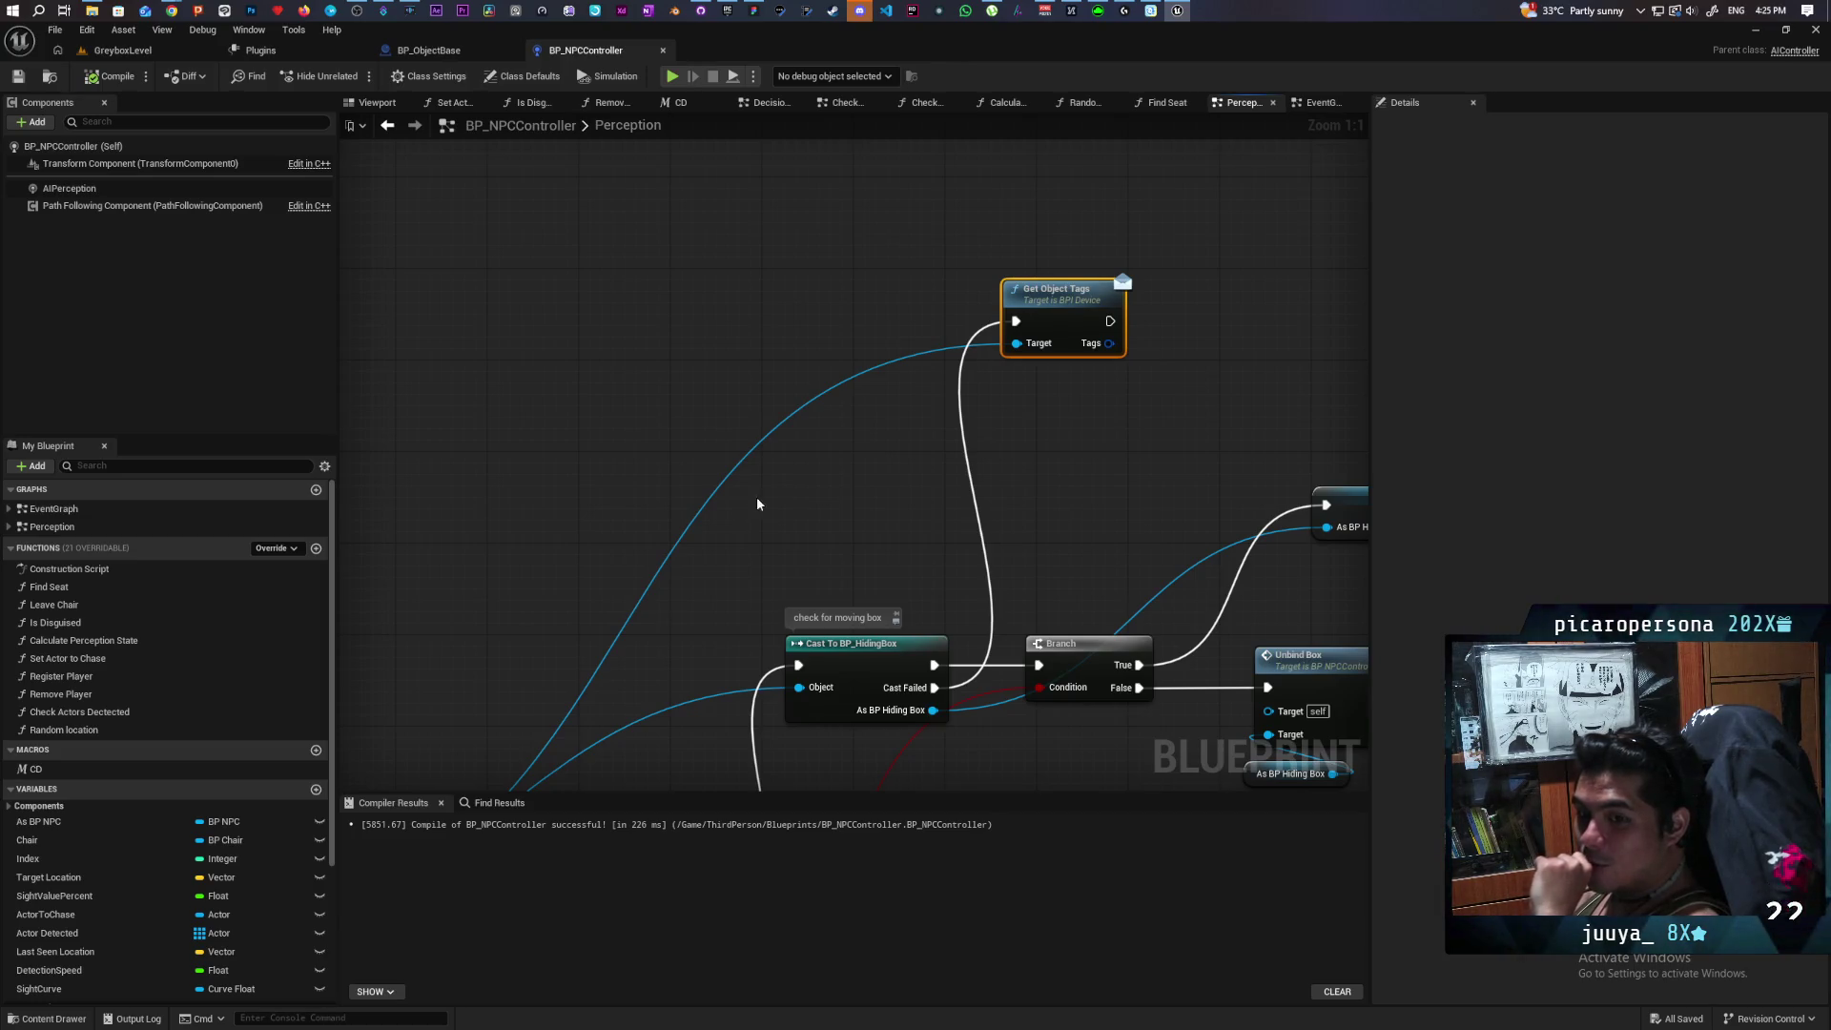
left_click_drag(793, 467, 668, 547)
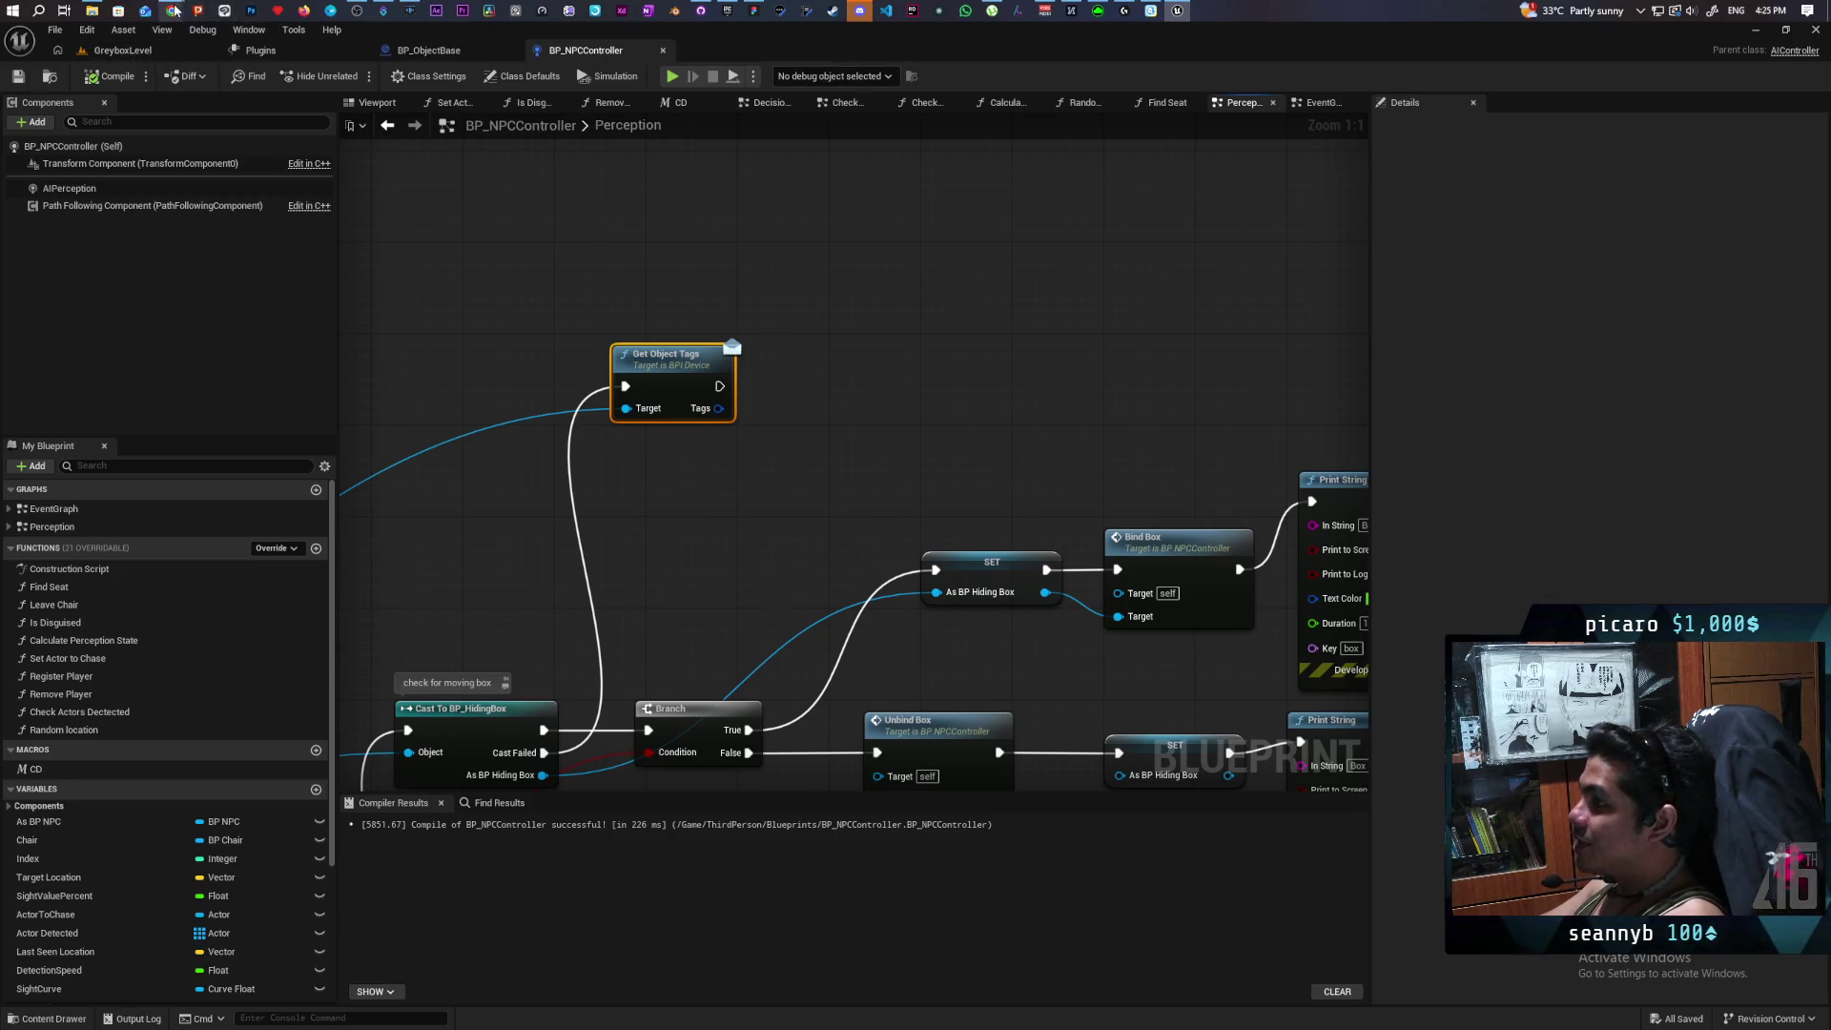
mouse_move(175, 11)
left_click(902, 85)
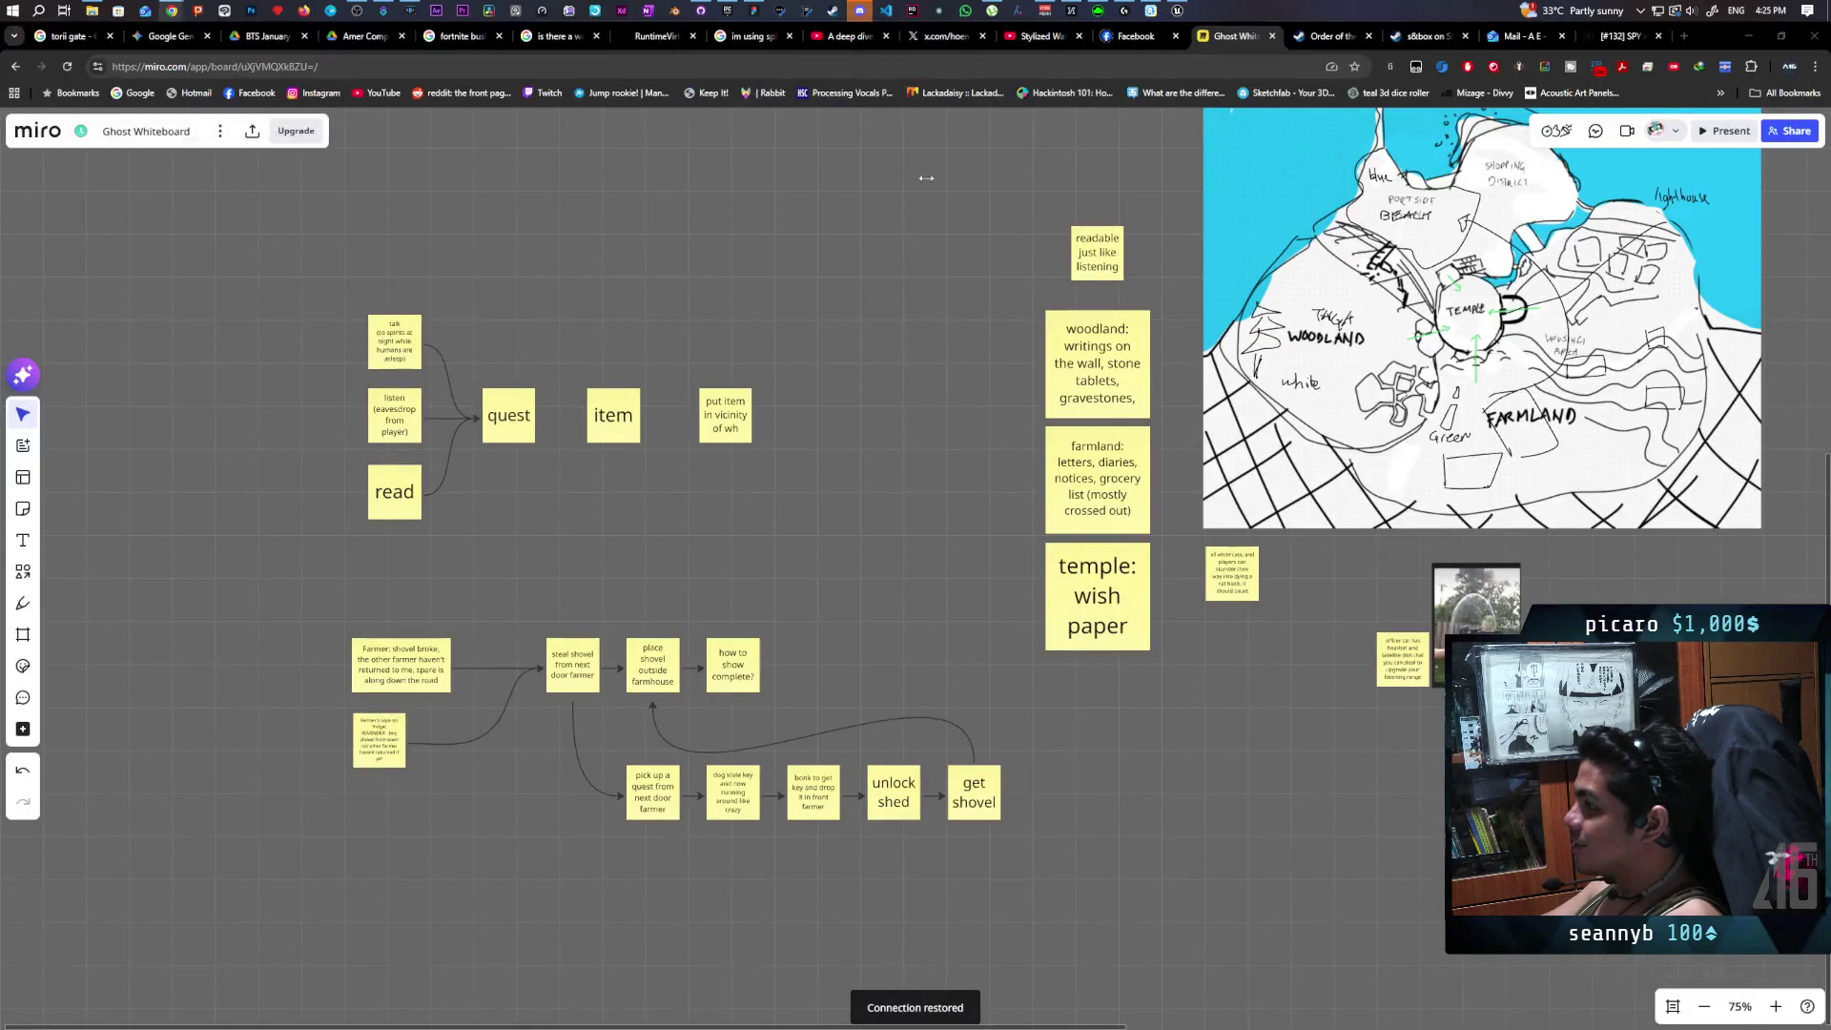
Pan the Ghost Whiteboard board over the map and quest stickies, then go back to the blueprint editor.
mouse_move(919, 395)
left_mouse_down()
mouse_move(690, 478)
mouse_move(747, 429)
mouse_move(740, 486)
mouse_move(744, 439)
left_mouse_up()
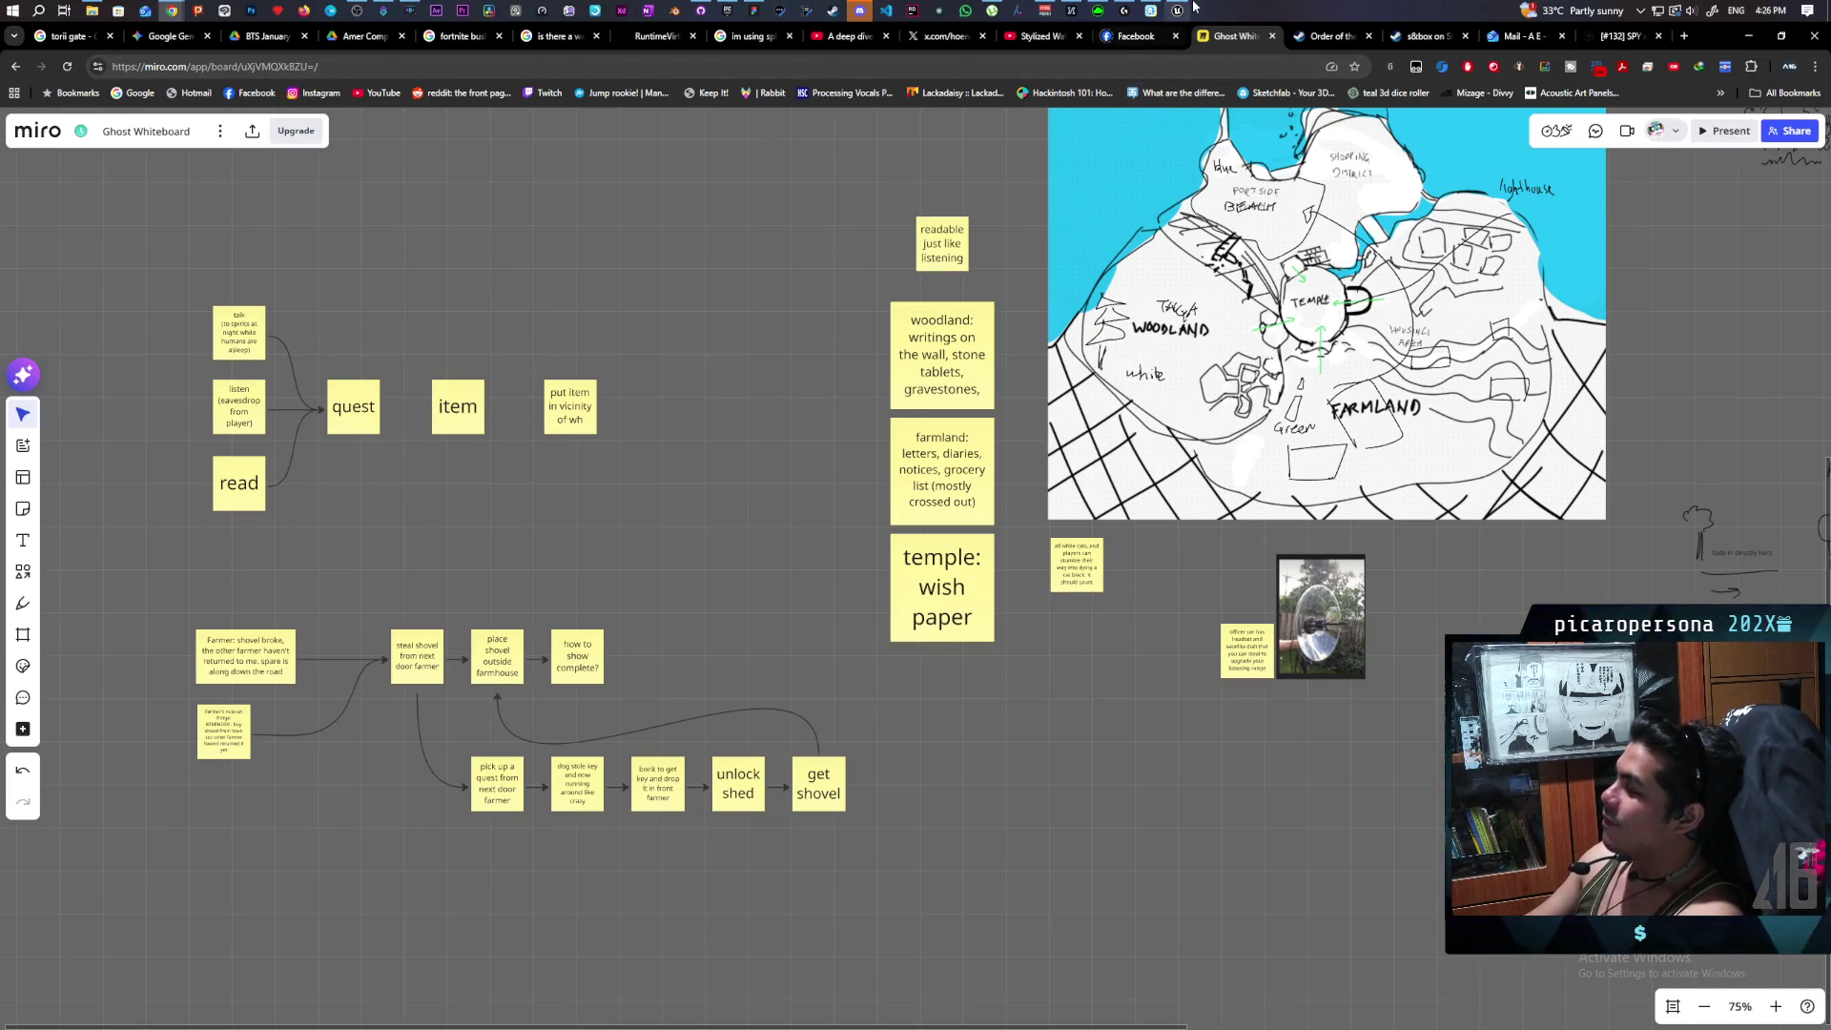
mouse_move(1190, 8)
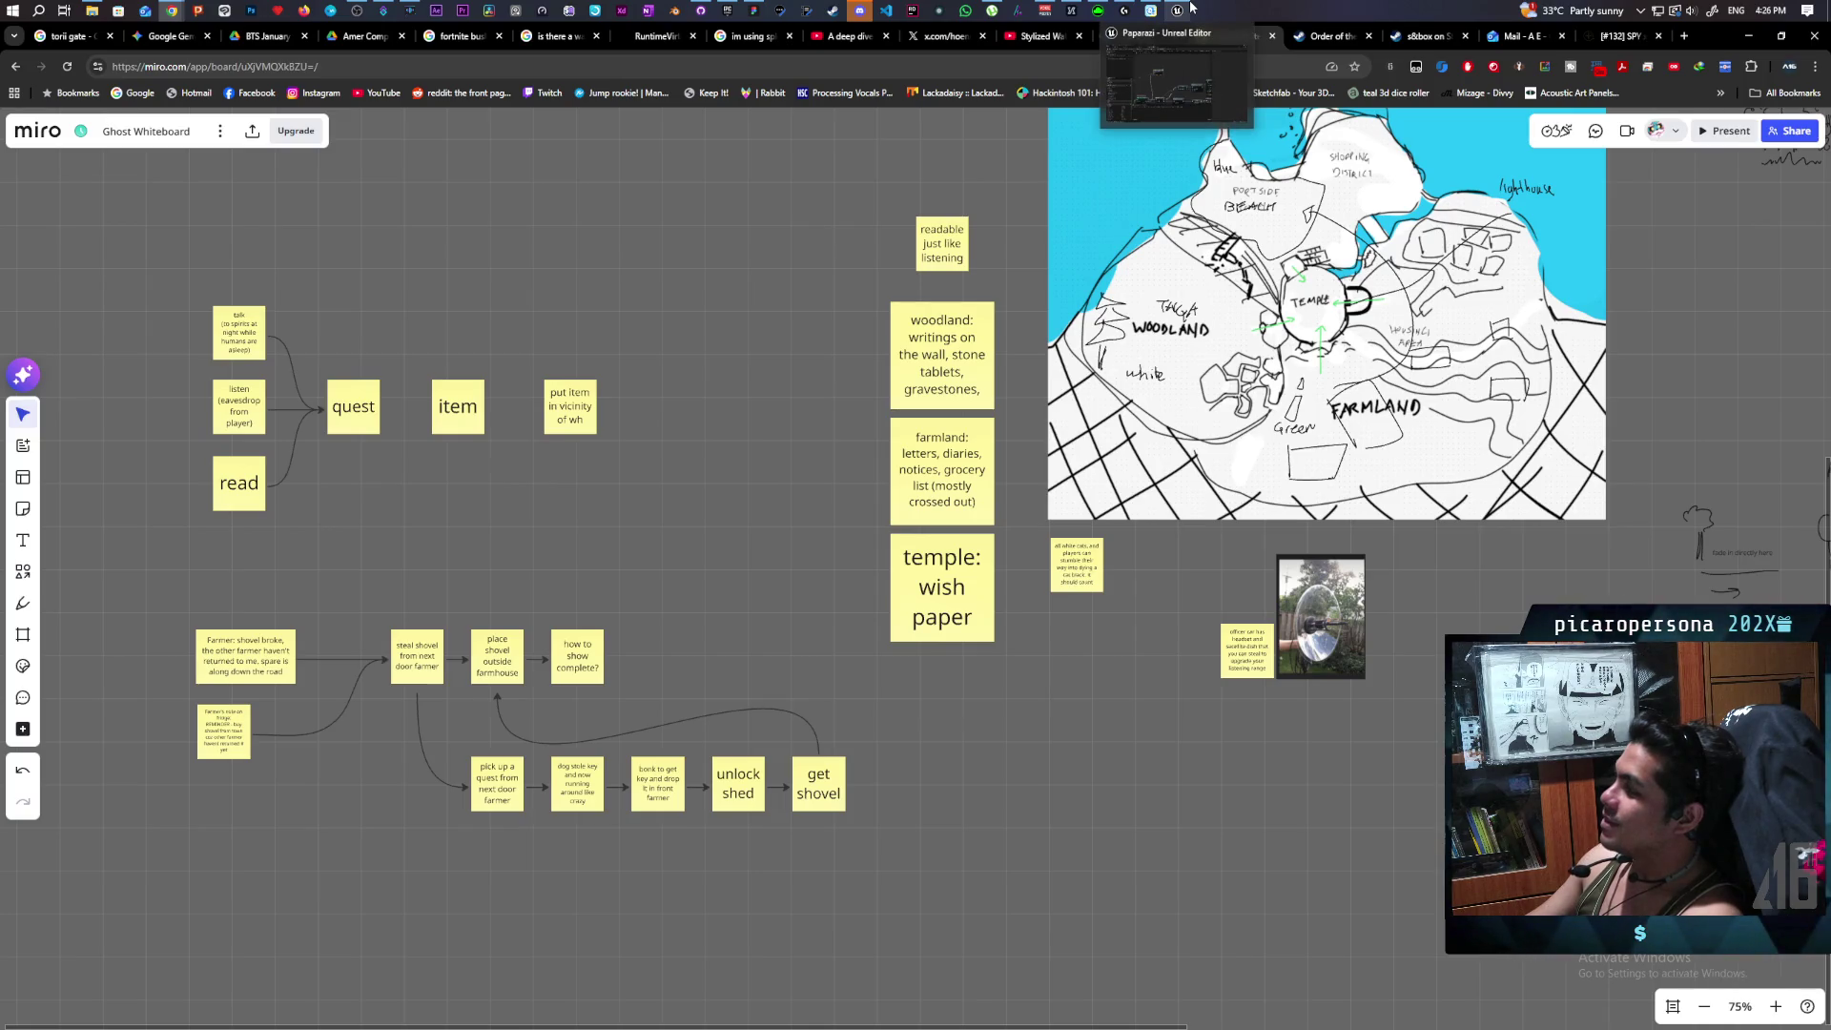
left_click(1175, 81)
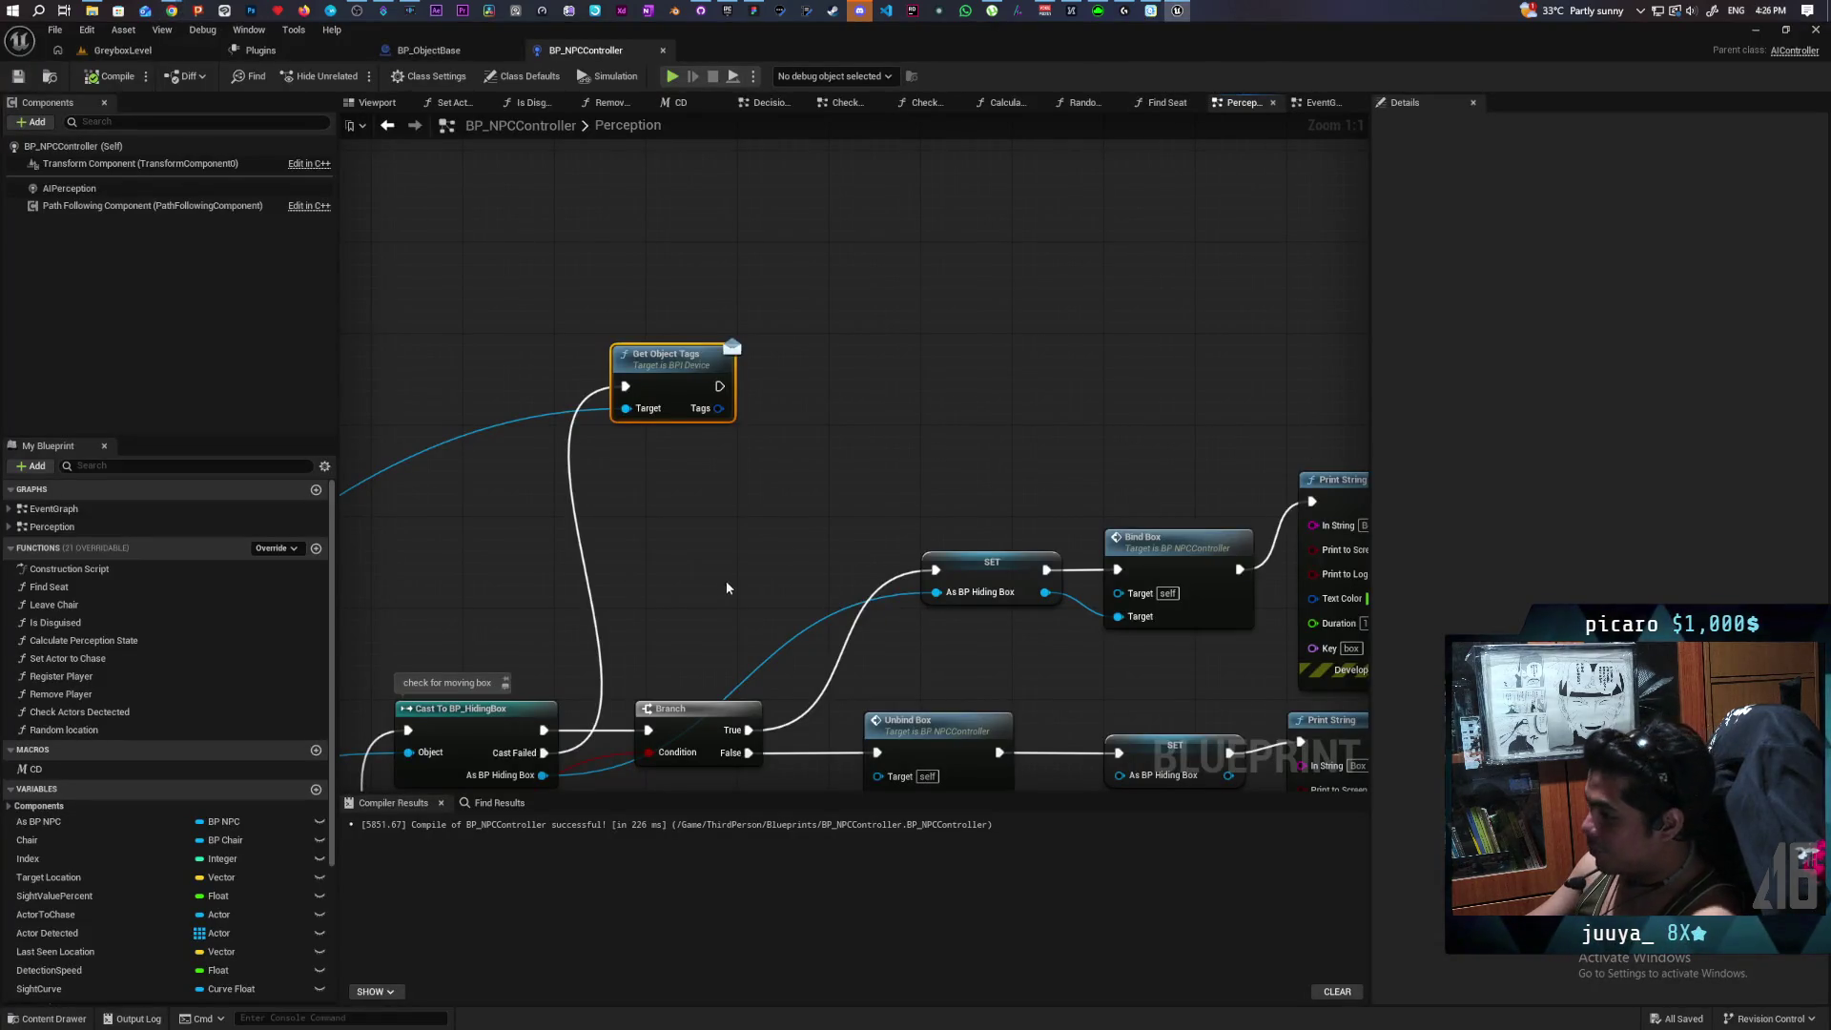
Zoom out over the full Perception graph, select Cast To BP_HidingBox, then switch to GreyboxLevel.
left_click_drag(695, 531, 1104, 295)
mouse_move(666, 450)
left_mouse_down()
mouse_move(871, 373)
mouse_move(804, 503)
mouse_move(1034, 368)
mouse_move(515, 560)
mouse_move(715, 597)
mouse_move(564, 703)
mouse_move(515, 679)
left_mouse_up()
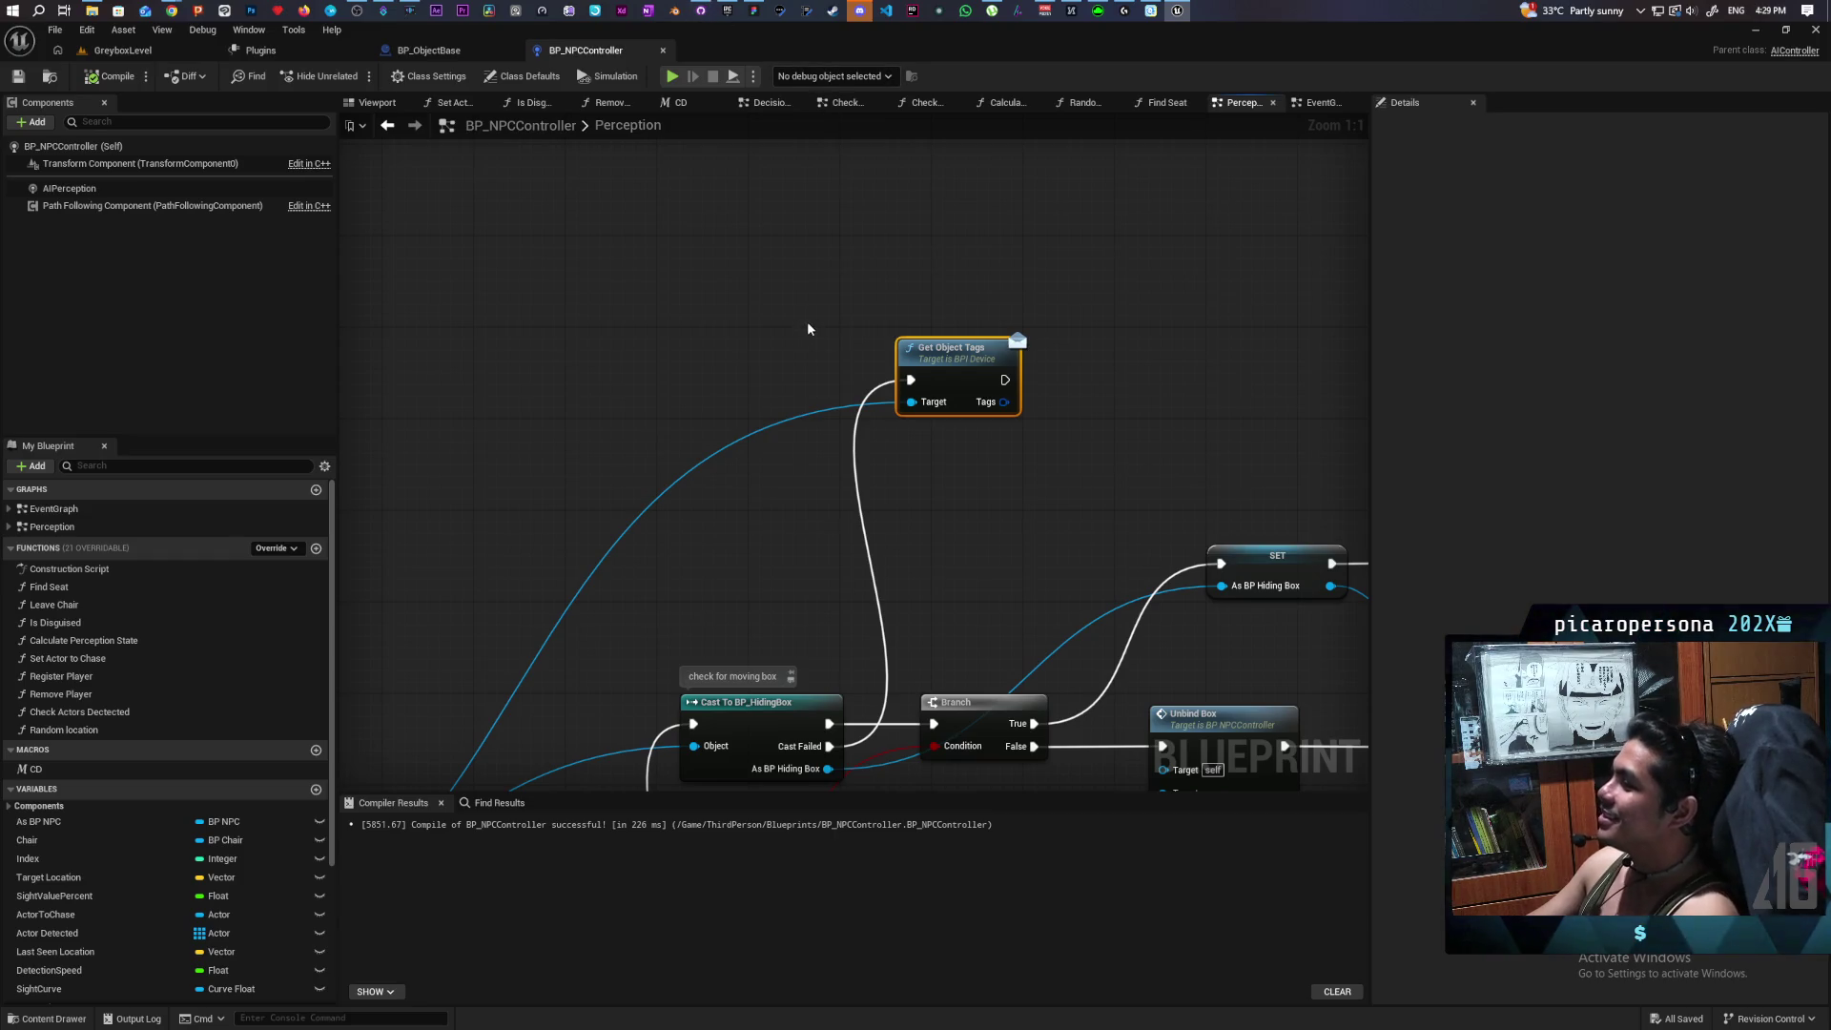
scroll(780, 300, "down", 4)
mouse_move(652, 268)
left_mouse_down()
mouse_move(638, 258)
mouse_move(511, 342)
left_mouse_up()
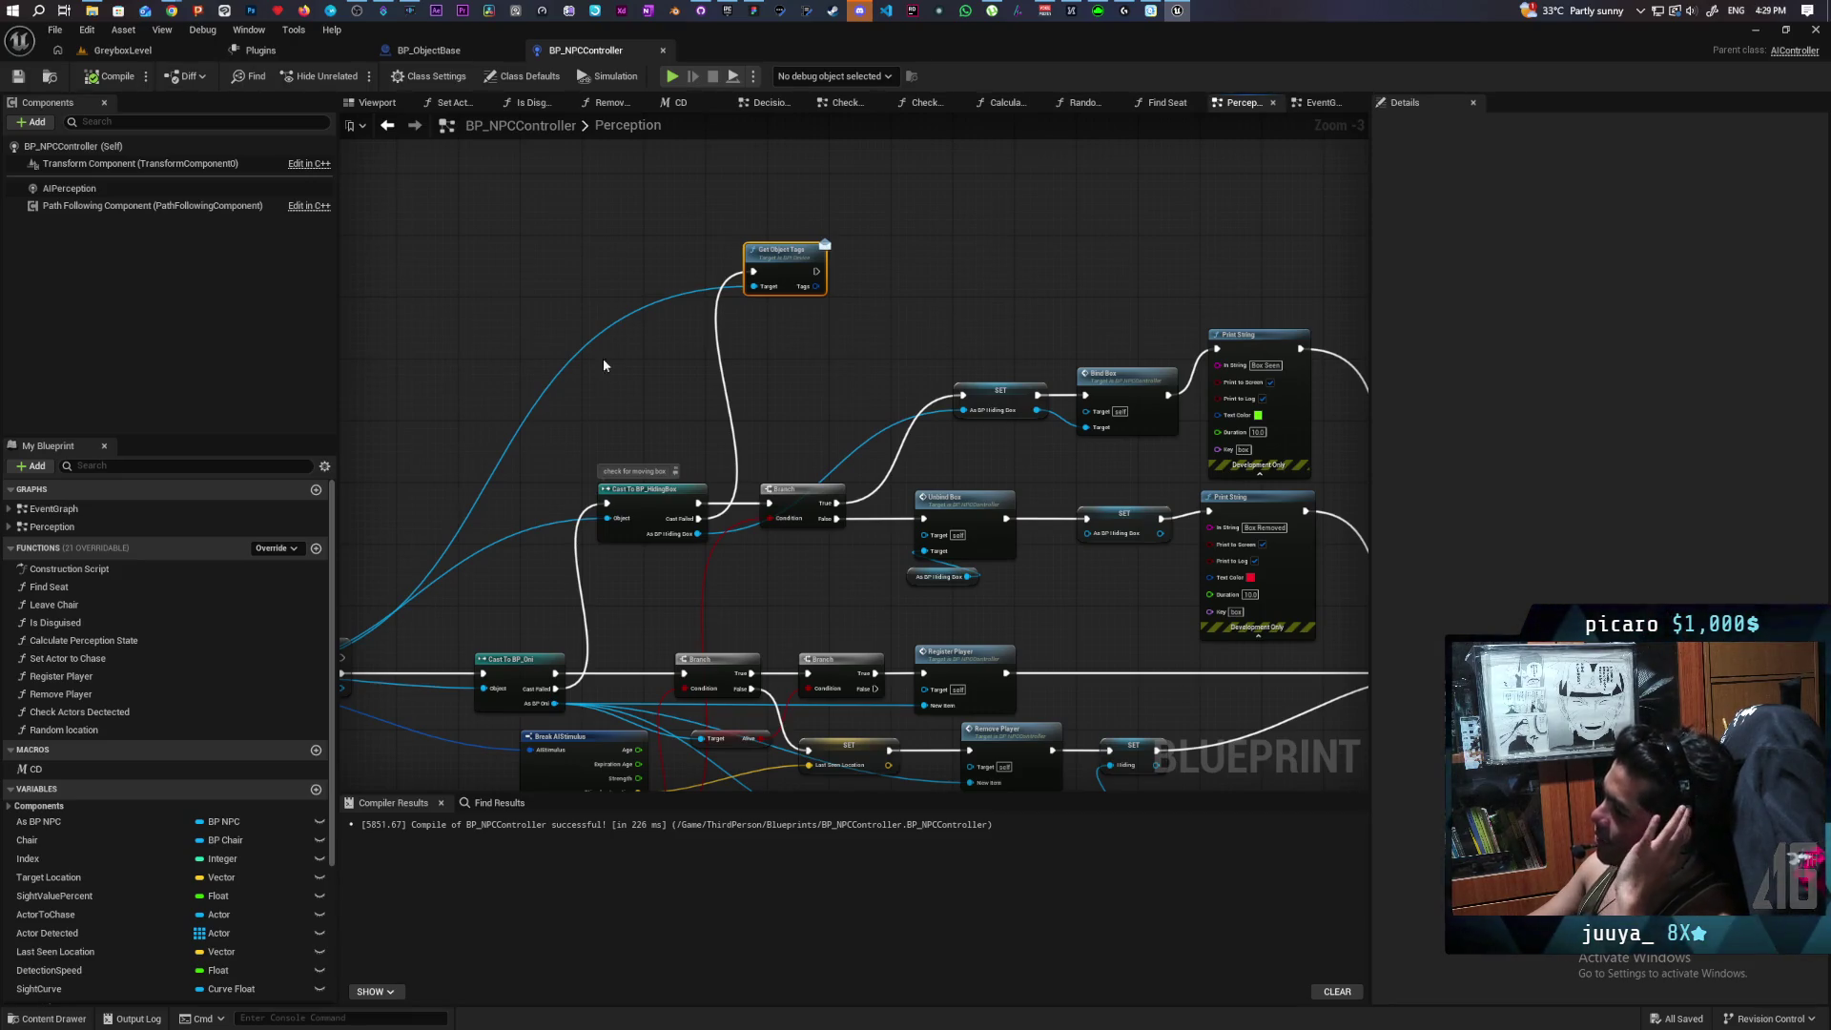
left_click(632, 510)
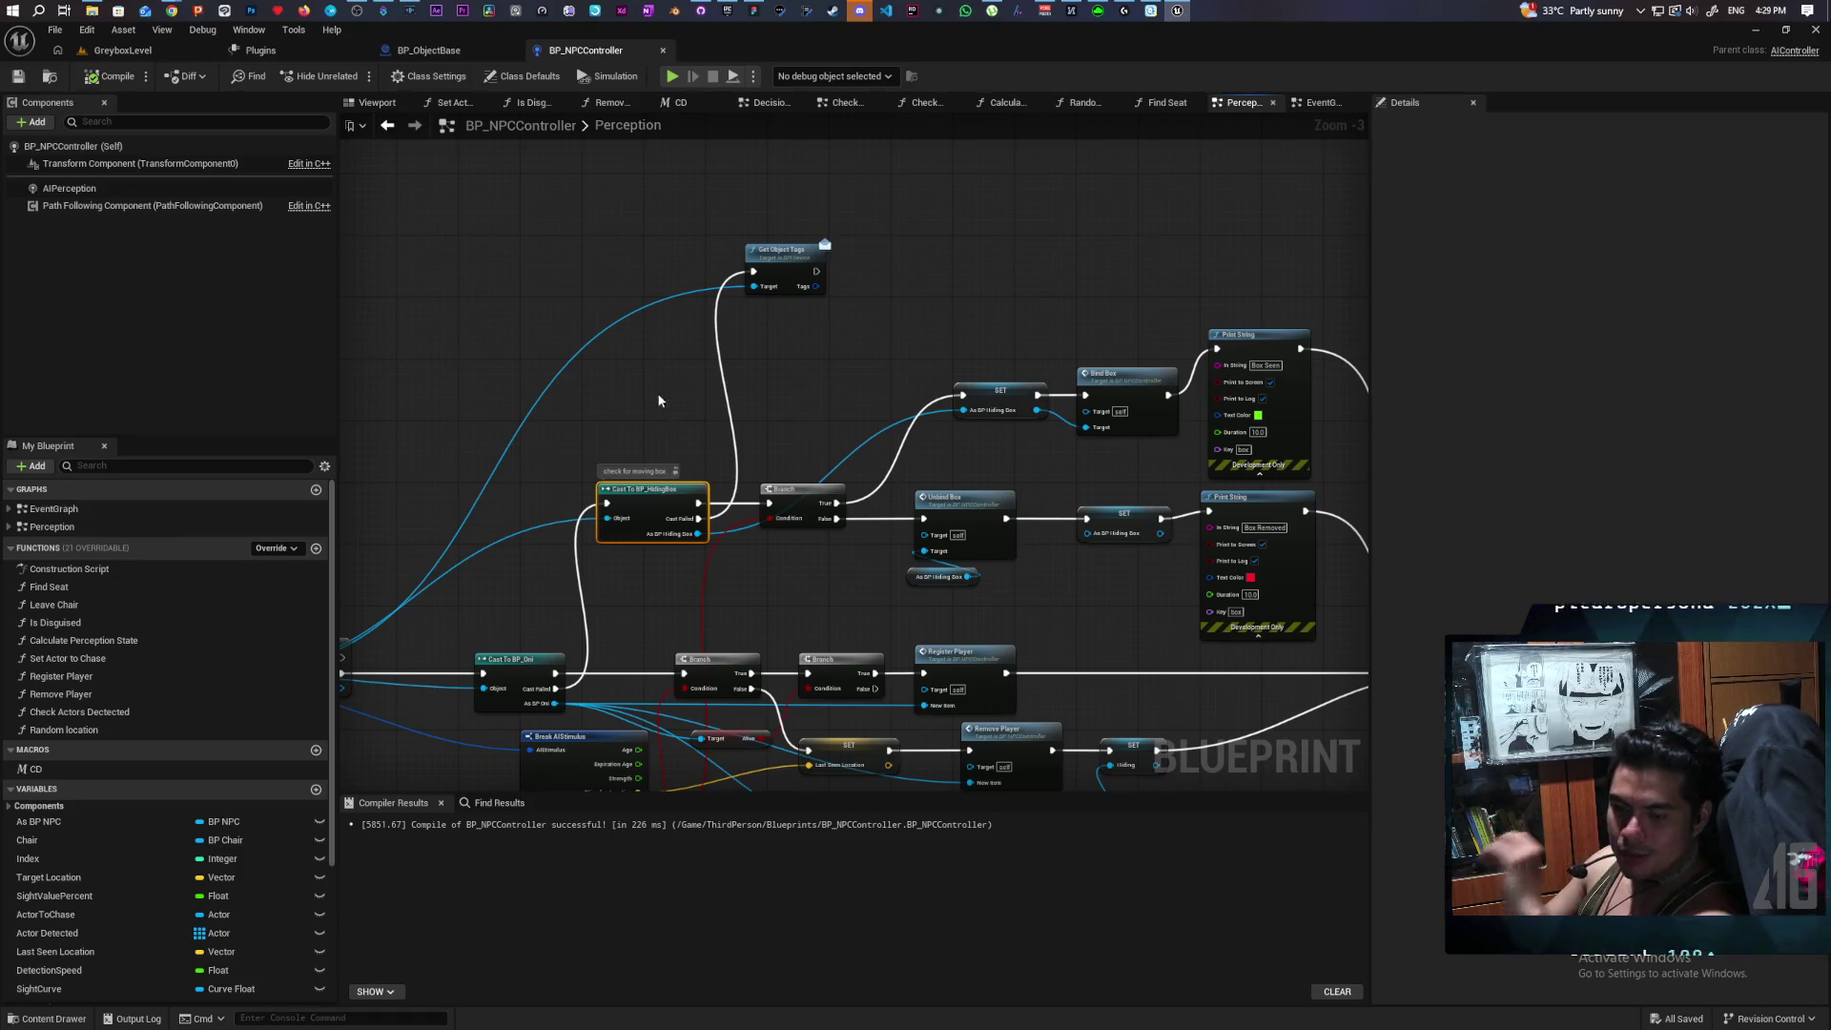
left_click(124, 51)
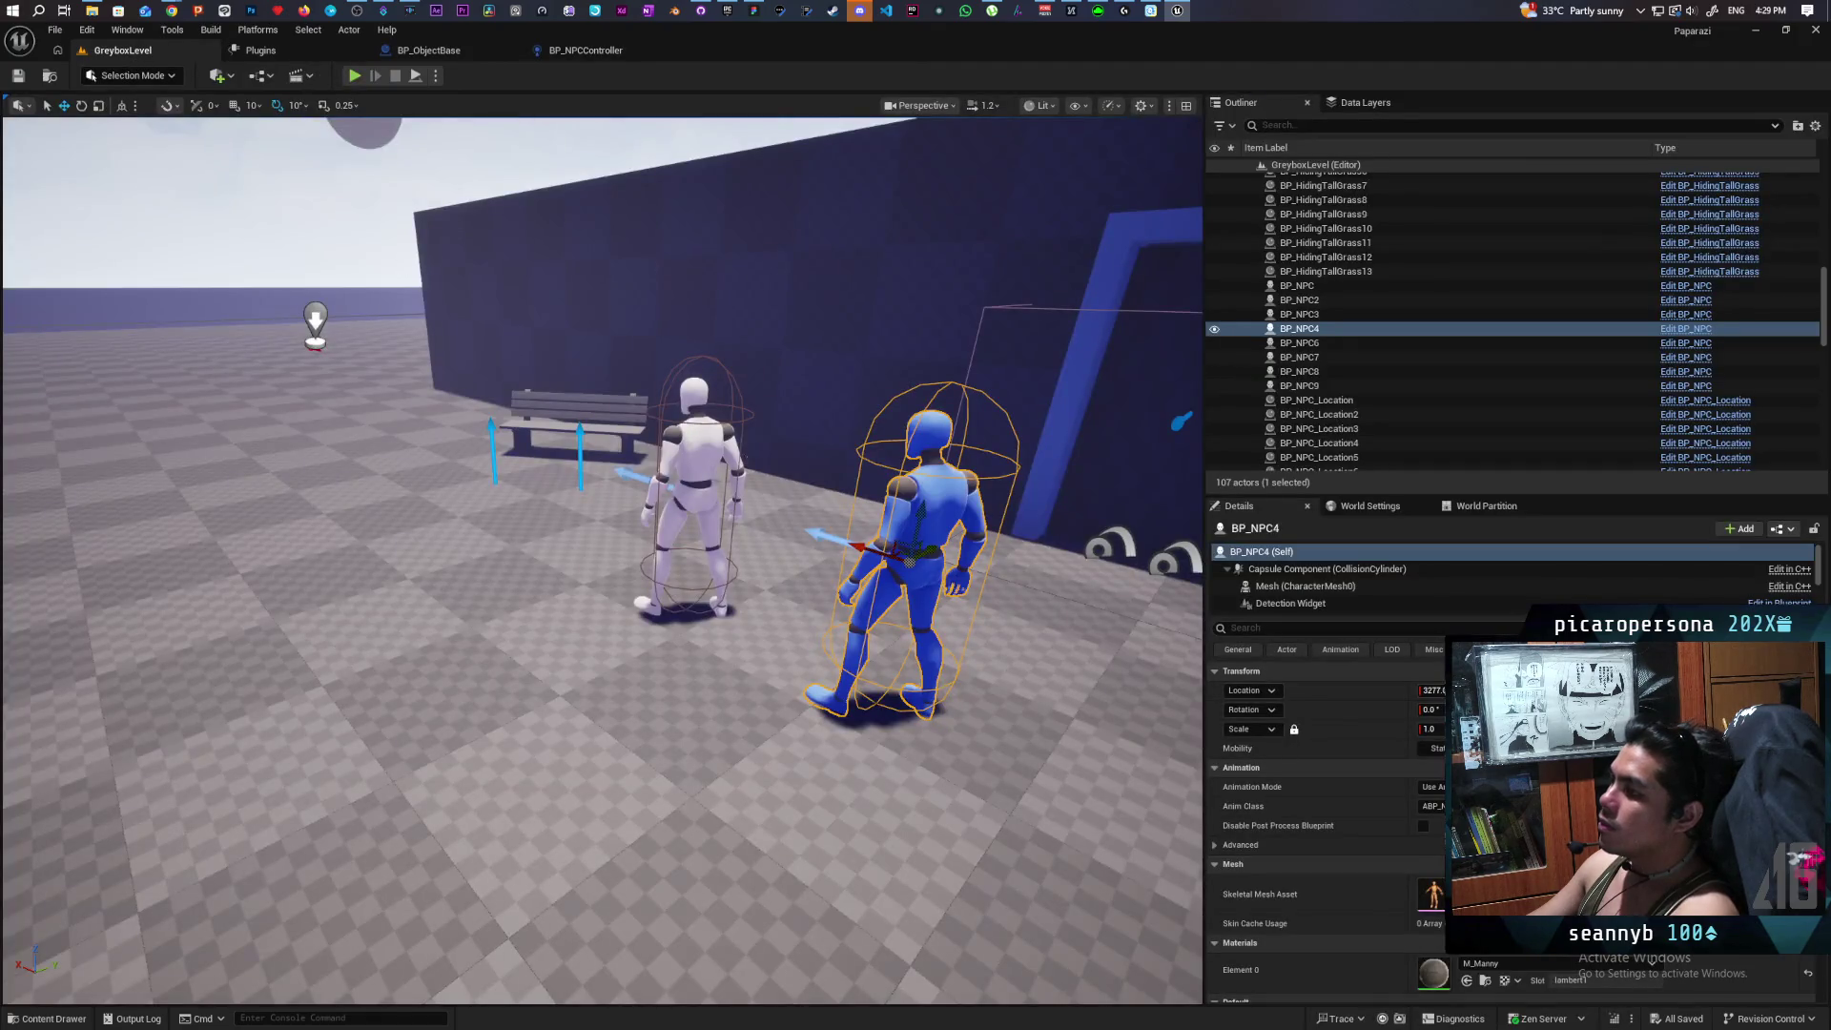
key("w")
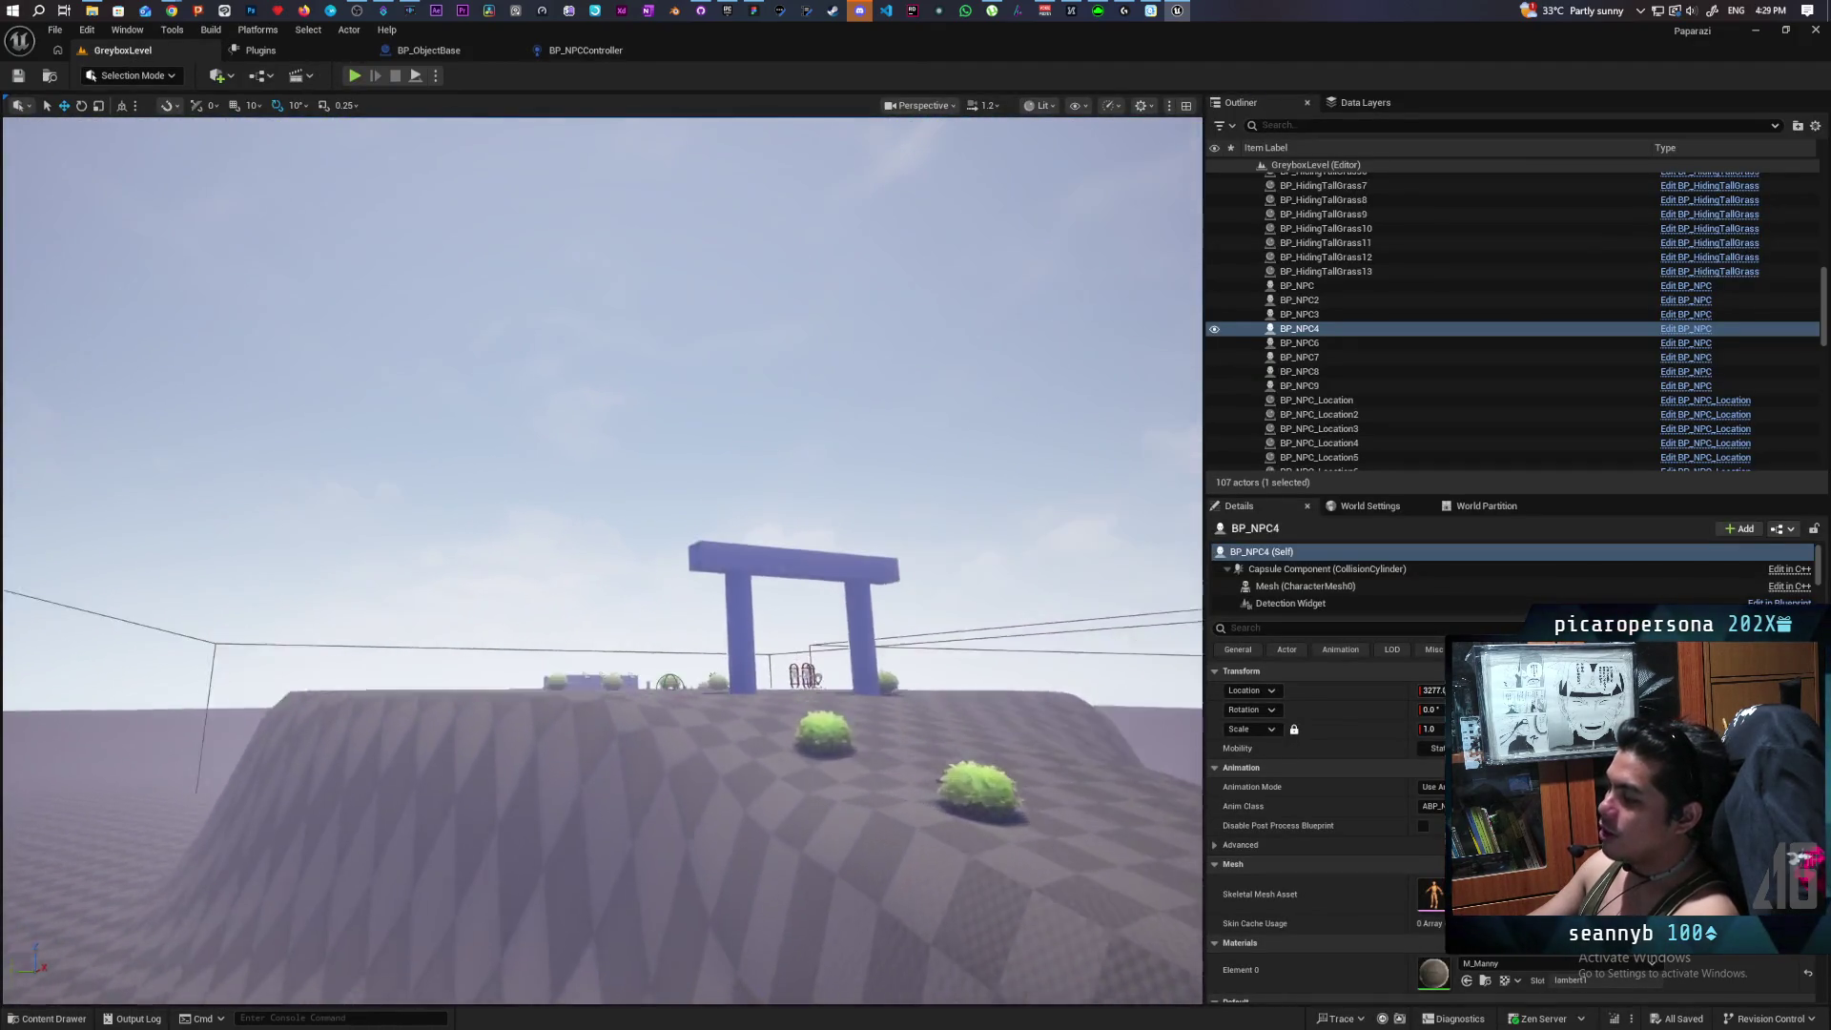
key("w")
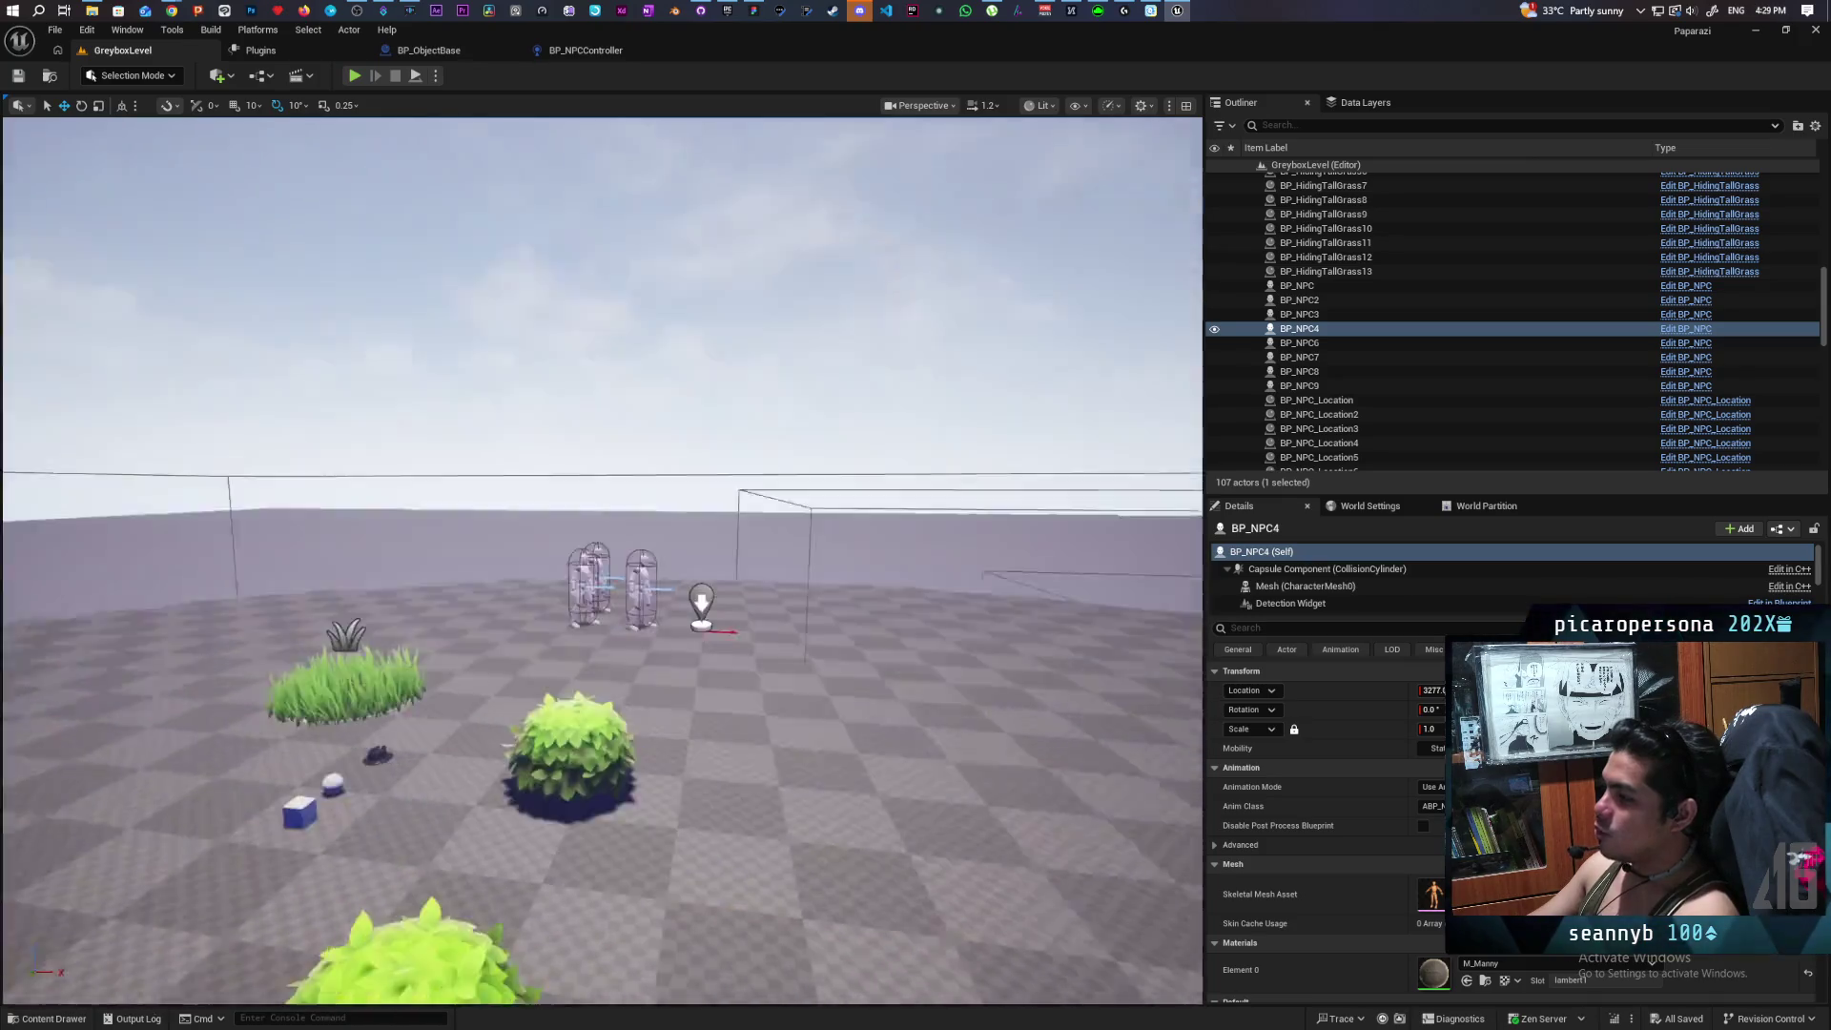
key("s")
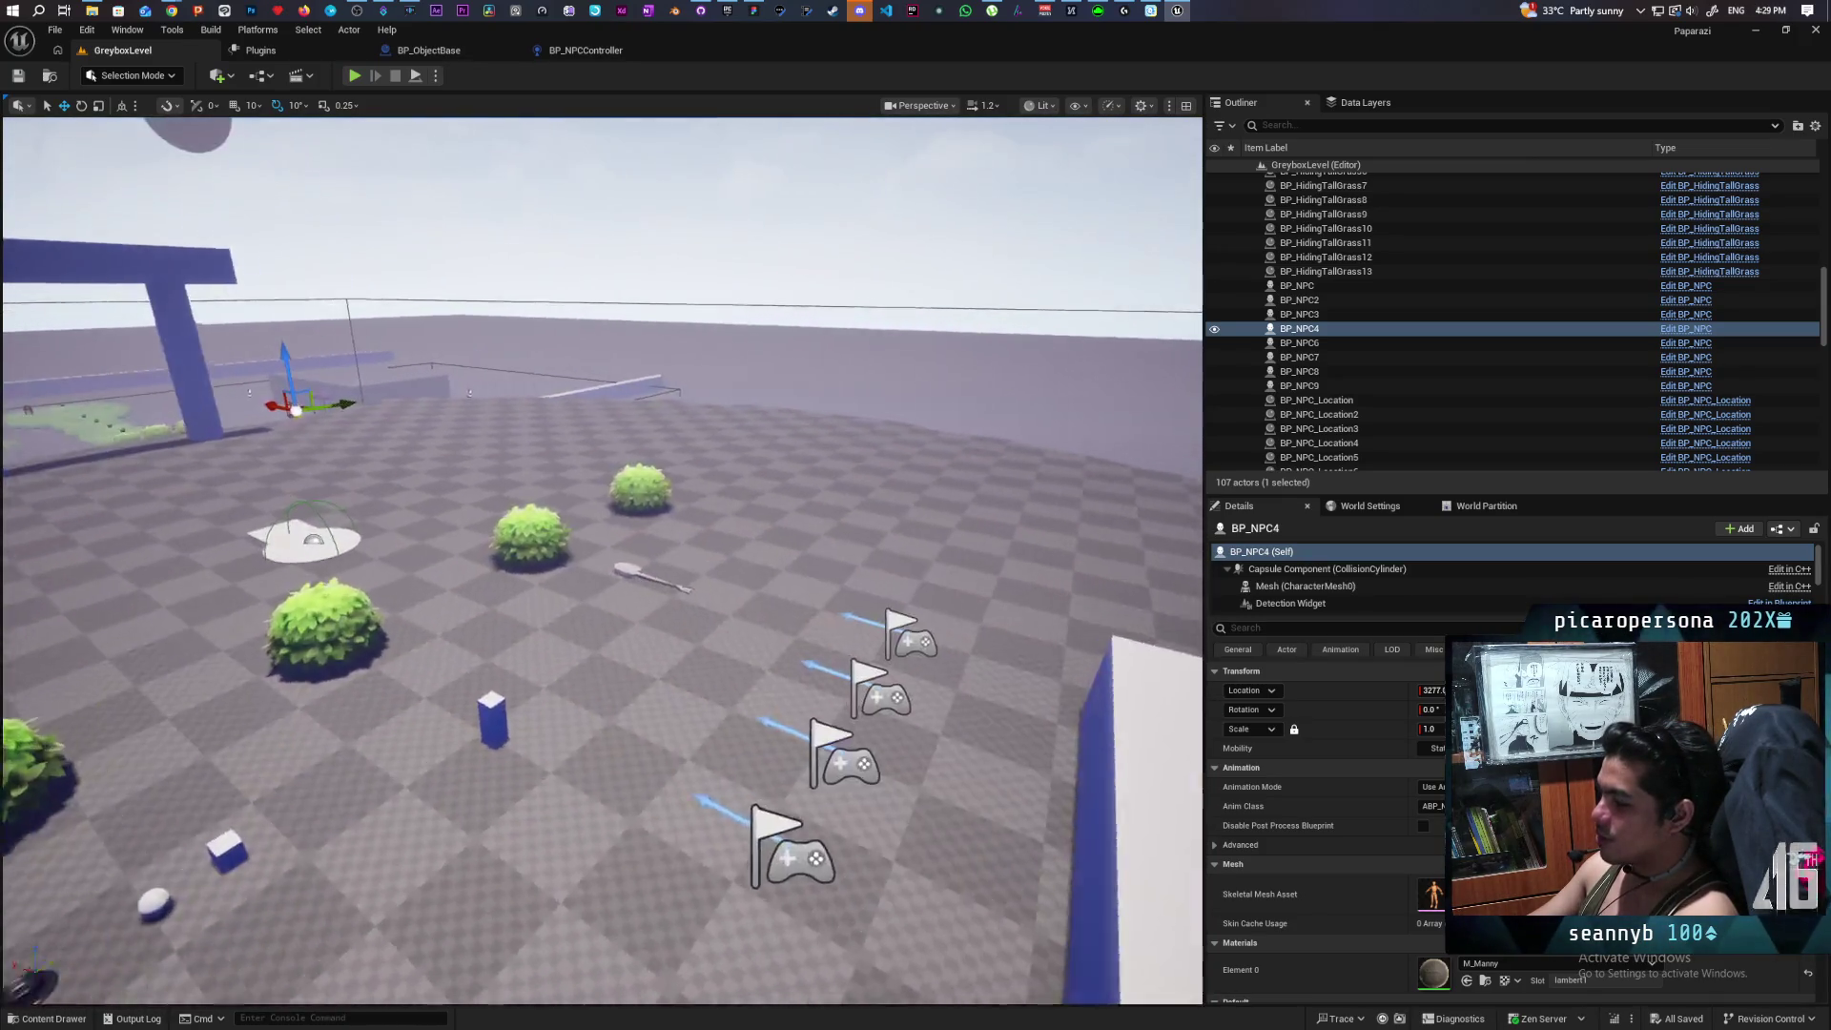
key("w")
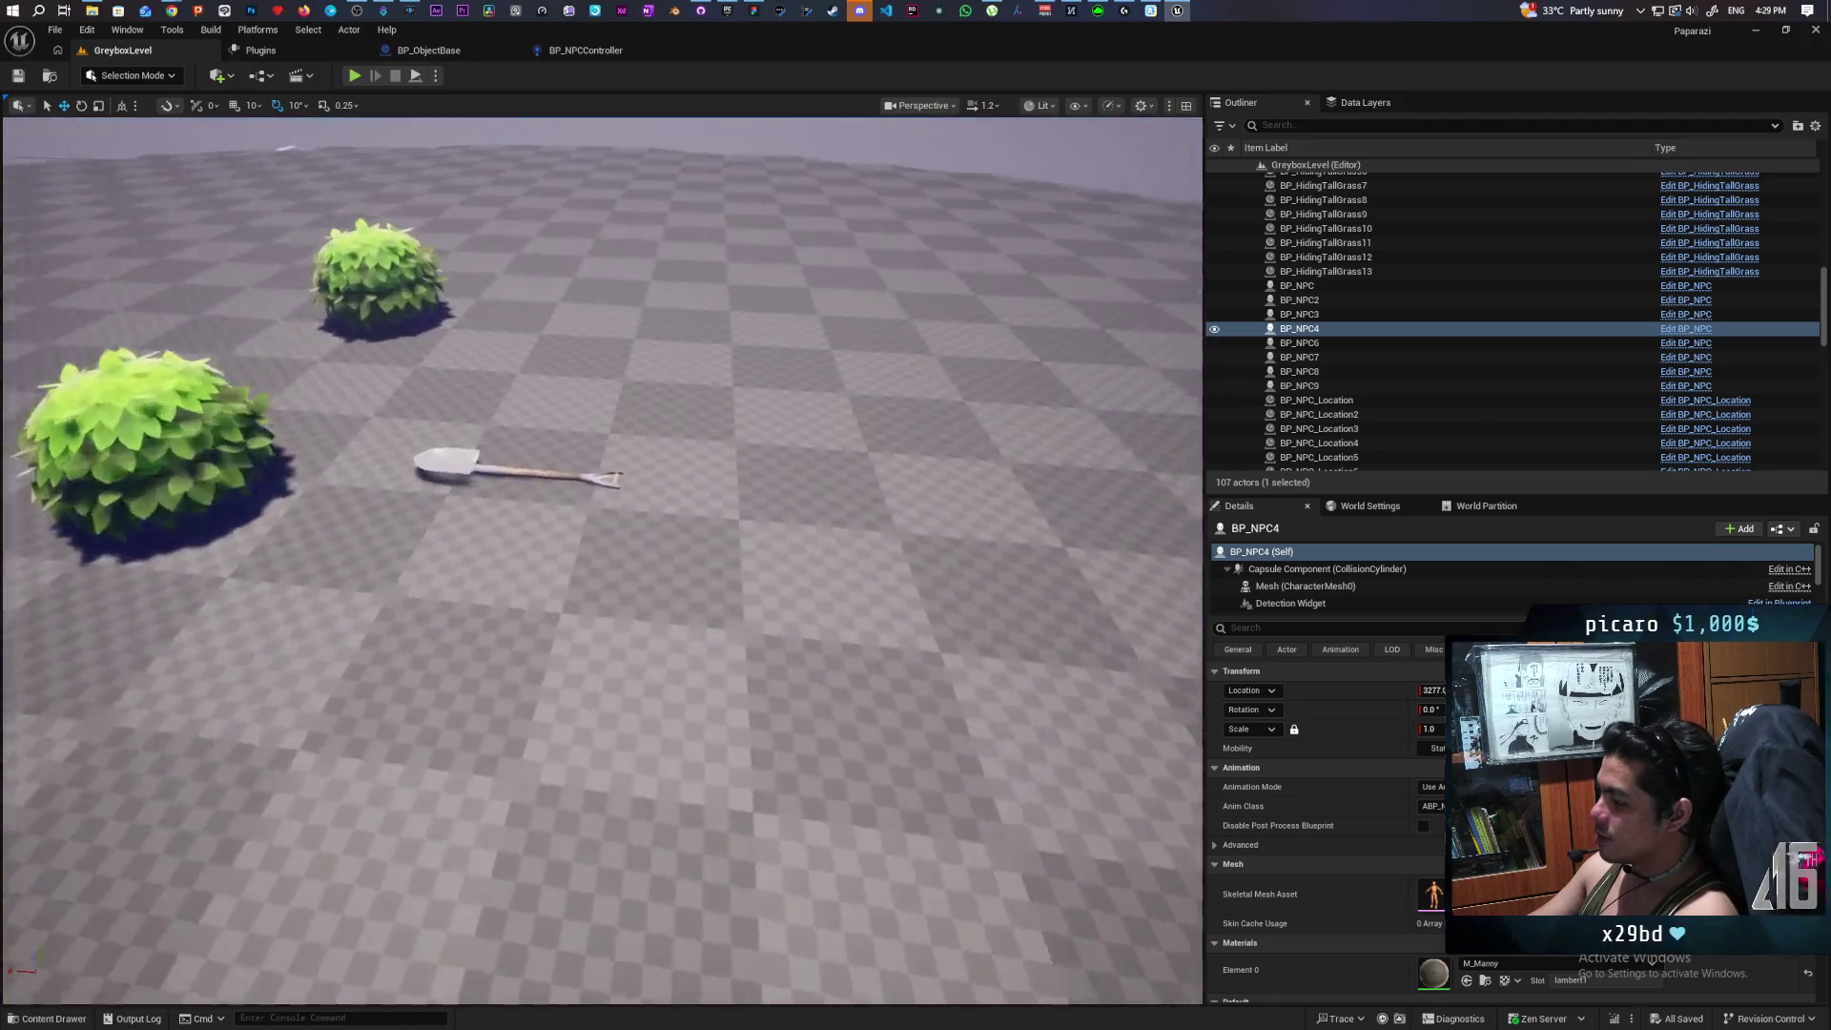
key("w")
key("d")
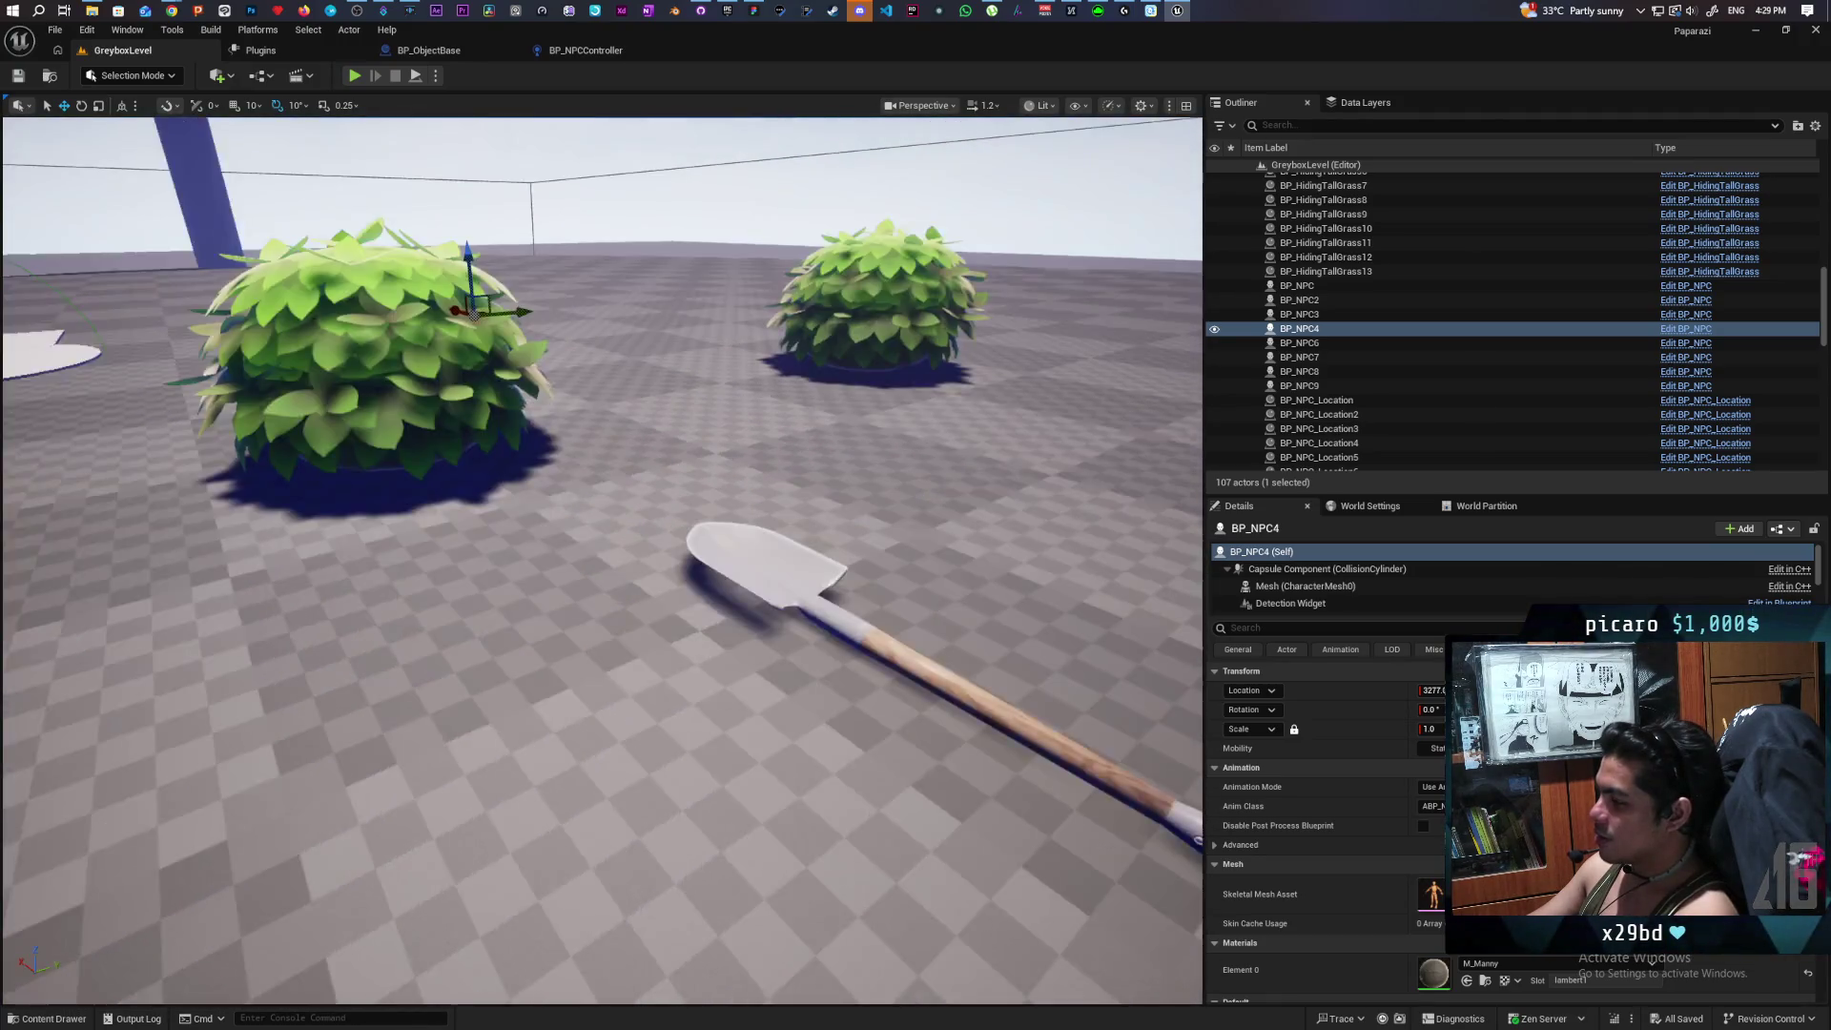
key("s")
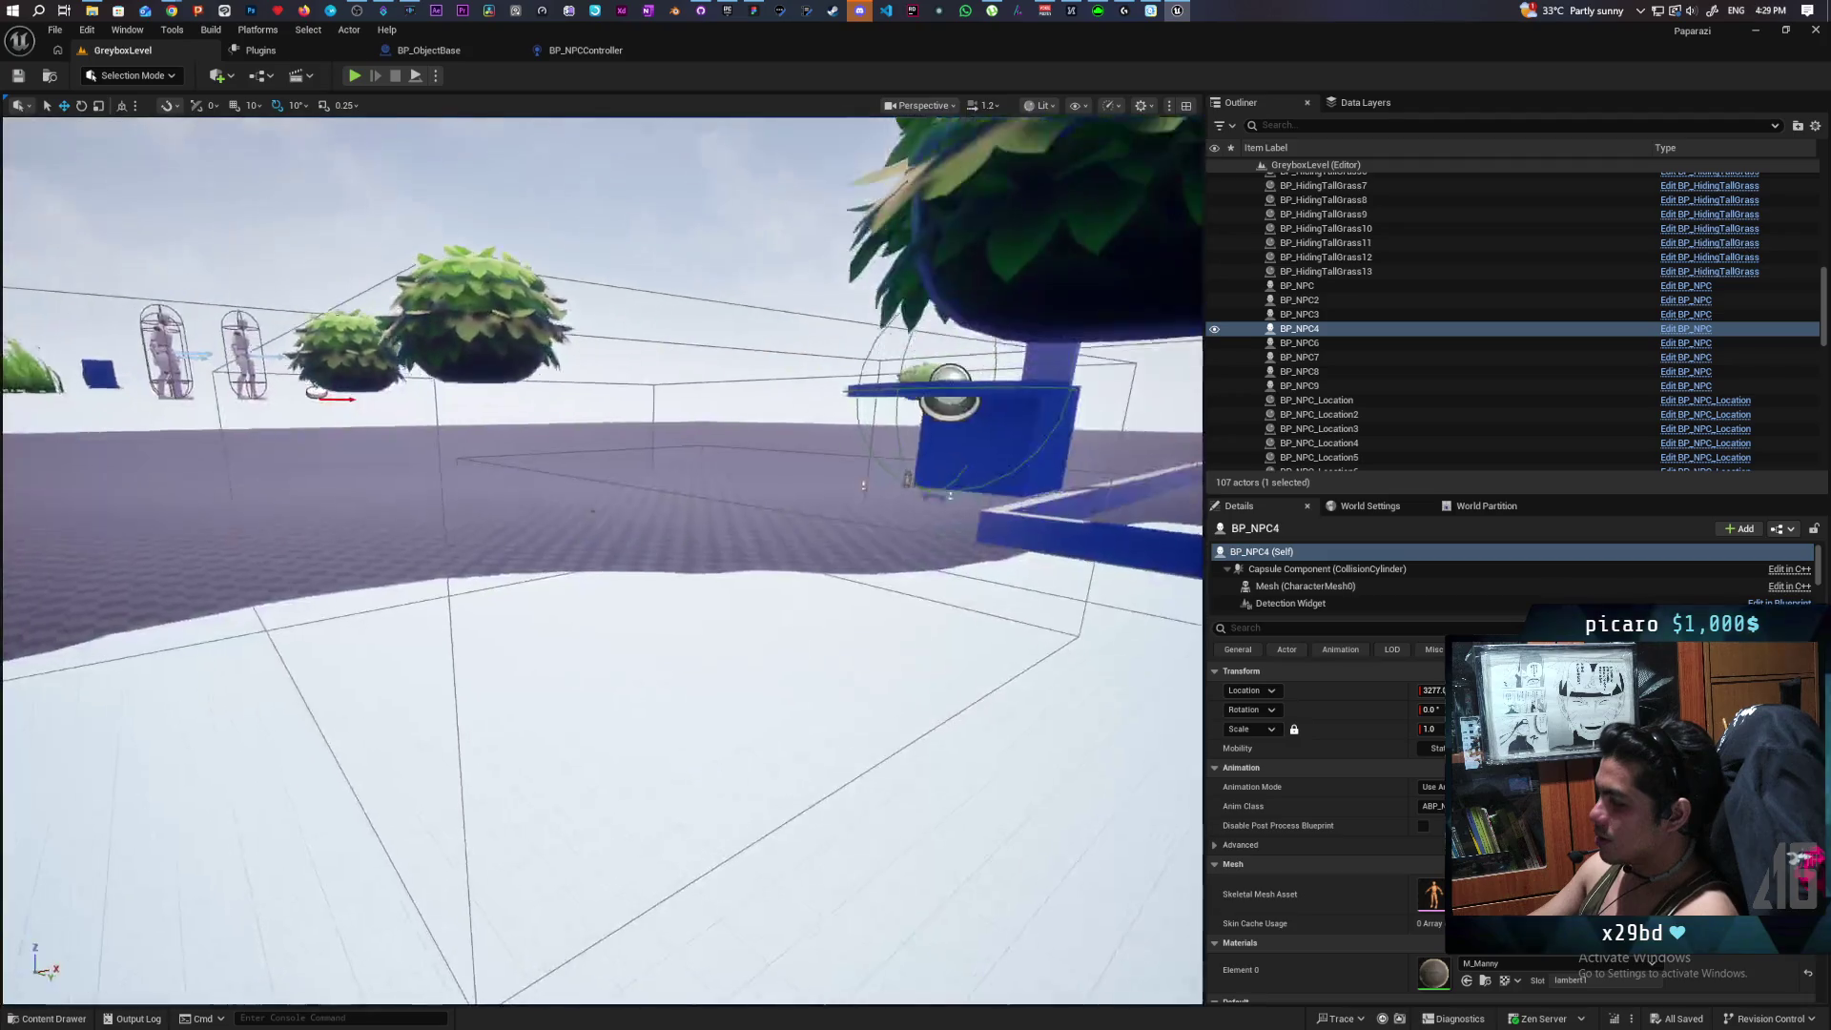
key("w")
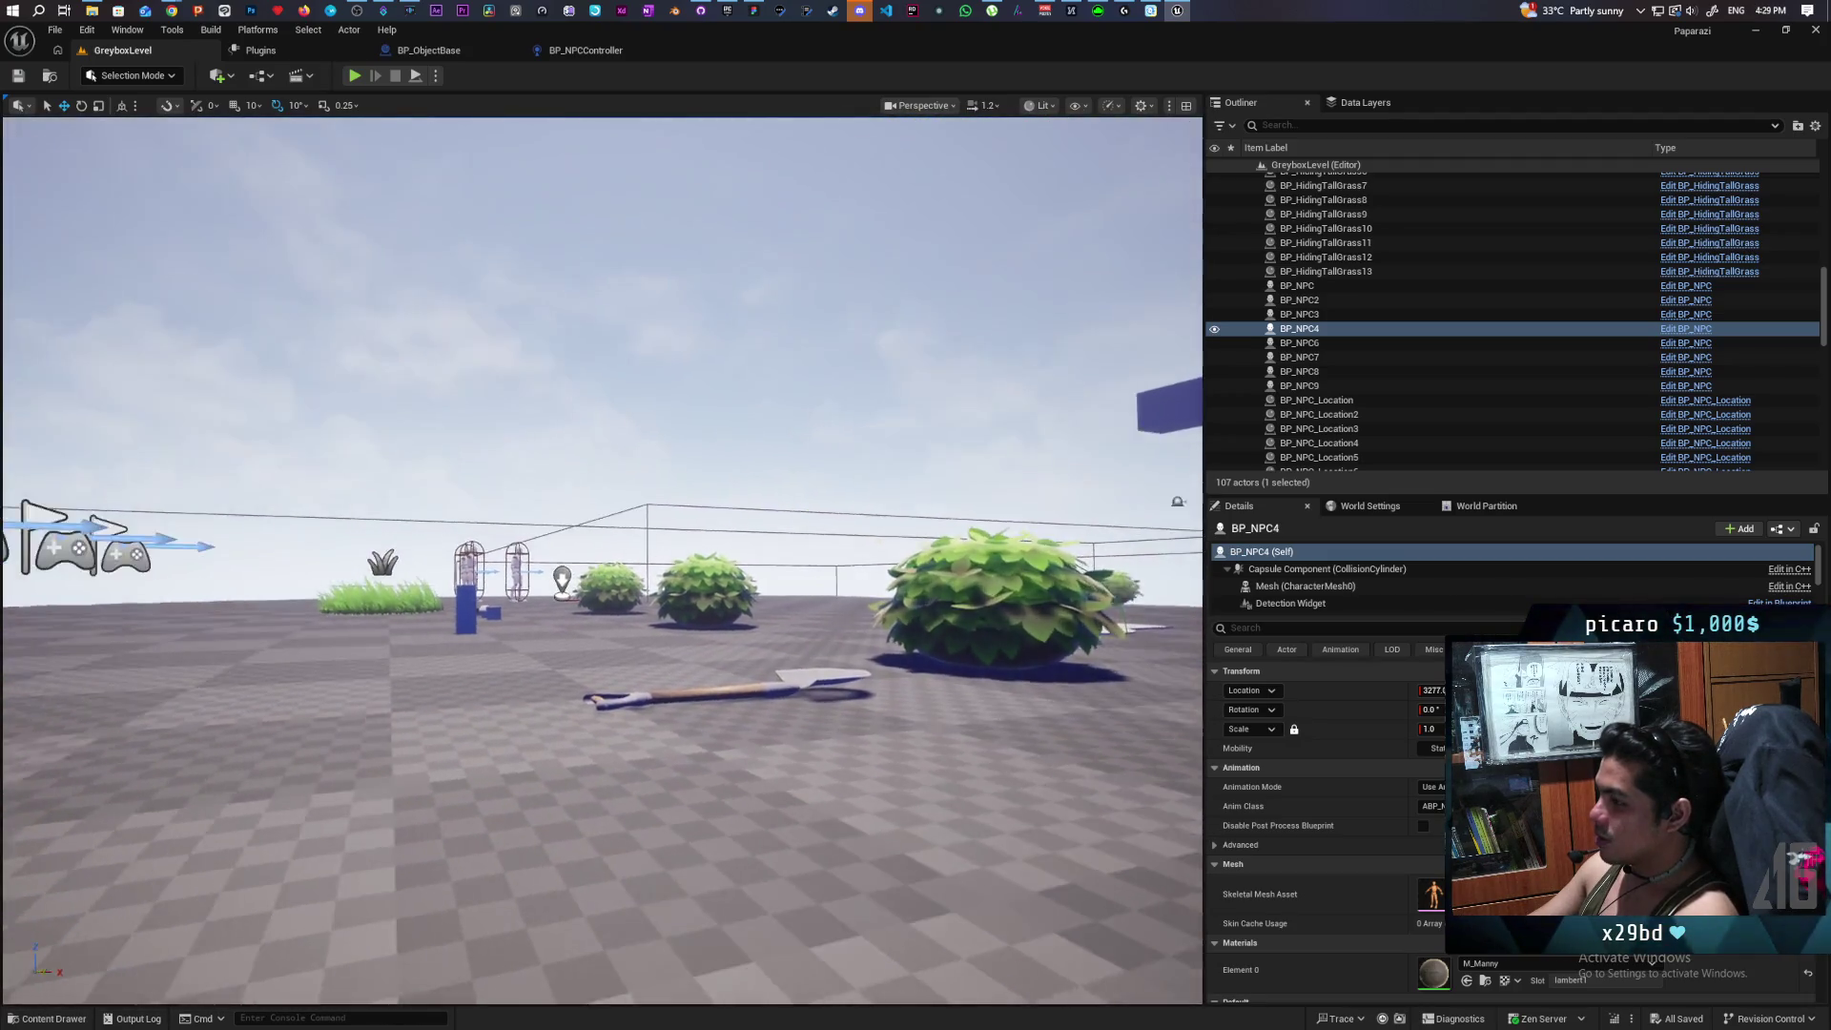
key("s")
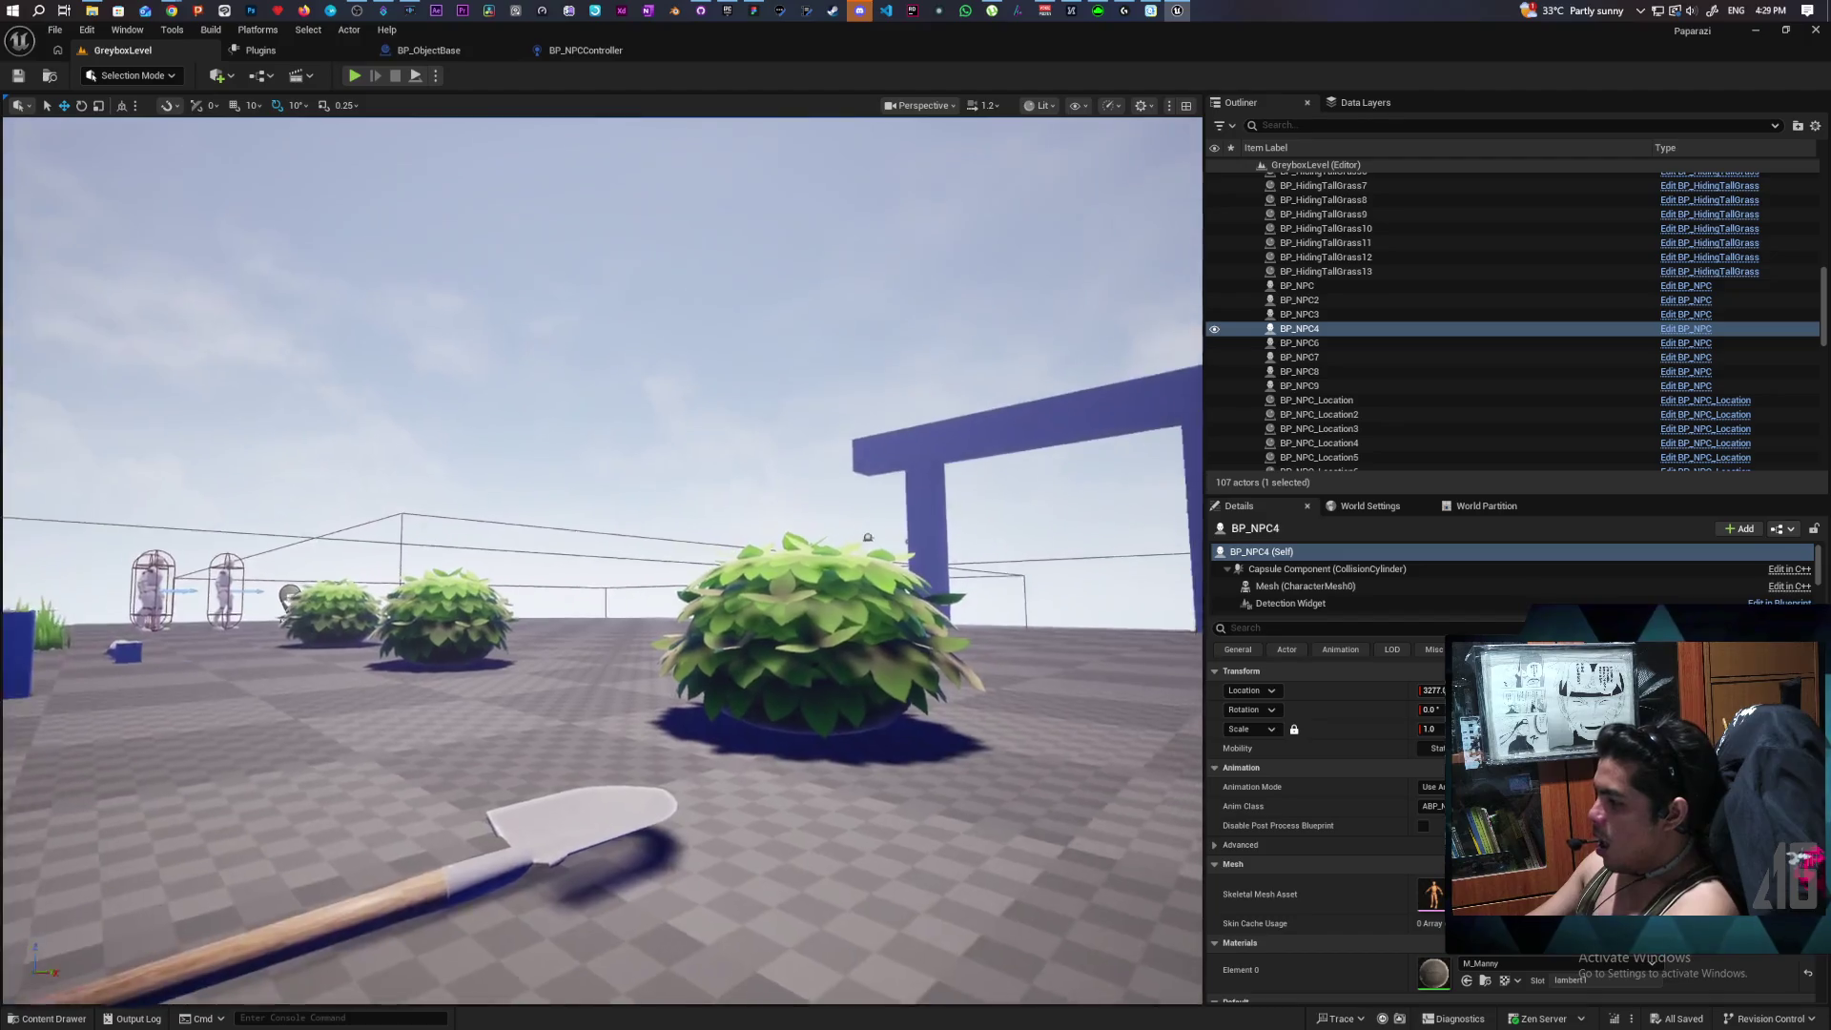
key("w")
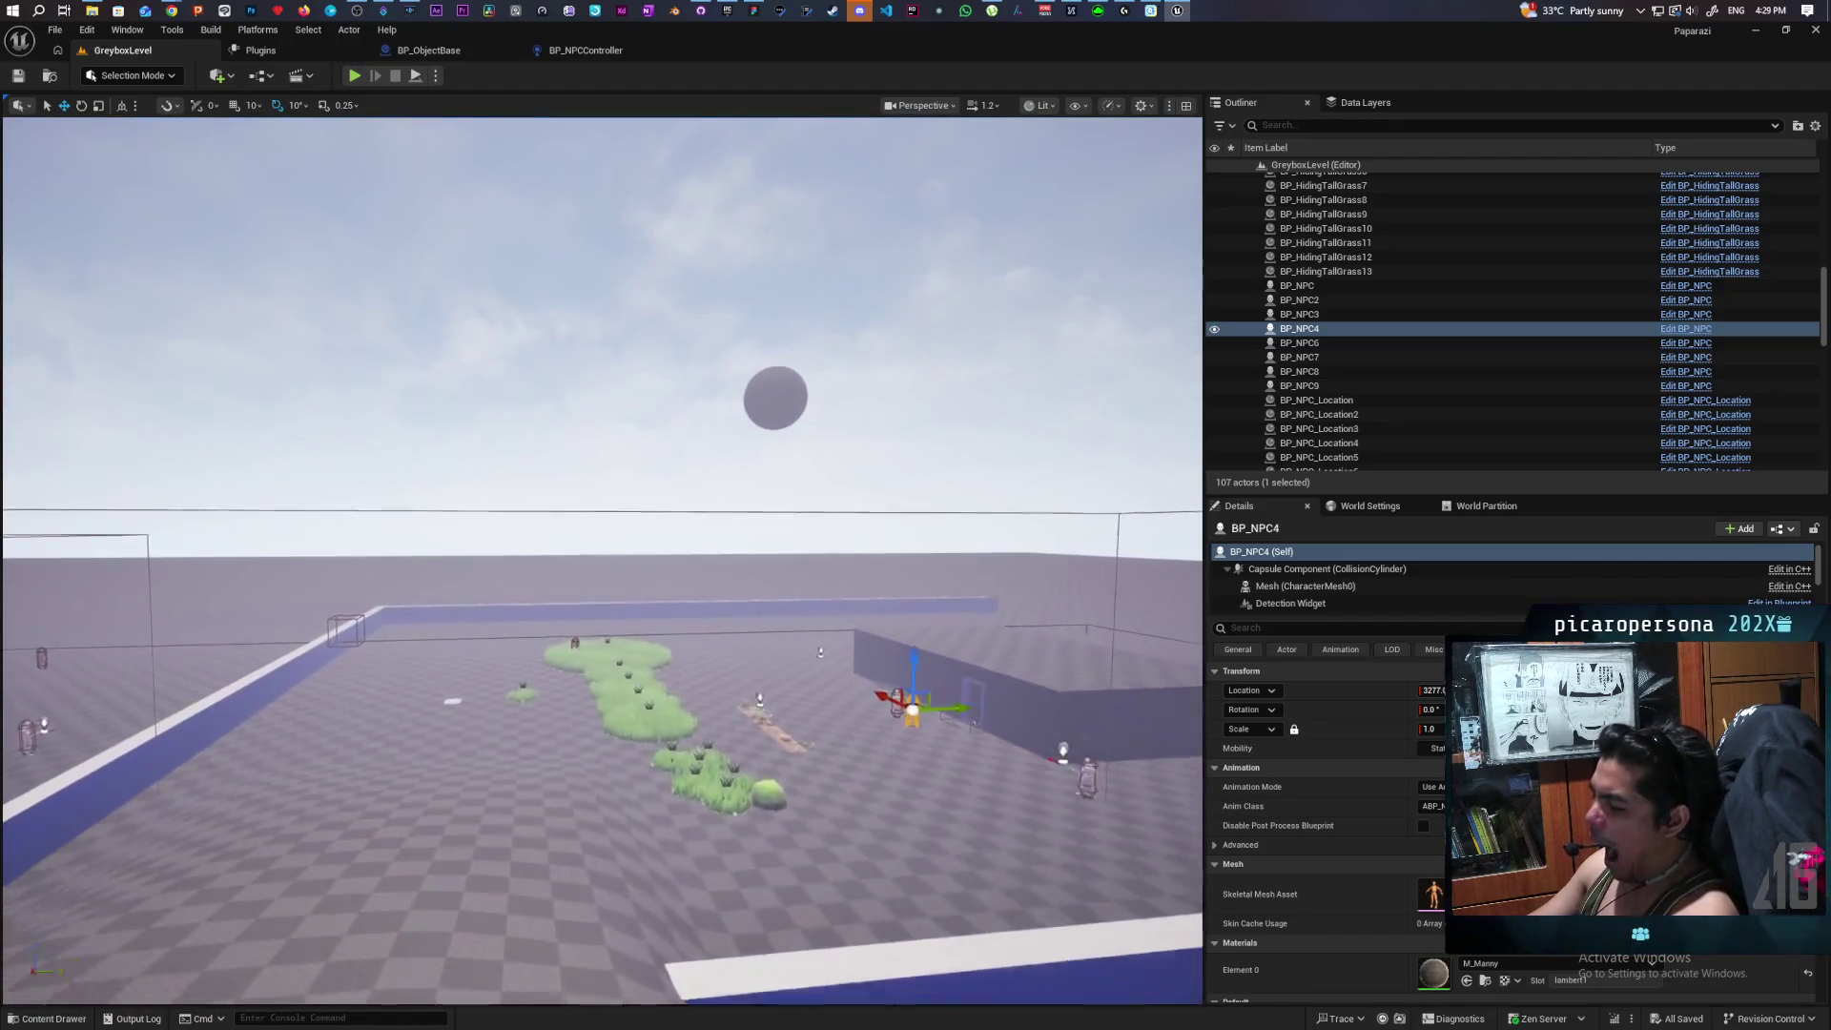
key("w")
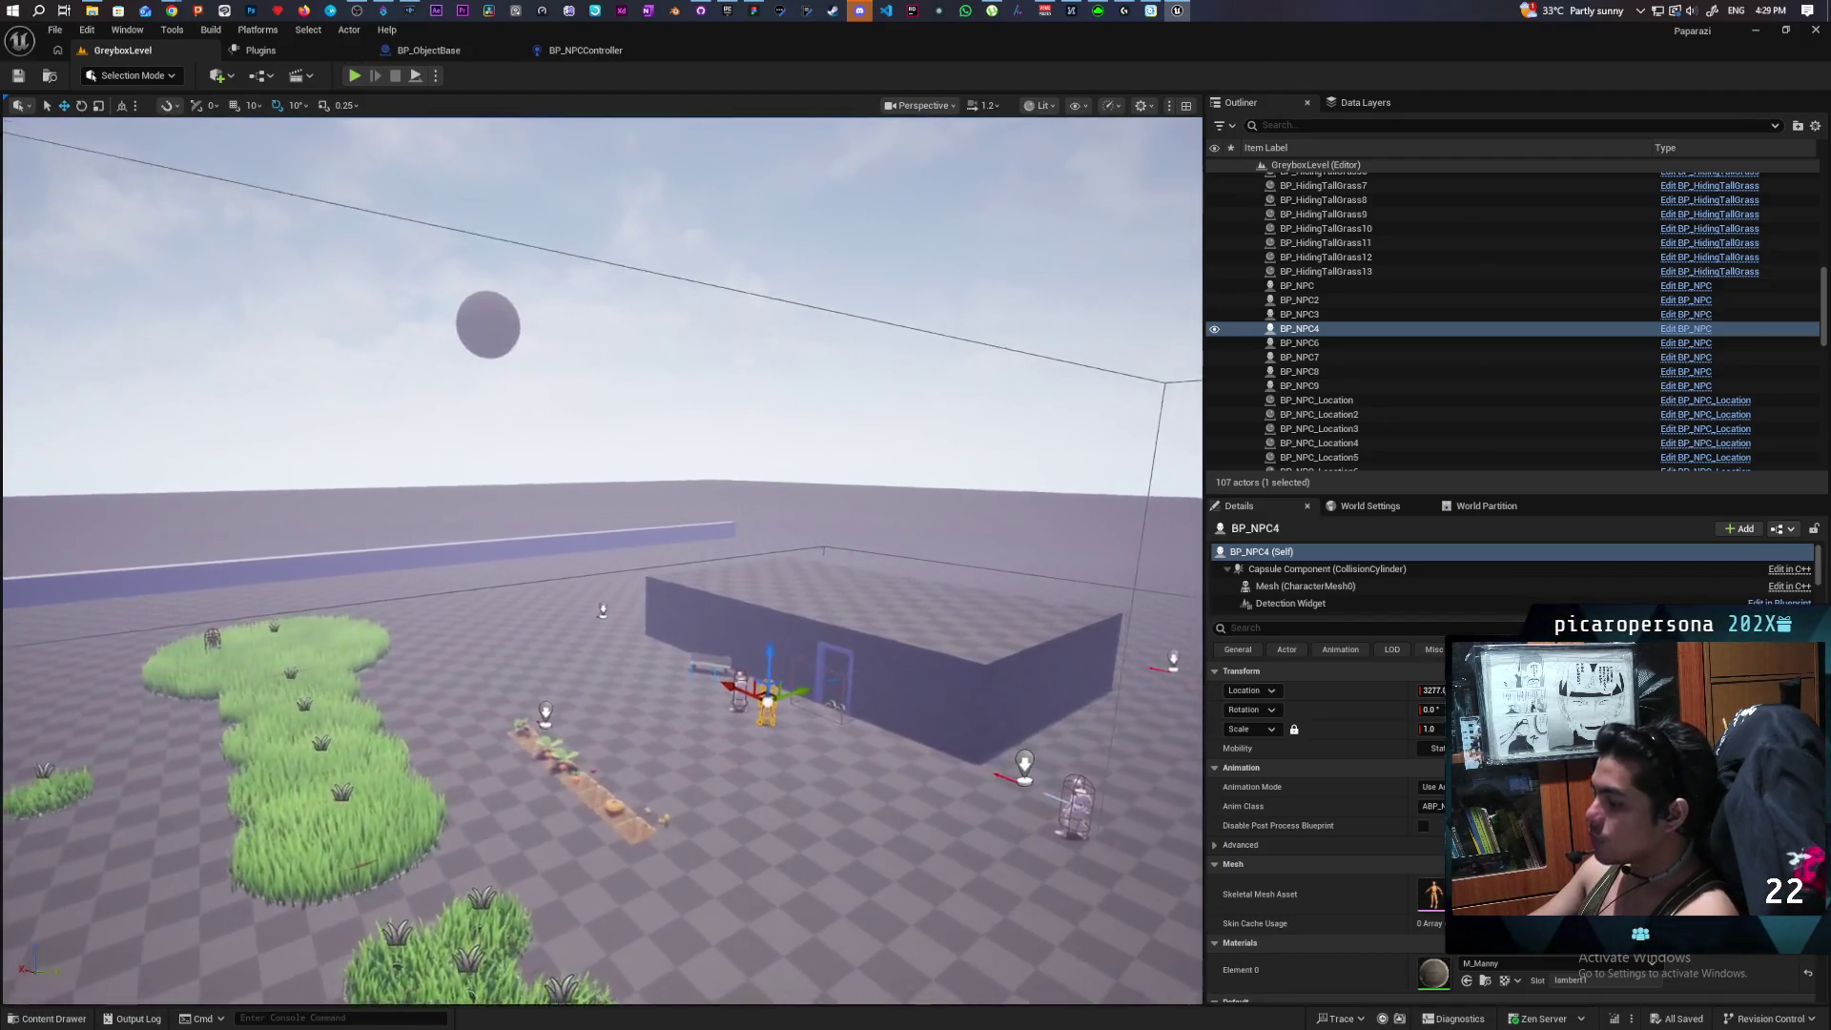
key("w")
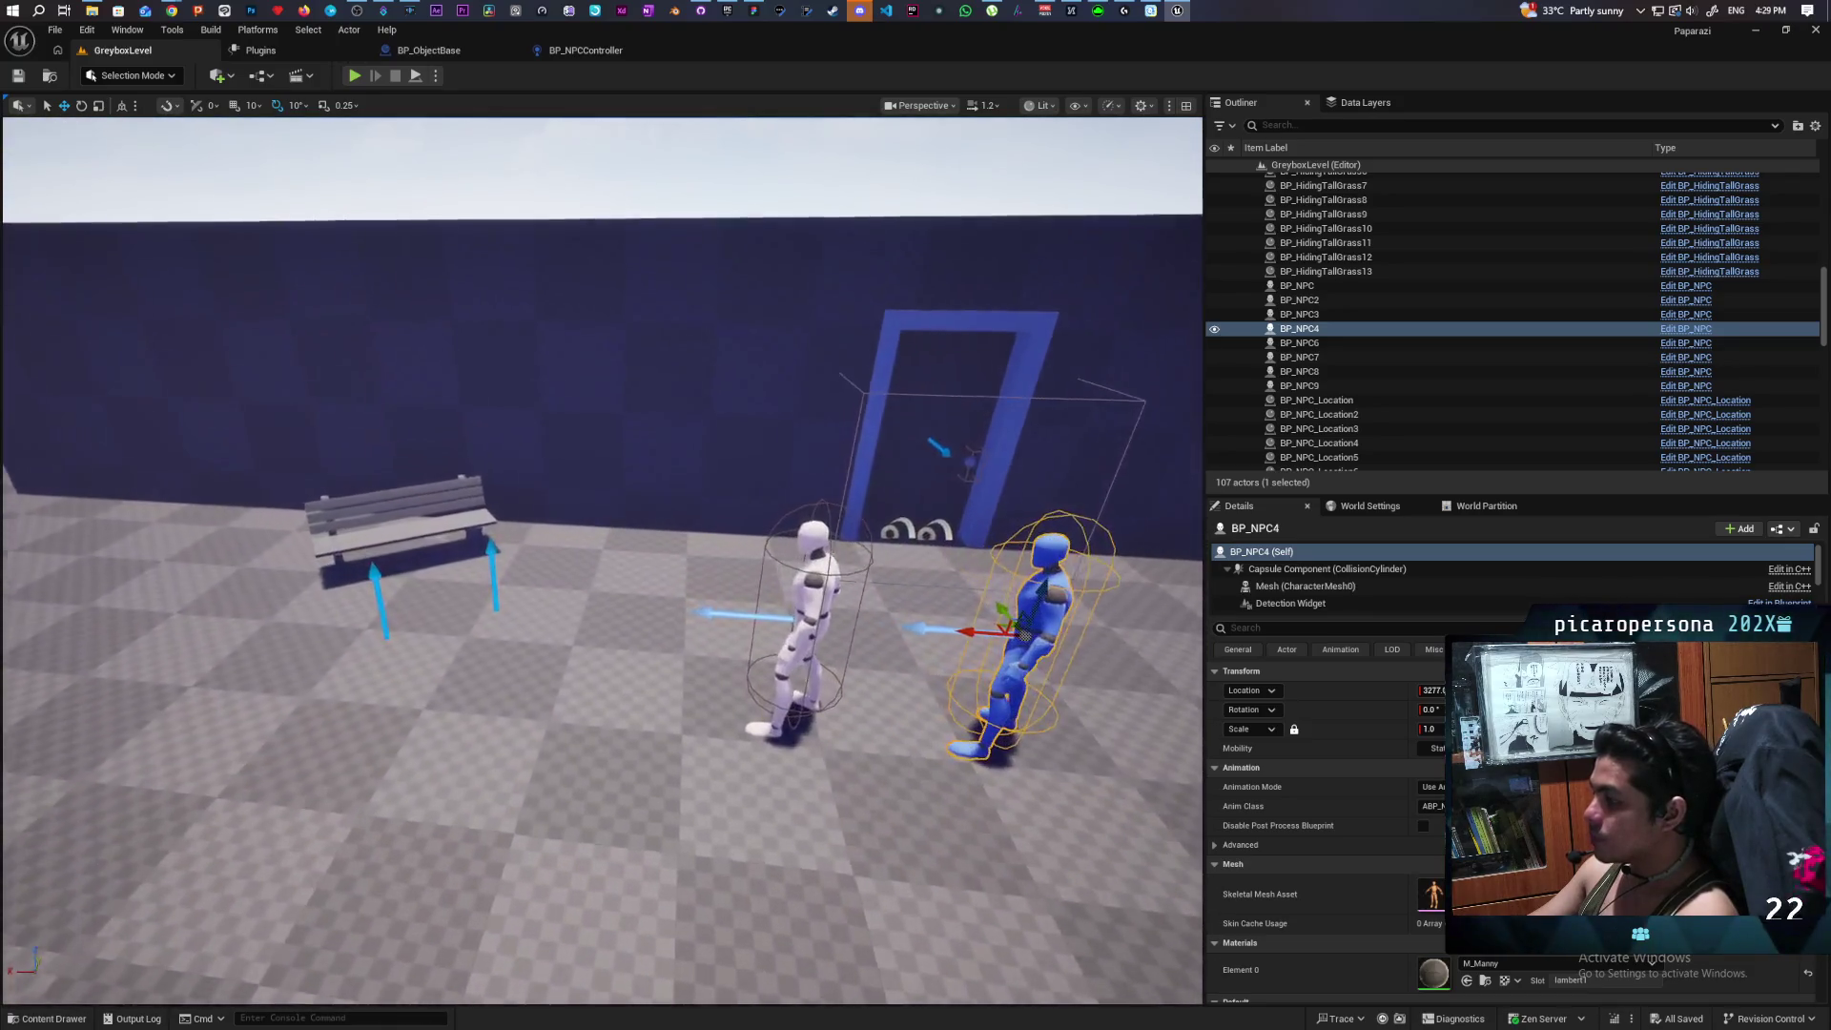
left_click(1776, 11)
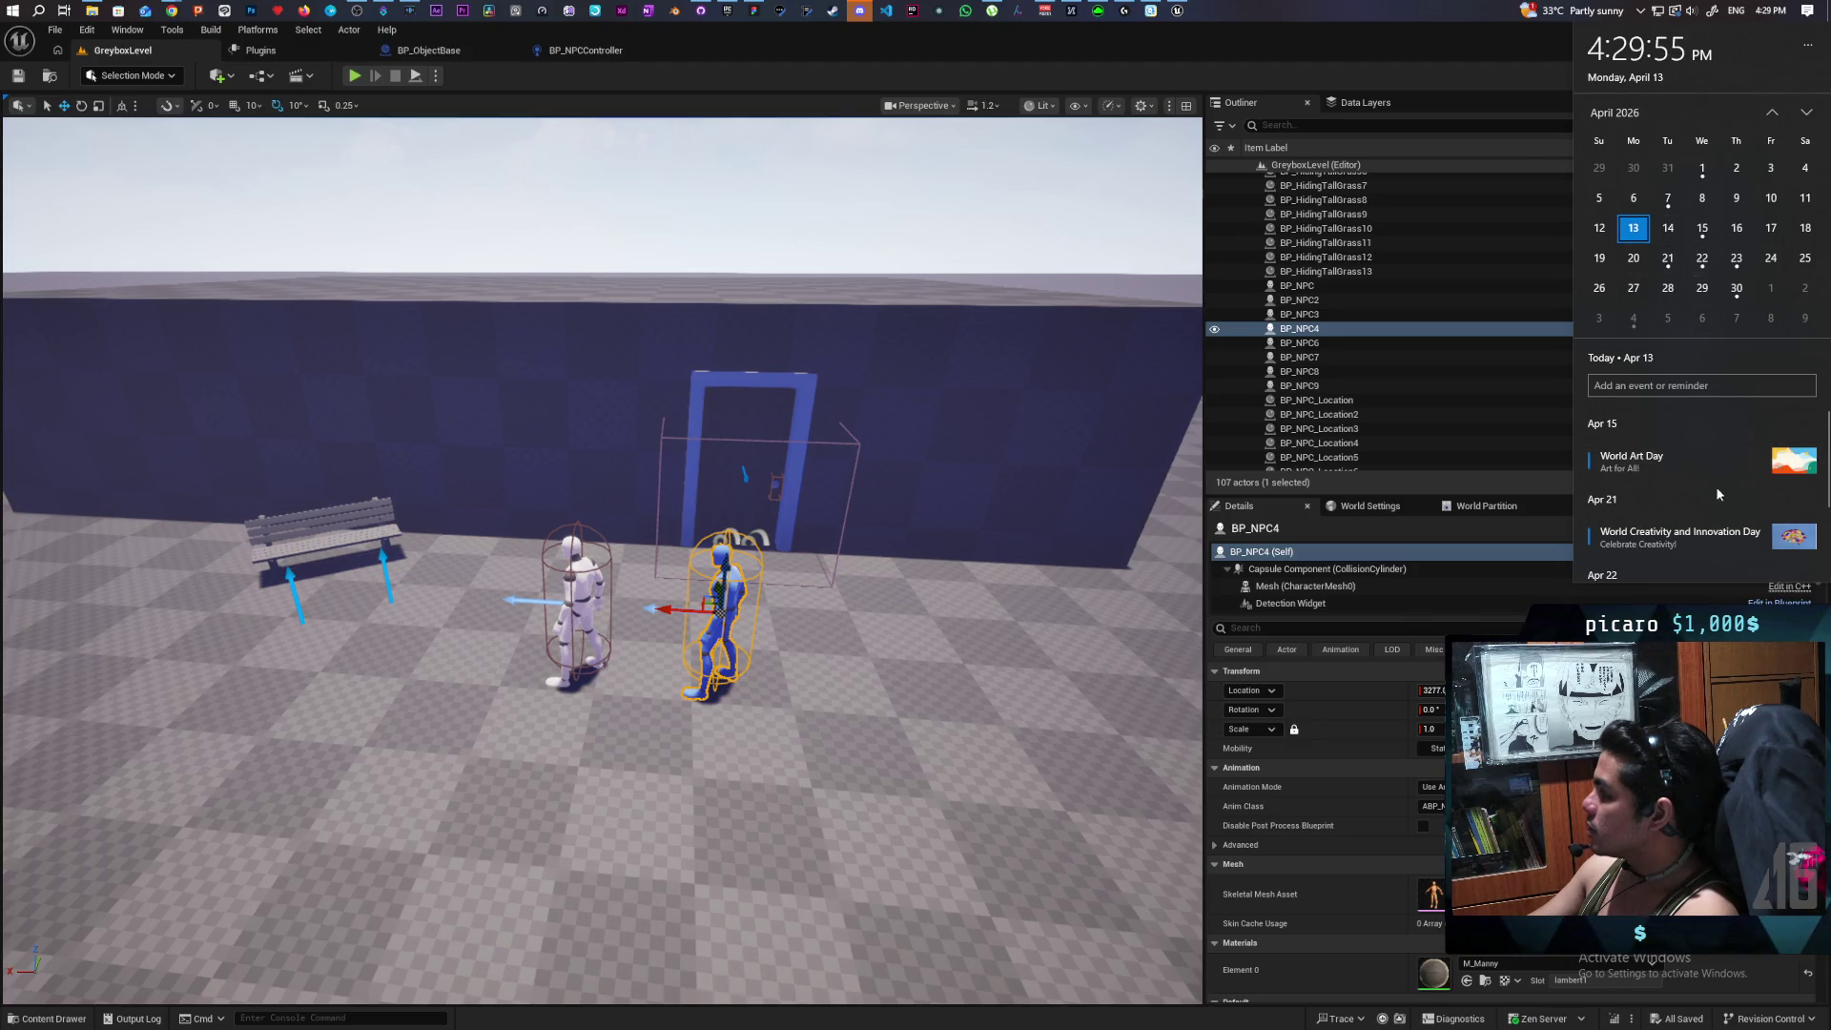
left_click(1480, 38)
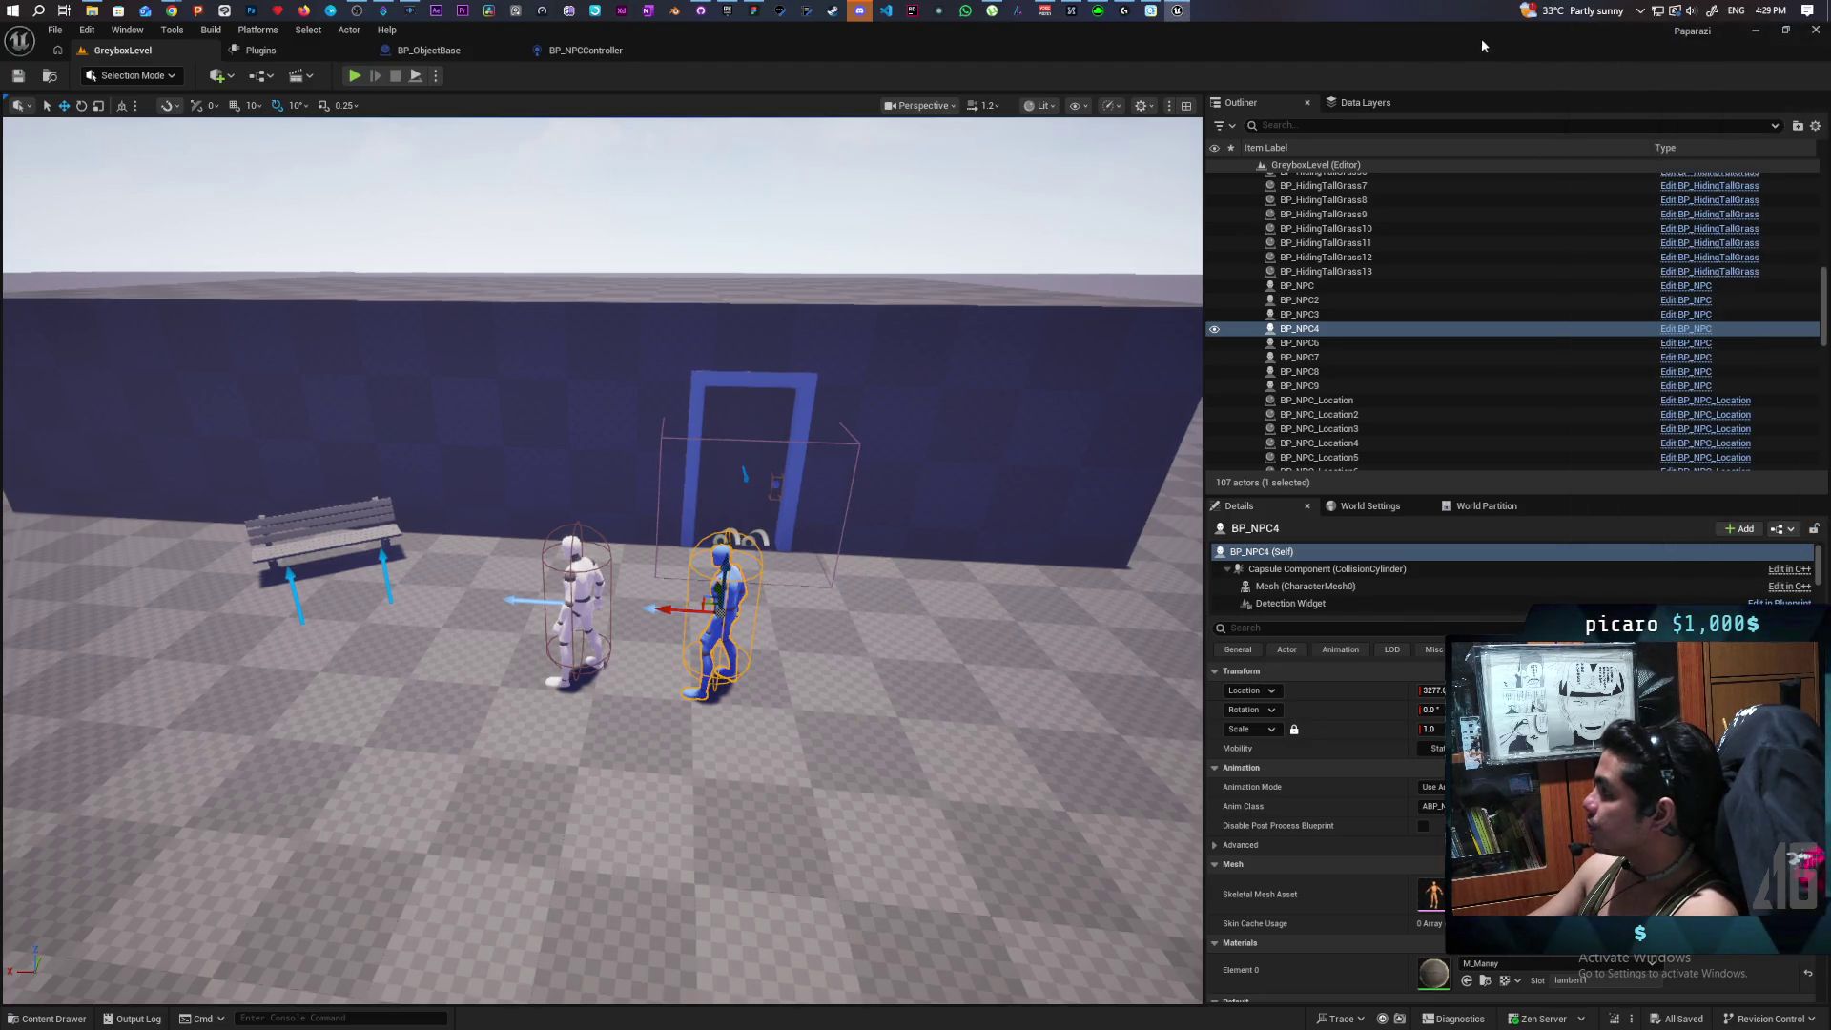
left_click(145, 11)
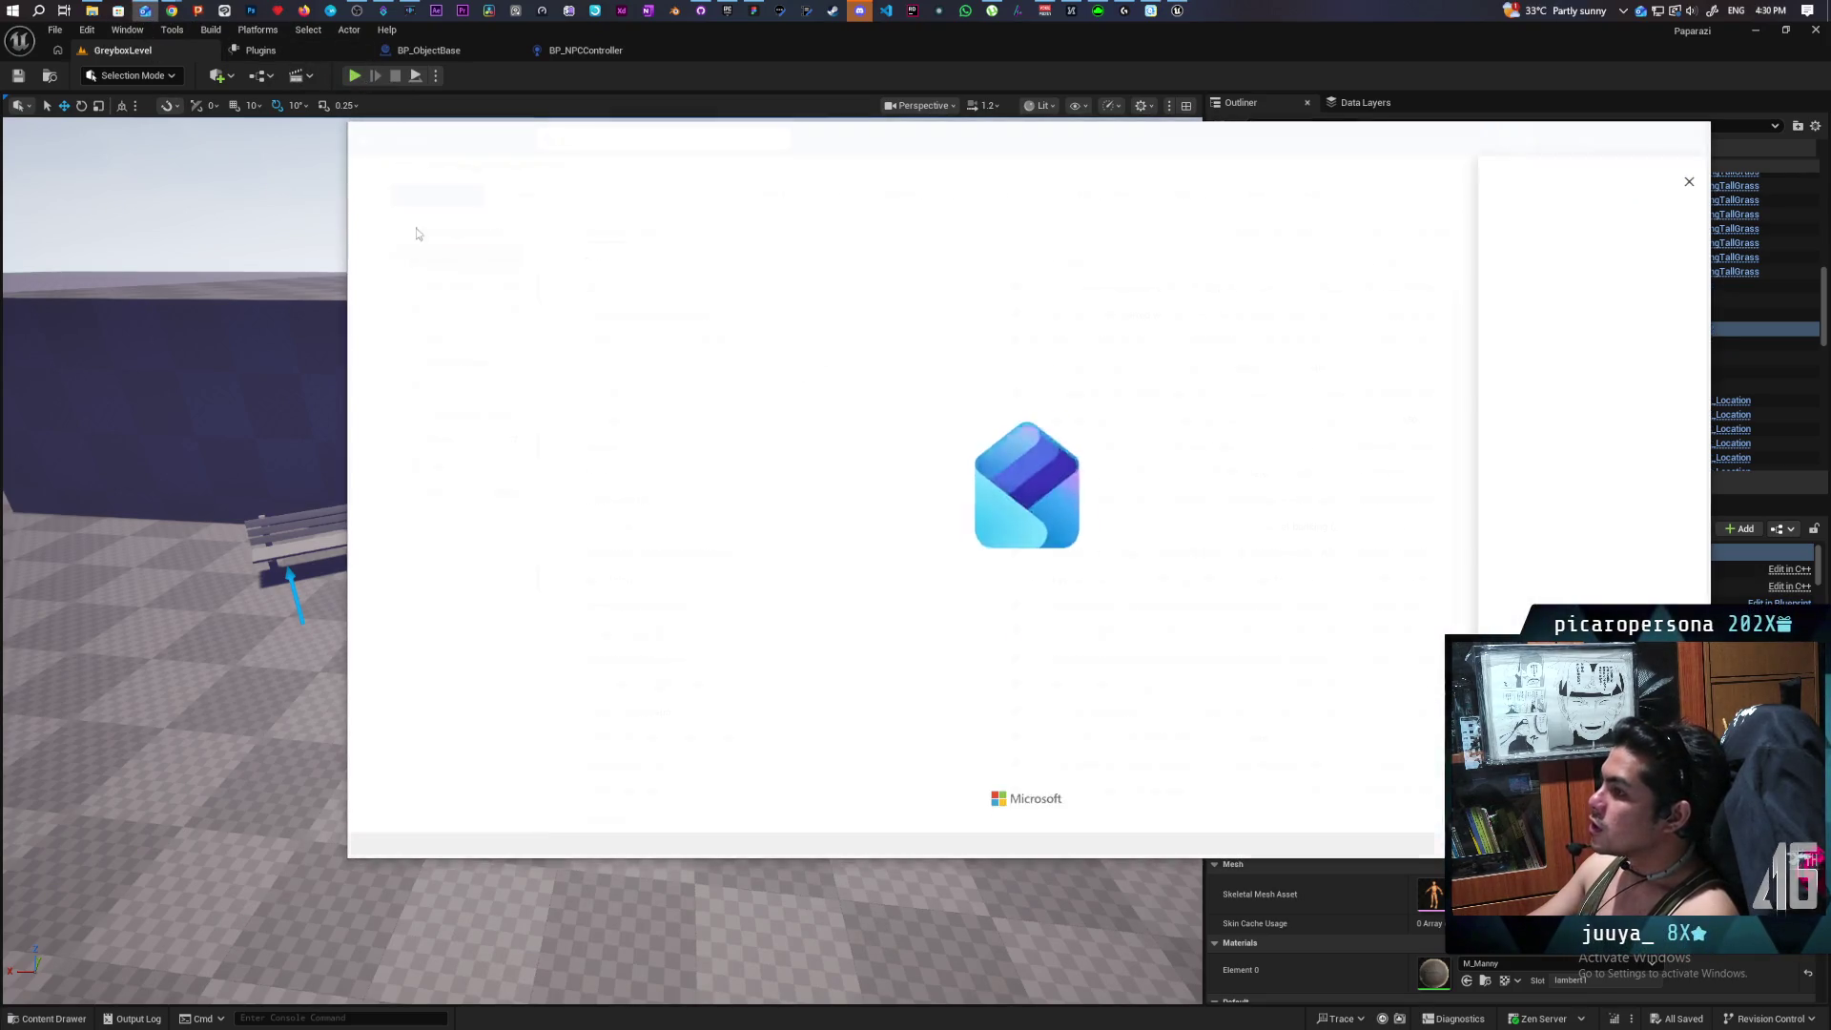
View the April 2026 month calendar in Outlook, then minimize Outlook.
left_click(364, 206)
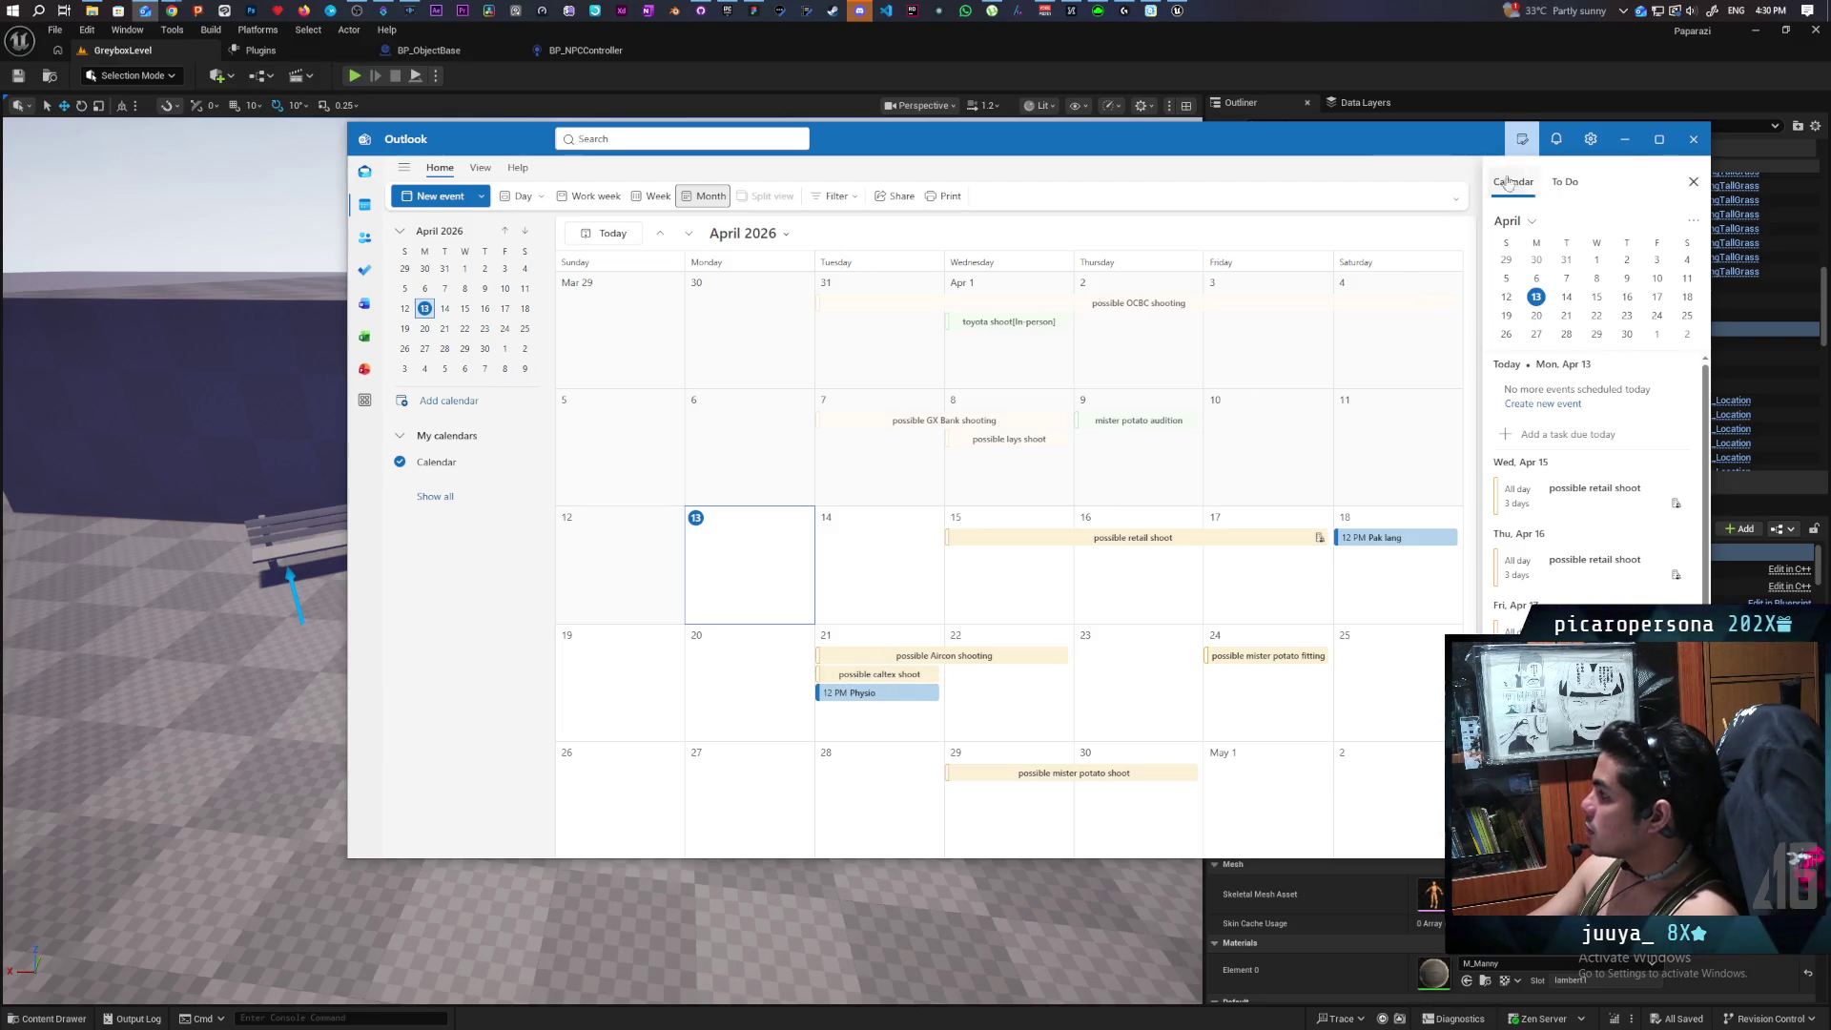
left_click(1624, 140)
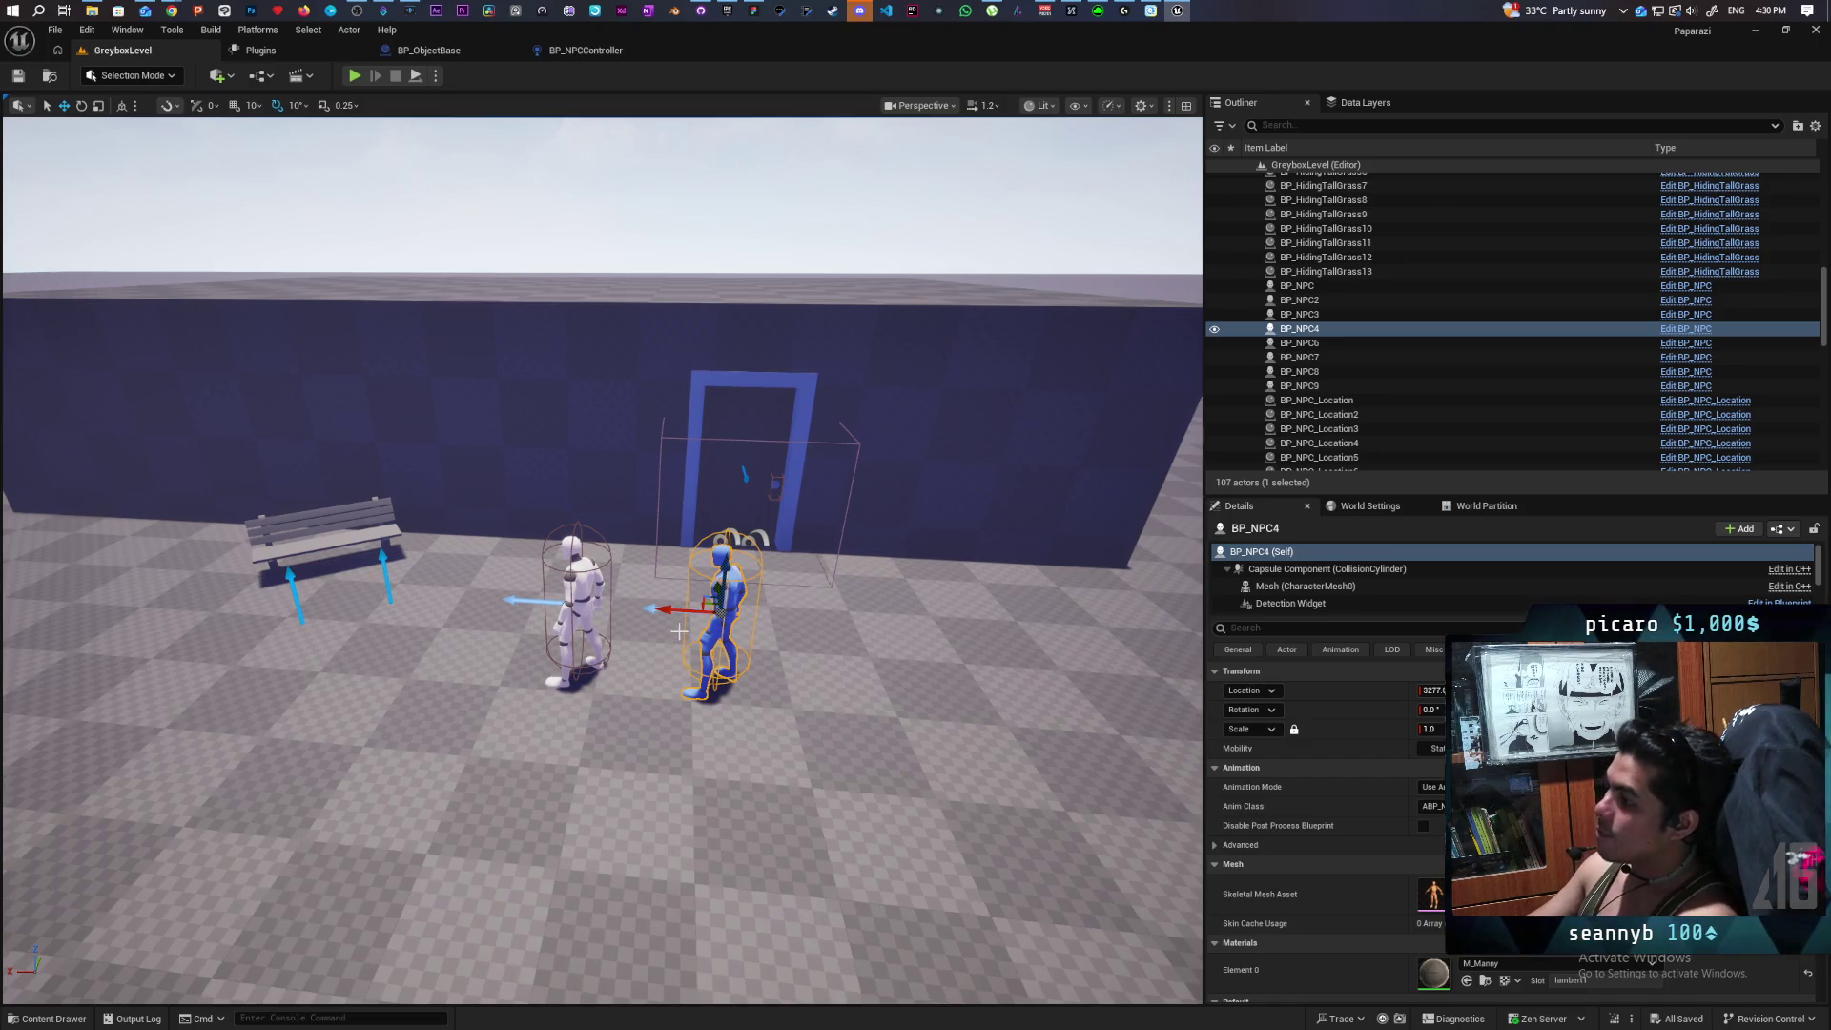
left_click_drag(875, 684, 811, 686)
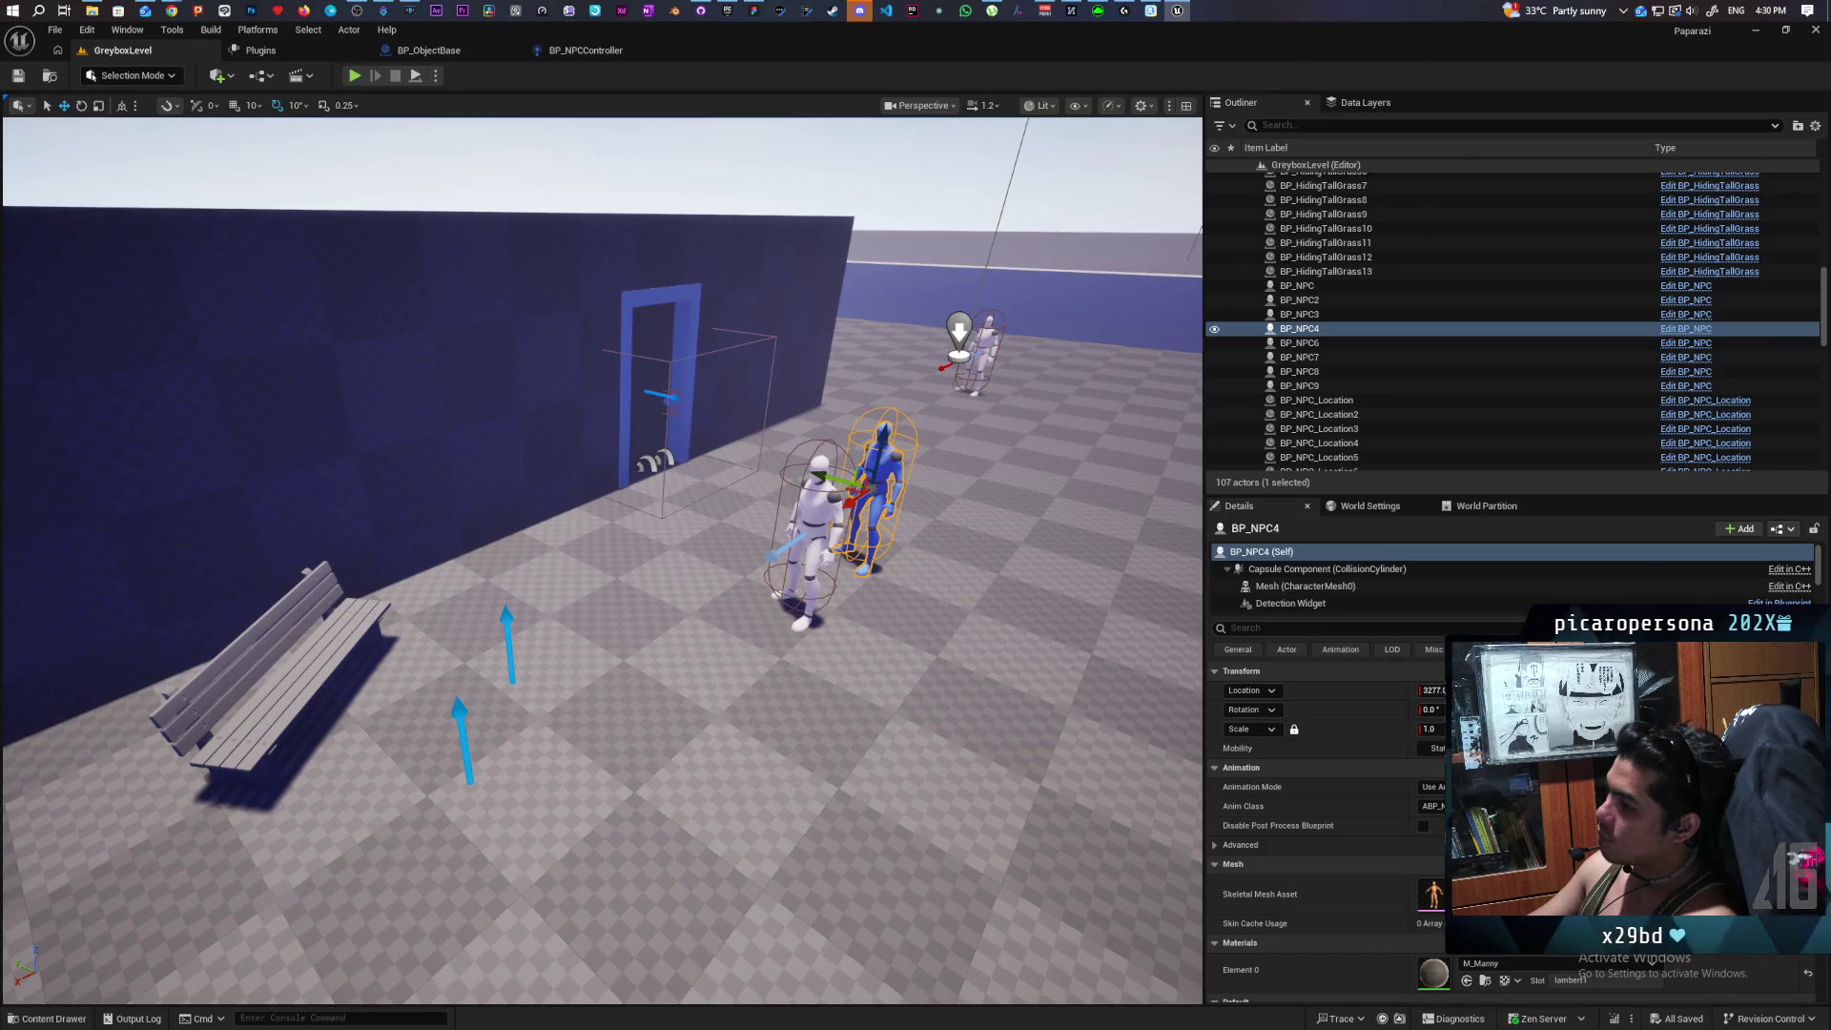
mouse_move(810, 686)
left_mouse_down()
mouse_move(796, 679)
mouse_move(815, 662)
mouse_move(880, 681)
left_mouse_up()
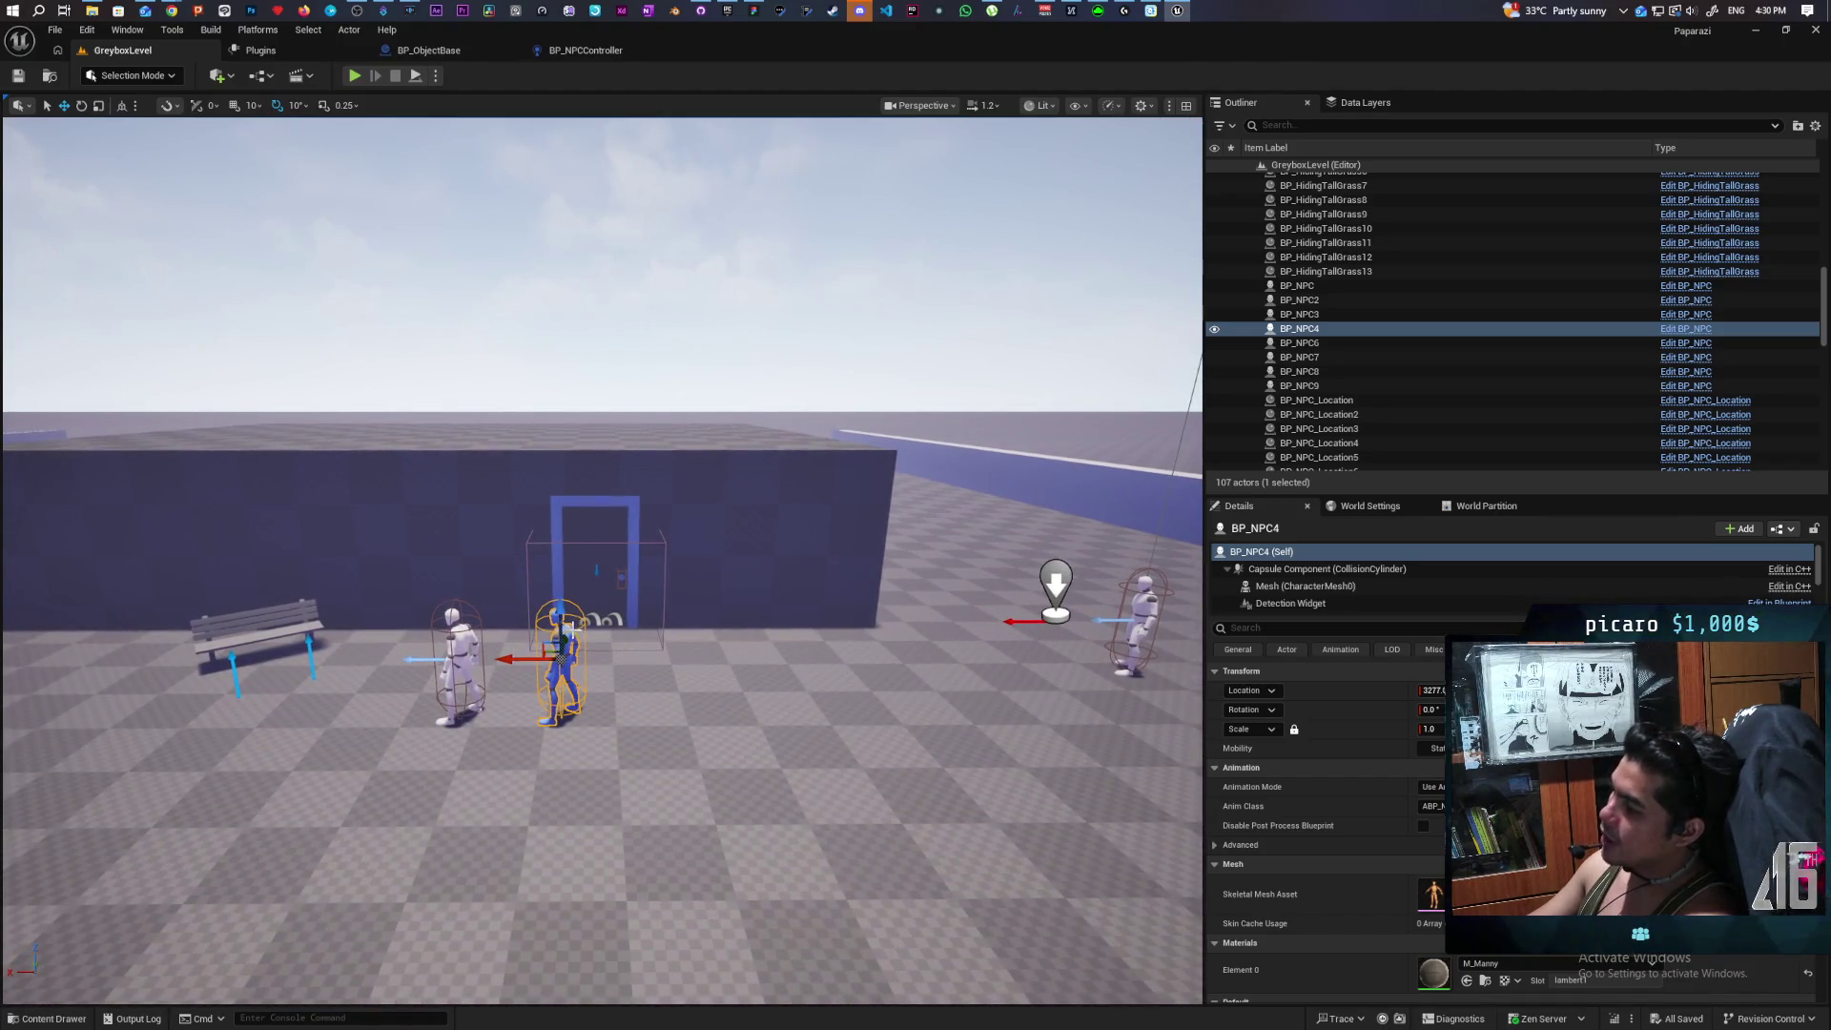
left_click_drag(594, 797, 591, 732)
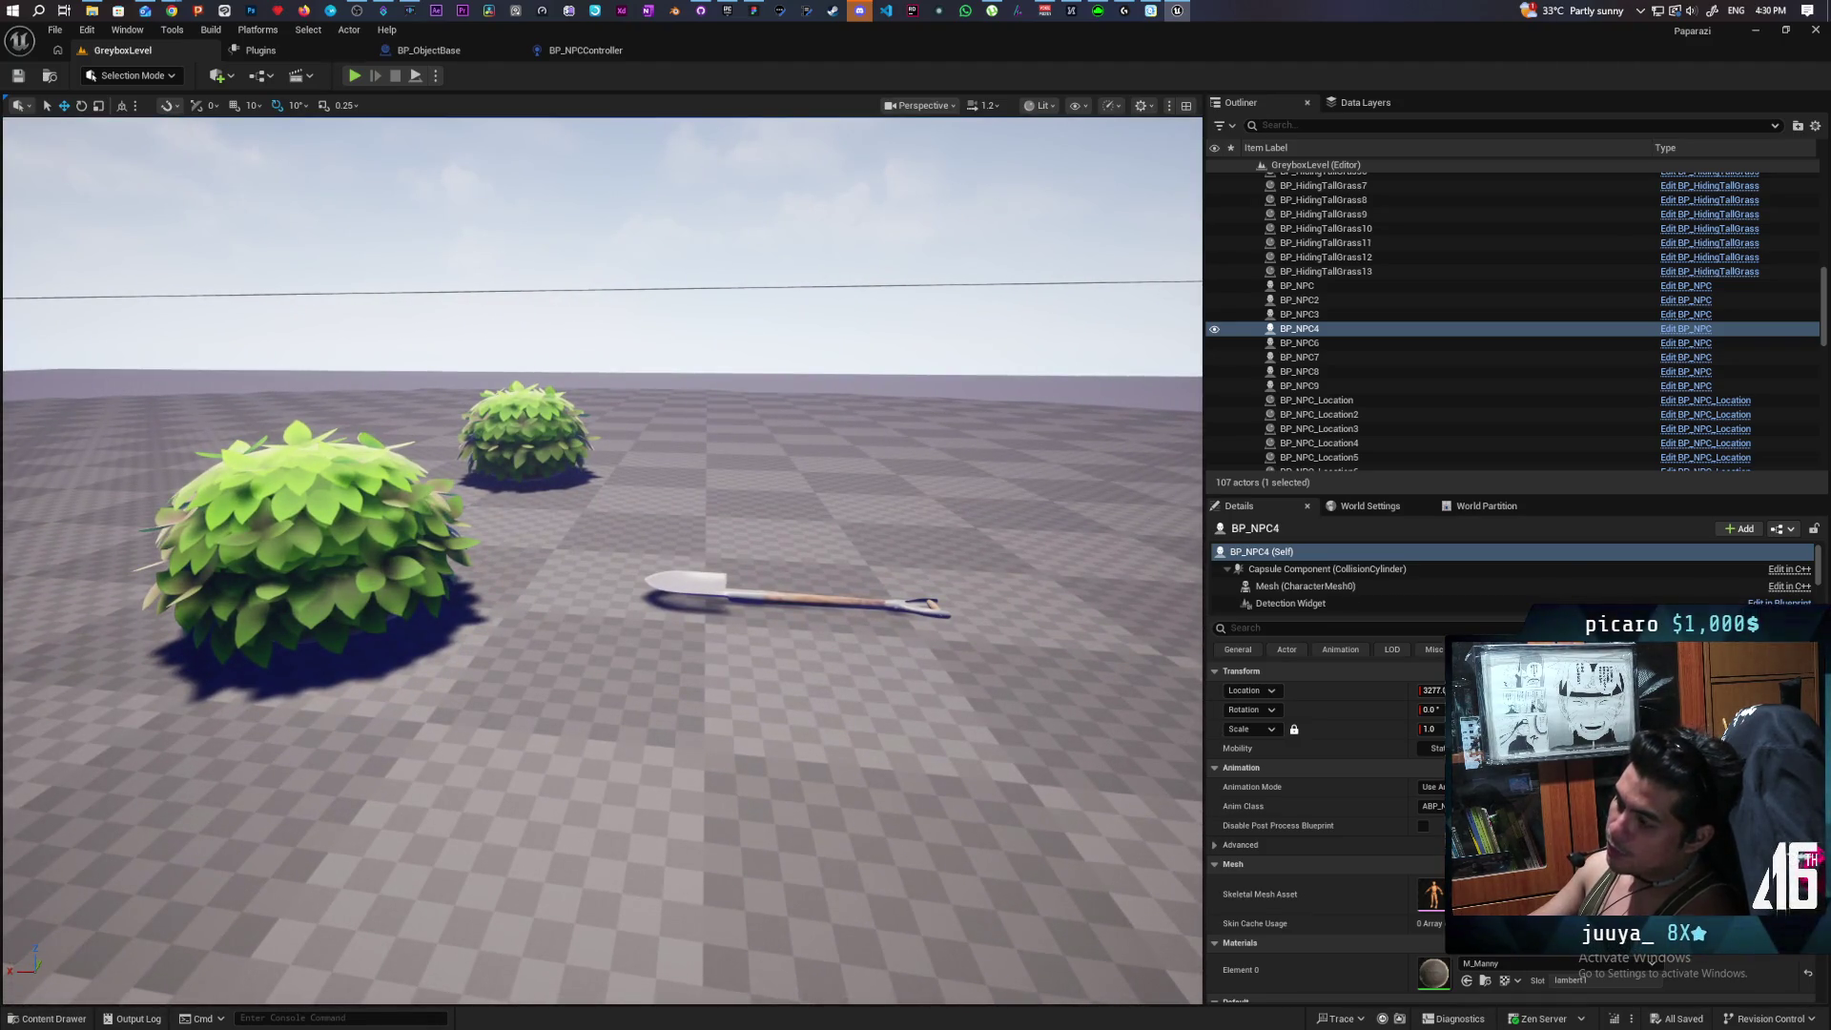
mouse_move(592, 733)
left_mouse_down()
mouse_move(591, 691)
mouse_move(592, 811)
mouse_move(591, 739)
left_mouse_up()
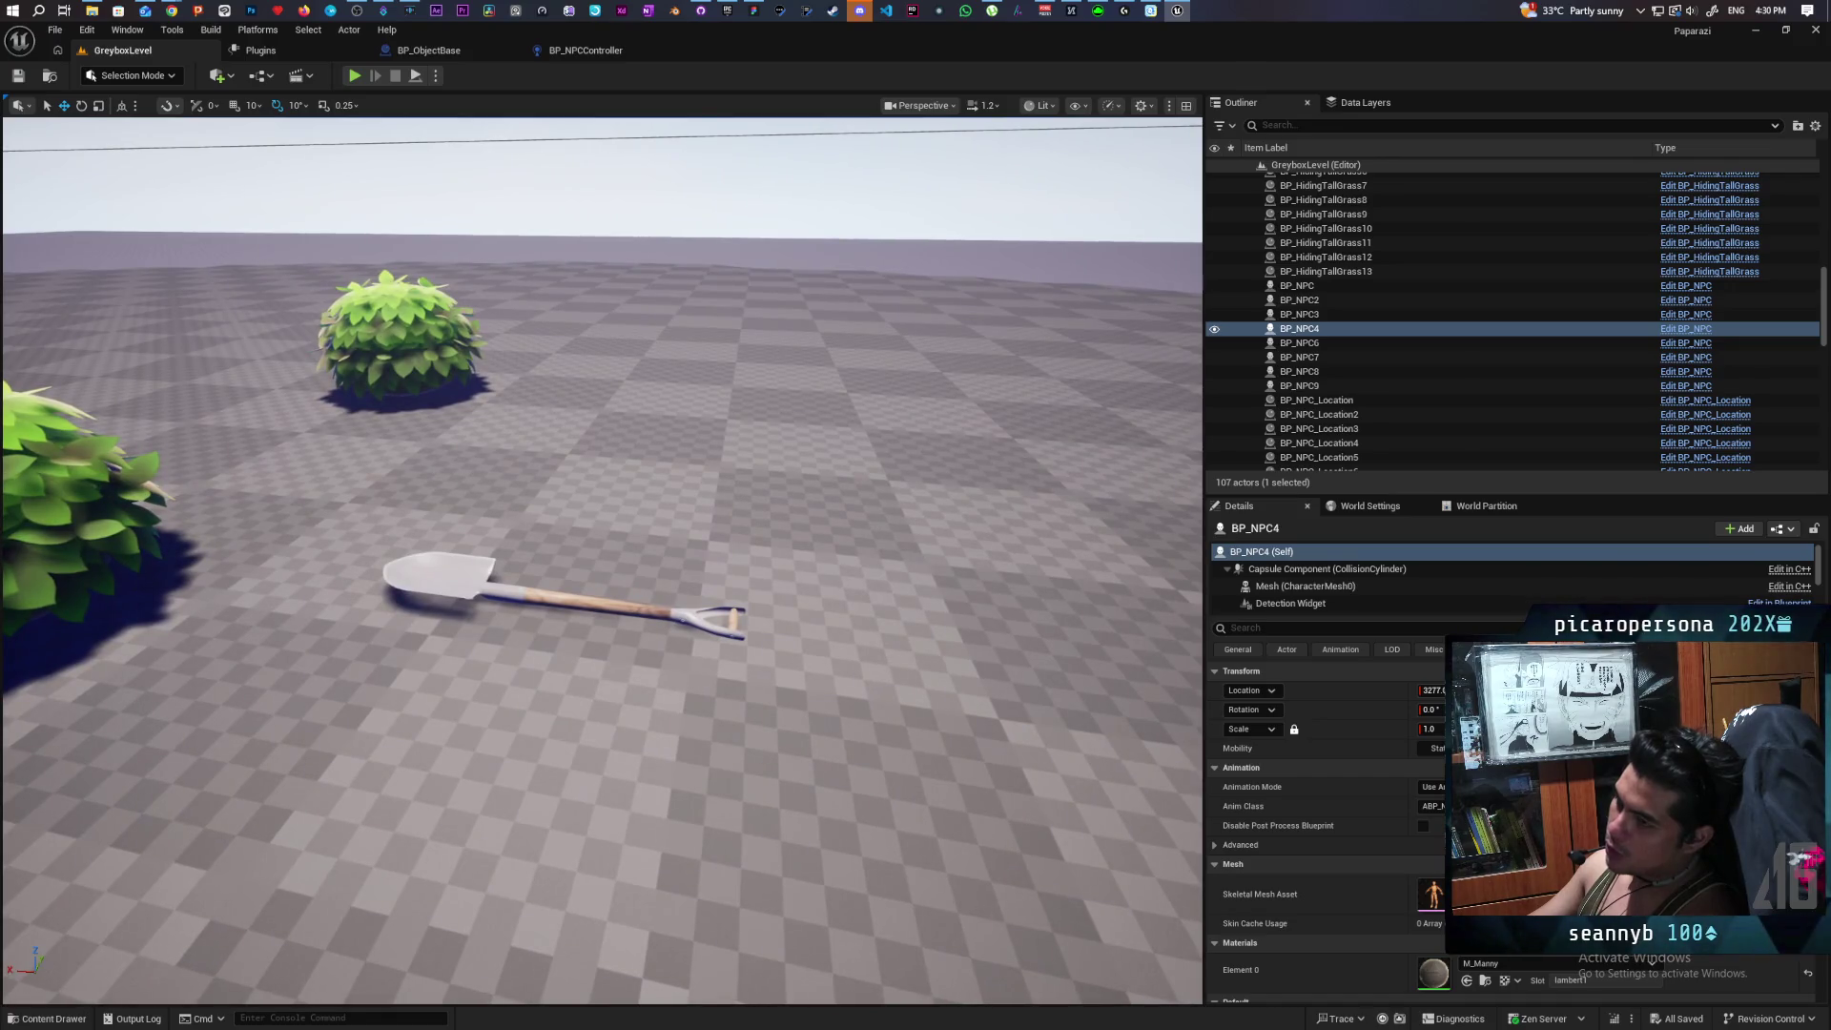
left_click_drag(602, 561, 602, 634)
key("f")
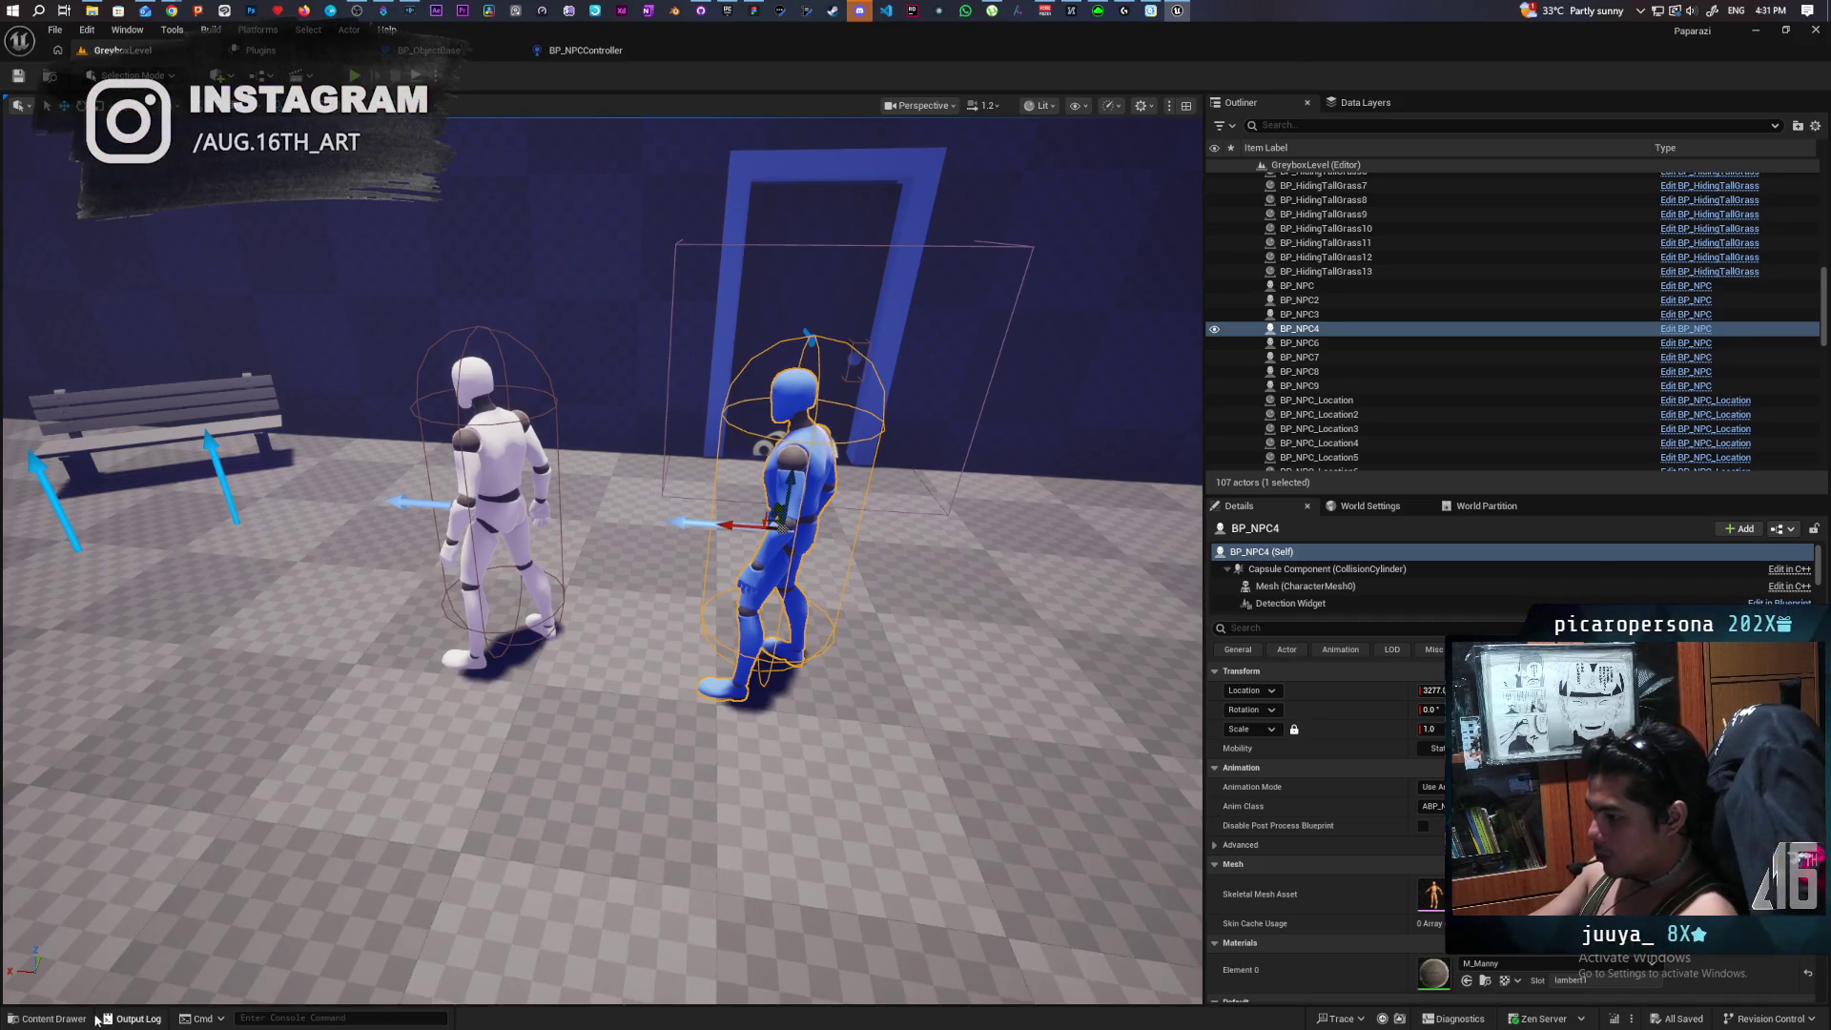
Browse the Content Drawer to Content > Core > Requests and open C_RequestSystem.
key("ctrl+space")
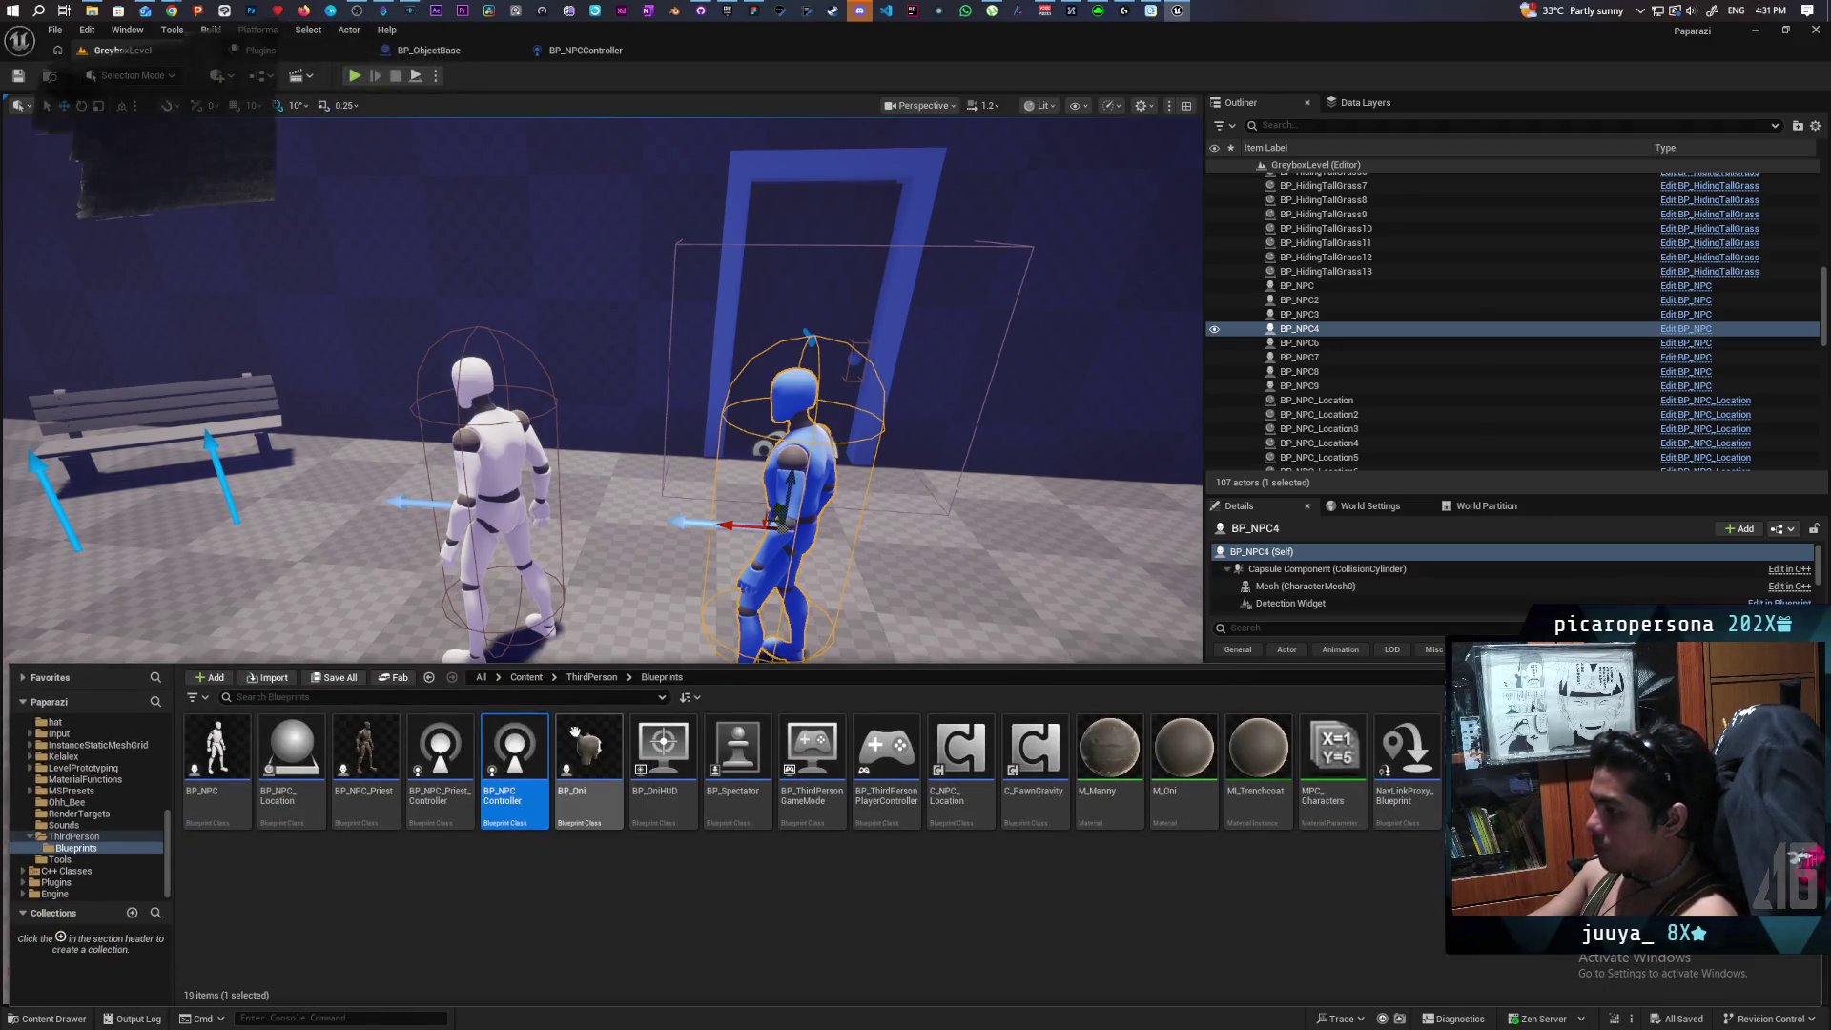
left_click(526, 678)
double_click(441, 763)
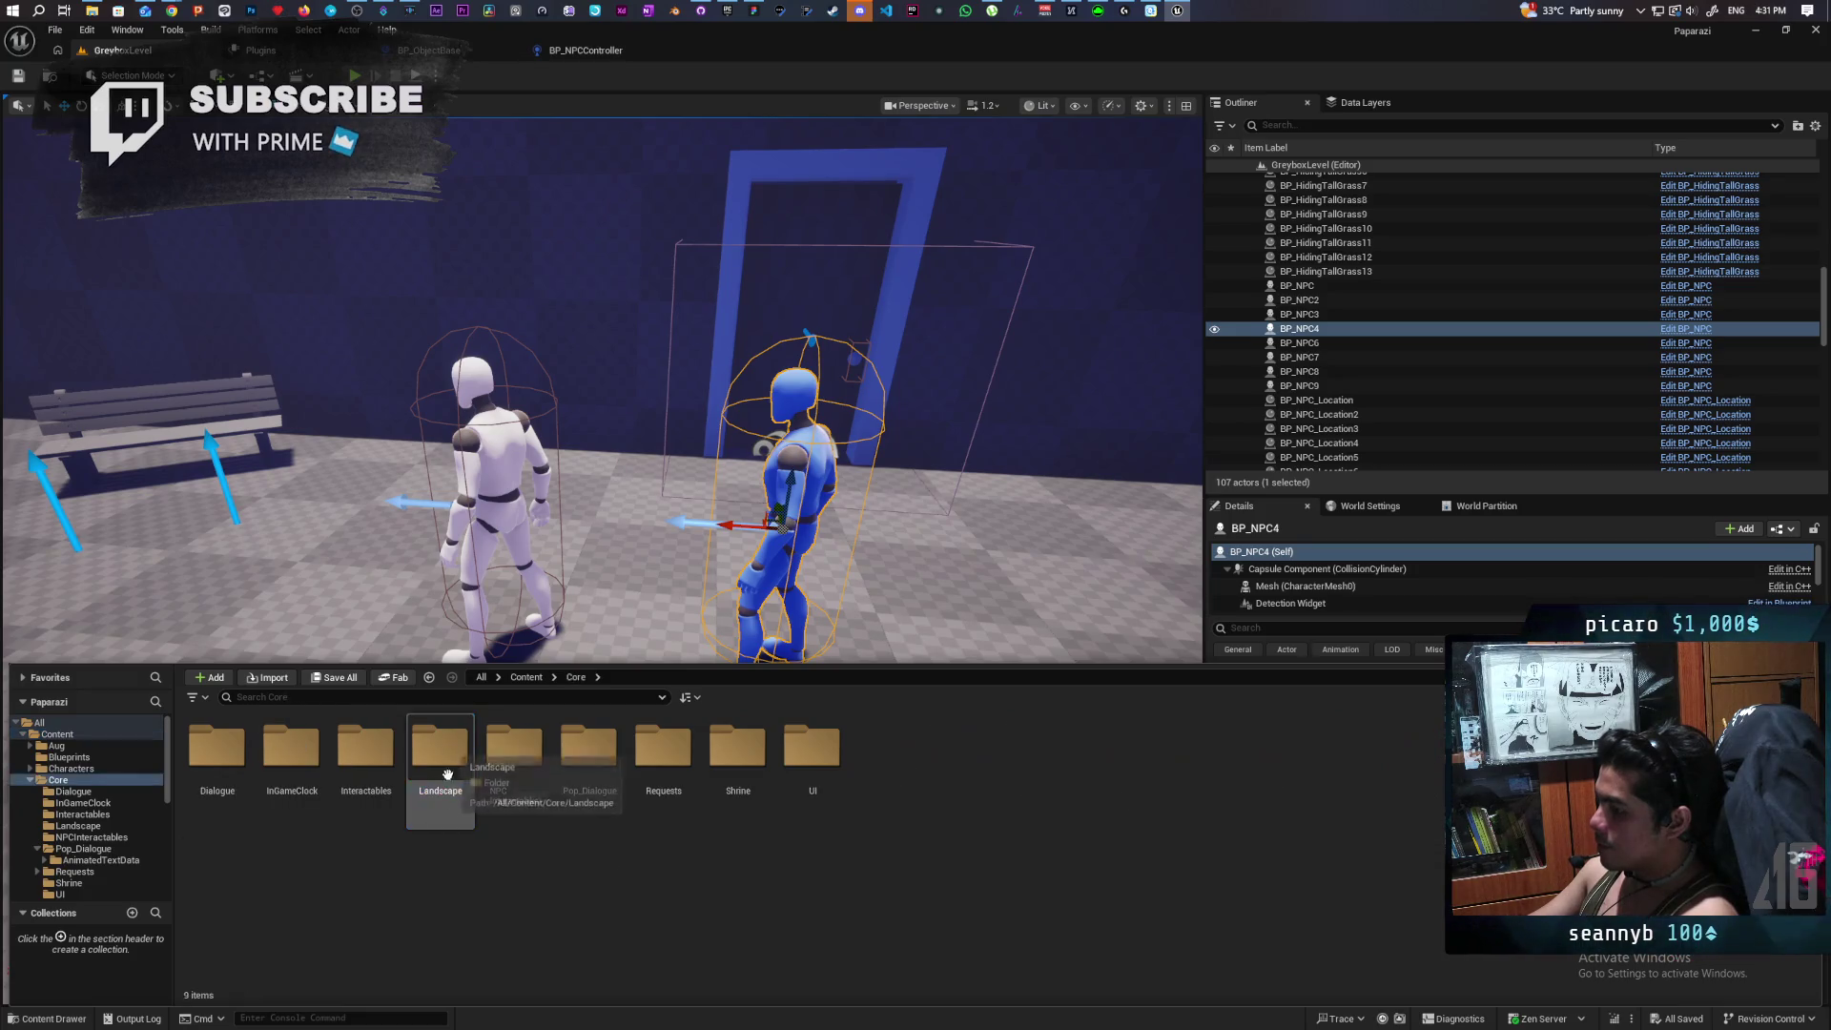
double_click(664, 749)
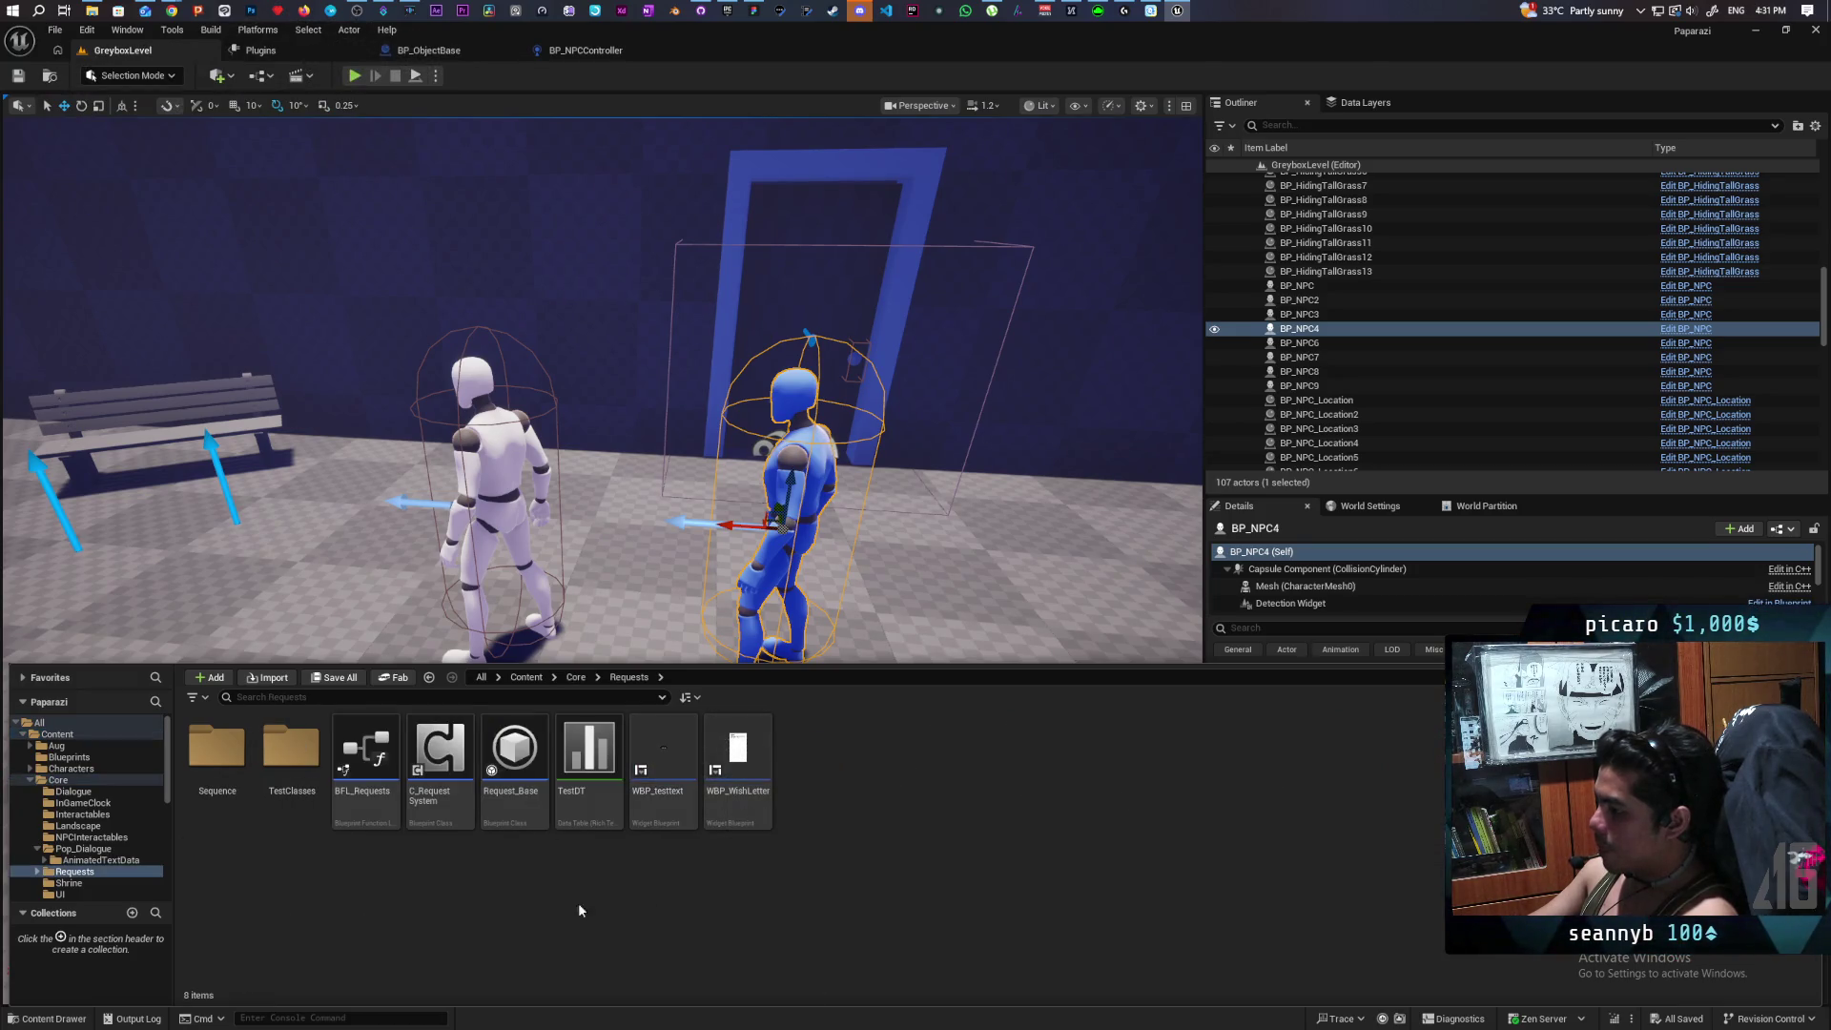
left_click(441, 760)
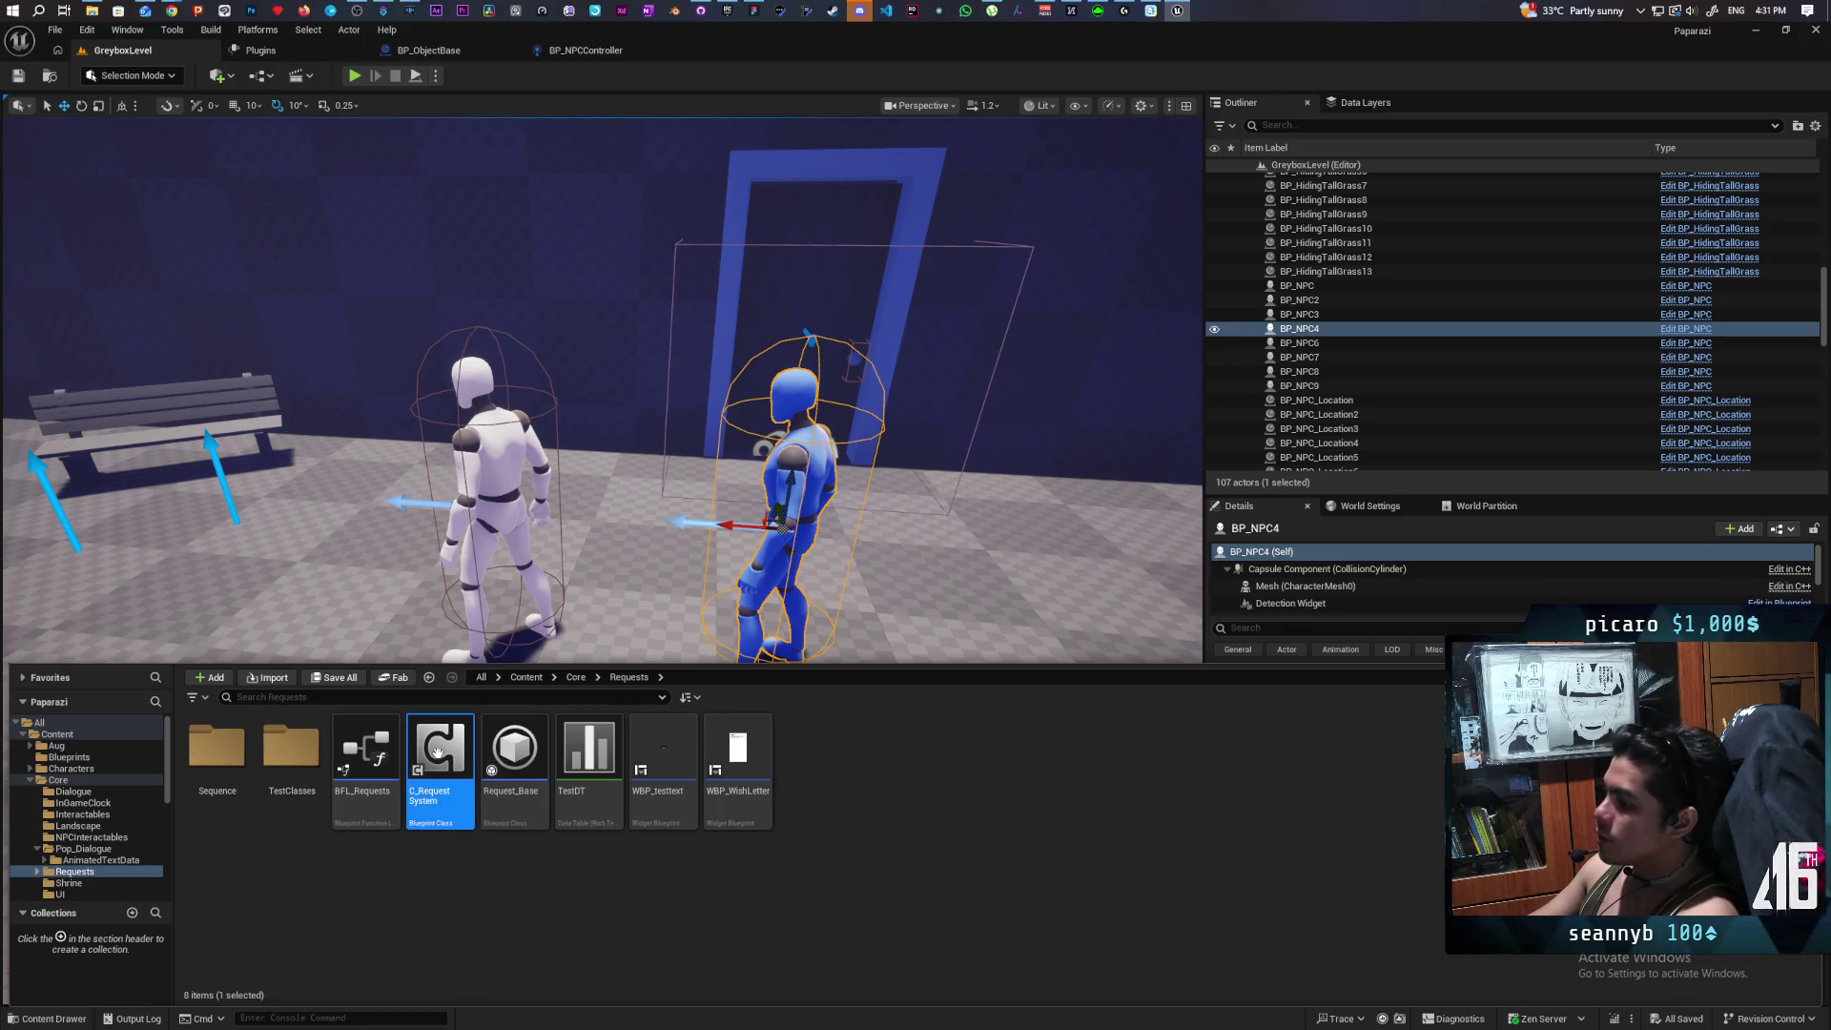
double_click(440, 760)
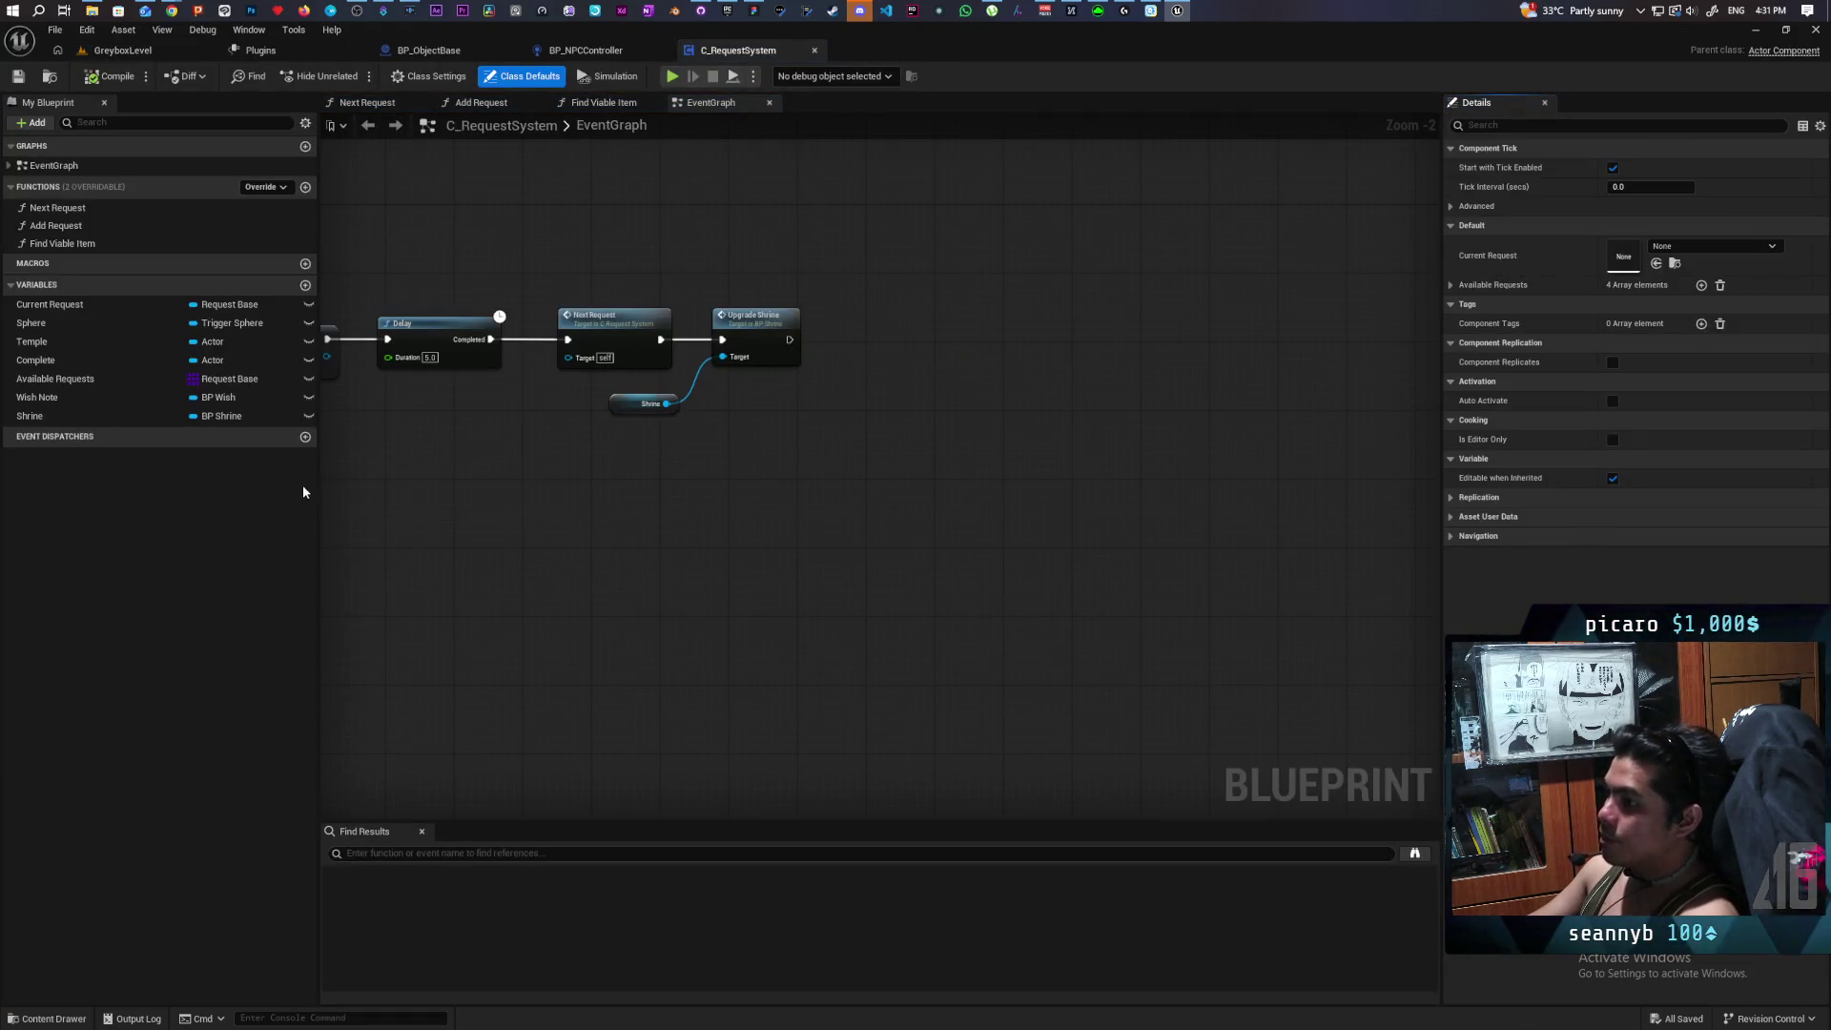
Inspect Available Requests defaults and the Delay, Next Request and Upgrade Shrine nodes, then switch to Miro.
left_click(57, 379)
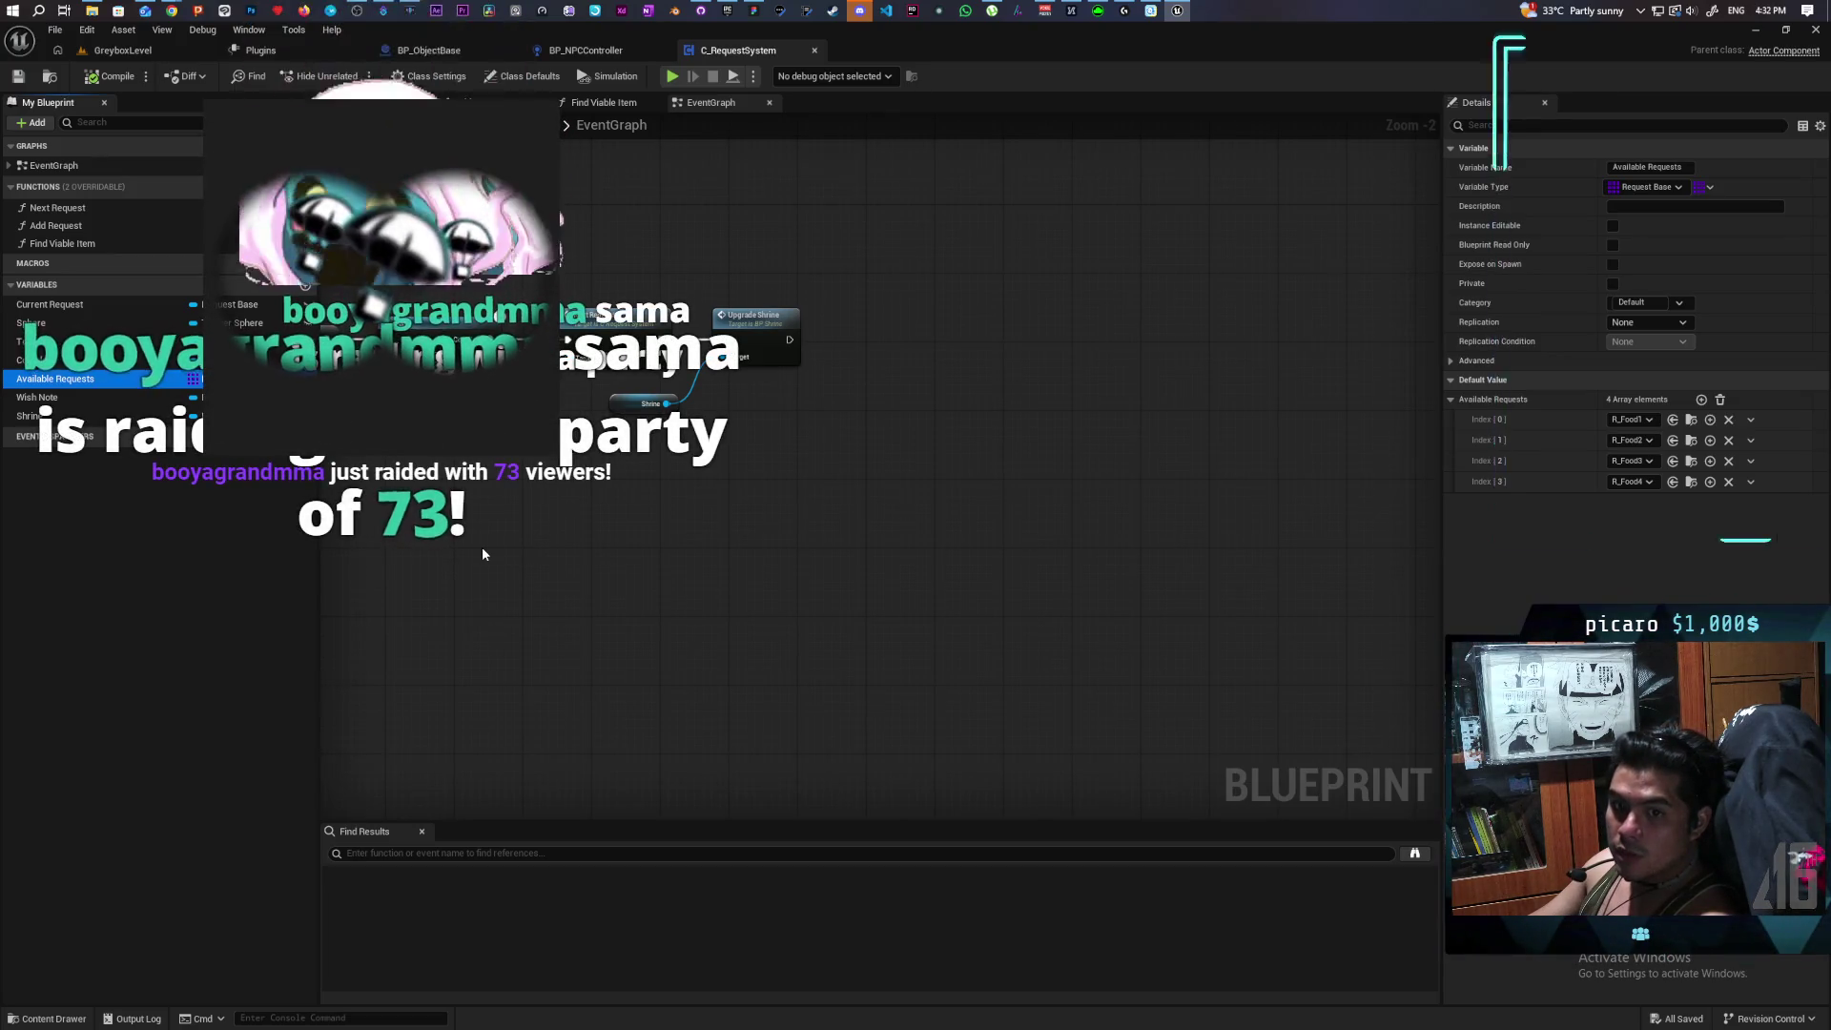
mouse_move(478, 532)
left_mouse_down()
mouse_move(817, 585)
mouse_move(981, 560)
mouse_move(969, 658)
left_mouse_up()
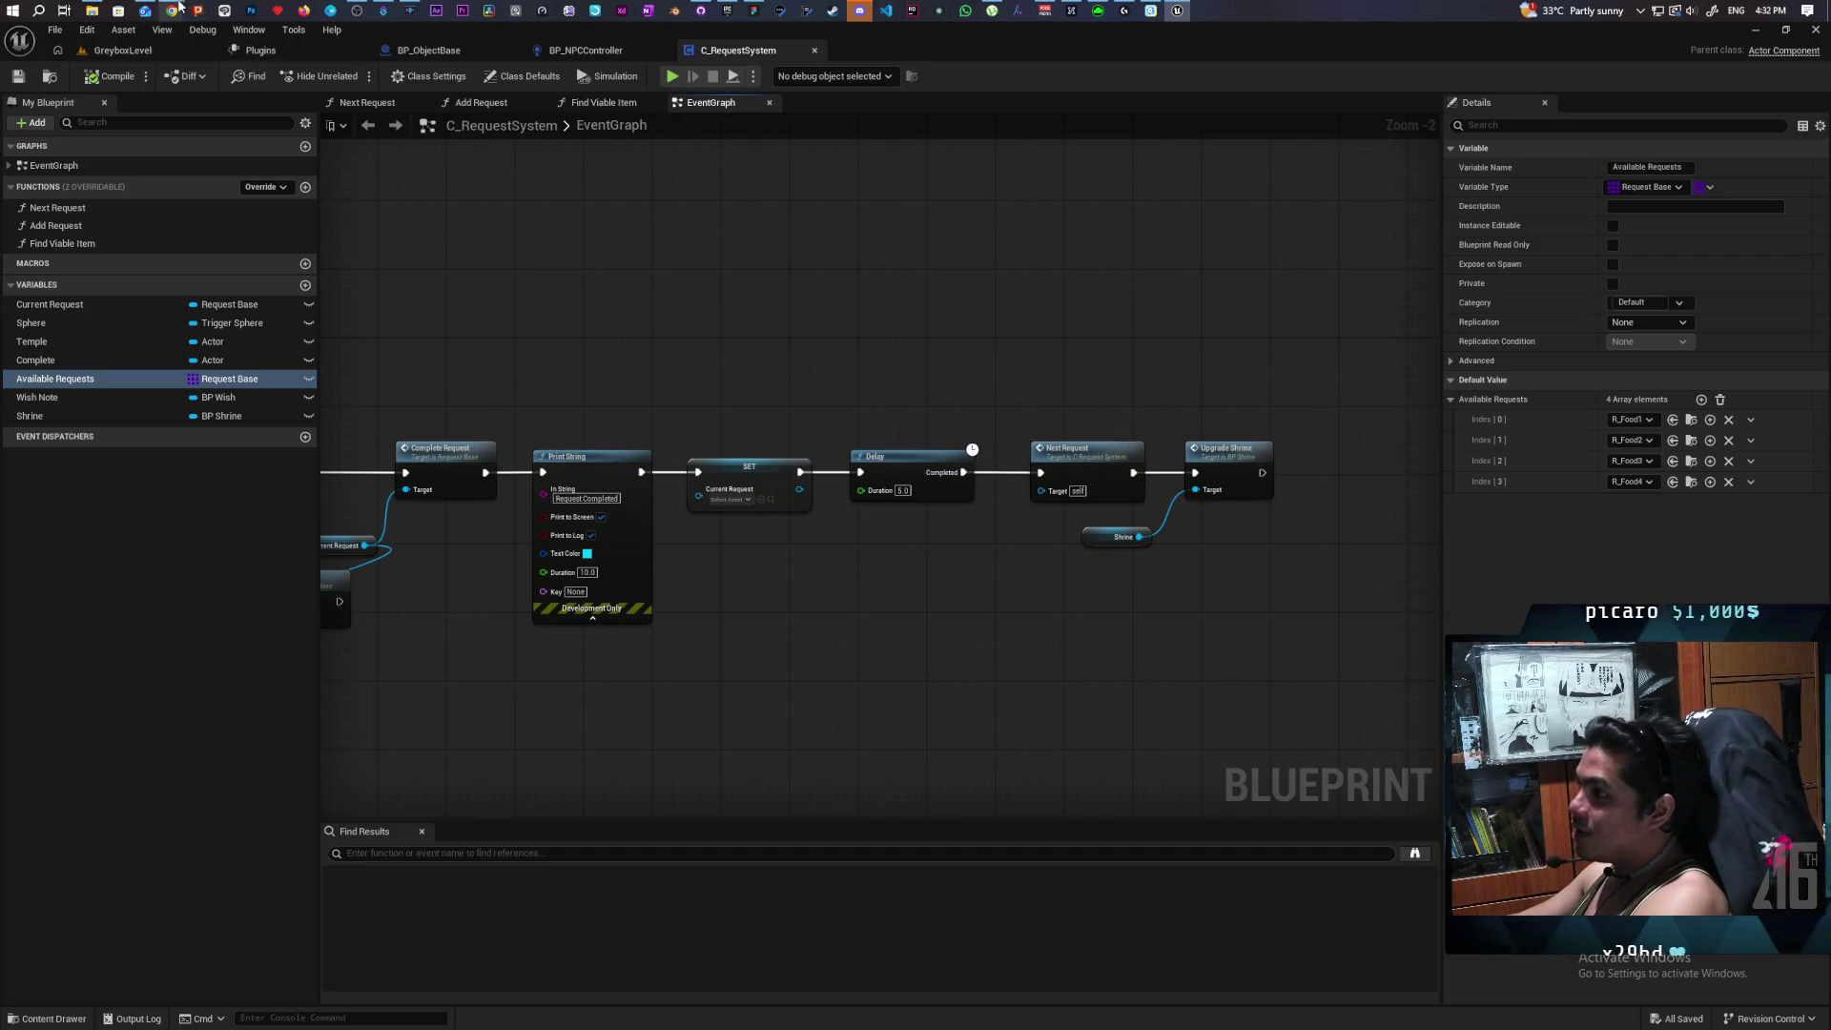
mouse_move(171, 11)
left_click(886, 100)
mouse_move(1005, 398)
left_mouse_down()
mouse_move(924, 498)
mouse_move(952, 461)
mouse_move(990, 454)
left_mouse_up()
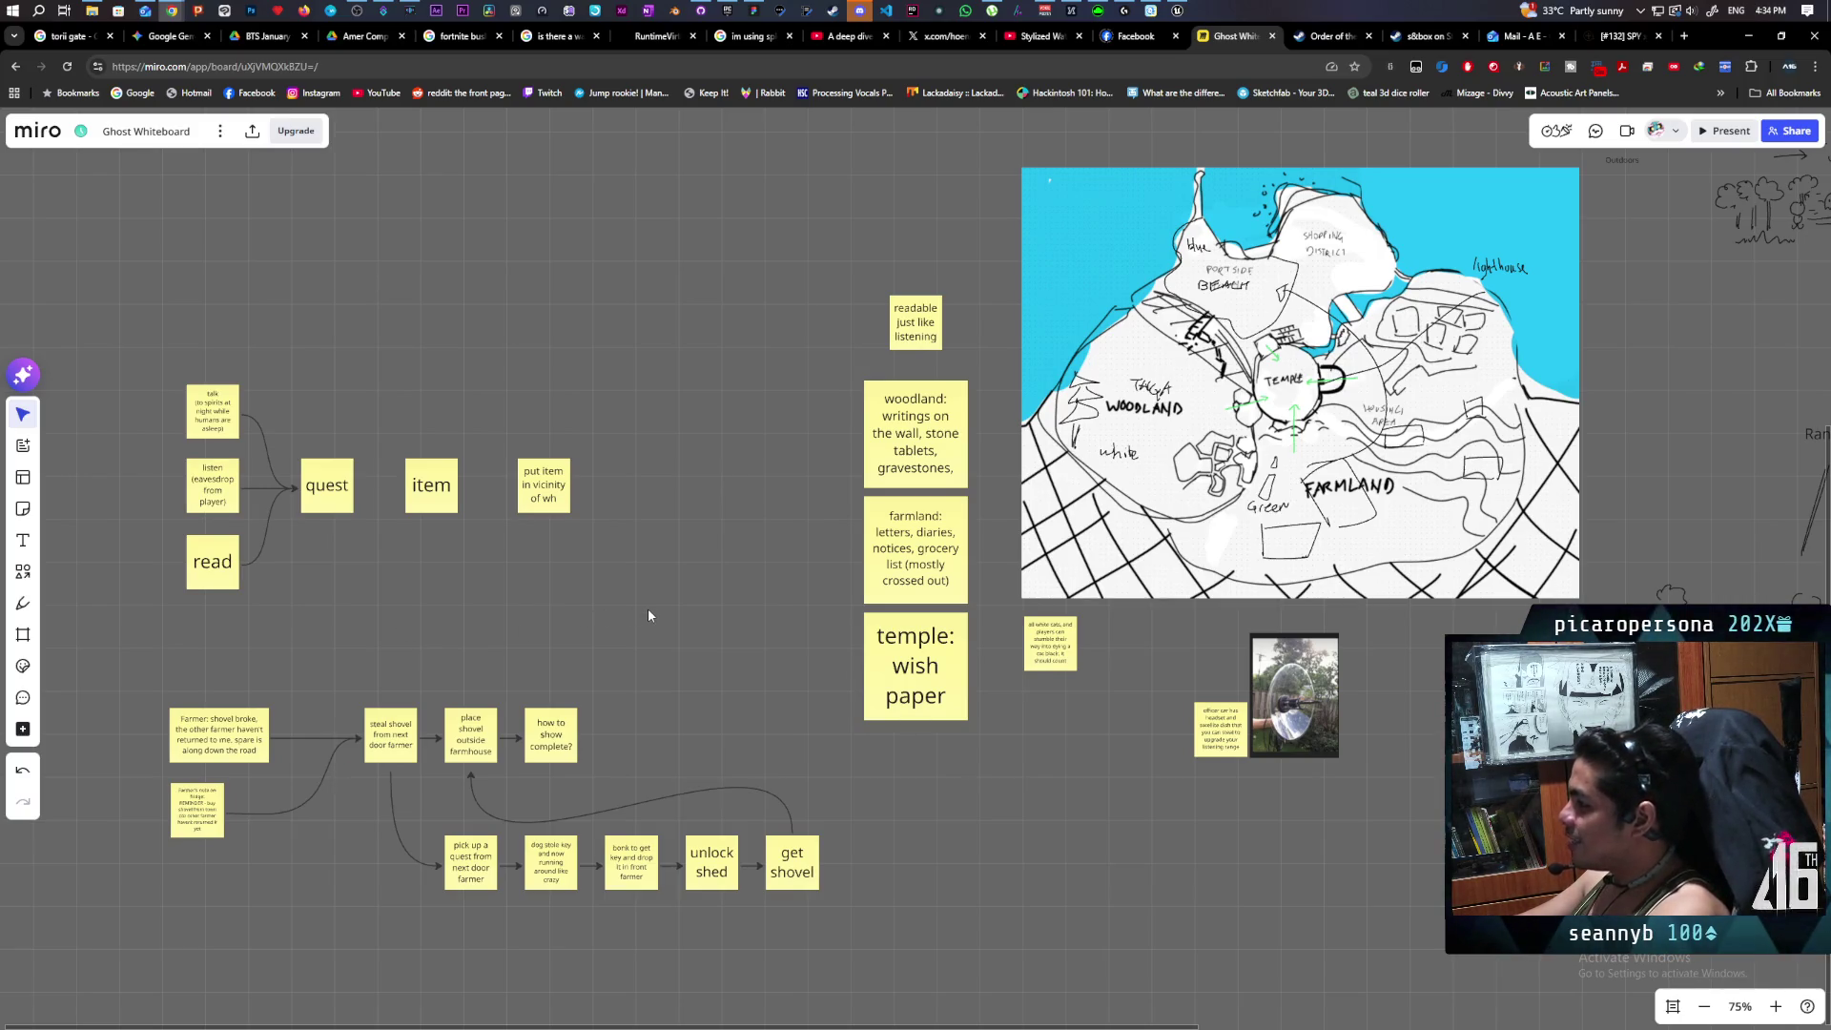
Look over the farmer shovel quest notes on the Miro board, then return to C_RequestSystem in Unreal.
mouse_move(740, 646)
left_mouse_down()
mouse_move(645, 630)
mouse_move(691, 675)
mouse_move(766, 675)
mouse_move(792, 551)
left_mouse_up()
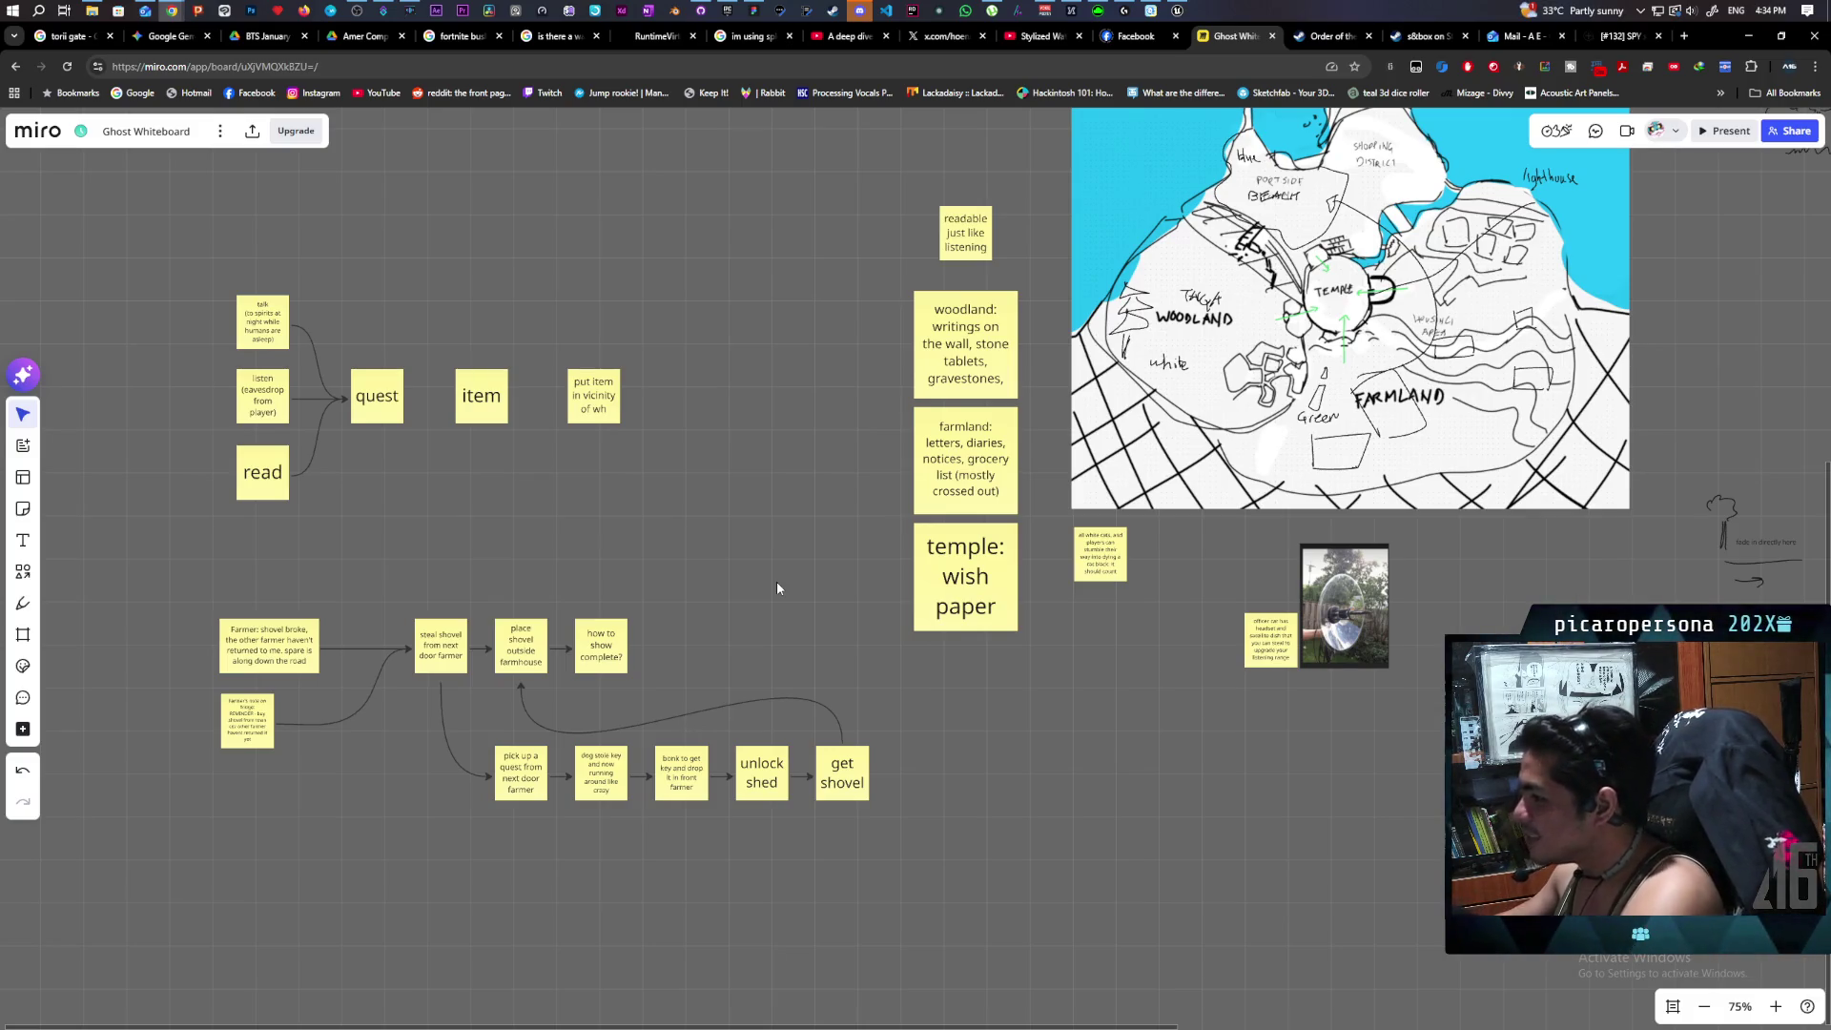
scroll(771, 593, "down", 3)
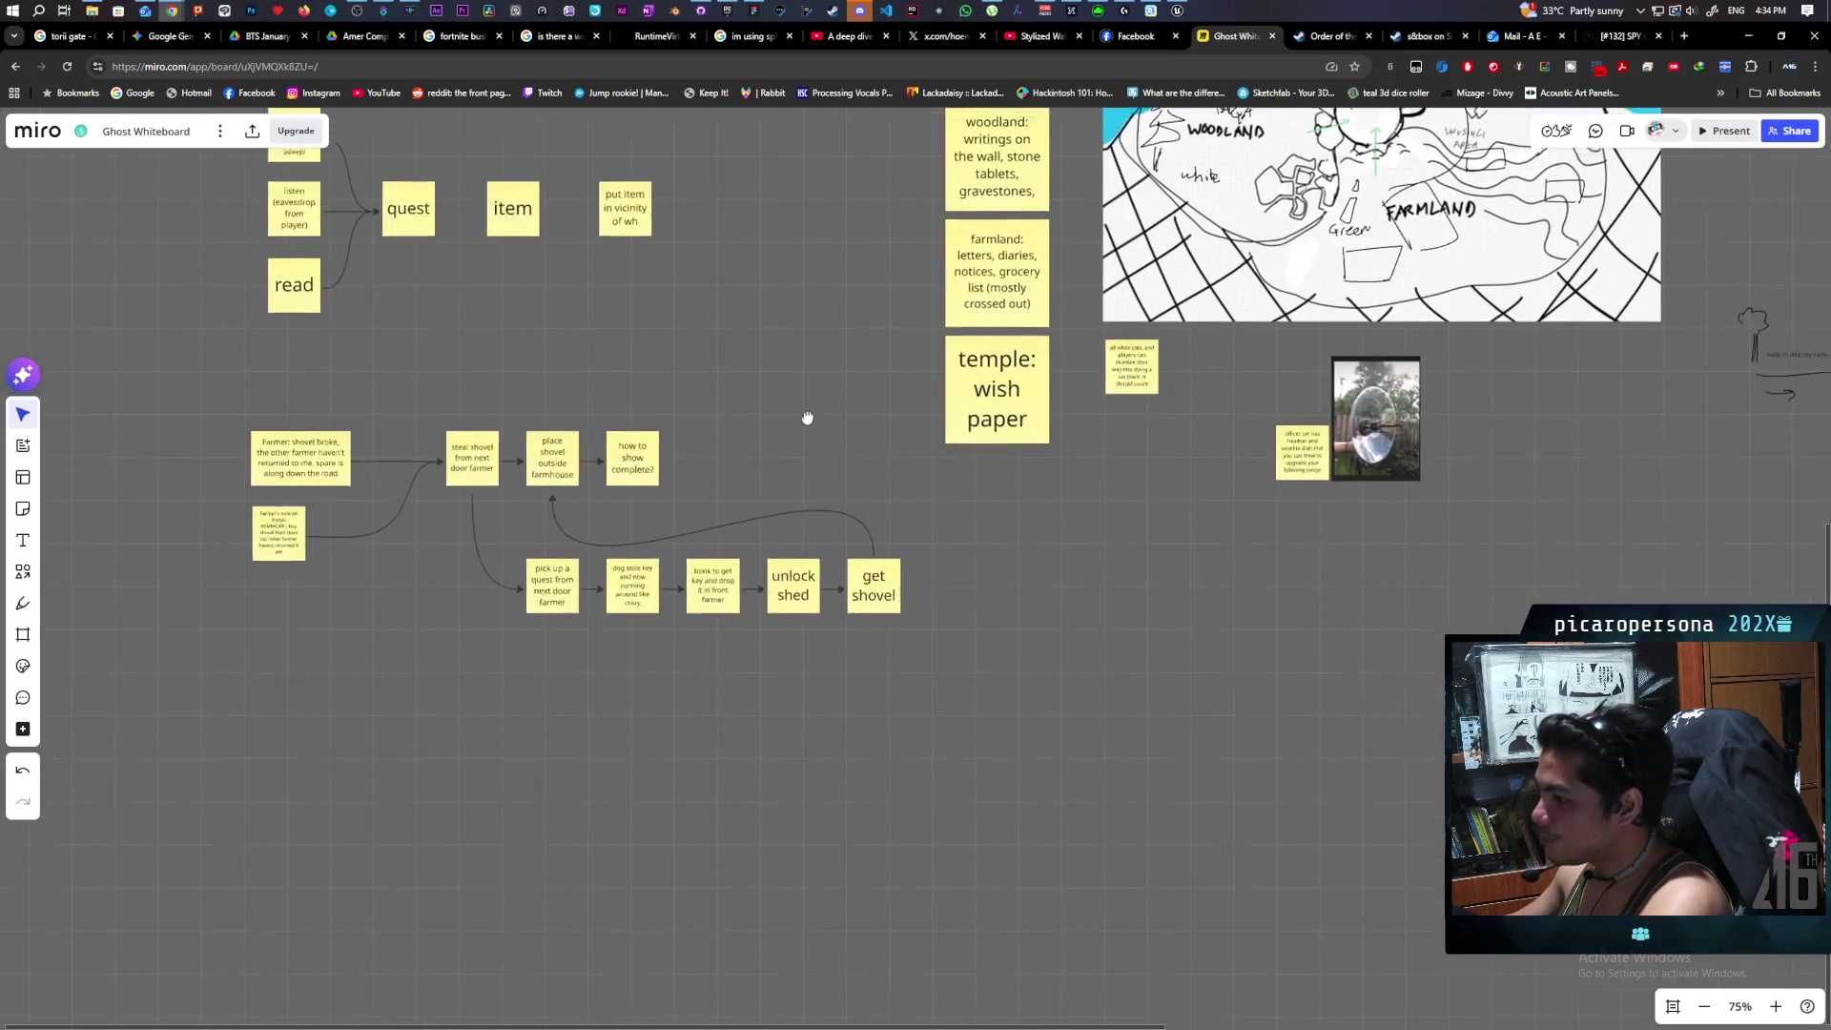
scroll(804, 416, "up", 1)
scroll(443, 459, "up", 5)
mouse_move(335, 320)
left_mouse_down()
mouse_move(1208, 652)
mouse_move(1394, 788)
left_mouse_up()
left_click(1067, 786)
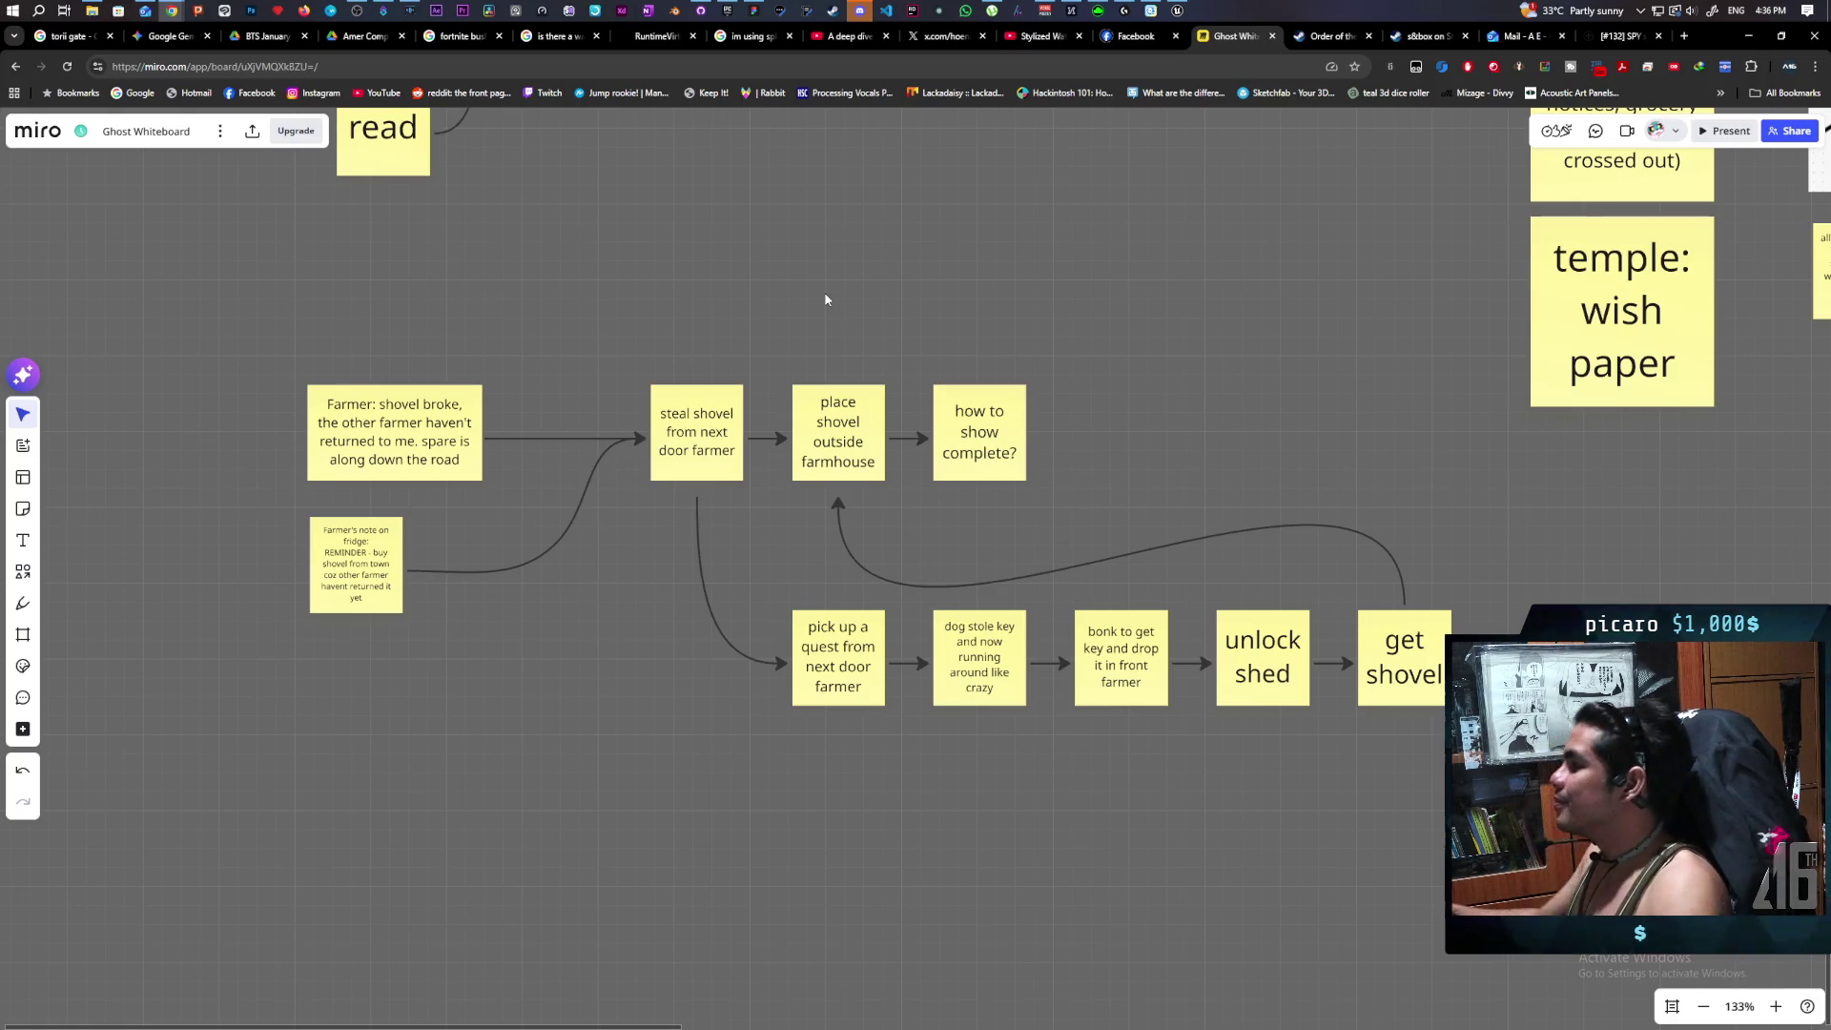
left_click(1177, 10)
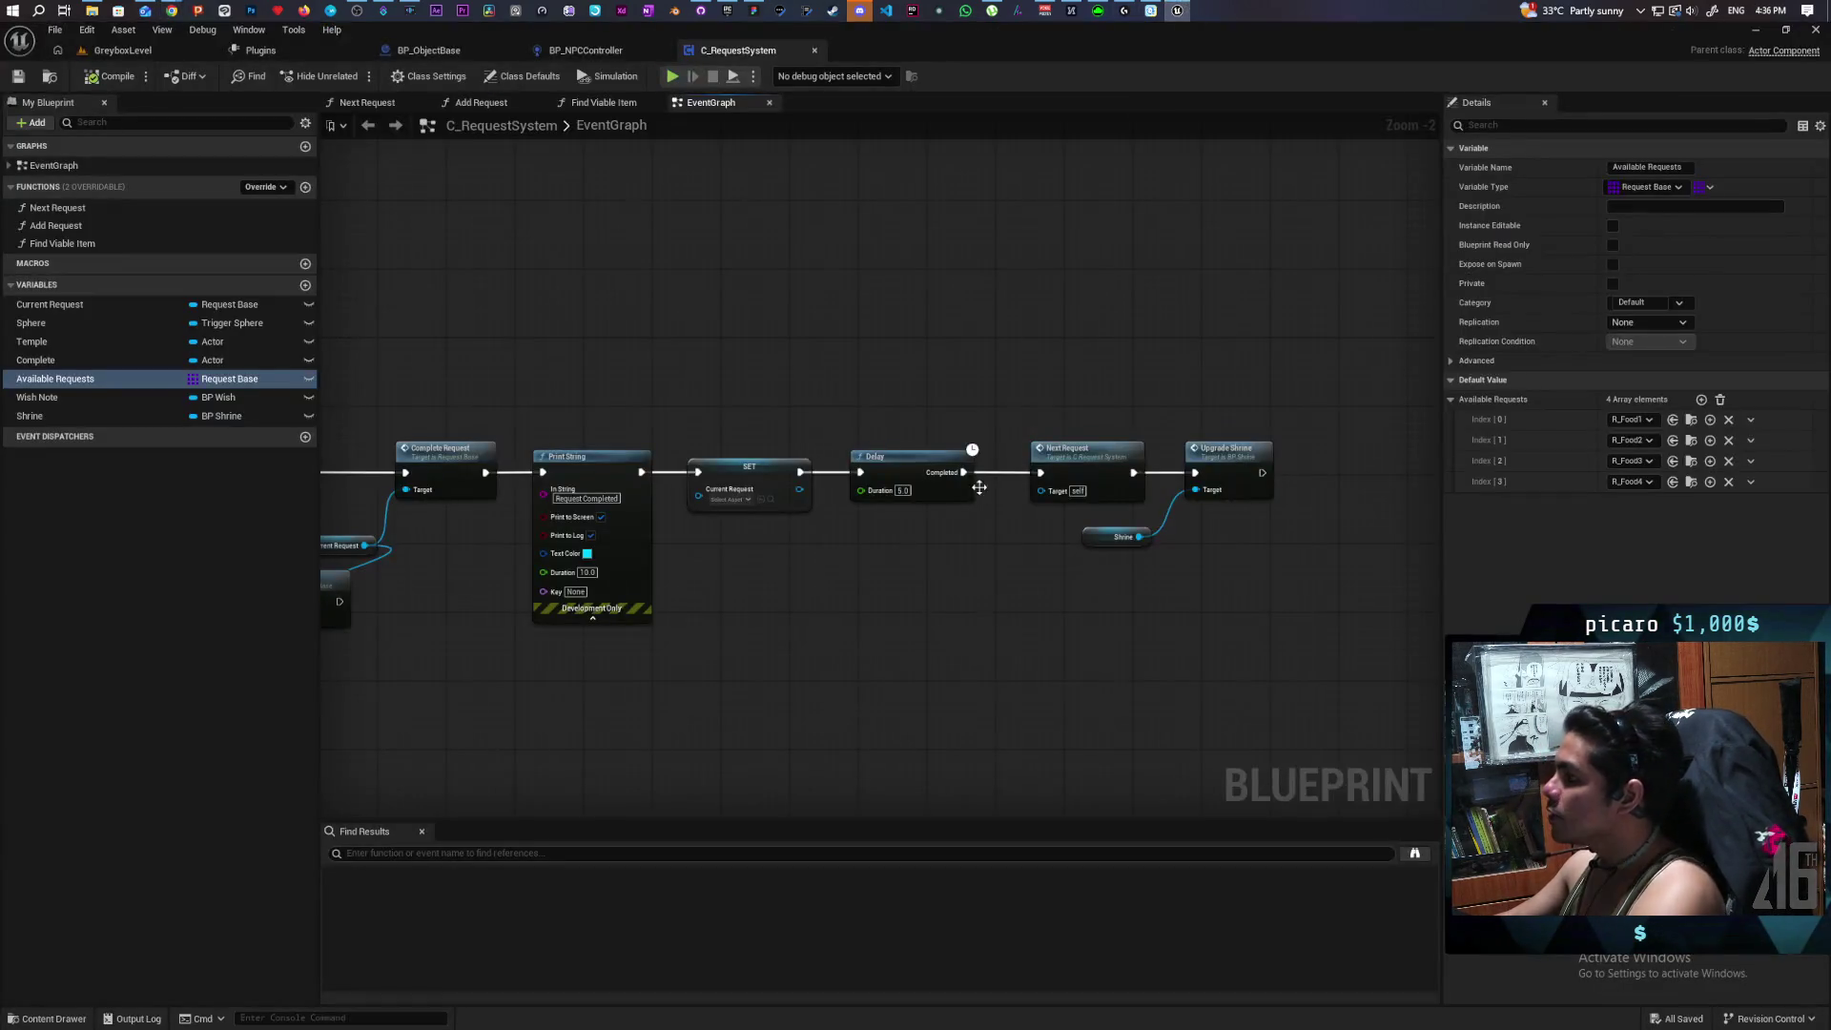
Zoom the C_RequestSystem EventGraph out to Zoom -5 and pan it, then go back to Miro.
scroll(637, 318, "down", 3)
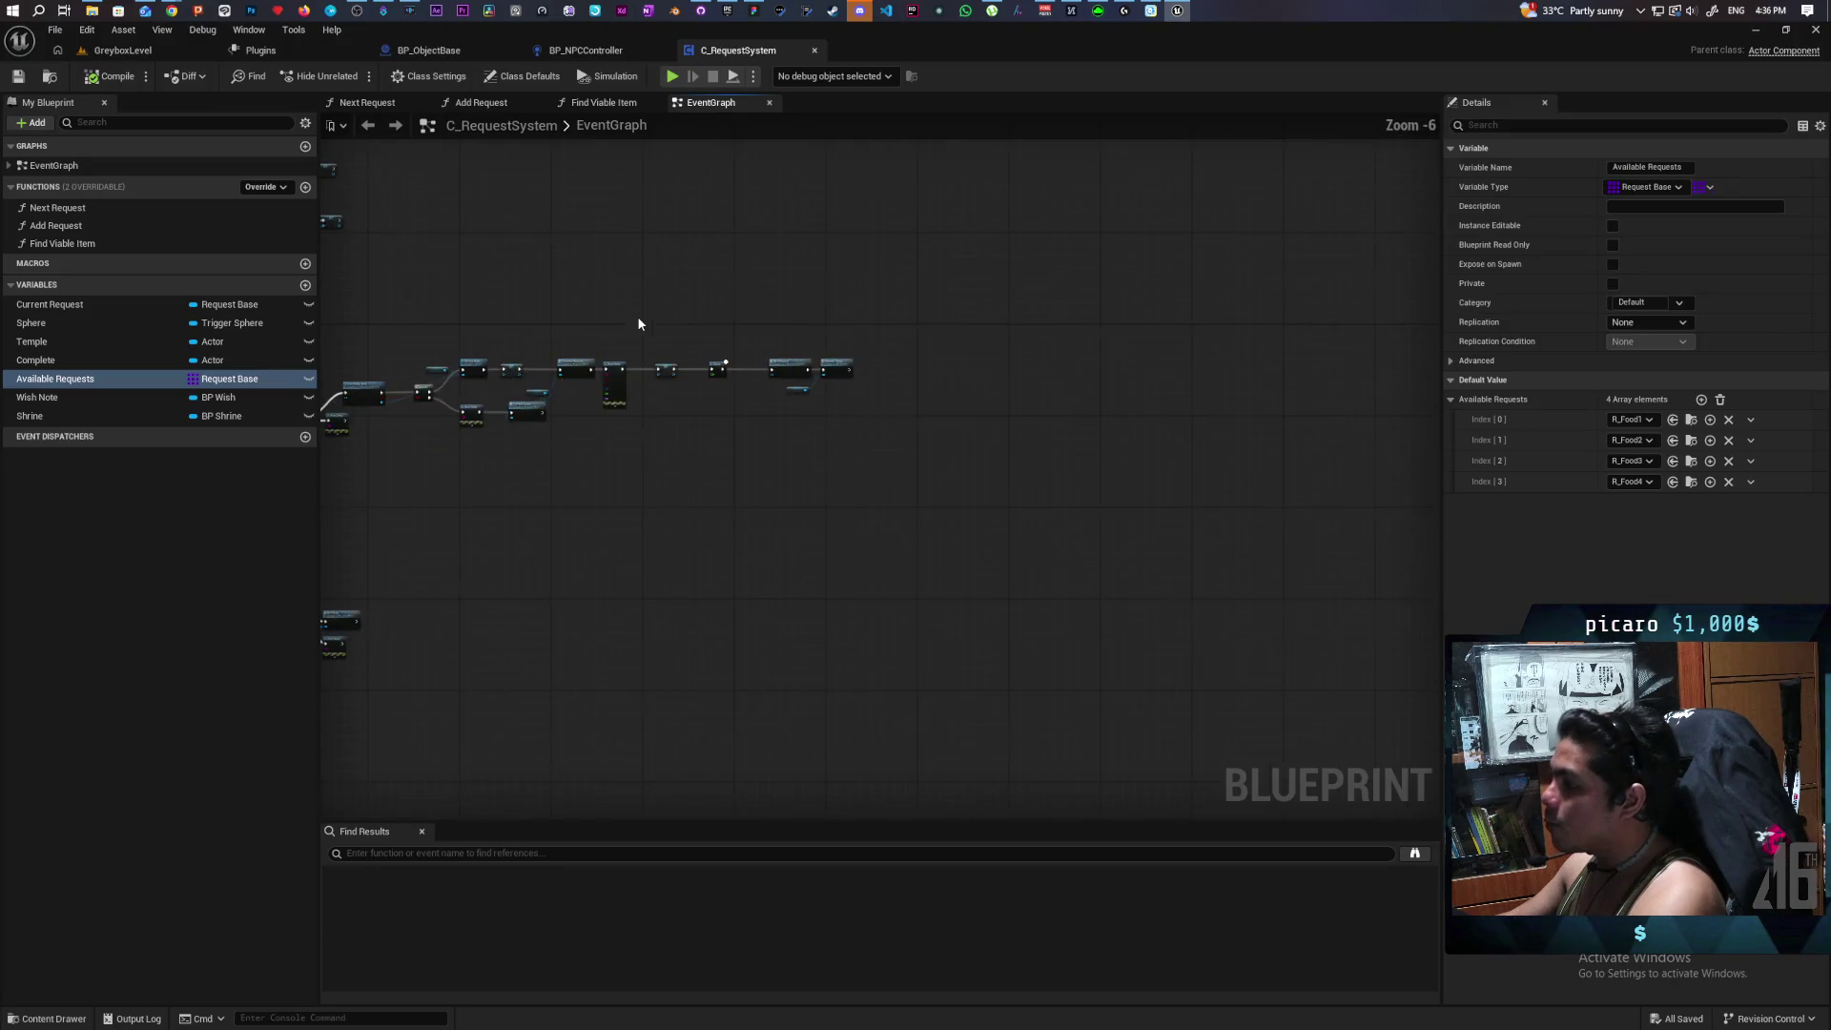
left_click_drag(1058, 339, 1046, 380)
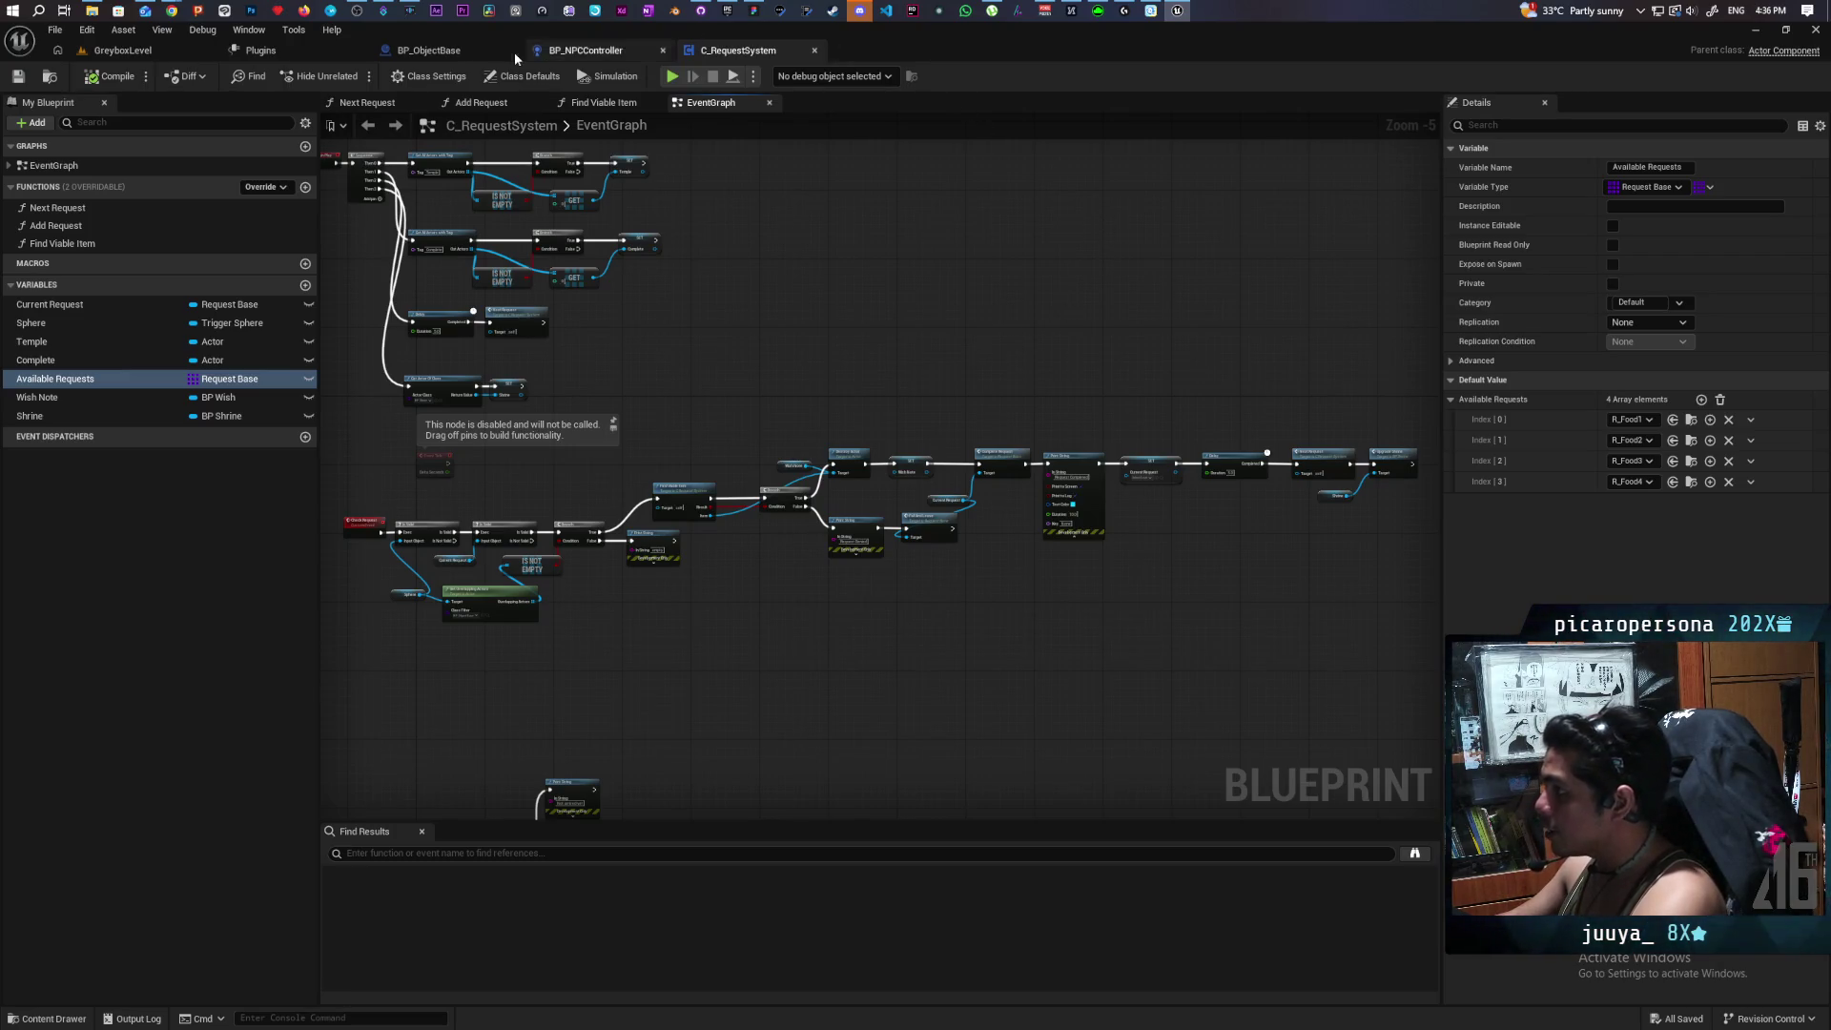
mouse_move(182, 18)
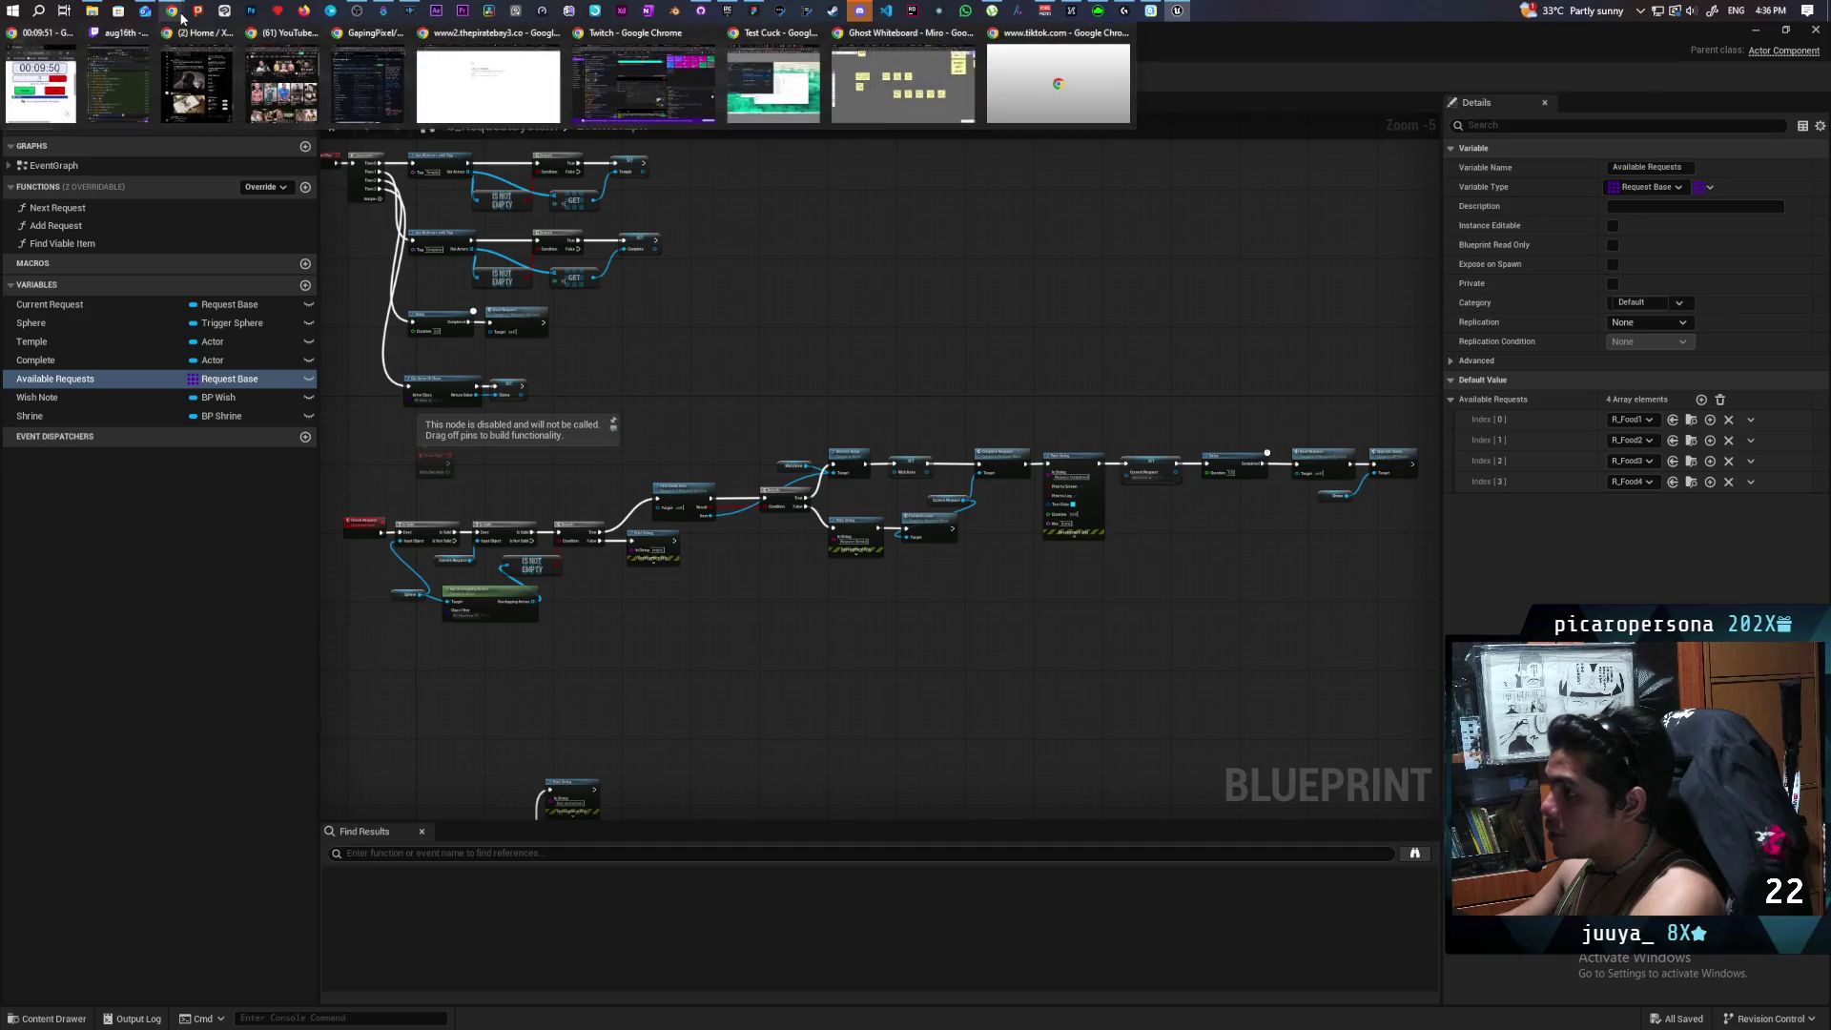
left_click(902, 82)
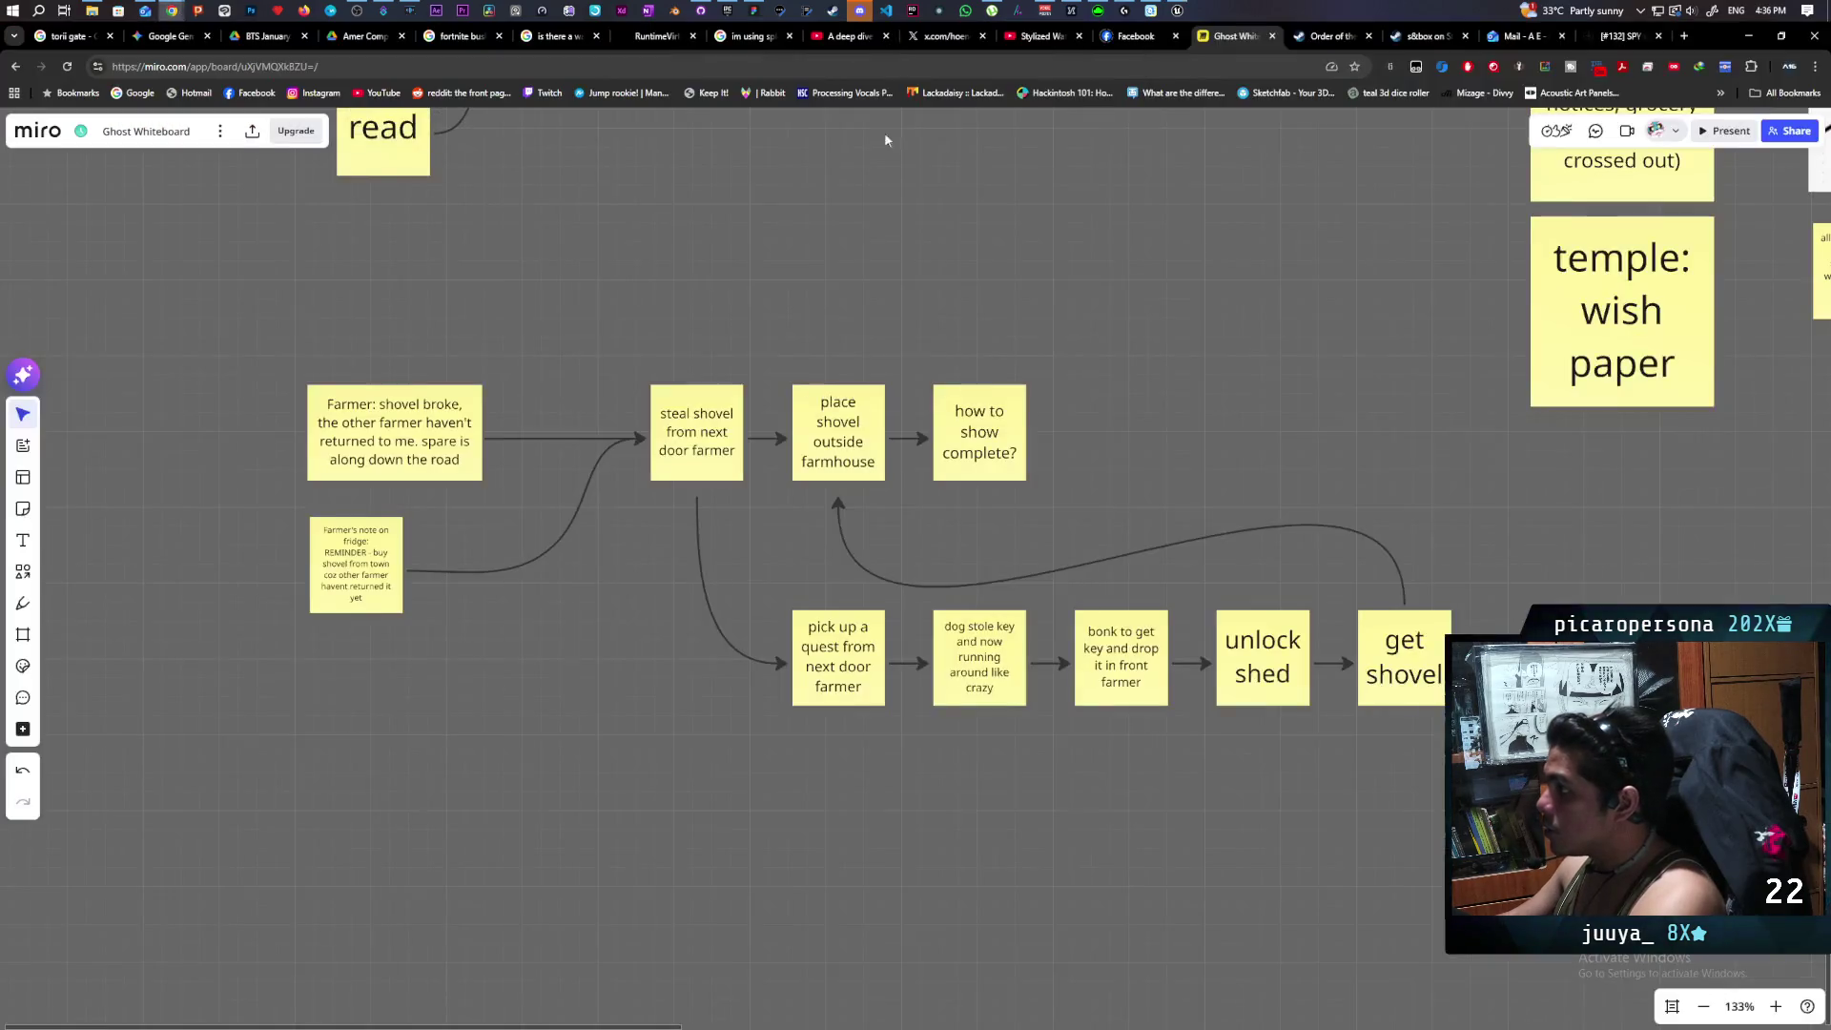
Select and then deselect the 'Farmer: shovel broke' sticky note on the Ghost Whiteboard to review it.
left_click(406, 453)
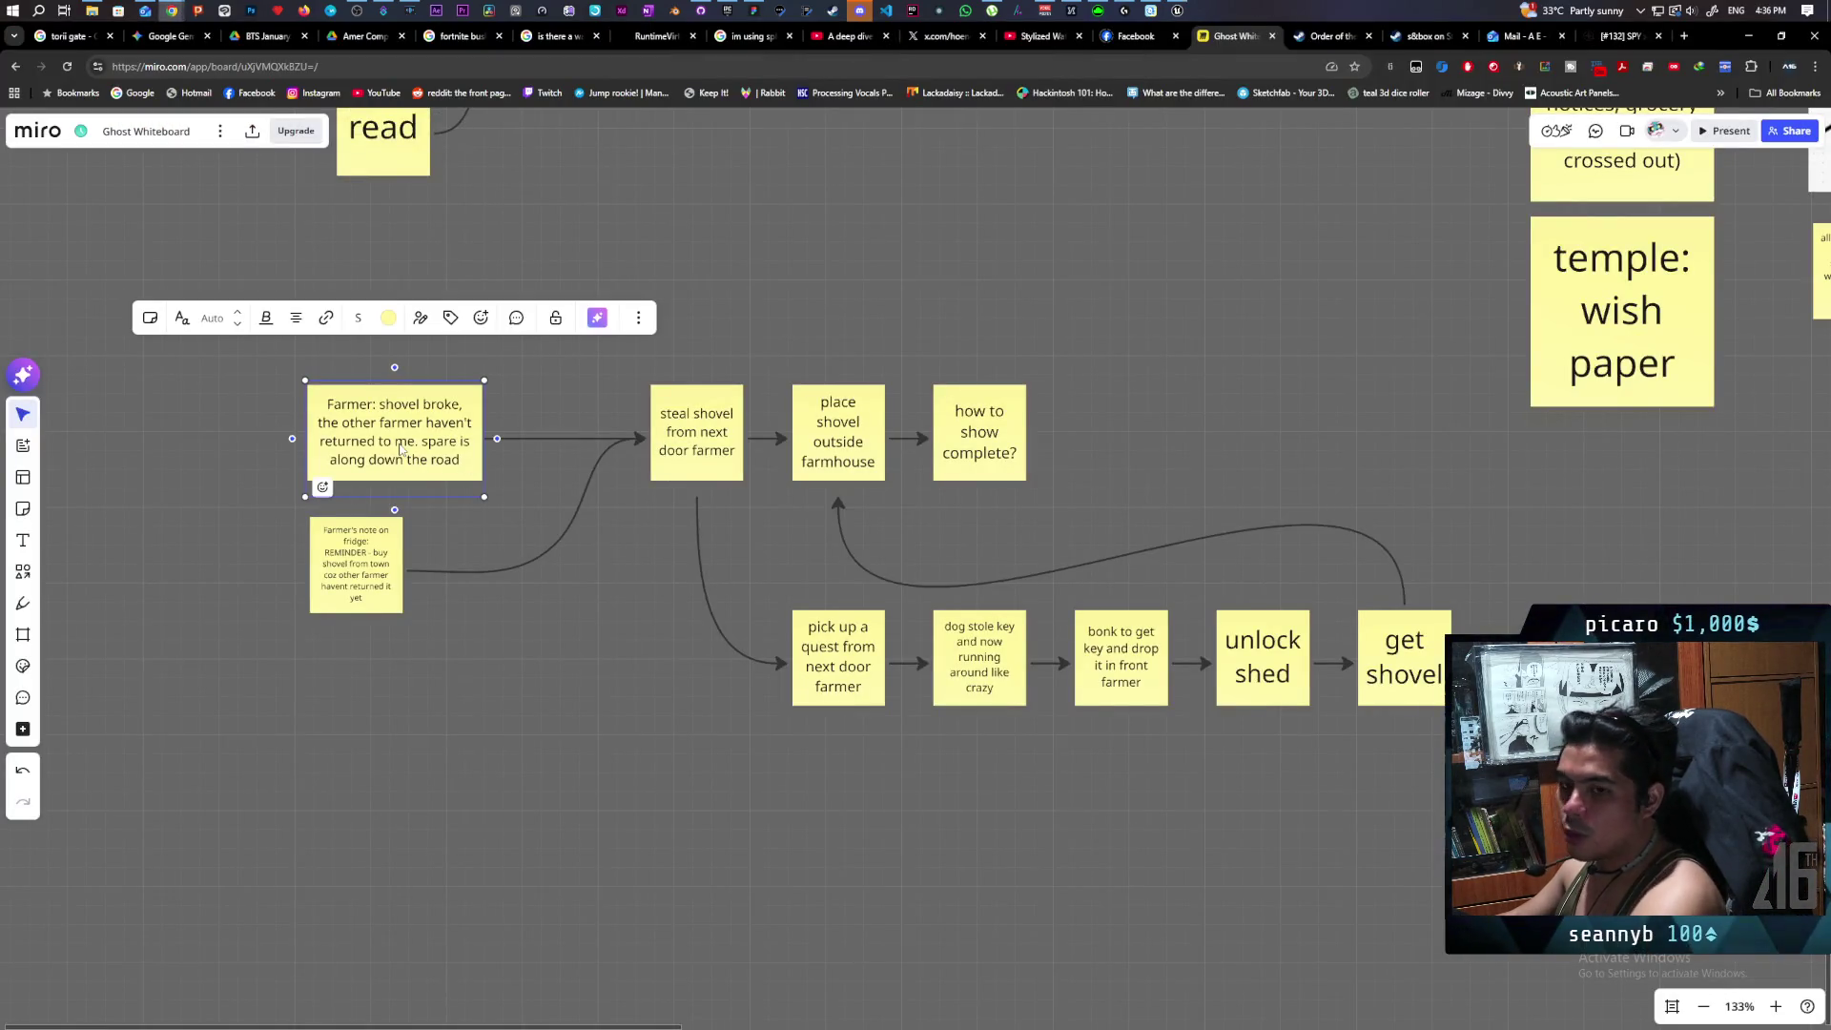
left_click(580, 513)
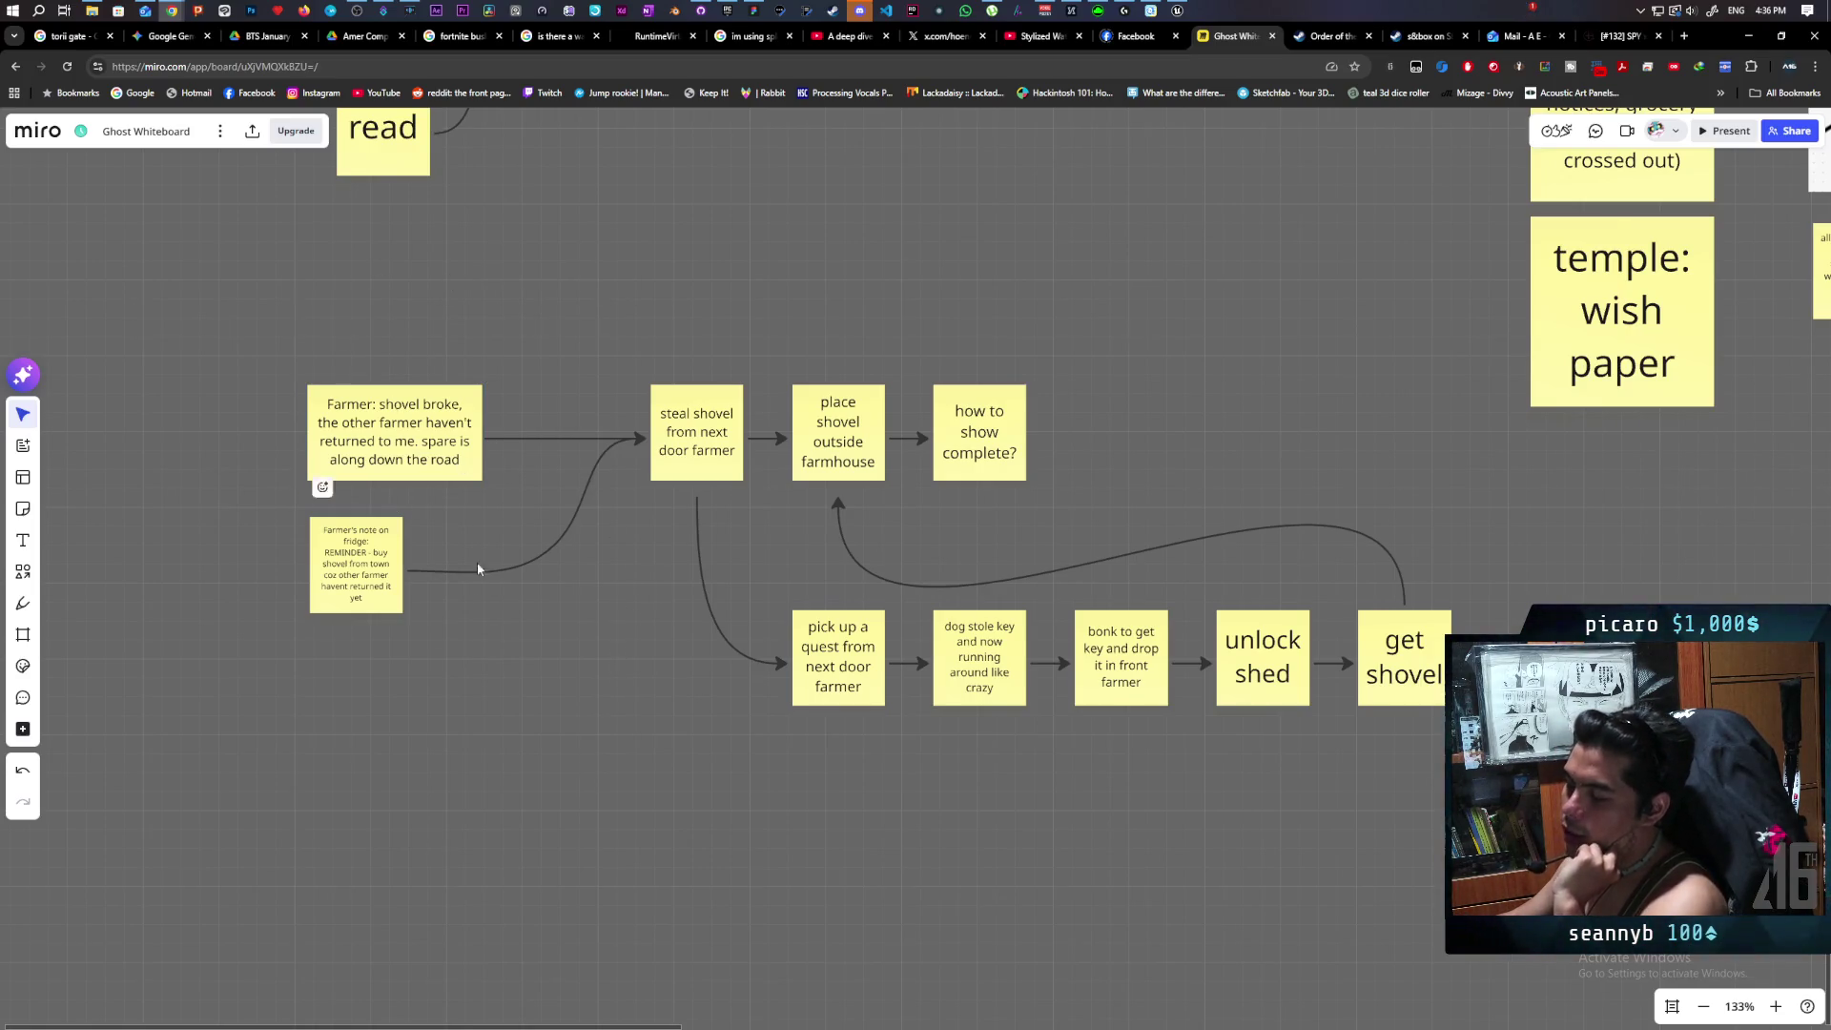